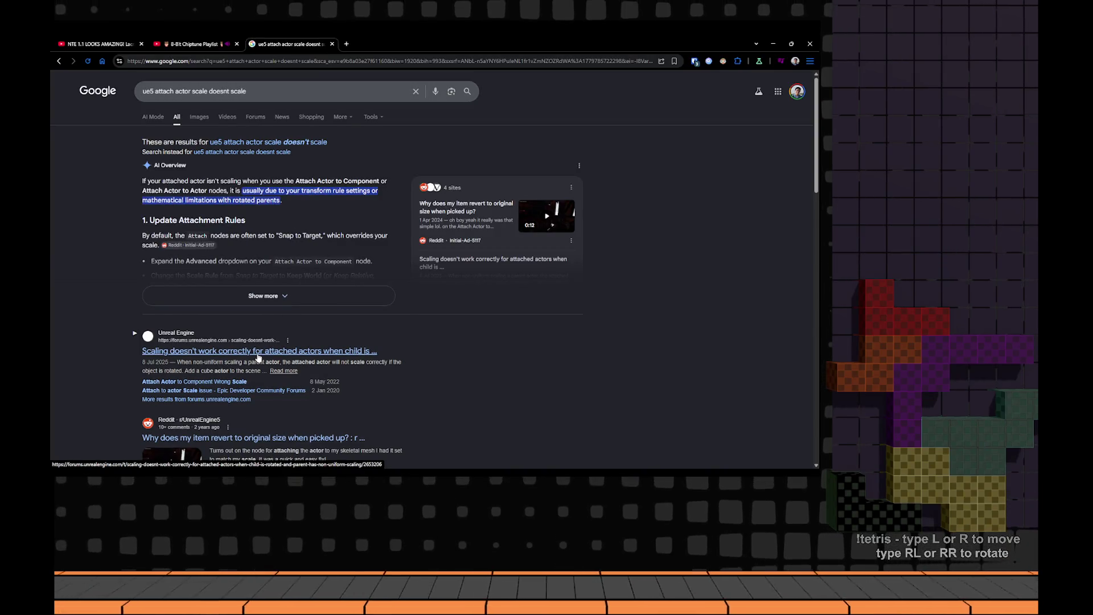
# - Expand and read Google's AI Overview on attachment rules and the non-uniform scaling bug
pyautogui.click(279, 296)
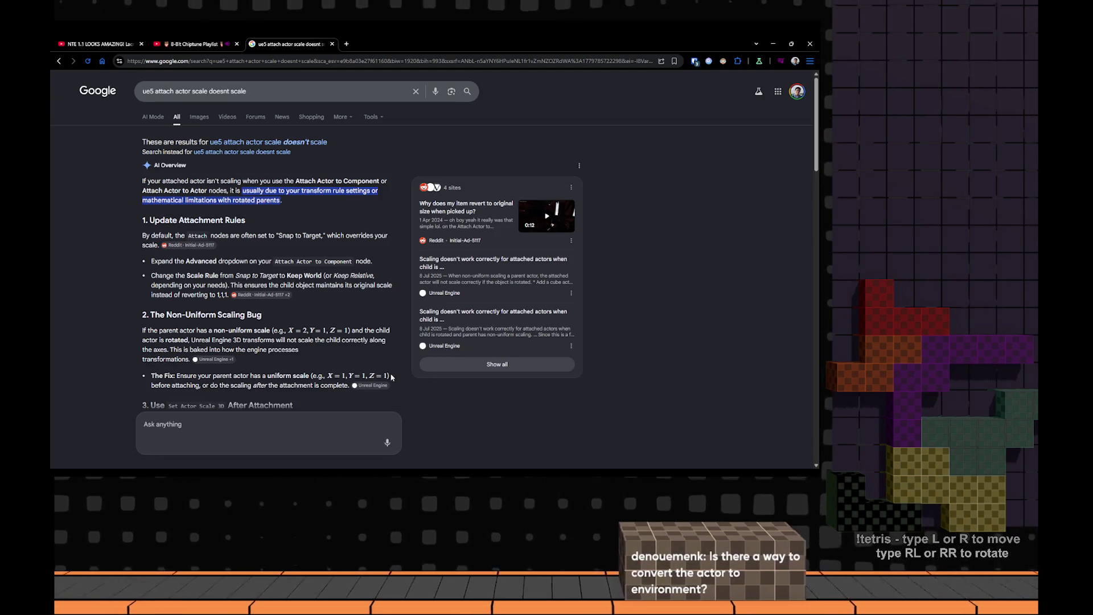
pyautogui.scroll(-4, 391, 376)
pyautogui.hotkey('alt', 'Tab')
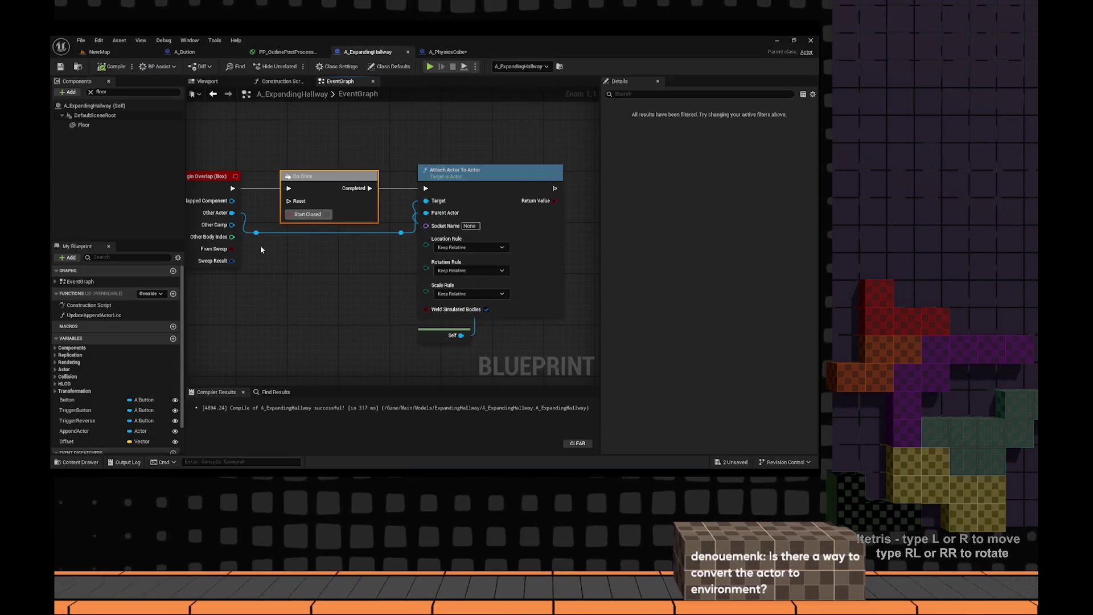
# - Switch Attach Actor To Actor location, rotation and scale rules to Snap to Target, then play-test
pyautogui.scroll(-2, 468, 272)
pyautogui.scroll(2, 379, 294)
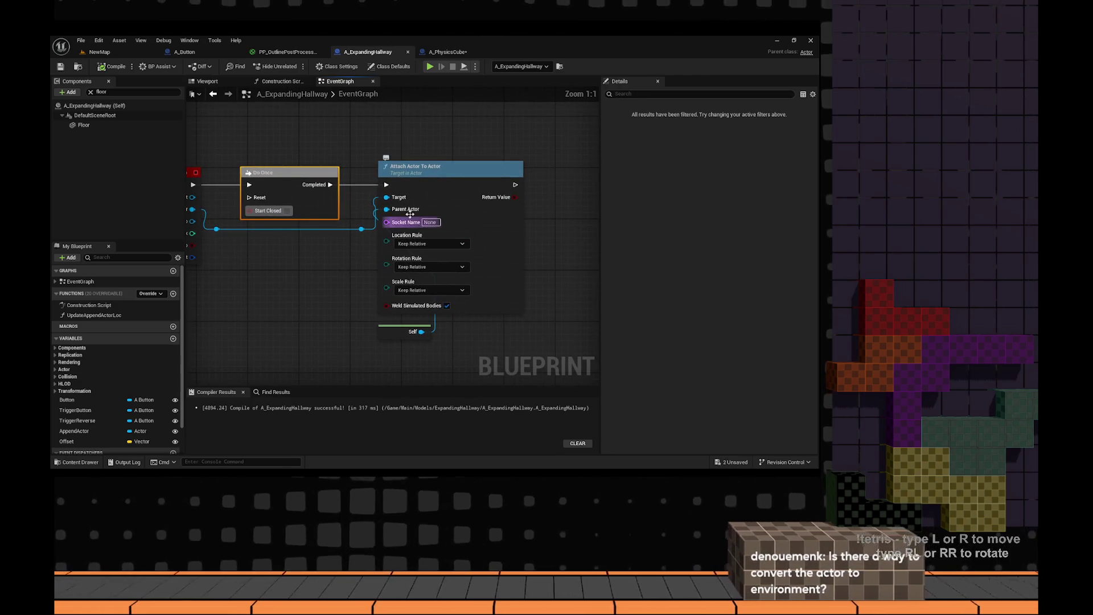
pyautogui.click(428, 245)
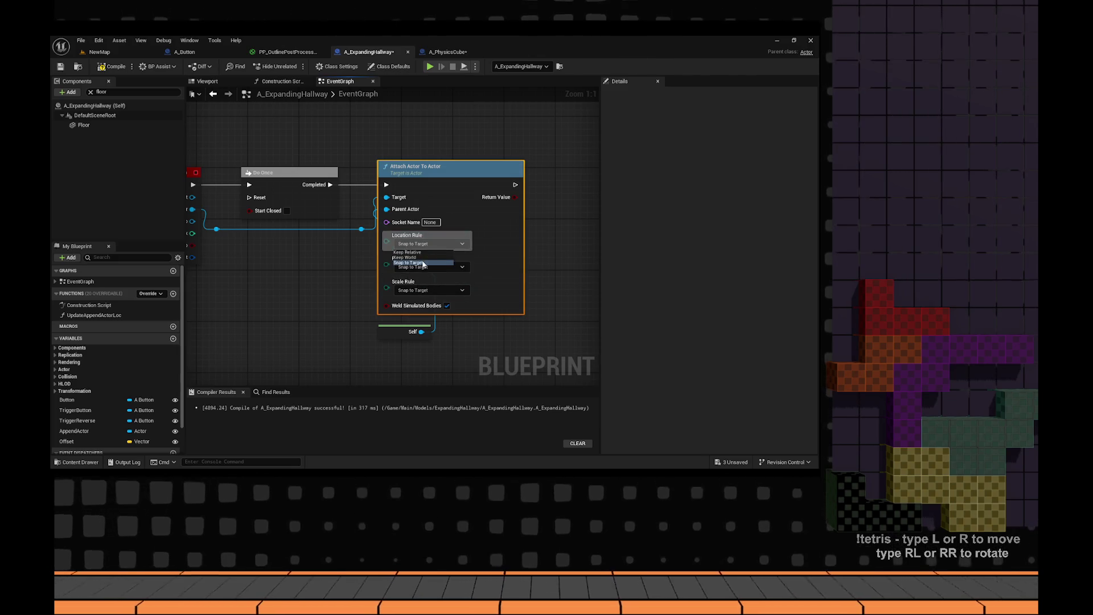
pyautogui.scroll(-3, 317, 303)
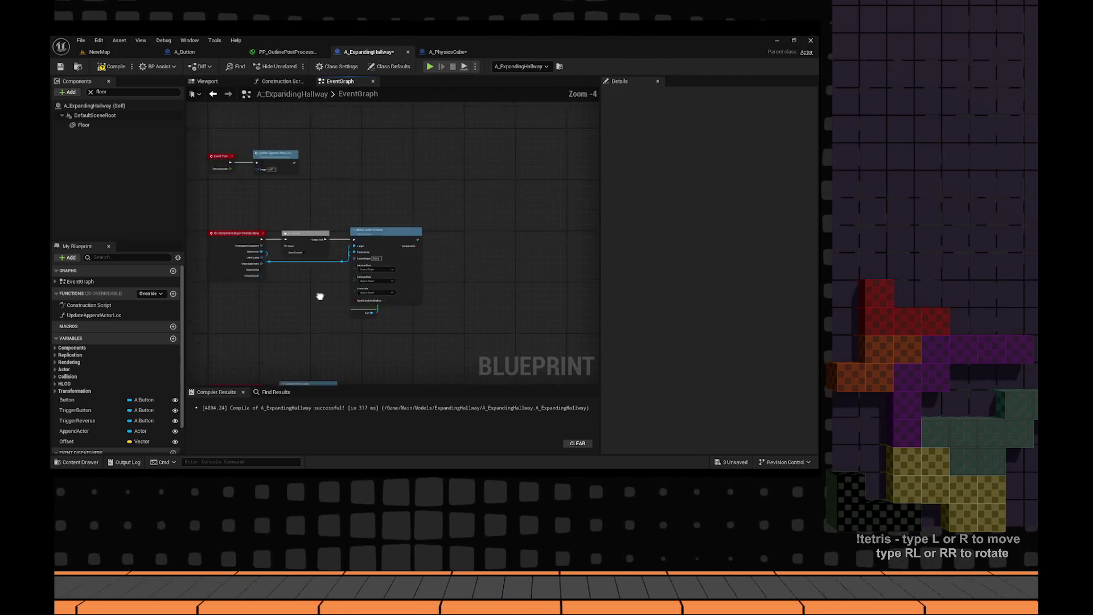
pyautogui.scroll(3, 311, 201)
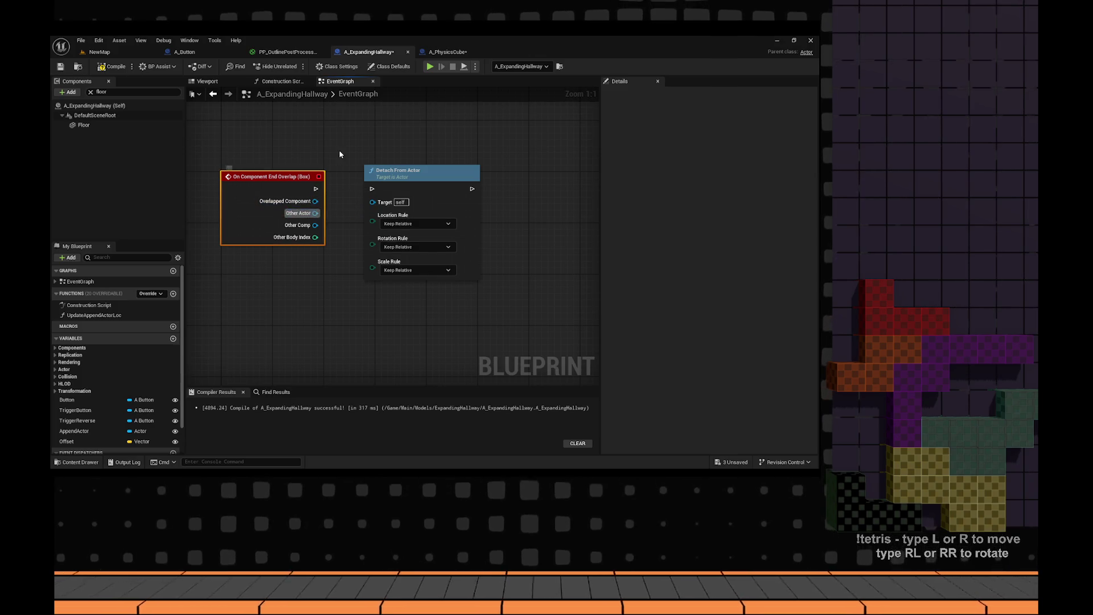
pyautogui.click(427, 66)
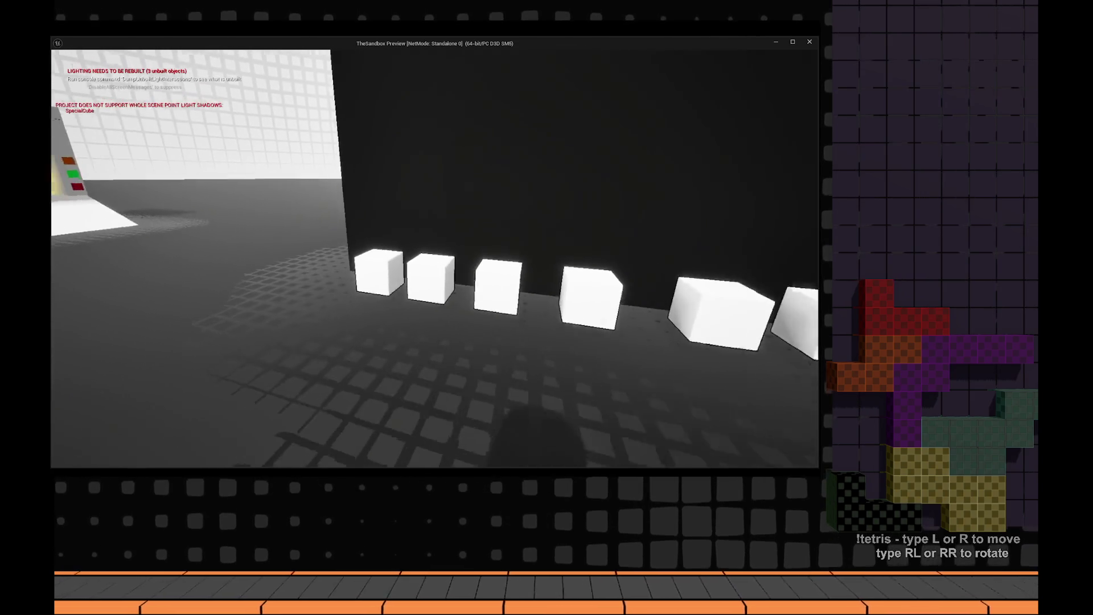
pyautogui.press('w')
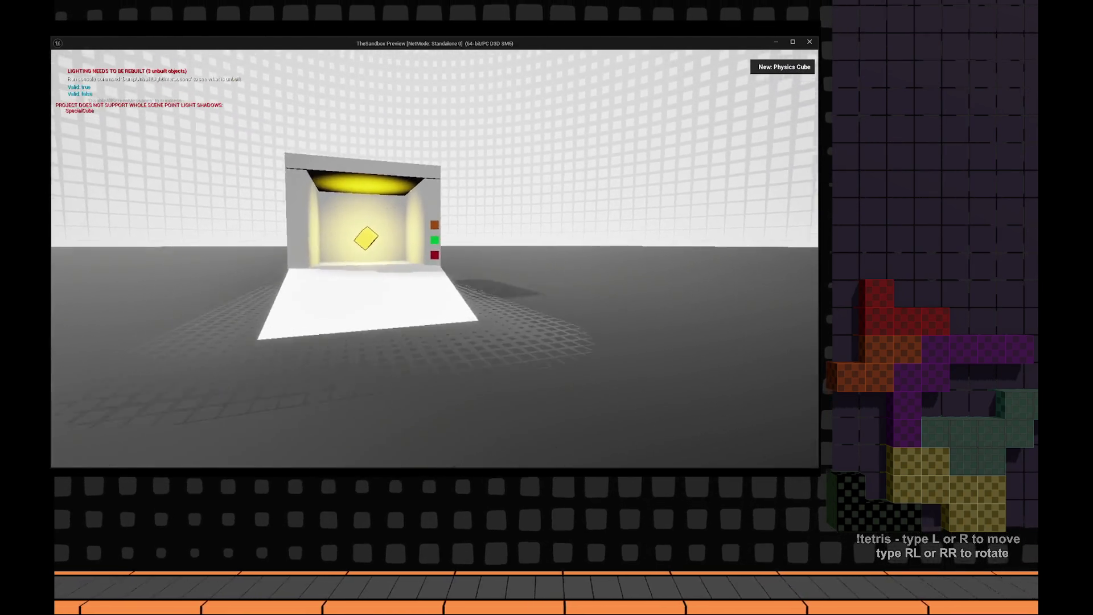
pyautogui.press('w')
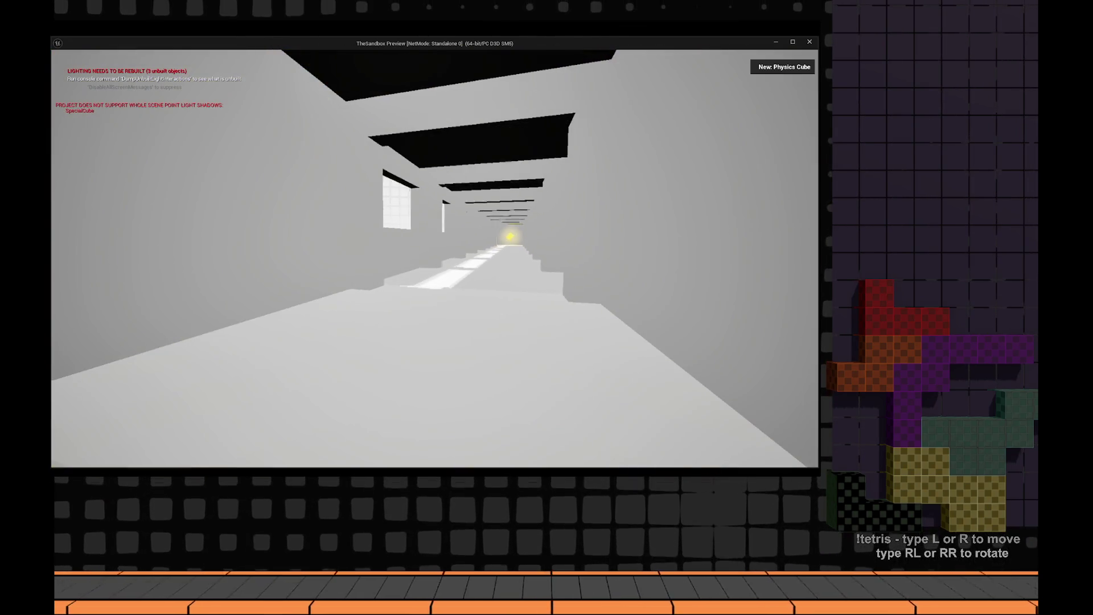
pyautogui.press('w')
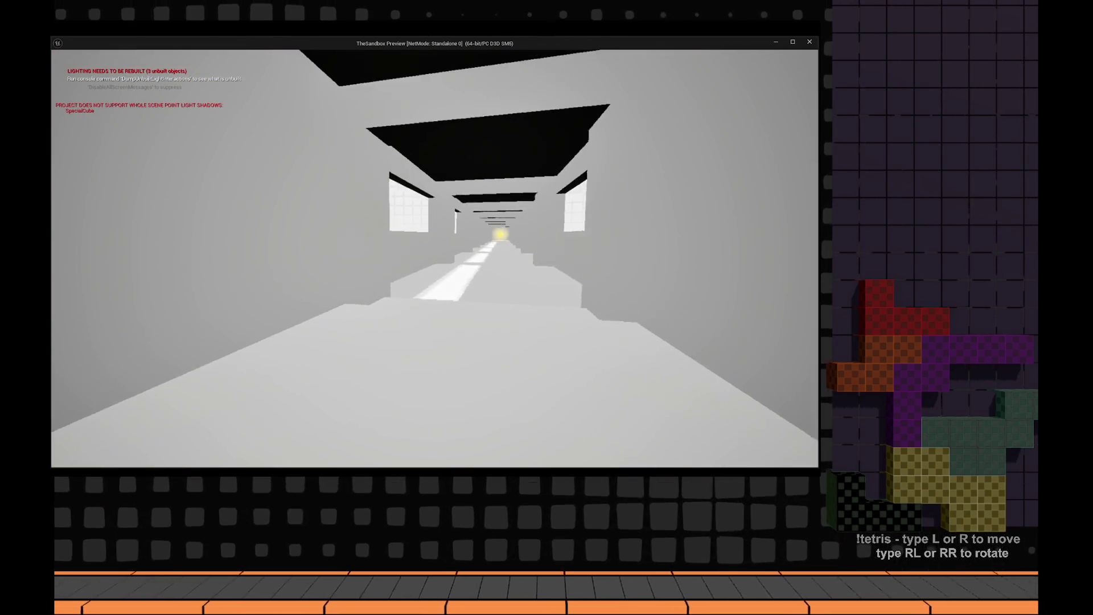
pyautogui.click(434, 257)
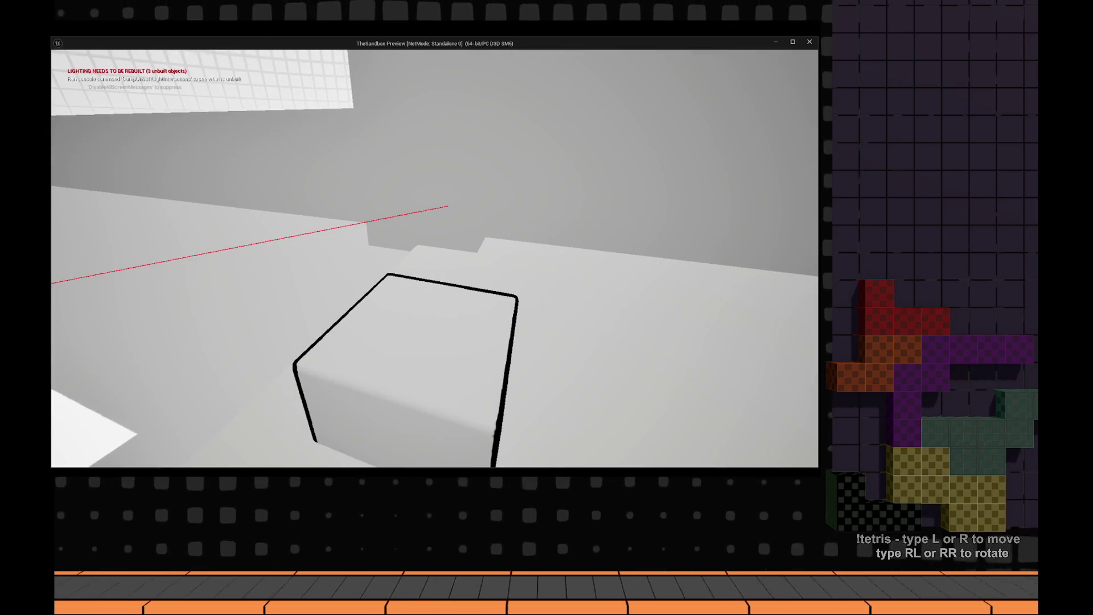
pyautogui.press('d')
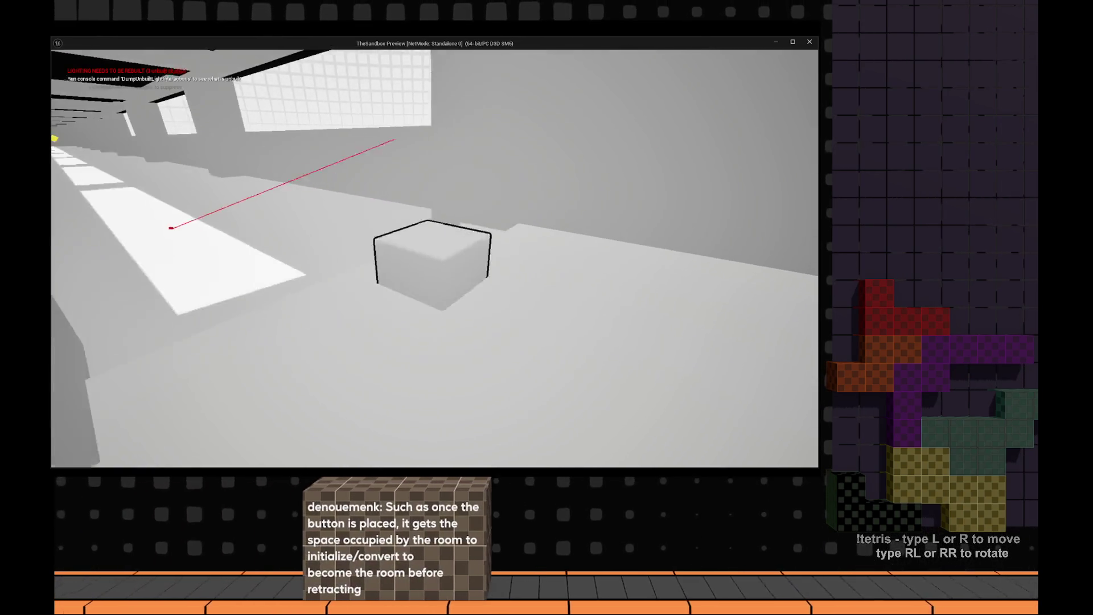
pyautogui.press('w')
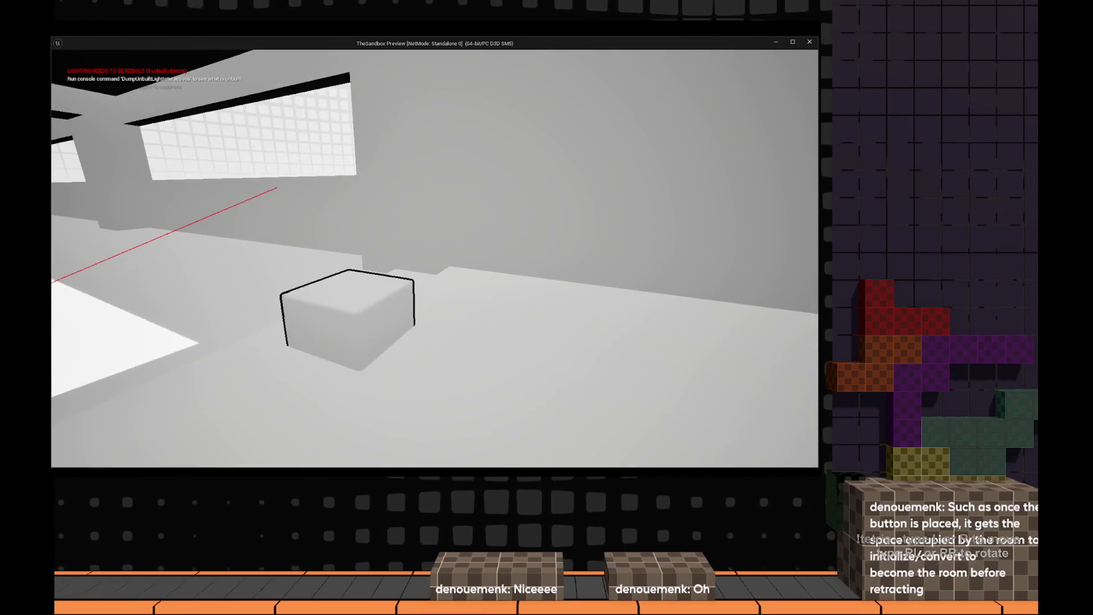
pyautogui.press('Escape')
pyautogui.scroll(-5, 428, 179)
pyautogui.scroll(7, 427, 180)
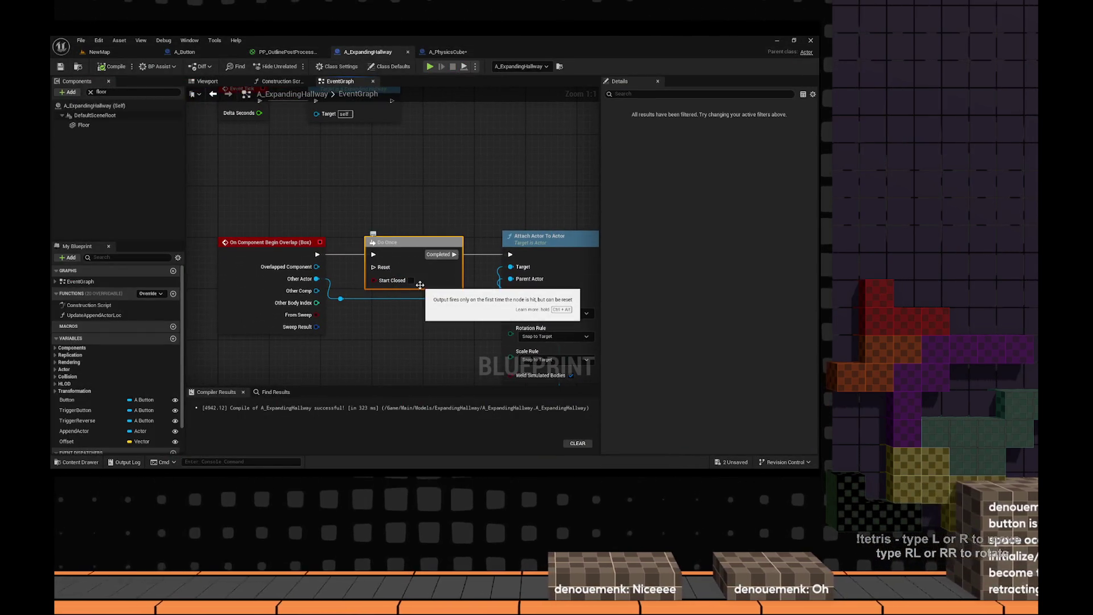
# - Drive Attach Actor To Actor straight from Begin Overlap without Do Once, then play-test with Alt+P
pyautogui.moveTo(486, 317); pyautogui.dragTo(368, 286)
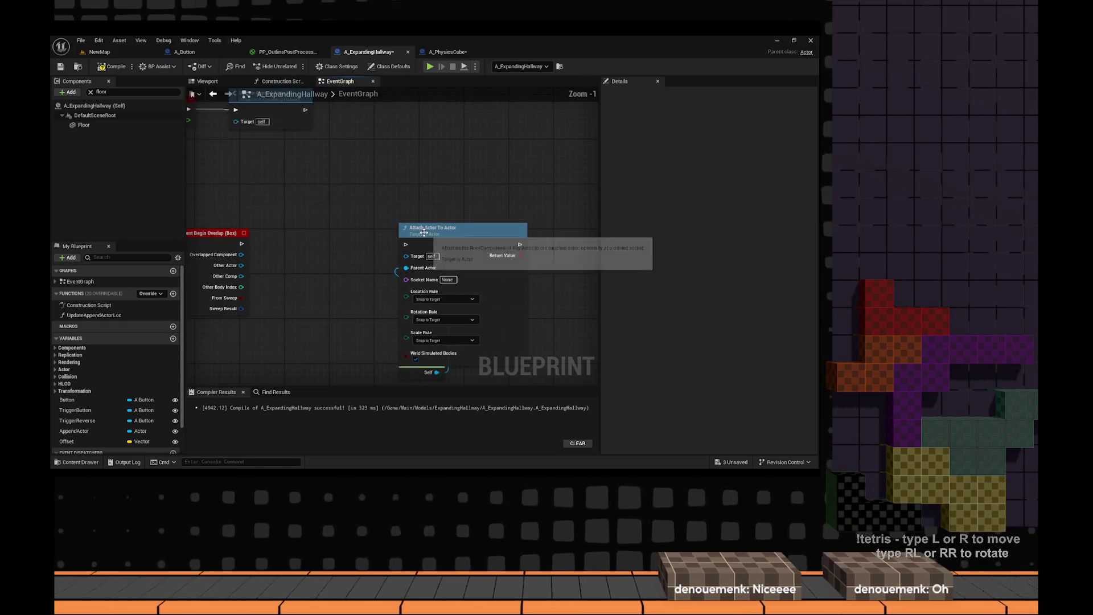
pyautogui.scroll(-1, 418, 195)
pyautogui.scroll(1, 317, 216)
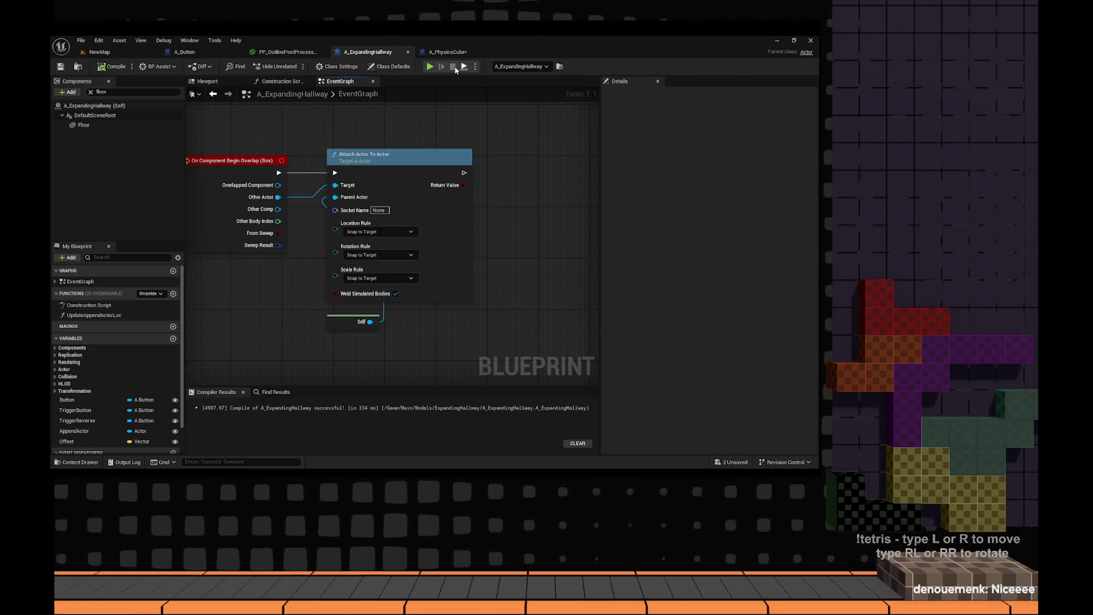
pyautogui.hotkey('alt', 'p')
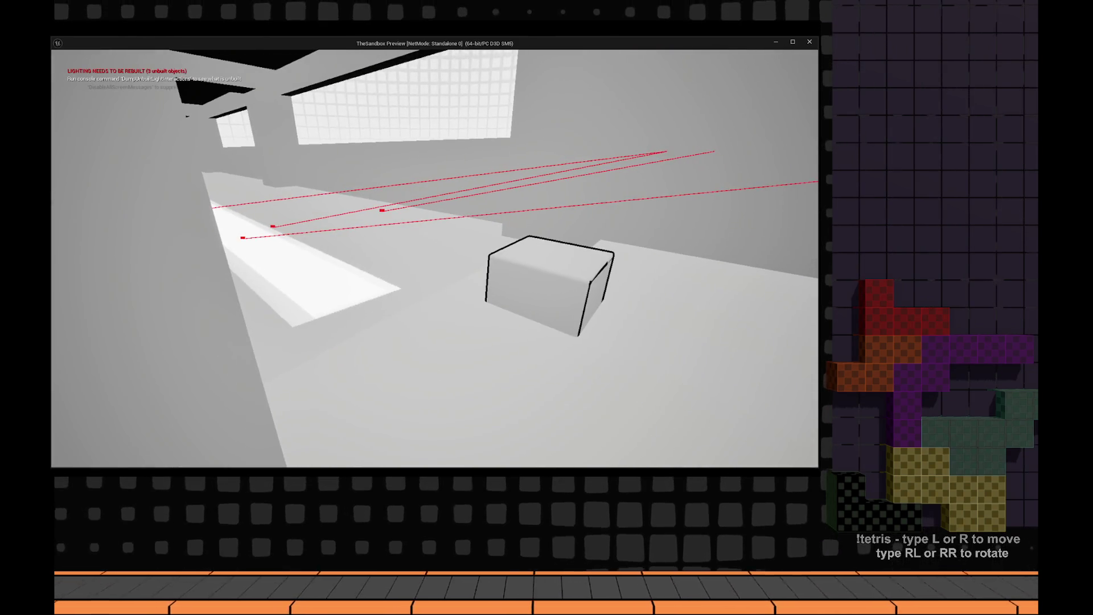
pyautogui.press('Escape')
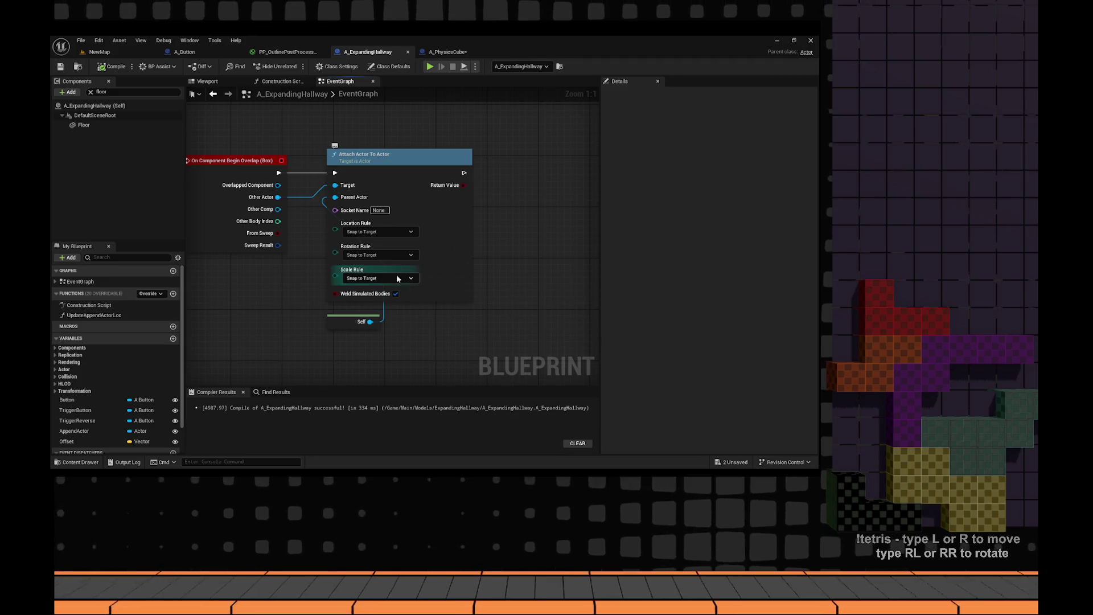
# - Bring up the A_PhysicsCube Blueprint and launch the level preview from the toolbar
pyautogui.click(440, 53)
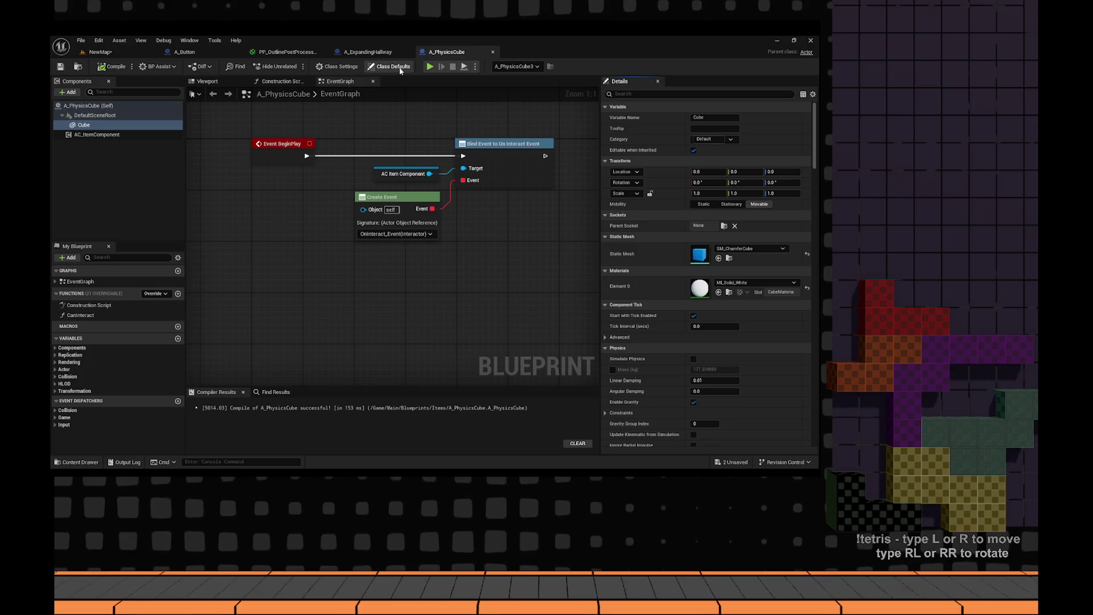
pyautogui.click(427, 74)
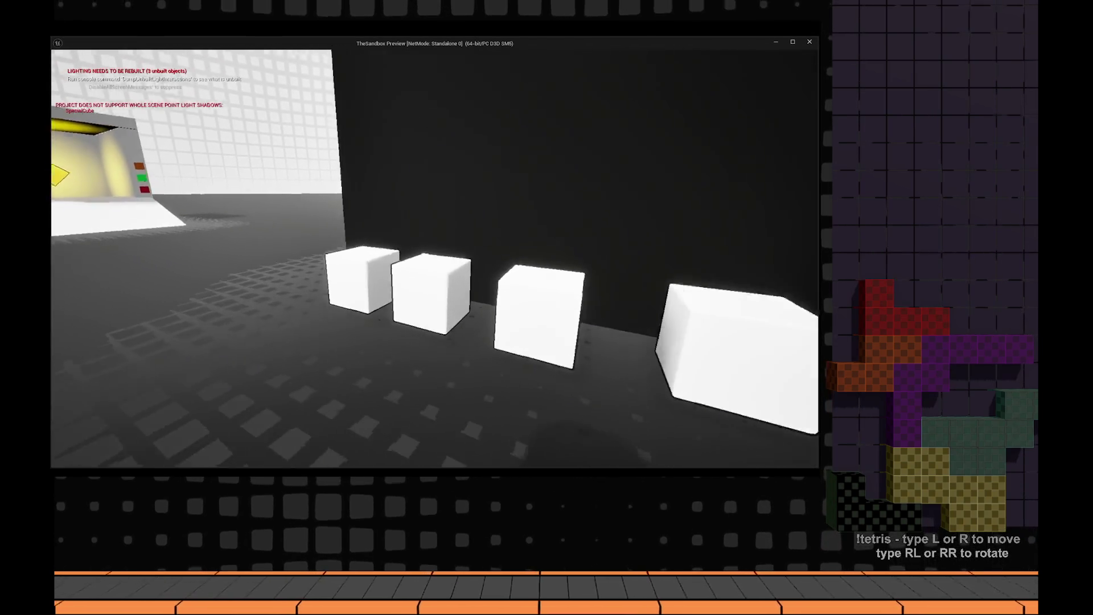
# - Walk into the lit booth and toward the coloured cubes, then end the play-test
pyautogui.press('w')
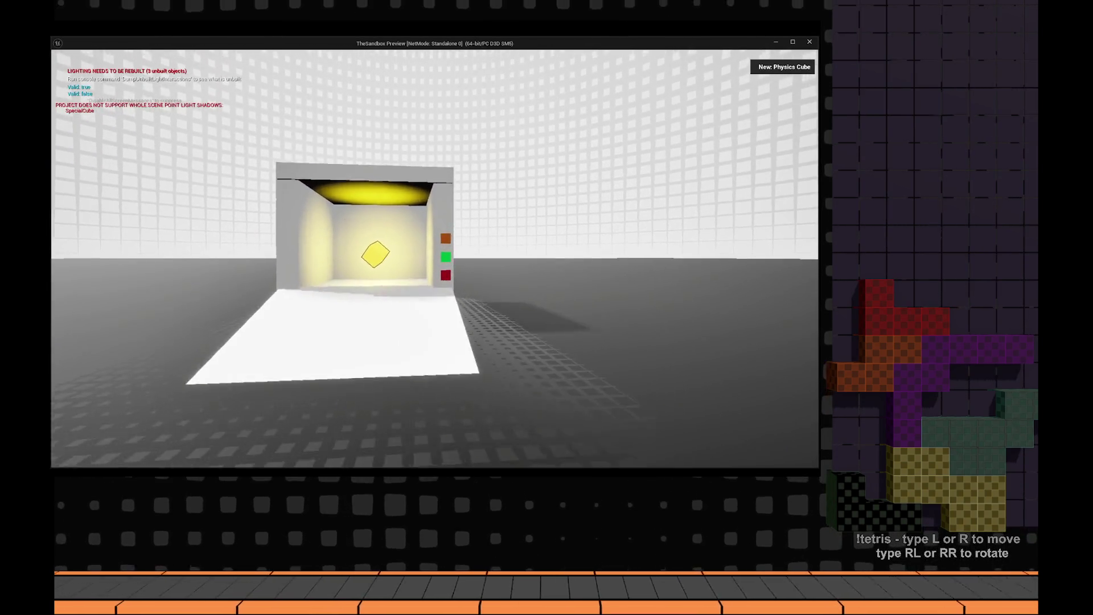
pyautogui.press('w')
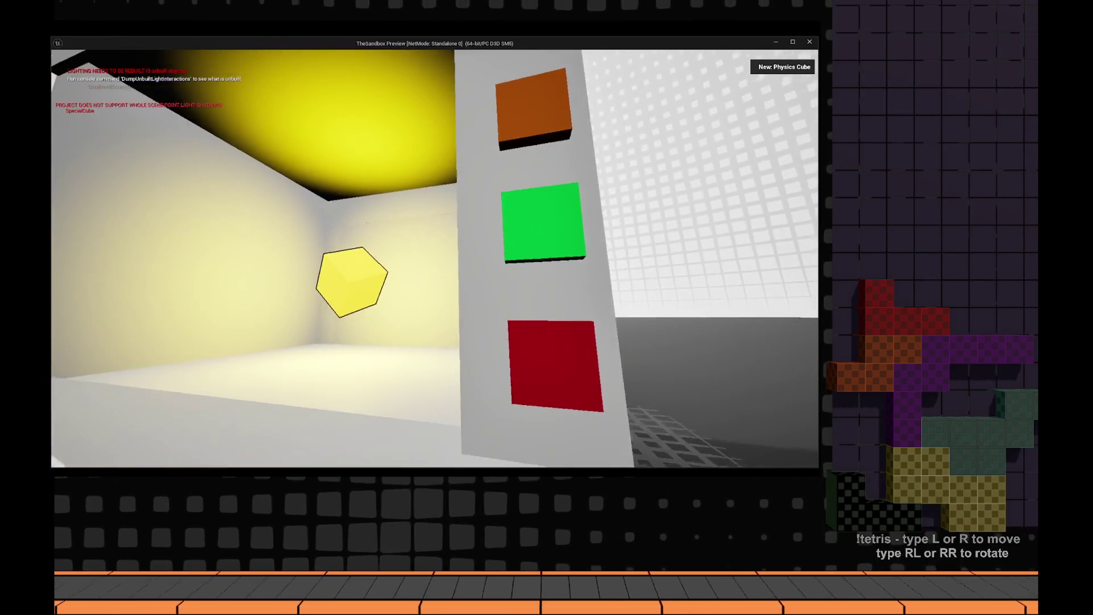
pyautogui.press('w')
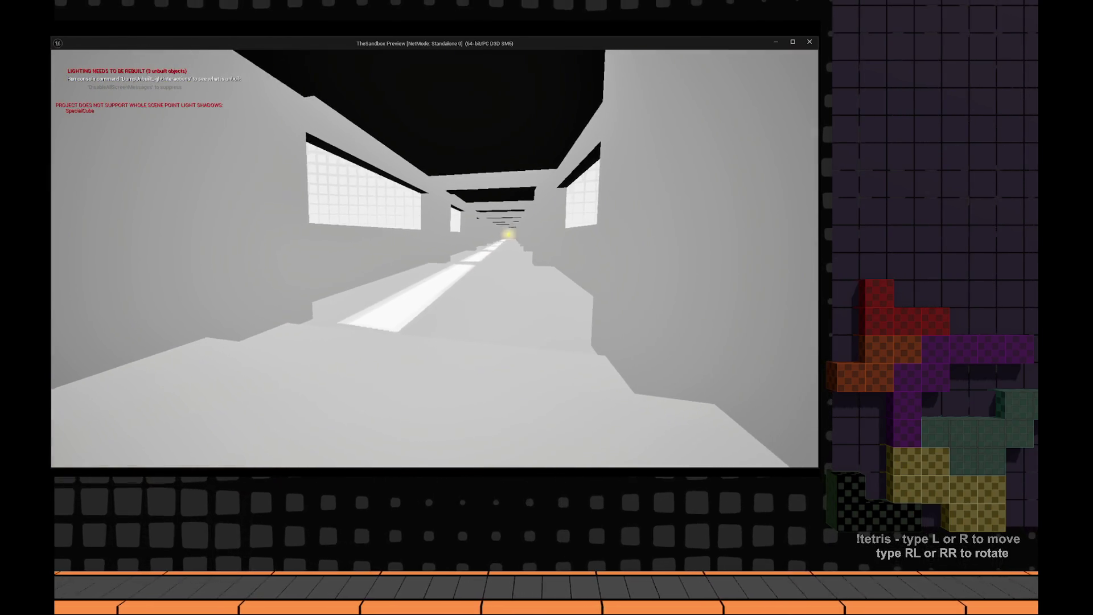
pyautogui.press('w')
pyautogui.press('w')
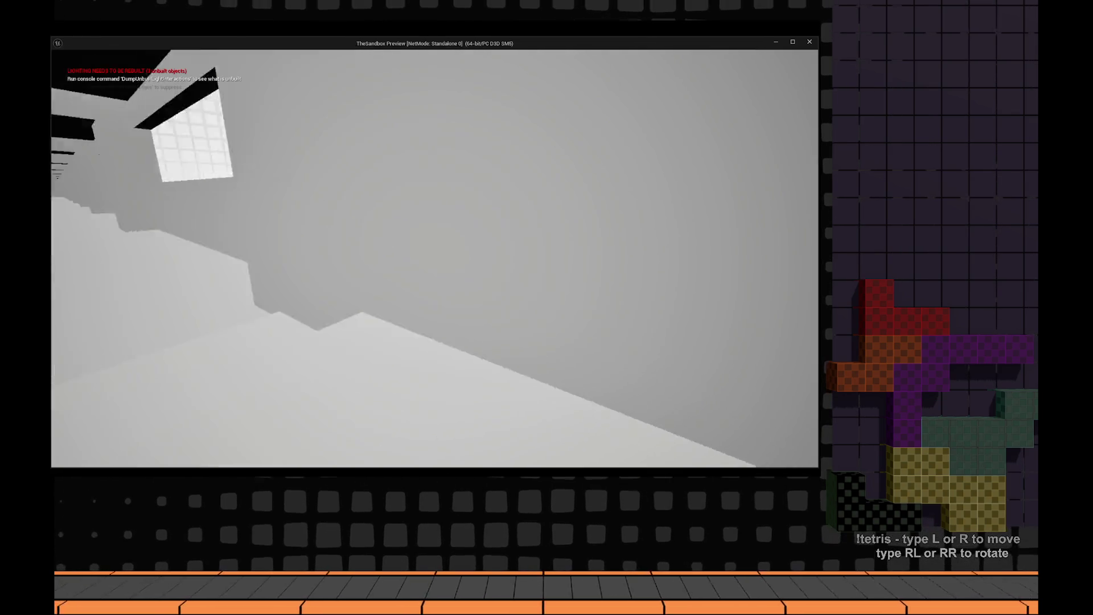
pyautogui.press('w')
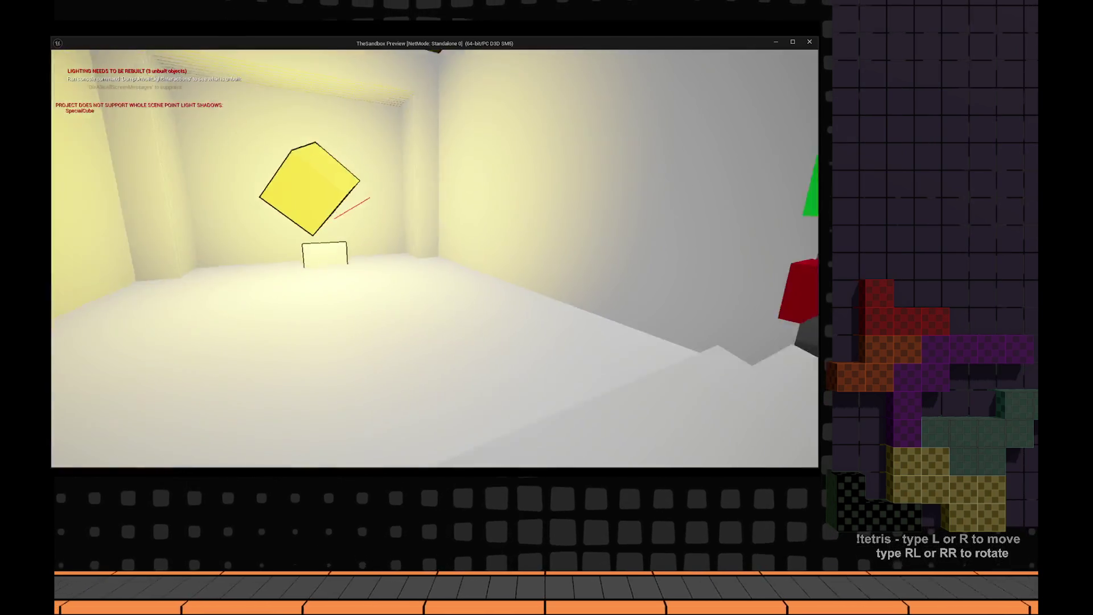
pyautogui.press('Escape')
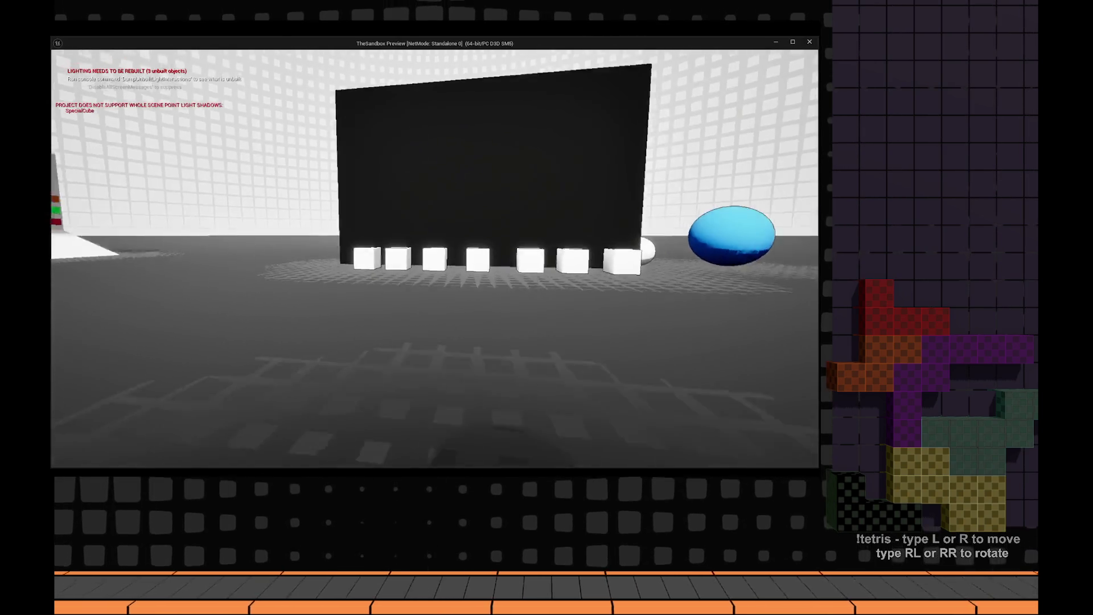
# - Replay, walk into the booth to face the yellow cube, stop, and relaunch with Alt+P
pyautogui.press('w')
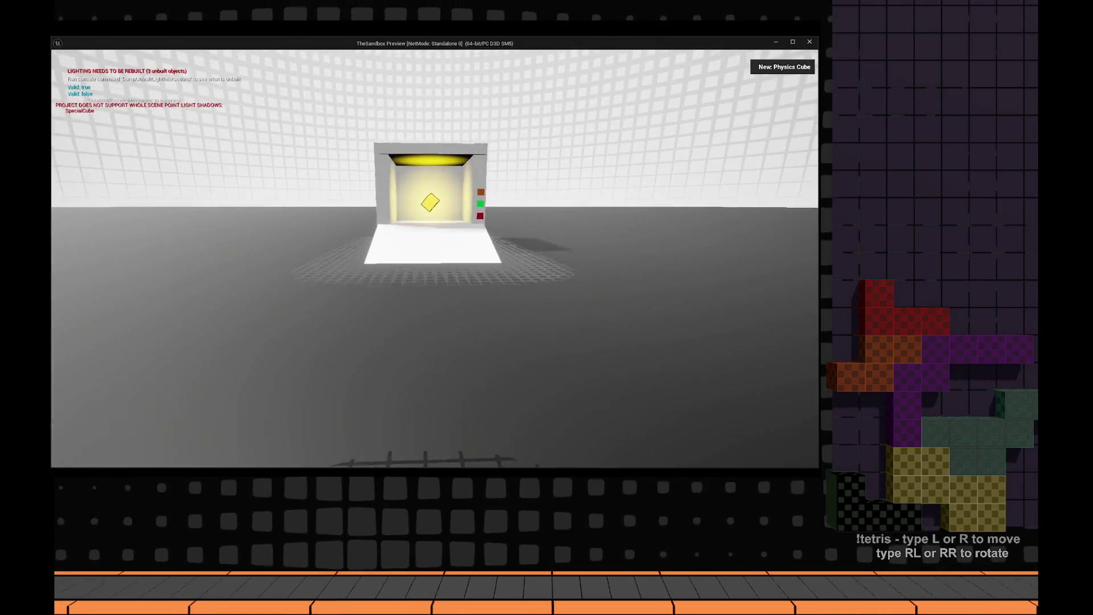
pyautogui.press('w')
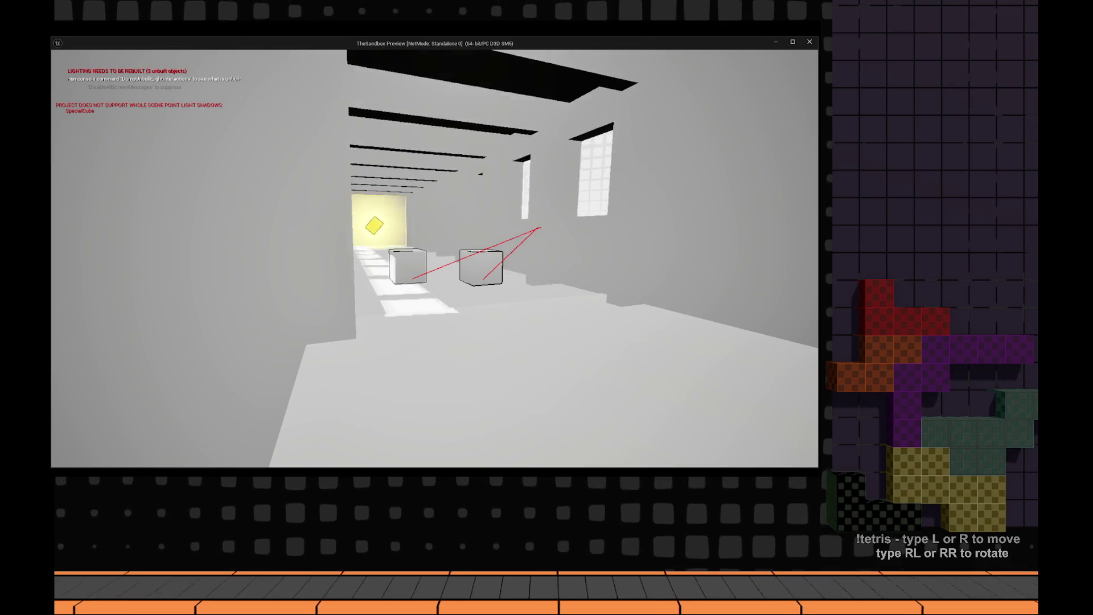
pyautogui.press('Escape')
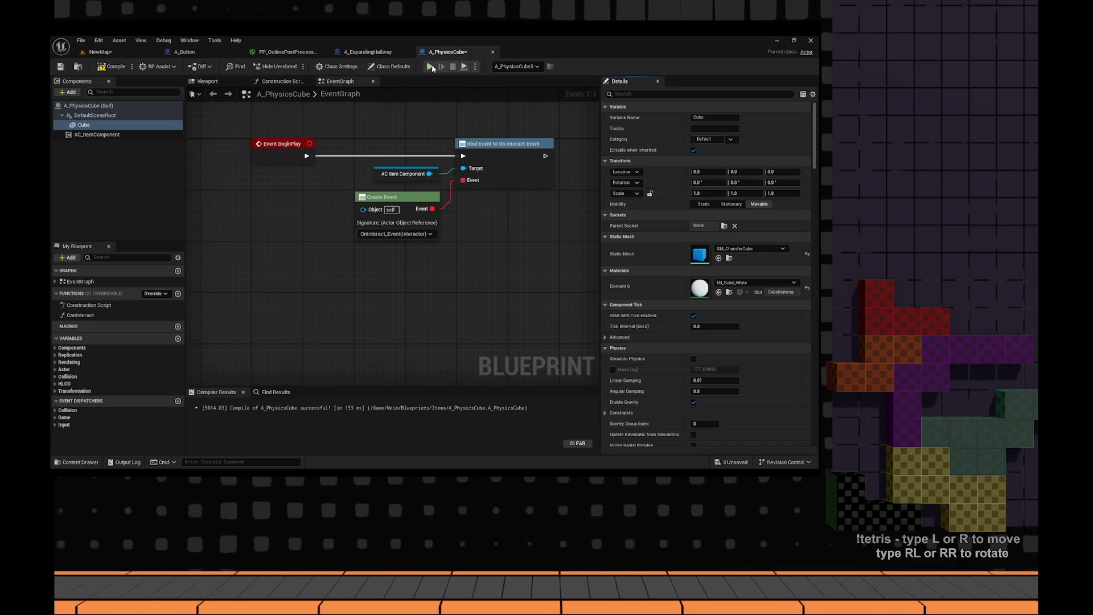
pyautogui.hotkey('alt', 'p')
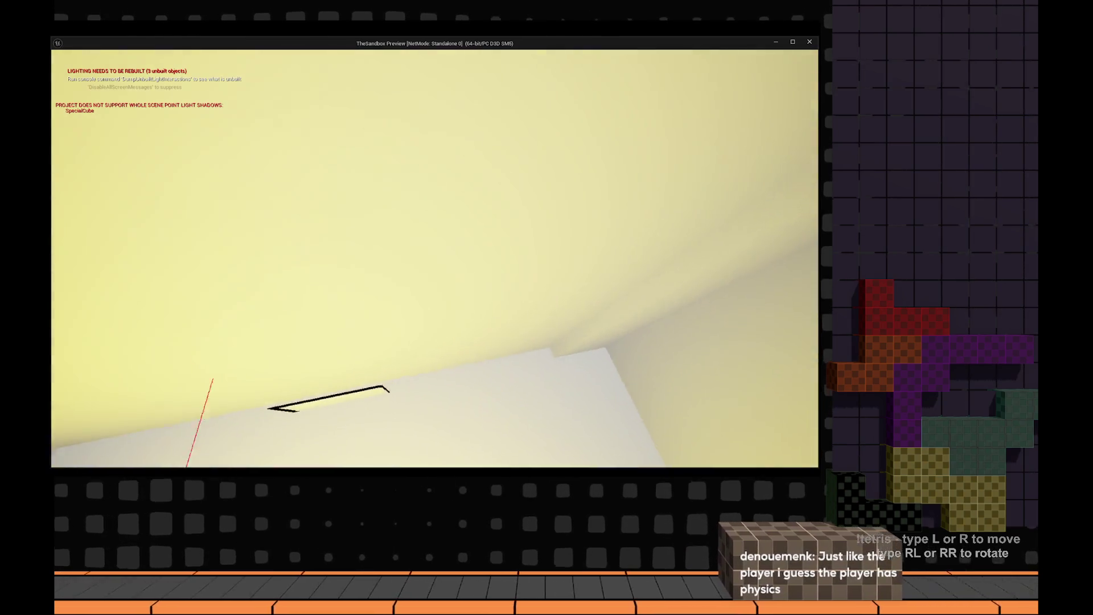
# - Stop the running preview to return to the A_PhysicsCube event graph
pyautogui.press('Escape')
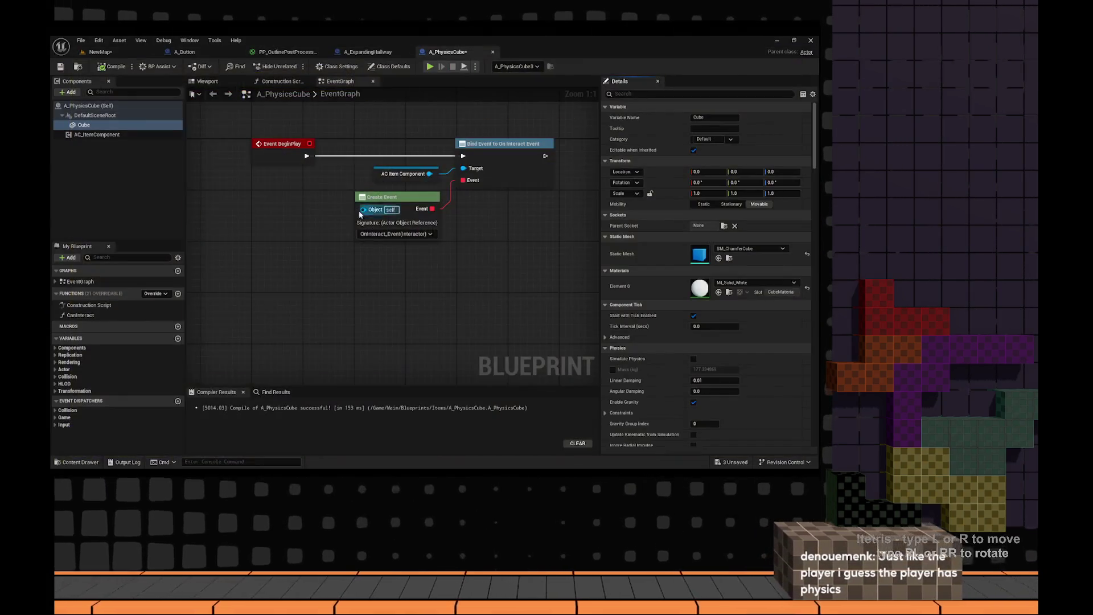
# - Bring up the A_ExpandingHallway Blueprint in the editor
pyautogui.scroll(-5, 360, 214)
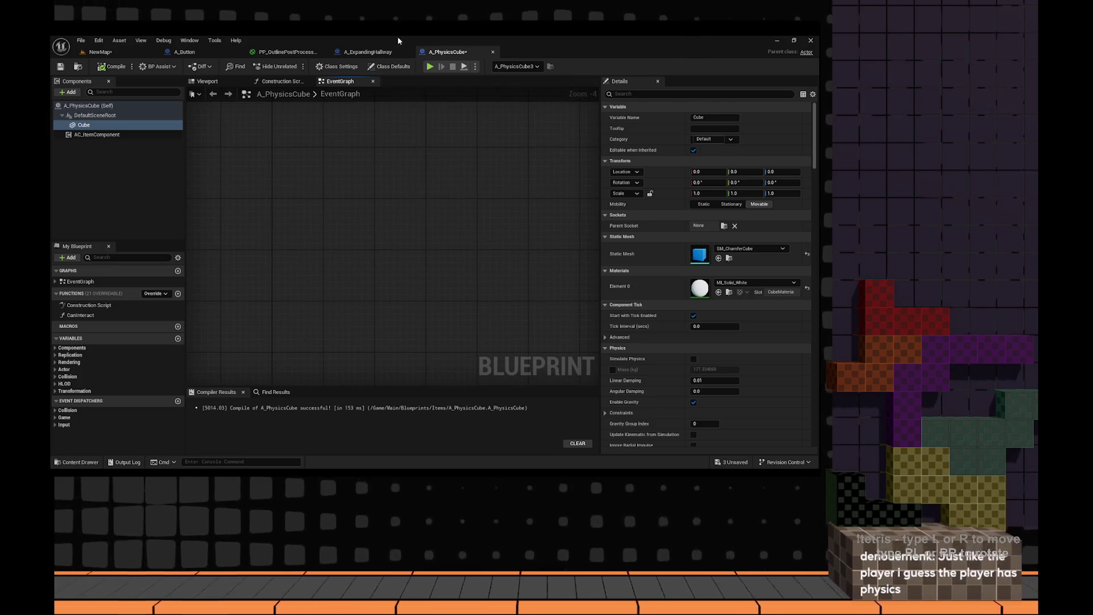
pyautogui.click(367, 52)
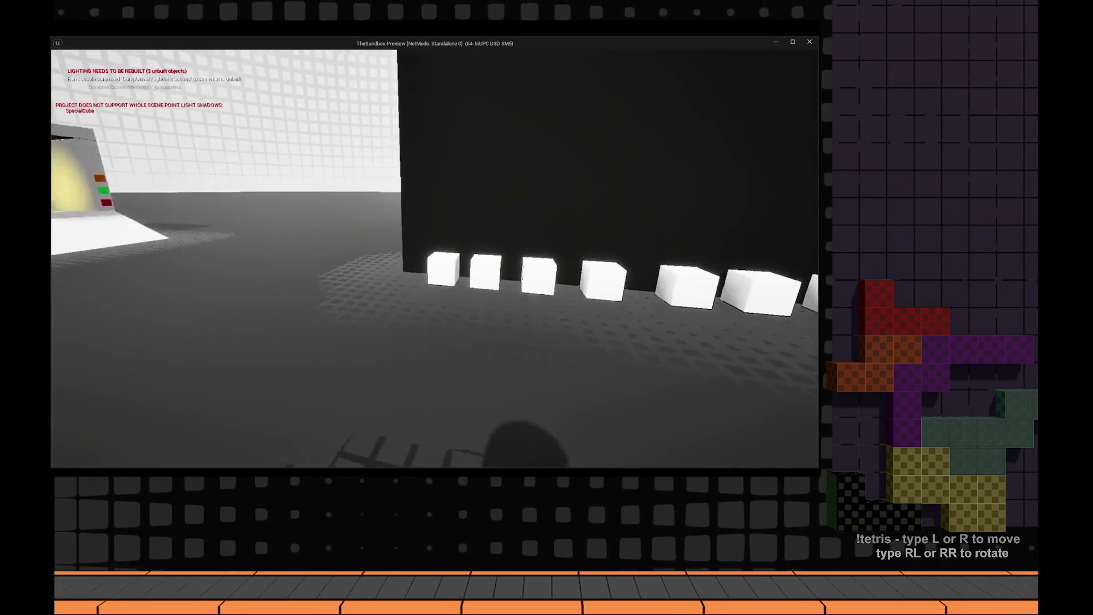
# - Walk past the yellow-lit booth and down the grey corridor toward the lasers
pyautogui.press('w')
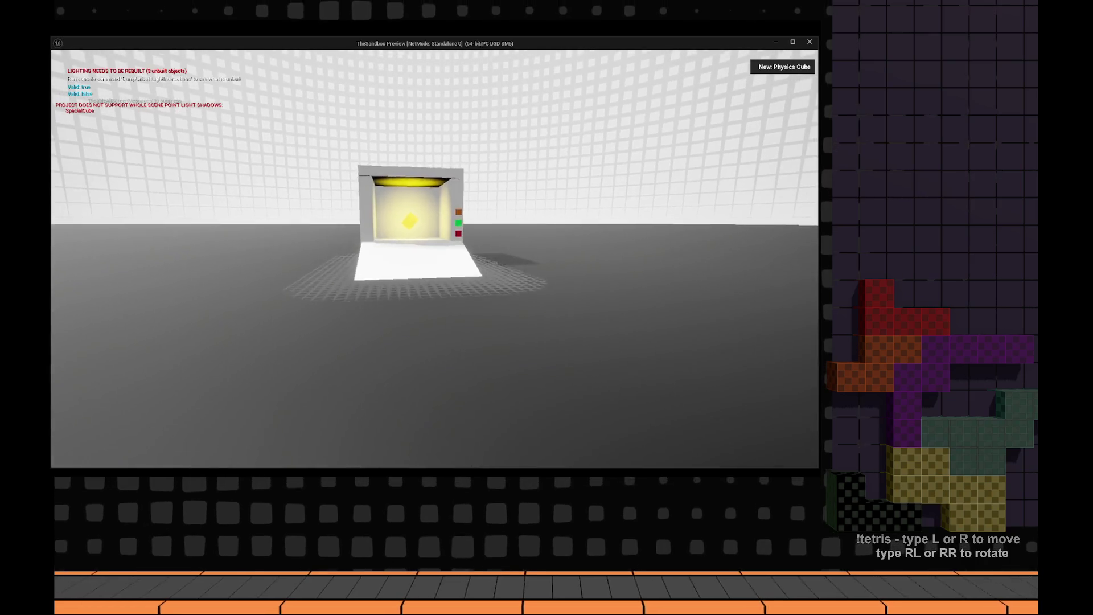
pyautogui.press('w')
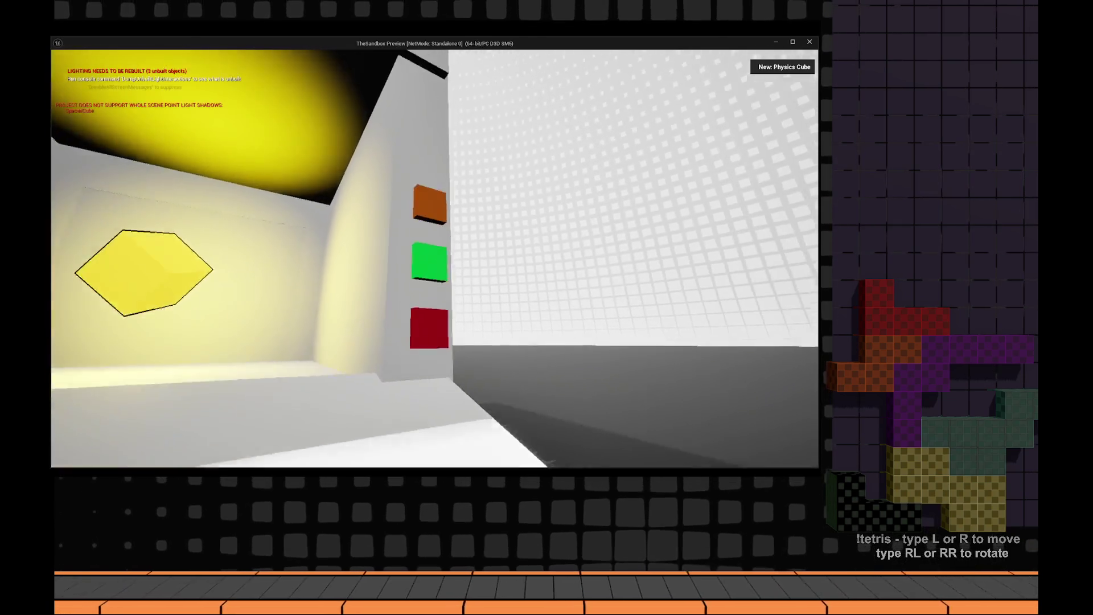
pyautogui.press('w')
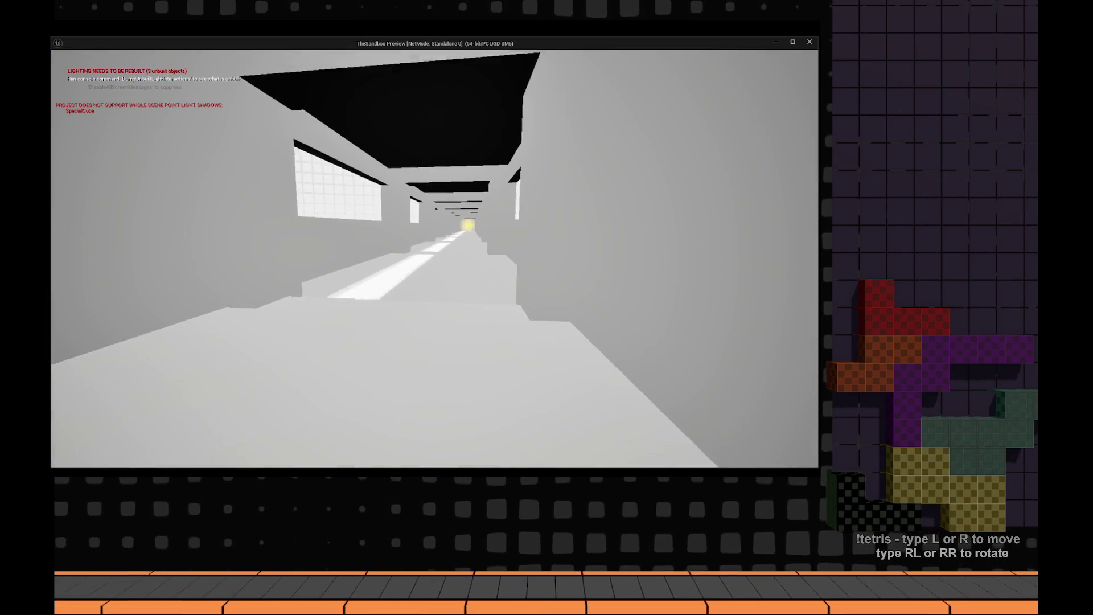
pyautogui.press('w')
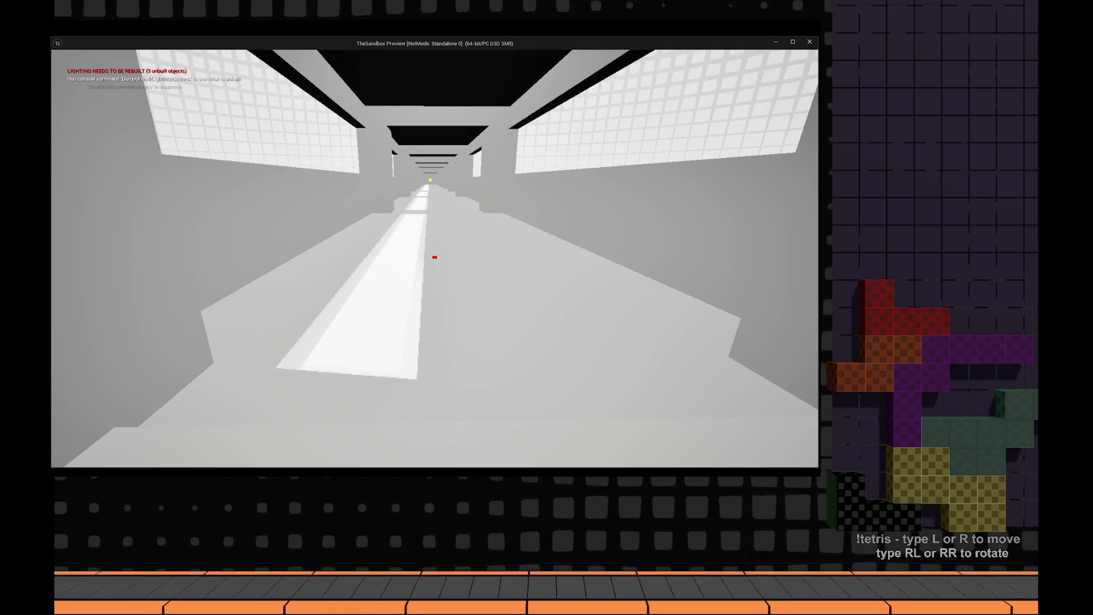
pyautogui.press('w')
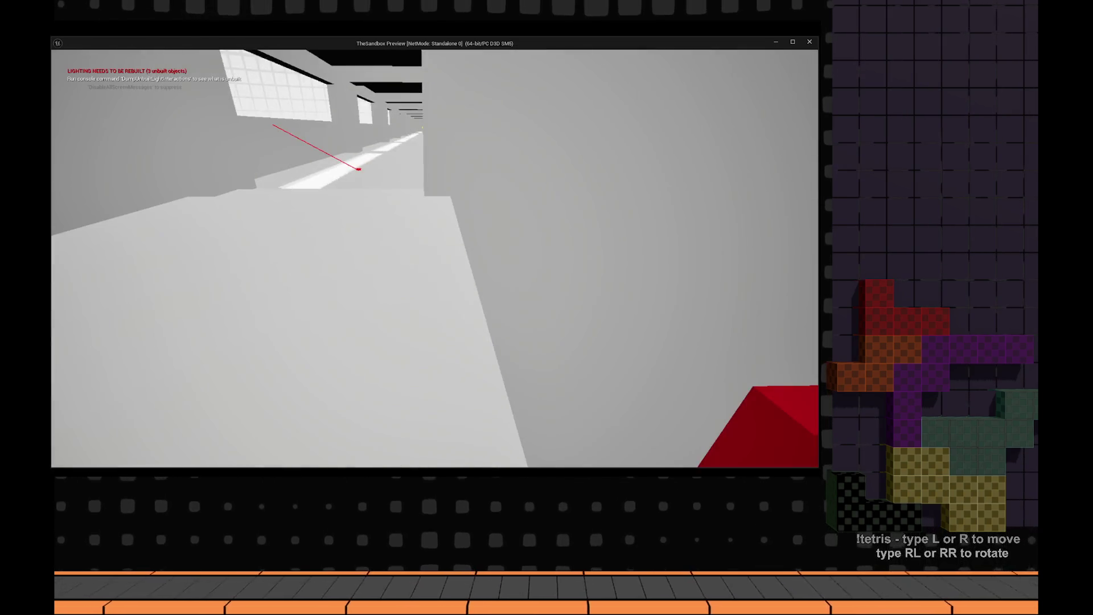
pyautogui.press('w')
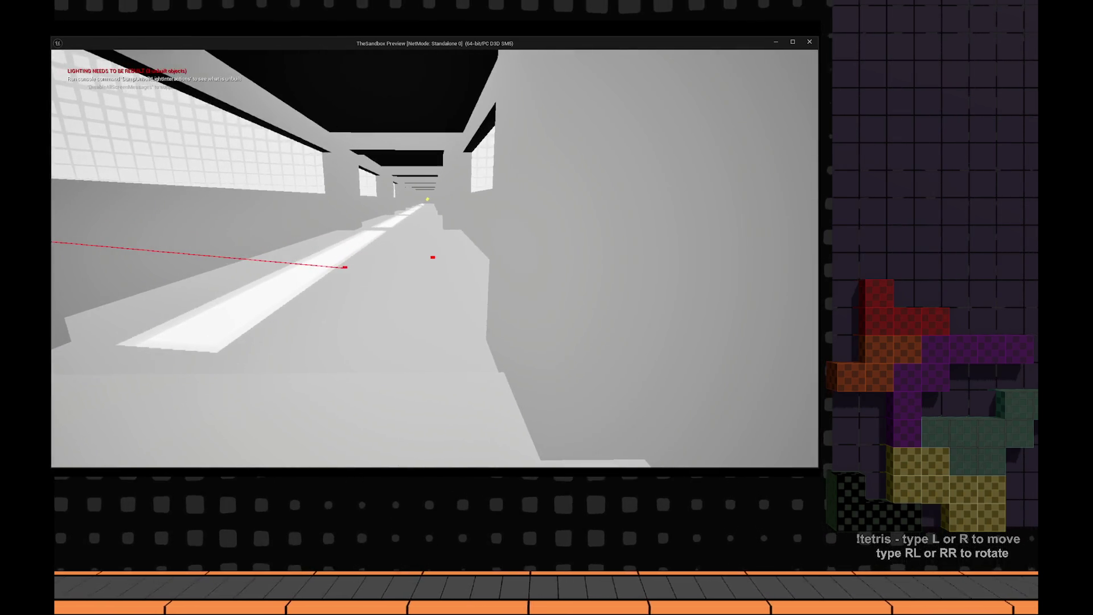
pyautogui.press('w')
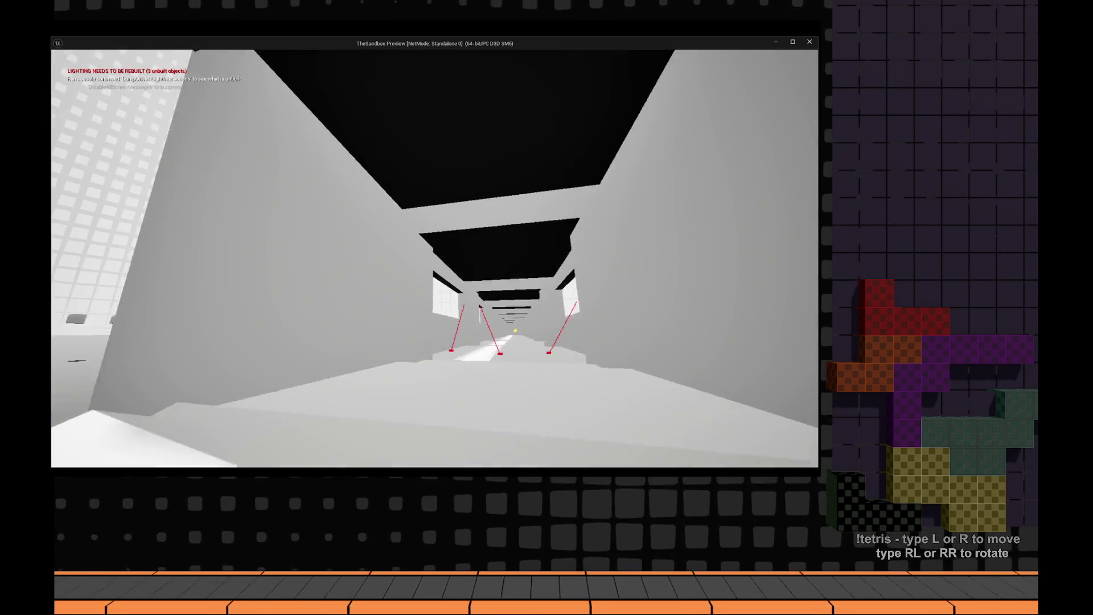
# - Walk back to the white structure, stop, set Location Rule to Keep World, and replay
pyautogui.press('s')
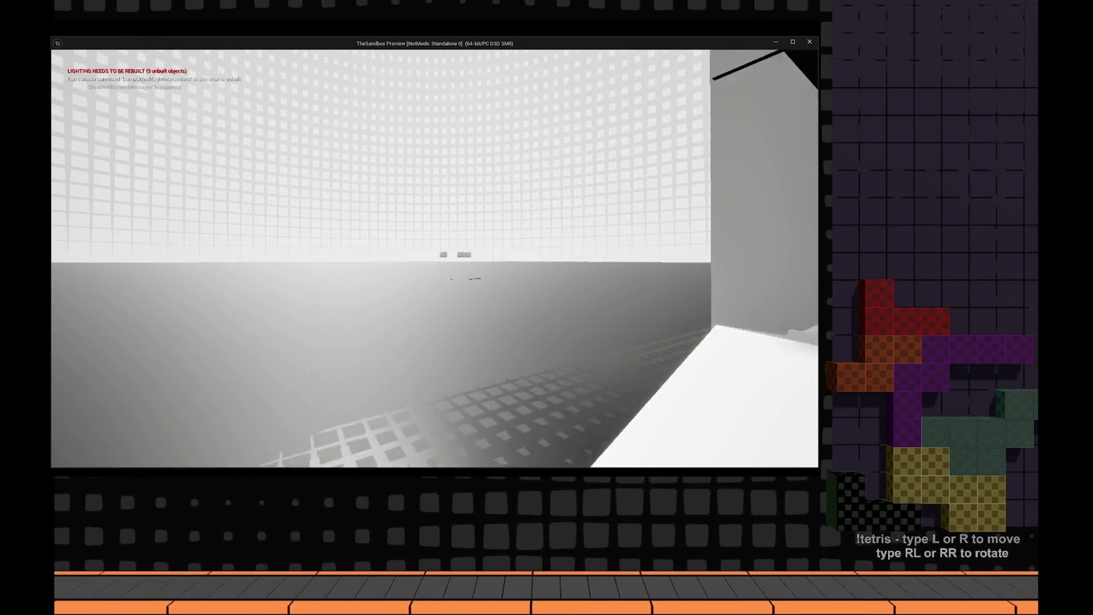
pyautogui.press('a')
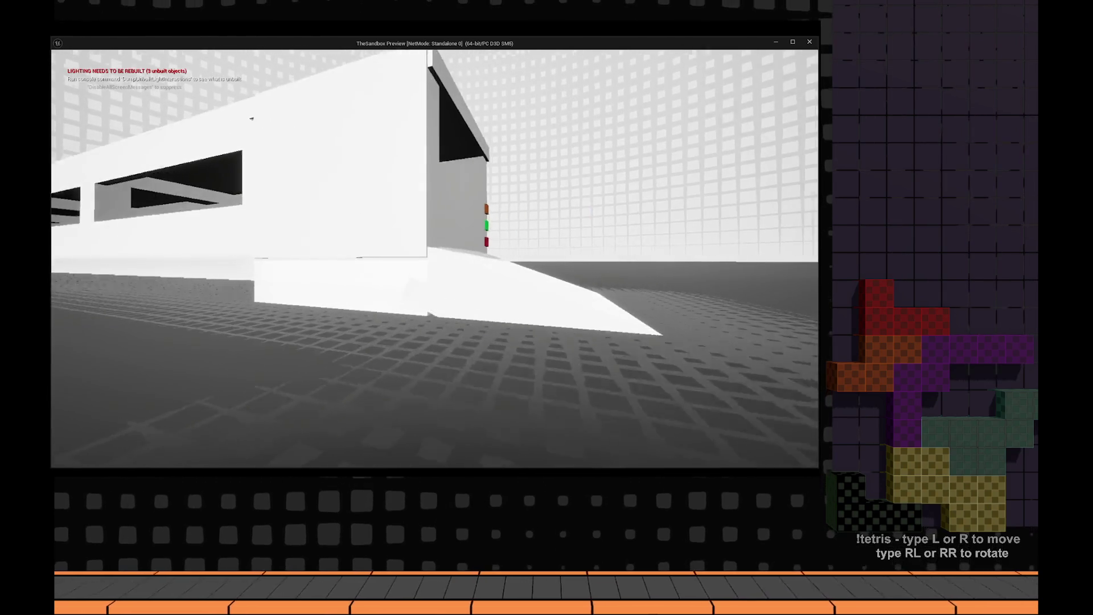
pyautogui.press('w')
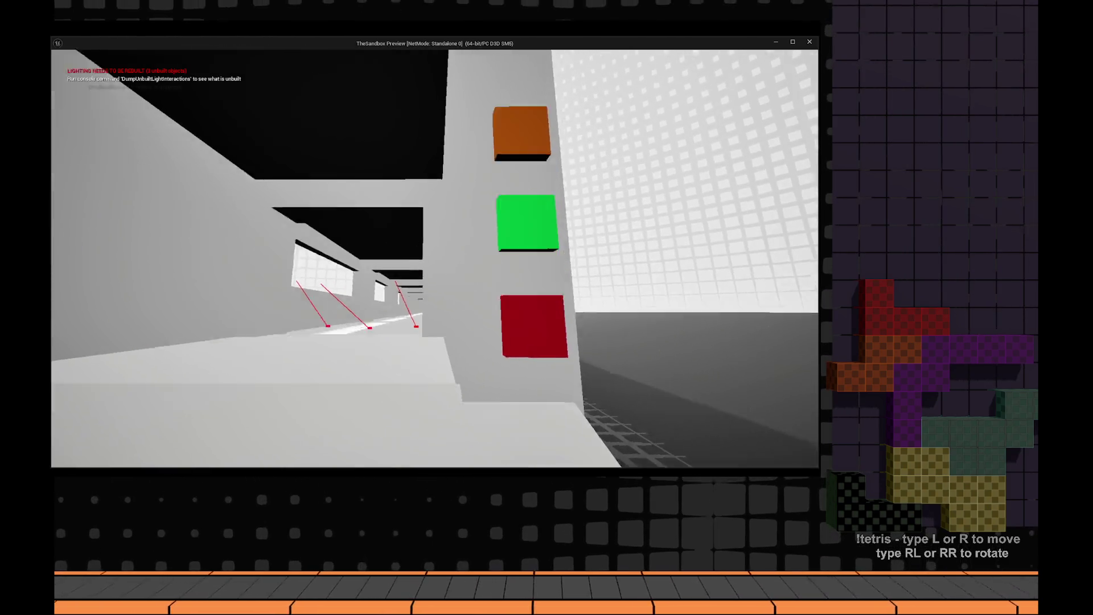
pyautogui.press('Escape')
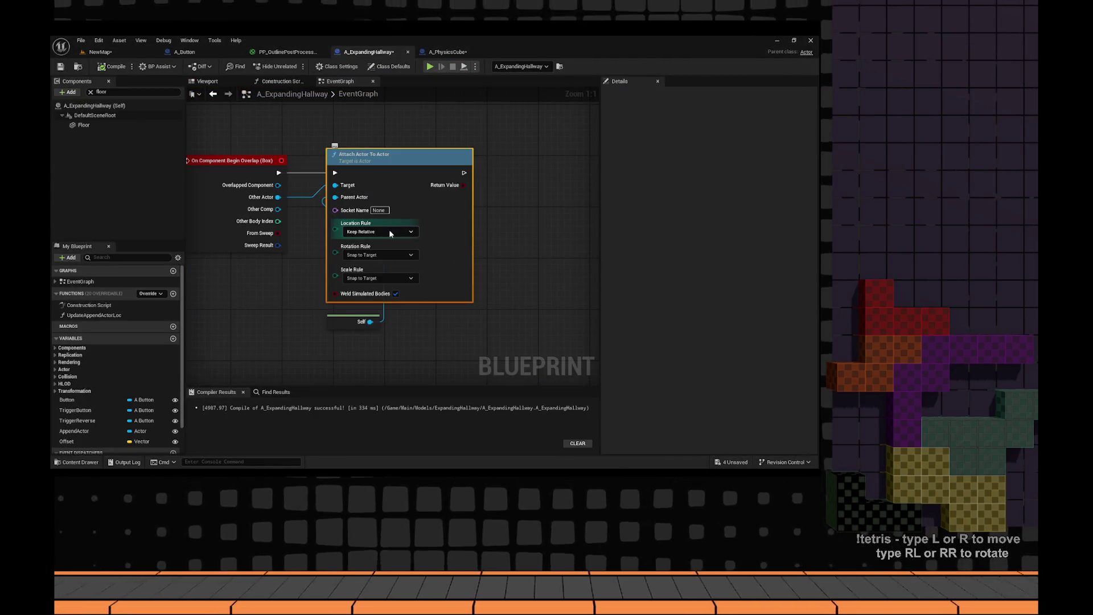
pyautogui.click(390, 232)
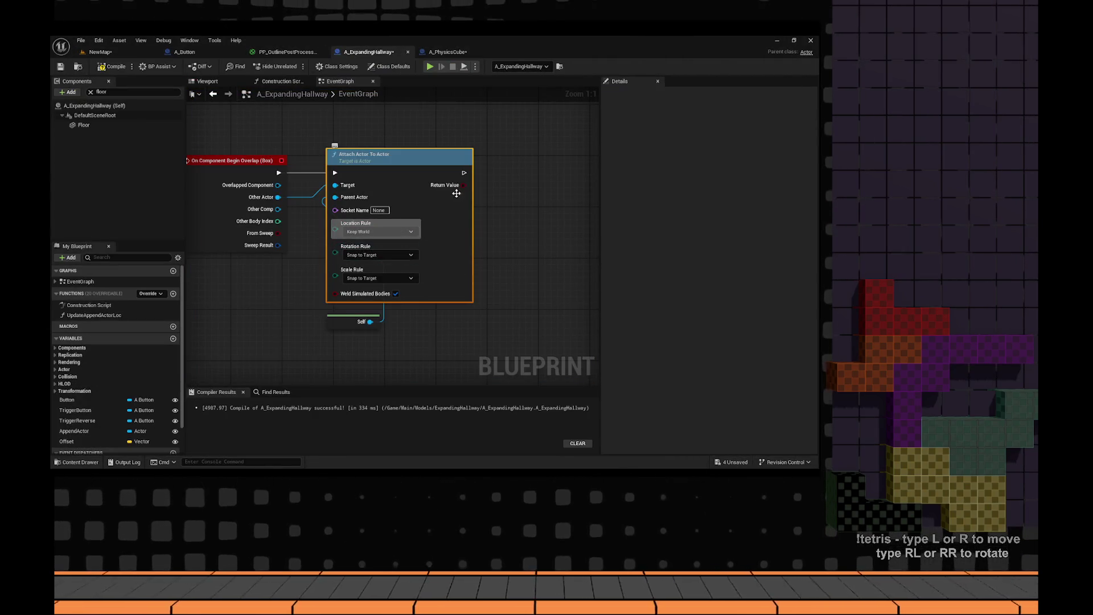
pyautogui.hotkey('alt', 'p')
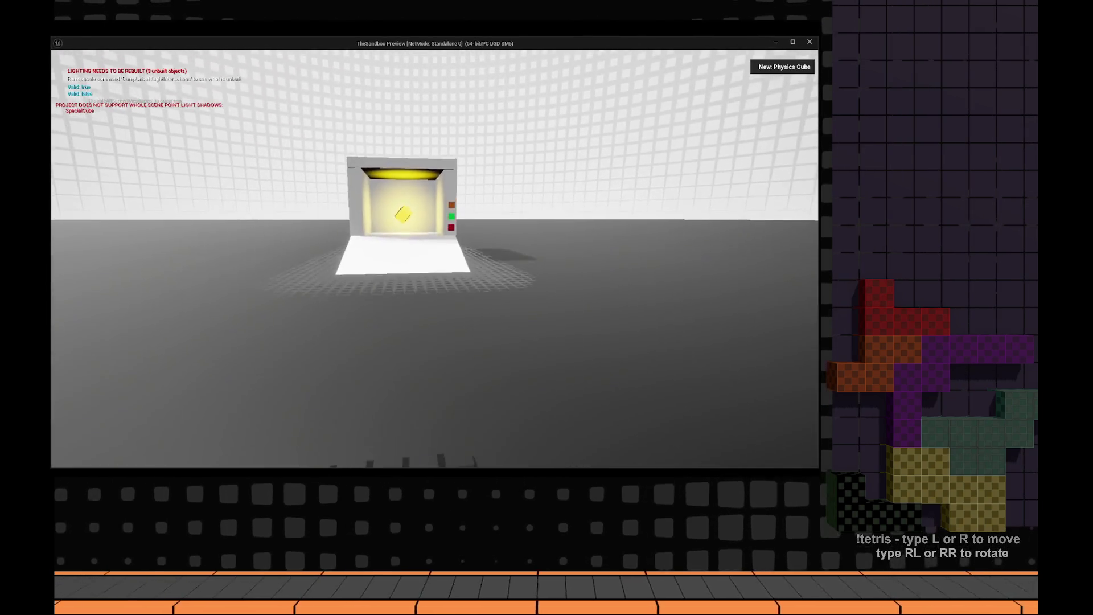
# - Walk past the booth and along the corridor up to the outlined wall boxes
pyautogui.press('w')
pyautogui.press('w')
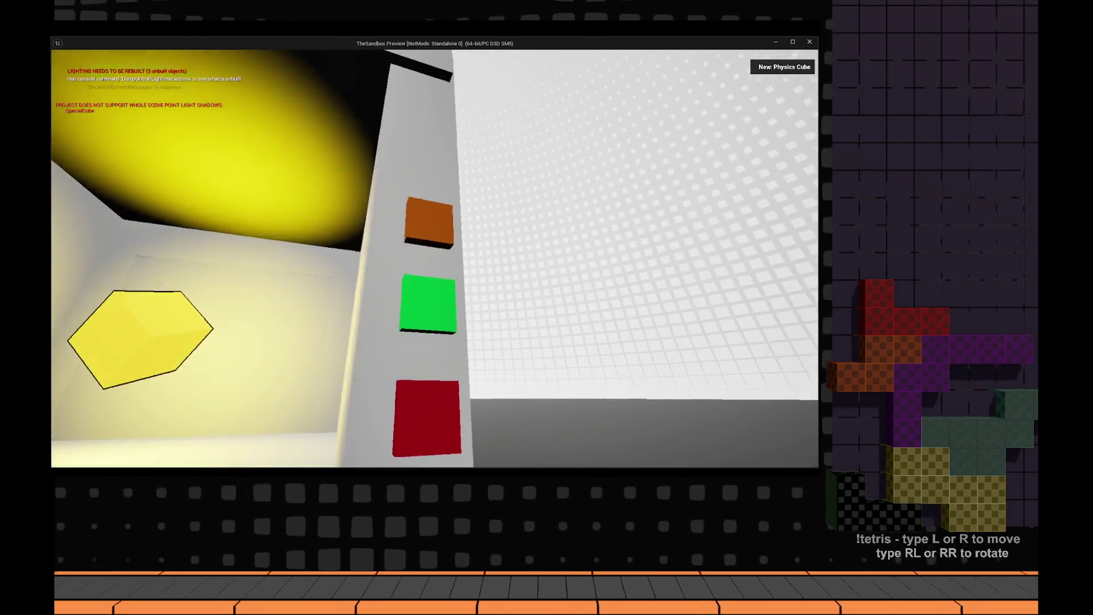
pyautogui.press('w')
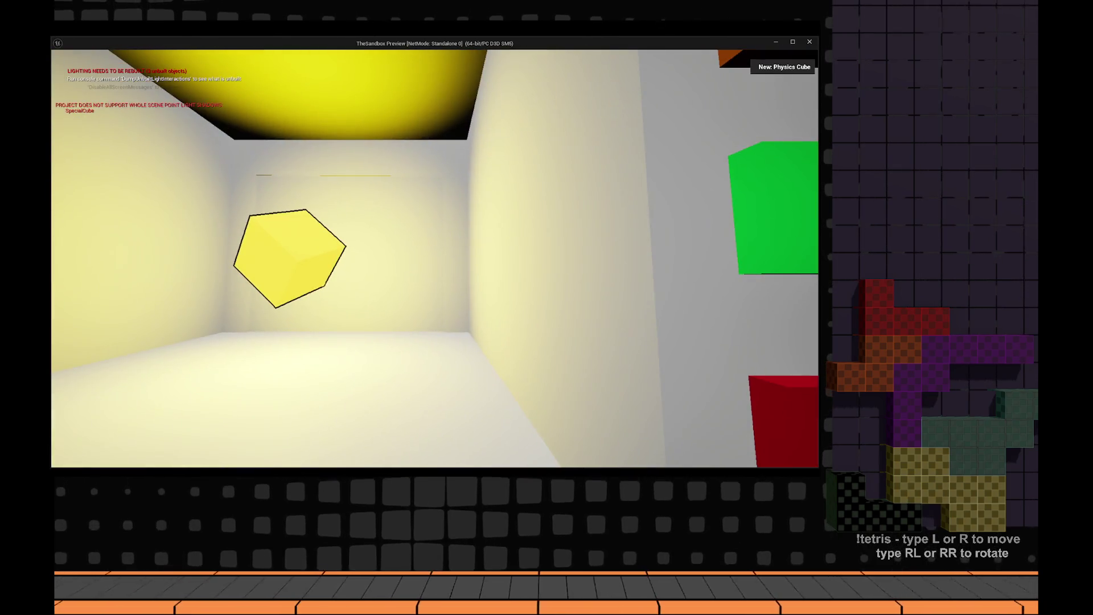
pyautogui.press('w')
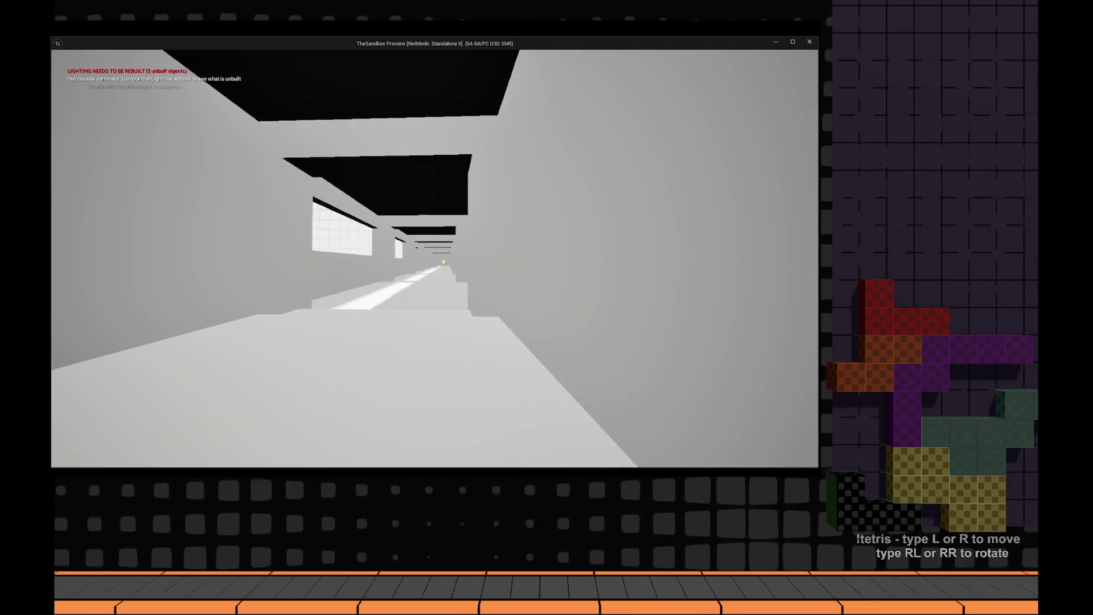
pyautogui.press('w')
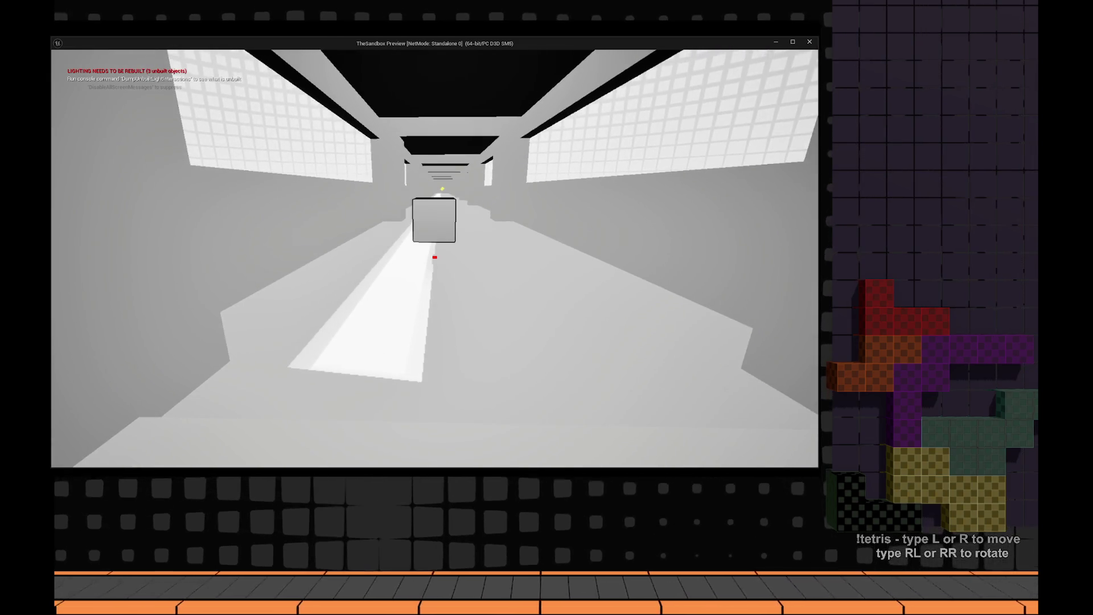
pyautogui.press('w')
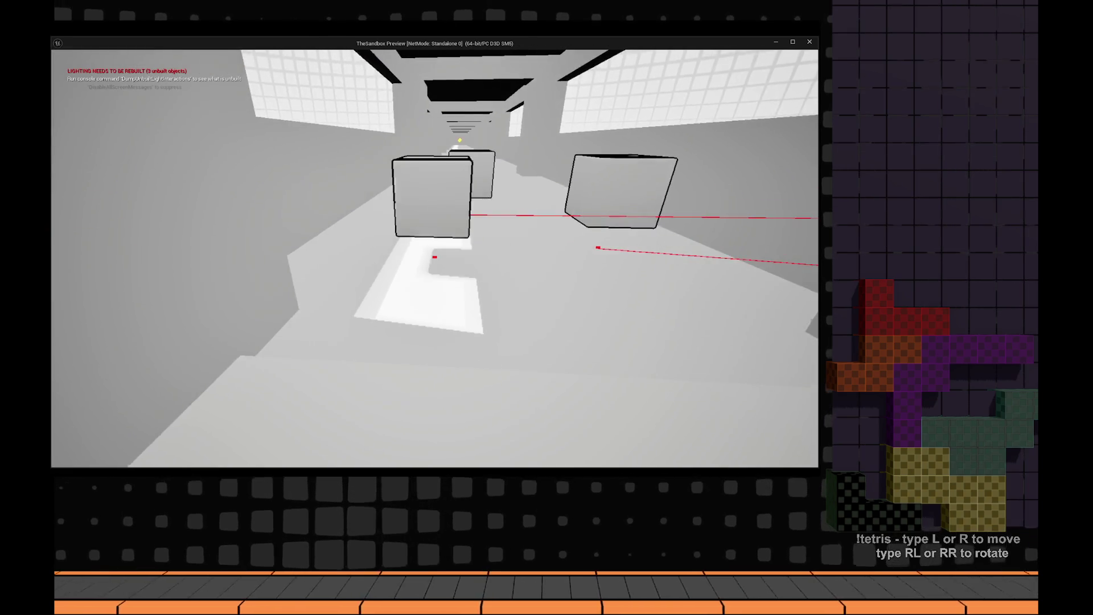
pyautogui.press('w')
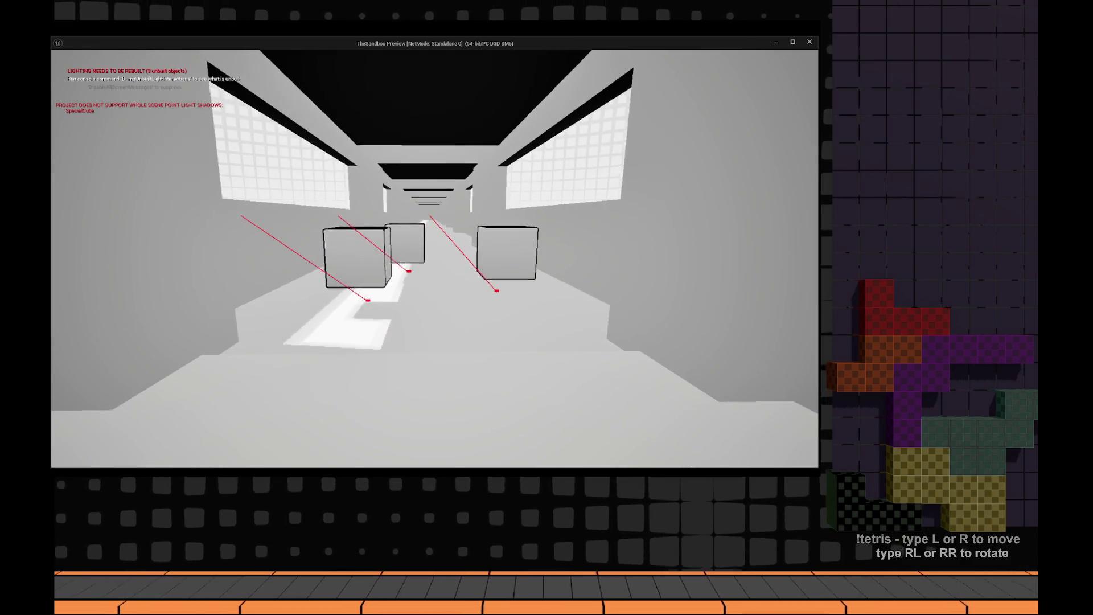
pyautogui.press('s')
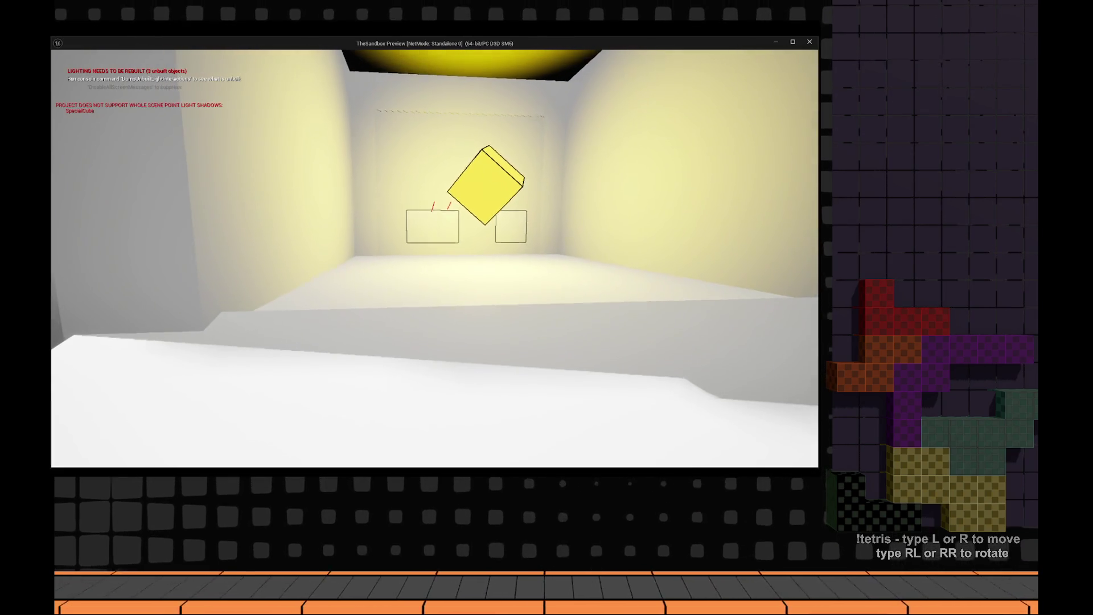
pyautogui.press('w')
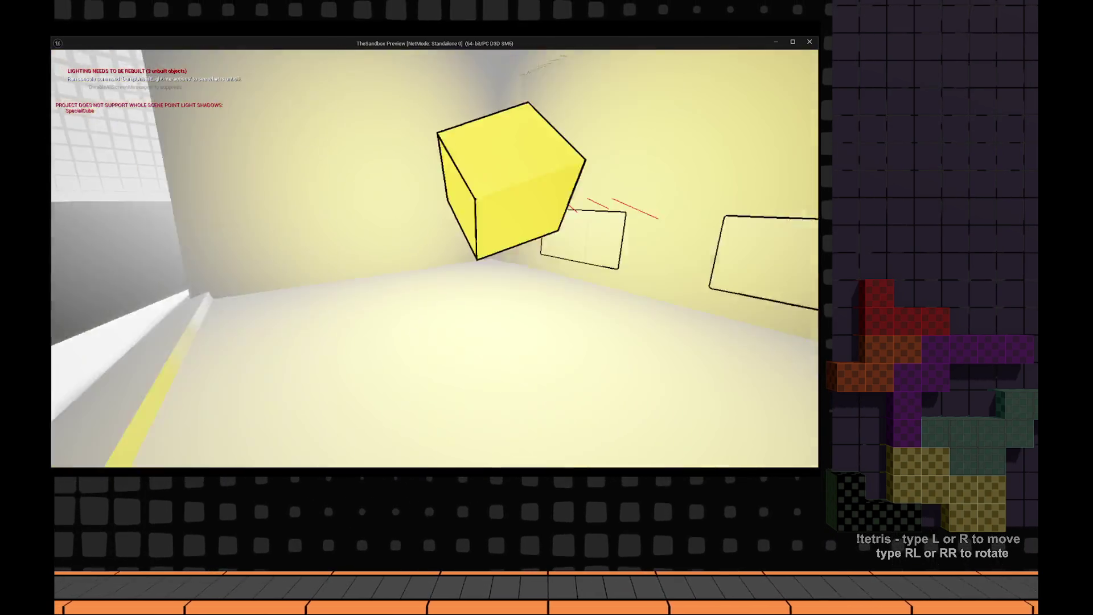
# - Step in and out of the lit room around the two outlined boxes, then stop
pyautogui.press('s')
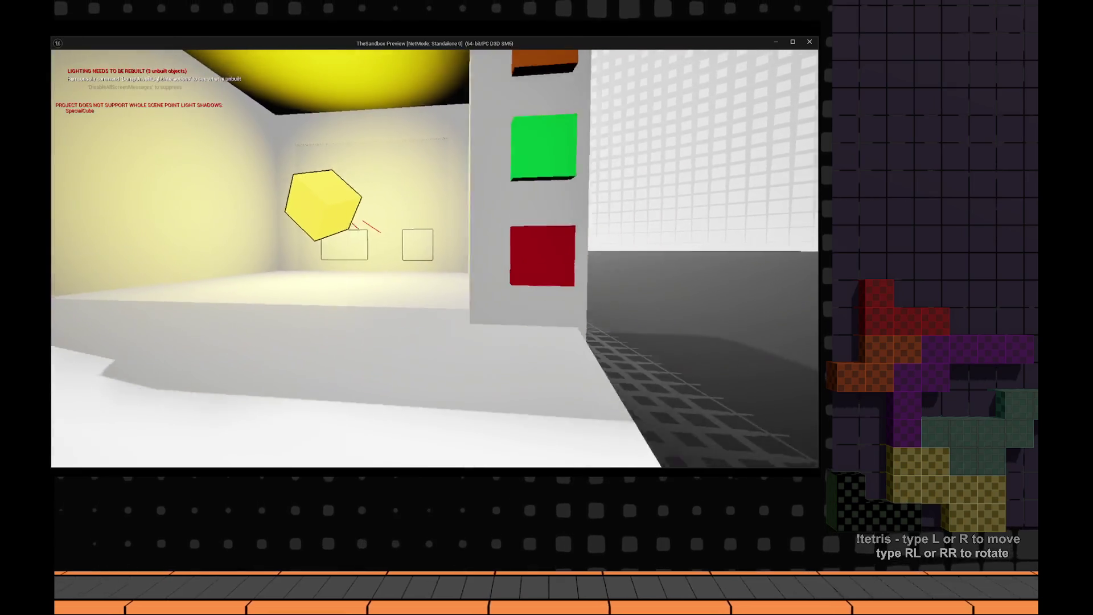
pyautogui.press('w')
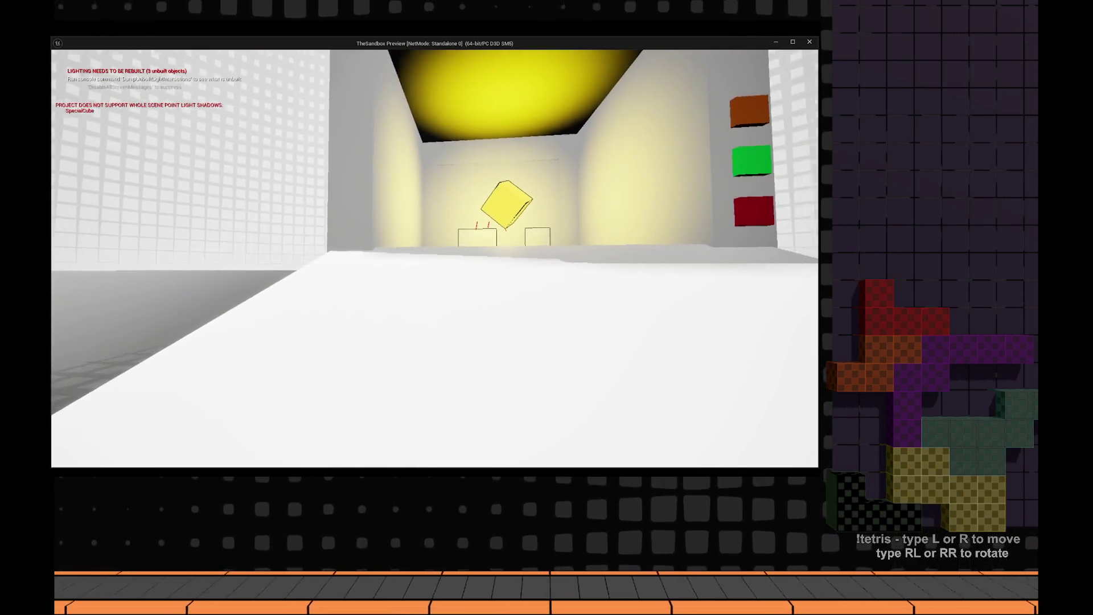
pyautogui.press('w')
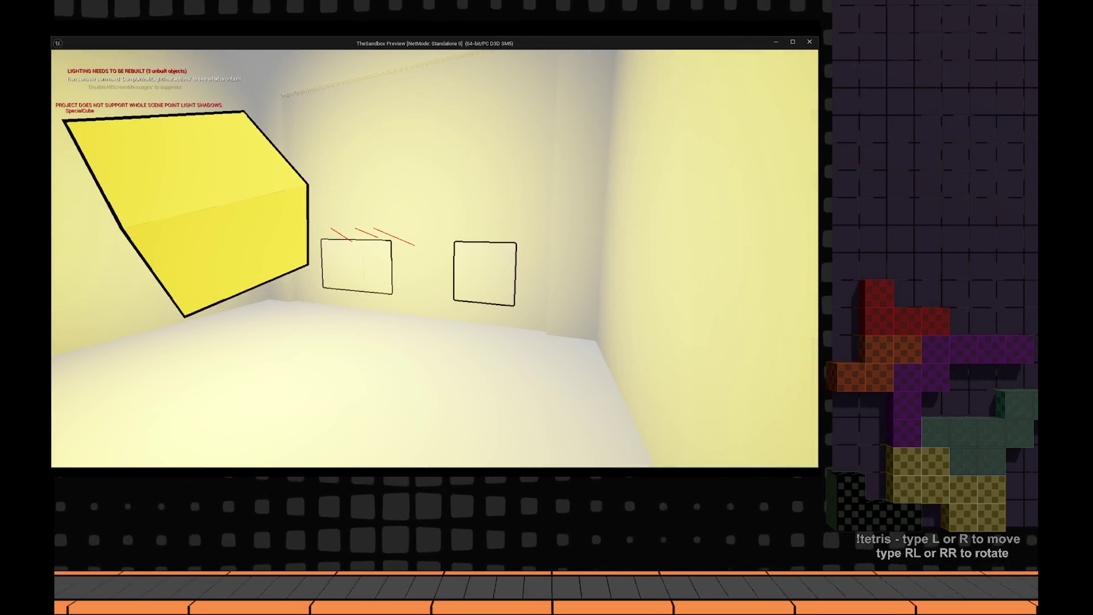
pyautogui.press('w')
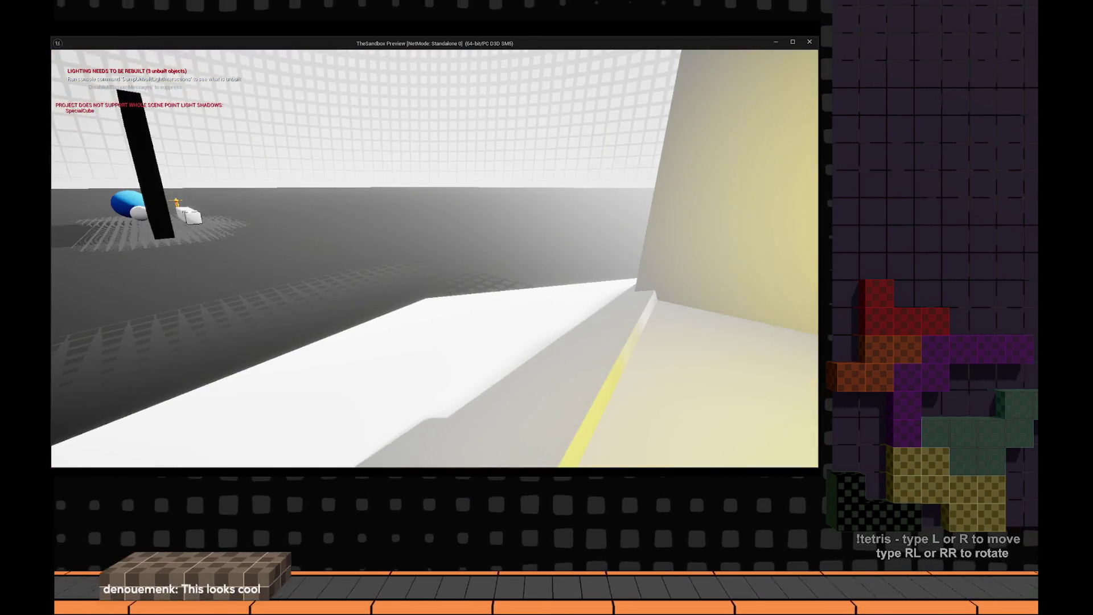
pyautogui.press('w')
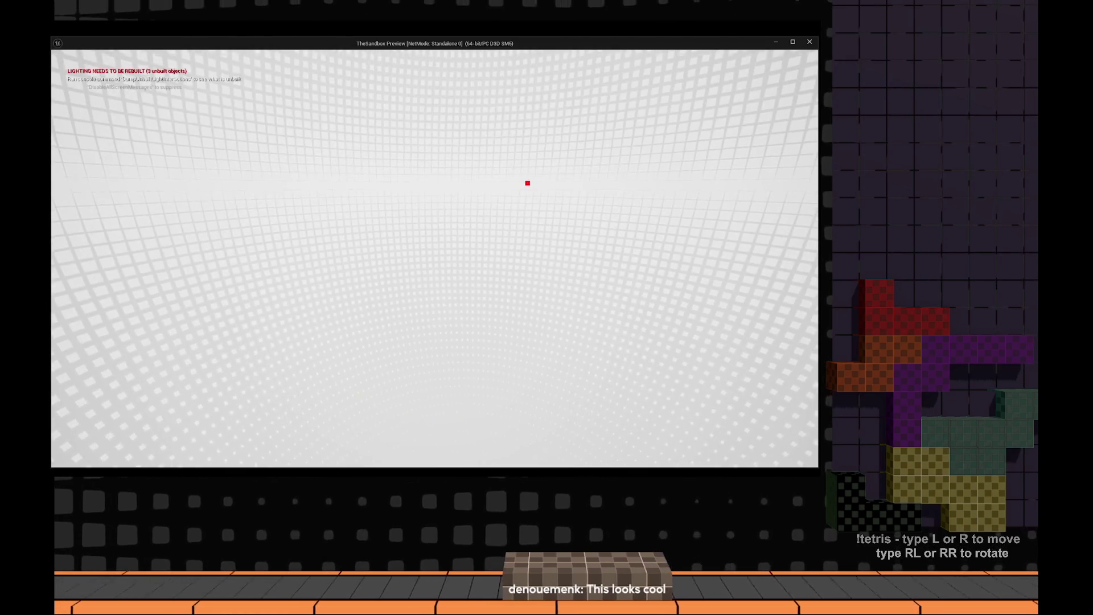
pyautogui.press('Escape')
# - Pan the graph to the Attach Actor To Actor node and launch a standalone preview
pyautogui.scroll(-4, 460, 211)
pyautogui.scroll(3, 341, 268)
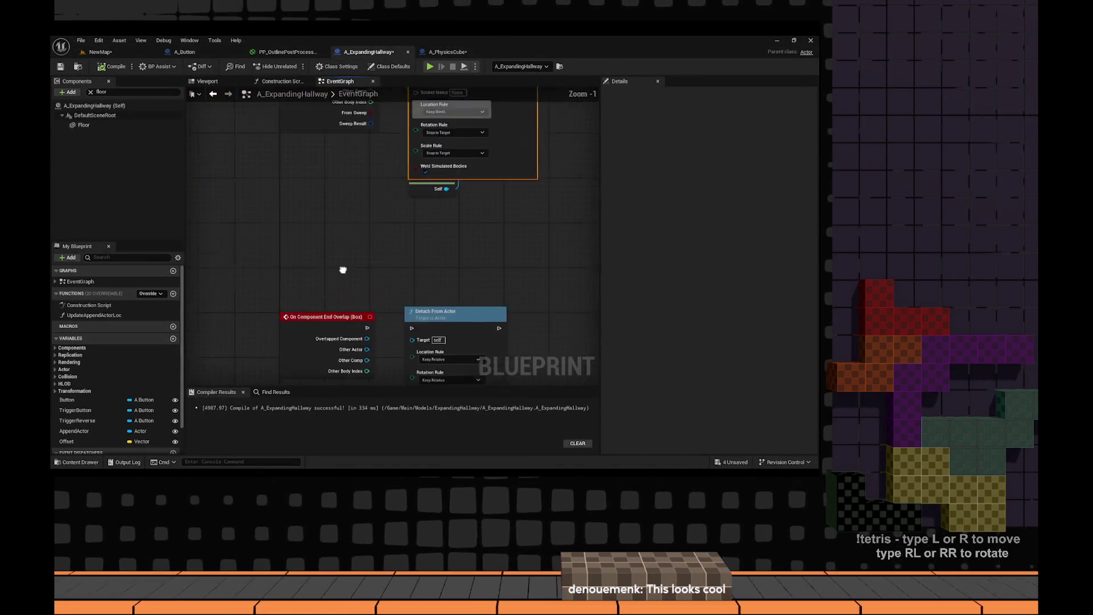
pyautogui.moveTo(371, 191); pyautogui.dragTo(365, 171)
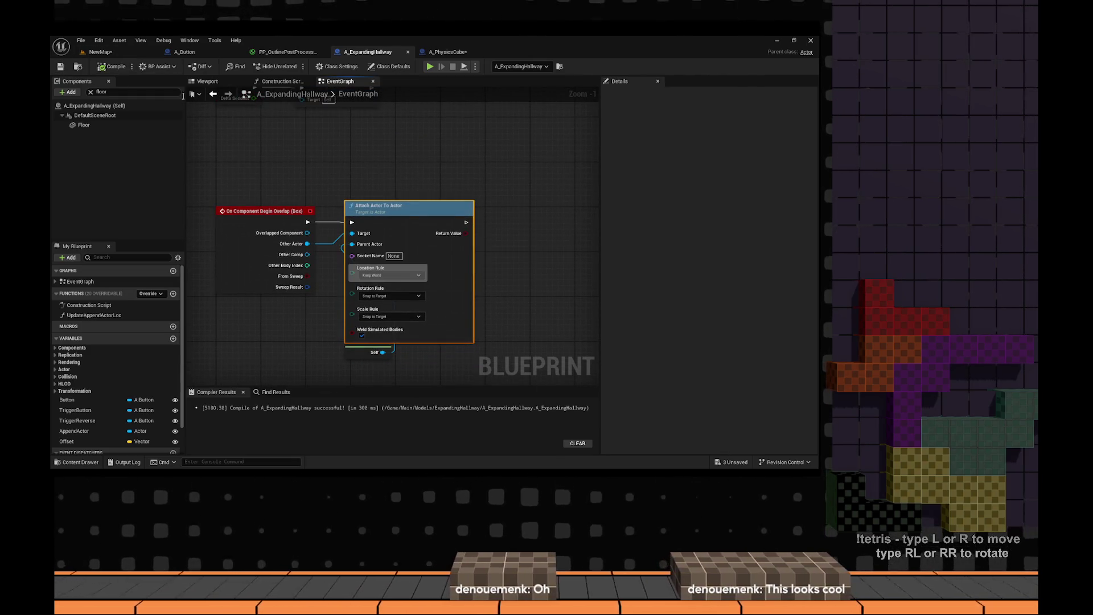
pyautogui.click(430, 67)
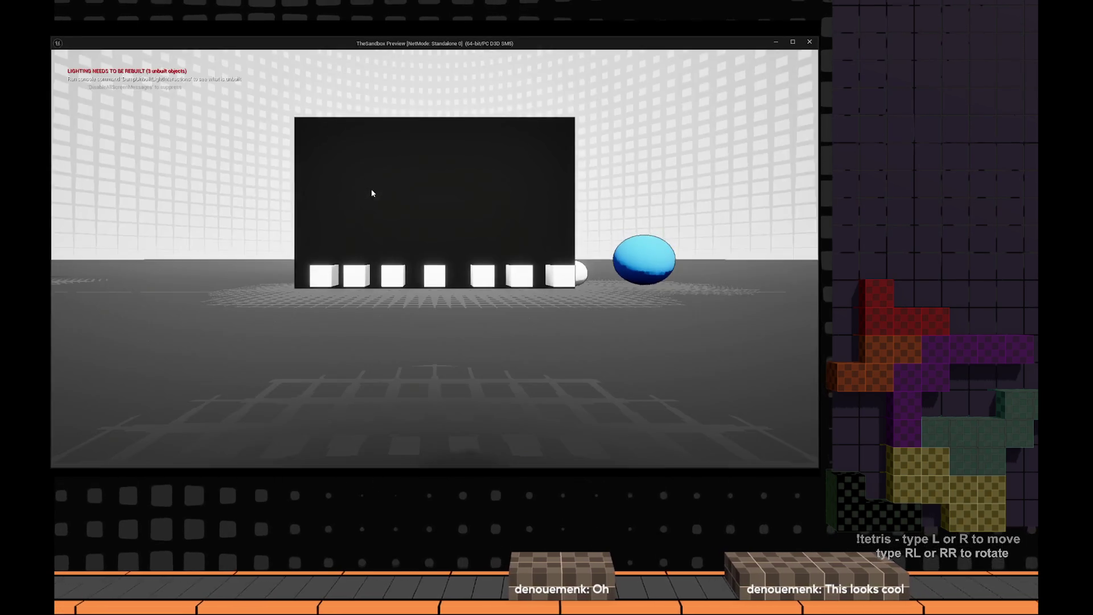
# - Walk through the lit booth and down the expanding corridor, then stop playing
pyautogui.press('w')
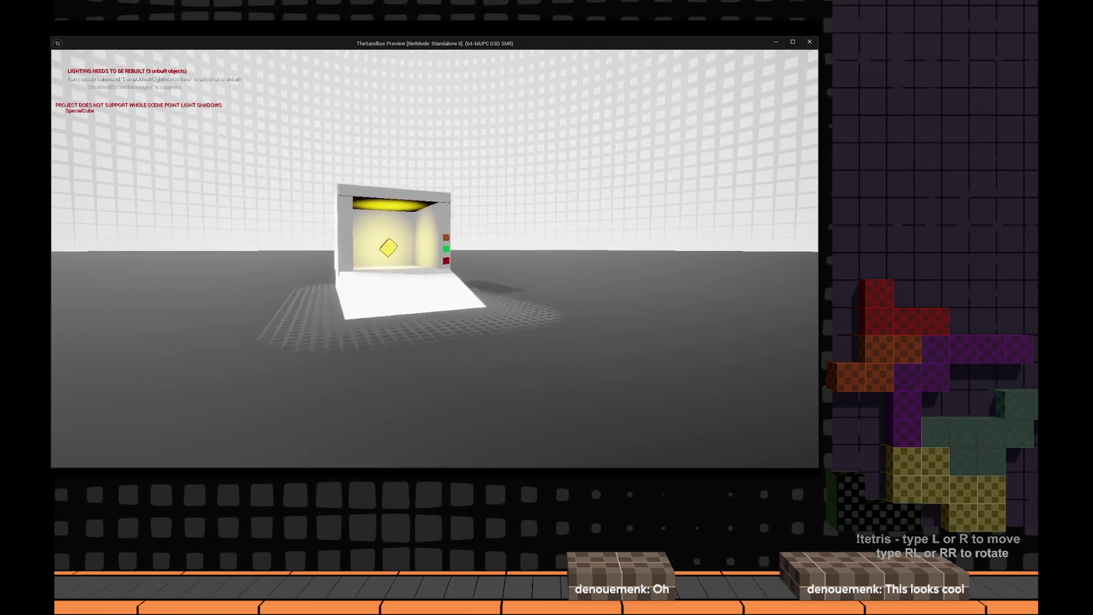
pyautogui.press('w')
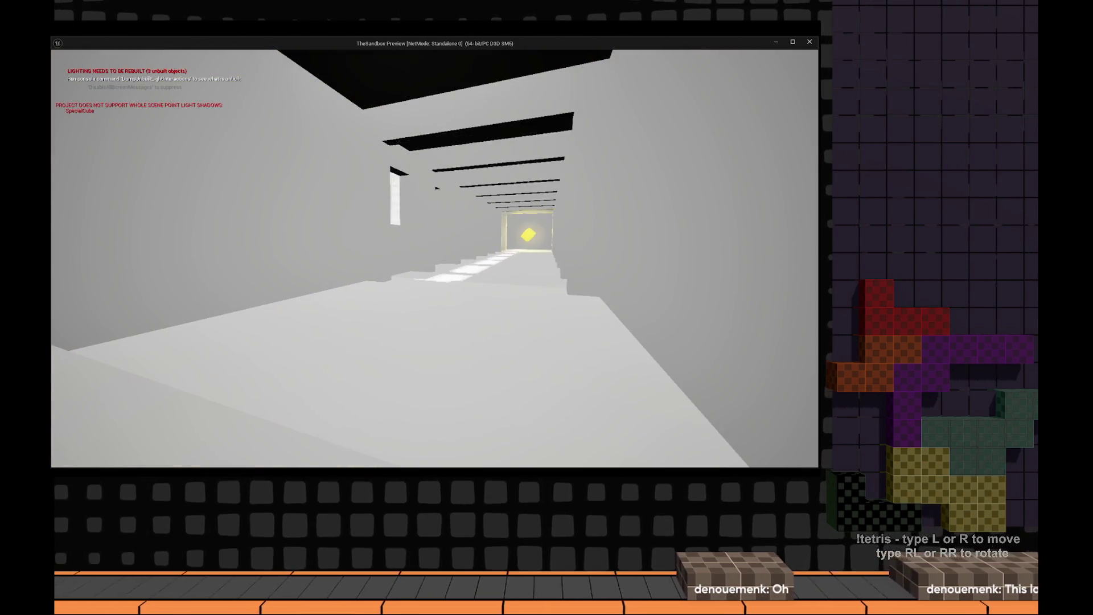
pyautogui.press('w')
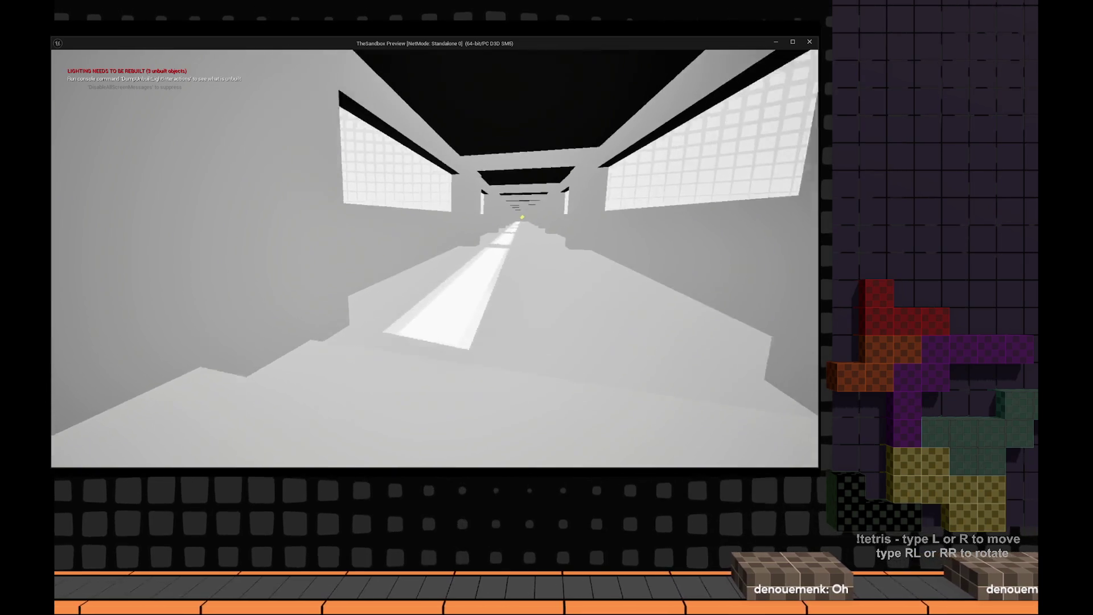
pyautogui.press('w')
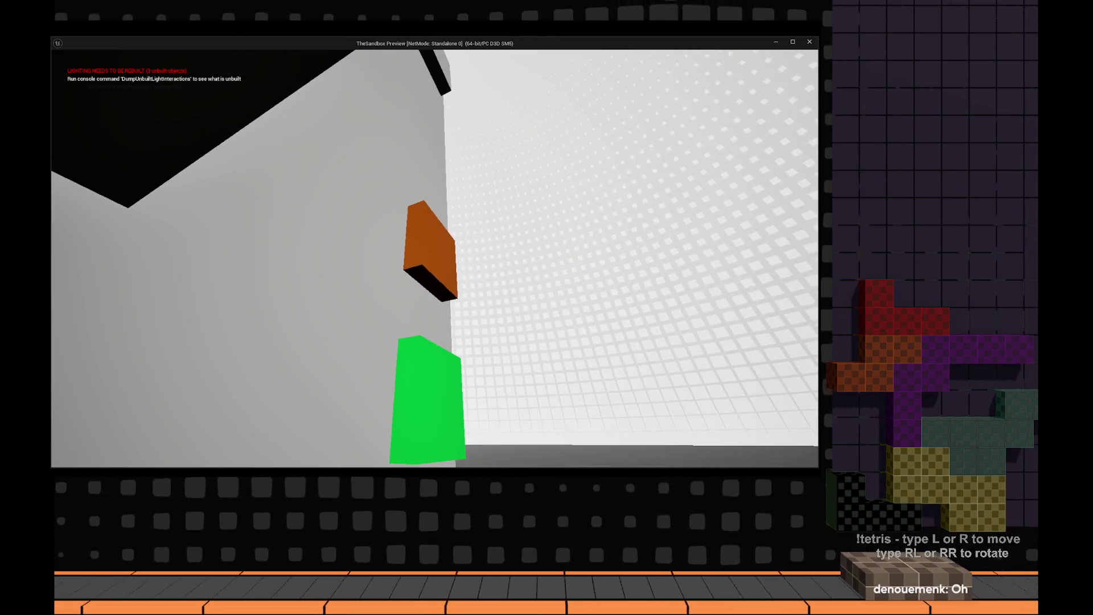
pyautogui.press('w')
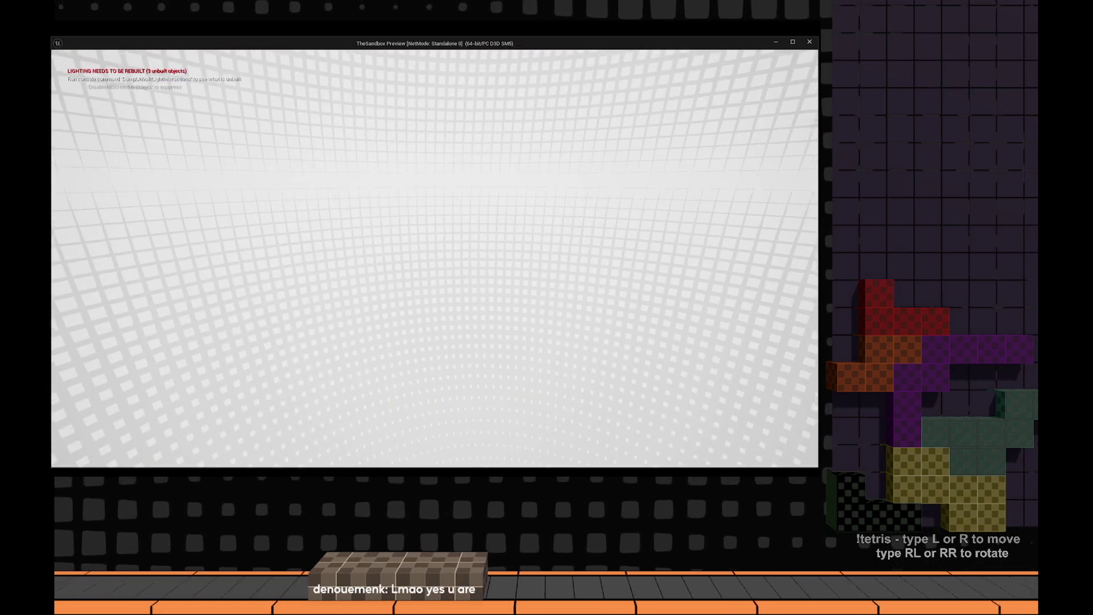
pyautogui.press('Escape')
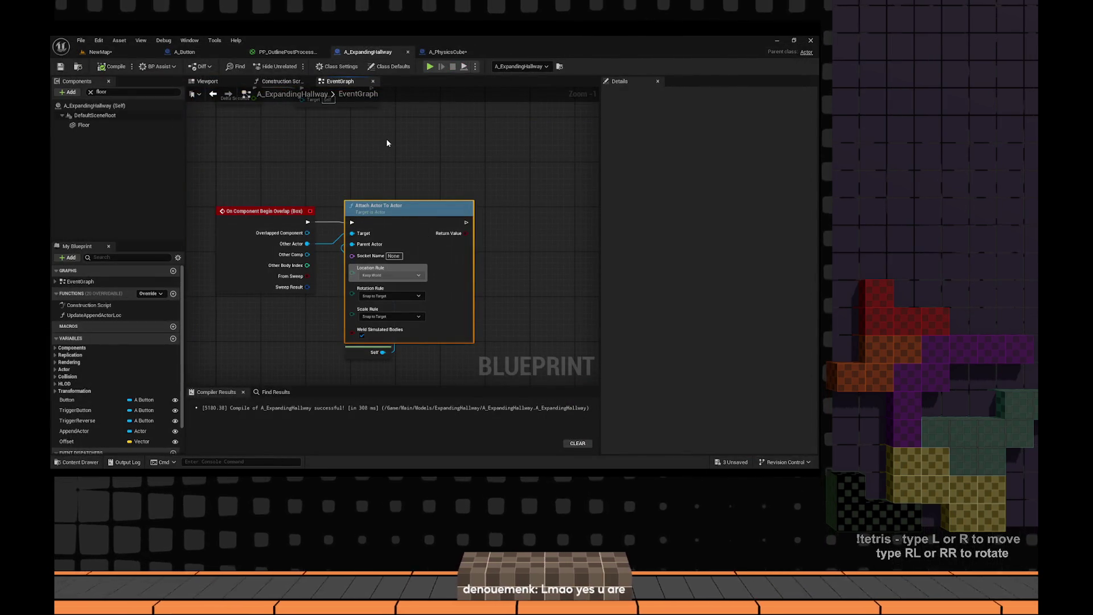
# - Frame A_PhysicsCube3 in NewMap, open its Blueprint for editing, and save it
pyautogui.click(100, 52)
pyautogui.press('f')
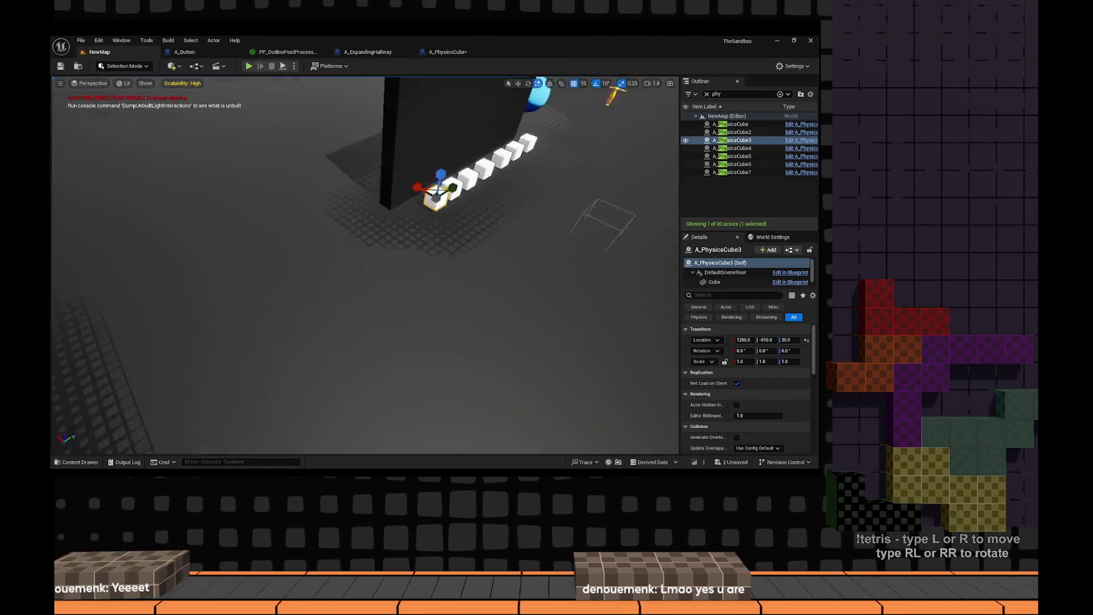
pyautogui.hotkey('ctrl', 'space')
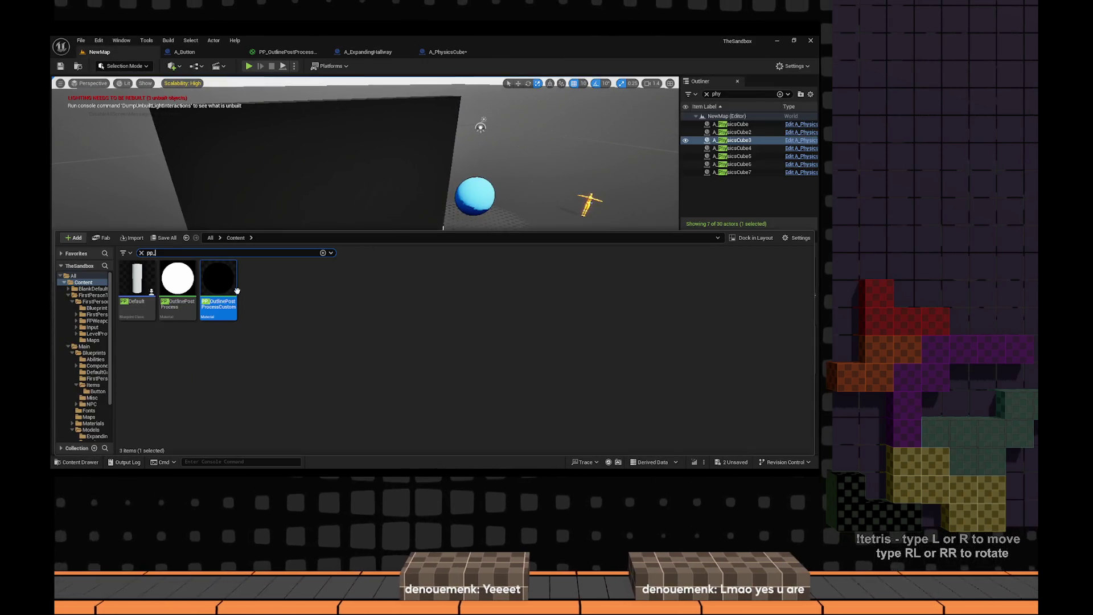
pyautogui.hotkey('ctrl', 'space')
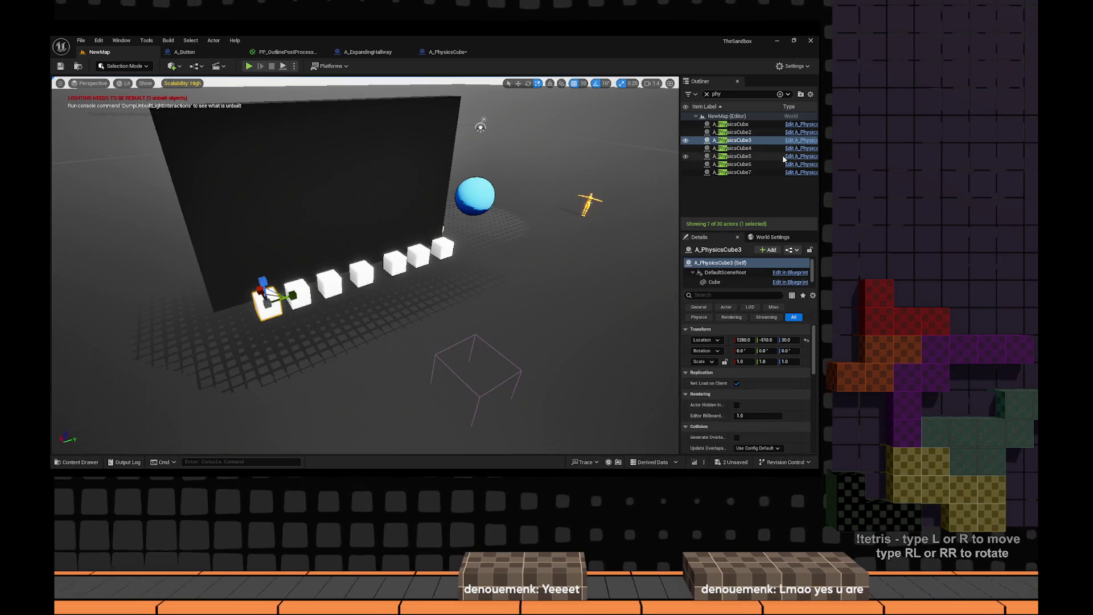
pyautogui.click(798, 143)
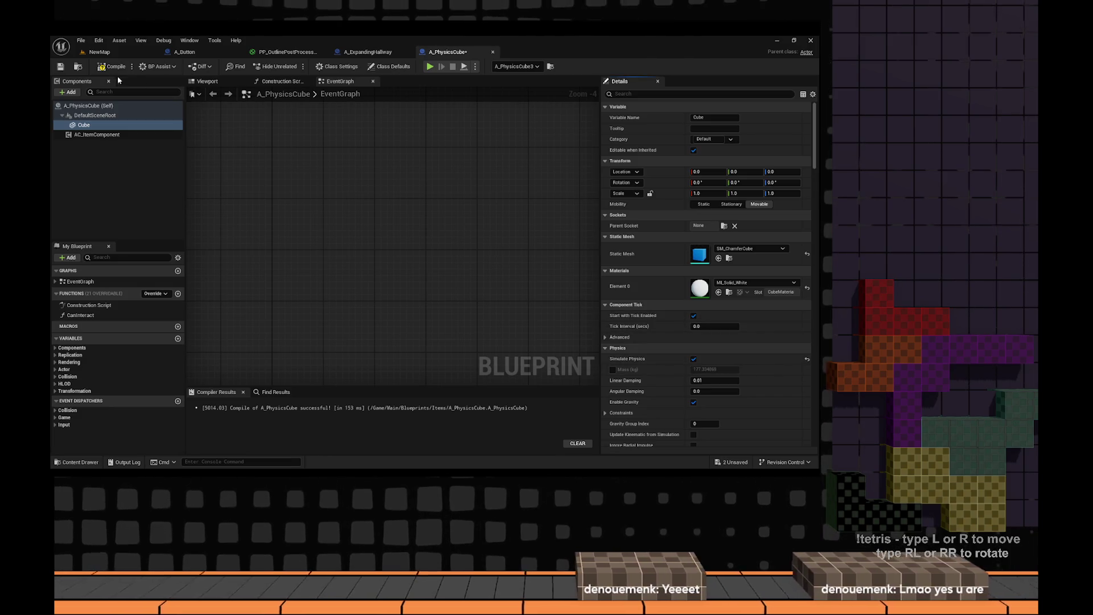
pyautogui.click(61, 67)
# - Browse the Content Drawer to FirstPersonTemplate > FirstPerson > Blueprints and open BP_FirstPersonCharacter
pyautogui.hotkey('ctrl', 'space')
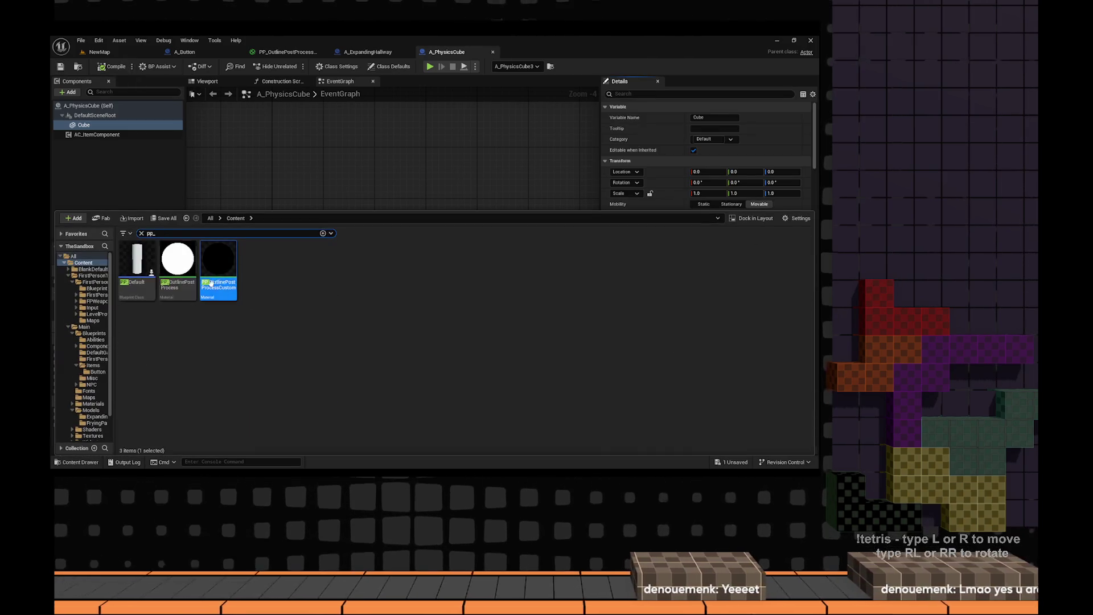
pyautogui.click(142, 233)
pyautogui.doubleClick(177, 263)
pyautogui.doubleClick(135, 267)
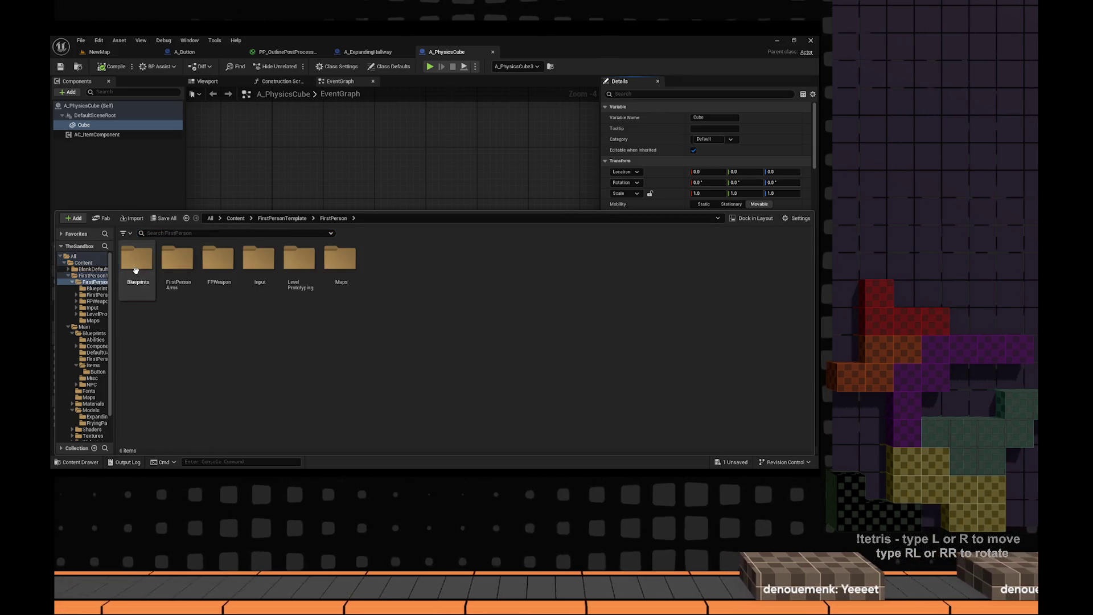
pyautogui.doubleClick(136, 270)
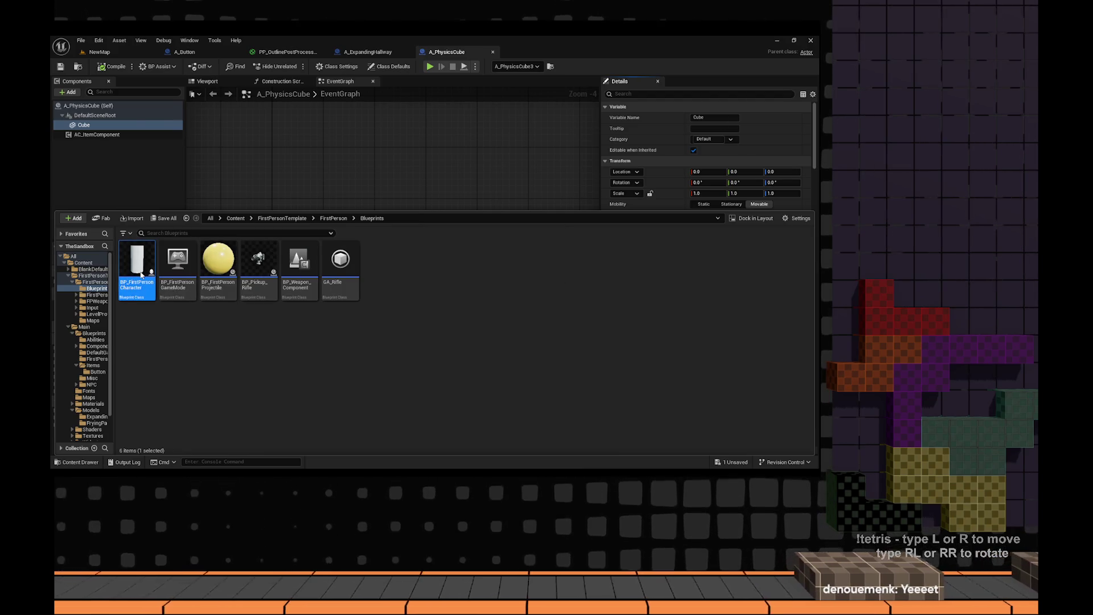
pyautogui.doubleClick(142, 275)
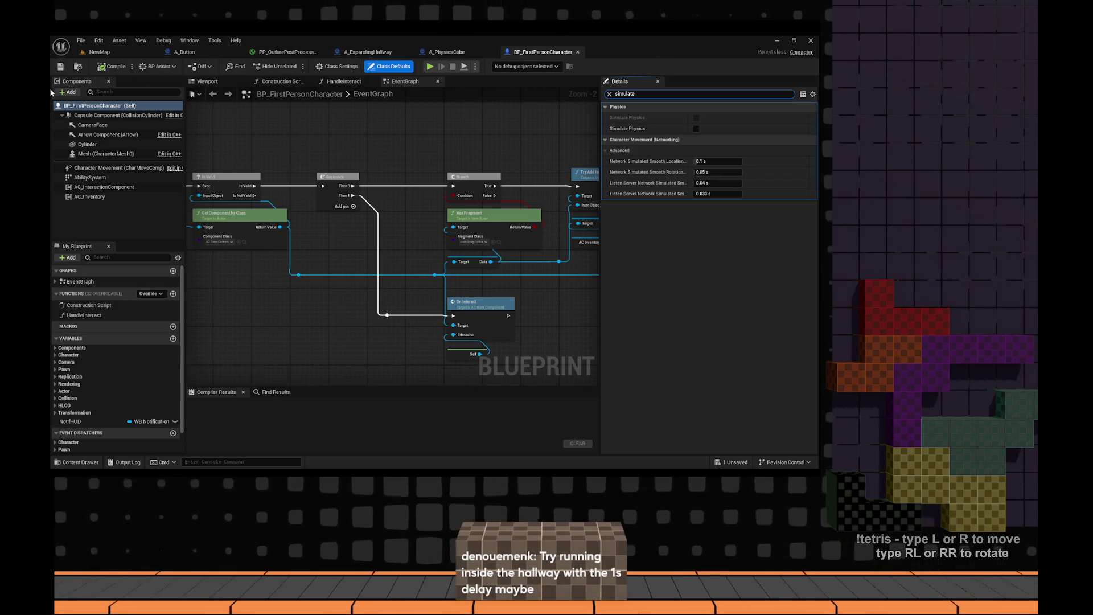
# - Review A_PhysicsCube's Class Defaults in the Details panel, then return to the Chrome results
pyautogui.click(118, 52)
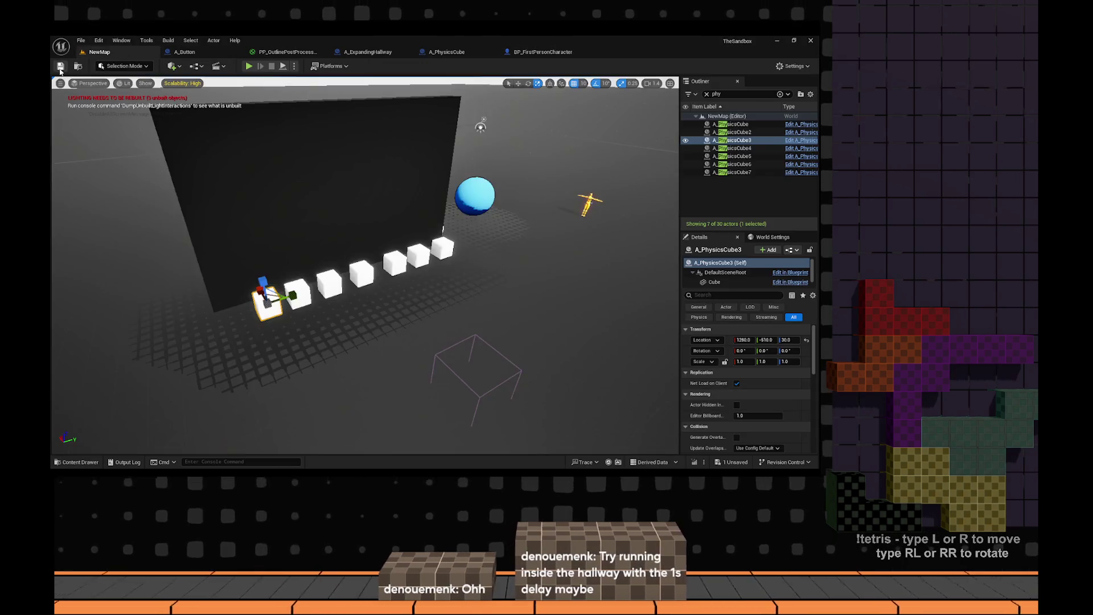
pyautogui.click(509, 51)
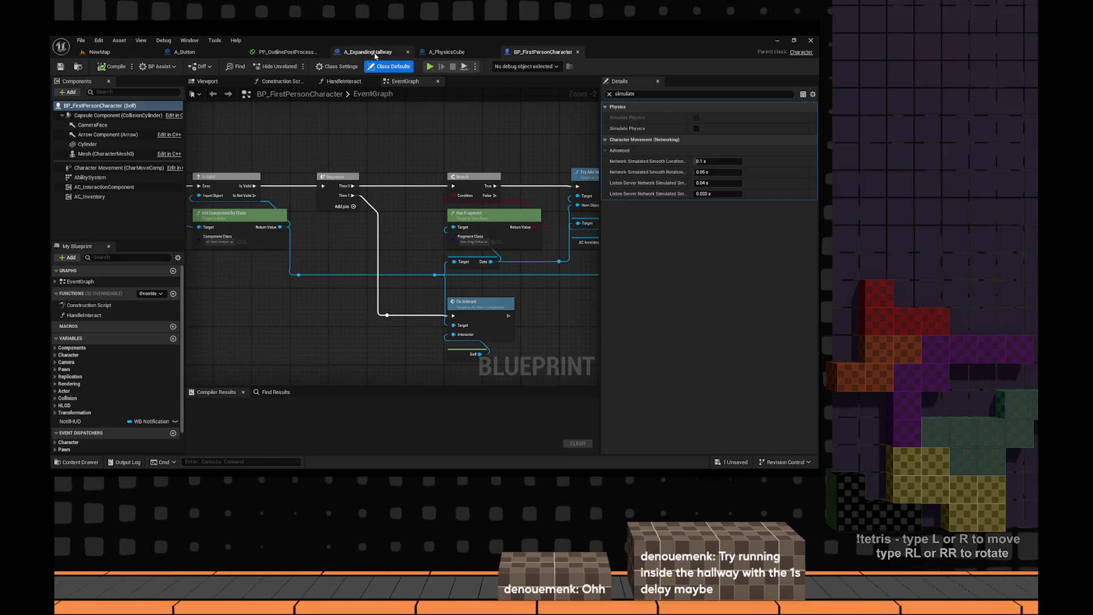
pyautogui.click(465, 52)
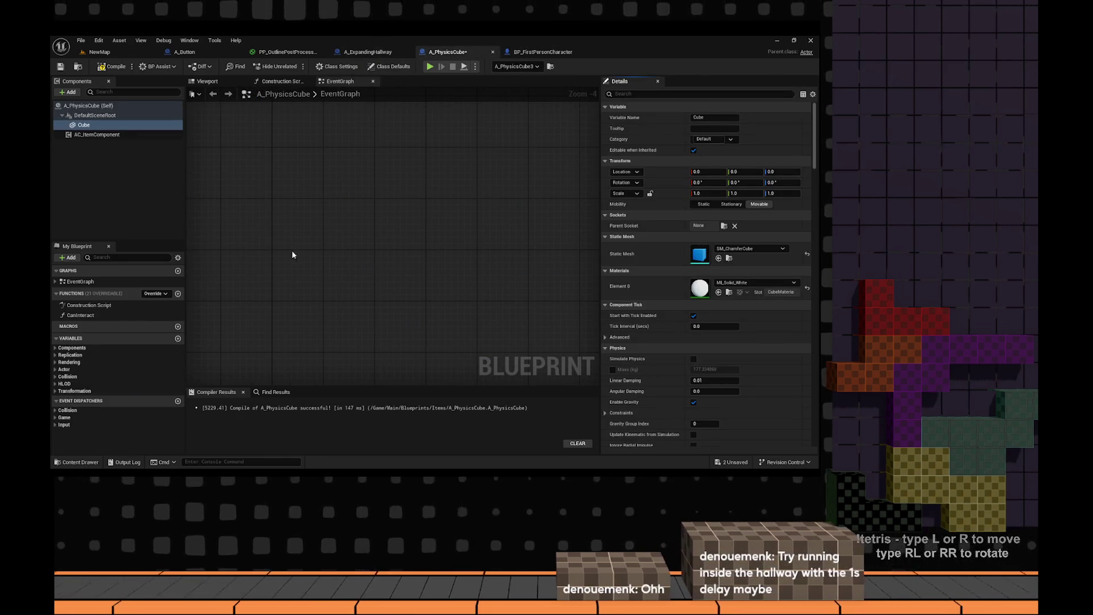
pyautogui.click(84, 106)
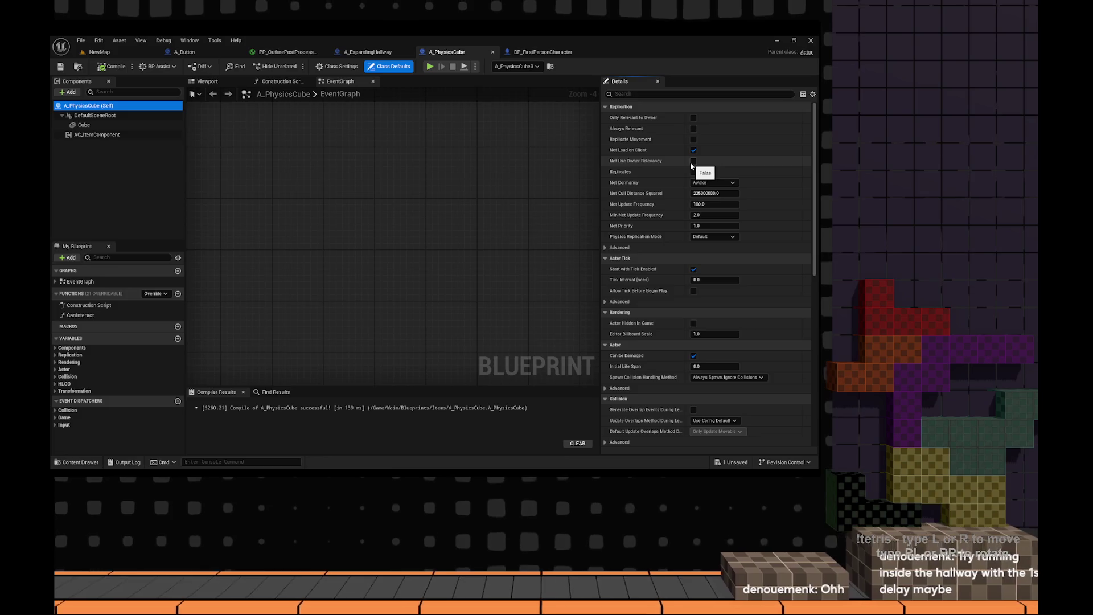
pyautogui.scroll(-5, 691, 165)
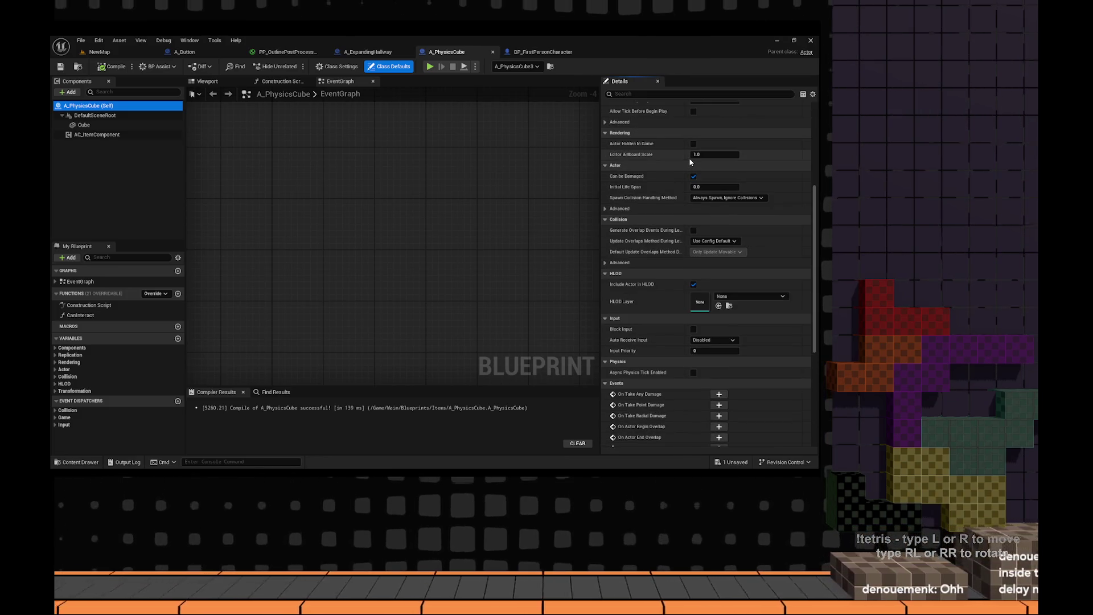
pyautogui.hotkey('alt', 'Tab')
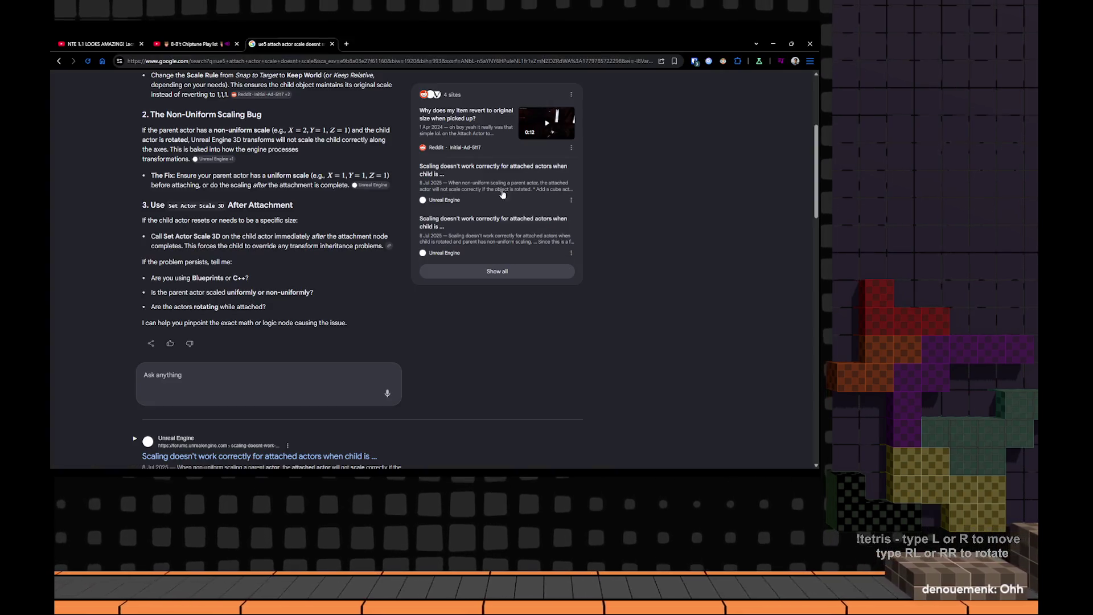
# - Search Google for 'ue5 attach actor with physics' and scroll down the results
pyautogui.scroll(5, 238, 87)
pyautogui.click(220, 61)
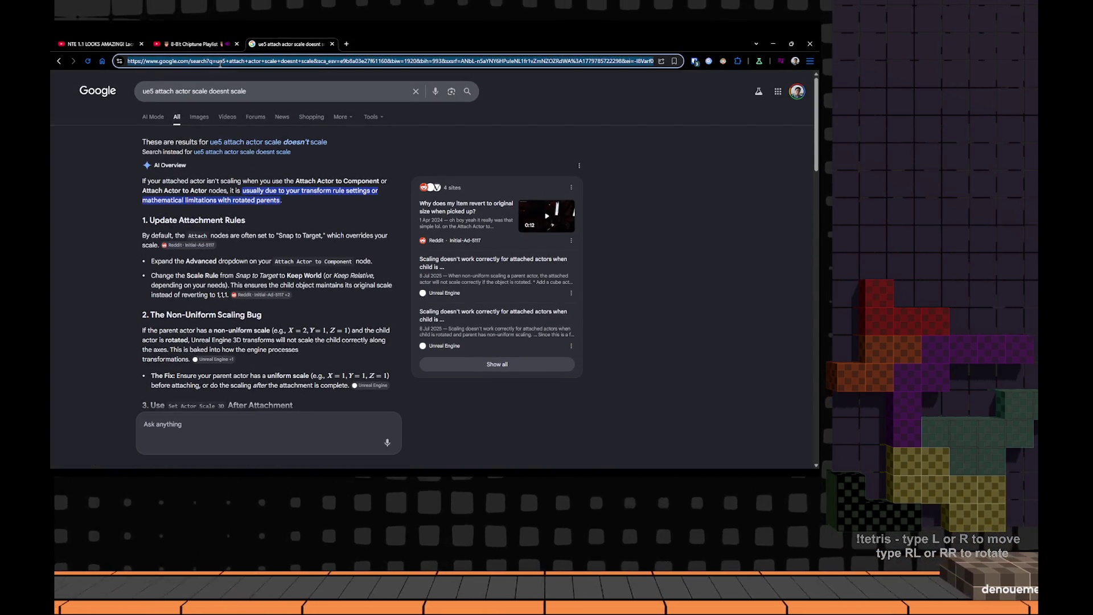
pyautogui.write('ue5 attach actor')
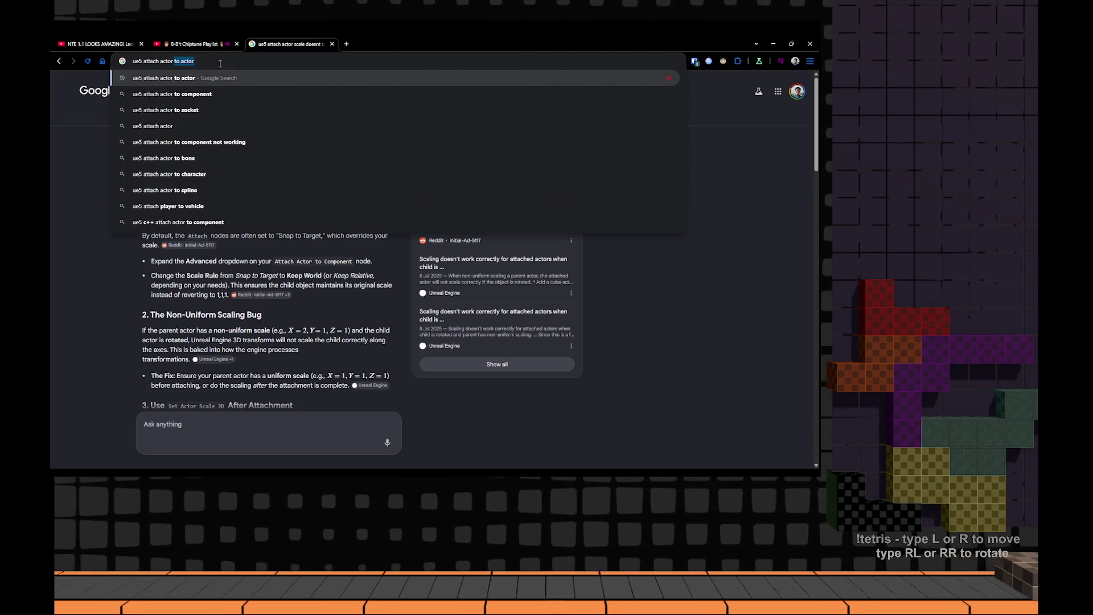
pyautogui.write(' with physics')
pyautogui.press('Return')
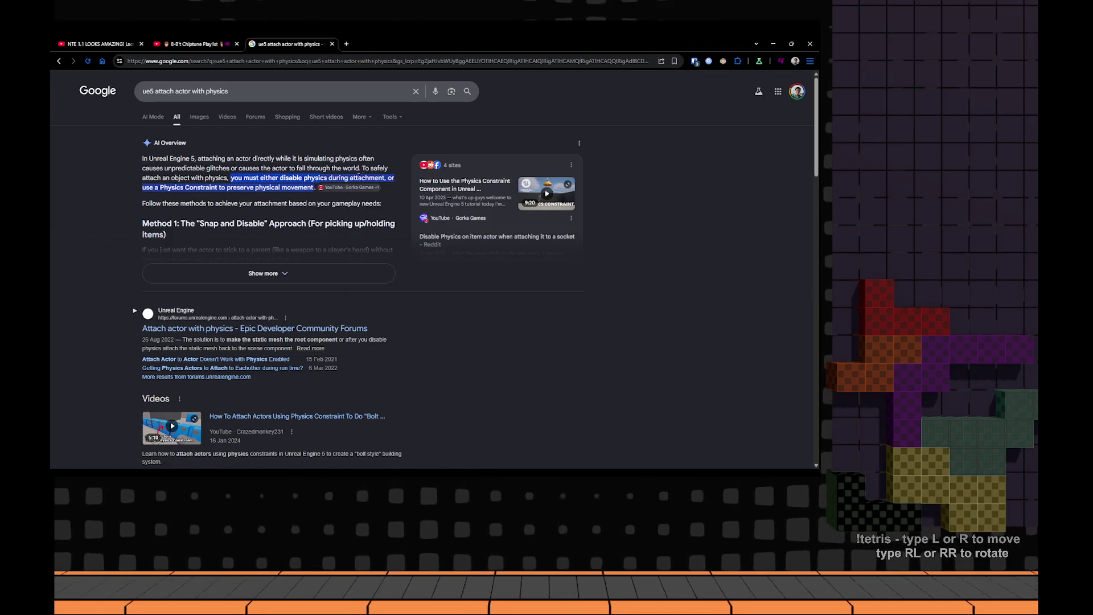
pyautogui.scroll(-3, 358, 177)
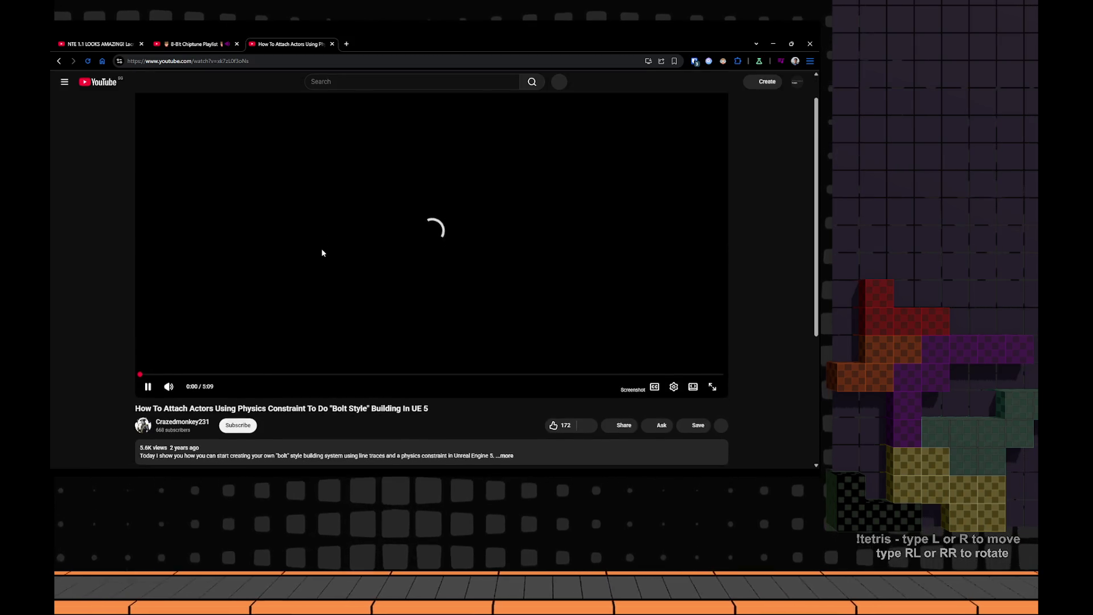
# - Expand the Bolt Style physics-constraint tutorial's description and restart the video from the beginning
pyautogui.scroll(-2, 323, 252)
pyautogui.scroll(-2, 322, 253)
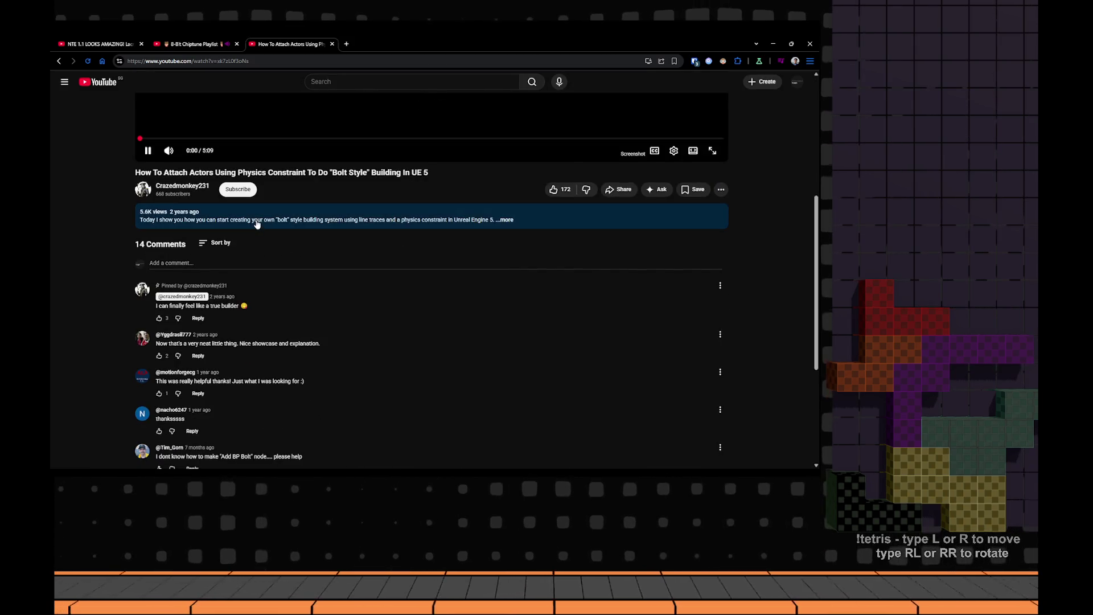
pyautogui.click(260, 219)
pyautogui.scroll(-5, 260, 236)
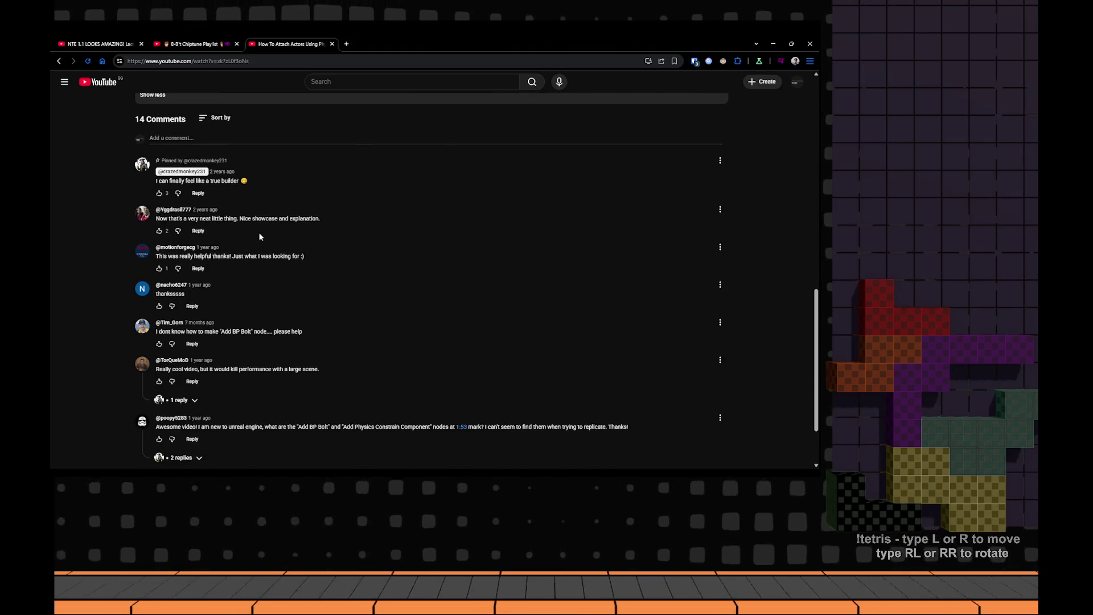
pyautogui.scroll(10, 259, 237)
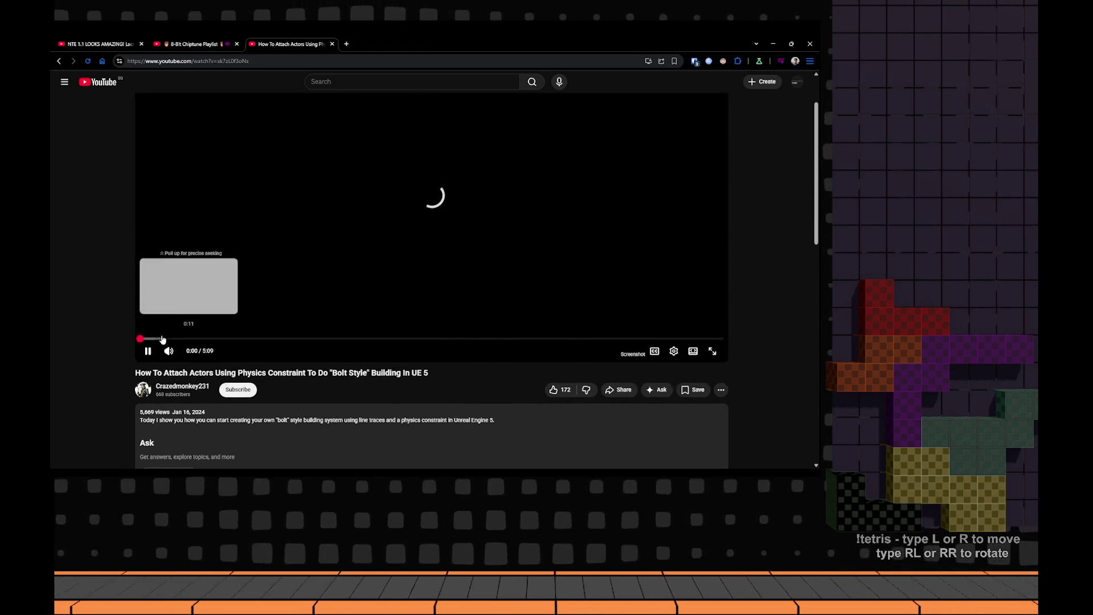
pyautogui.click(333, 139)
pyautogui.click(346, 44)
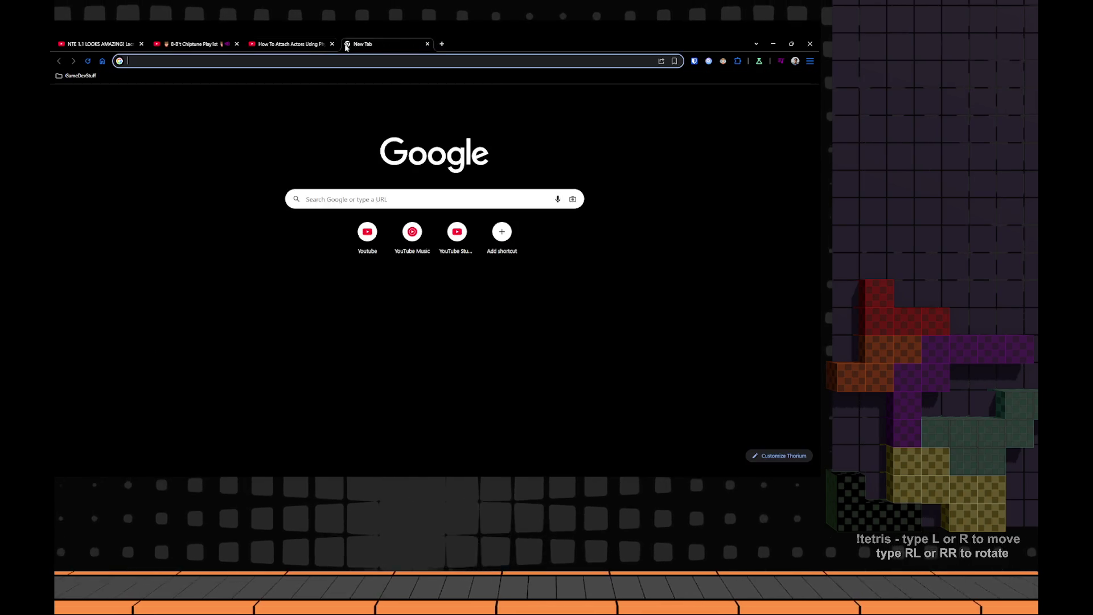
# - Search 'physics constraints ue5' and read the Physics Constraint Component User Guide down to step 6
pyautogui.write('physics const')
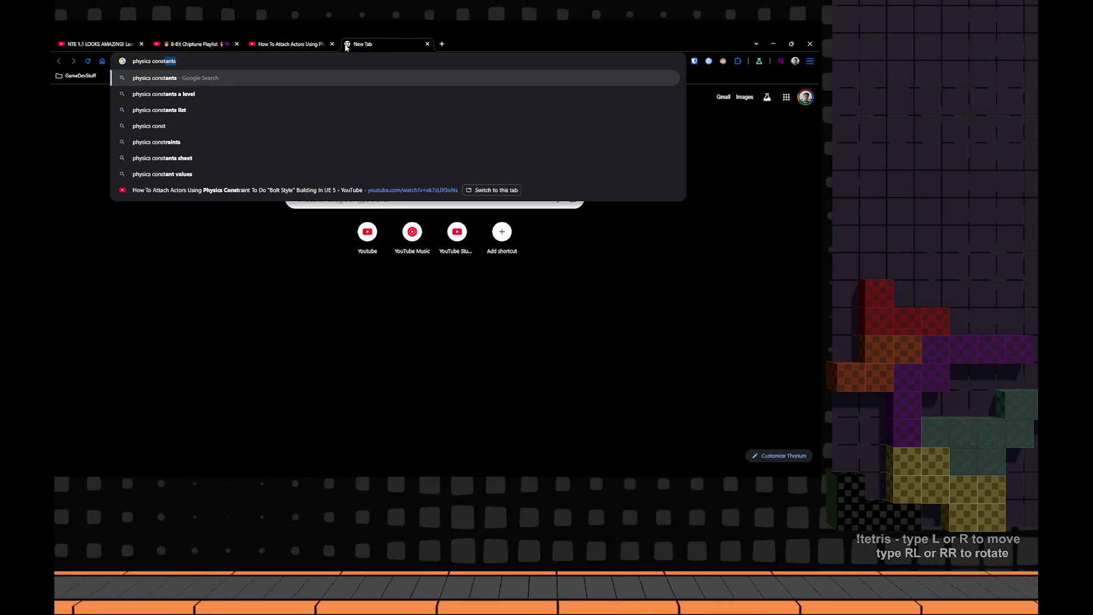
pyautogui.write('raints ue5')
pyautogui.press('Return')
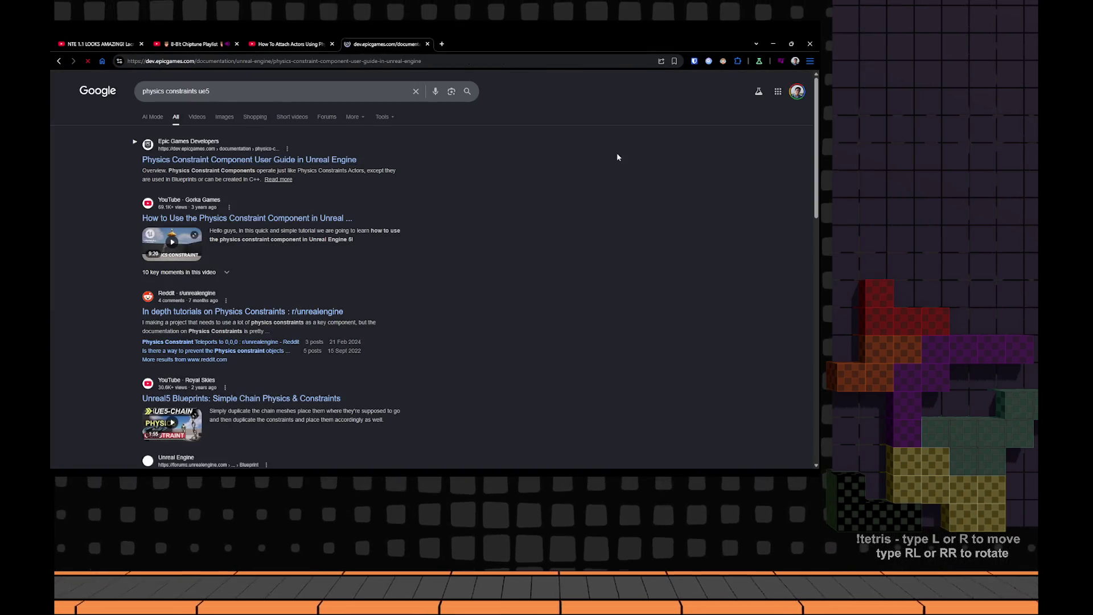
pyautogui.scroll(-5, 461, 195)
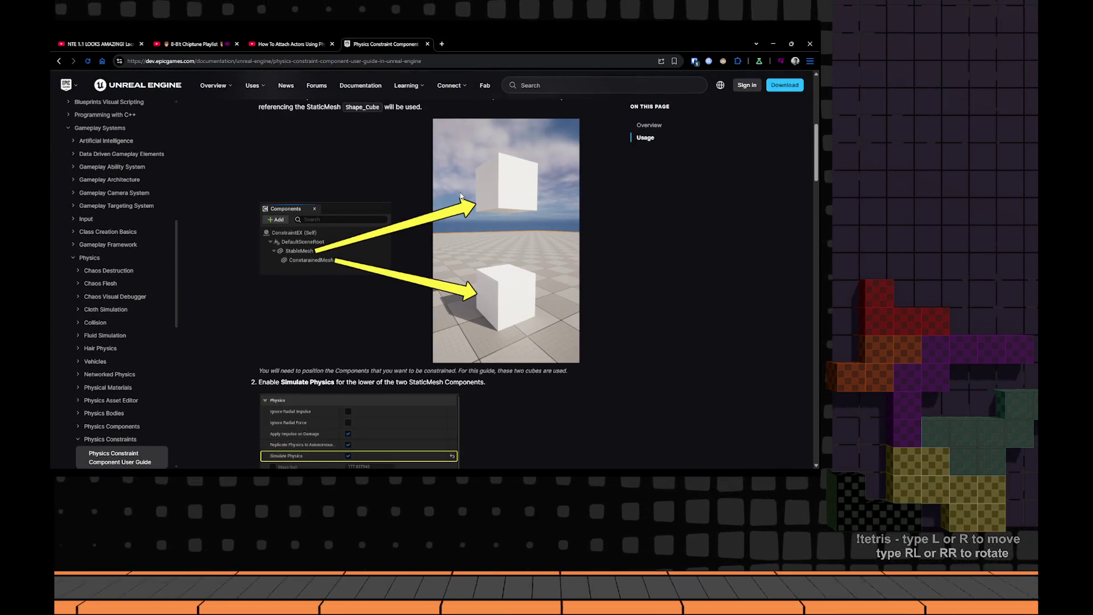
pyautogui.scroll(-3, 461, 195)
pyautogui.scroll(-4, 460, 193)
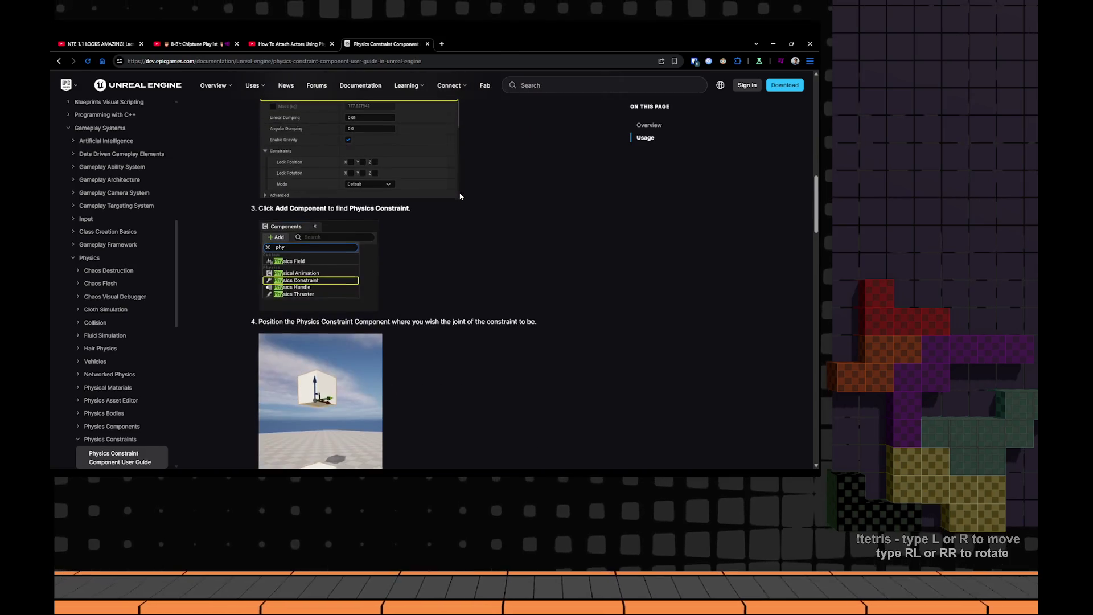
pyautogui.scroll(-7, 427, 285)
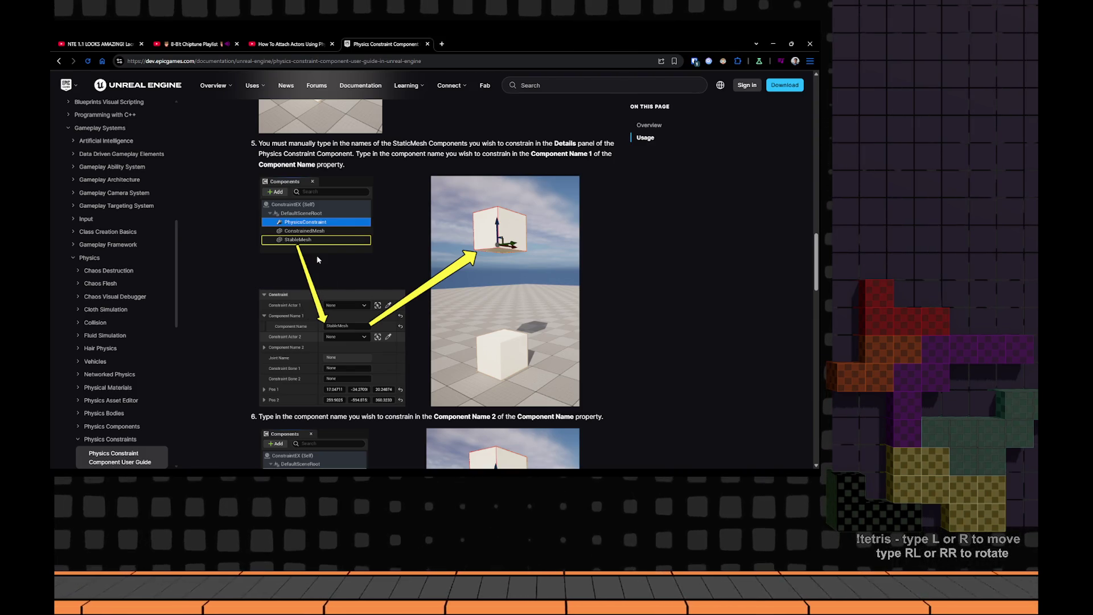
pyautogui.scroll(-3, 317, 259)
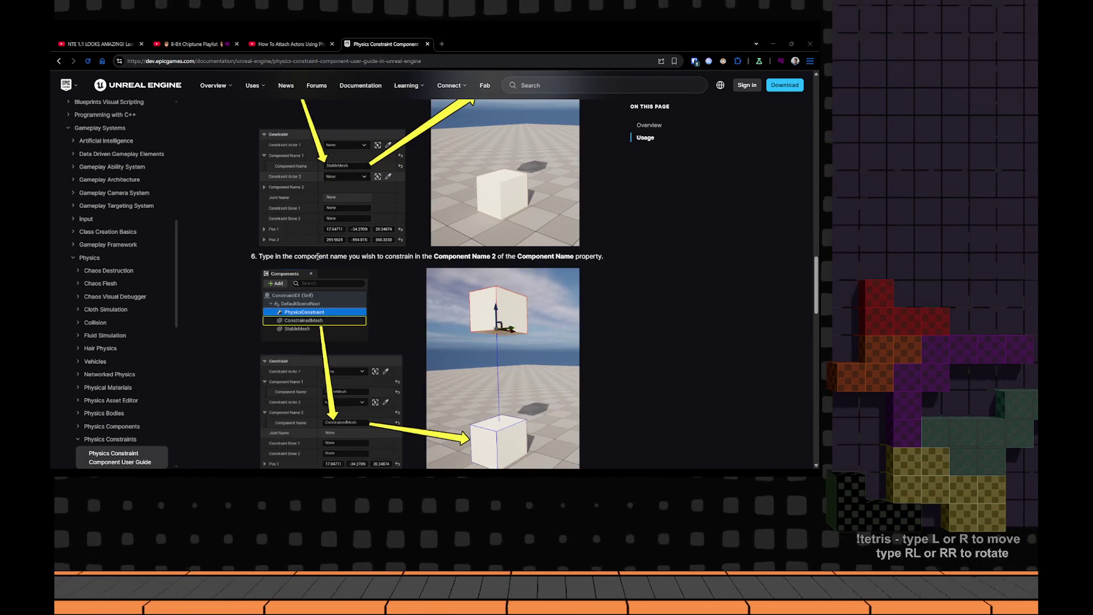
pyautogui.hotkey('alt', 'Tab')
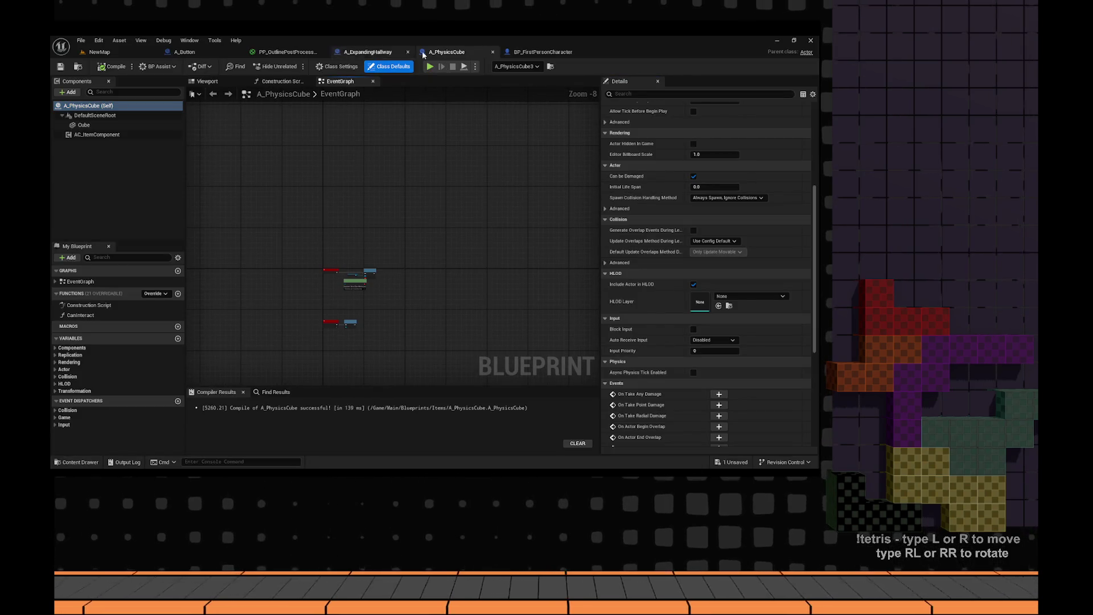
# - In A_ExpandingHallway, break the Target link on Attach Actor To Actor and move the node right
pyautogui.click(367, 51)
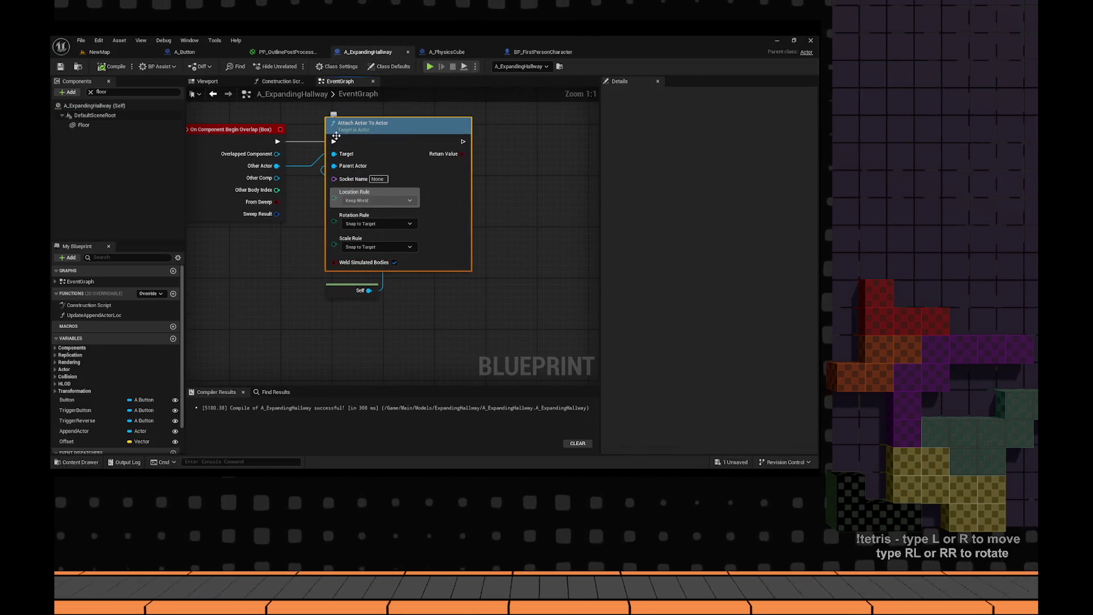
pyautogui.keyDown('alt'); pyautogui.click(334, 154); pyautogui.keyUp('alt')
pyautogui.moveTo(388, 225); pyautogui.dragTo(599, 306)
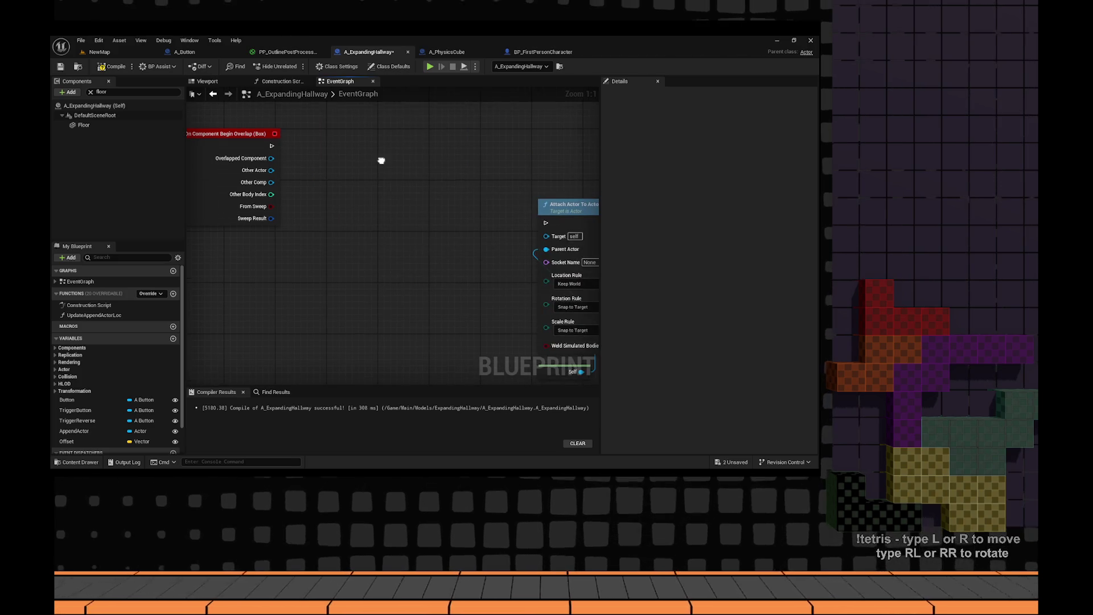
pyautogui.moveTo(276, 170); pyautogui.dragTo(344, 177)
pyautogui.write('simula')
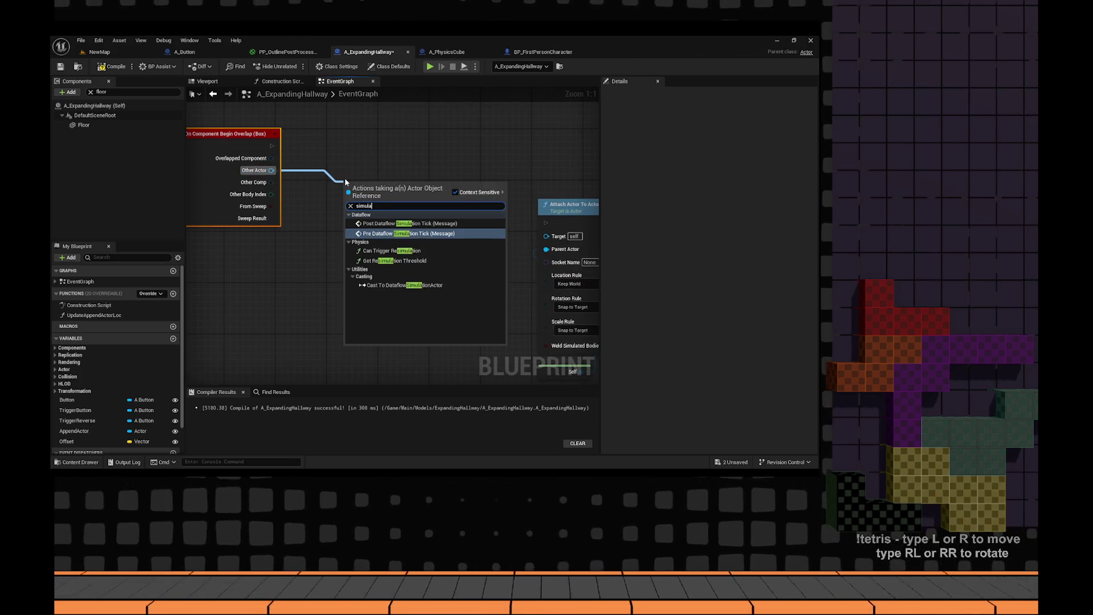
pyautogui.write('te')
pyautogui.hotkey('ctrl', 'a')
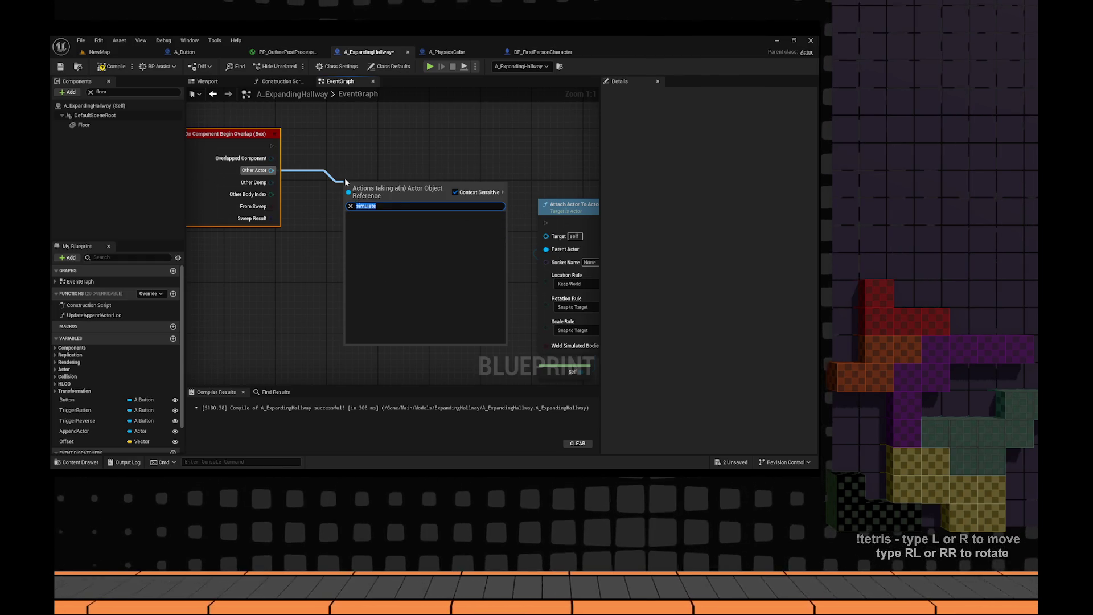
pyautogui.press('BackSpace')
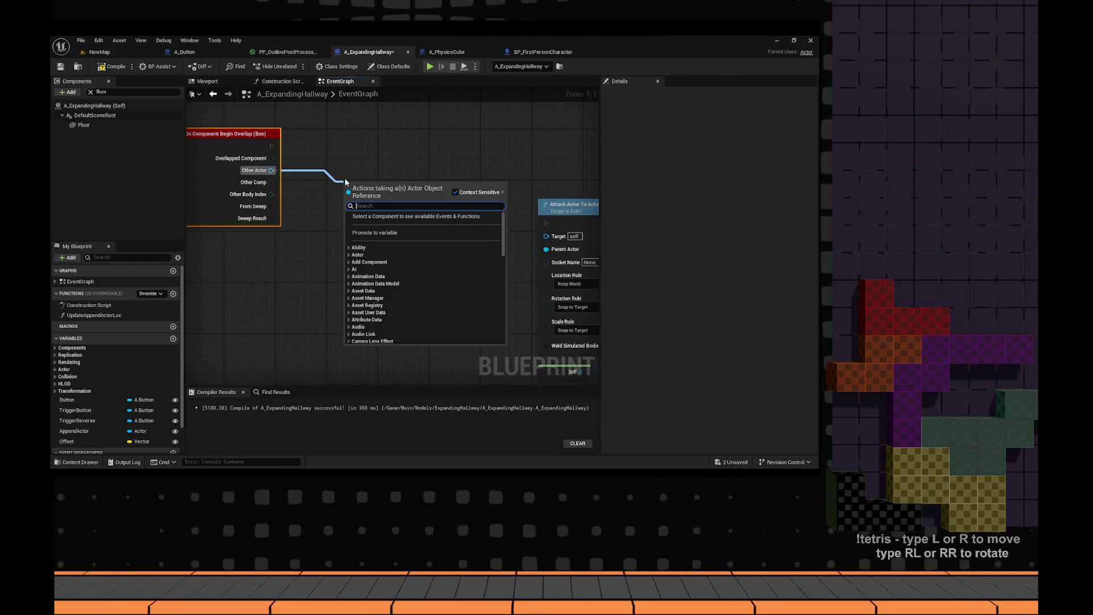
pyautogui.press('Escape')
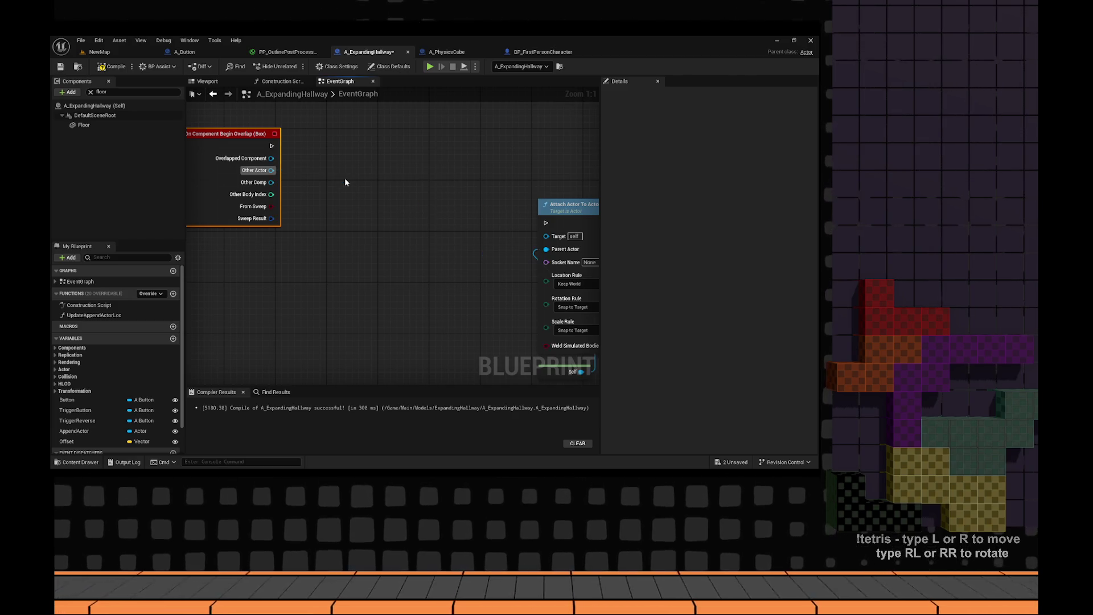
# - Add a Physics Constraint component to the A_ExpandingHallway actor from the Components panel
pyautogui.click(72, 93)
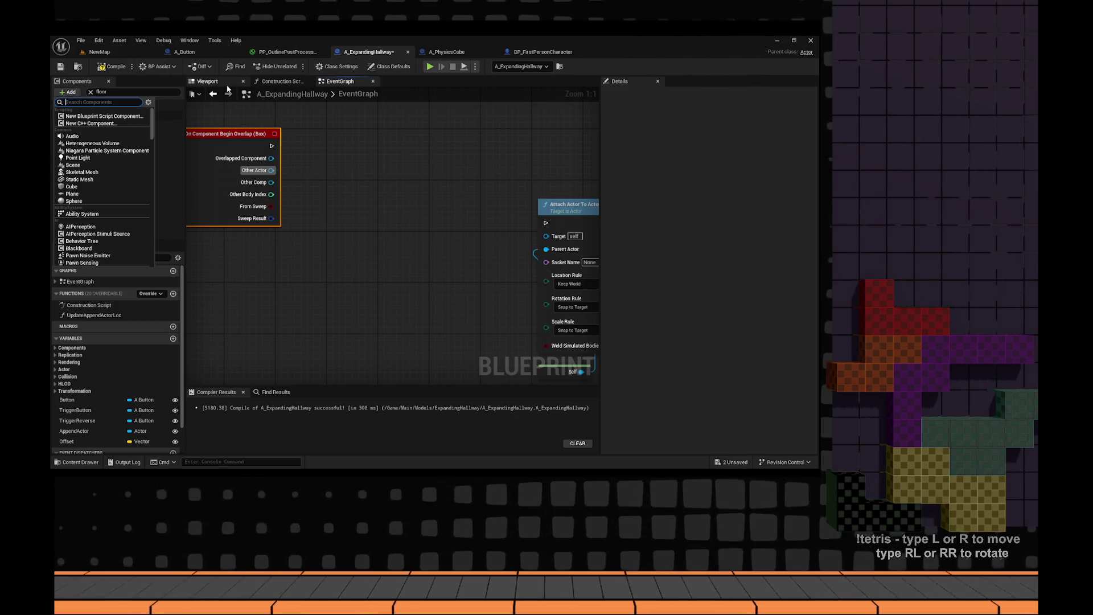
pyautogui.press('Escape')
pyautogui.click(94, 106)
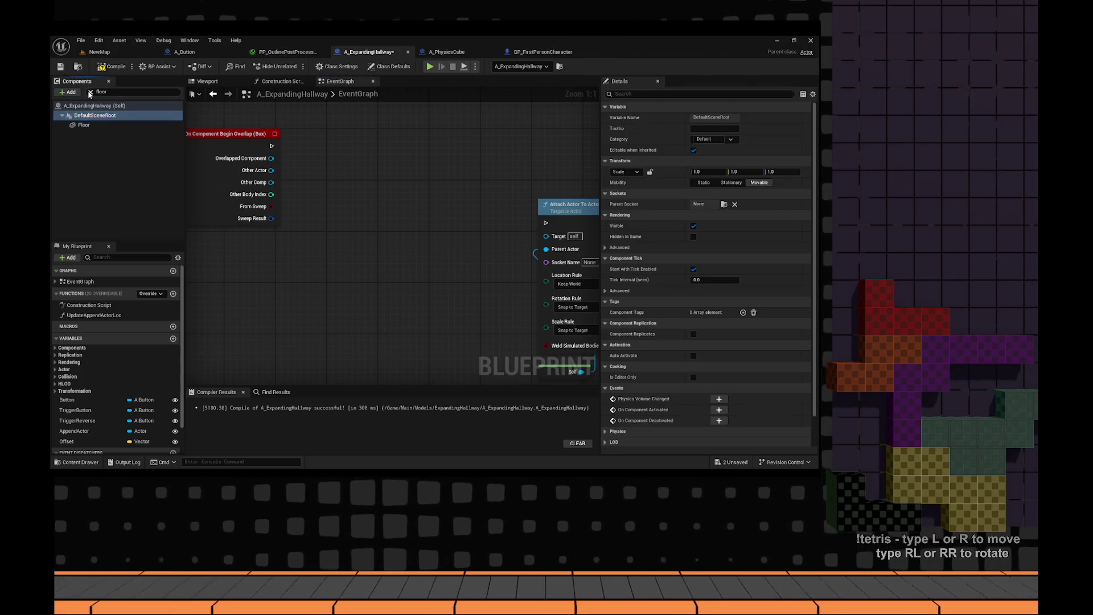
pyautogui.click(90, 92)
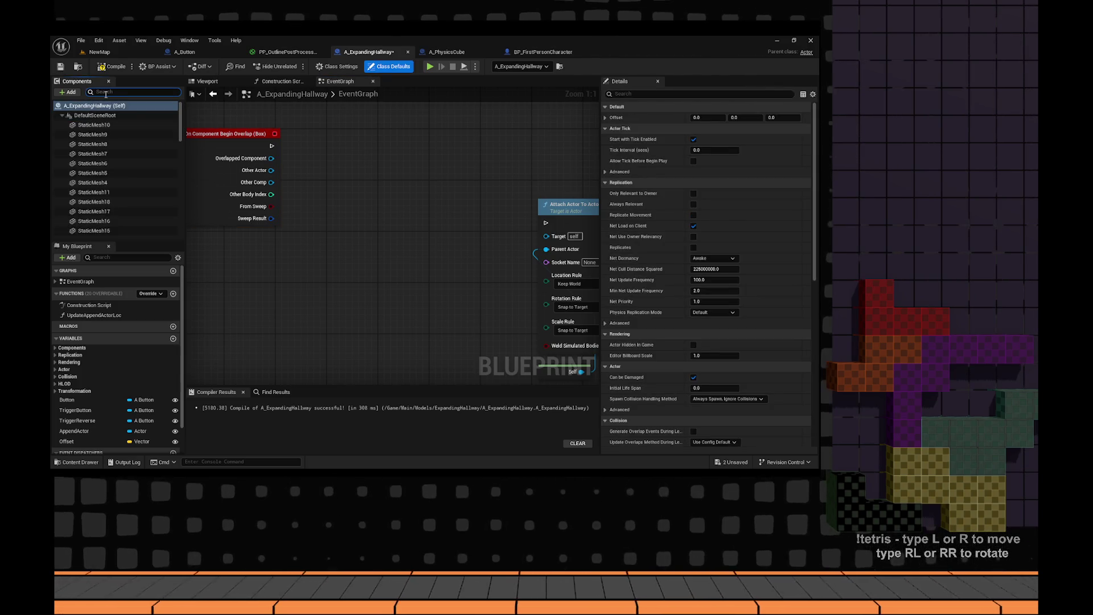
pyautogui.write('com')
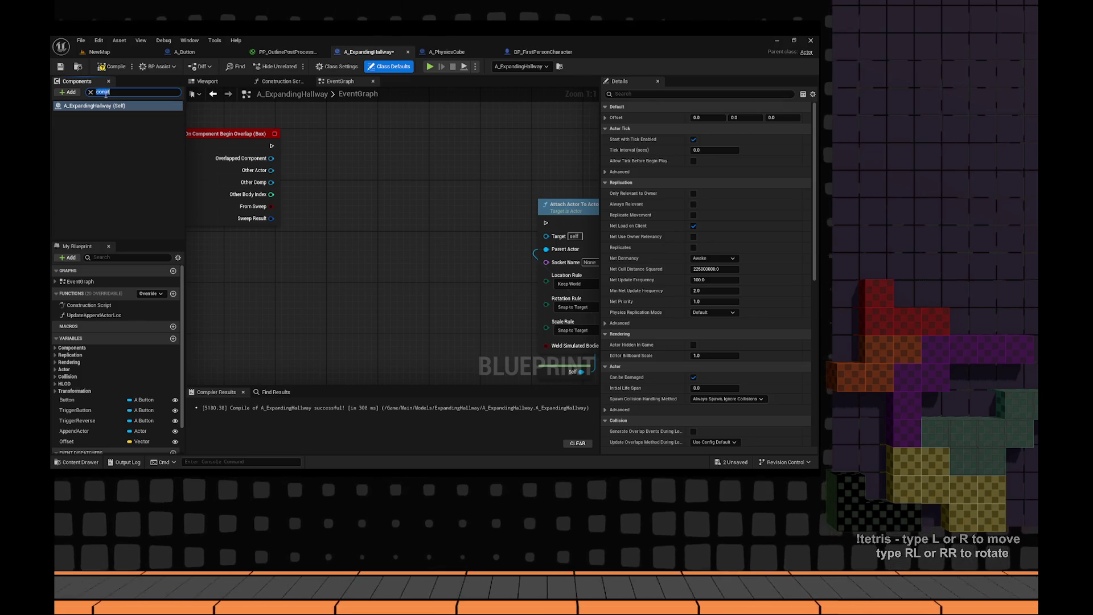
pyautogui.click(69, 92)
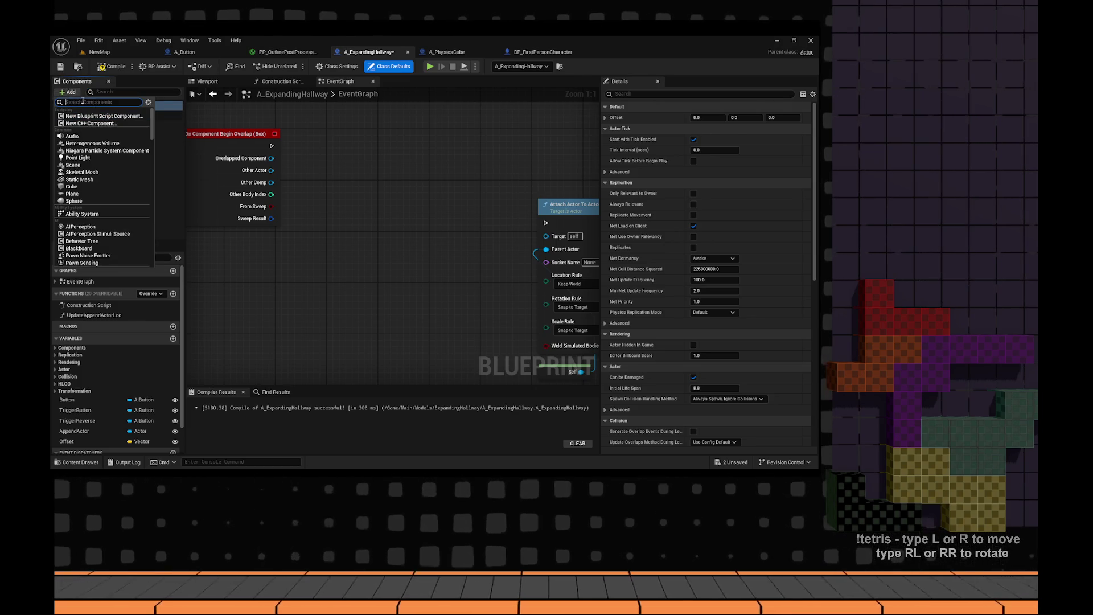
pyautogui.write('cons')
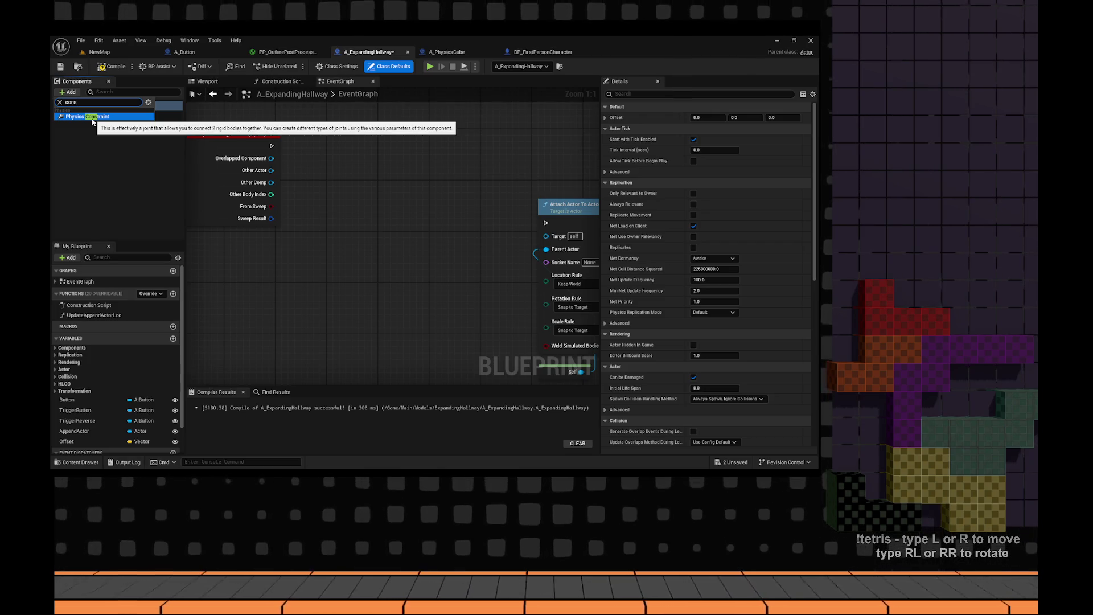
pyautogui.click(93, 116)
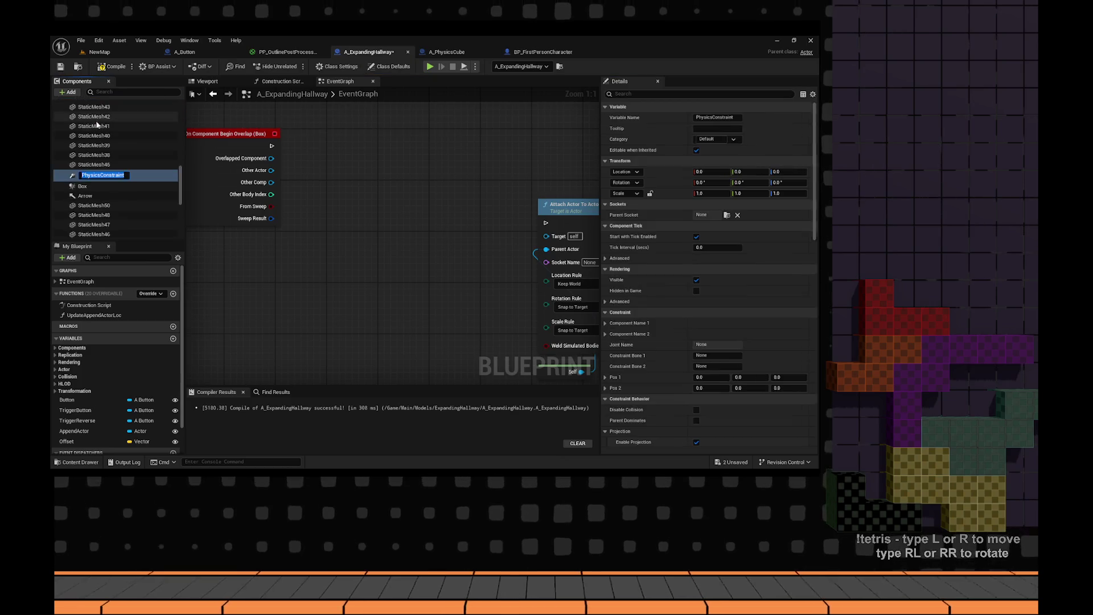
# - Confirm the name PhysicsConstraint and scroll down through its constraint settings
pyautogui.press('Return')
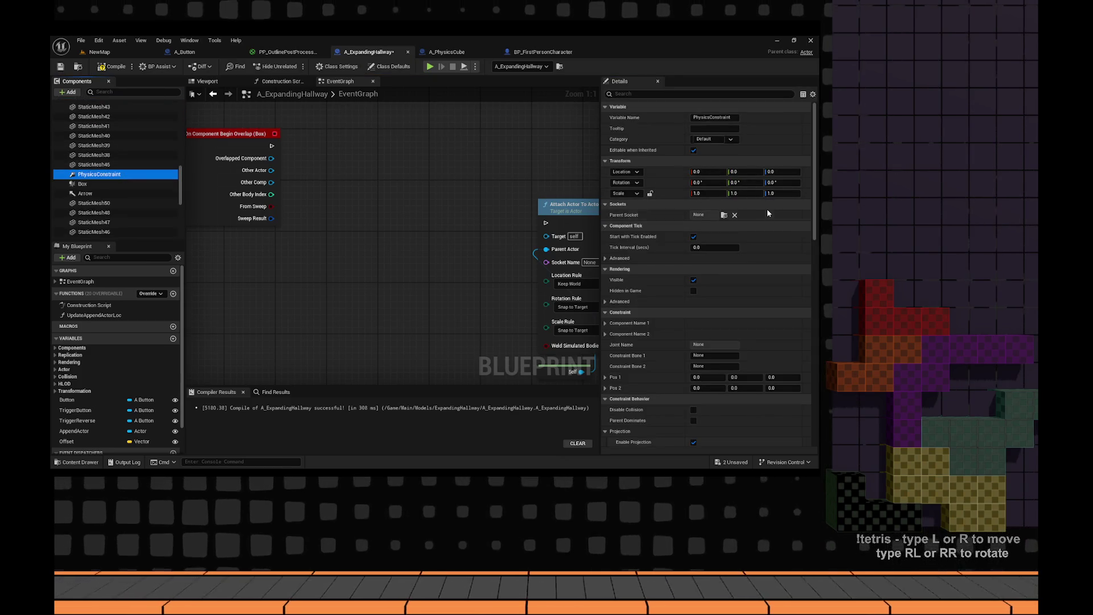
pyautogui.scroll(-2, 686, 334)
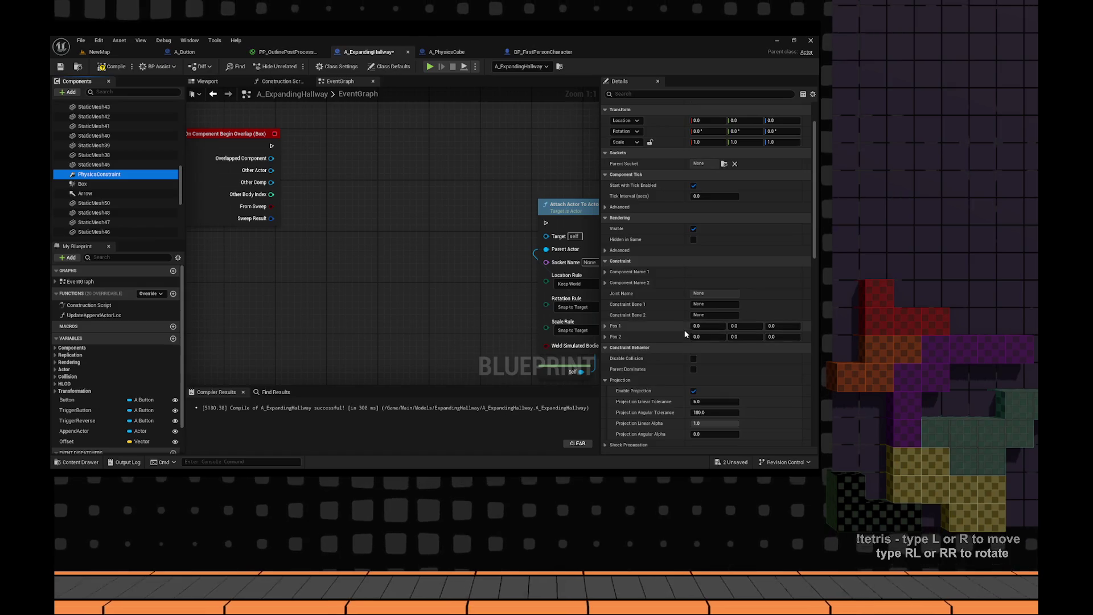
pyautogui.scroll(-2, 629, 386)
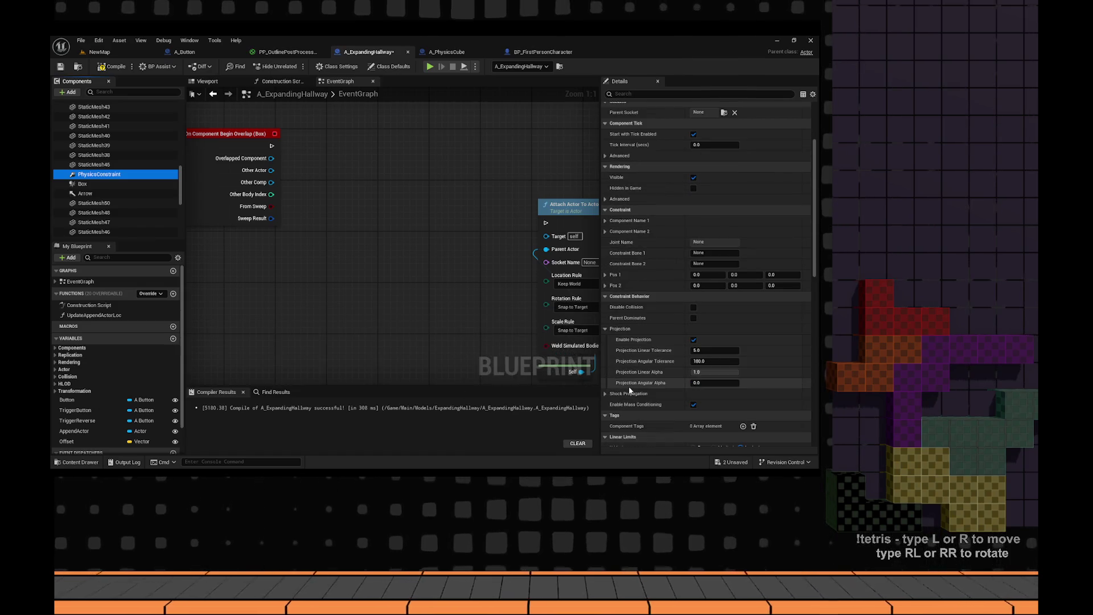
pyautogui.scroll(-2, 644, 311)
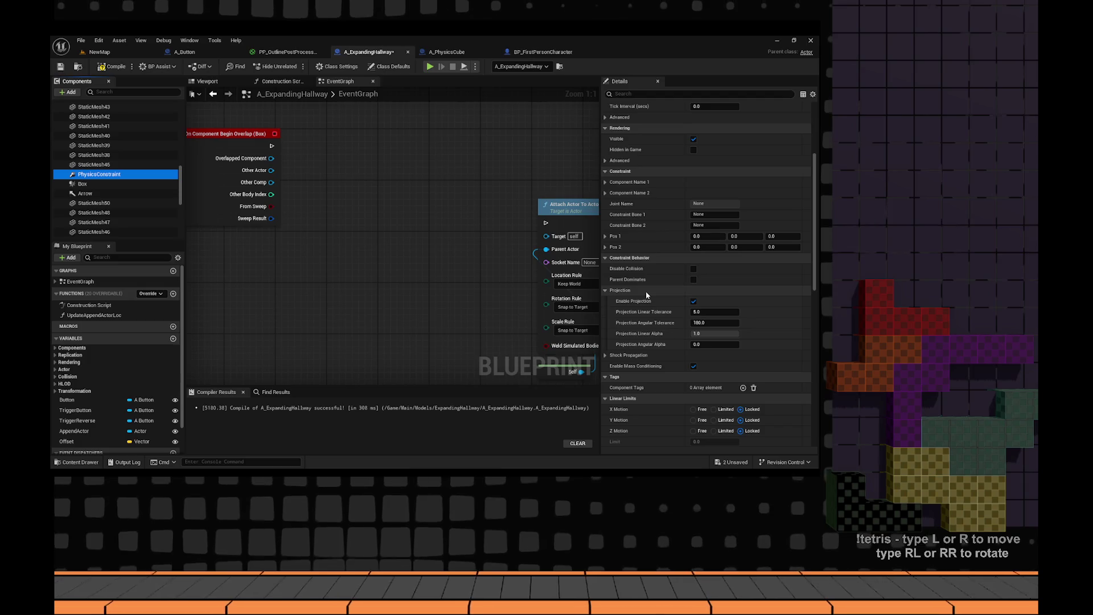
pyautogui.scroll(-1, 645, 294)
pyautogui.scroll(-3, 645, 294)
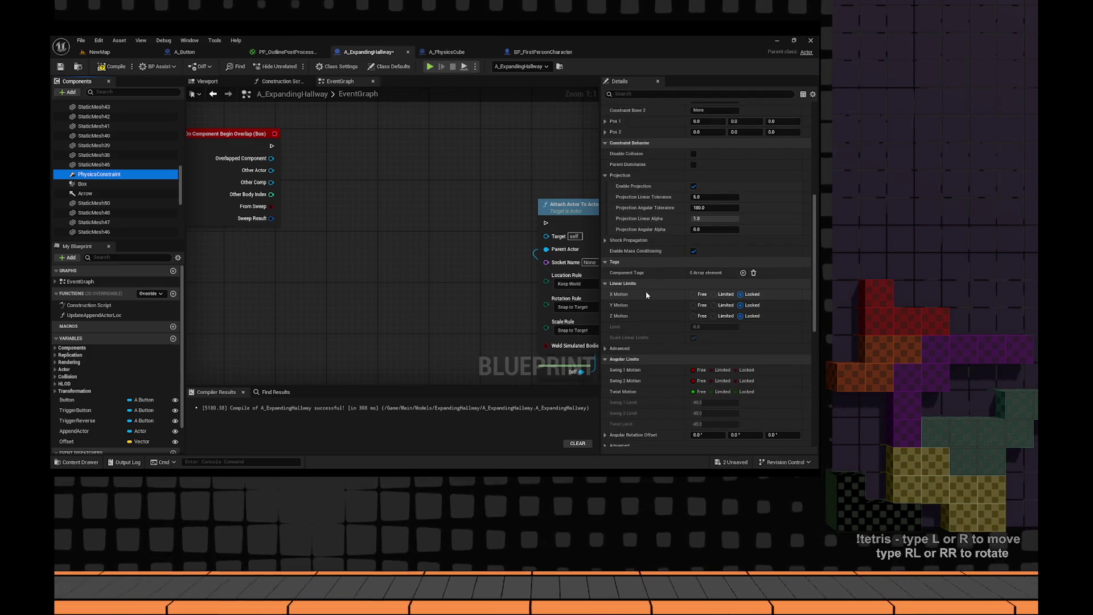
pyautogui.scroll(-10, 646, 295)
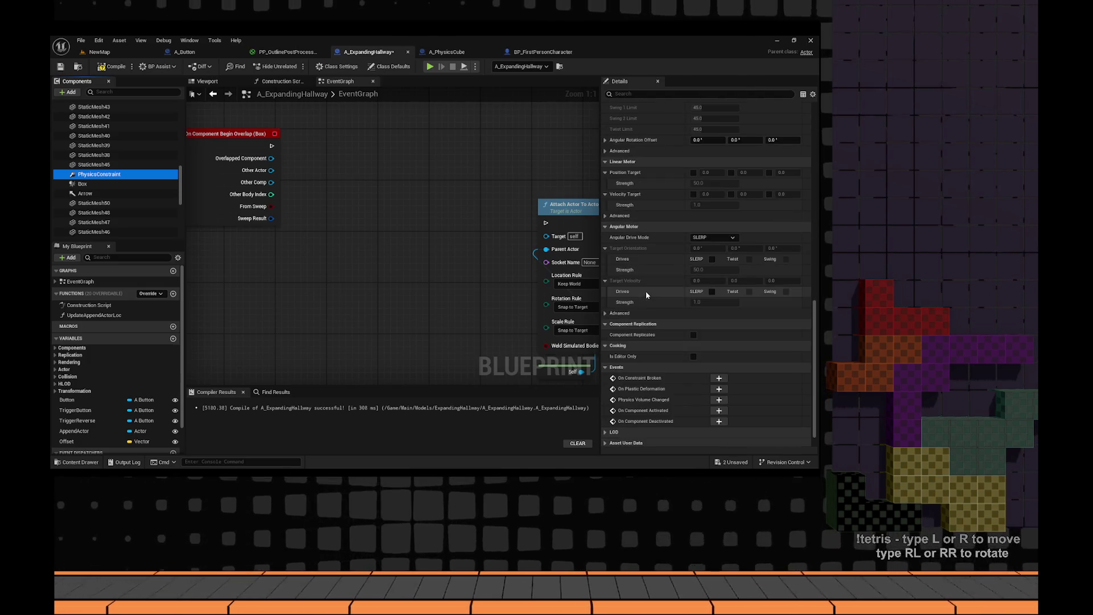
# - Scroll back up the Details panel, then return to the Physics Constraint guide in Chrome
pyautogui.scroll(5, 645, 291)
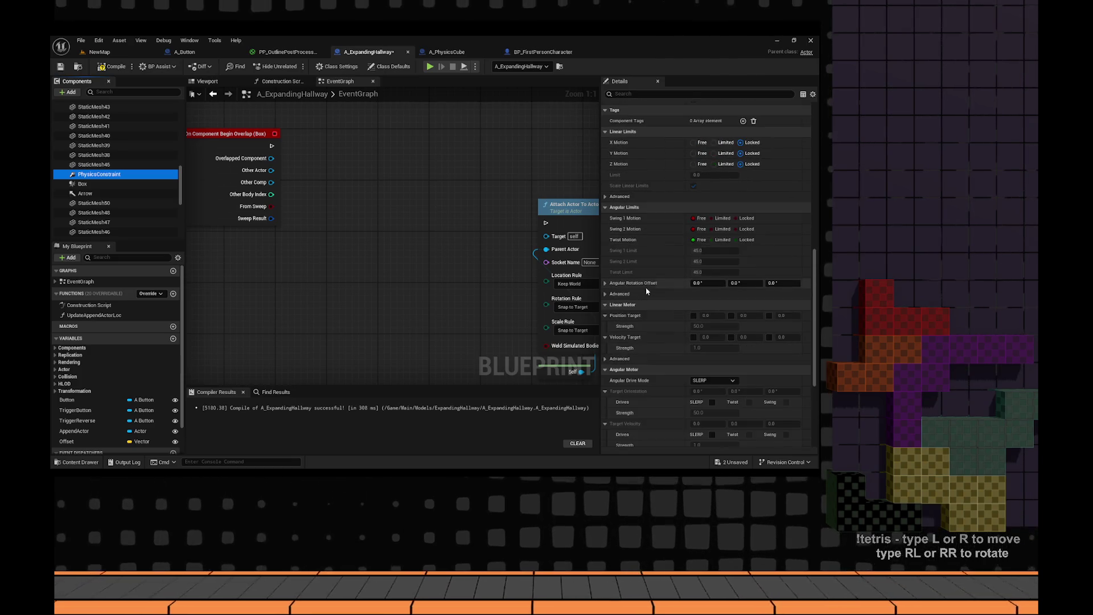
pyautogui.scroll(7, 647, 290)
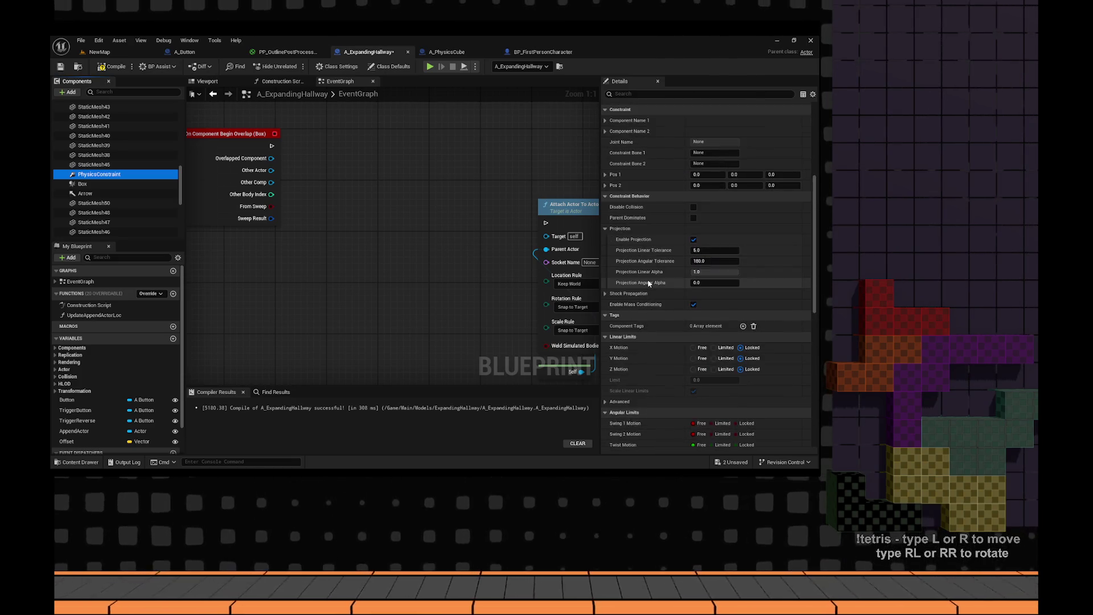
pyautogui.scroll(3, 649, 283)
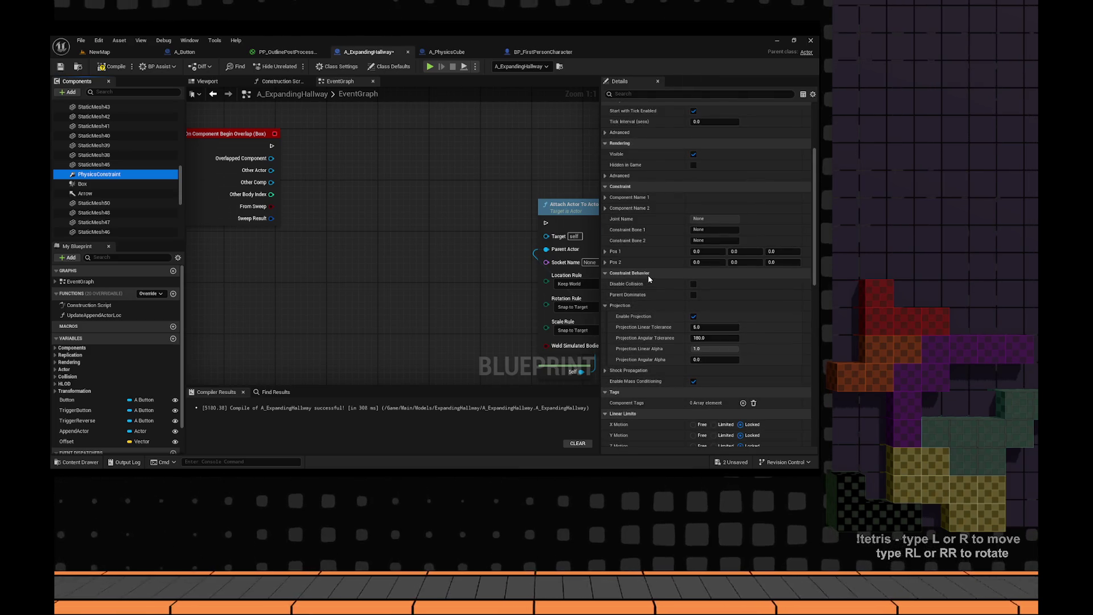
pyautogui.moveTo(617, 298)
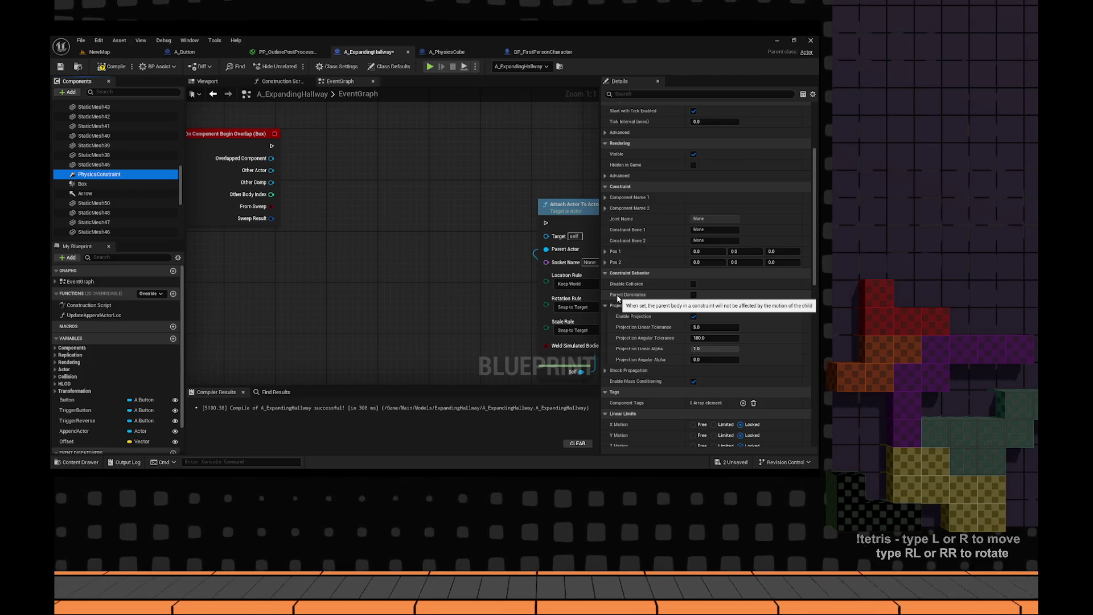
pyautogui.scroll(1, 618, 299)
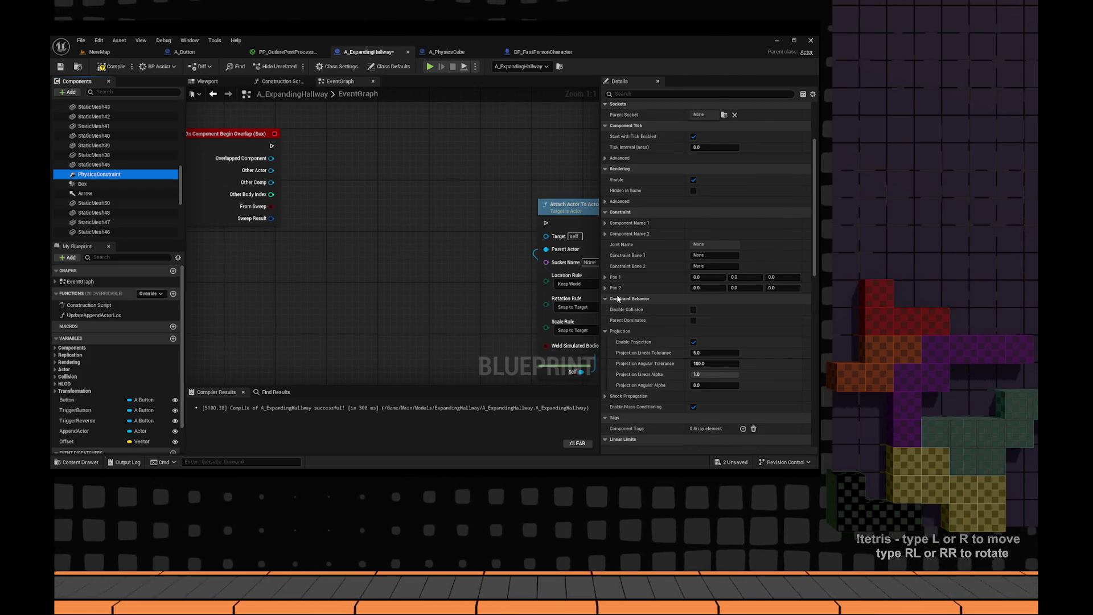
pyautogui.scroll(3, 618, 299)
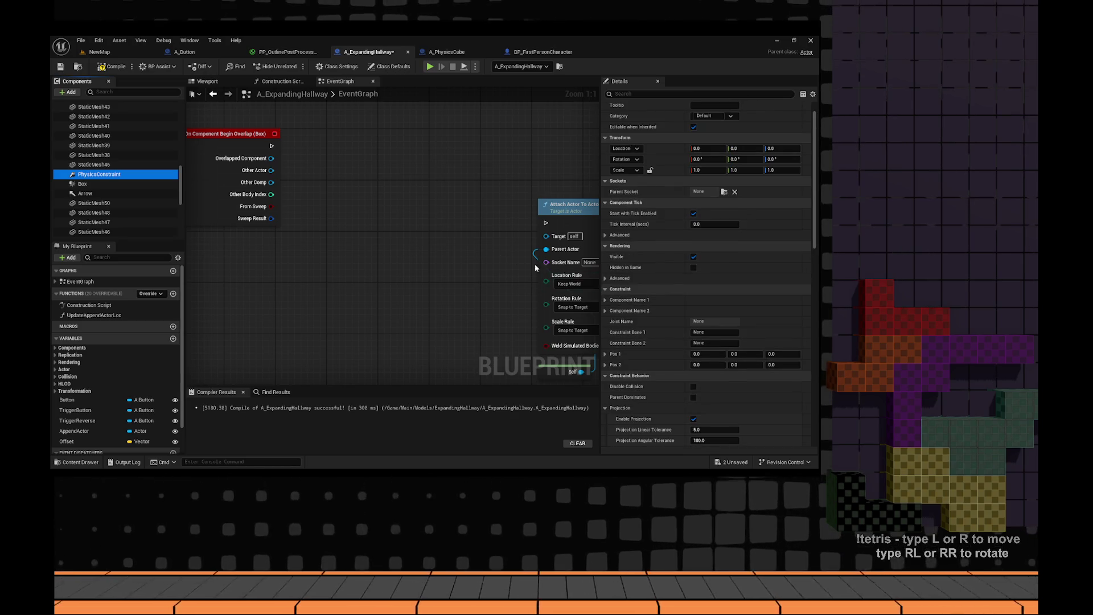
pyautogui.hotkey('alt', 'Tab')
pyautogui.click(278, 61)
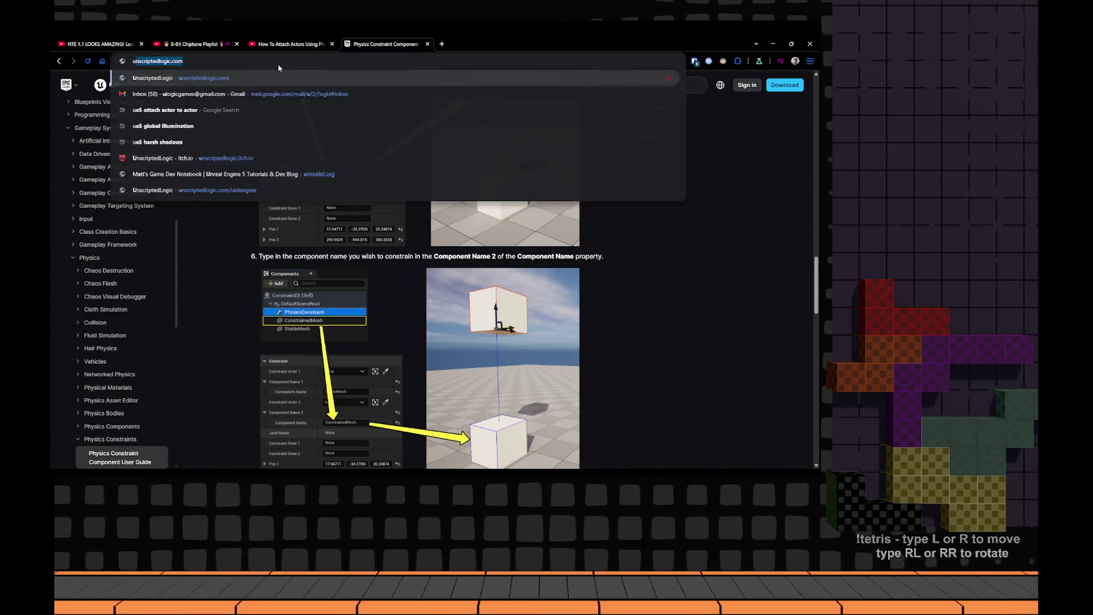
# - Search 'ue5 physics constraint scaling' and expand the AI Overview to read its three scaling methods
pyautogui.write('ue5 physi')
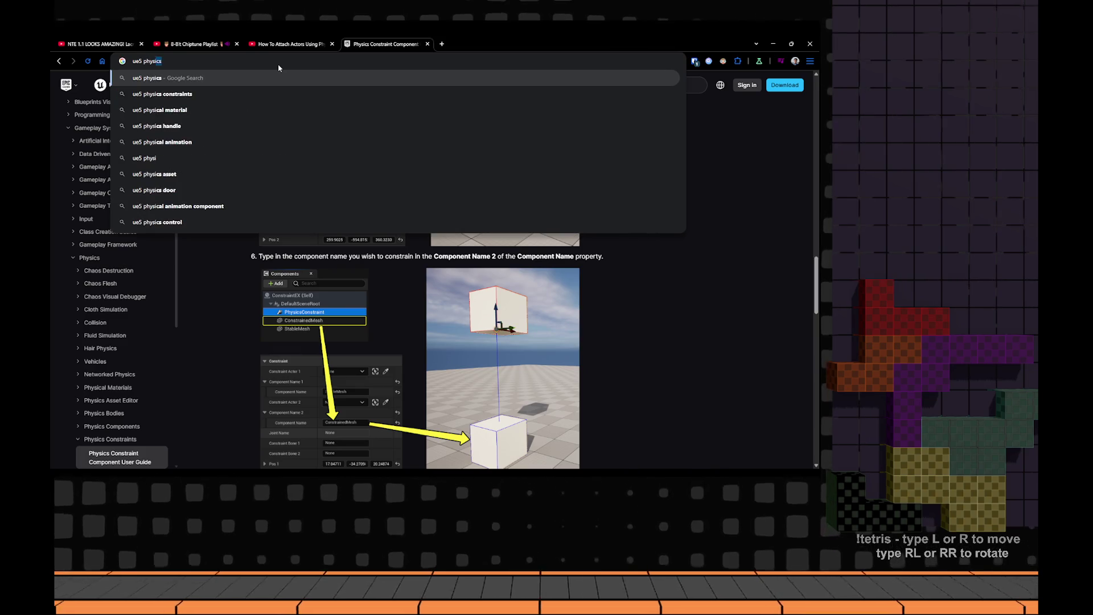
pyautogui.write('cs constraint ')
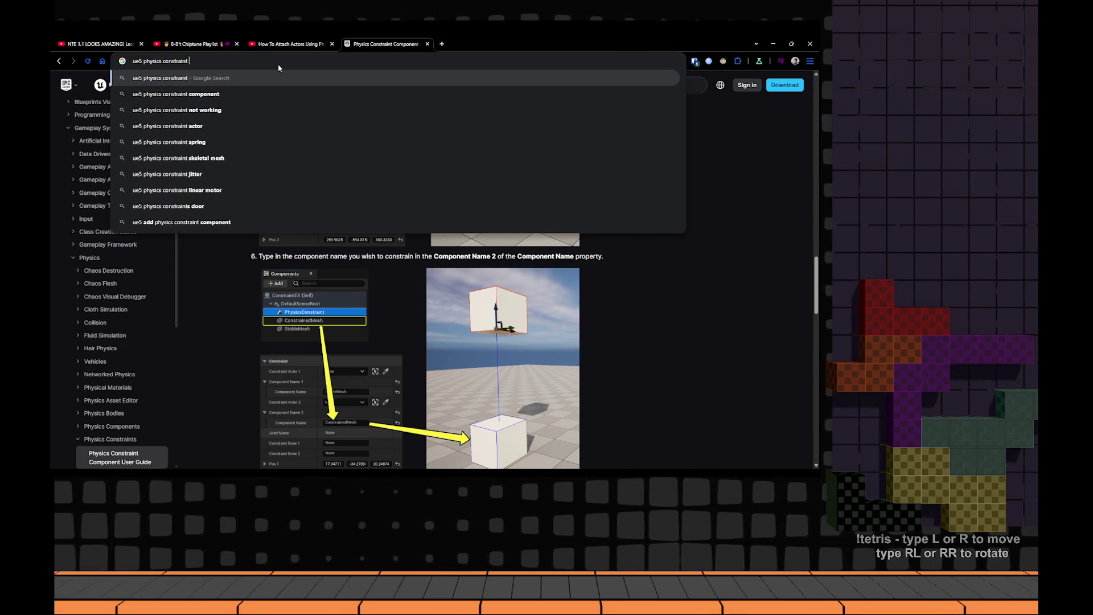
pyautogui.write('scaling')
pyautogui.press('Return')
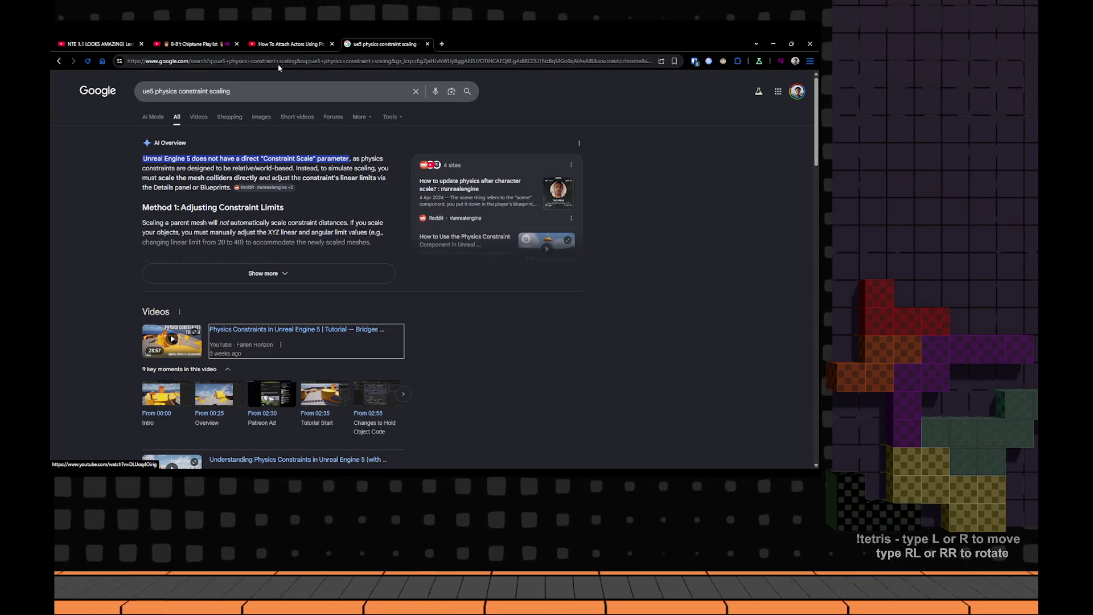
pyautogui.click(271, 274)
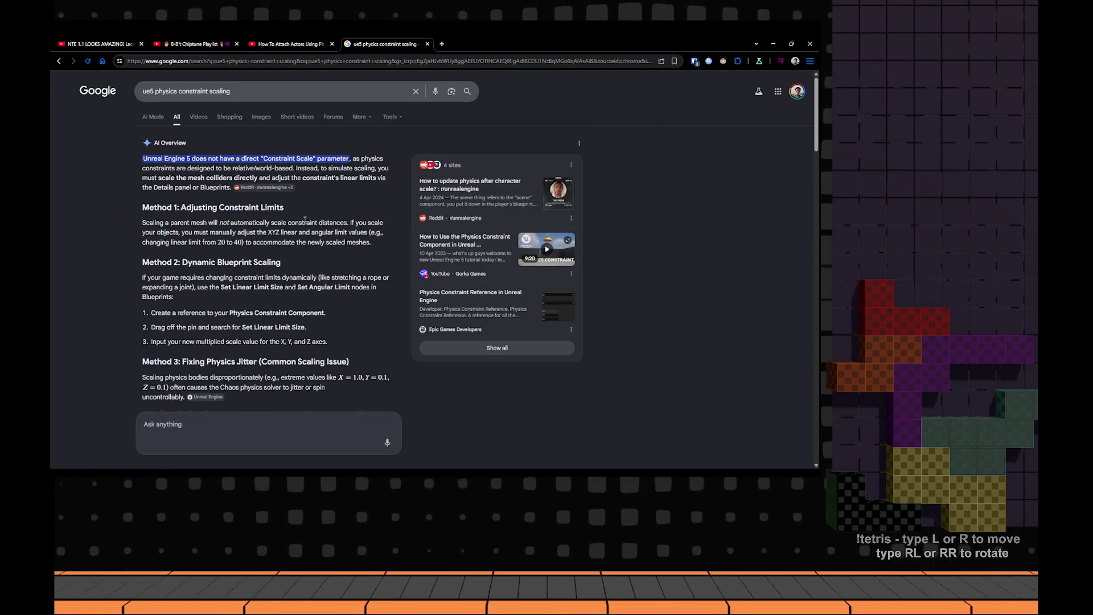
pyautogui.moveTo(299, 223); pyautogui.dragTo(264, 234)
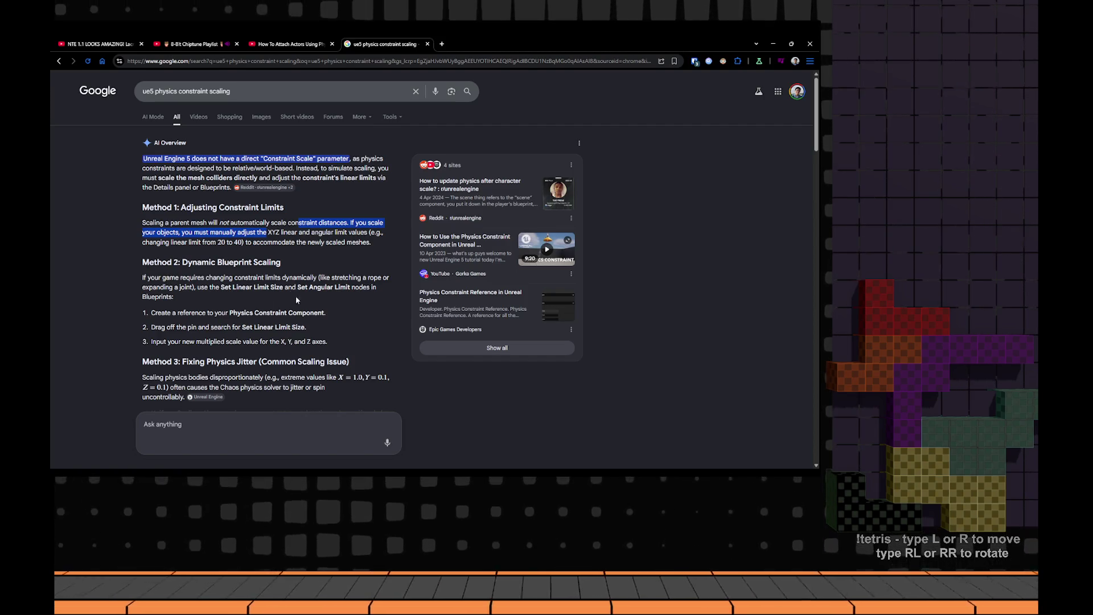
pyautogui.scroll(-2, 284, 284)
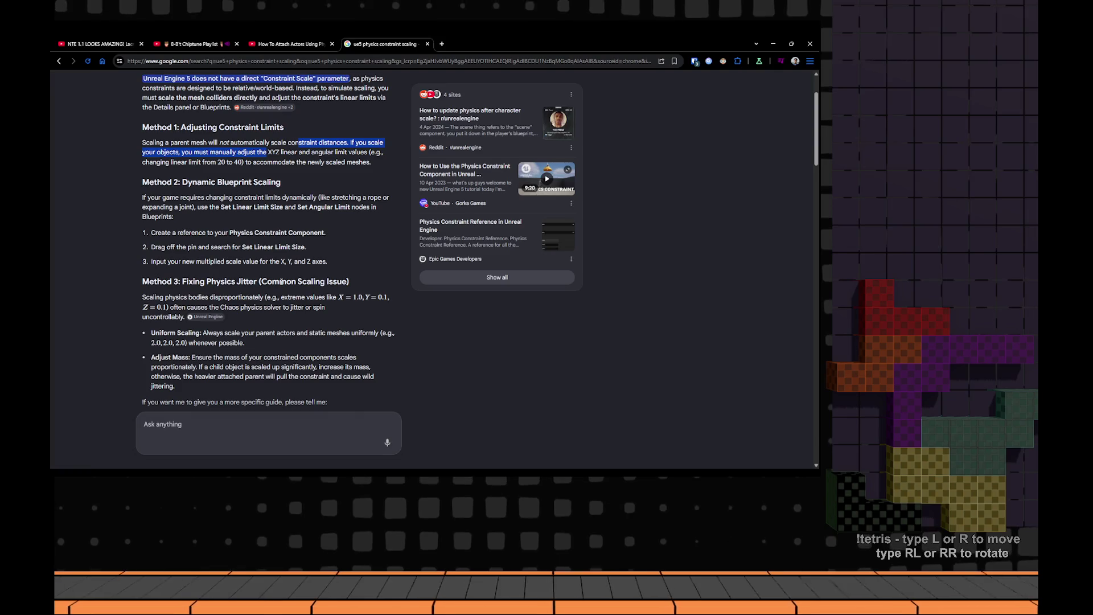
pyautogui.hotkey('alt', 'Tab')
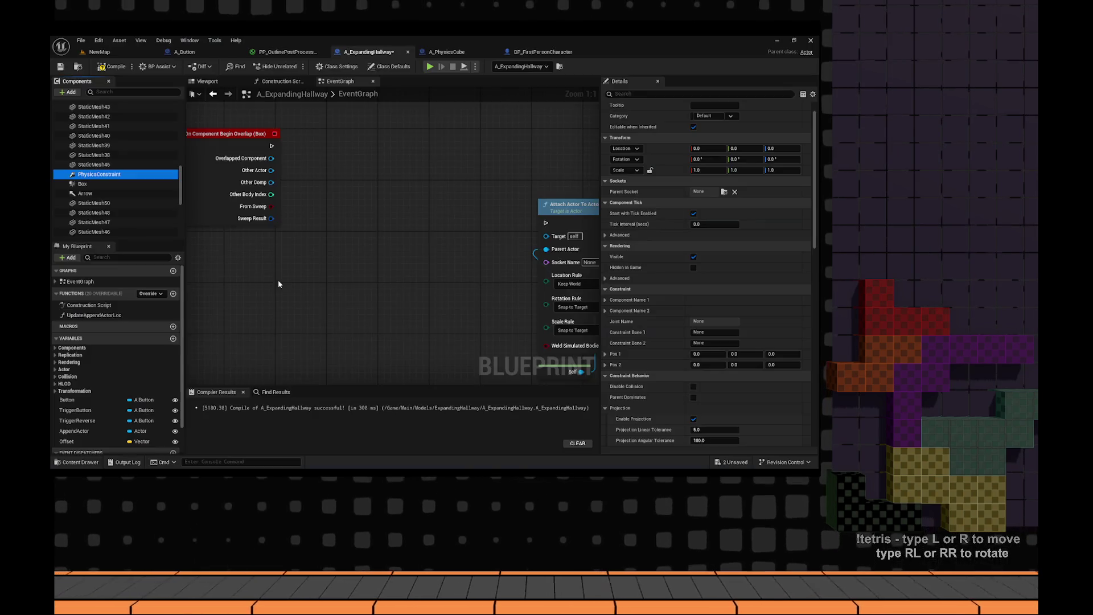
# - Delete the PhysicsConstraint component from A_ExpandingHallway and recompile
pyautogui.scroll(2, 285, 234)
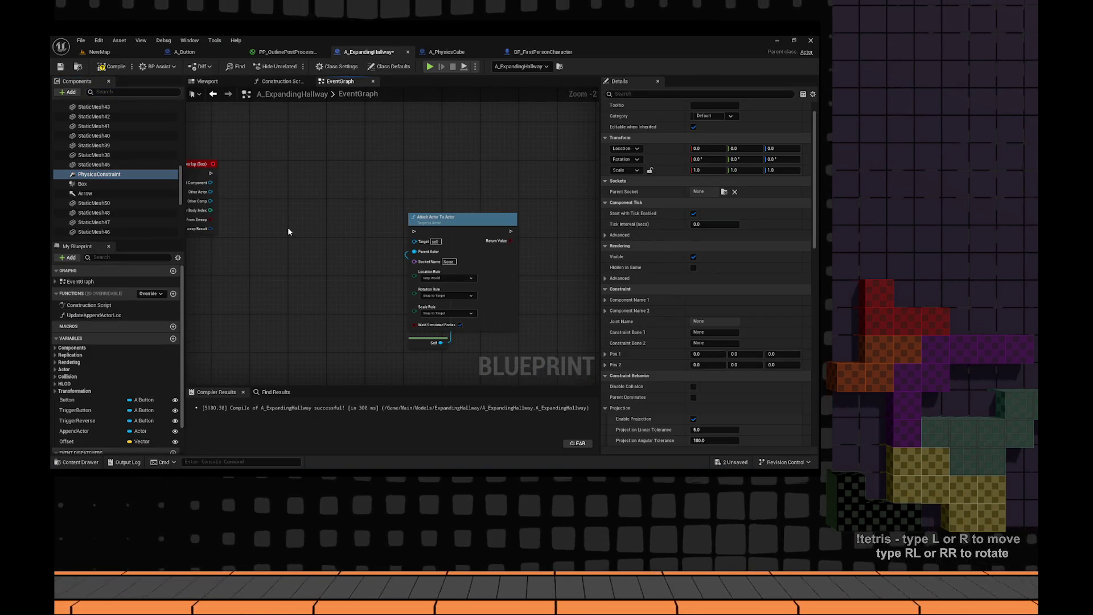
pyautogui.moveTo(288, 231); pyautogui.dragTo(352, 243)
pyautogui.click(98, 176)
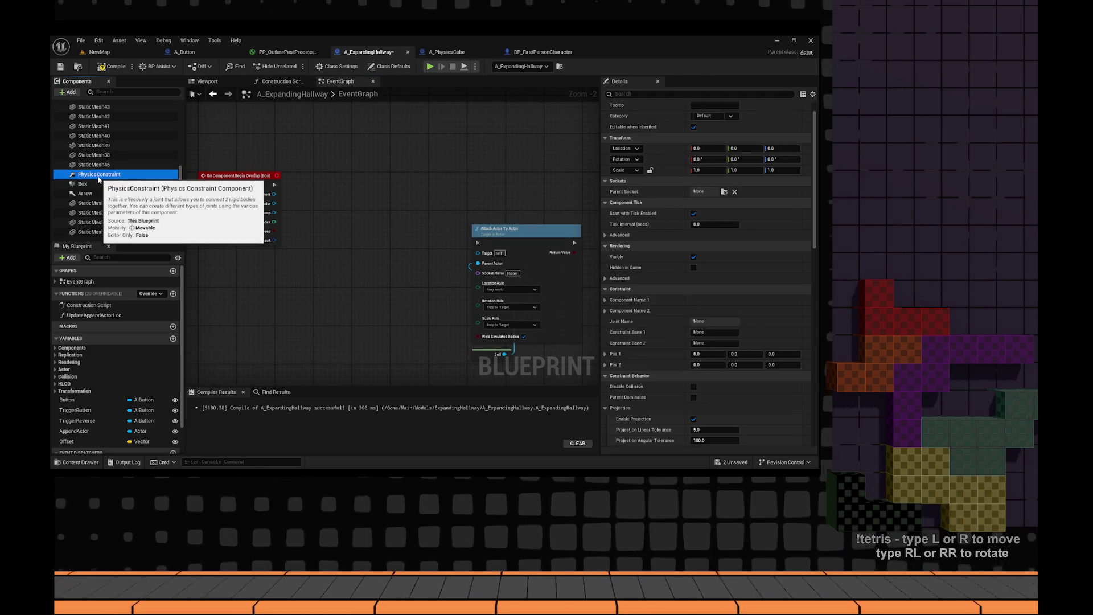
pyautogui.press('Delete')
pyautogui.press('F7')
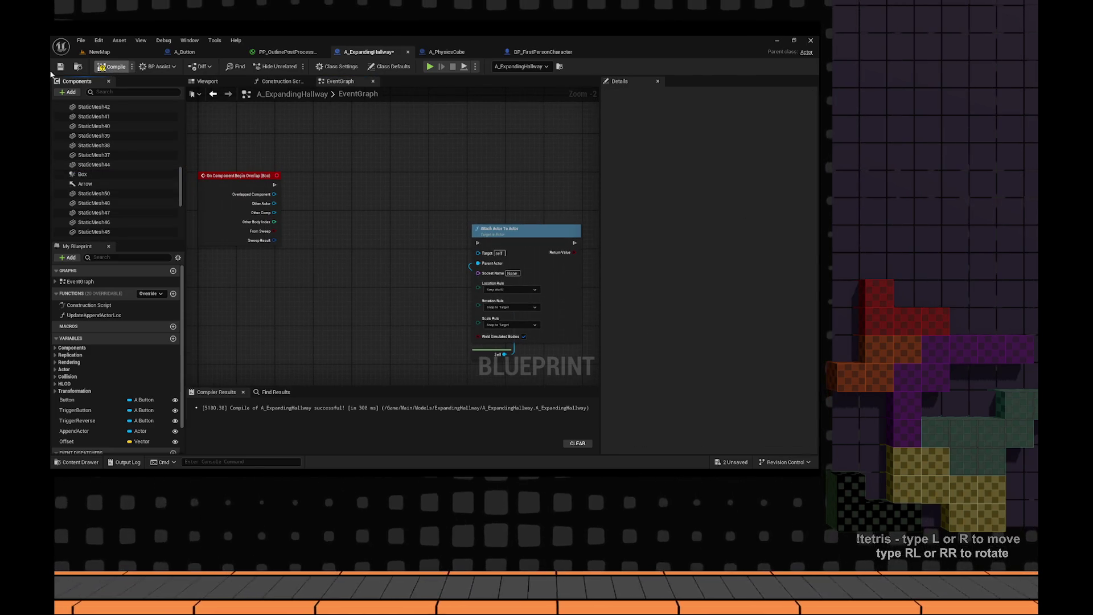
# - Move Attach Actor To Actor beside the overlap event, compile and save, then launch Play
pyautogui.moveTo(501, 228); pyautogui.dragTo(339, 169)
pyautogui.scroll(2, 340, 171)
pyautogui.moveTo(253, 218); pyautogui.dragTo(309, 208)
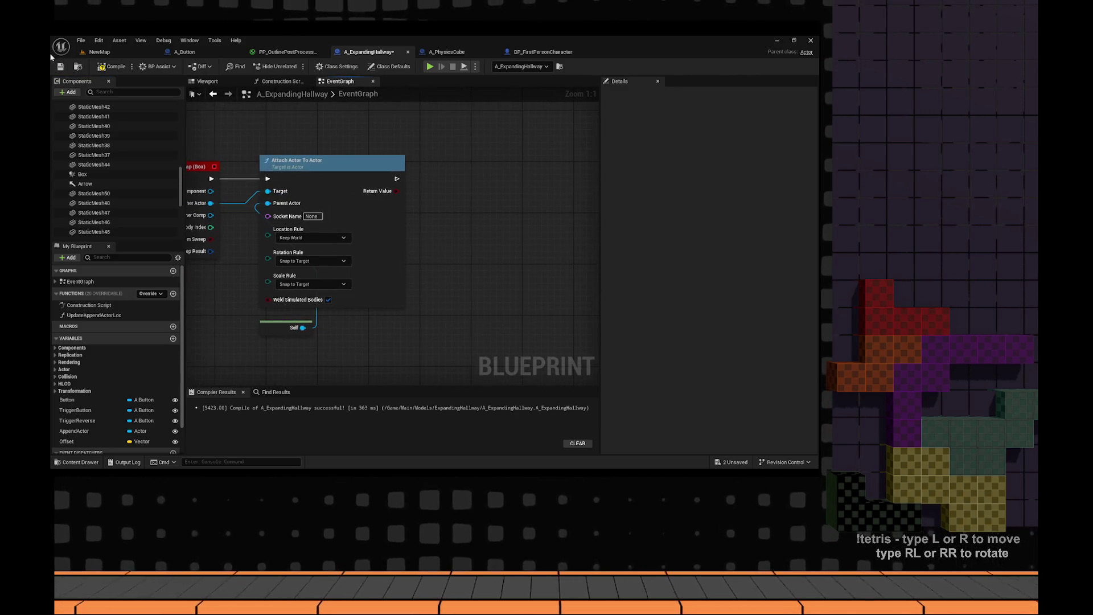
pyautogui.click(113, 67)
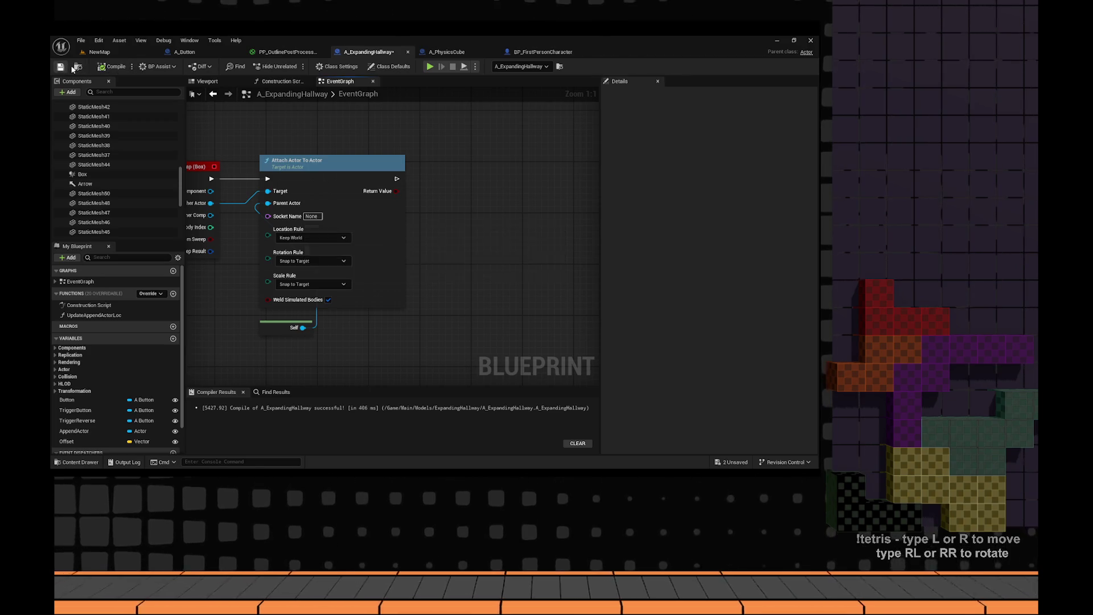
pyautogui.click(61, 66)
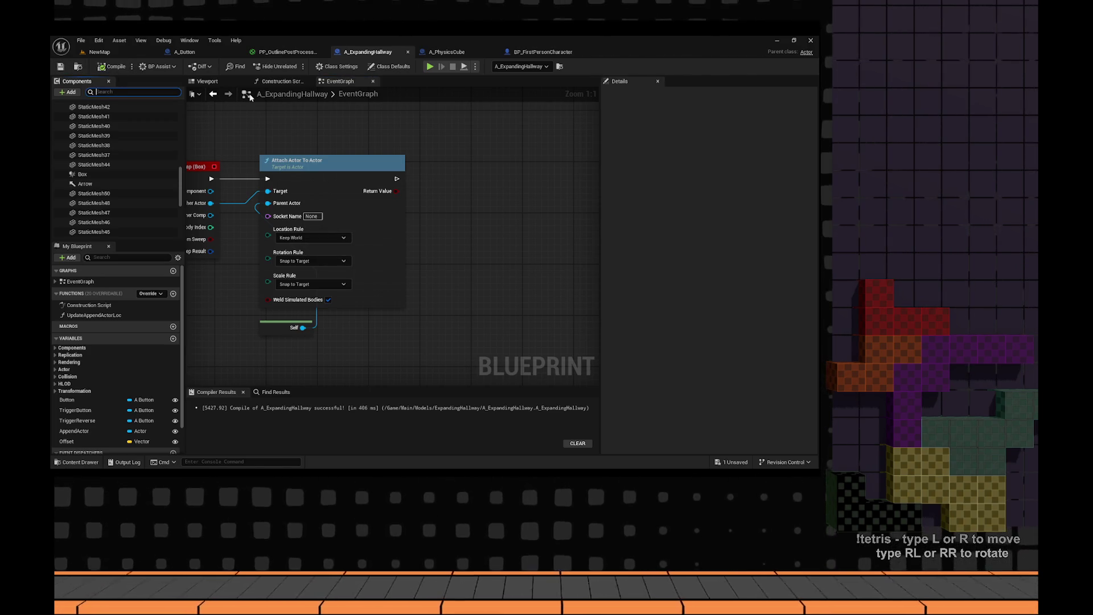
pyautogui.moveTo(210, 208)
pyautogui.mouseDown()
pyautogui.moveTo(336, 202)
pyautogui.moveTo(291, 202)
pyautogui.moveTo(335, 241)
pyautogui.moveTo(314, 232)
pyautogui.mouseUp()
pyautogui.press('Escape')
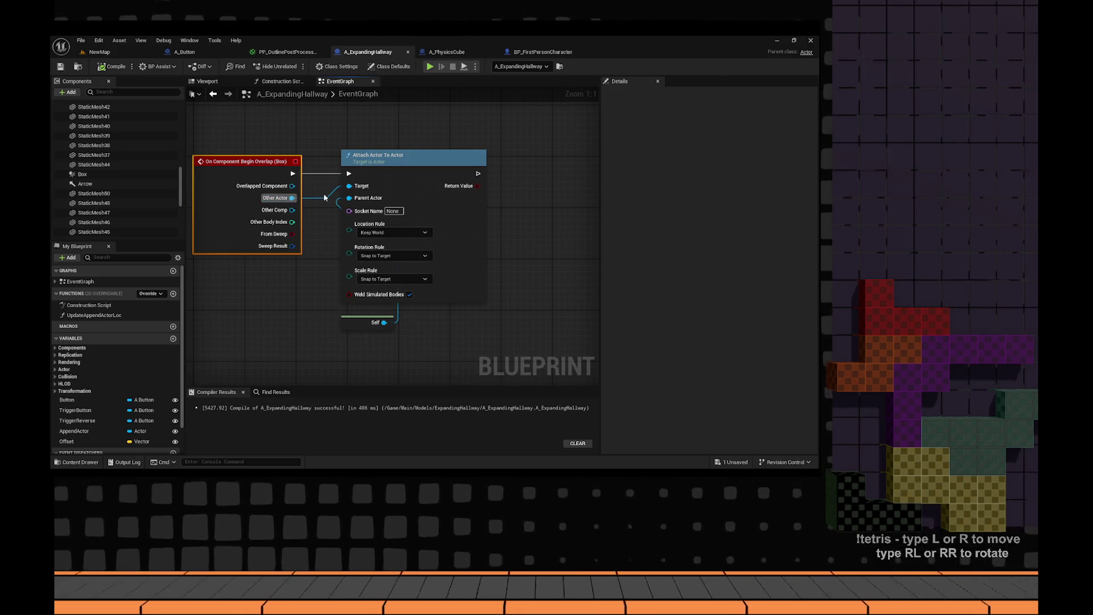
pyautogui.hotkey('alt', 'p')
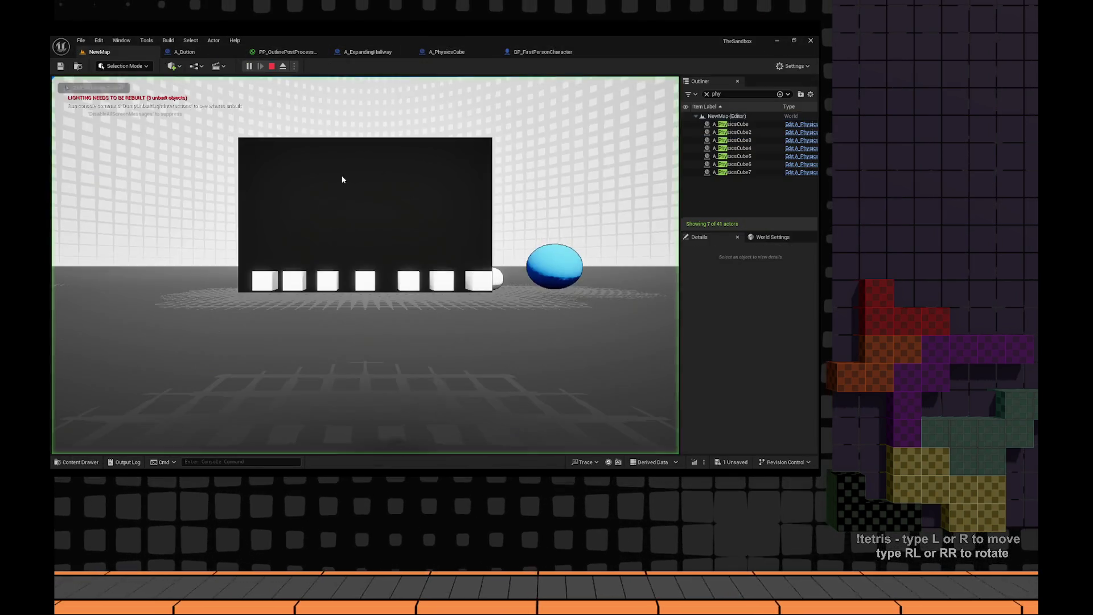
# - Begin the play-test, toggling Eject and Possess to frame the booth and retake the player
pyautogui.click(342, 179)
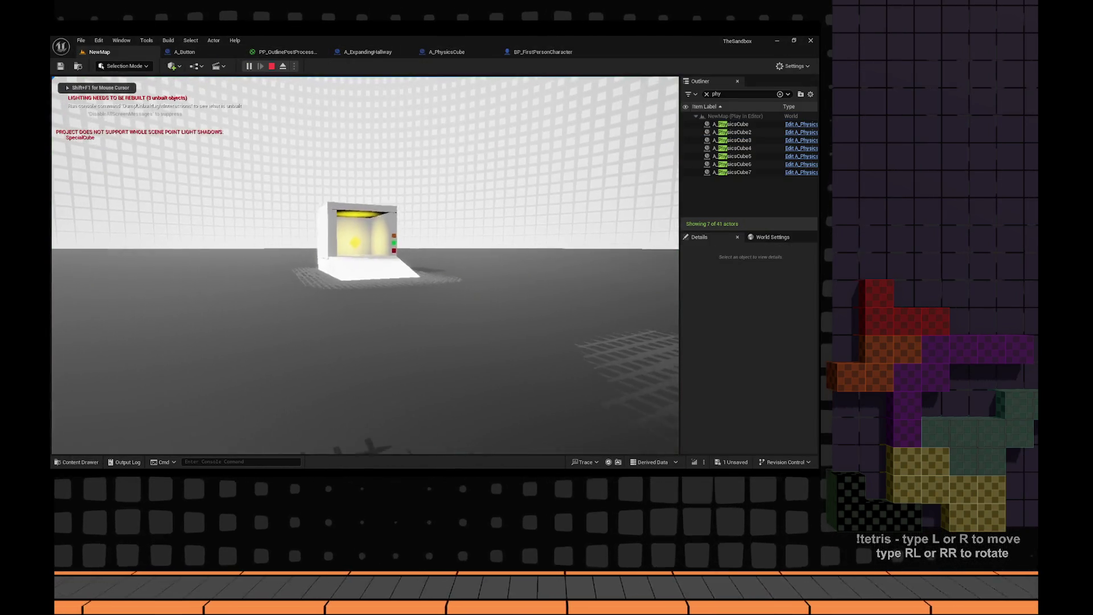
pyautogui.press('w')
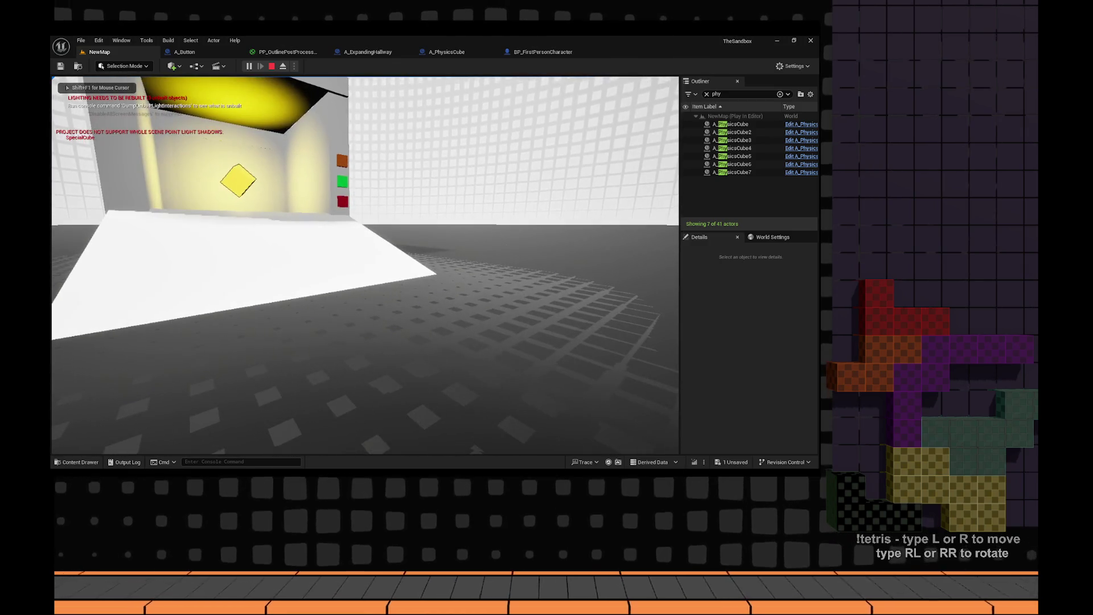
pyautogui.hotkey('shift', 'F1')
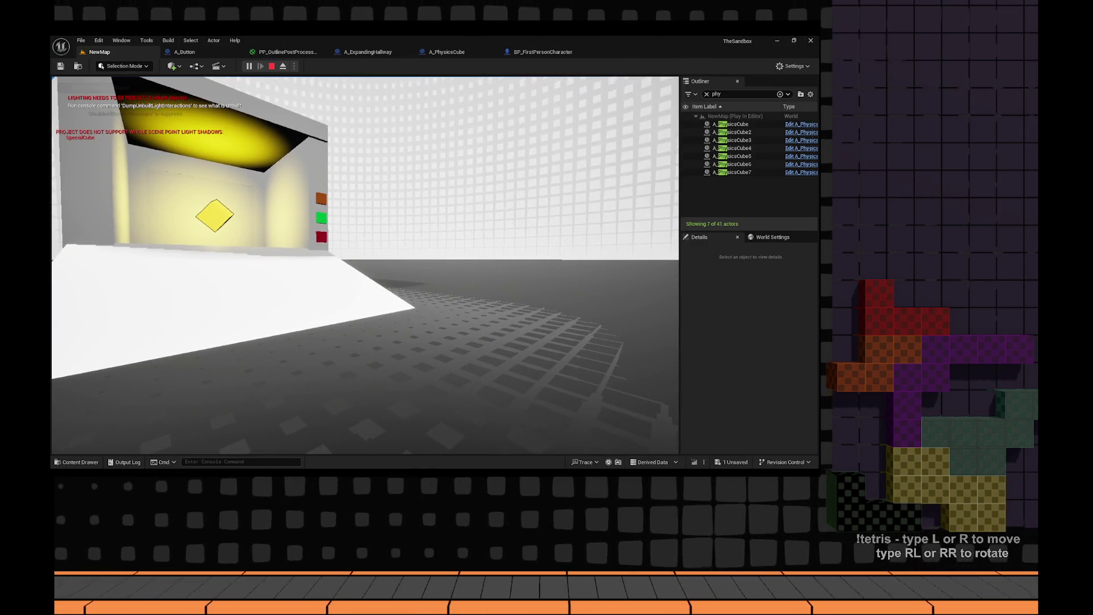
pyautogui.click(283, 66)
pyautogui.click(283, 66)
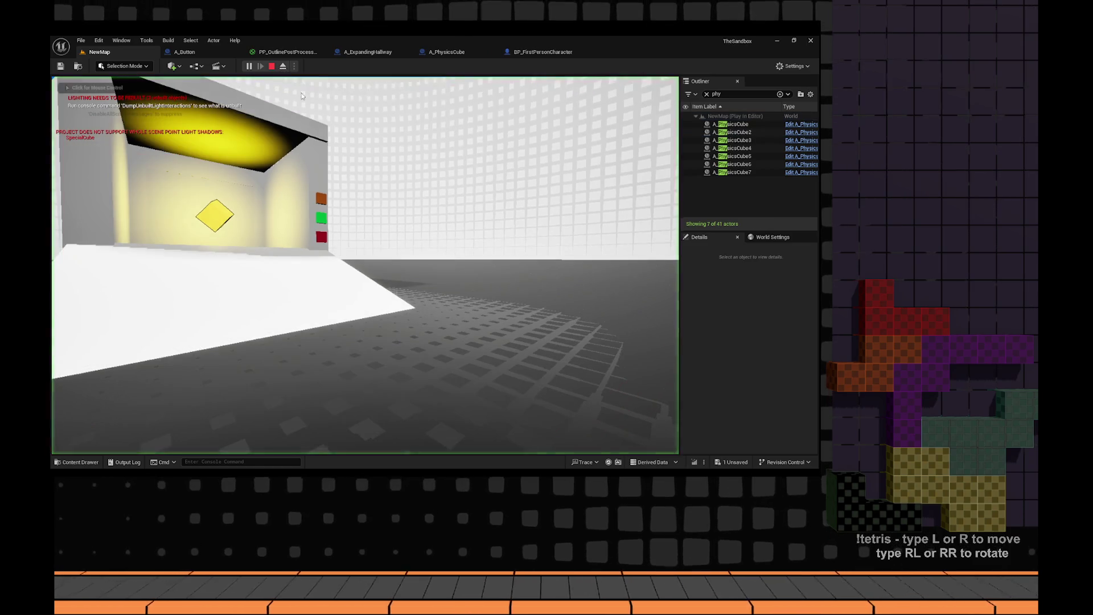
pyautogui.moveTo(365, 265)
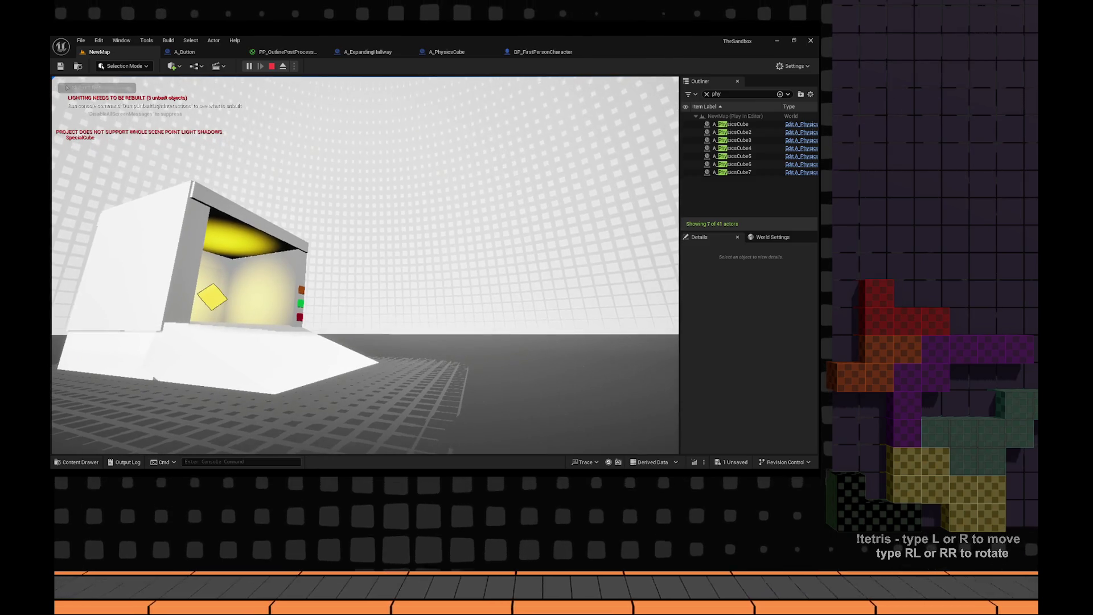
pyautogui.hotkey('shift', 'F1')
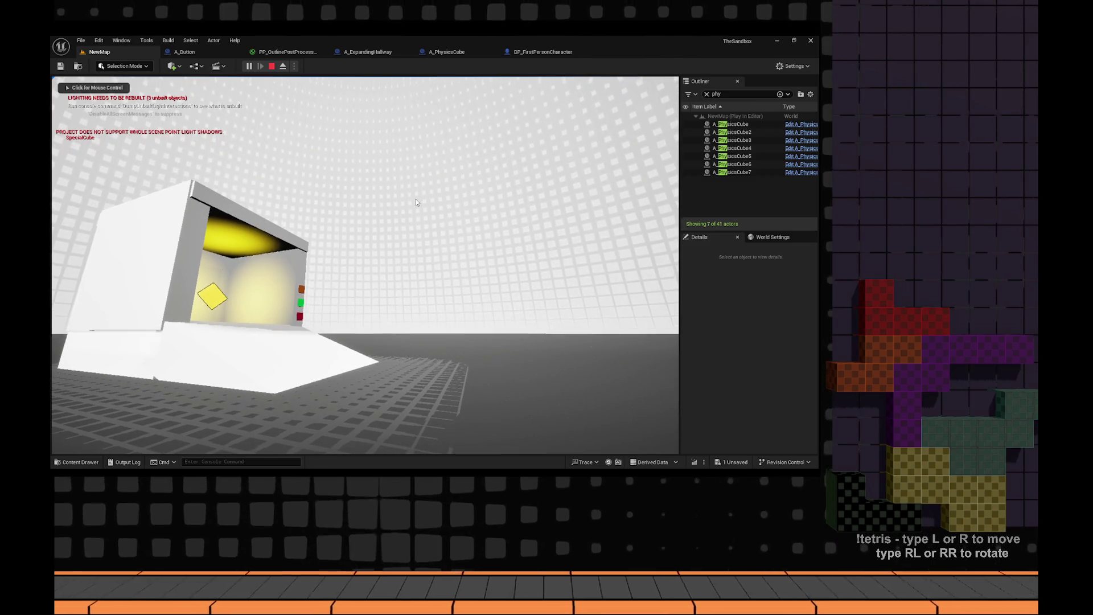
pyautogui.click(283, 66)
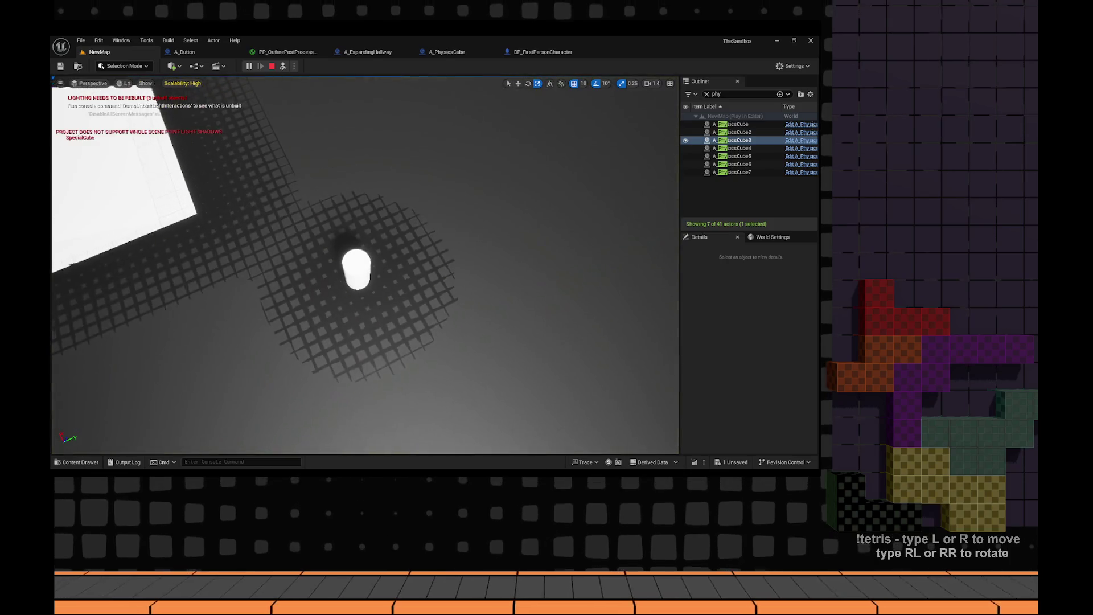
pyautogui.press('f')
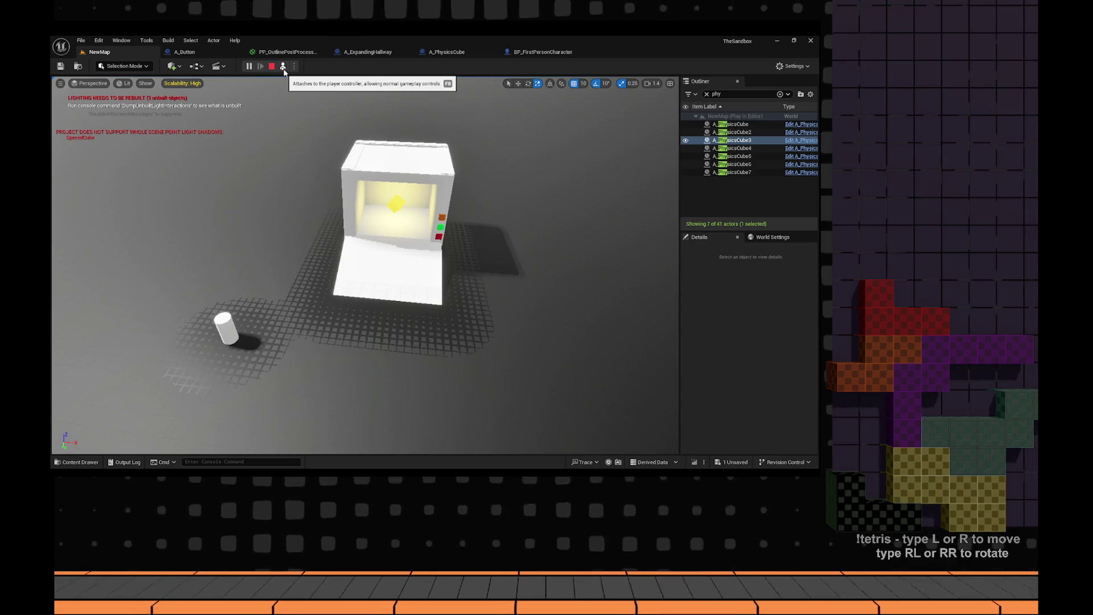
pyautogui.click(283, 66)
# - Walk through the yellow room and grey hallway to face the orange, green and red blocks
pyautogui.click(364, 264)
pyautogui.press('w')
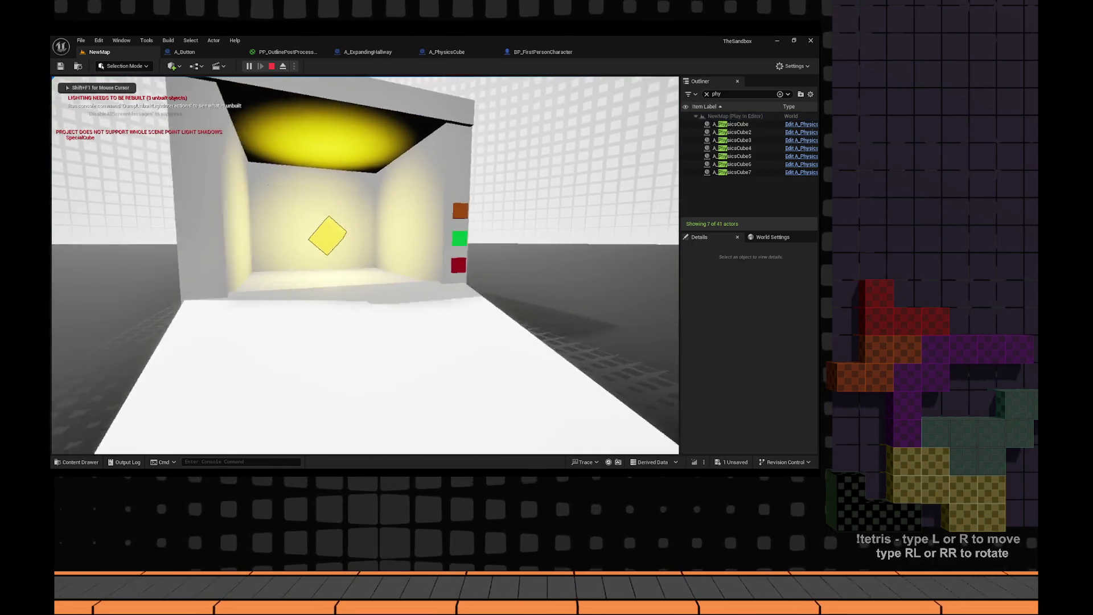
pyautogui.press('w')
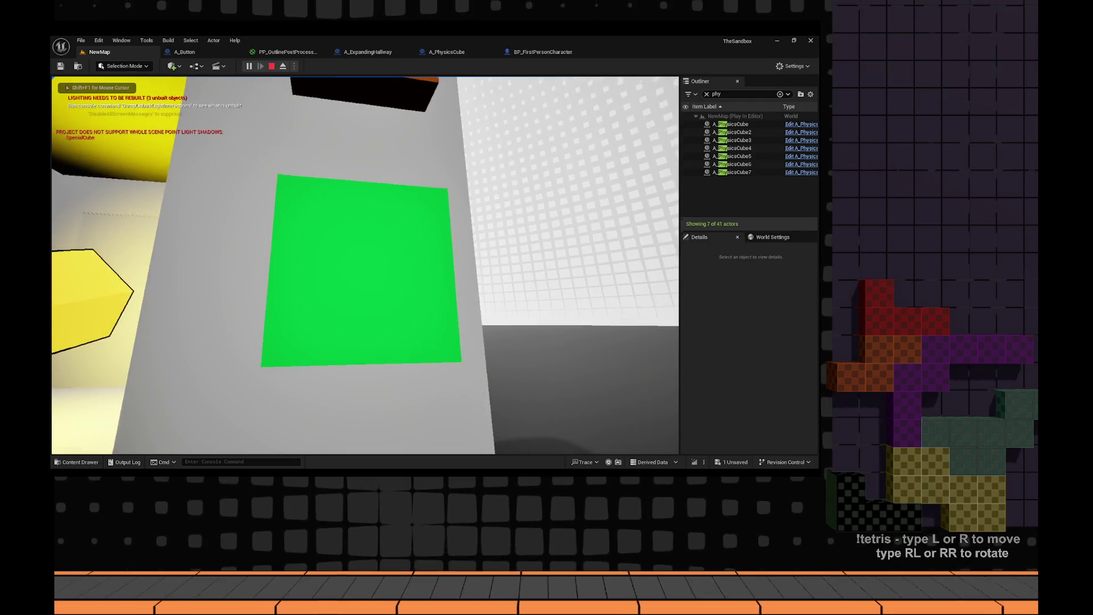
pyautogui.press('w')
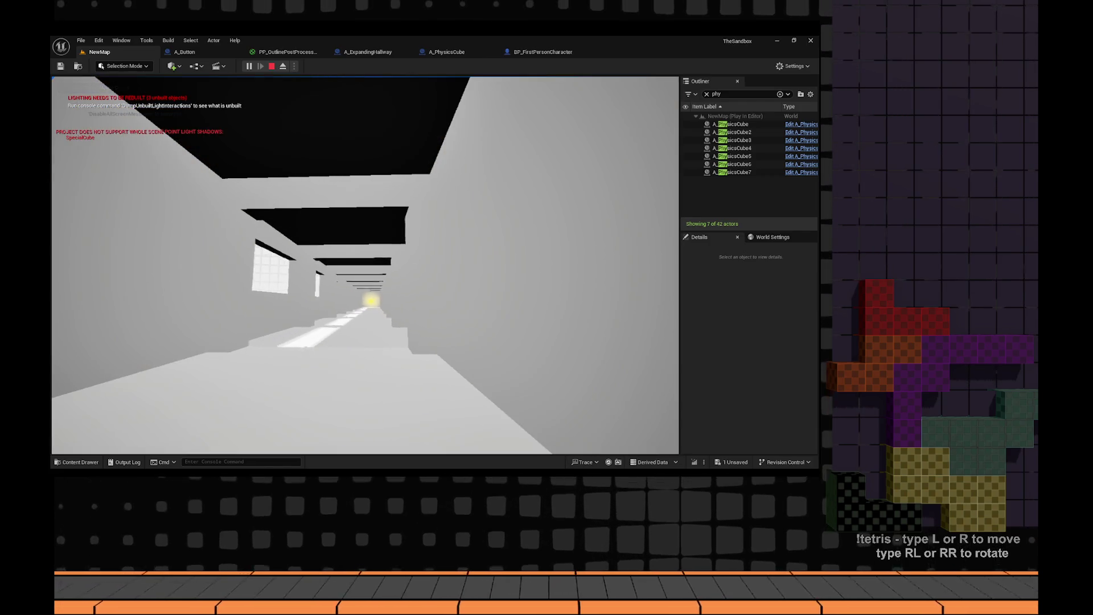
pyautogui.press('w')
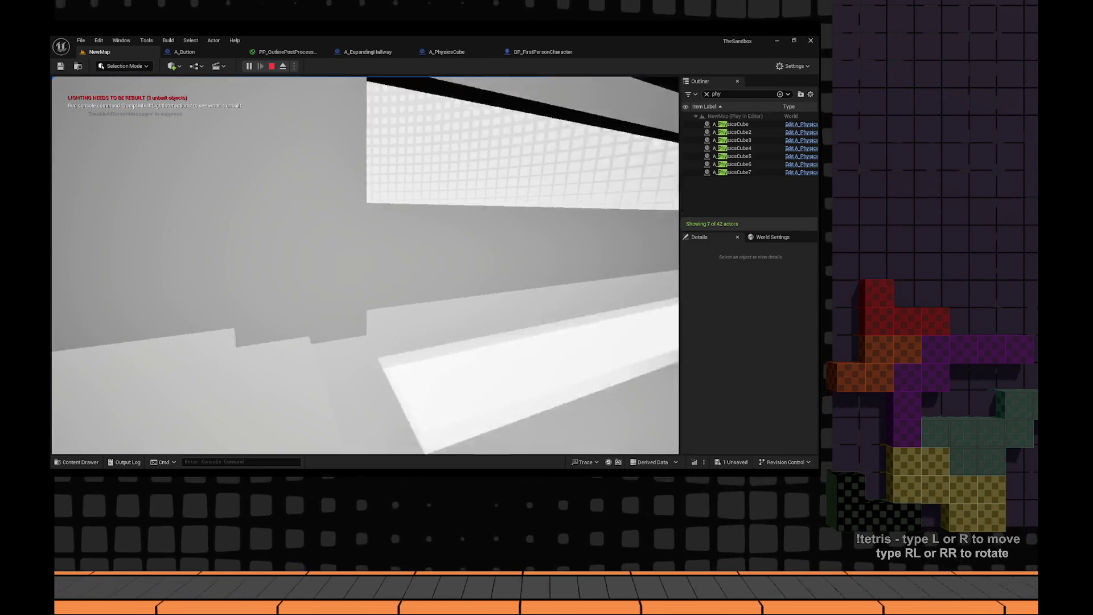
pyautogui.press('w')
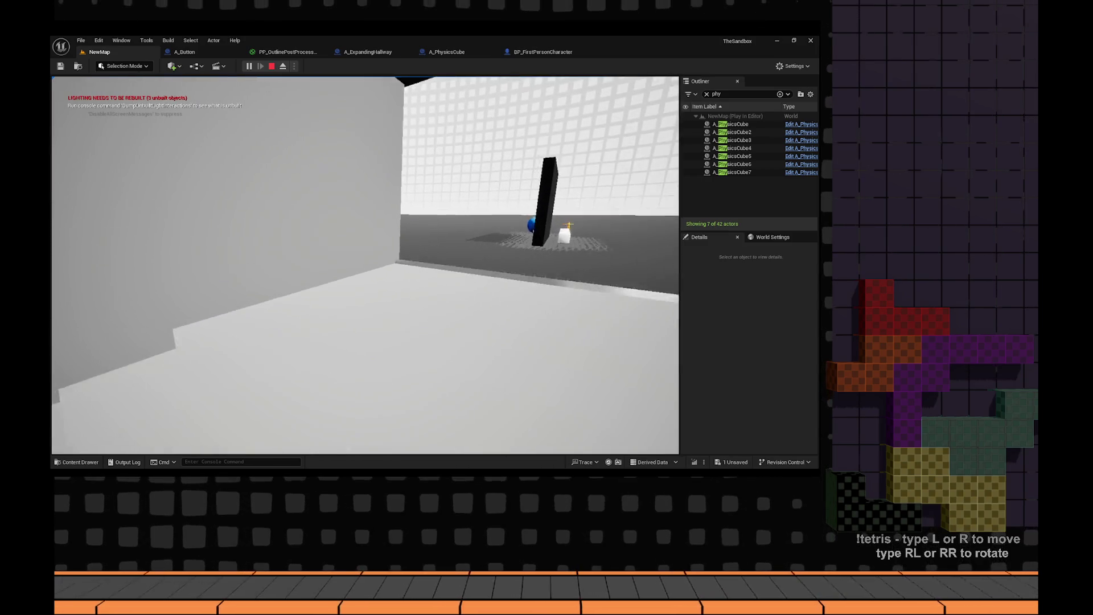
pyautogui.press('w')
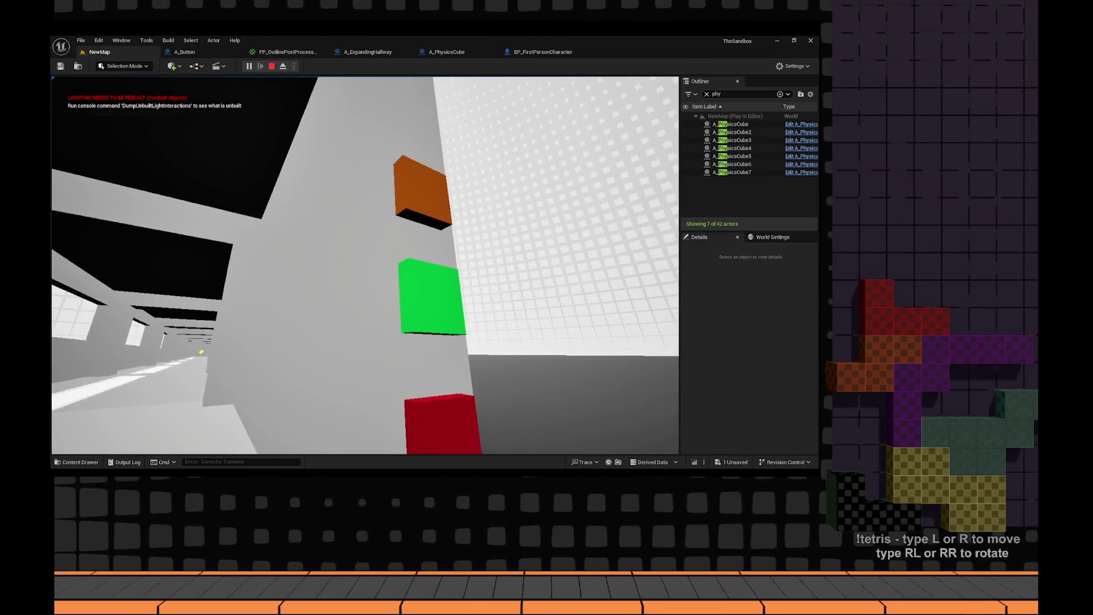
pyautogui.press('w')
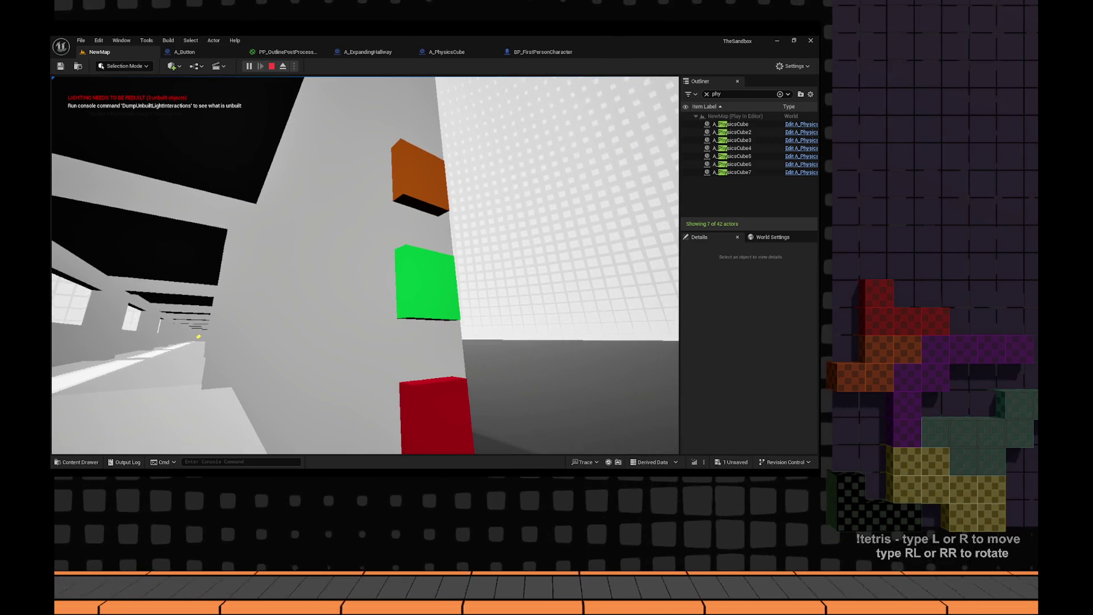
# - Eject and re-possess the player, step closer to the blocks, then bring up the chiptune playlist video
pyautogui.click(282, 66)
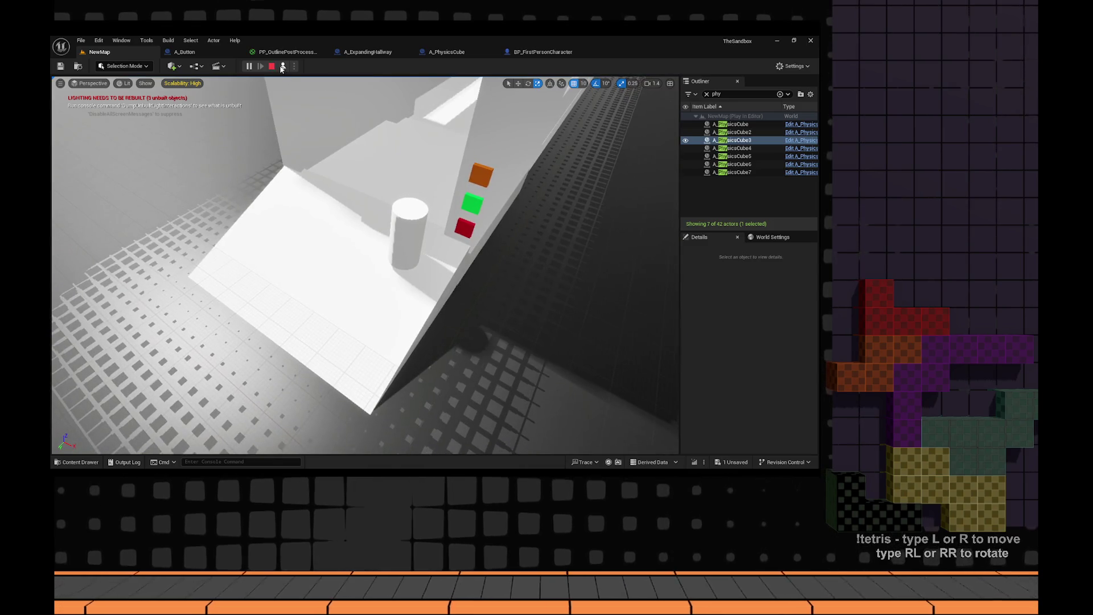
pyautogui.click(283, 66)
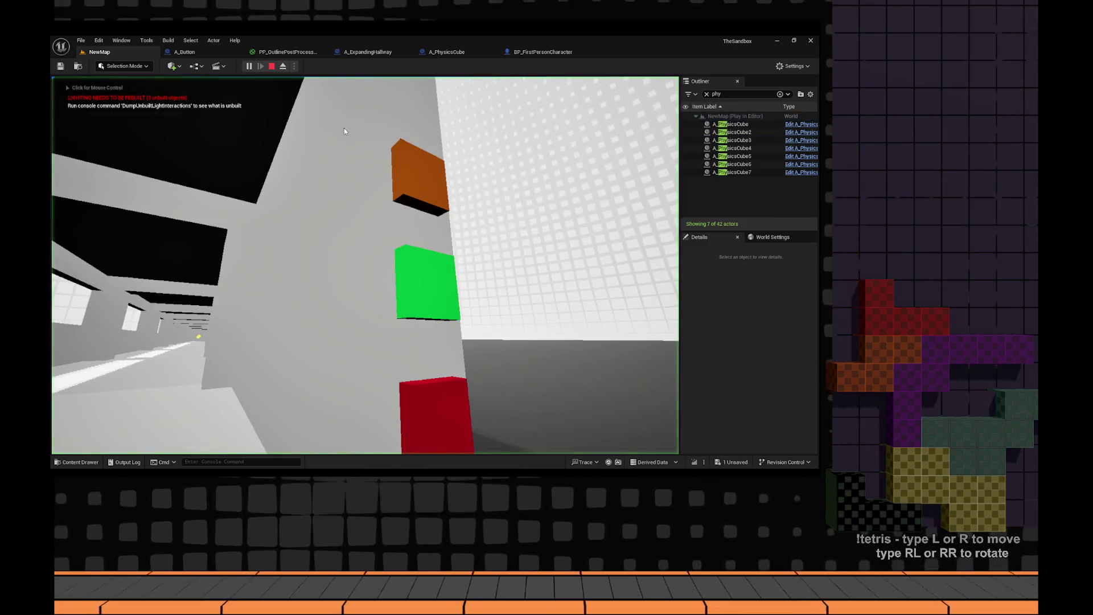
pyautogui.press('w')
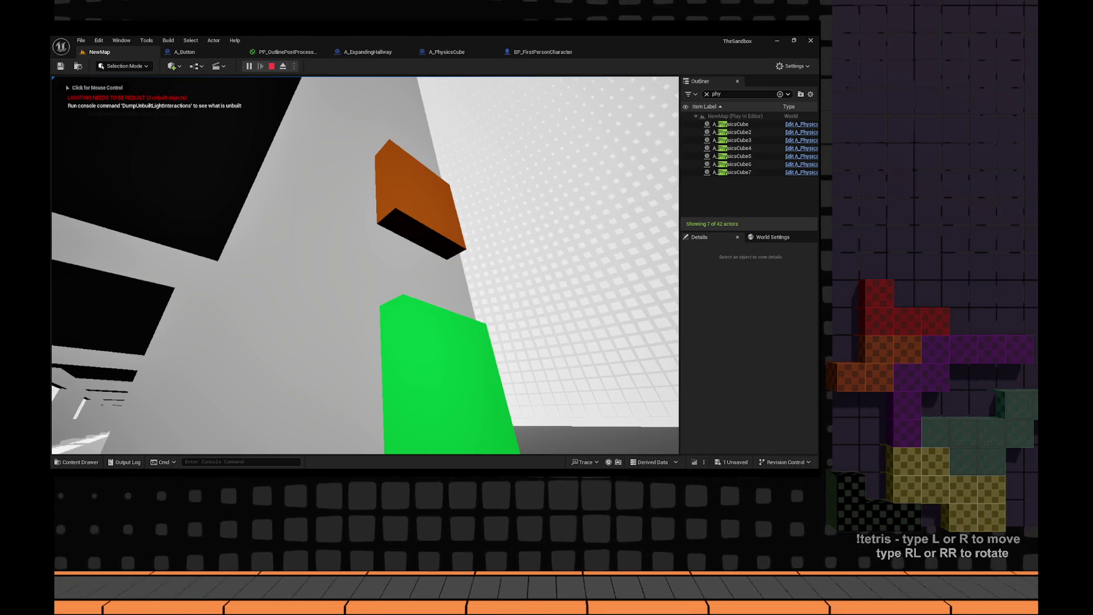
pyautogui.hotkey('alt', 'Tab')
pyautogui.click(172, 40)
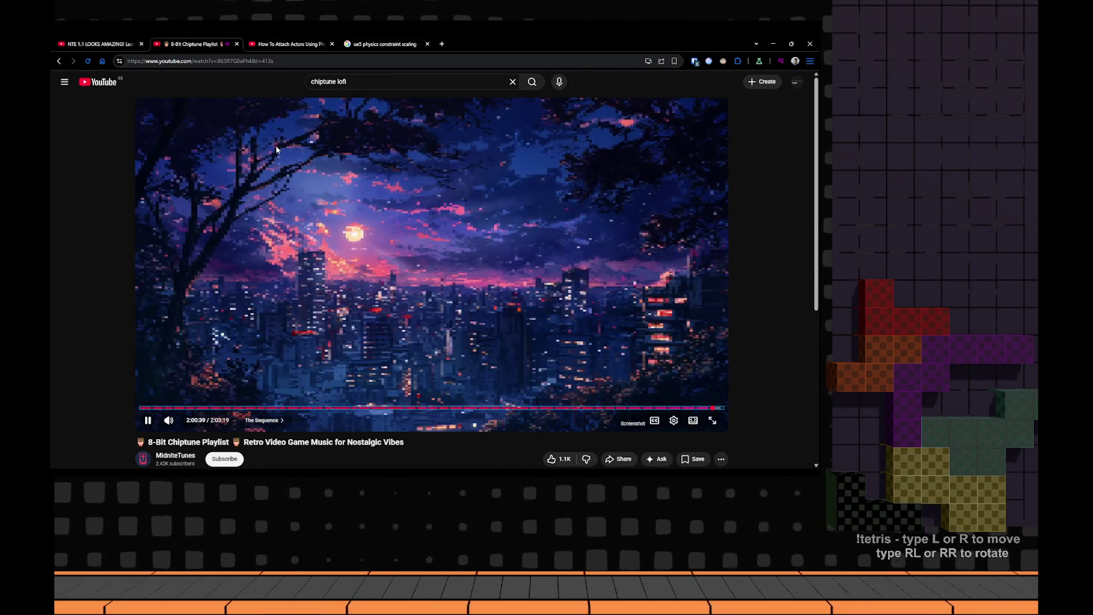
# - Restart the chiptune playlist video from 0:00 and return to the Unreal play session
pyautogui.scroll(-4, 276, 150)
pyautogui.scroll(-3, 277, 147)
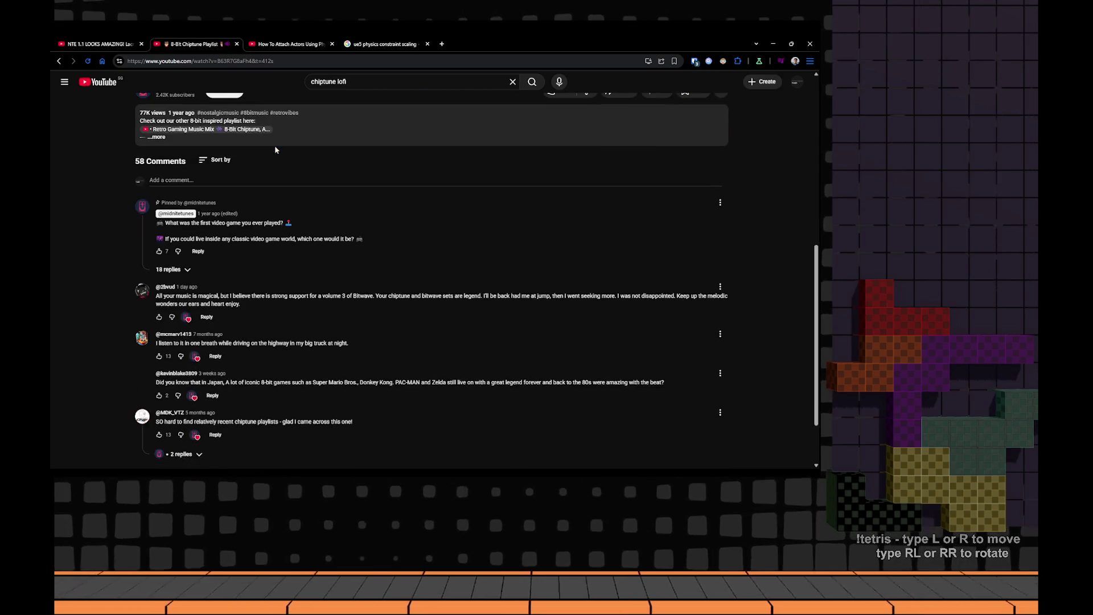
pyautogui.scroll(6, 274, 145)
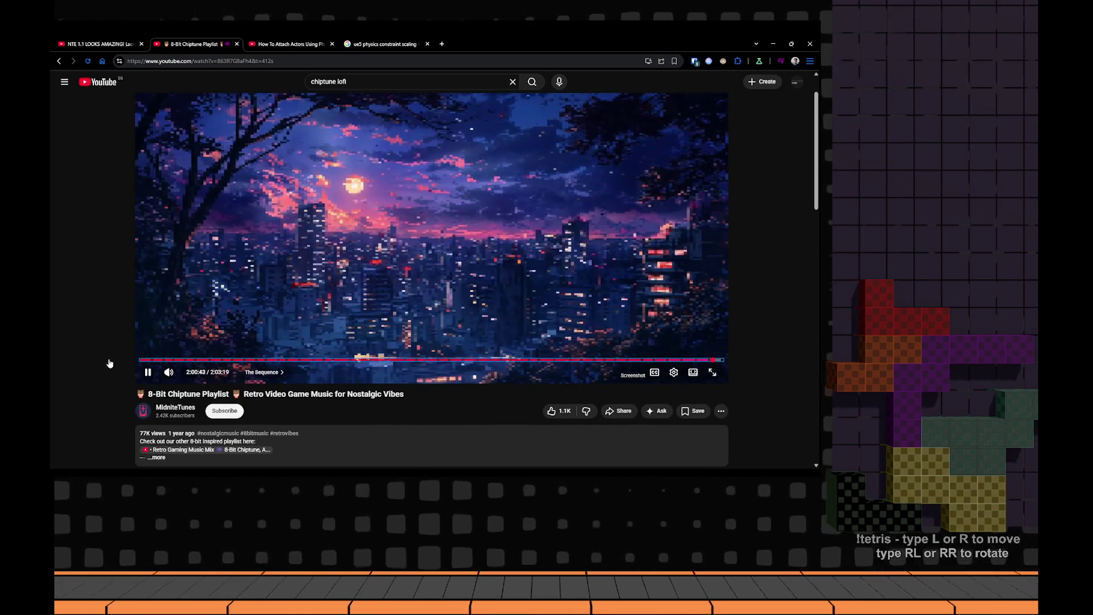
pyautogui.click(140, 360)
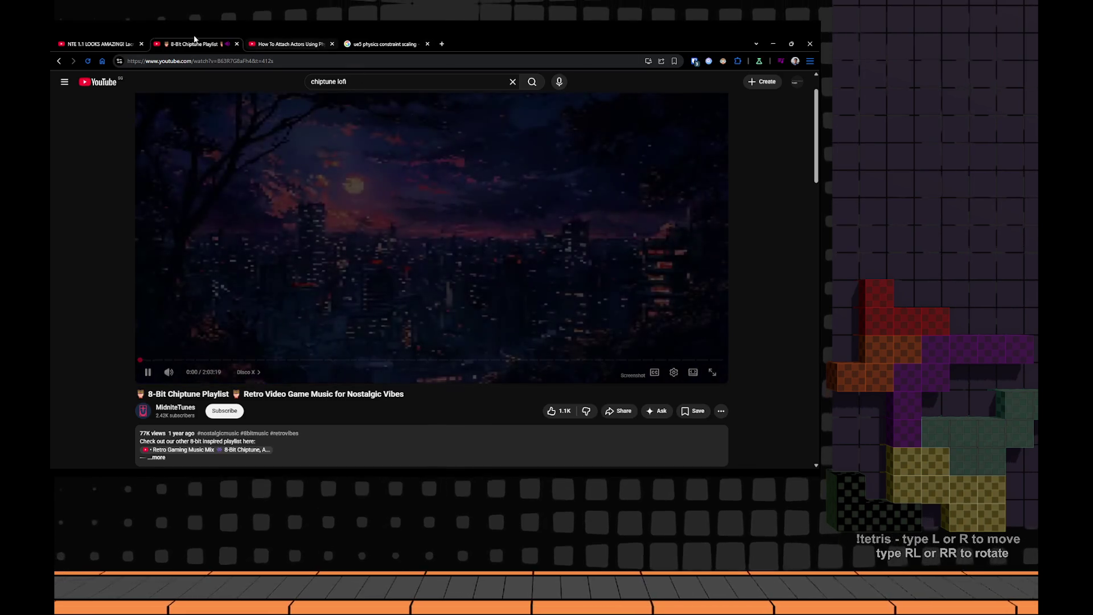
pyautogui.hotkey('alt', 'Tab')
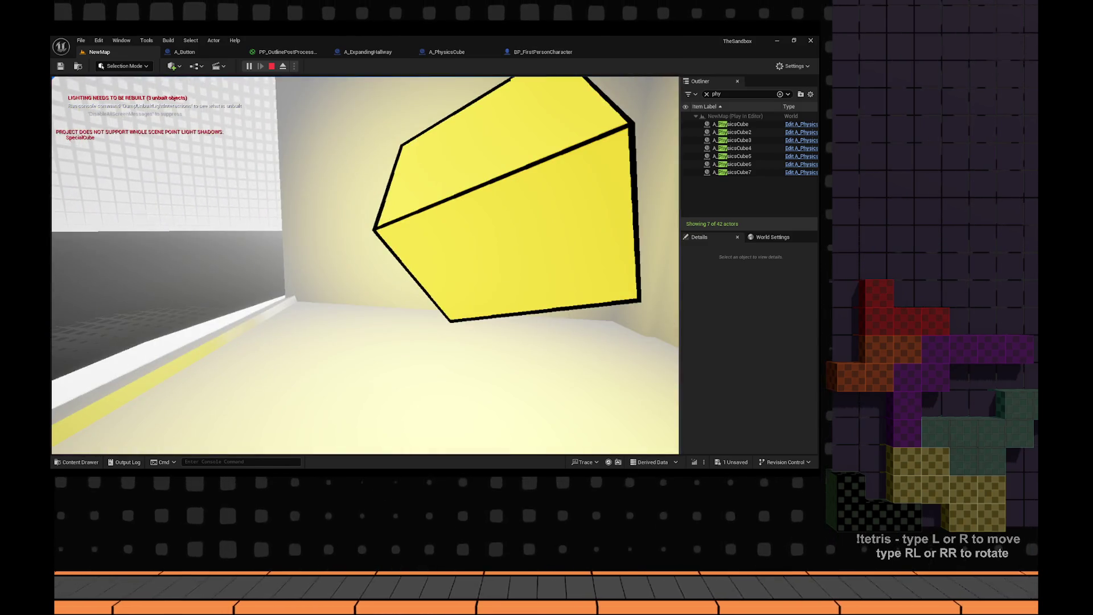
# - Free the mouse with Shift+F1 and eject from the player to the editor camera
pyautogui.hotkey('shift', 'F1')
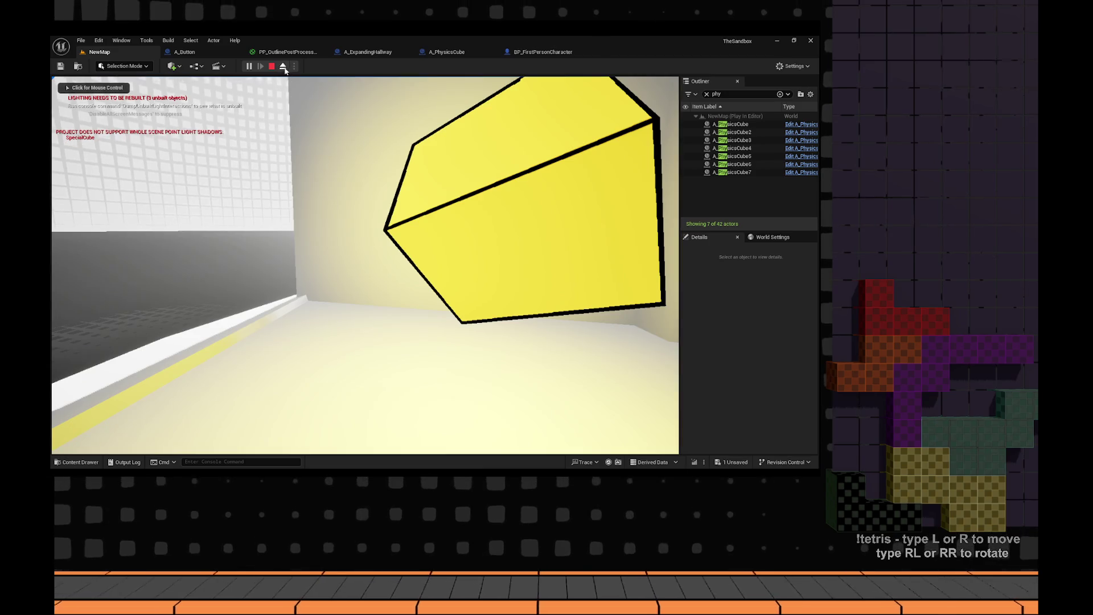
pyautogui.click(284, 66)
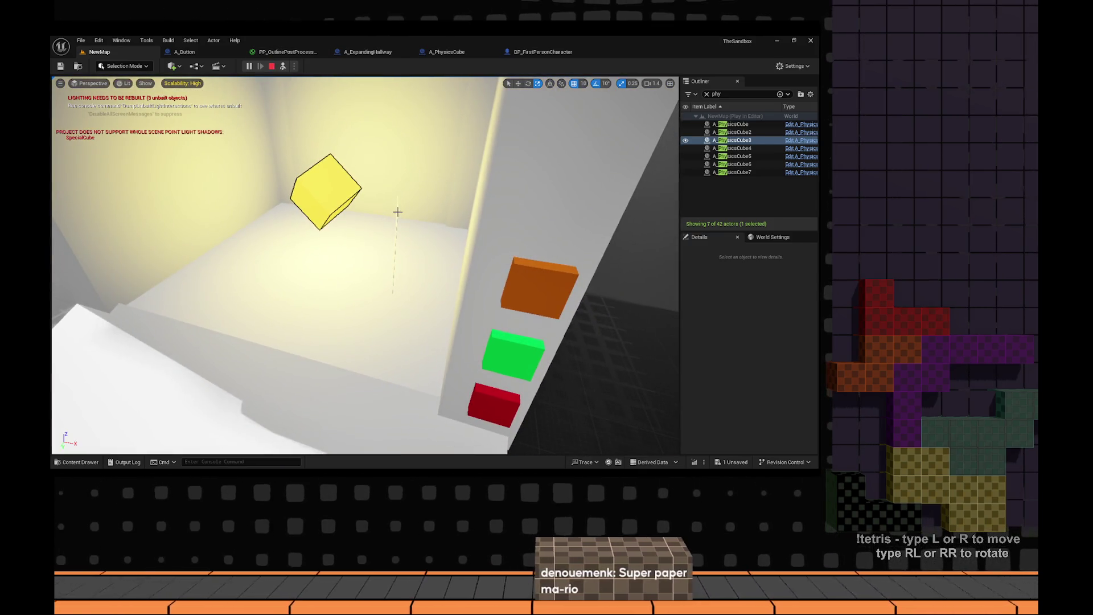
# - Select the A_ExpandingHallway actor and the first-person character, and switch to the Move tool
pyautogui.click(398, 212)
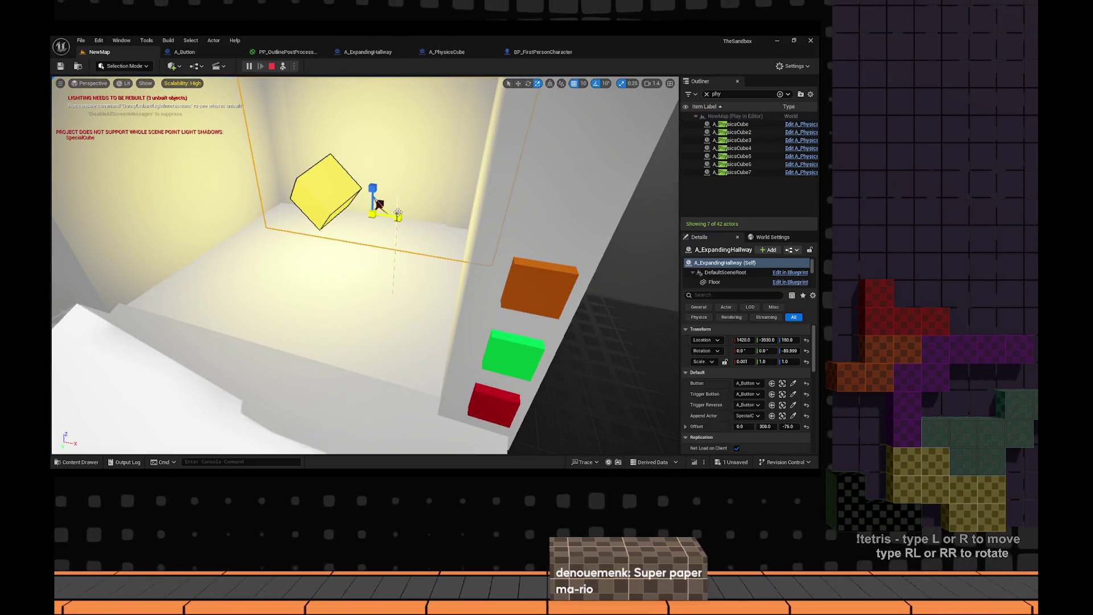
pyautogui.click(400, 223)
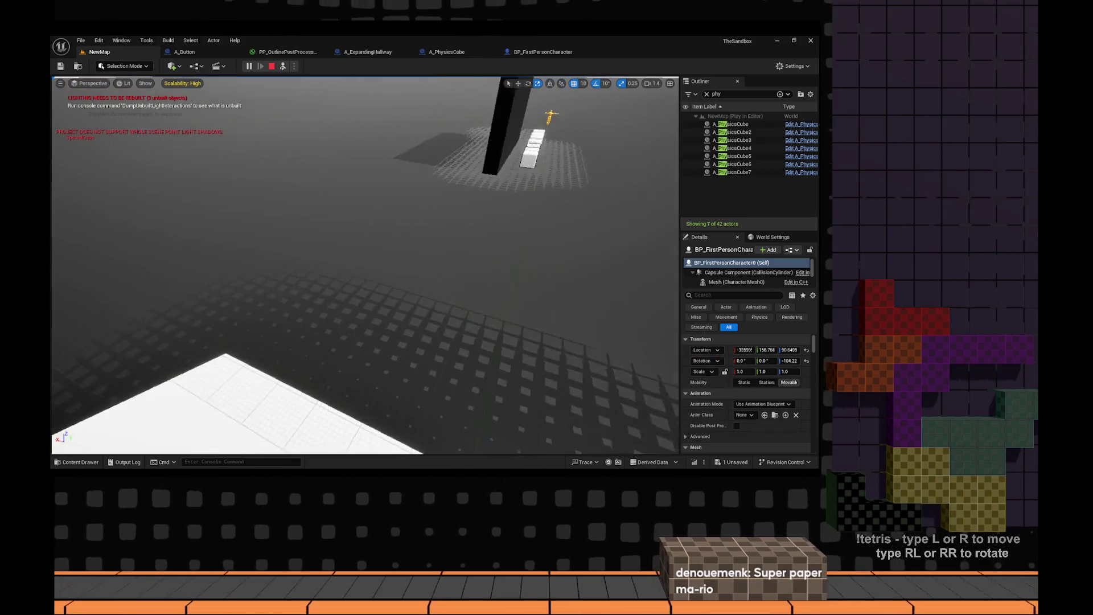
pyautogui.press('w')
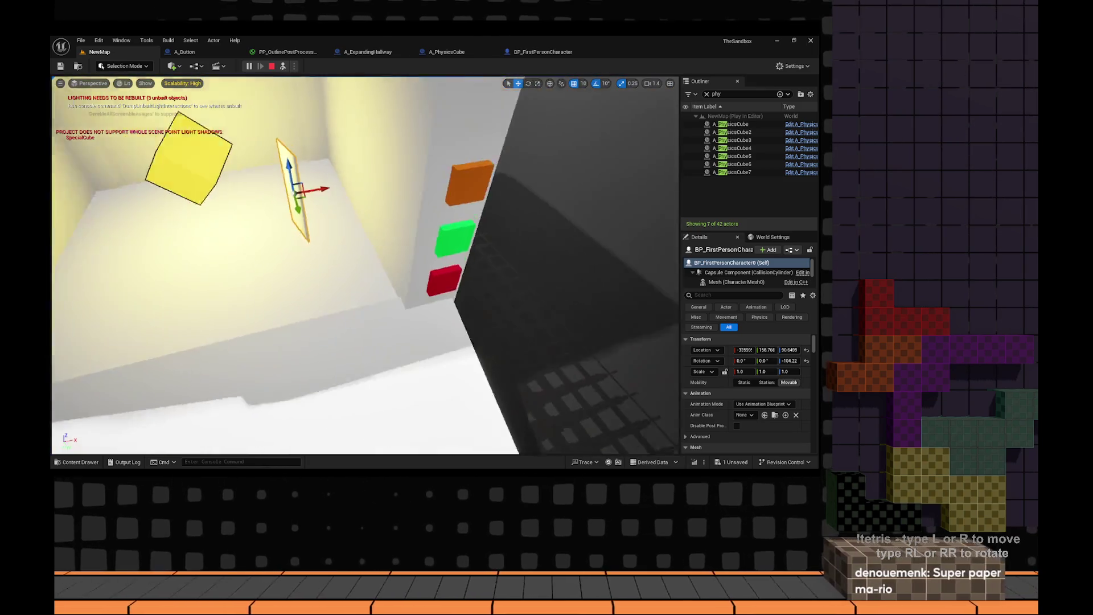
# - Repossess the player, walk up to the white cube, then restart the play session
pyautogui.click(283, 66)
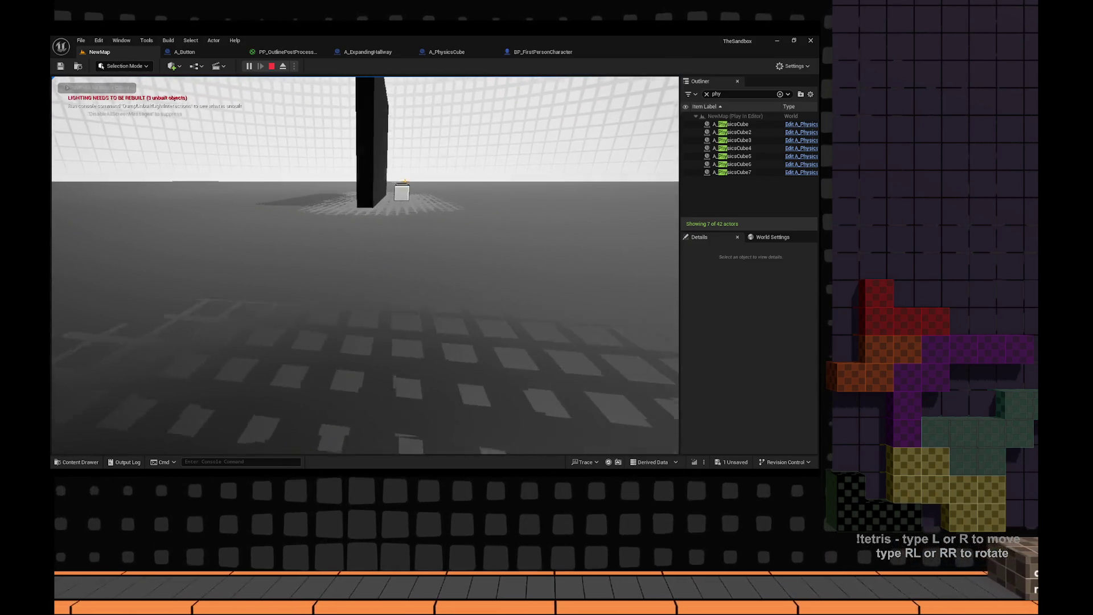
pyautogui.press('w')
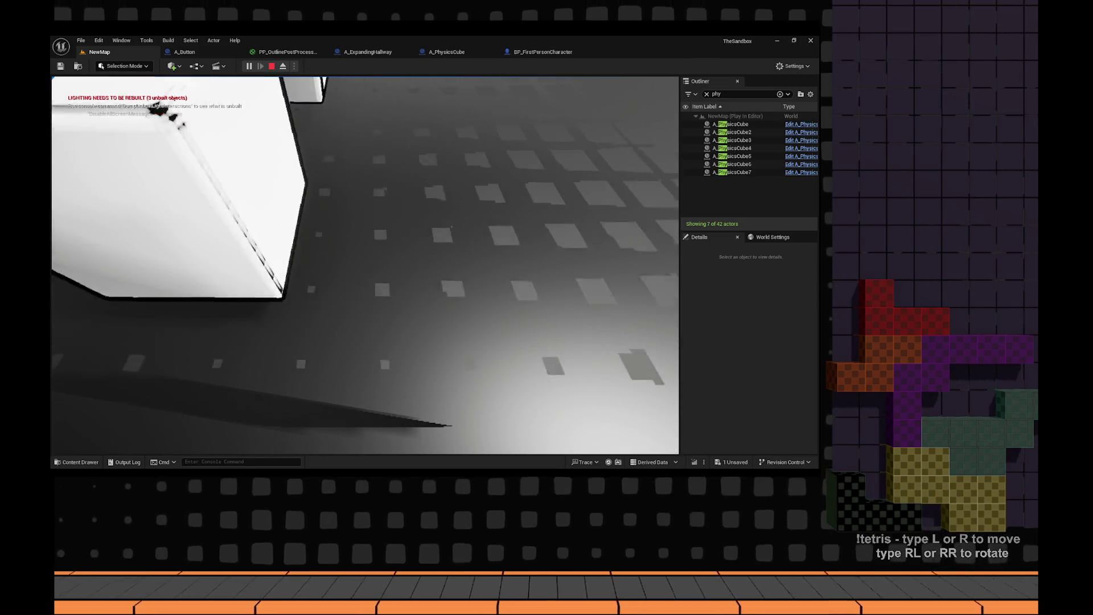
pyautogui.press('w')
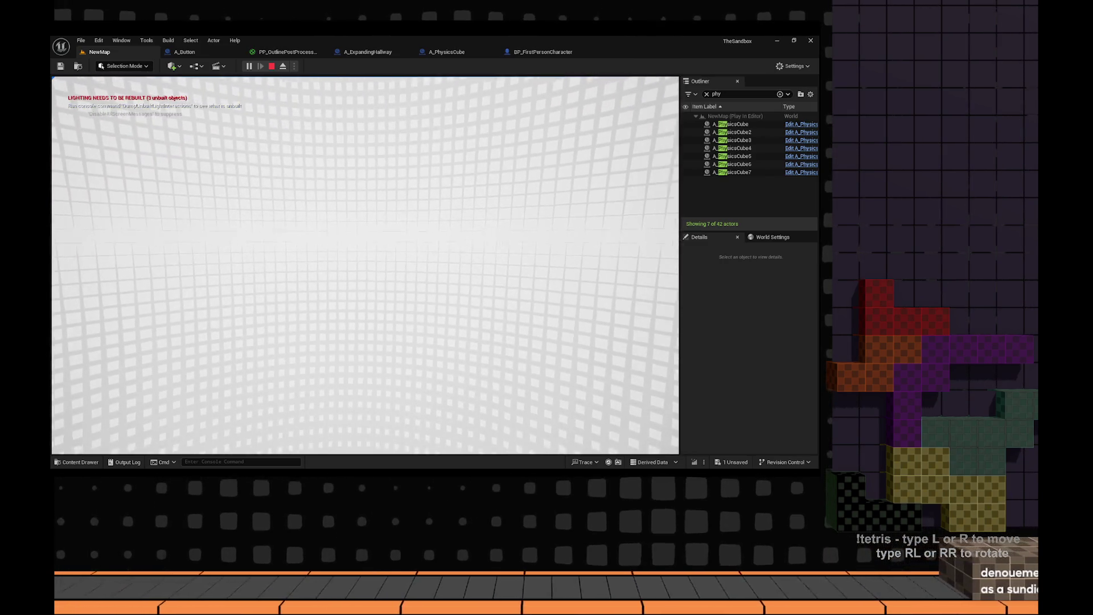
pyautogui.press('Escape')
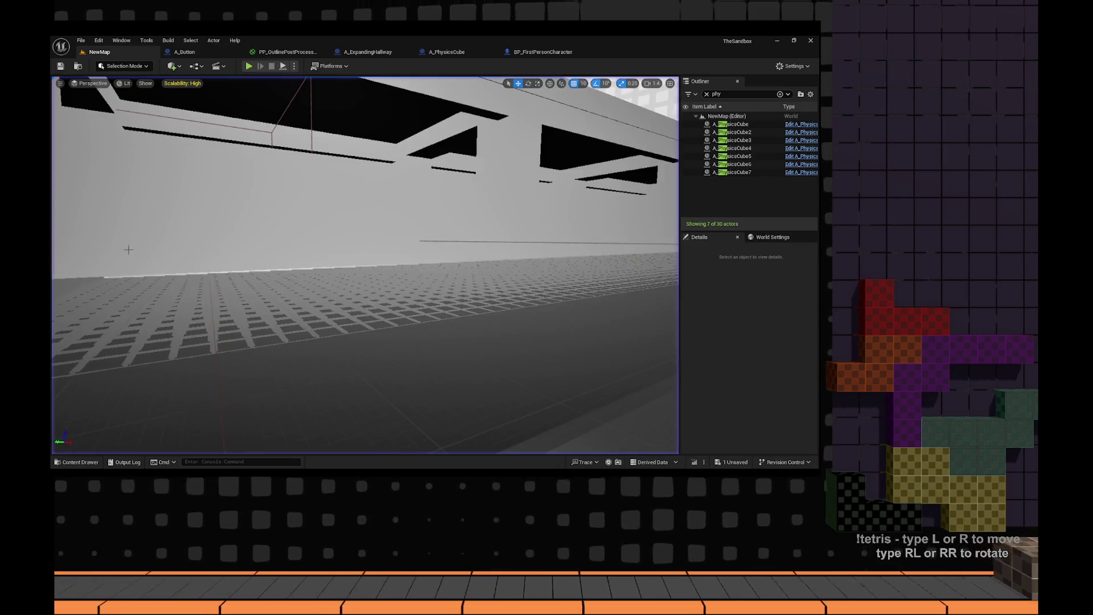
pyautogui.click(249, 66)
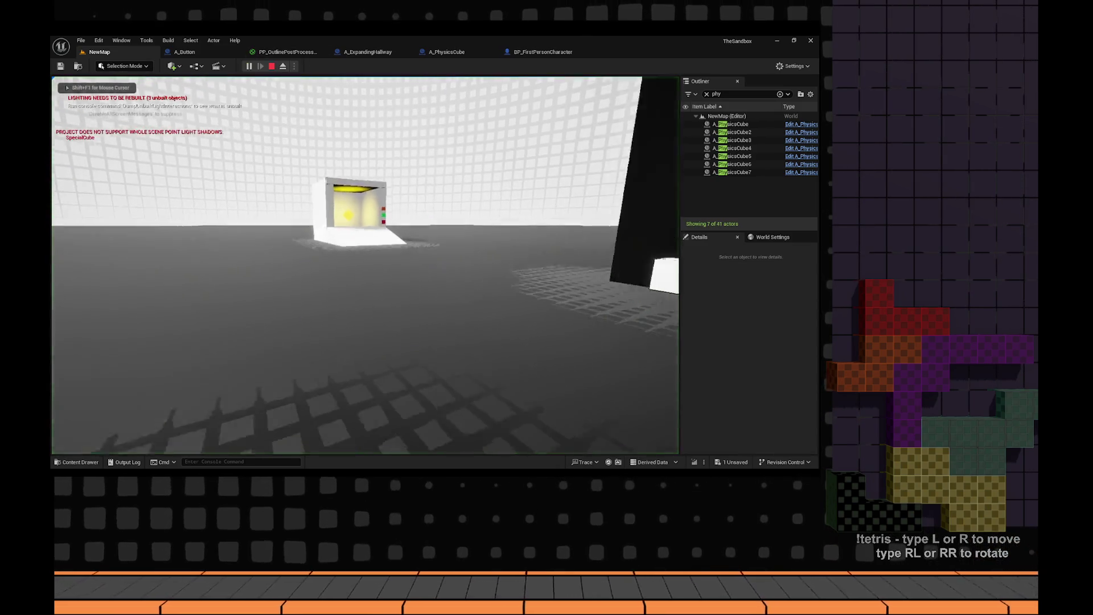
# - Walk the player into the open white box toward the glowing yellow cube
pyautogui.press('w')
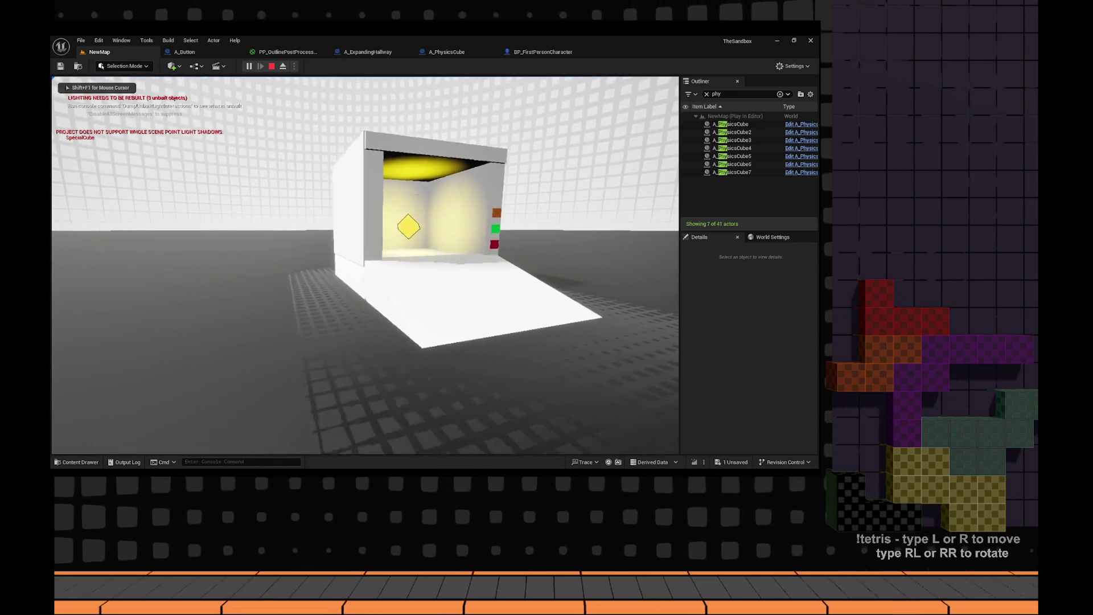
pyautogui.press('w')
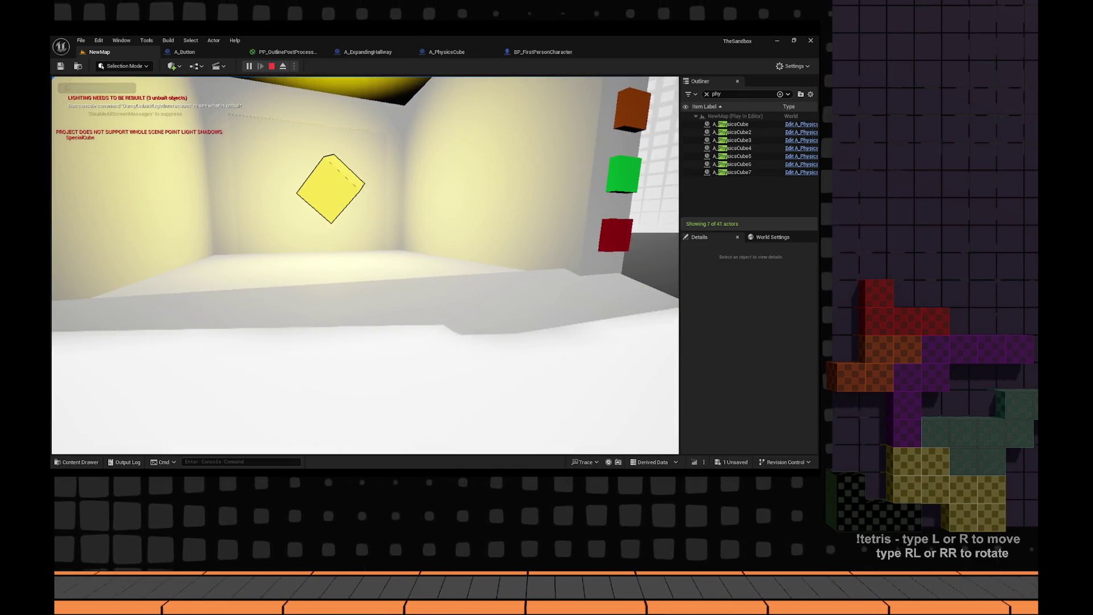
pyautogui.press('w')
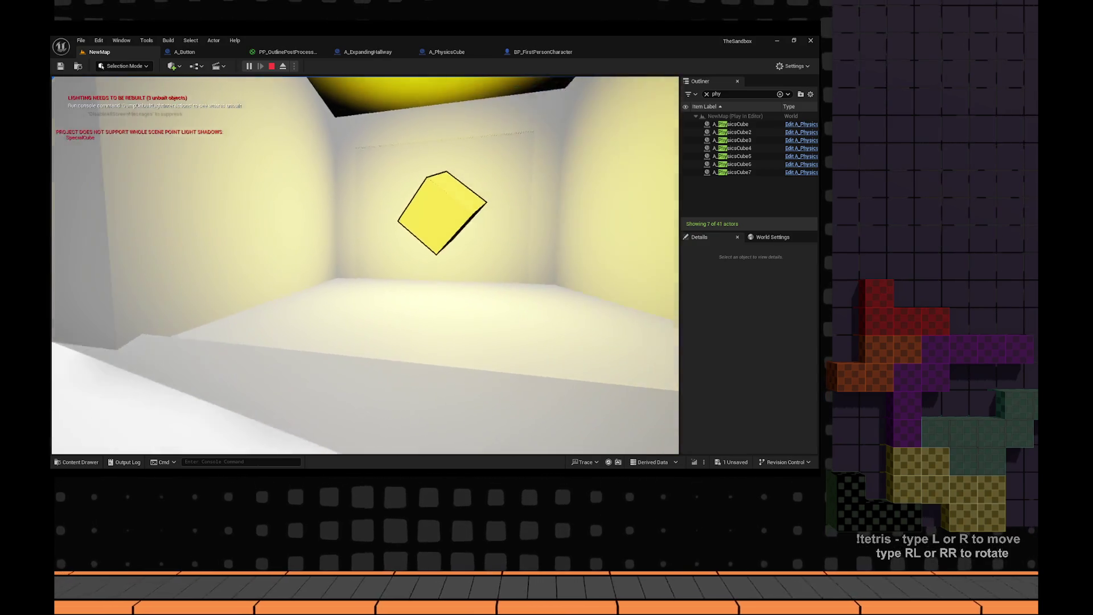
pyautogui.moveTo(365, 266)
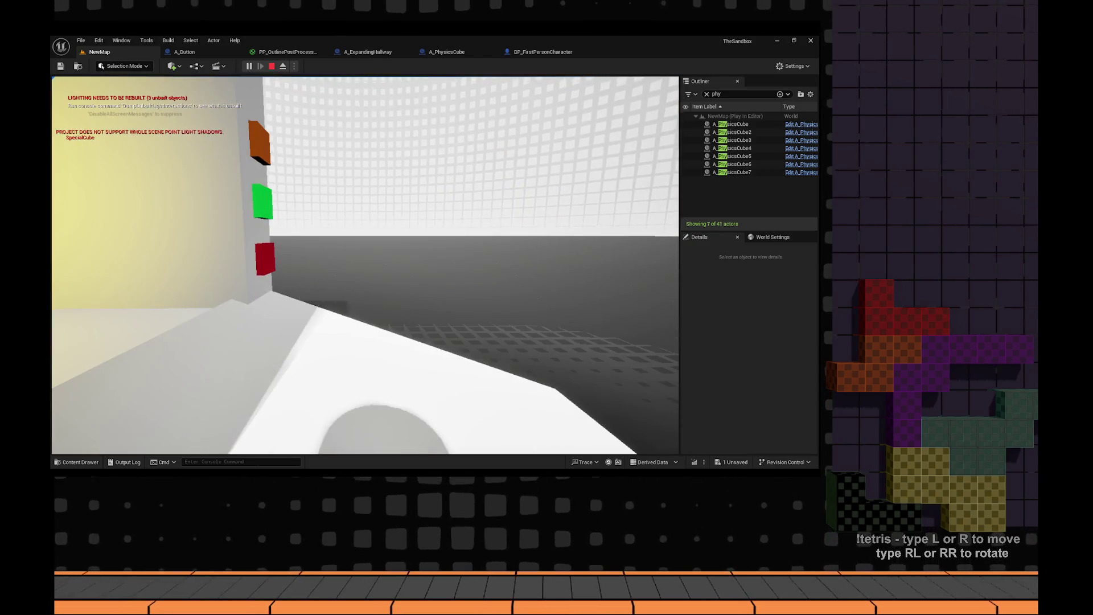
pyautogui.click(315, 239)
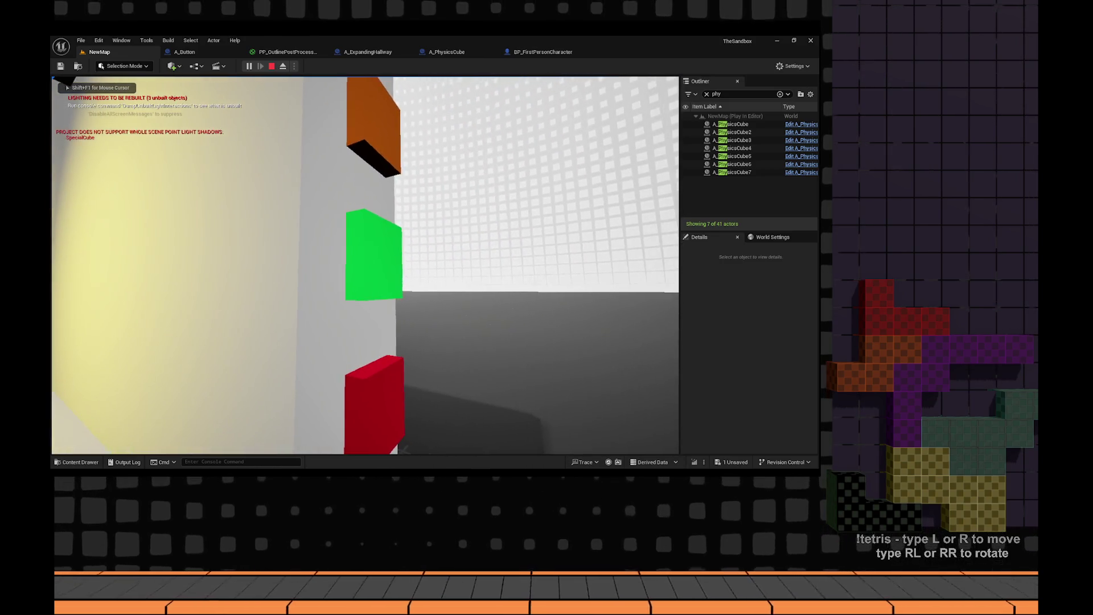
pyautogui.moveTo(365, 266)
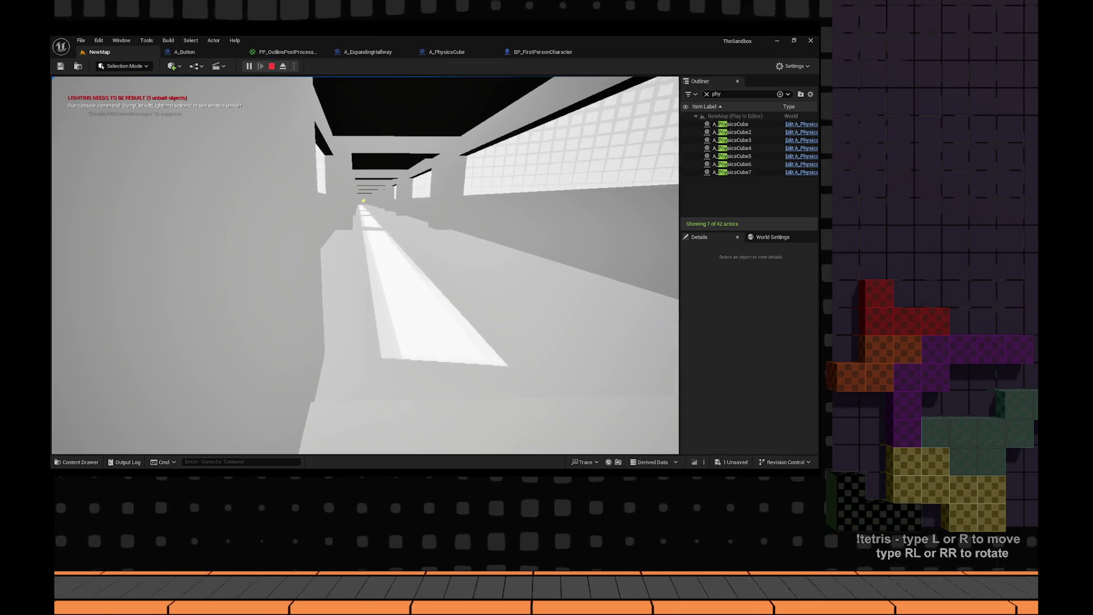
# - Walk down the grey hallway to the cubes at its end, then back out
pyautogui.press('w')
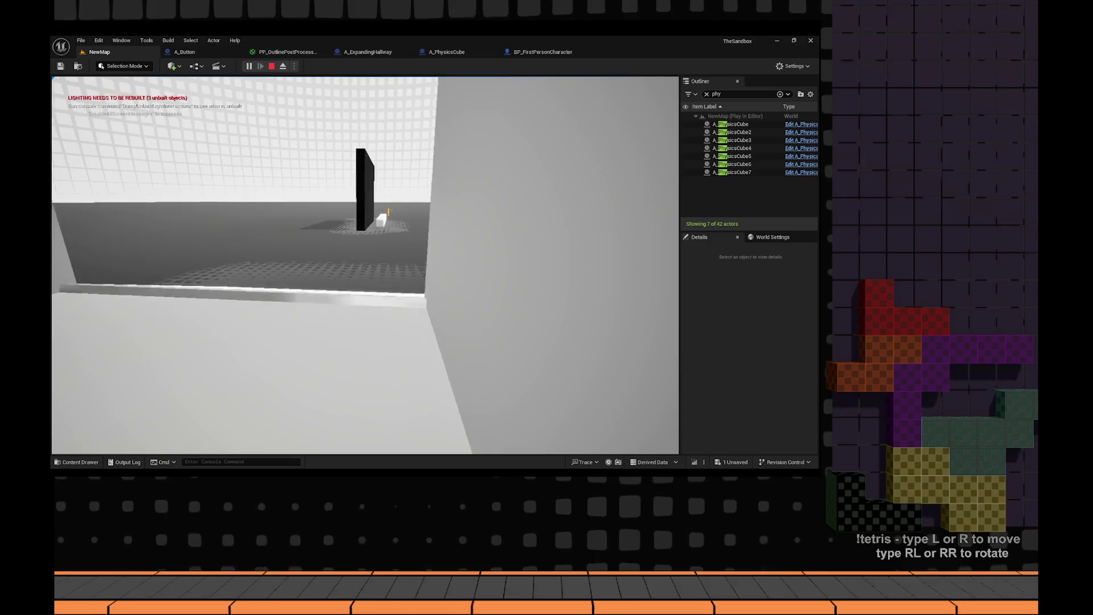
pyautogui.press('w')
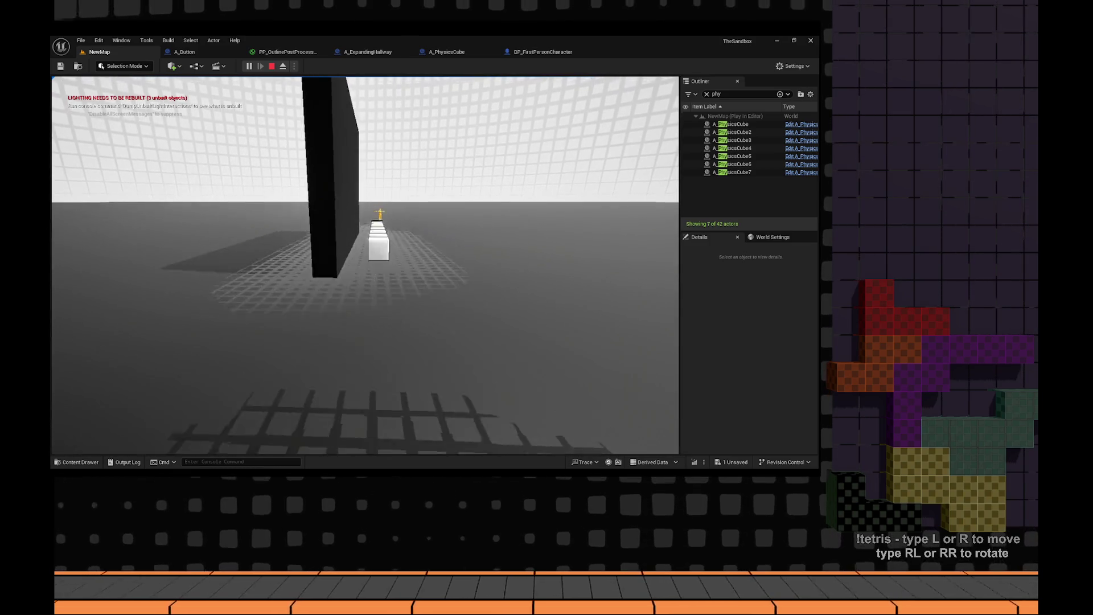
pyautogui.press('w')
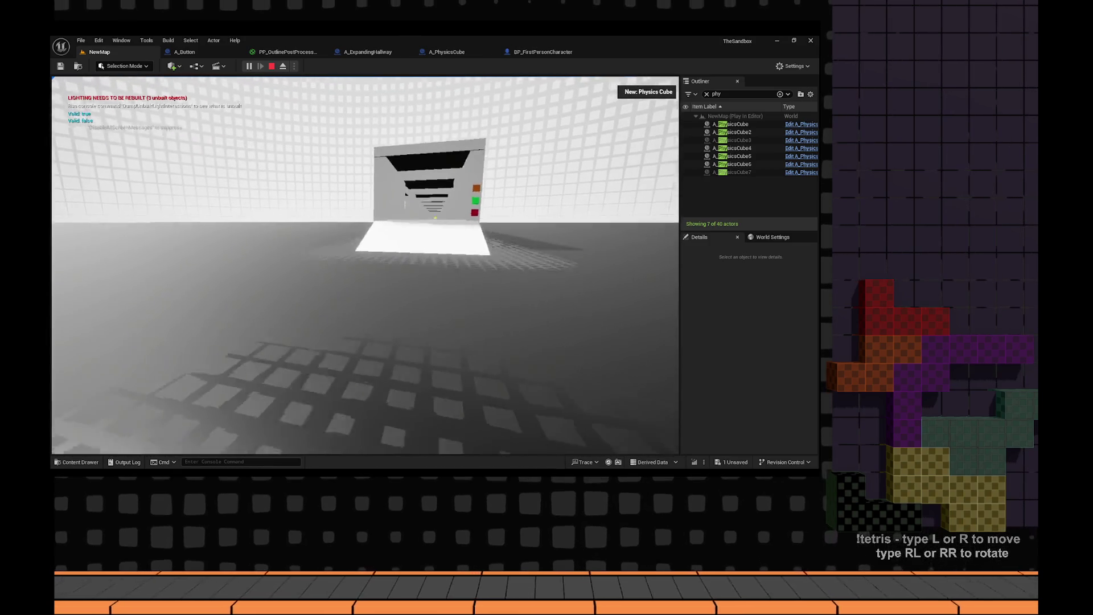
pyautogui.press('w')
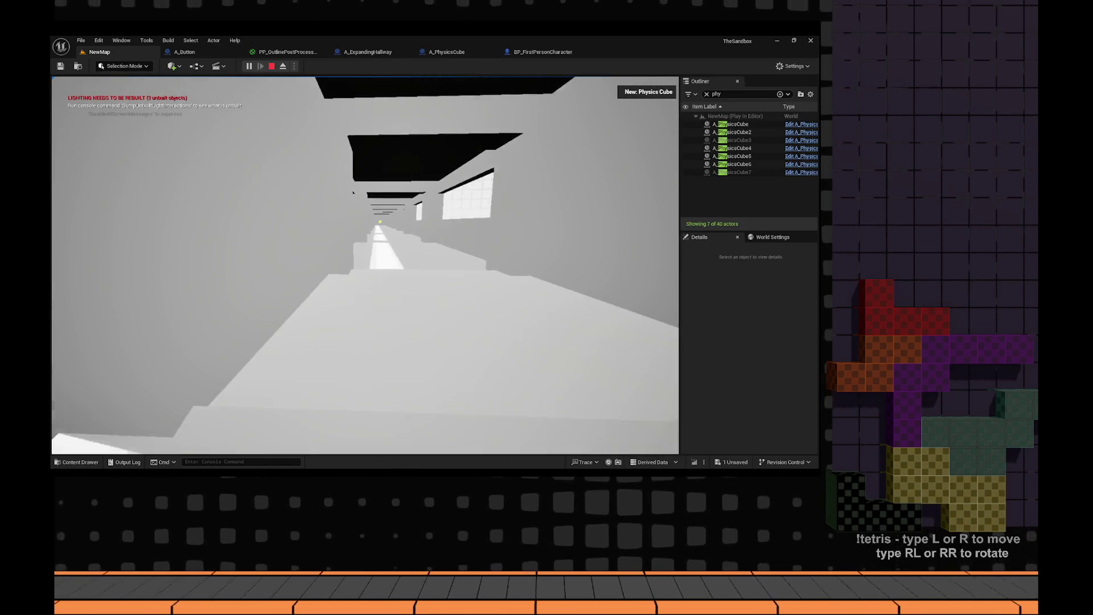
pyautogui.press('w')
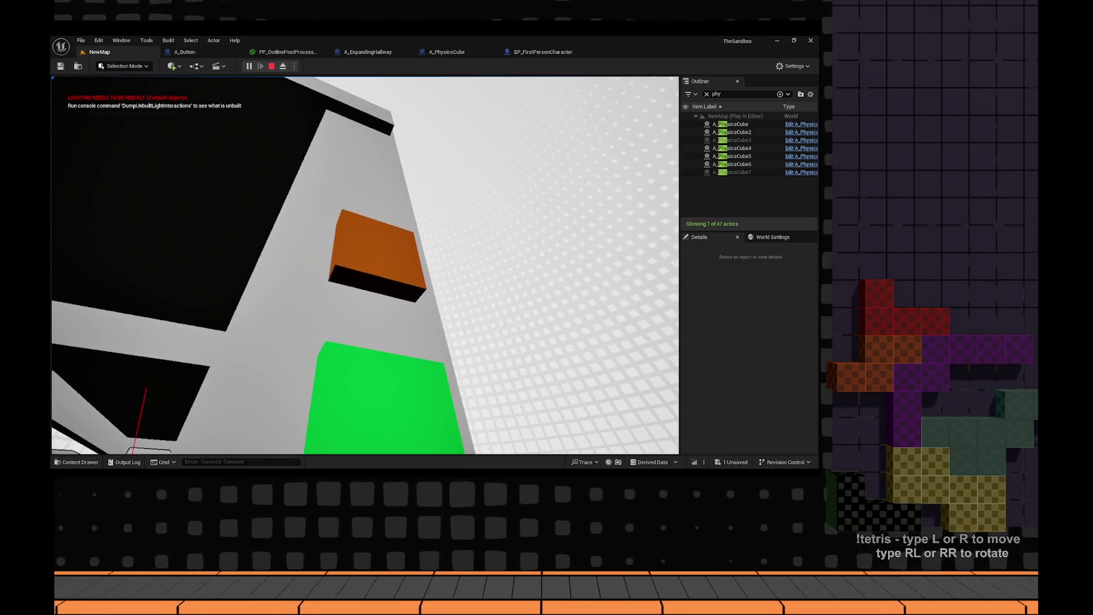
pyautogui.press('w')
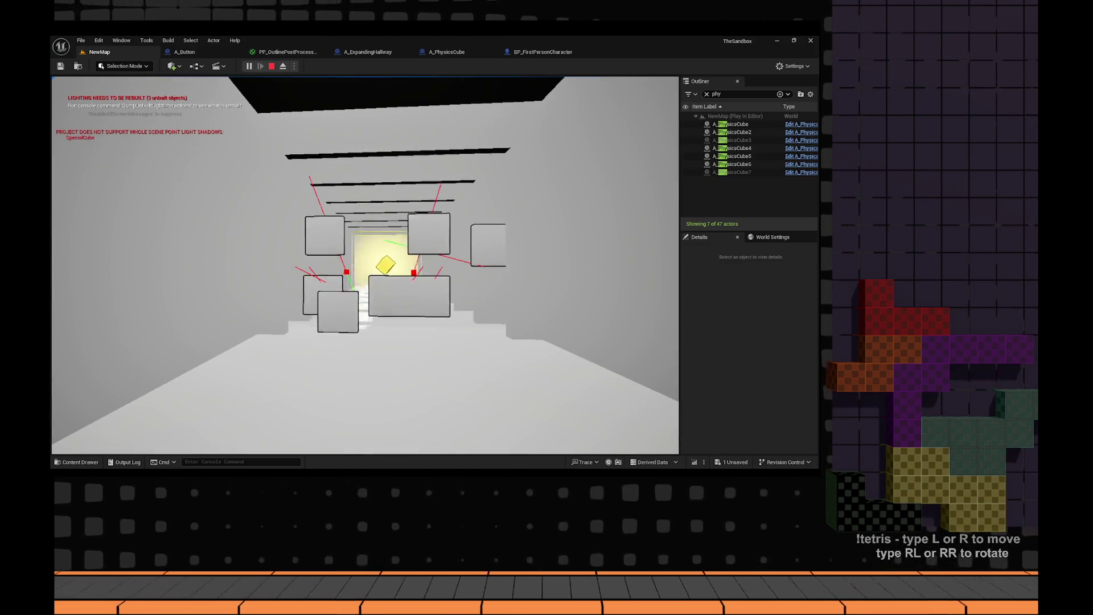
pyautogui.press('w')
pyautogui.press('w')
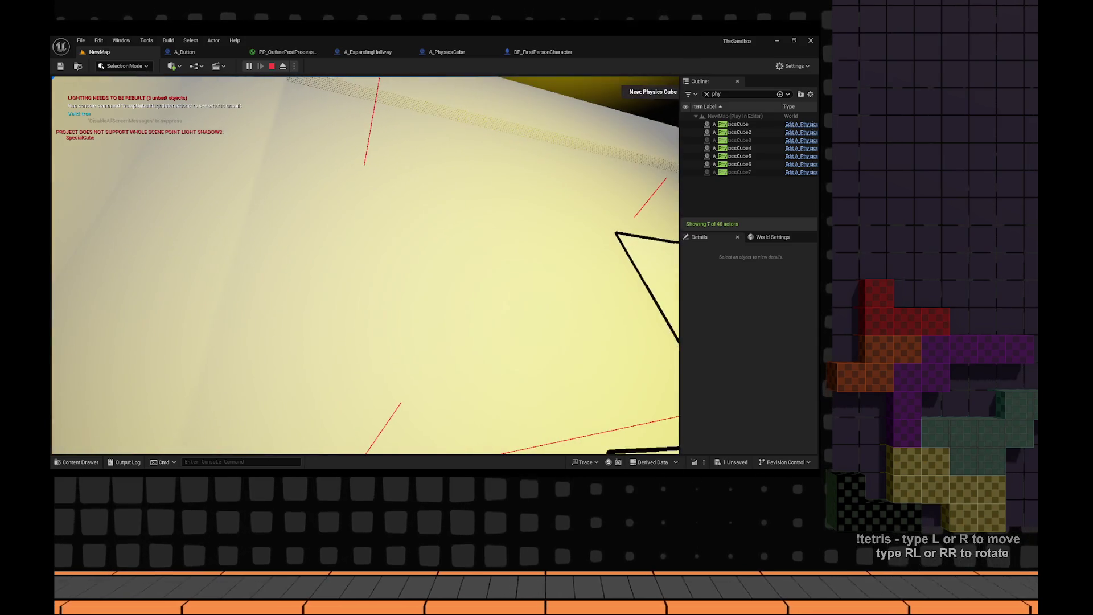
pyautogui.press('s')
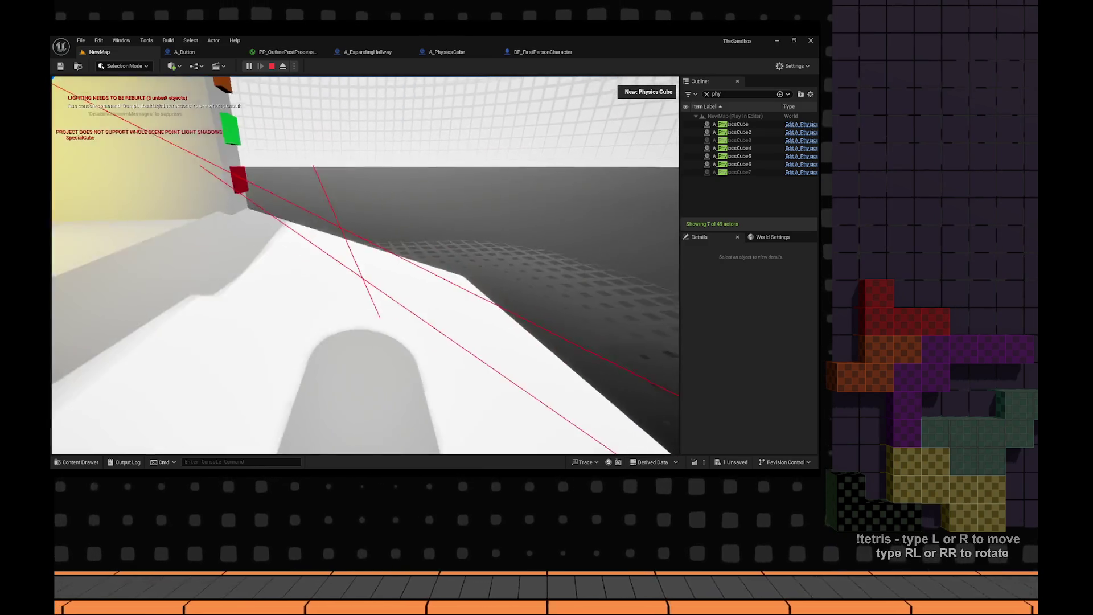
pyautogui.press('e')
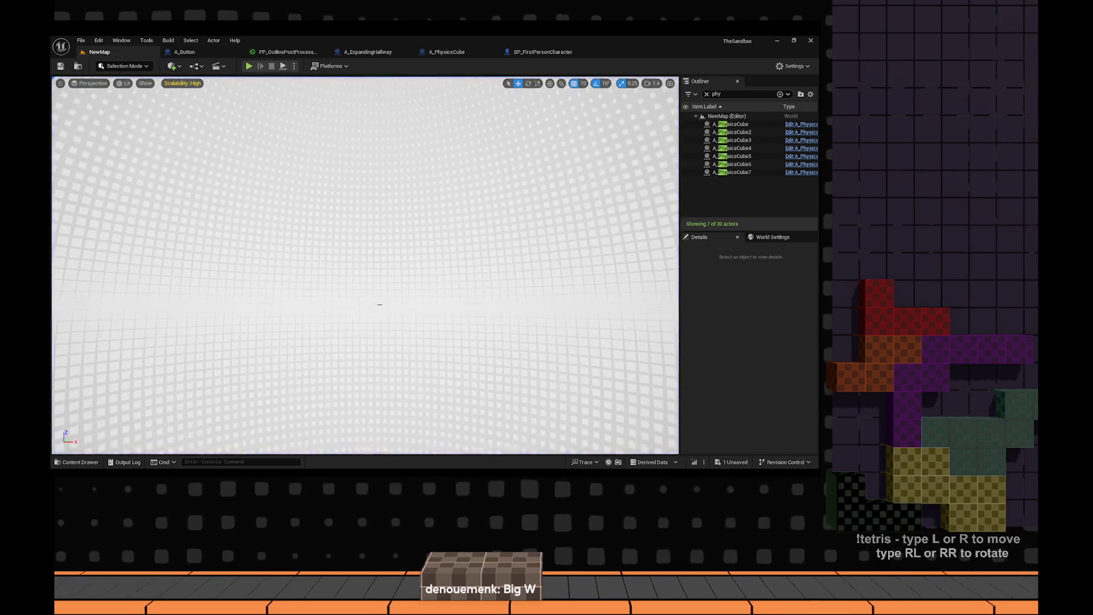
# - Slide A_PhysicsCube3 sideways along Y and rotate it to -20° yaw
pyautogui.doubleClick(750, 158)
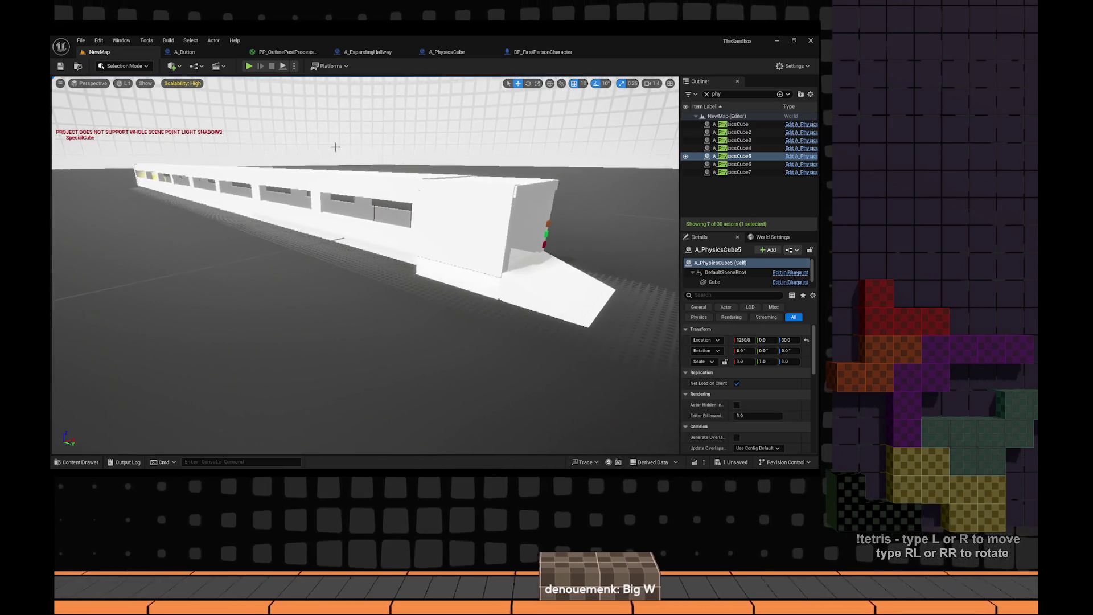
pyautogui.press('f')
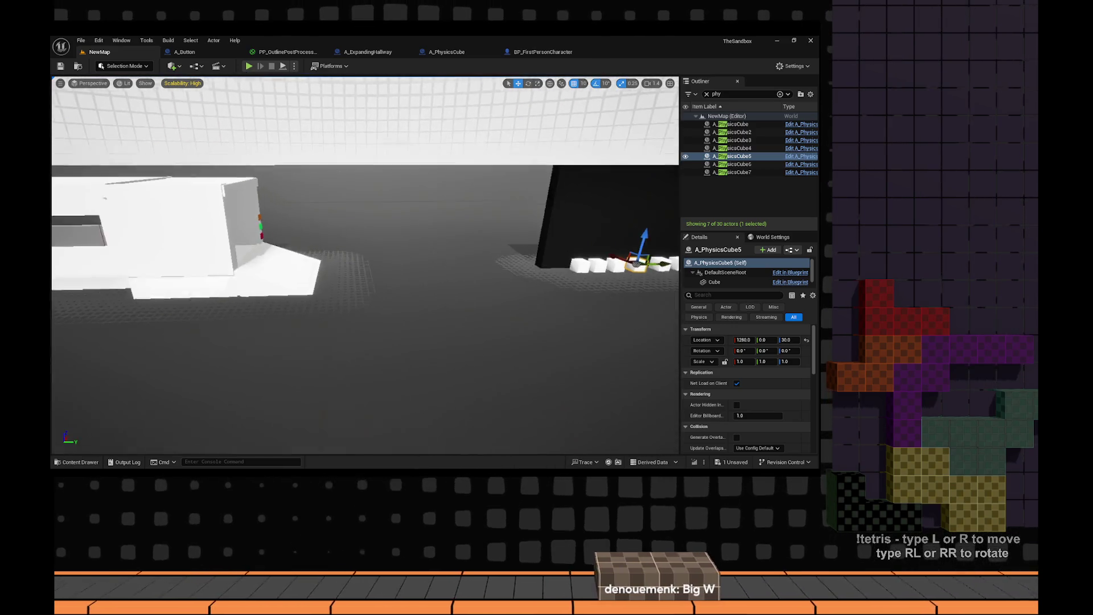
pyautogui.moveTo(593, 300); pyautogui.dragTo(513, 300)
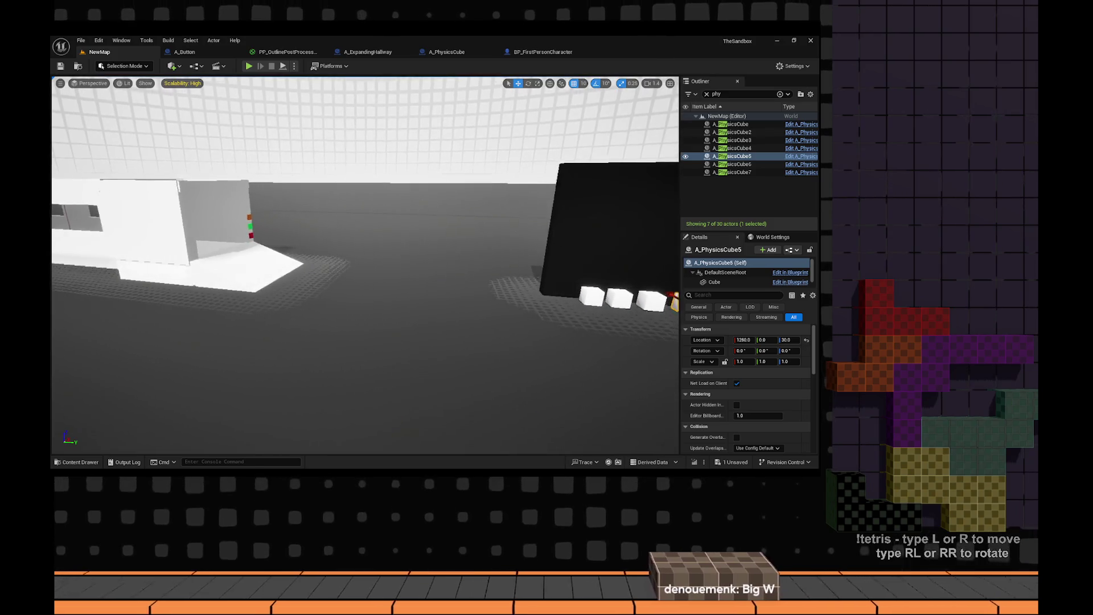
pyautogui.click(552, 296)
pyautogui.moveTo(567, 300)
pyautogui.mouseDown()
pyautogui.moveTo(307, 278)
pyautogui.moveTo(171, 357)
pyautogui.moveTo(351, 336)
pyautogui.mouseUp()
pyautogui.press('e')
pyautogui.moveTo(235, 307)
pyautogui.mouseDown()
pyautogui.moveTo(185, 298)
pyautogui.moveTo(211, 285)
pyautogui.mouseUp()
pyautogui.press('f')
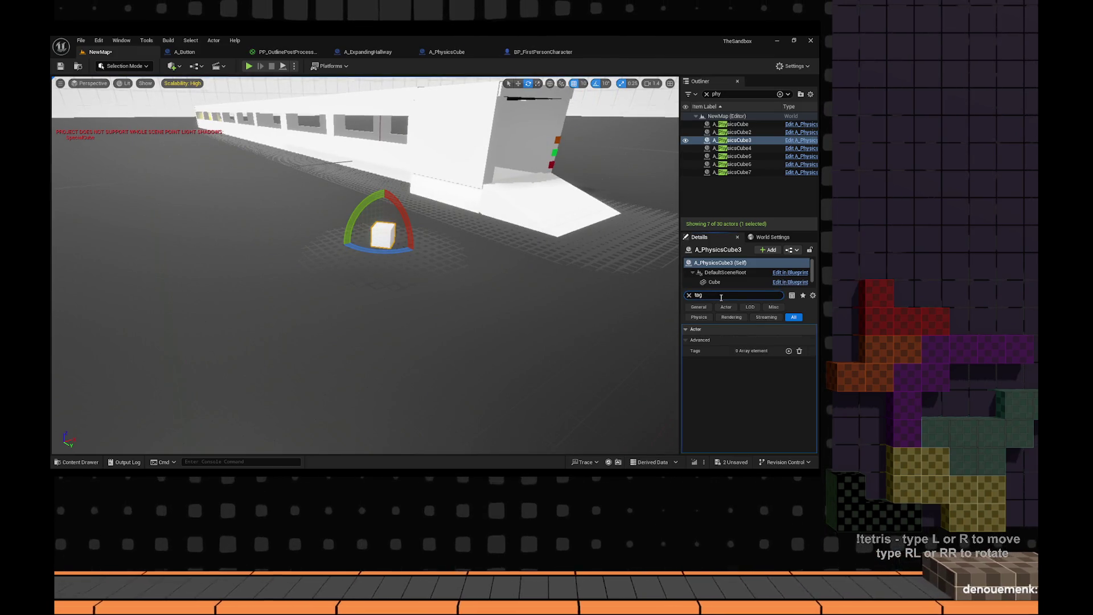
# - Add a PlayerCamera tag to A_PhysicsCube3 and start a play test
pyautogui.click(788, 350)
pyautogui.click(756, 362)
pyautogui.write('PlayerCamera')
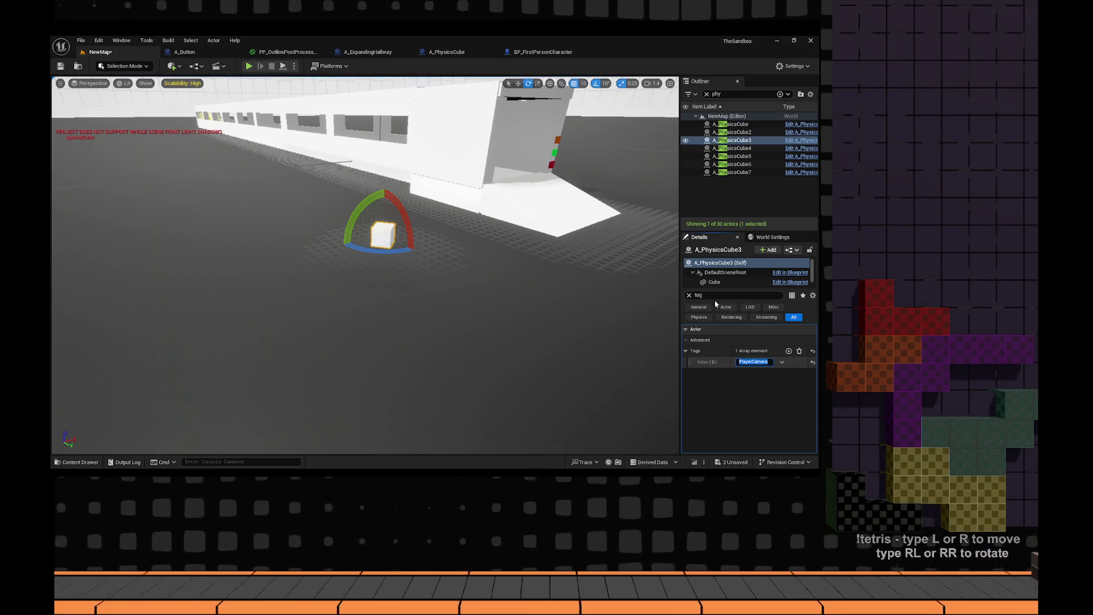
pyautogui.click(251, 66)
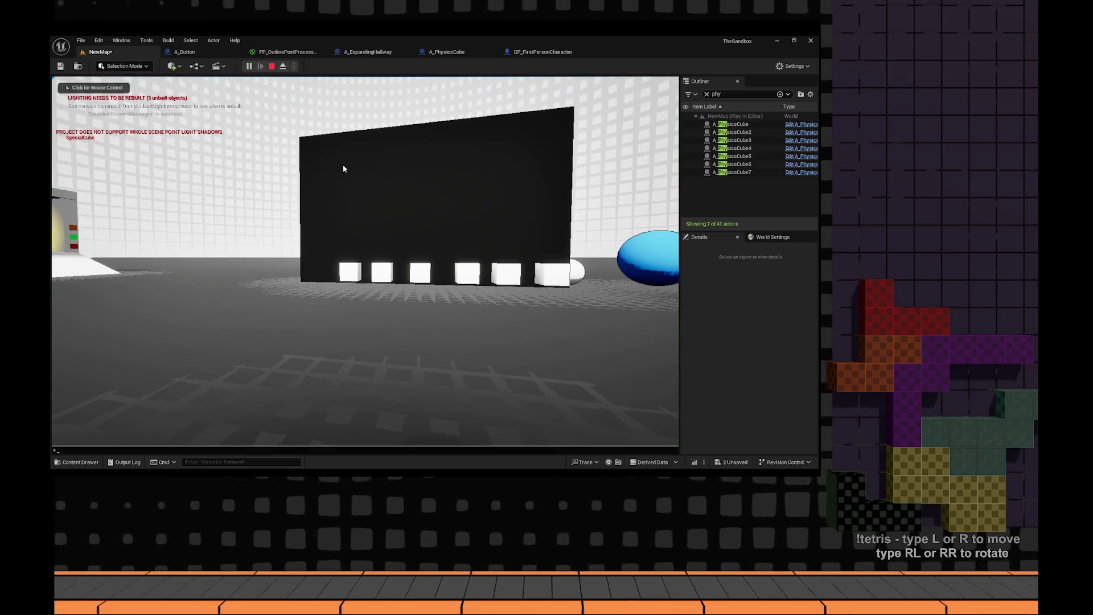
# - Run the Camera_TestClaim console command in the play session, then stop playing
pyautogui.write('ca')
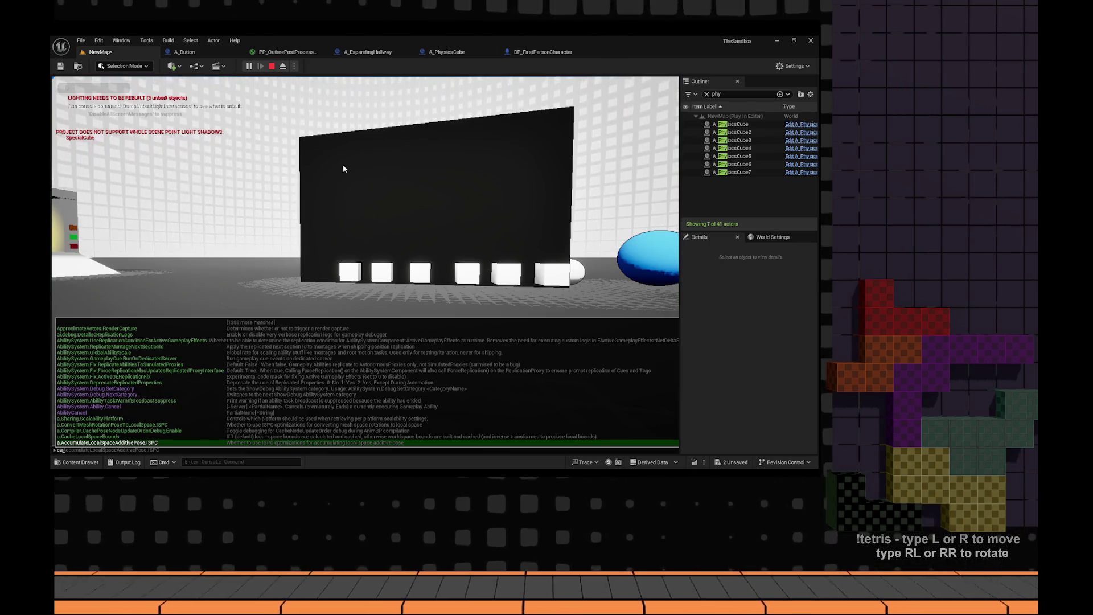
pyautogui.write('mera')
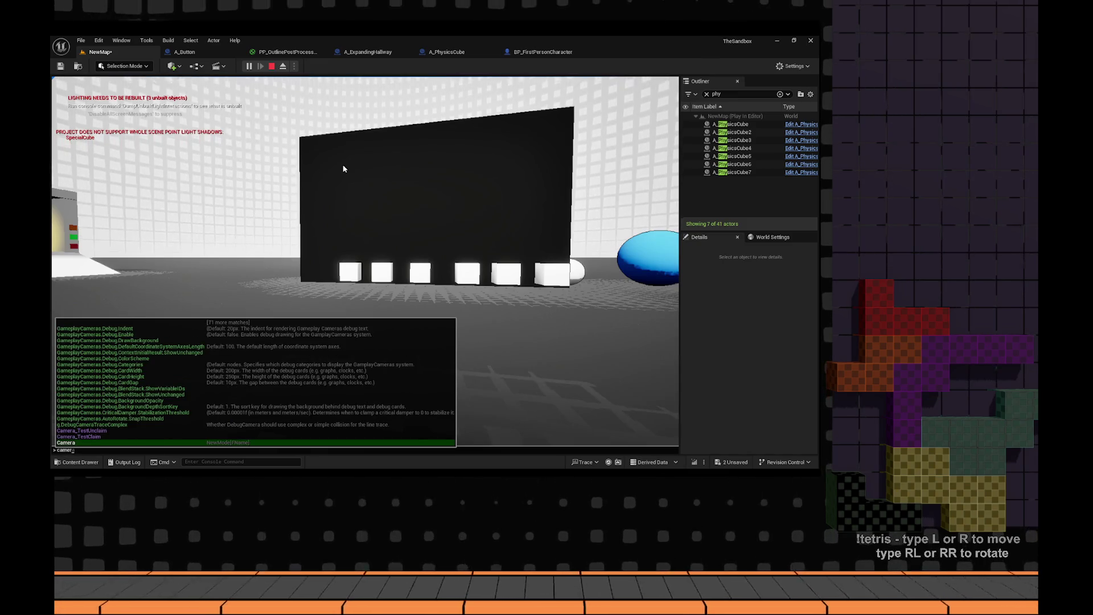
pyautogui.press('Up')
pyautogui.press('Tab')
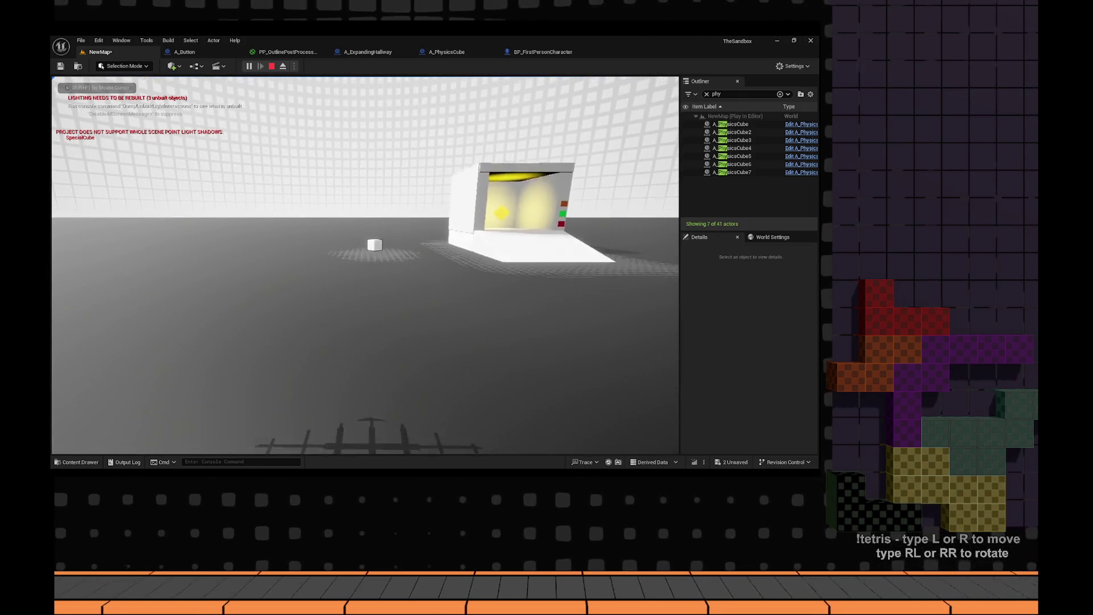
pyautogui.press('Escape')
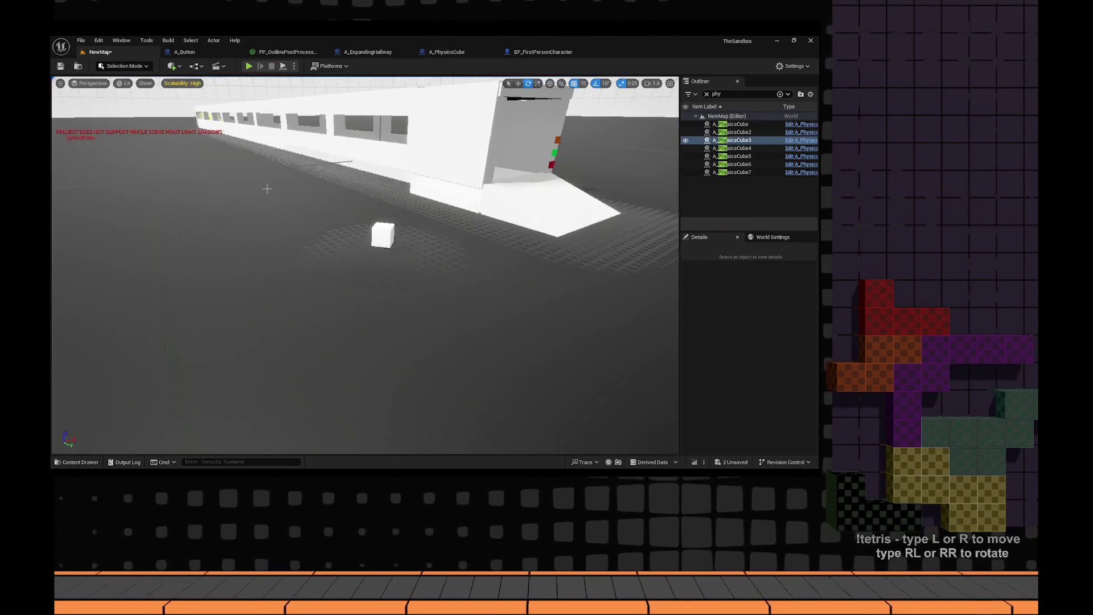
# - Open the CM_DefaultCheatManager Blueprint from the Content Drawer and view its Camera_TestClaim graph
pyautogui.hotkey('ctrl', 'space')
pyautogui.click(119, 319)
pyautogui.click(177, 252)
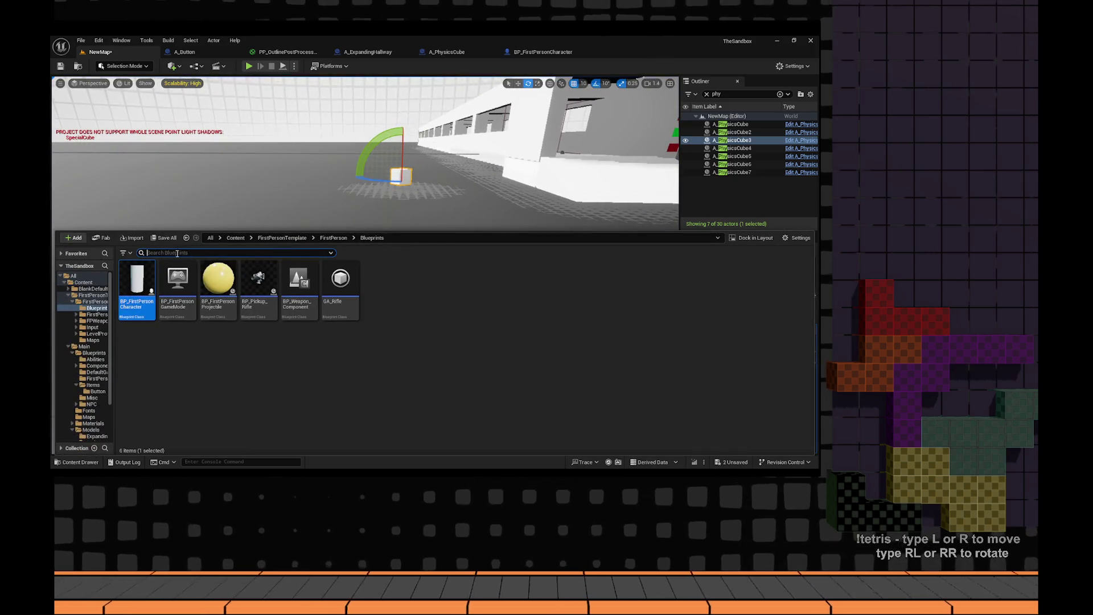
pyautogui.click(296, 239)
pyautogui.write('cheat')
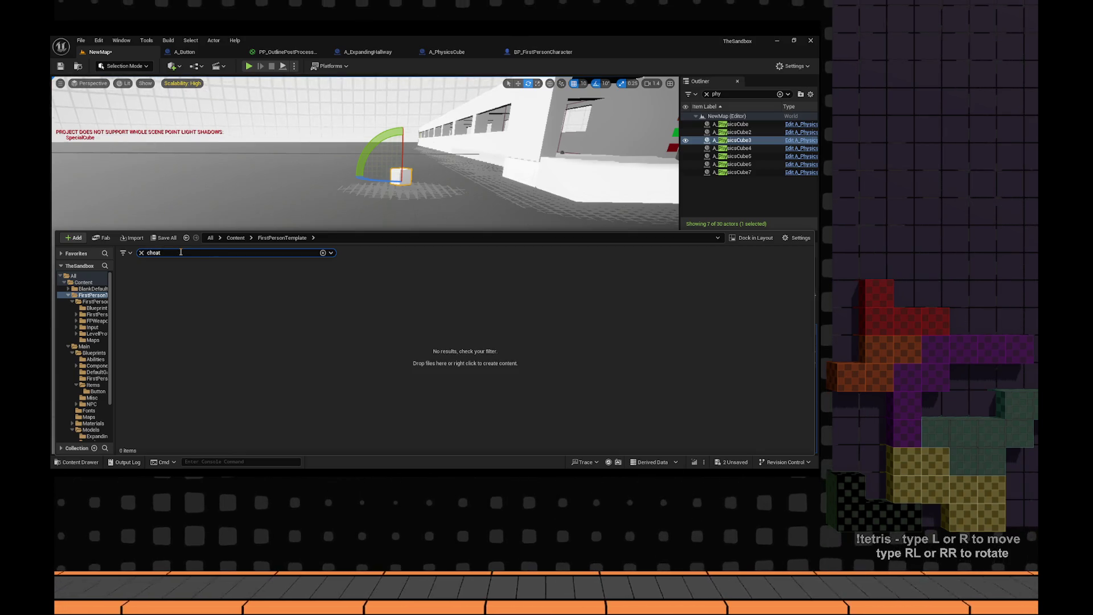
pyautogui.click(234, 238)
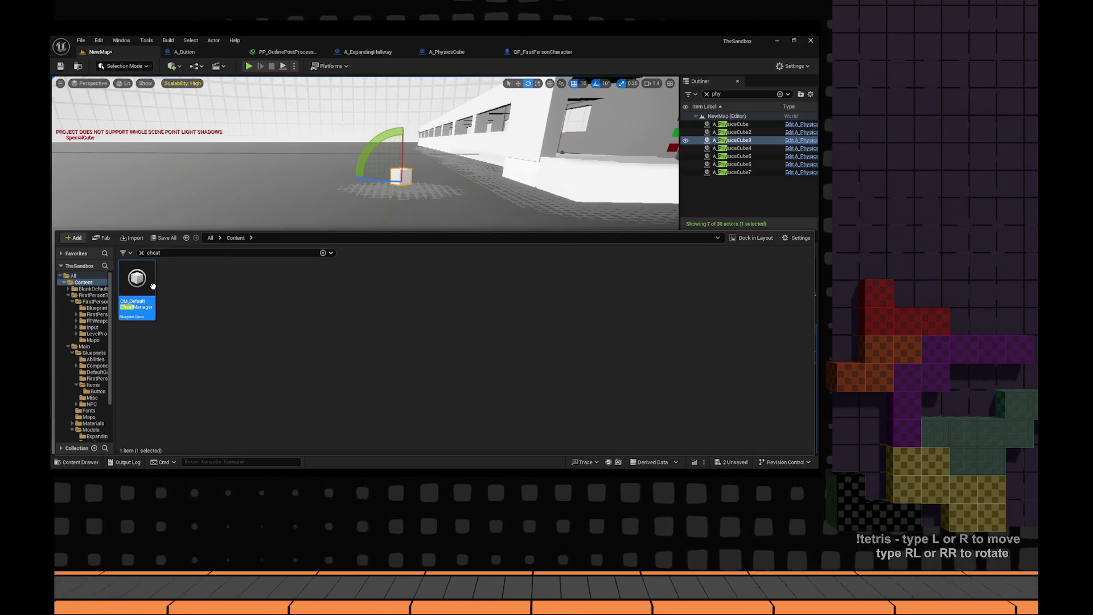
pyautogui.doubleClick(137, 282)
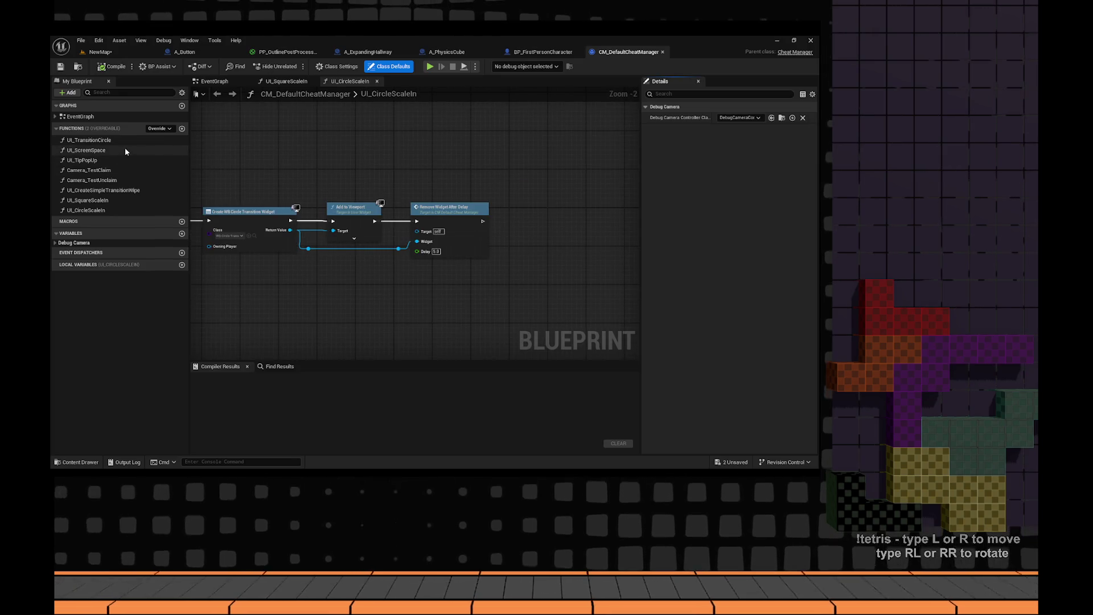
pyautogui.doubleClick(88, 169)
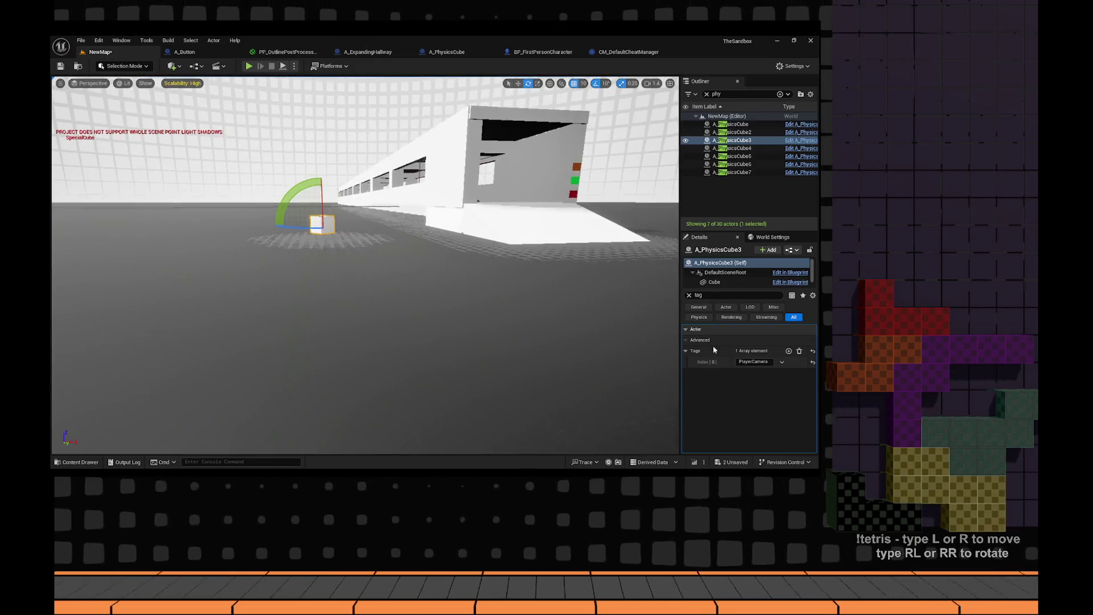
# - Change A_PhysicsCube3's tag to CM_Reference and play the level again
pyautogui.click(782, 362)
pyautogui.click(789, 370)
pyautogui.moveTo(535, 312); pyautogui.dragTo(535, 308)
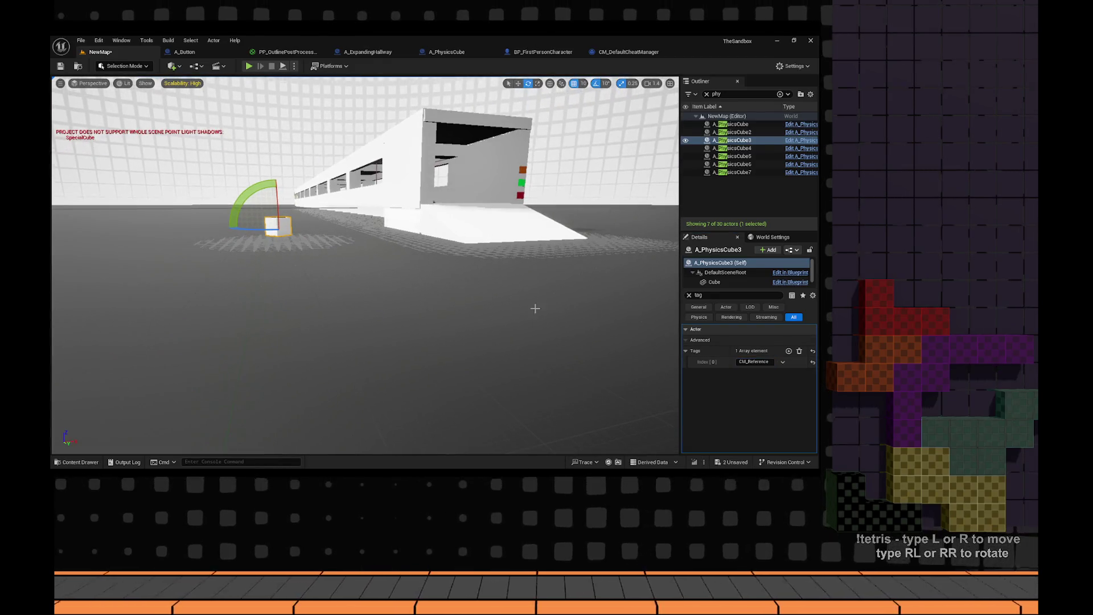
pyautogui.hotkey('alt', 'p')
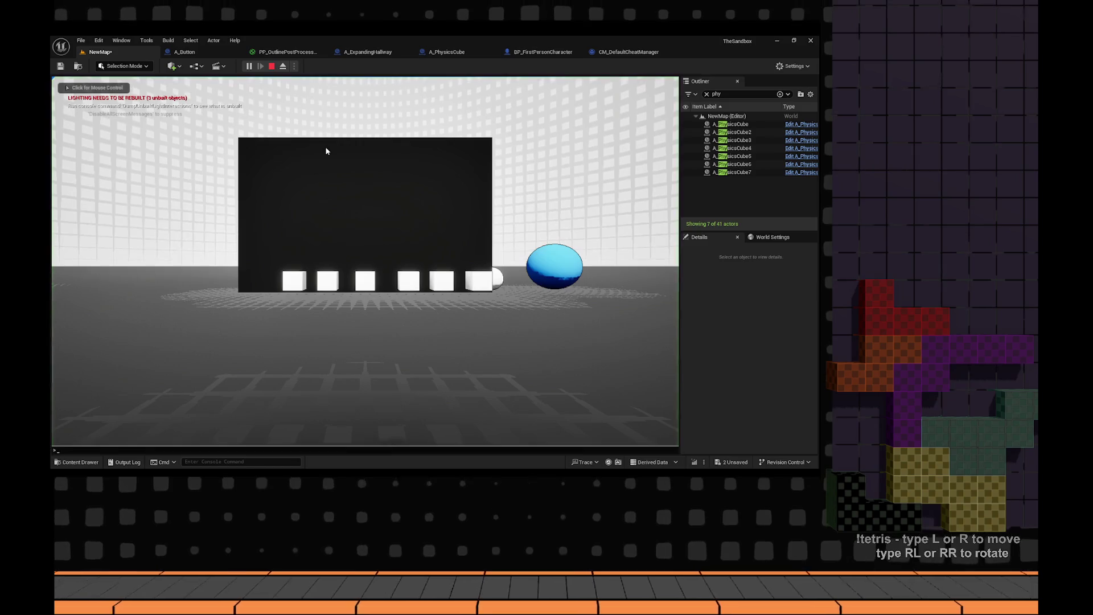
# - Delete the Tween Actor Rotation Sync node from Camera_TestClaim and compile the cheat manager
pyautogui.click(325, 149)
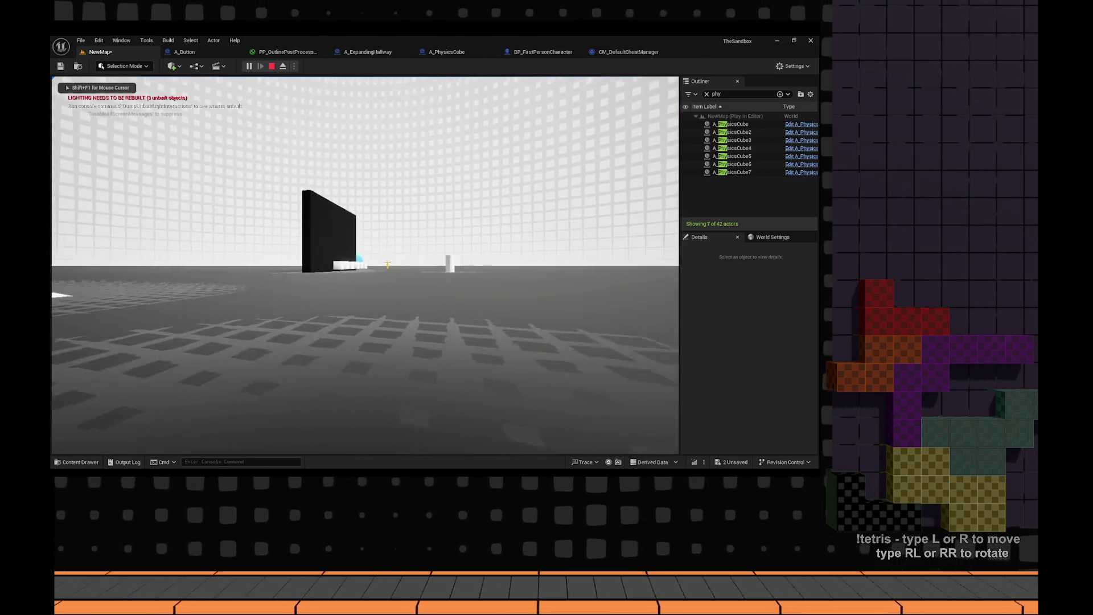
pyautogui.press('Escape')
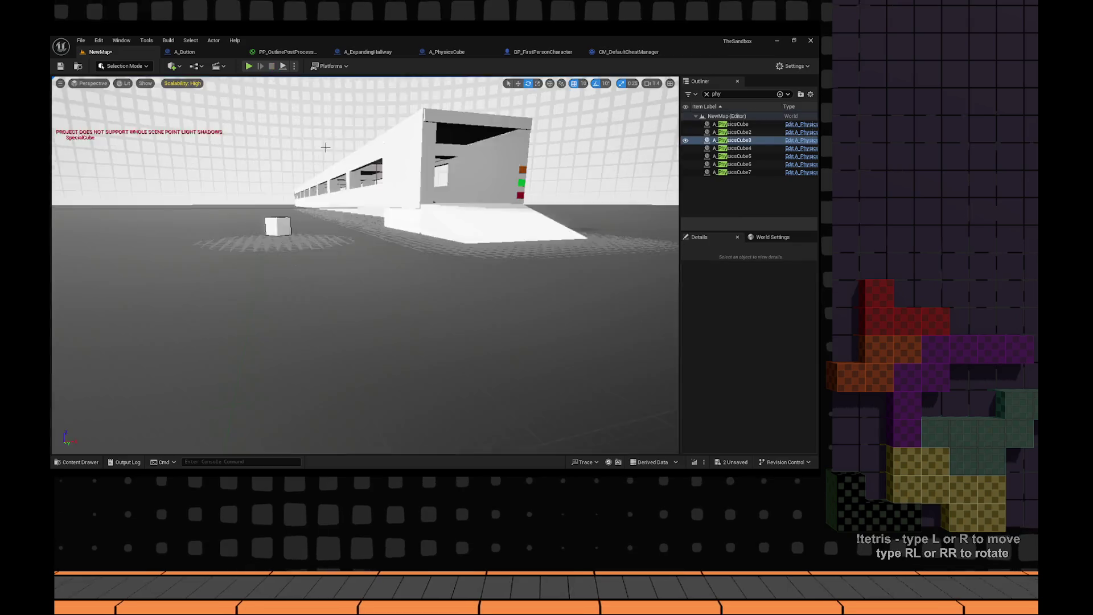
pyautogui.click(485, 51)
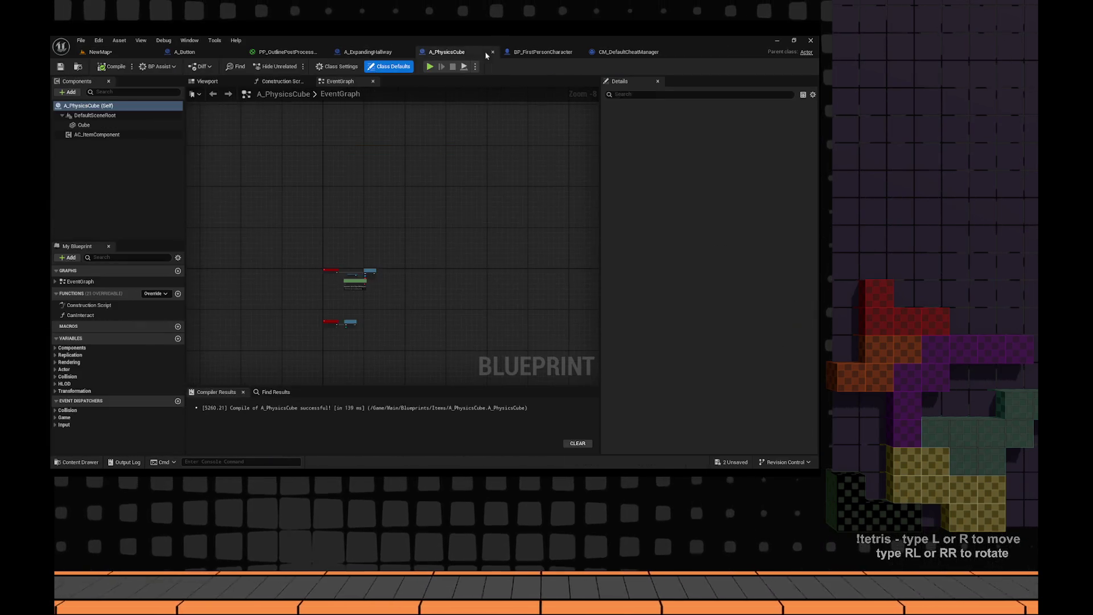
pyautogui.click(542, 52)
pyautogui.click(629, 51)
pyautogui.scroll(3, 435, 228)
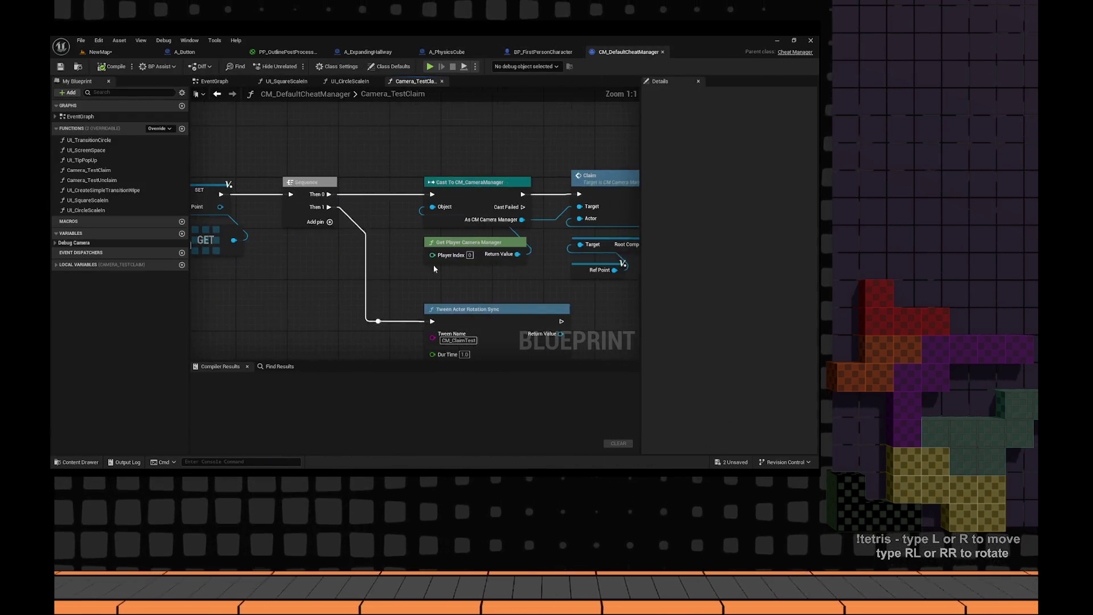
pyautogui.moveTo(464, 316)
pyautogui.mouseDown()
pyautogui.moveTo(336, 250)
pyautogui.moveTo(248, 136)
pyautogui.mouseUp()
pyautogui.press('Delete')
pyautogui.click(112, 69)
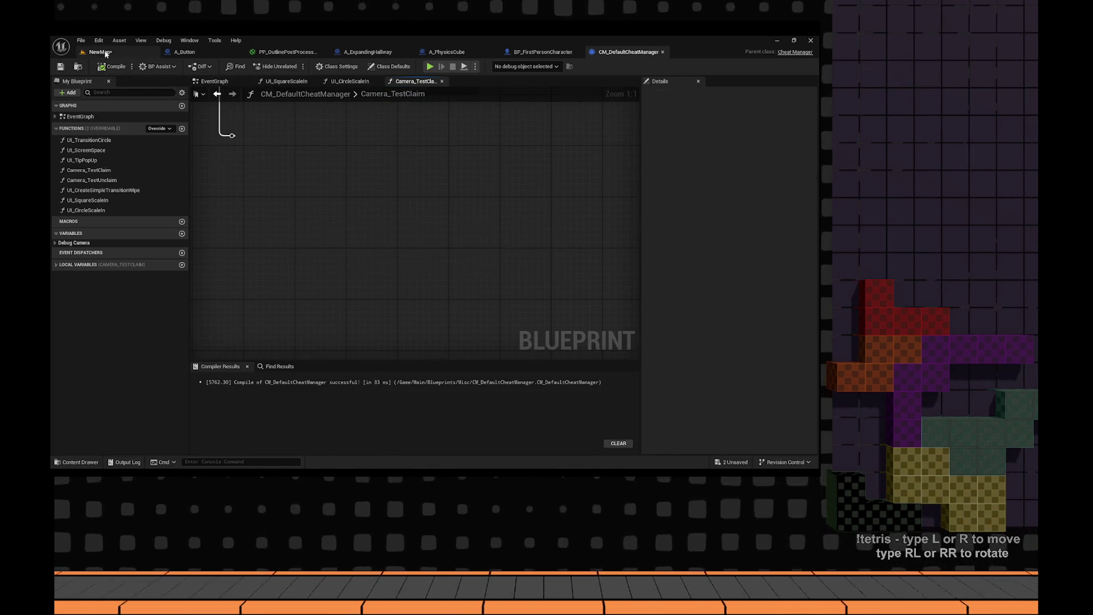
# - Back in NewMap, run a quick play test of the change
pyautogui.click(101, 53)
pyautogui.click(252, 66)
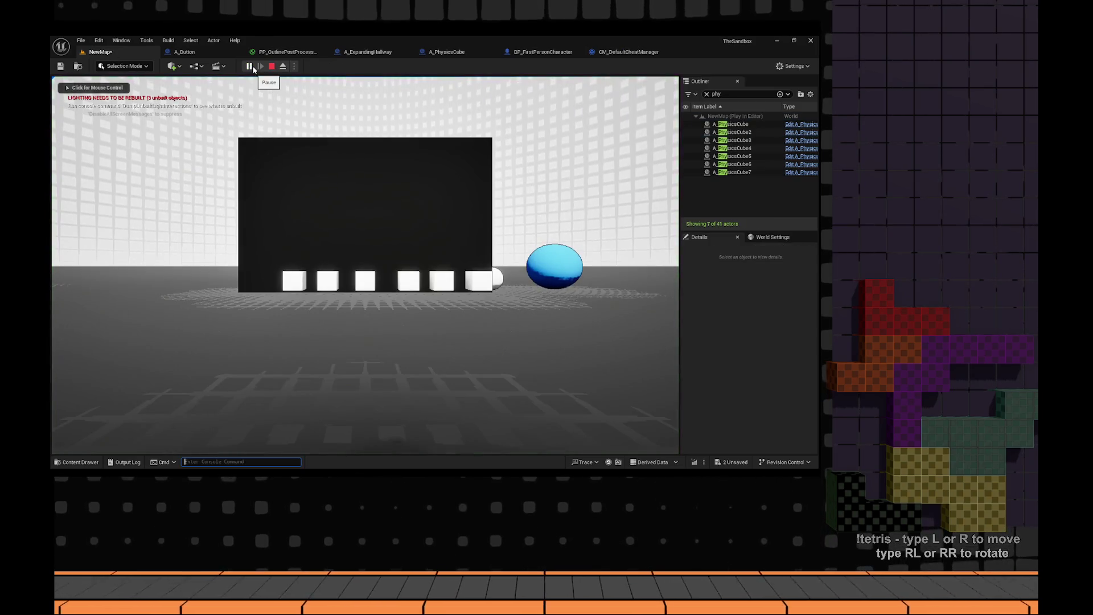
pyautogui.click(314, 207)
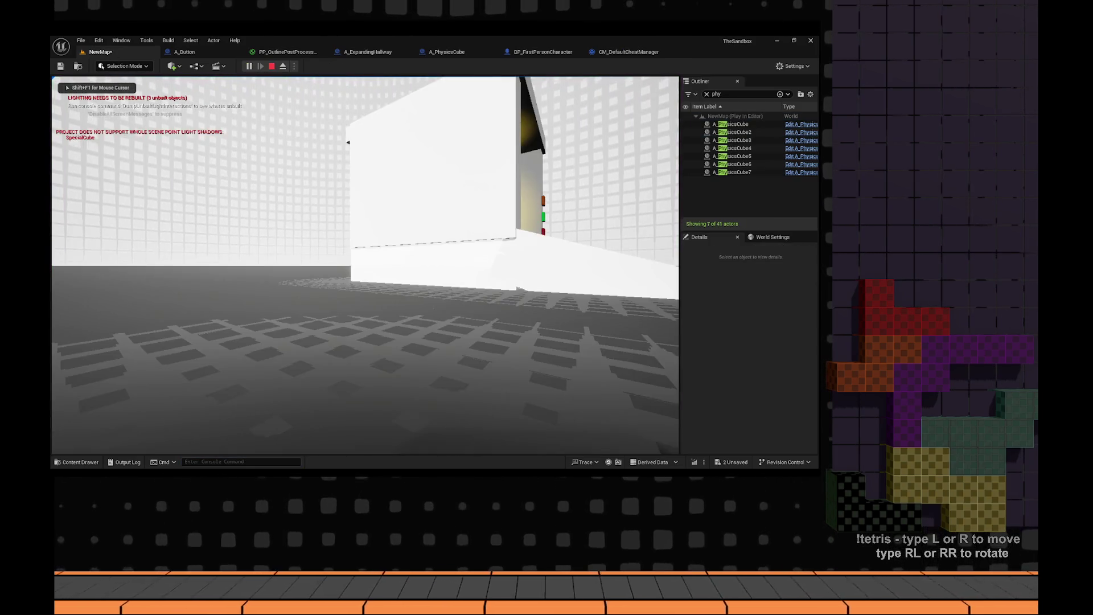
pyautogui.press('Escape')
# - Raise A_PhysicsCube3 above the floor using the transform gizmos
pyautogui.press('f')
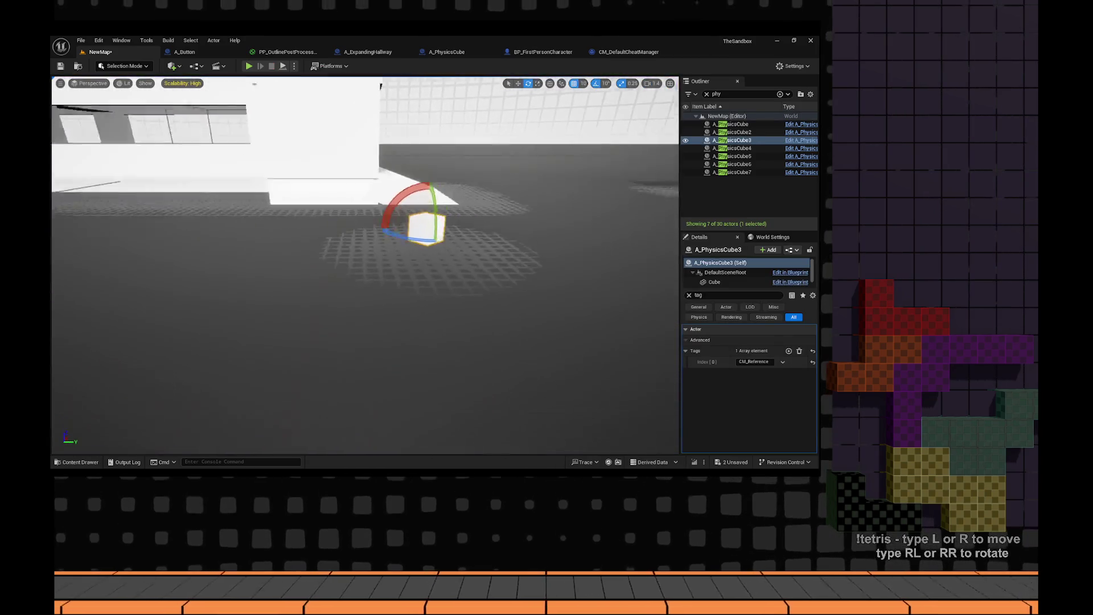
pyautogui.press('w')
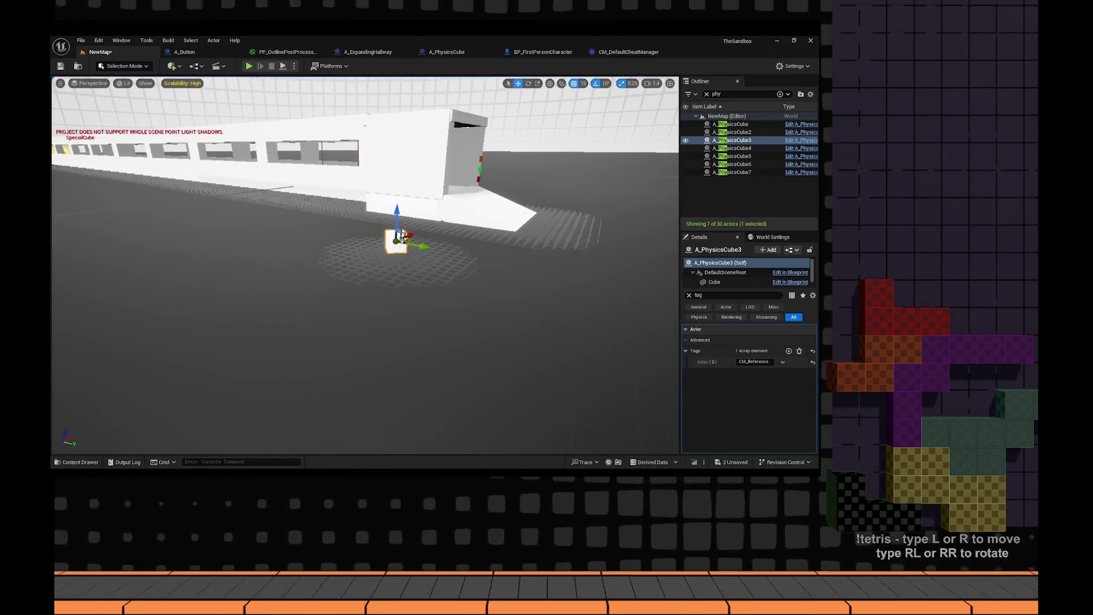
pyautogui.moveTo(507, 174); pyautogui.dragTo(508, 205)
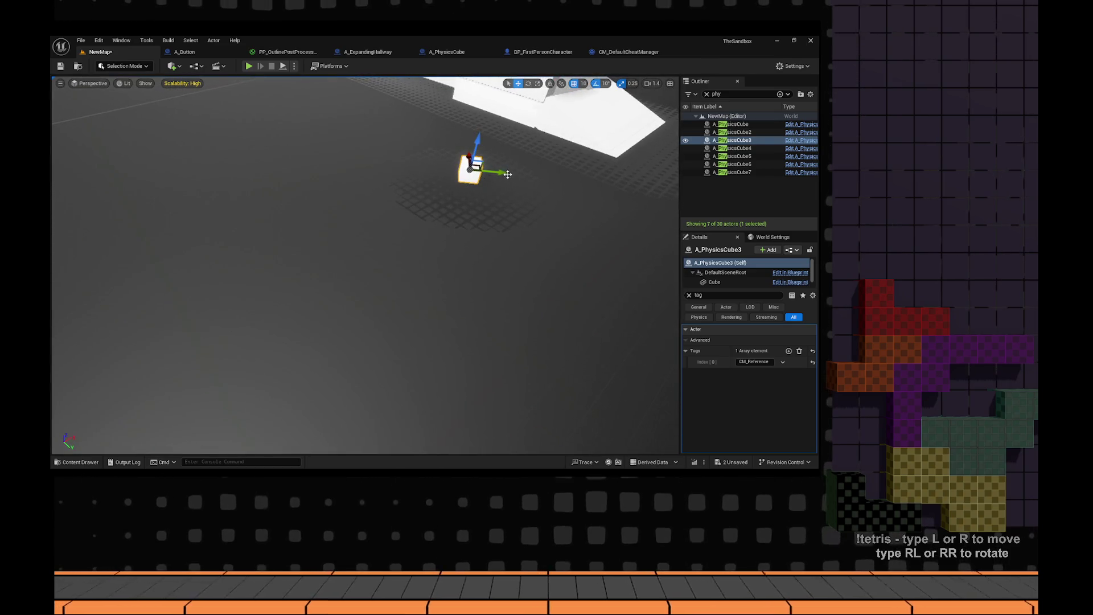
pyautogui.moveTo(422, 175)
pyautogui.mouseDown()
pyautogui.moveTo(329, 310)
pyautogui.moveTo(322, 247)
pyautogui.mouseUp()
pyautogui.press('e')
pyautogui.moveTo(423, 283)
pyautogui.mouseDown()
pyautogui.moveTo(393, 299)
pyautogui.moveTo(420, 250)
pyautogui.mouseUp()
pyautogui.press('w')
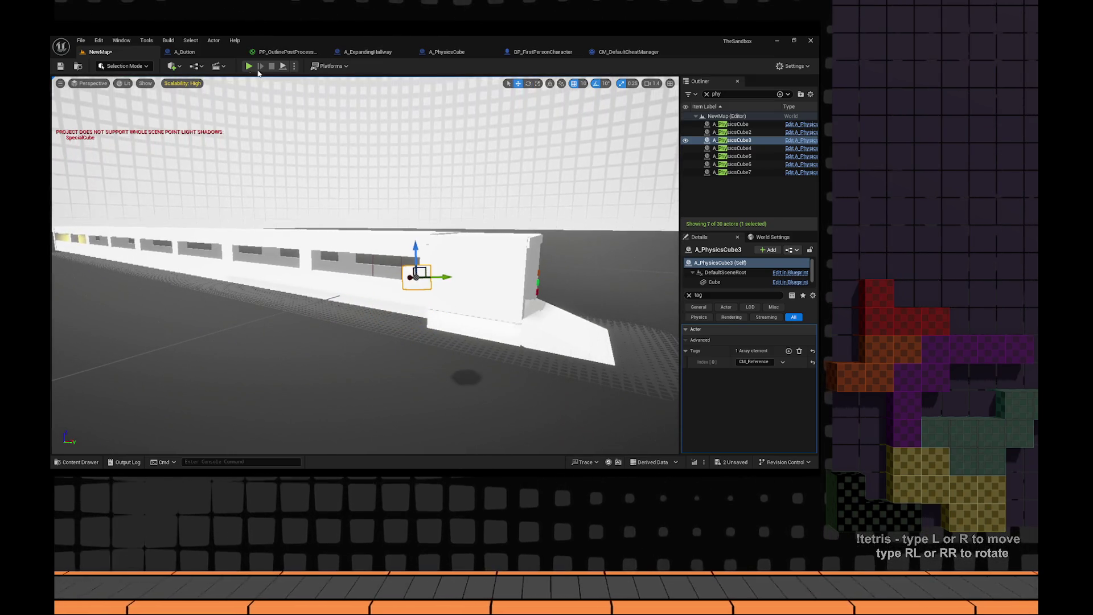
# - Run two quick play tests of the raised cube position
pyautogui.click(248, 67)
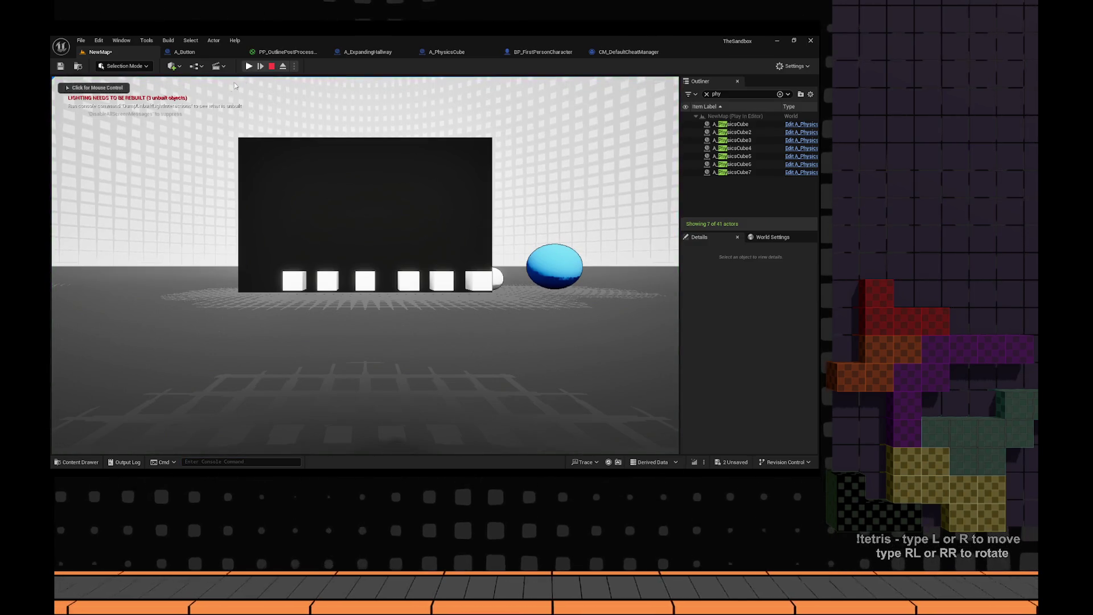
pyautogui.press('Escape')
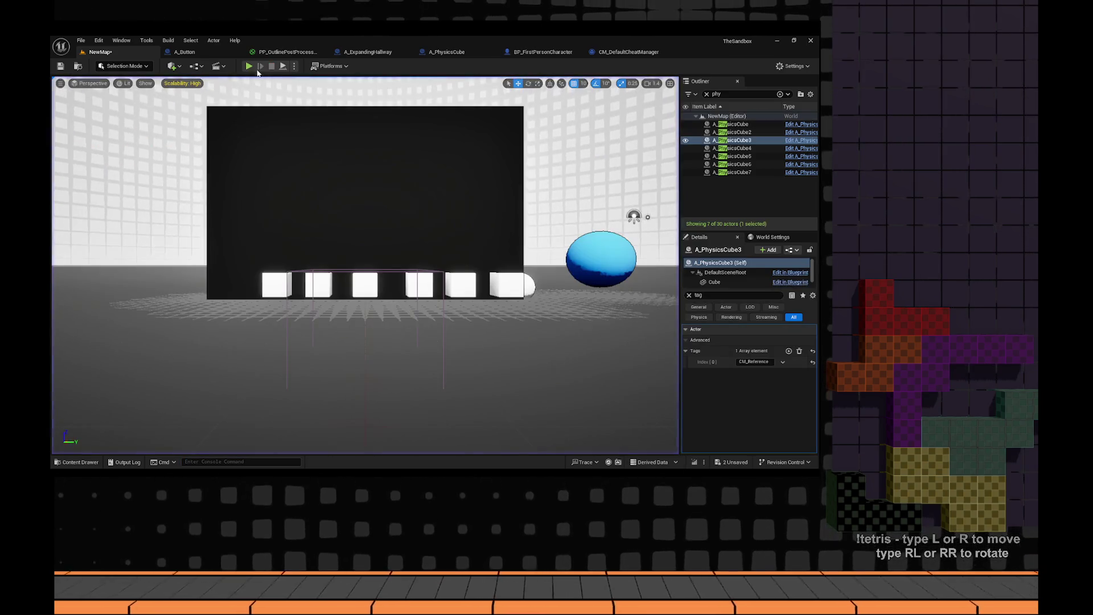
pyautogui.hotkey('alt', 'p')
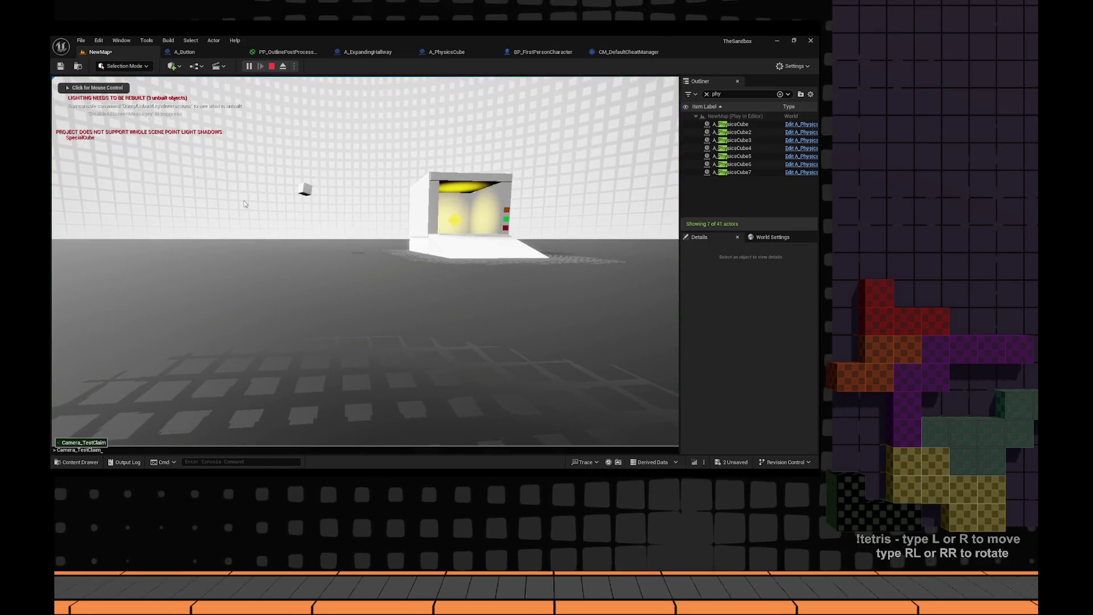
pyautogui.click(244, 203)
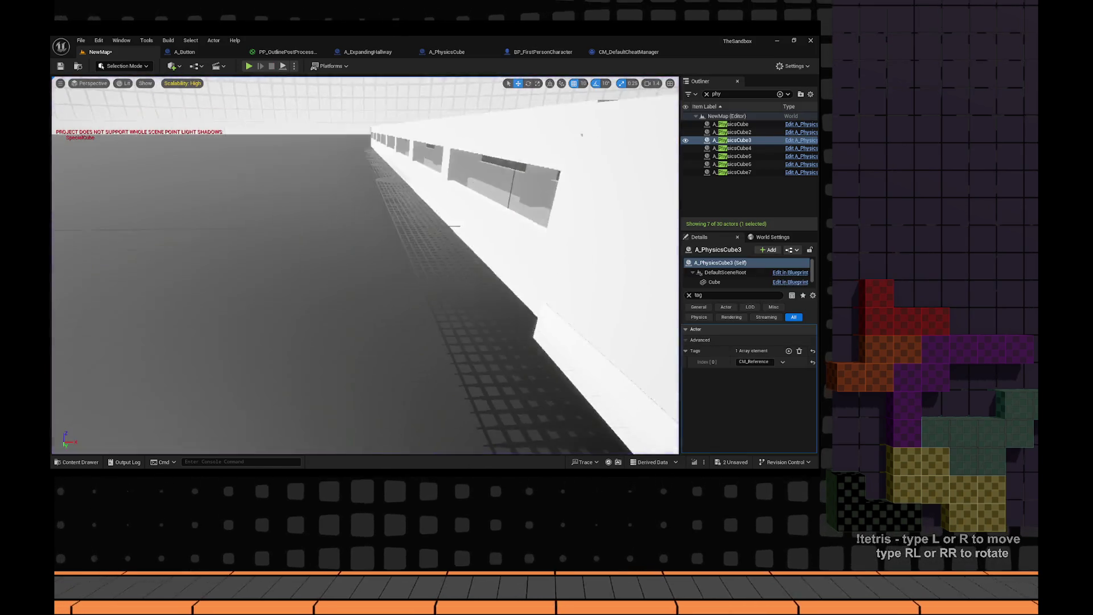
pyautogui.press('Escape')
# - Rotate A_PhysicsCube3 around its vertical axis and slide it left along X
pyautogui.press('e')
pyautogui.moveTo(281, 242); pyautogui.dragTo(282, 242)
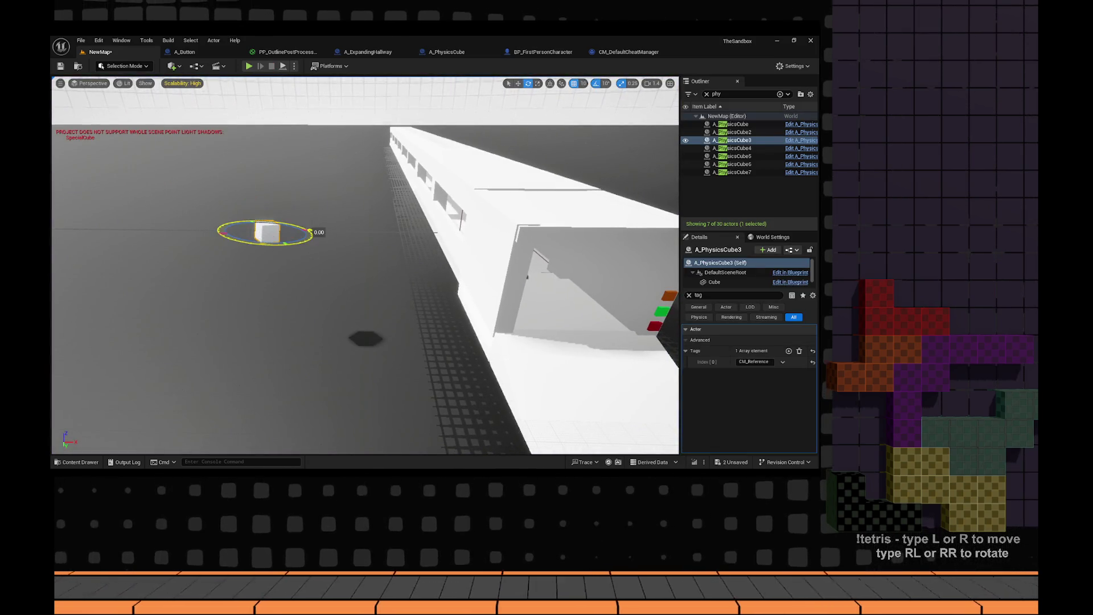
pyautogui.hotkey('ctrl', 'z')
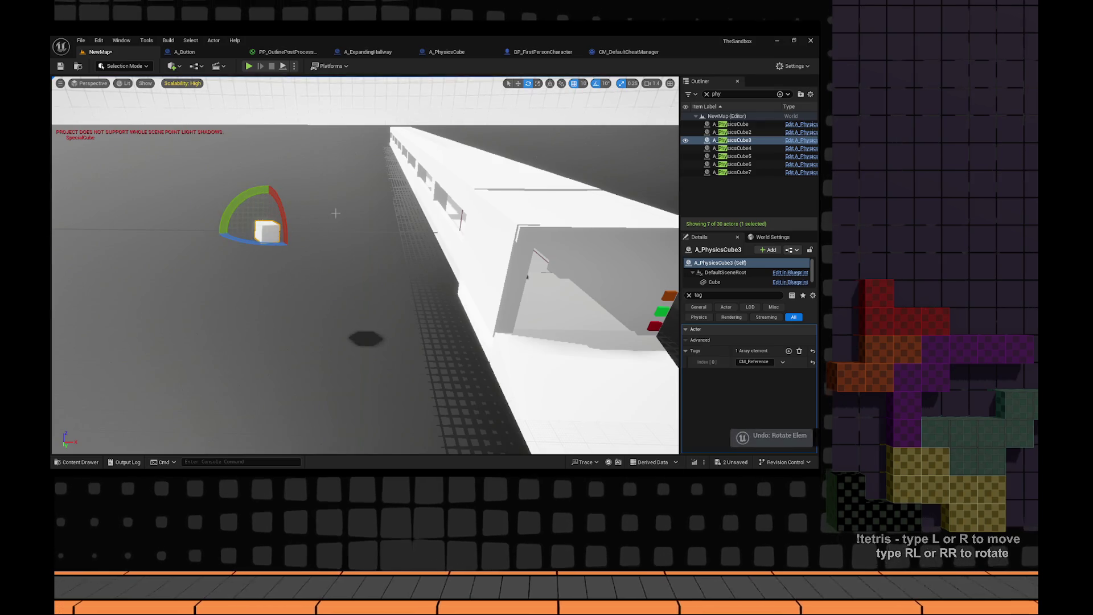
pyautogui.moveTo(288, 249); pyautogui.dragTo(433, 242)
pyautogui.click(397, 249)
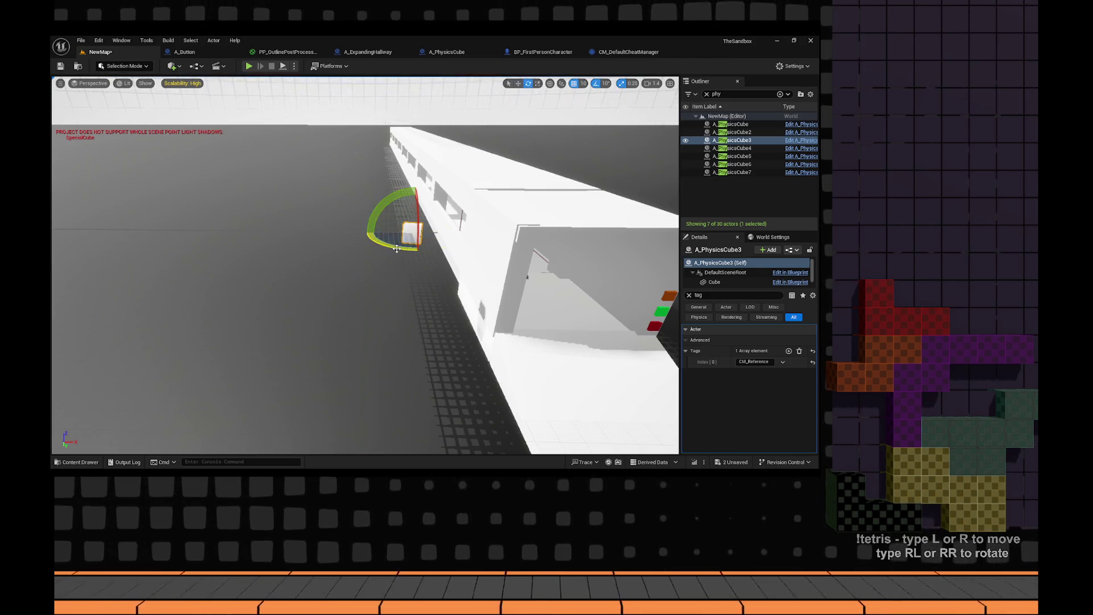
pyautogui.moveTo(390, 233); pyautogui.dragTo(344, 233)
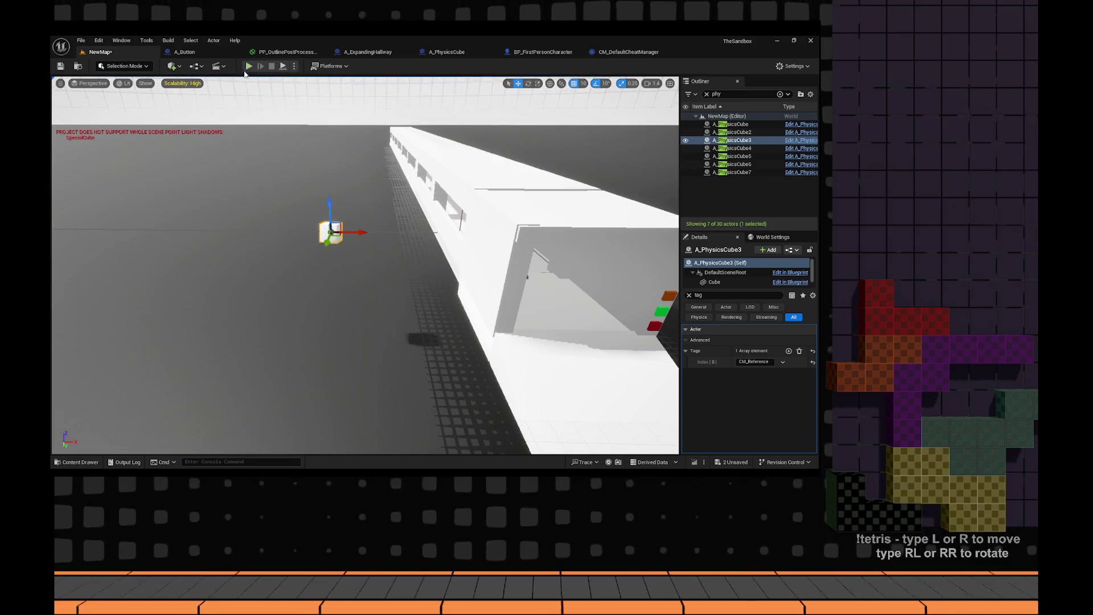
# - After another play test, slide A_PhysicsCube3 past the hallway's end and play again
pyautogui.hotkey('alt', 'p')
pyautogui.click(335, 165)
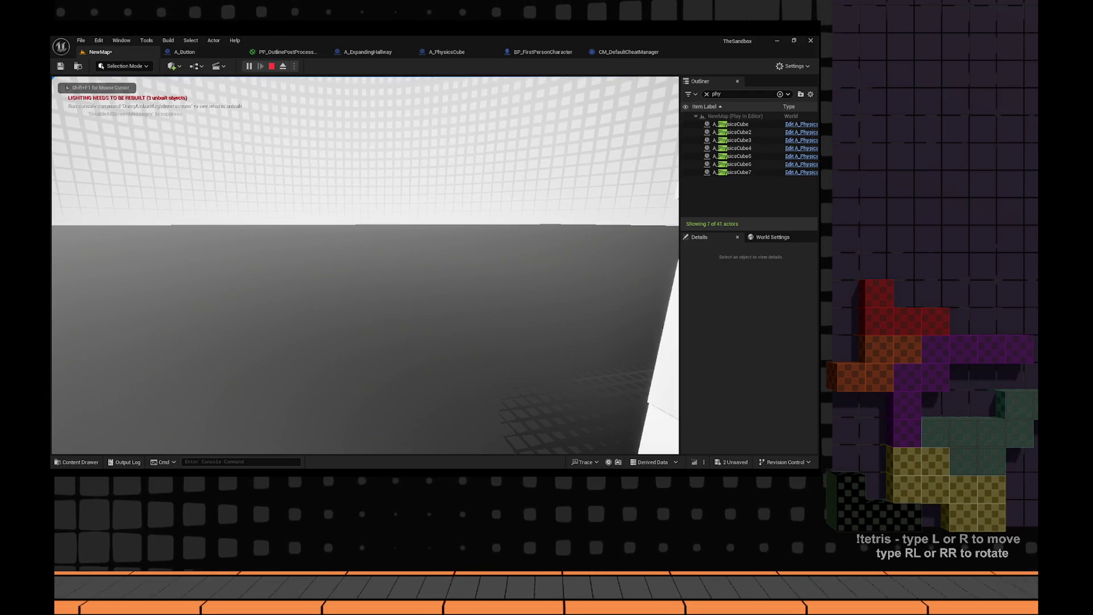
pyautogui.press('Escape')
pyautogui.press('f')
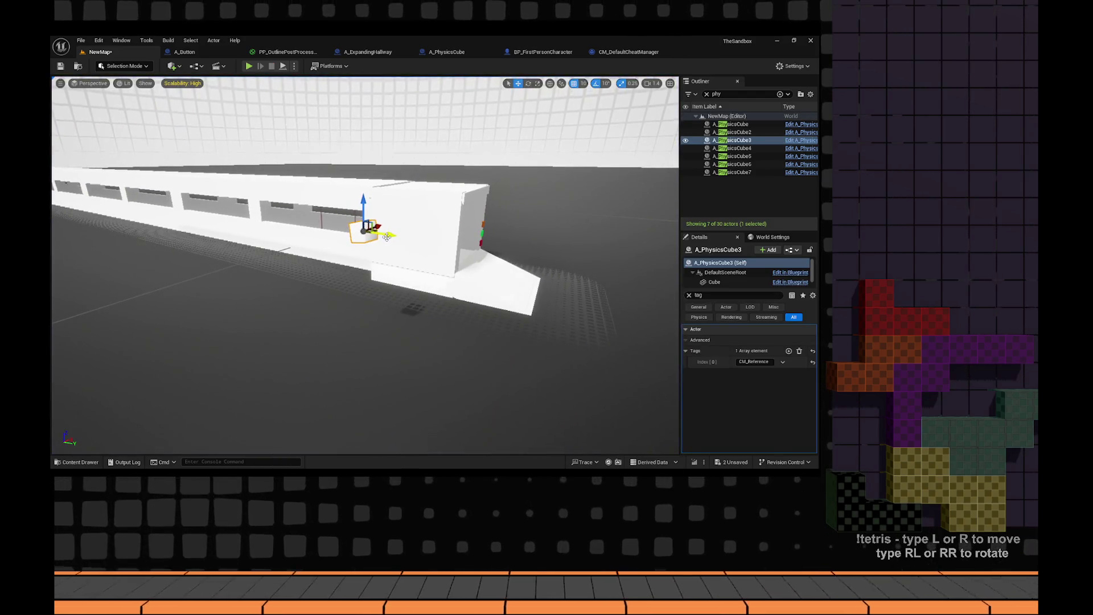
pyautogui.scroll(-2, 353, 240)
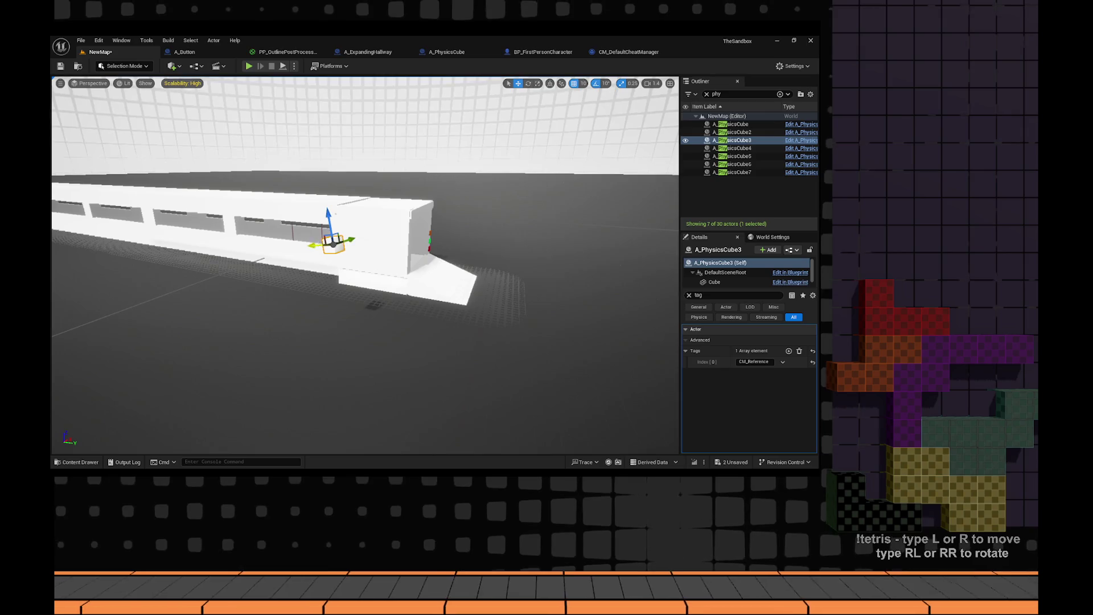
pyautogui.moveTo(424, 245); pyautogui.dragTo(493, 236)
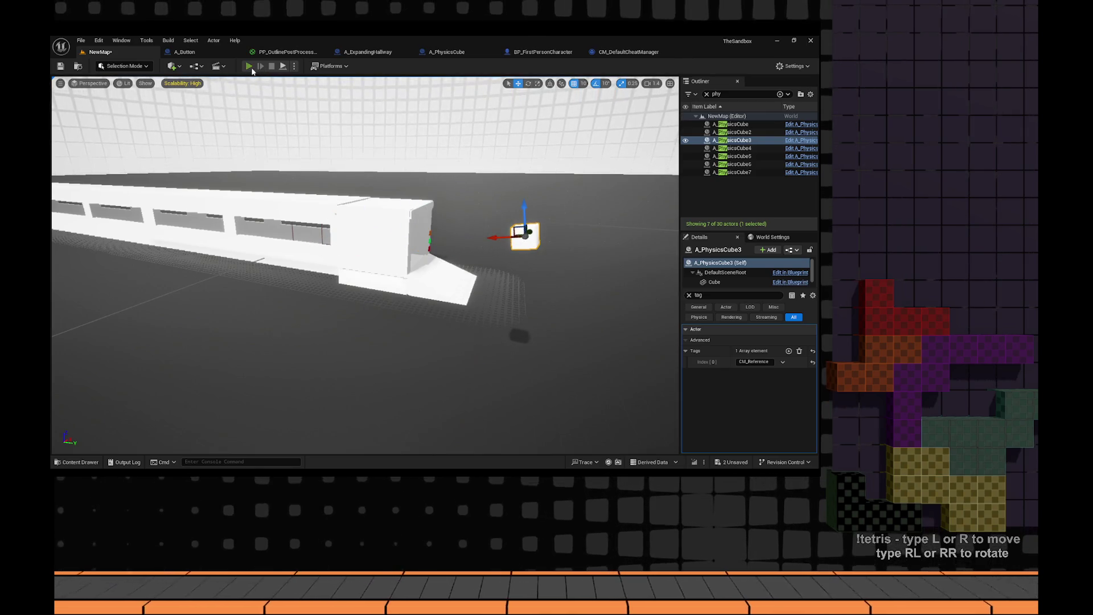
pyautogui.click(249, 66)
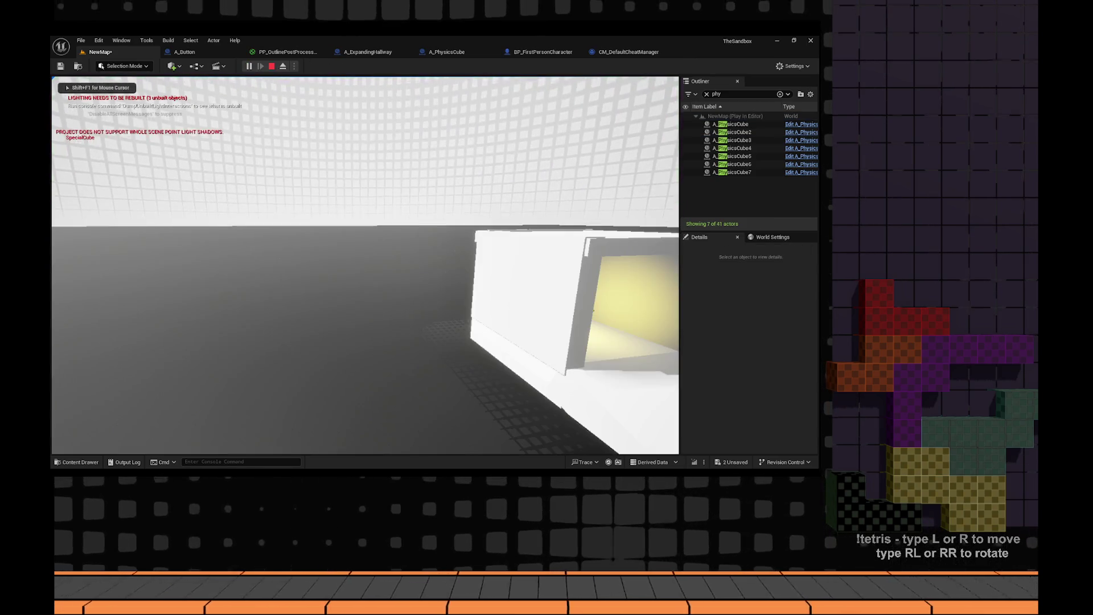
# - Restart play, walk to the lit box and press the green button to extend the hallway
pyautogui.press('Escape')
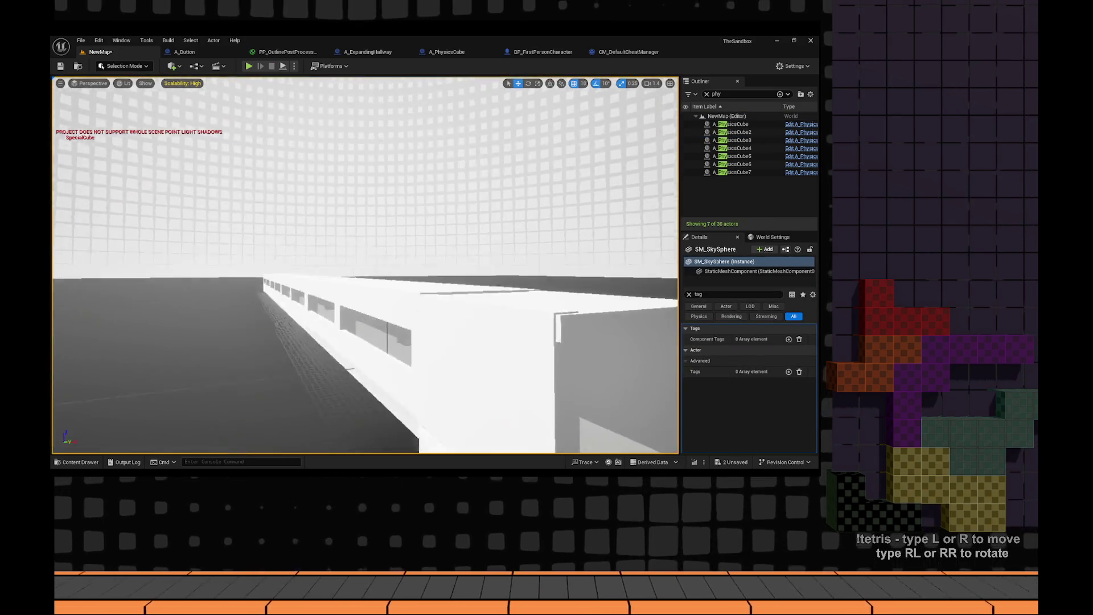
pyautogui.click(250, 67)
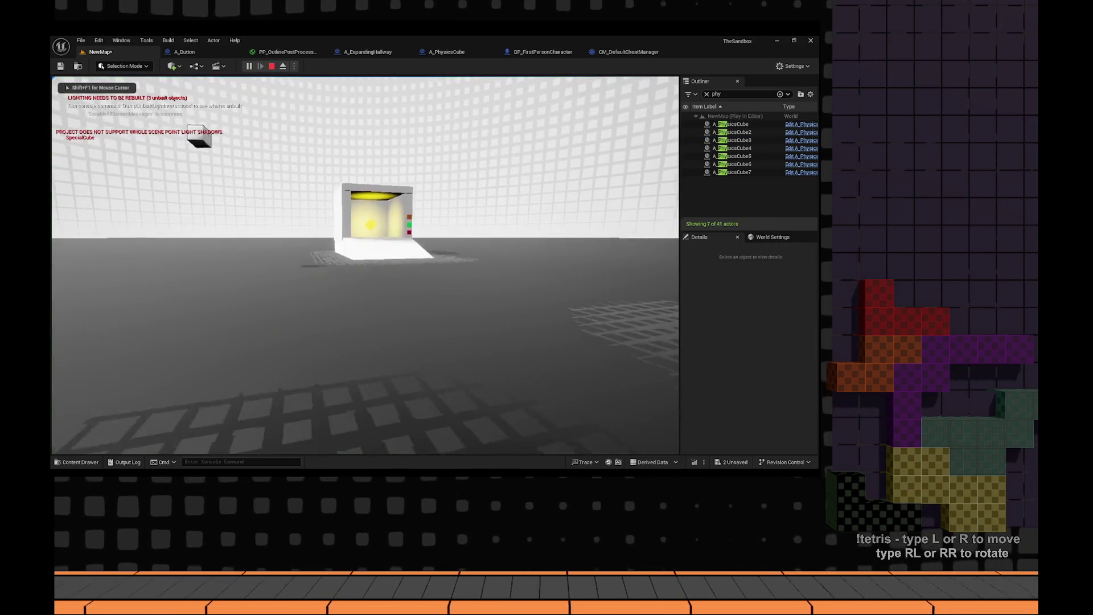
pyautogui.press('w')
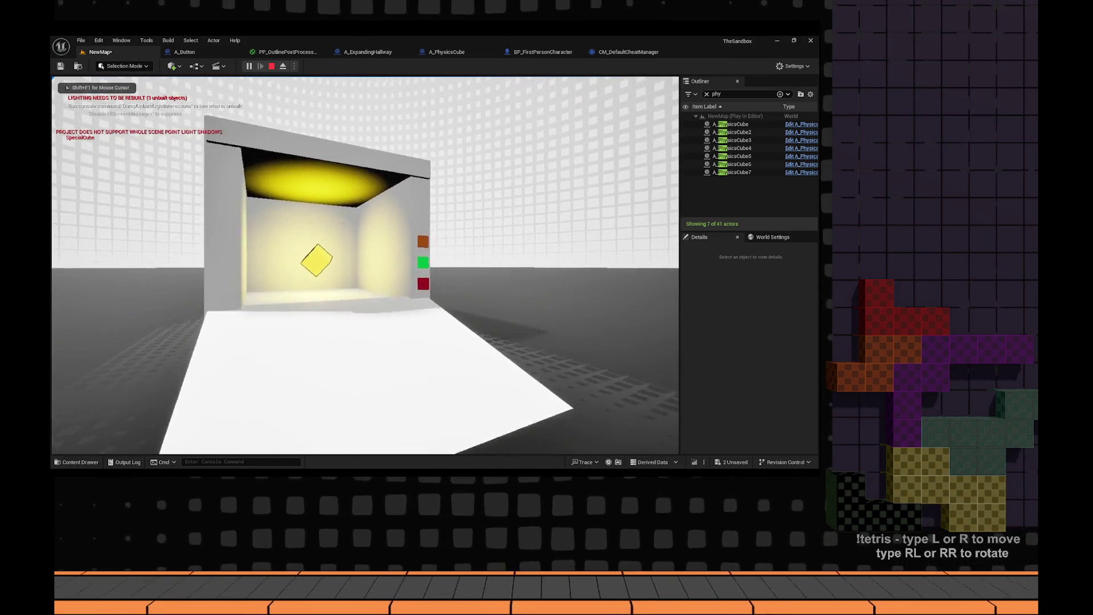
pyautogui.press('w')
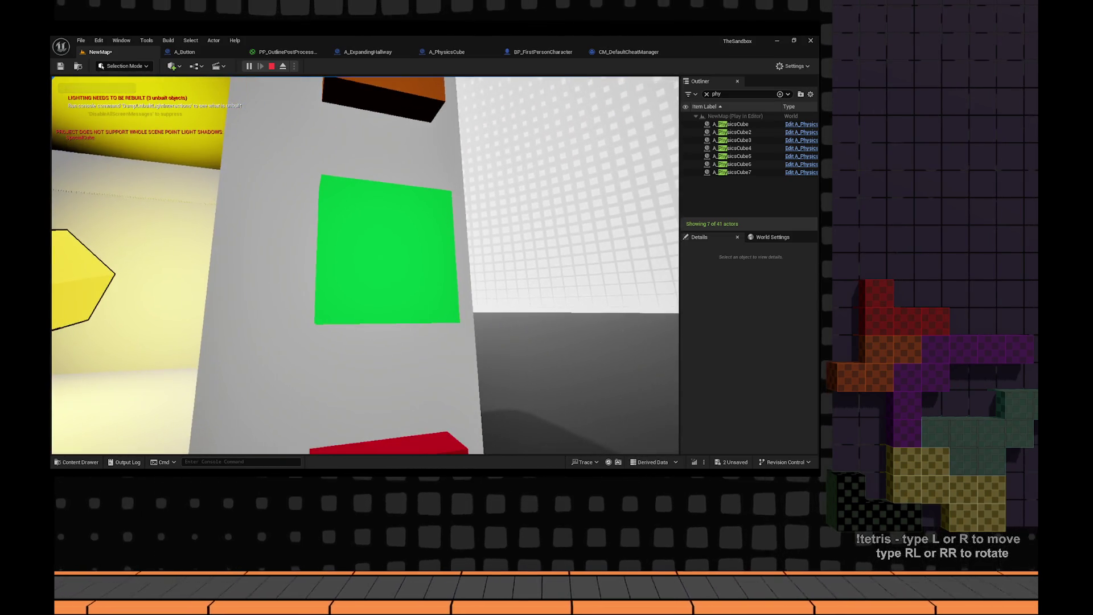
pyautogui.click(233, 156)
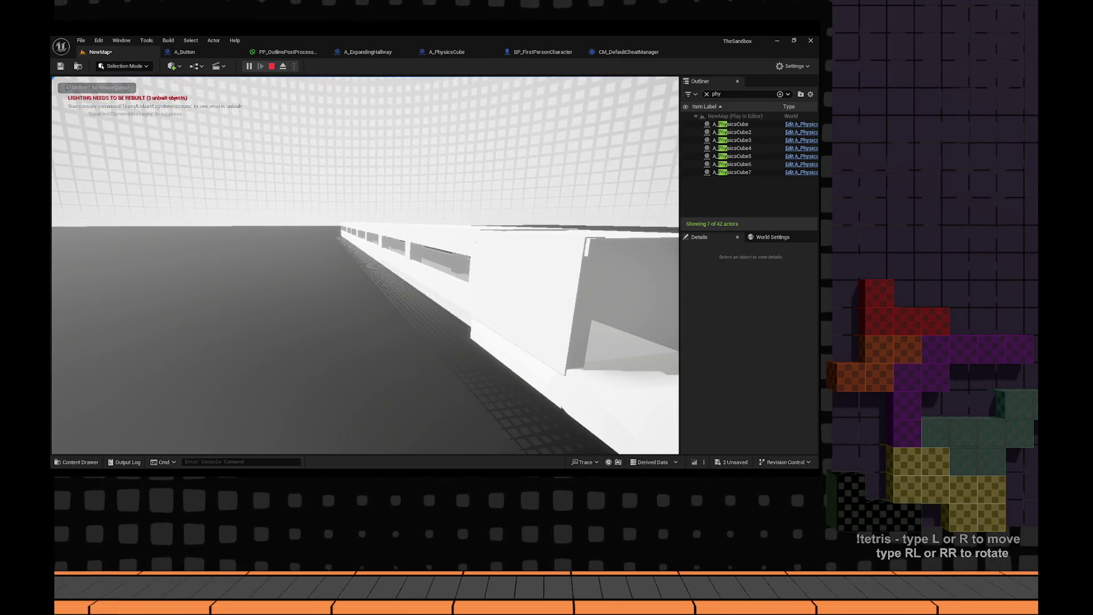
# - Walk down the extended hallway, stop the test and return to A_ExpandingHallway
pyautogui.click(233, 155)
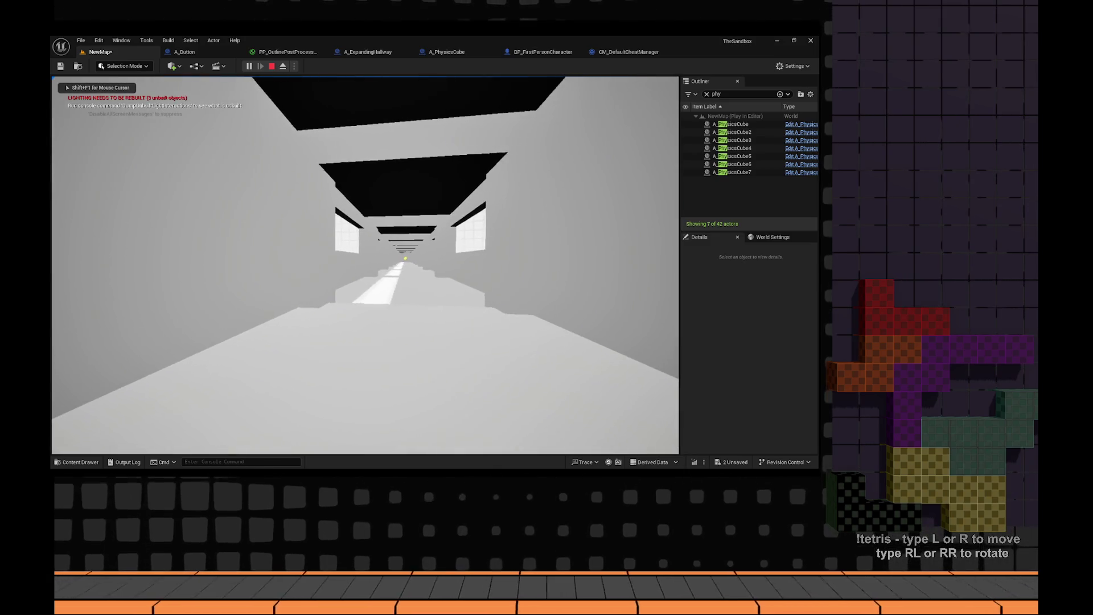
pyautogui.press('w')
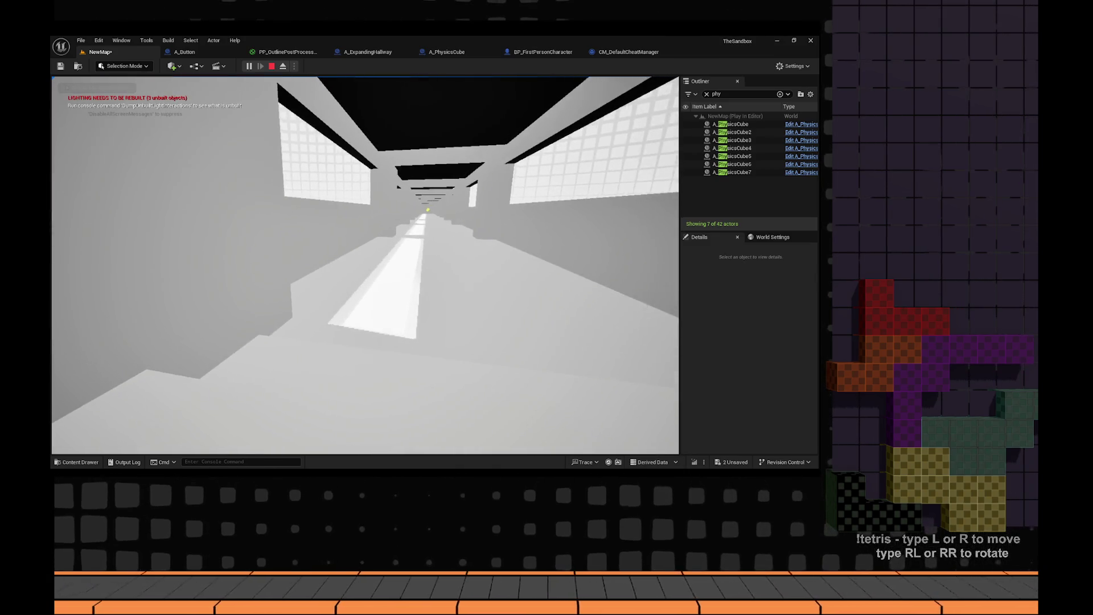
pyautogui.moveTo(365, 265)
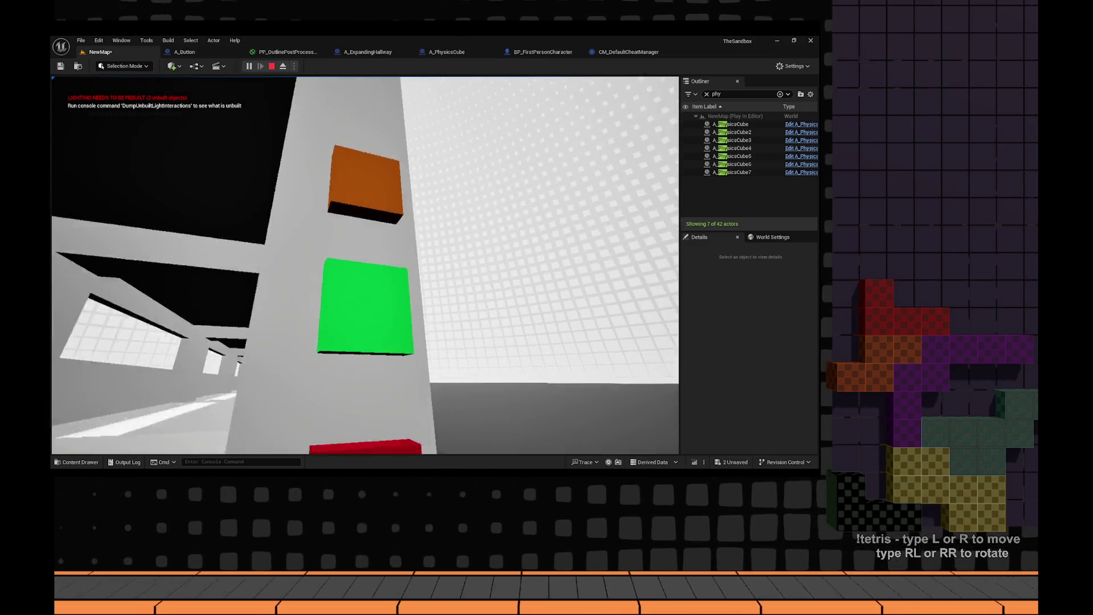
pyautogui.click(391, 106)
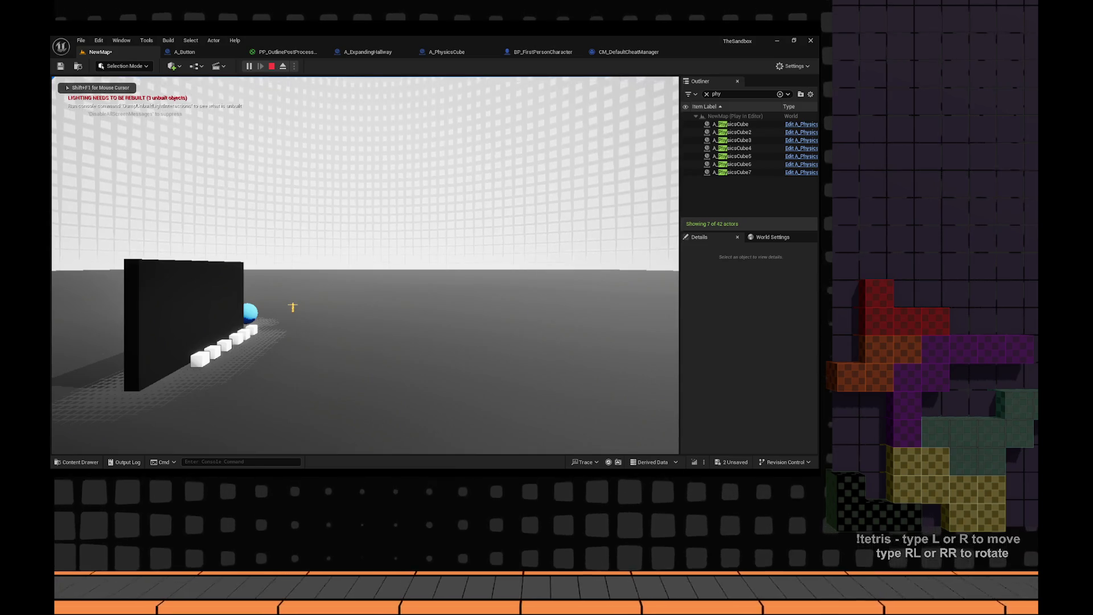
pyautogui.press('Escape')
pyautogui.click(528, 53)
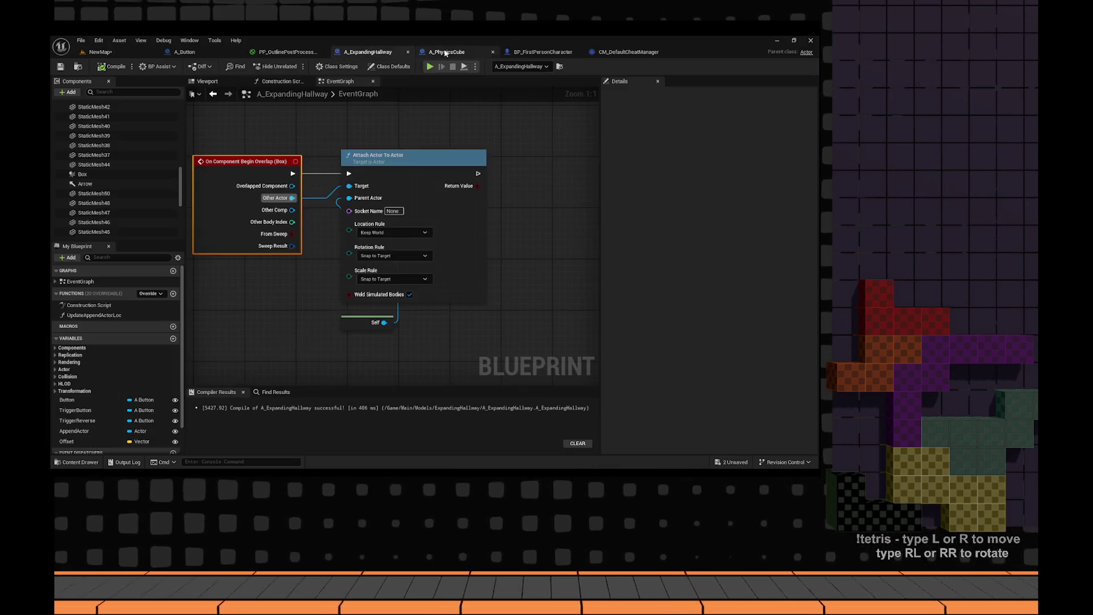
# - Delete the Tween Actor Rotation Sync and Ref Point nodes from CM_DefaultCheatManager's Camera_TestUnclaim graph
pyautogui.click(628, 52)
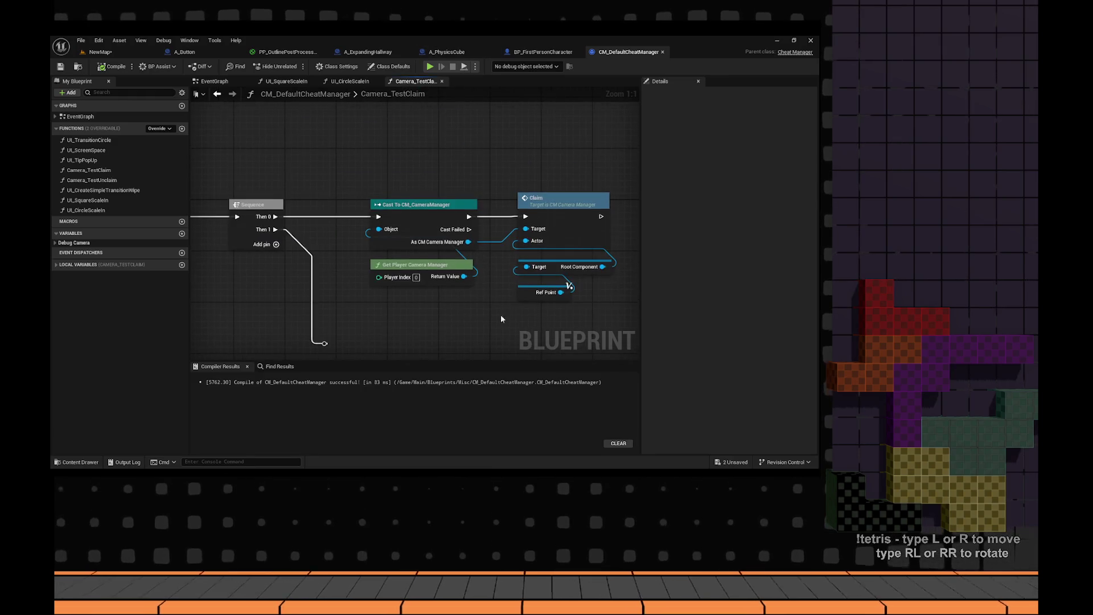
pyautogui.moveTo(445, 312)
pyautogui.mouseDown()
pyautogui.moveTo(740, 264)
pyautogui.moveTo(507, 227)
pyautogui.moveTo(607, 238)
pyautogui.mouseUp()
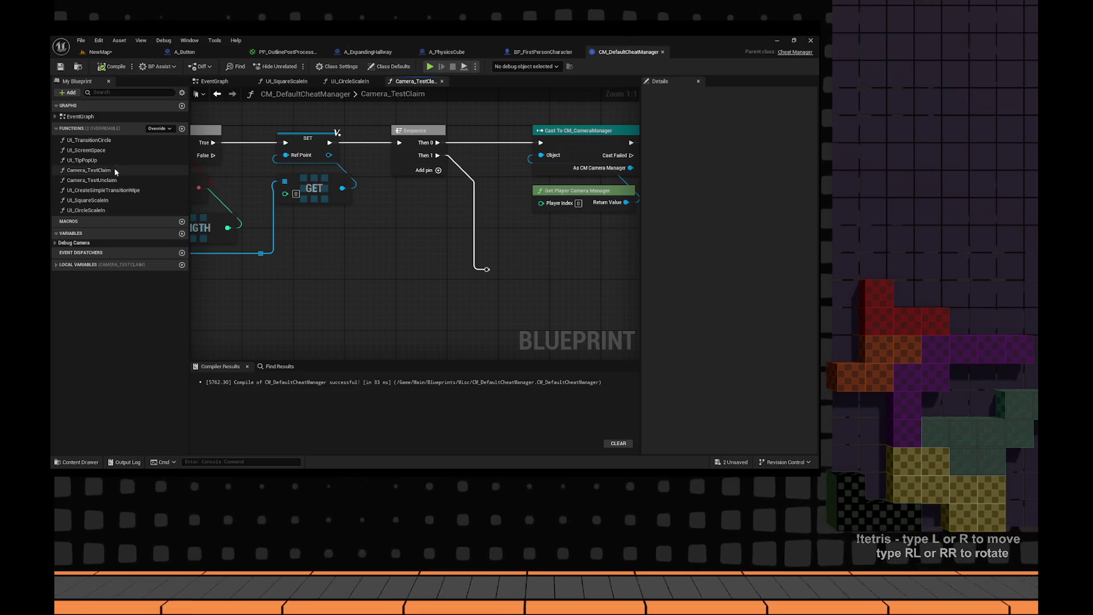
pyautogui.doubleClick(100, 180)
pyautogui.scroll(5, 512, 253)
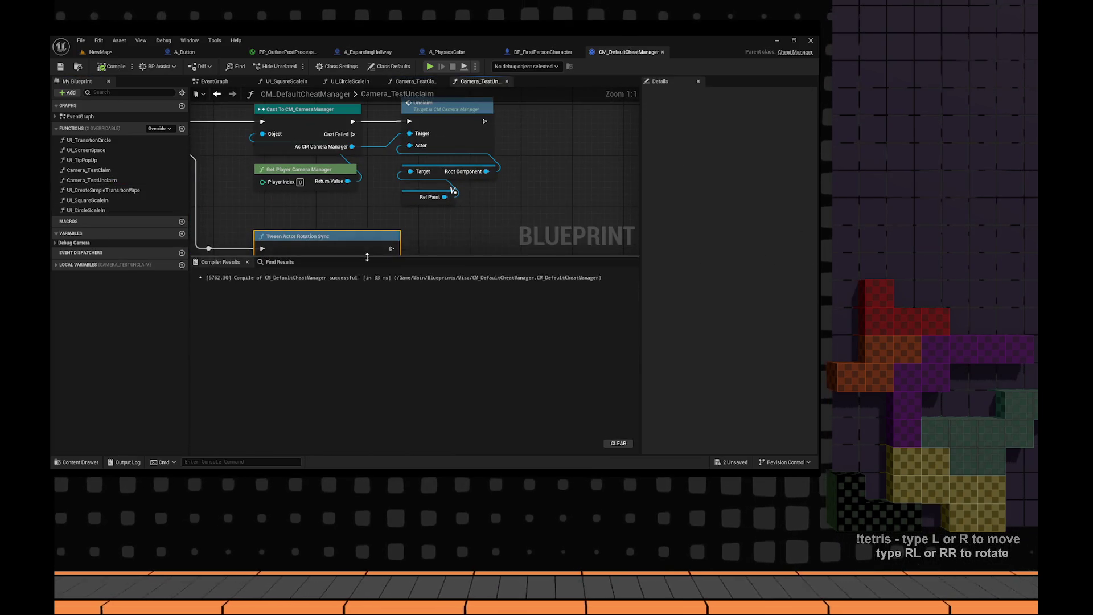
pyautogui.moveTo(470, 223); pyautogui.dragTo(319, 253)
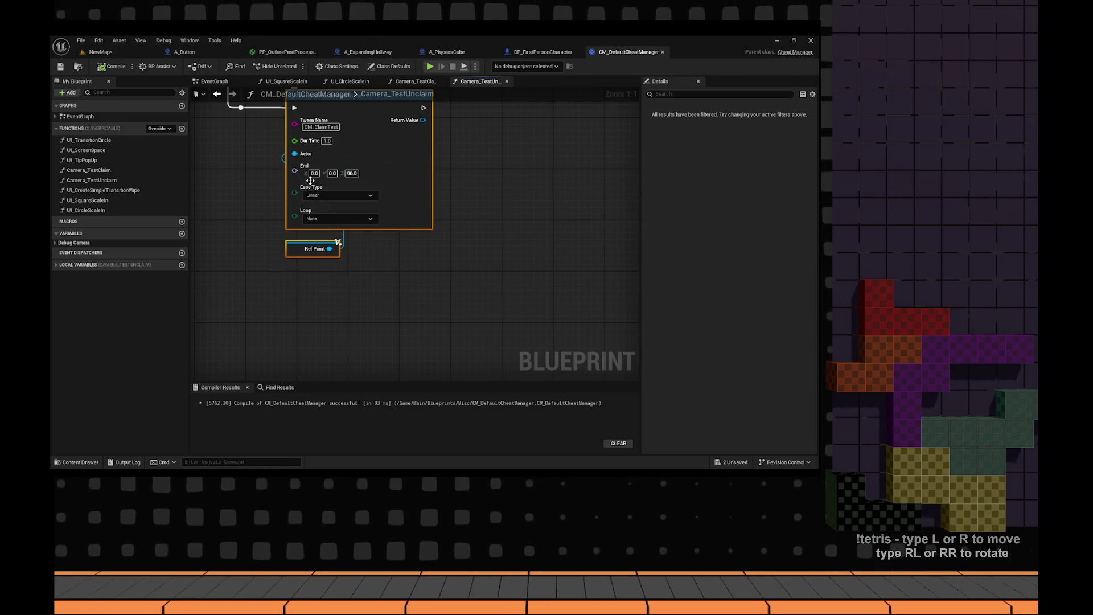
pyautogui.press('Delete')
pyautogui.click(60, 67)
pyautogui.hotkey('alt', 'p')
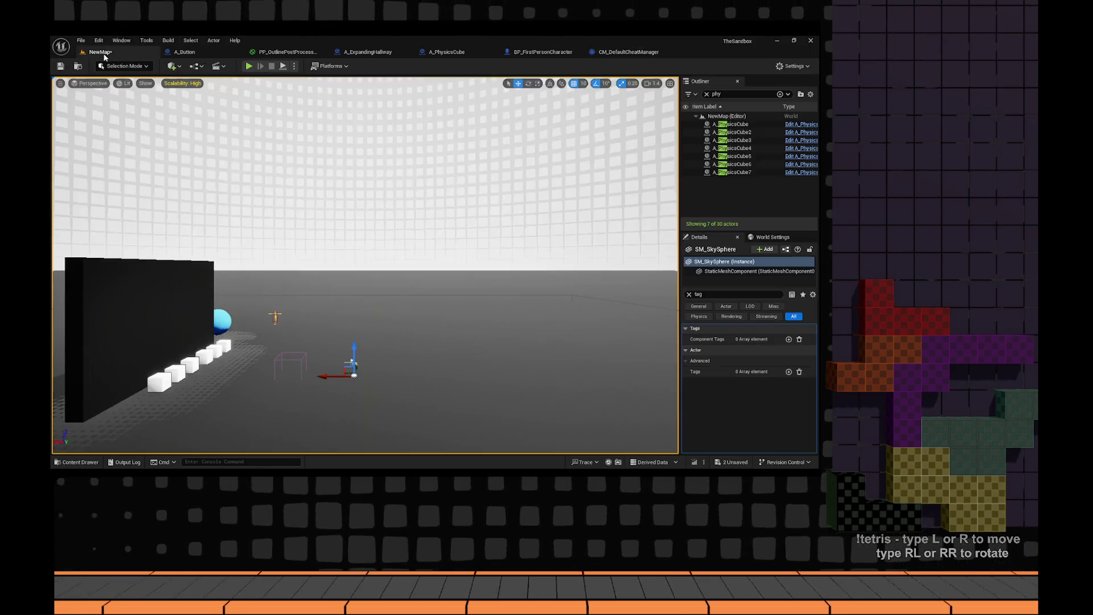
# - Walk into the lit button booth and open the in-game console
pyautogui.press('w')
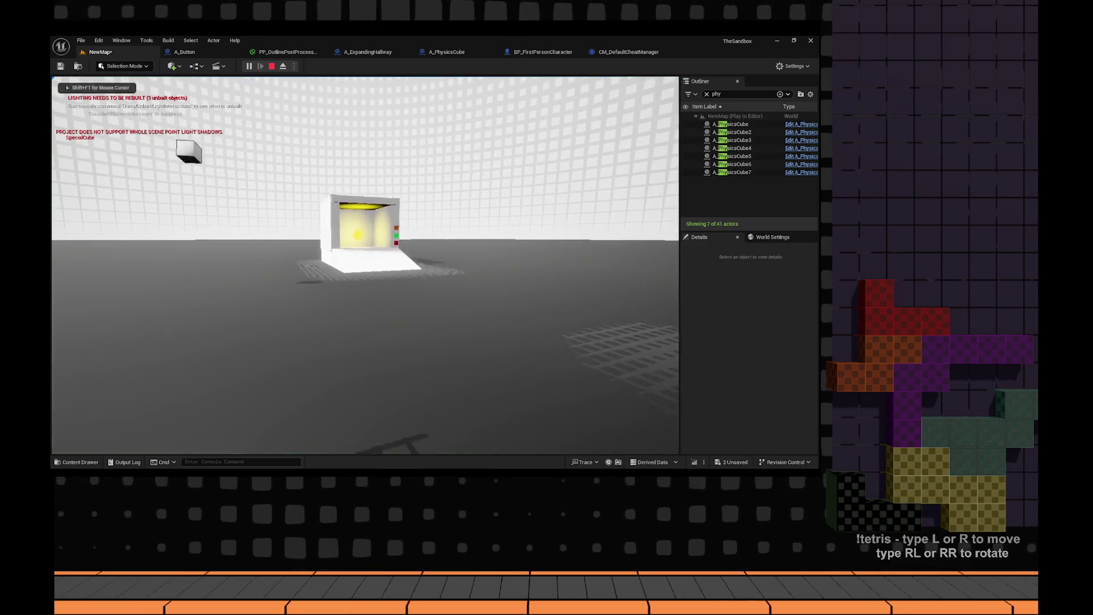
pyautogui.press('w')
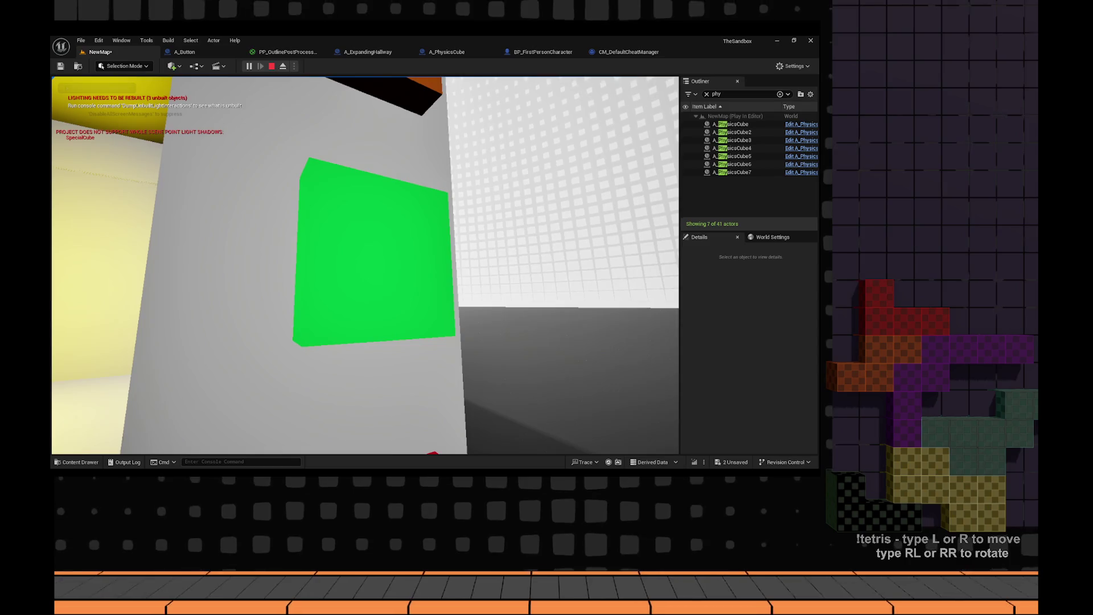
pyautogui.click(292, 181)
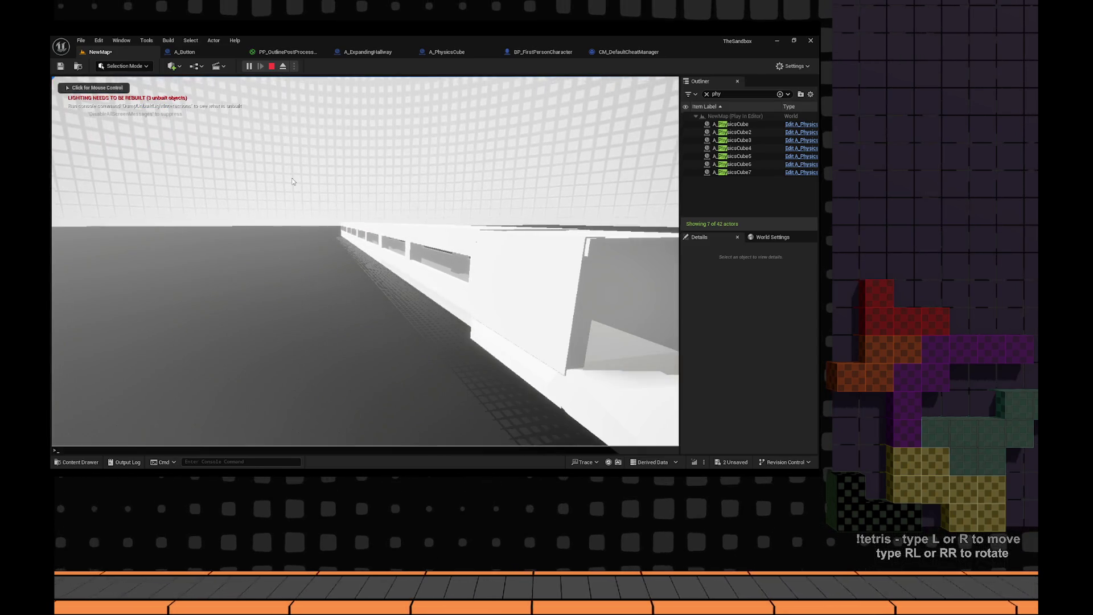
pyautogui.write('a')
pyautogui.press('Up')
pyautogui.press('Tab')
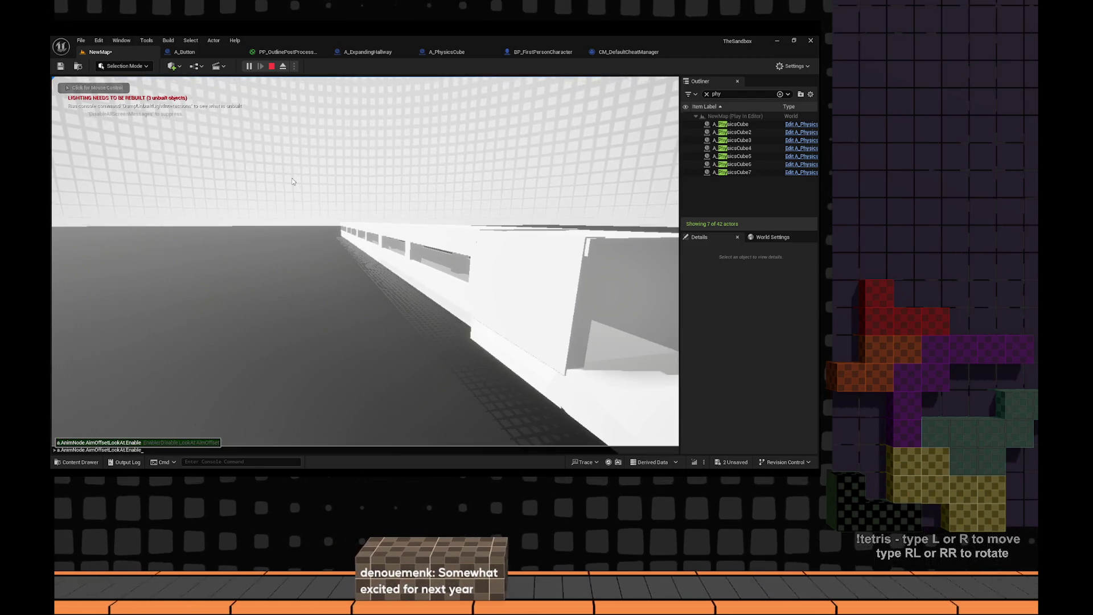
pyautogui.press('`')
pyautogui.press('`')
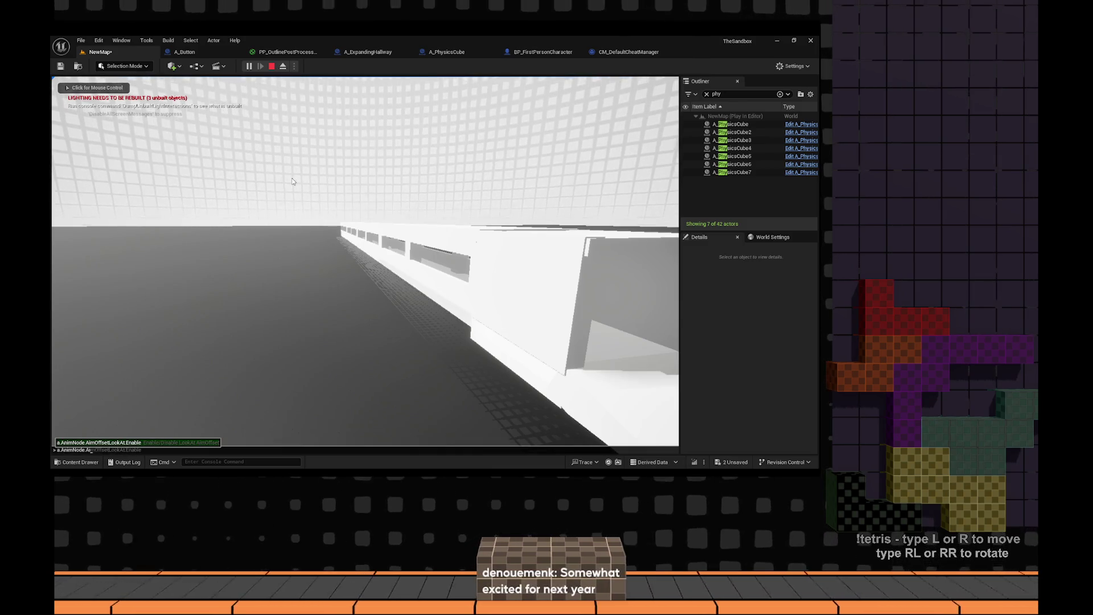
# - Run Camera_TestUnclaim from the console and look back at the hallway
pyautogui.hotkey('ctrl', 'a')
pyautogui.press('BackSpace')
pyautogui.write('testun')
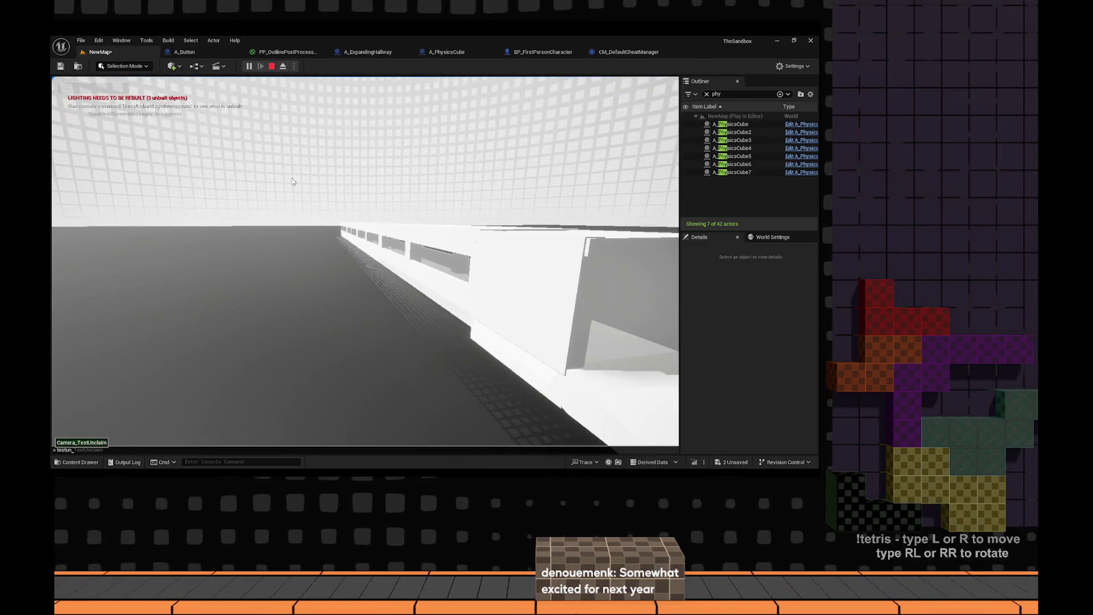
pyautogui.press('Return')
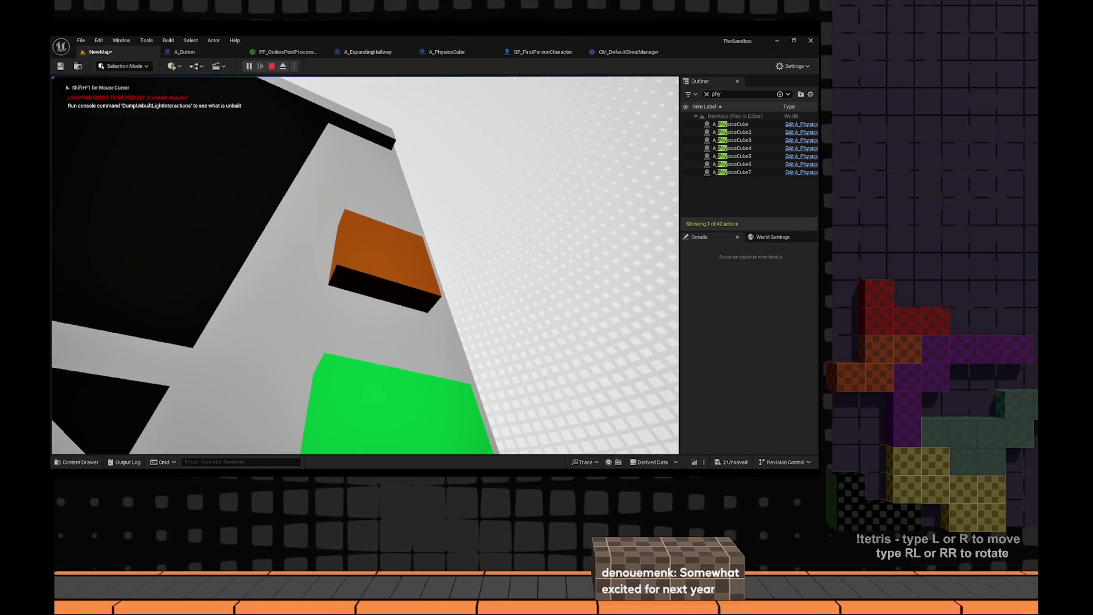
pyautogui.click(290, 84)
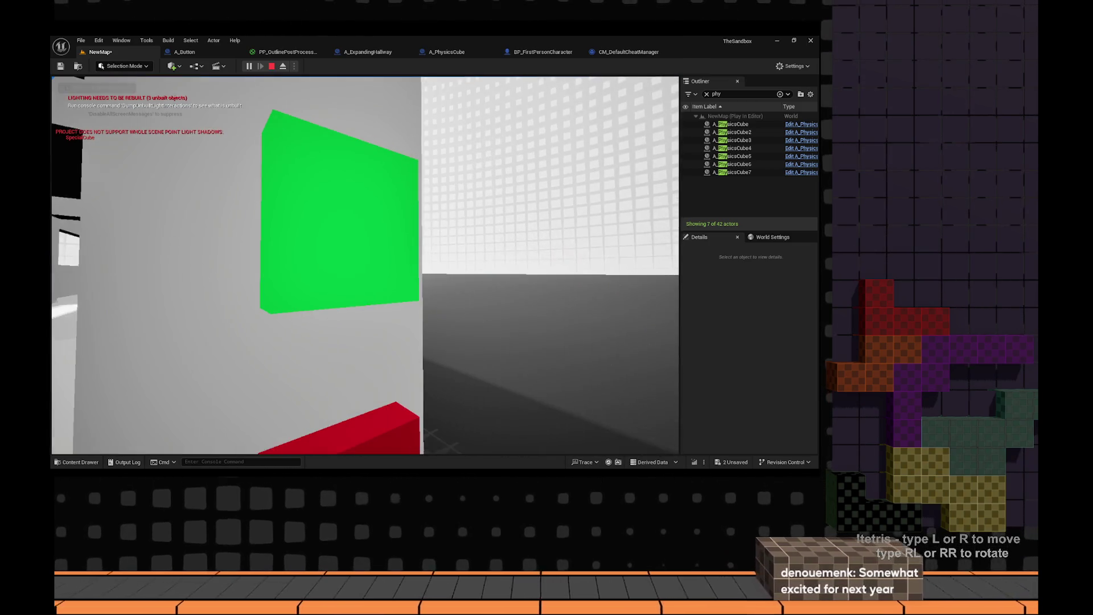
pyautogui.write('Camera_TestClaim')
pyautogui.click(248, 225)
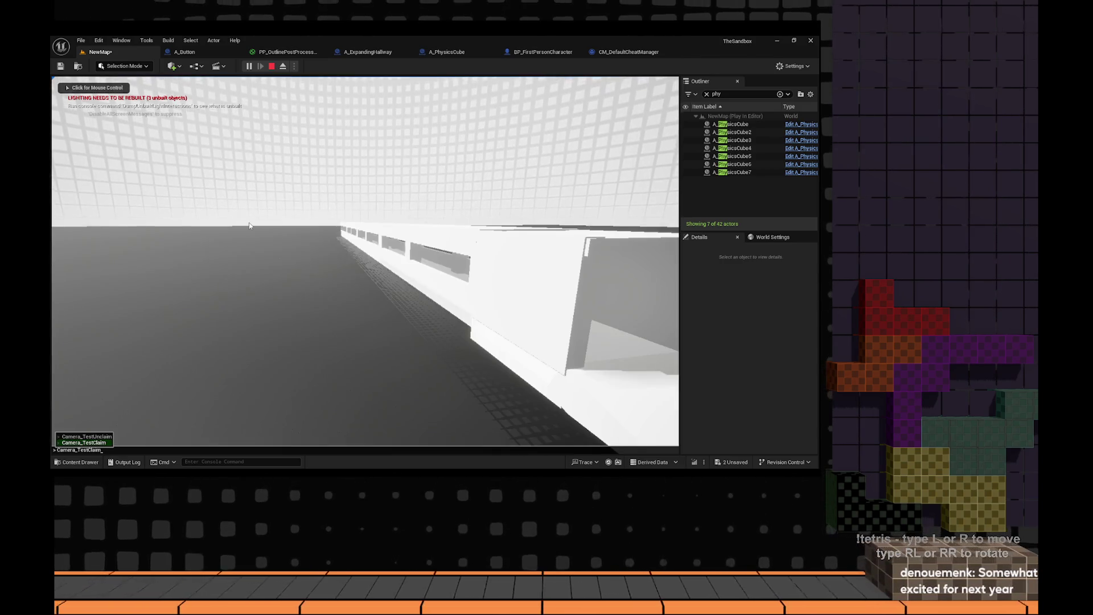
pyautogui.click(248, 226)
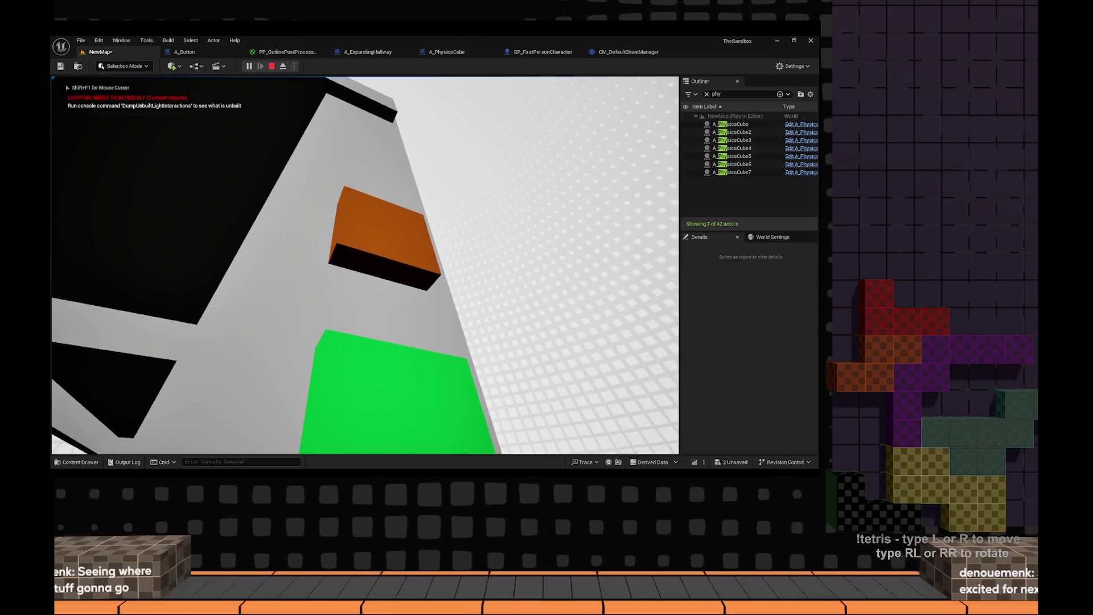
pyautogui.click(243, 124)
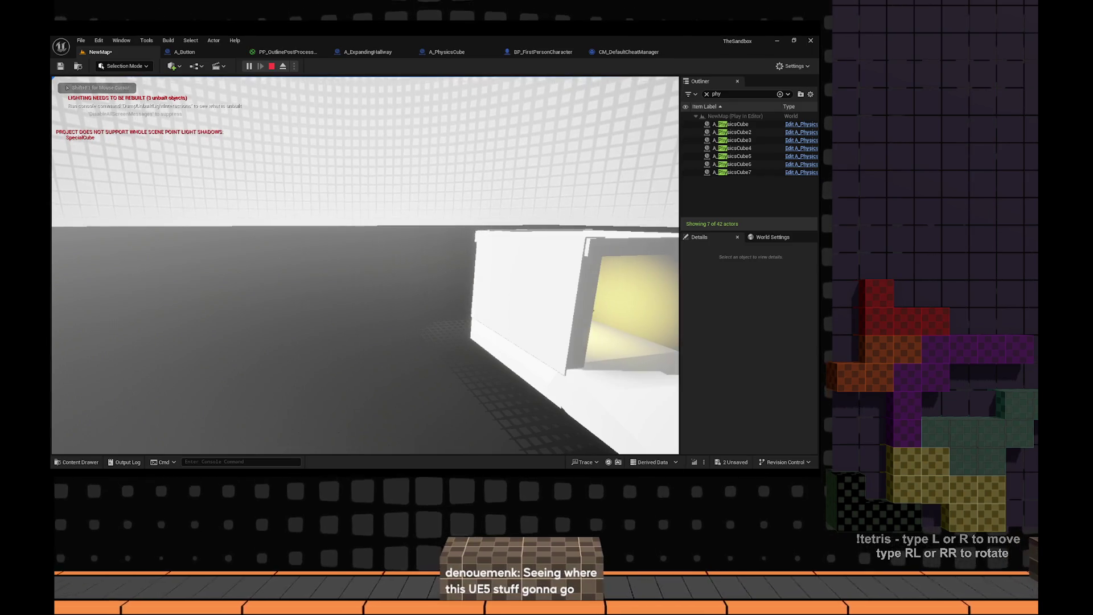
pyautogui.write('Camera_TestClaim')
# - Walk past the booth wall into the yellow room, back out into the hallway, then end play
pyautogui.click(243, 121)
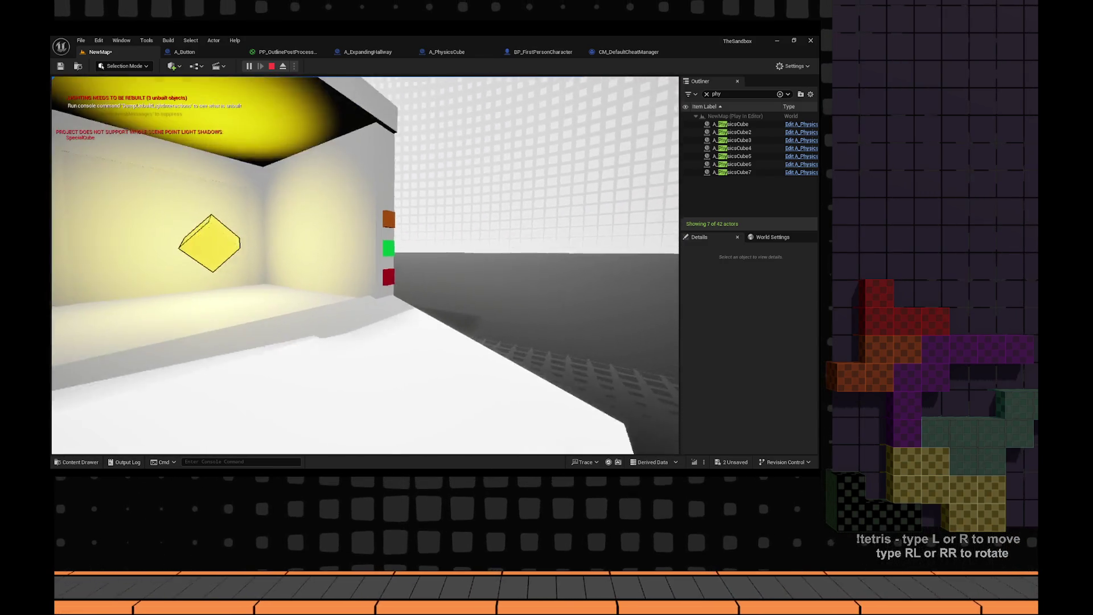
pyautogui.press('d')
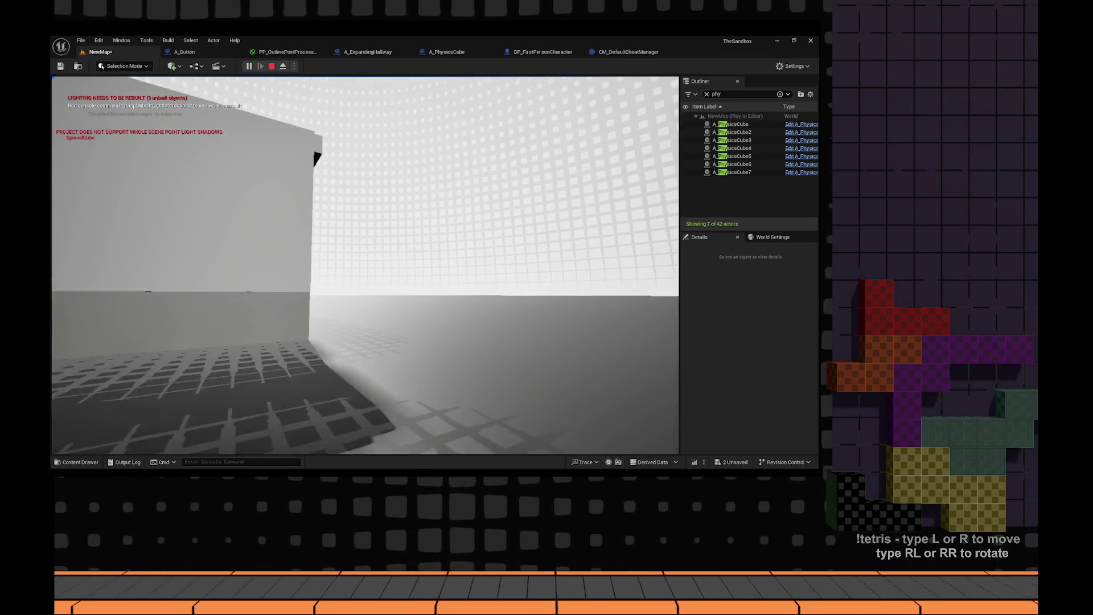
pyautogui.press('w')
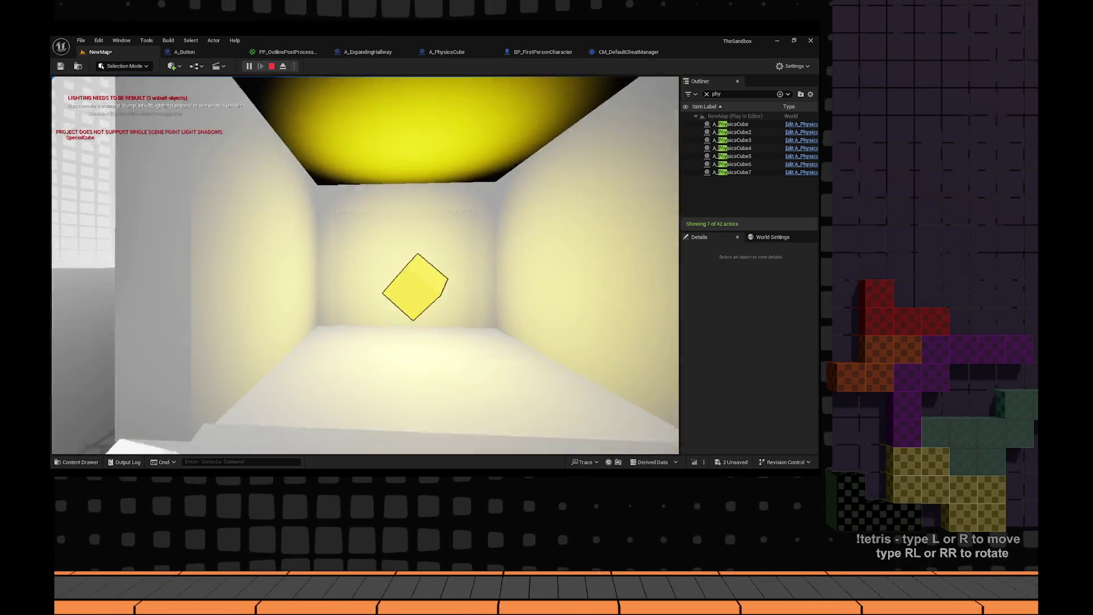
pyautogui.press('s')
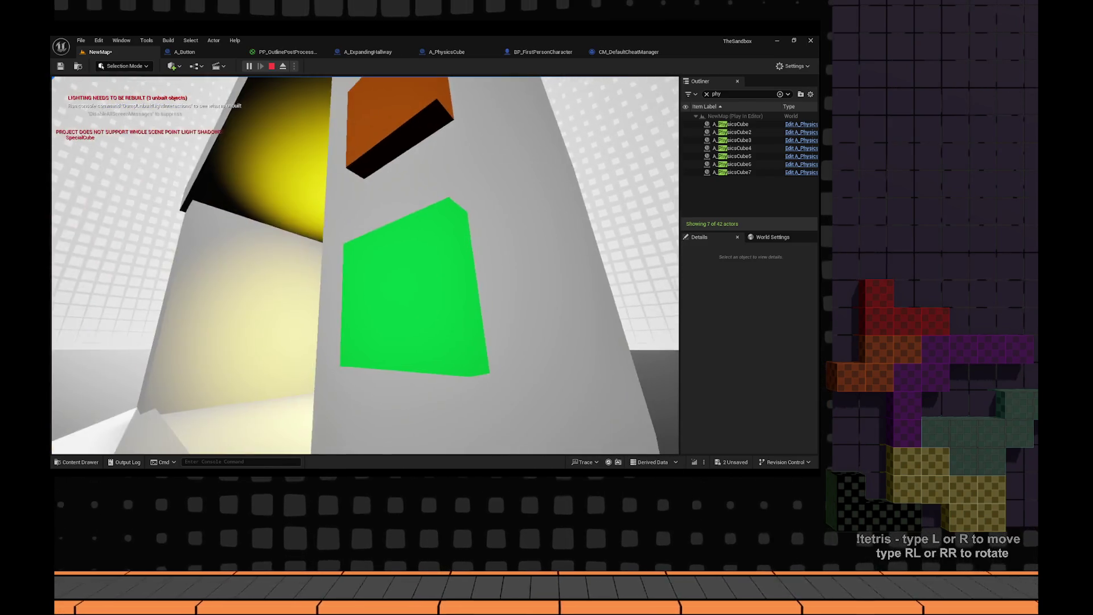
pyautogui.press('s')
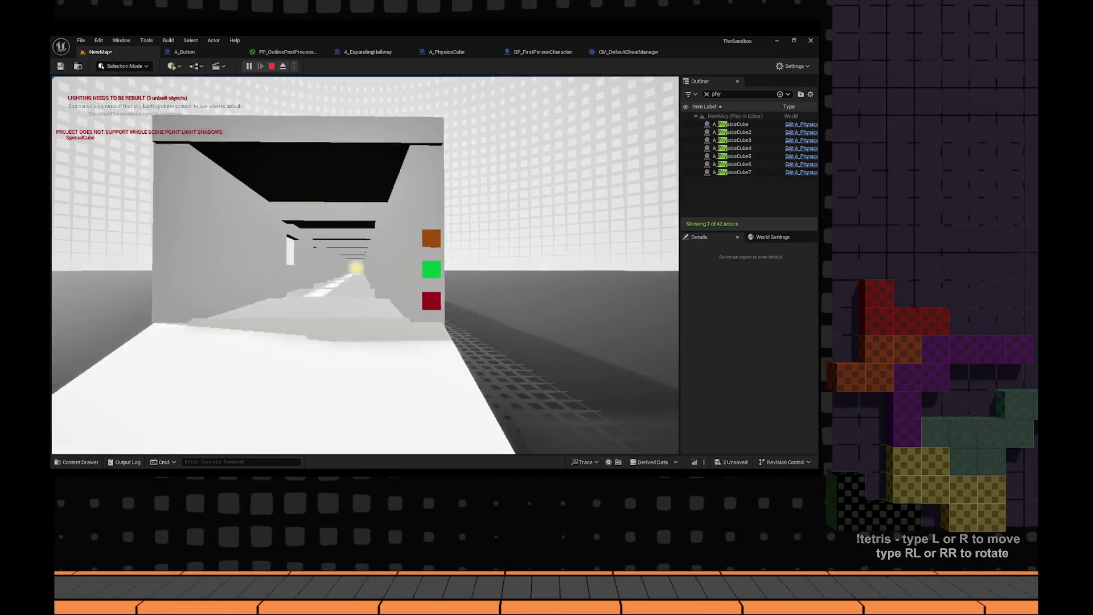
pyautogui.press('w')
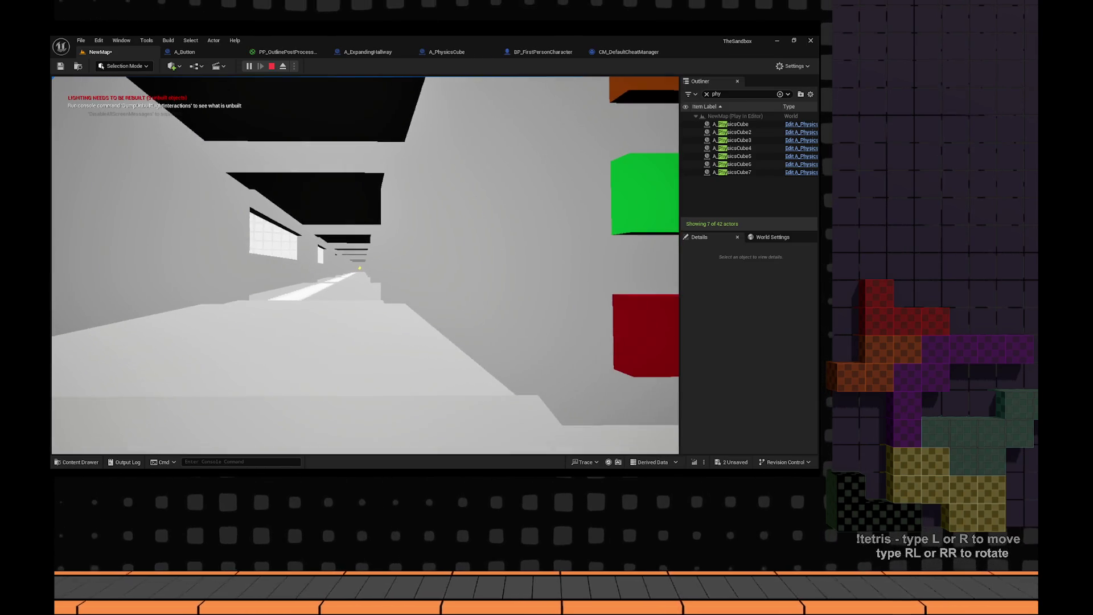
pyautogui.press('d')
pyautogui.press('Escape')
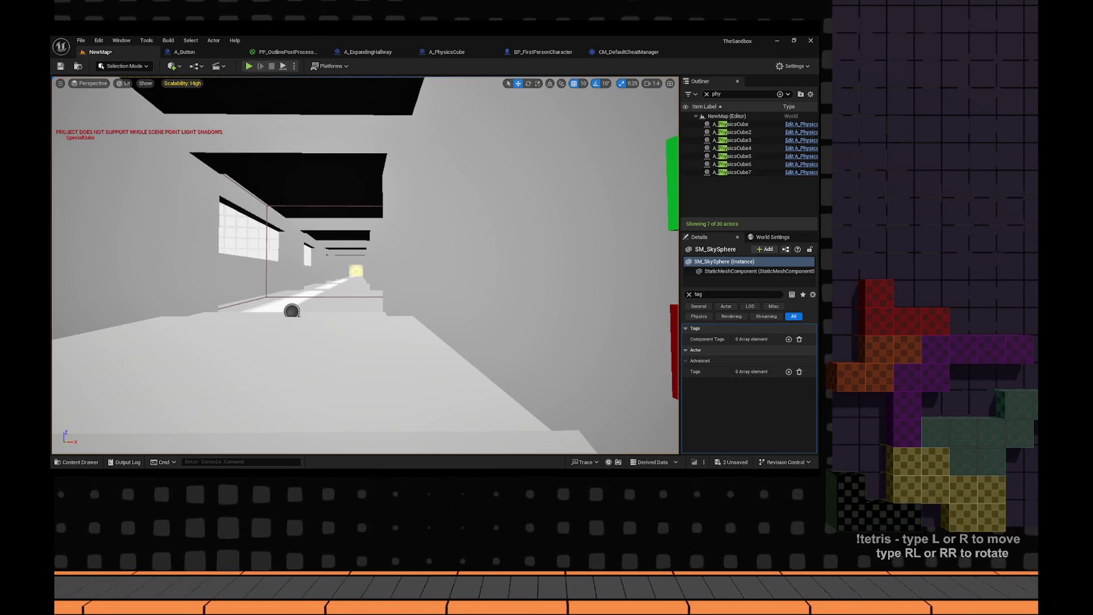
# - Pull the view back from the hallway, then rewind the VLC trailer to about 03:35
pyautogui.moveTo(417, 239); pyautogui.dragTo(418, 250)
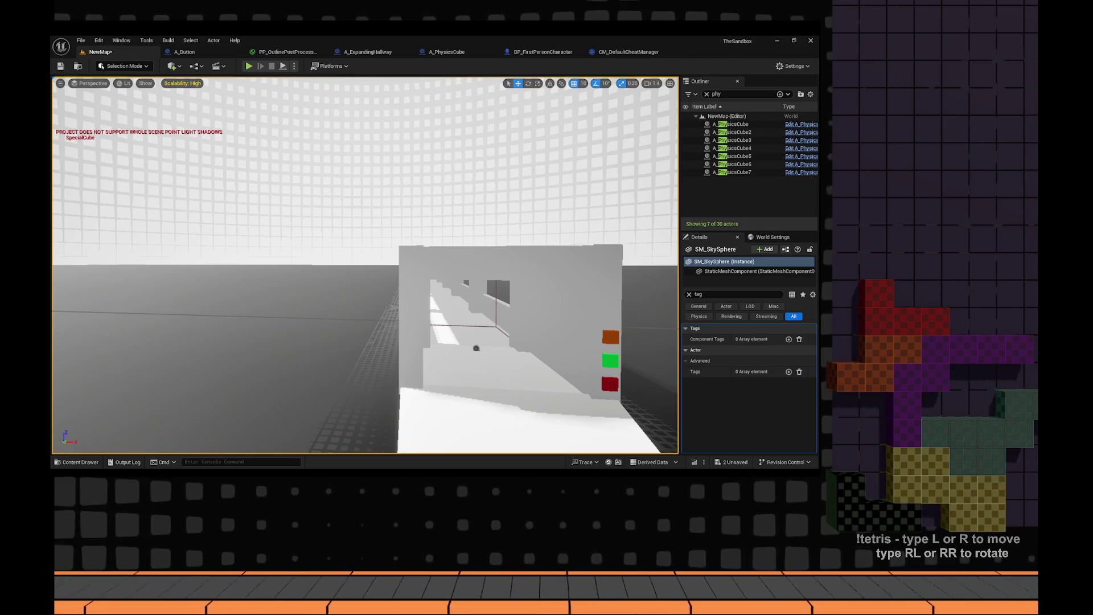
pyautogui.hotkey('alt', 'Tab')
pyautogui.click(277, 437)
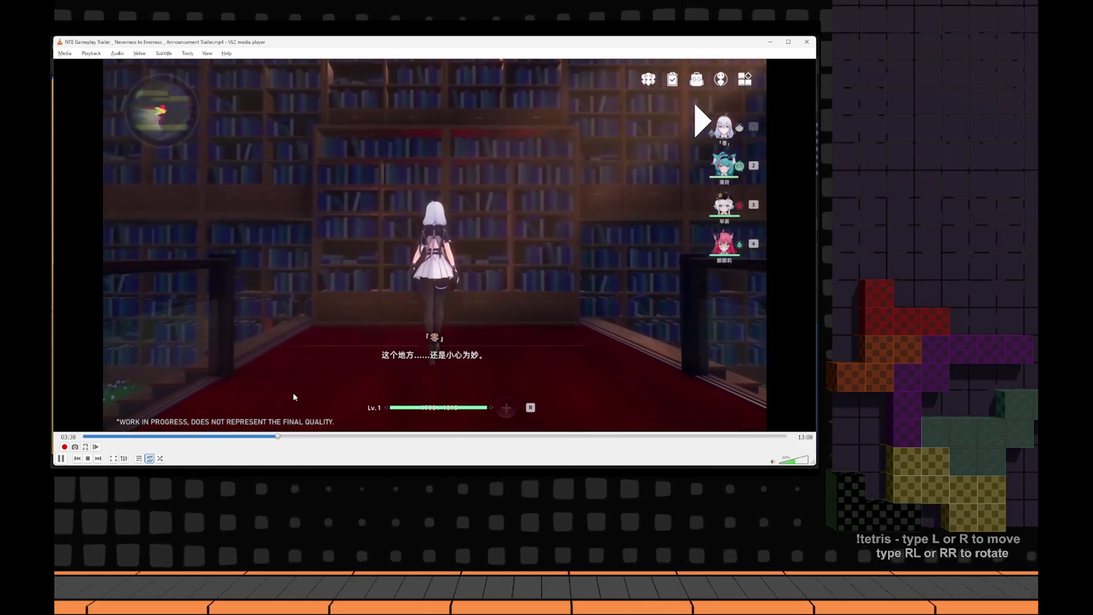
# - Play the trailer's library corridor scene in VLC, then return to Unreal Engine
pyautogui.press('space')
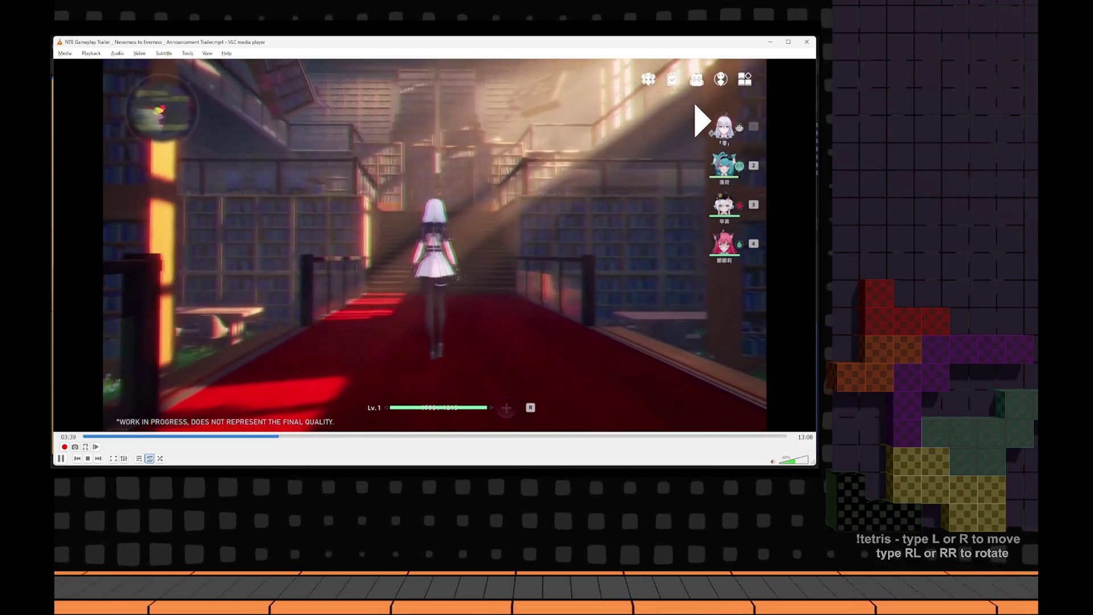
pyautogui.hotkey('alt', 'Tab')
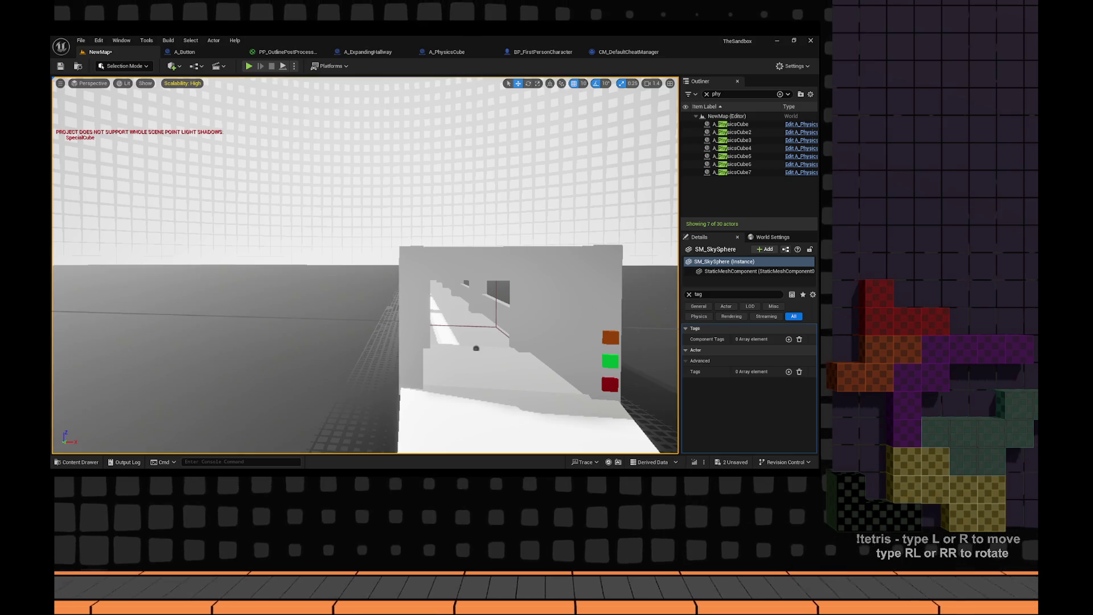
# - Clear the Content Drawer's cheat search, close the drawer, and start a new Play session
pyautogui.moveTo(304, 250); pyautogui.dragTo(347, 293)
pyautogui.hotkey('ctrl', 'space')
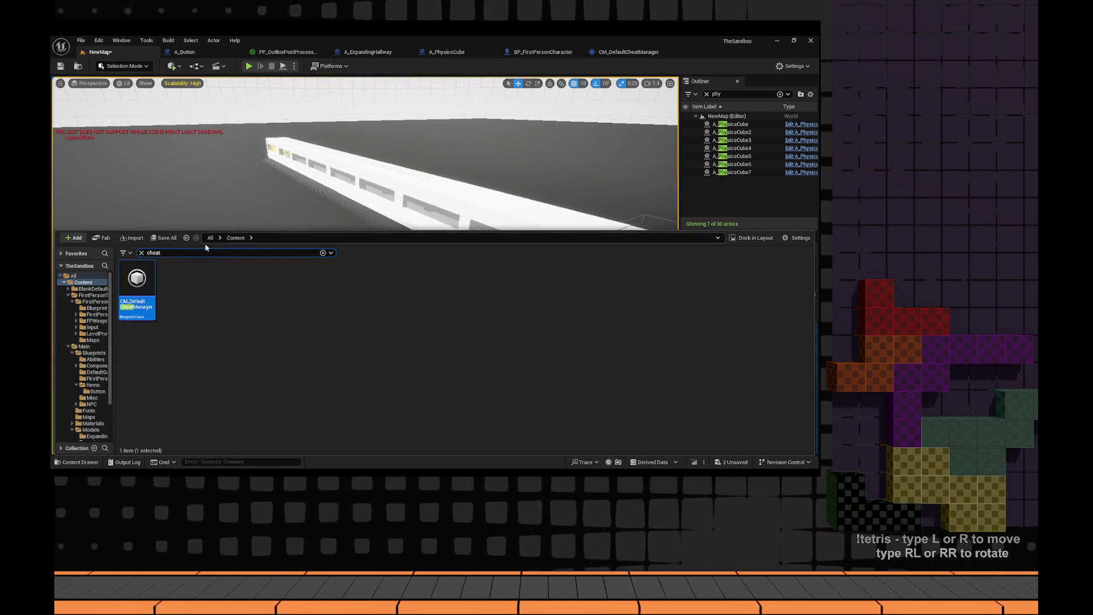
pyautogui.click(142, 253)
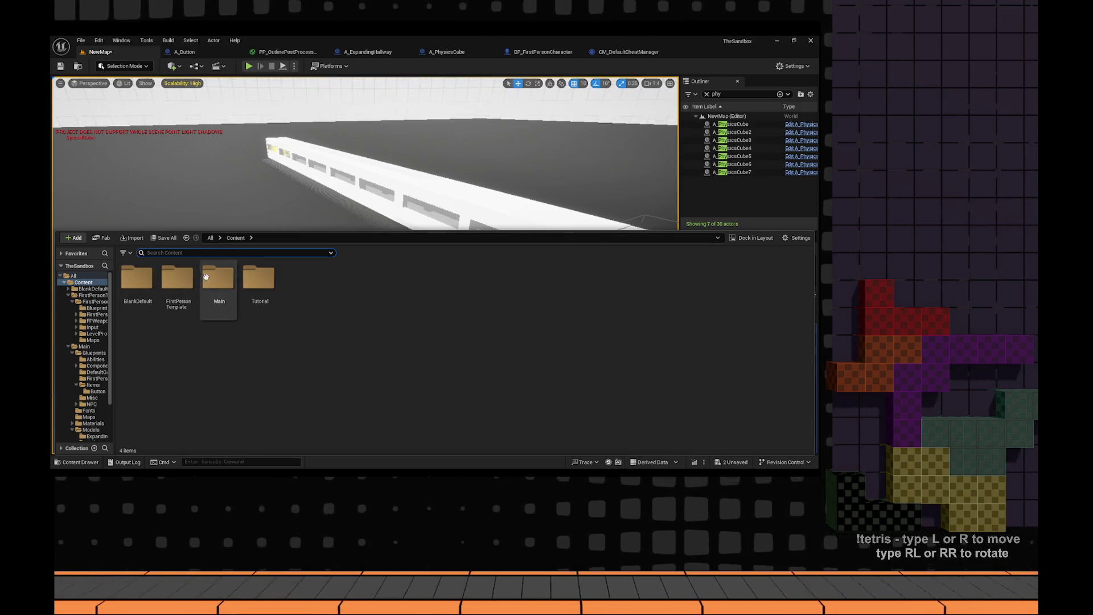
pyautogui.click(211, 171)
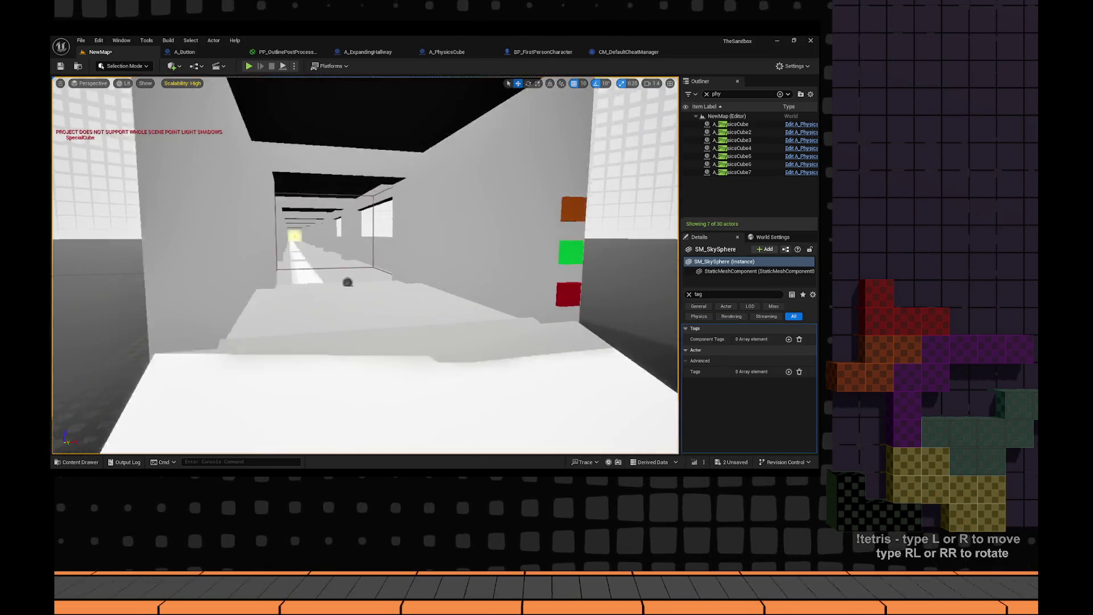
pyautogui.click(250, 66)
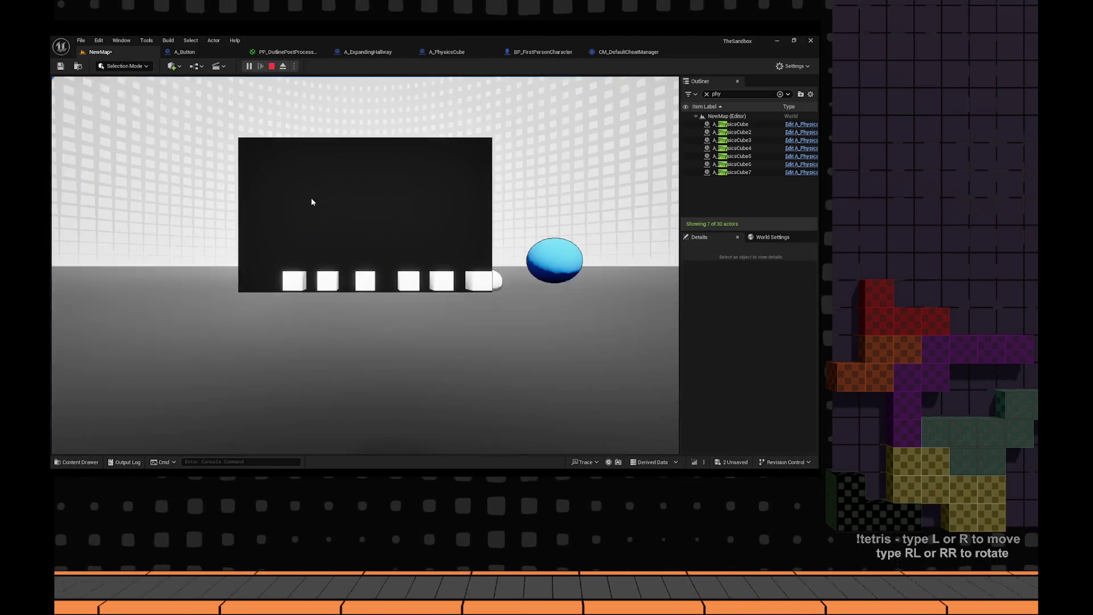
# - Walk through the lit booth into the grey hallway, stop play, and reopen the Content Drawer
pyautogui.press('w')
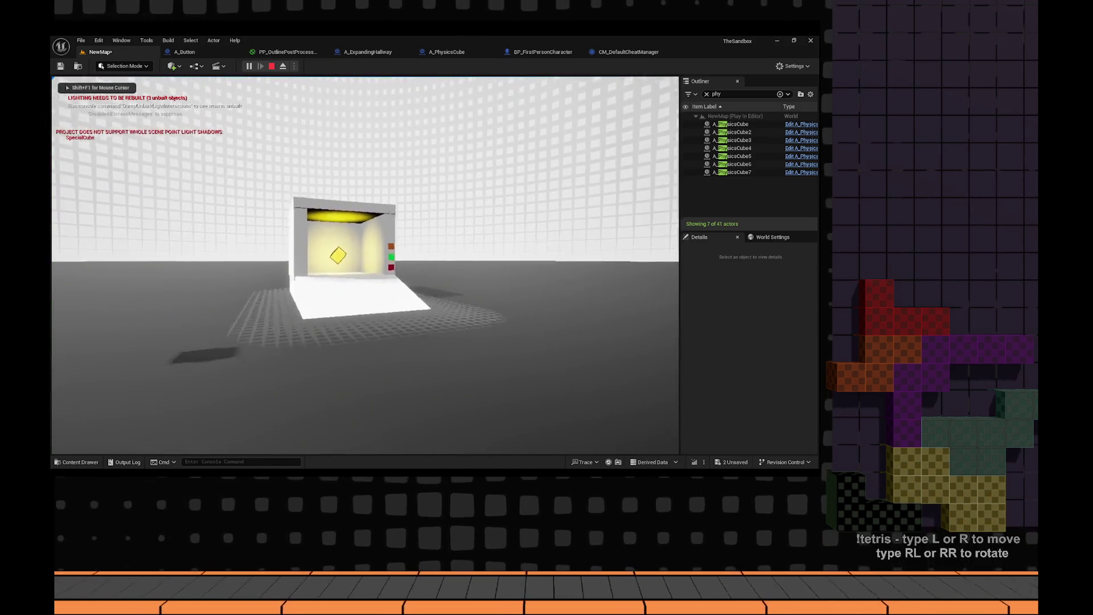
pyautogui.press('w')
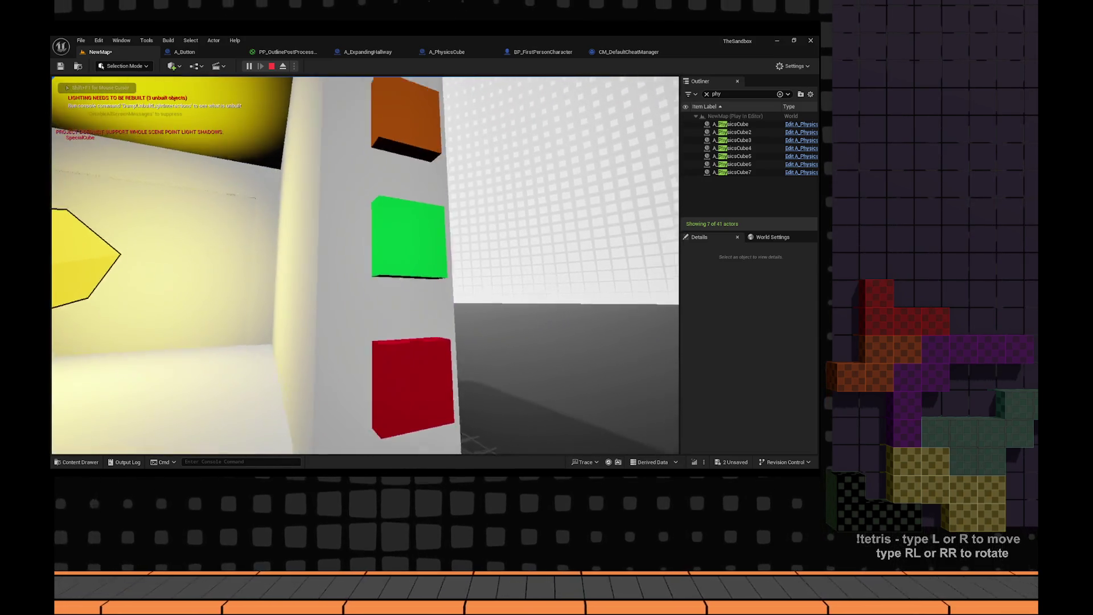
pyautogui.press('w')
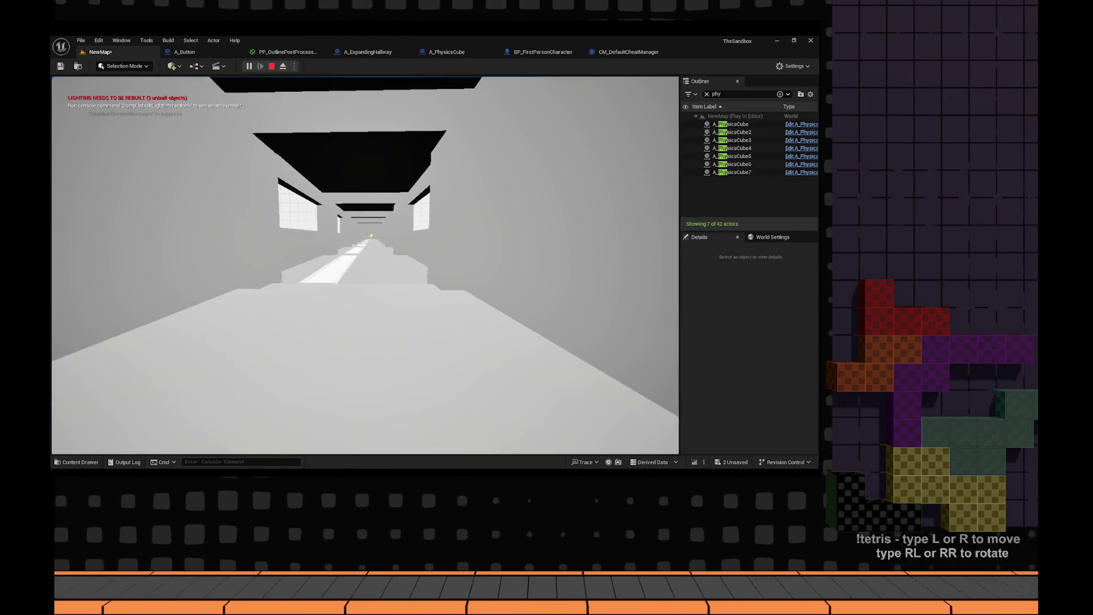
pyautogui.press('Escape')
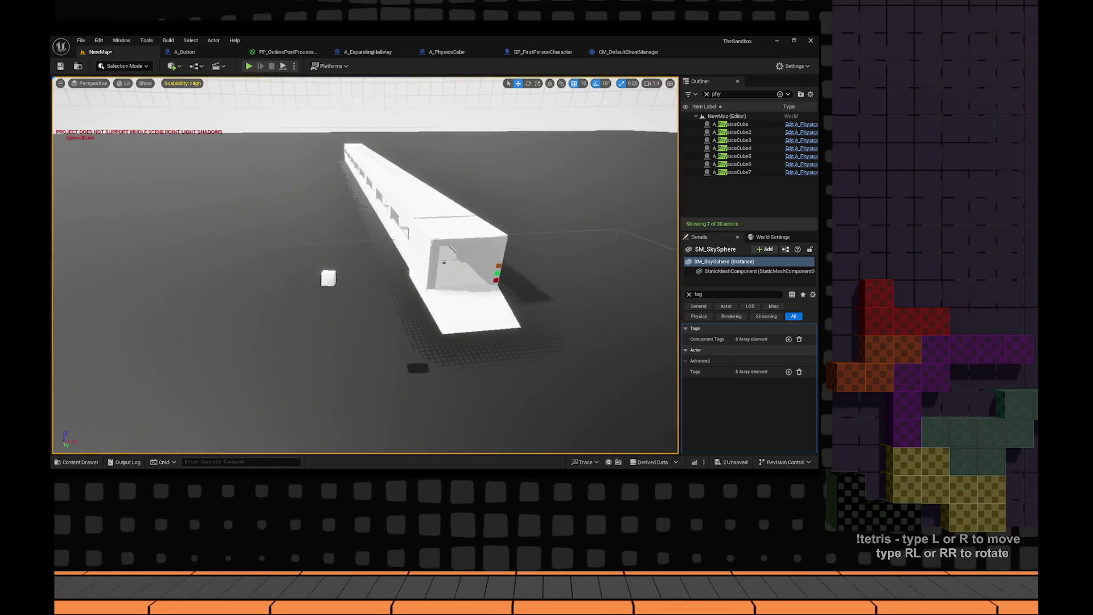
pyautogui.moveTo(320, 215)
pyautogui.mouseDown()
pyautogui.moveTo(341, 210)
pyautogui.moveTo(320, 215)
pyautogui.mouseUp()
pyautogui.hotkey('ctrl', 'space')
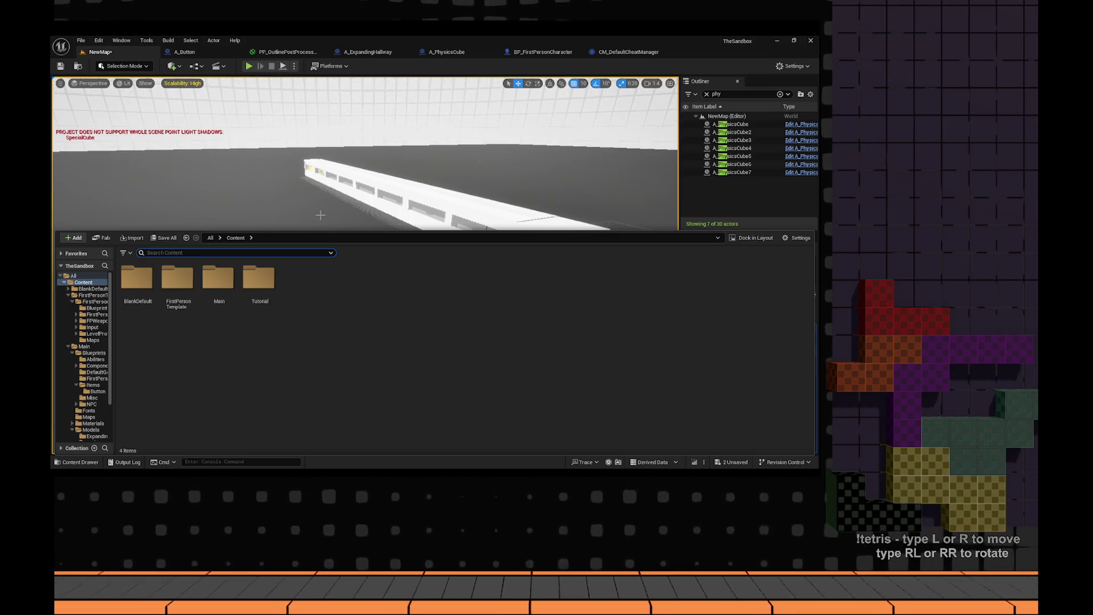
# - Fly inside the hallway, select the hallway actor, and open its A_ExpandingHallway Blueprint
pyautogui.moveTo(342, 171); pyautogui.dragTo(433, 148)
pyautogui.moveTo(449, 268); pyautogui.dragTo(454, 284)
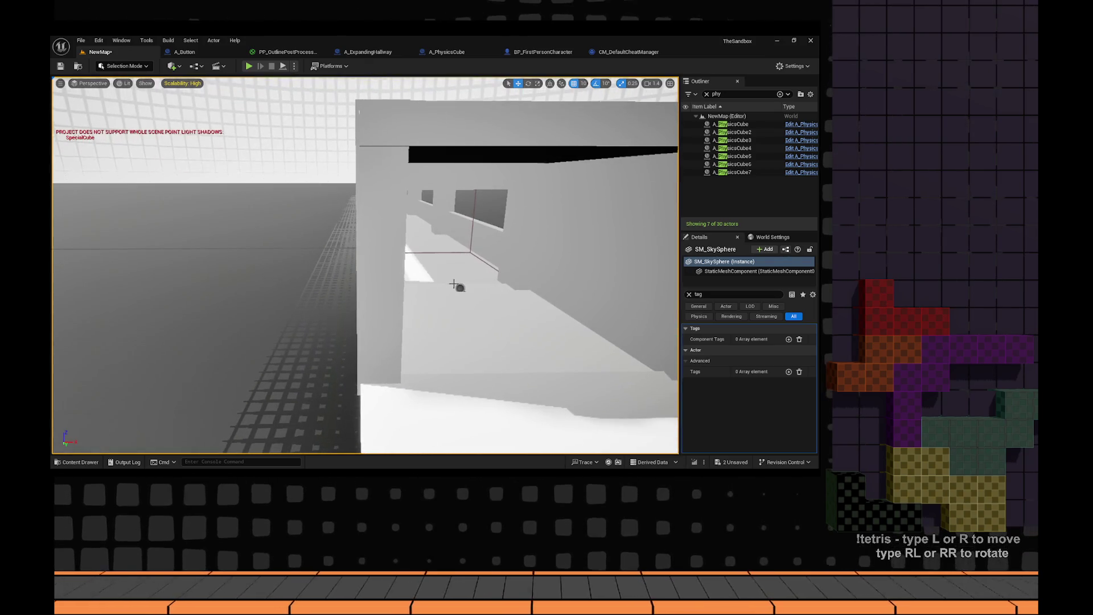
pyautogui.click(454, 284)
pyautogui.click(760, 273)
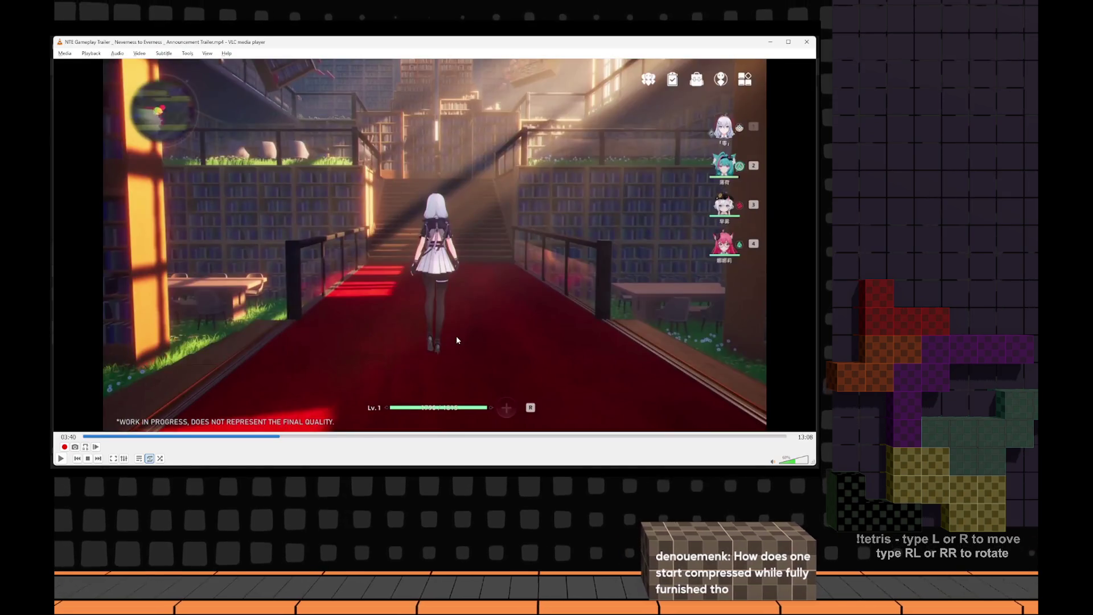
# - Seek the VLC trailer to the bookshelf frame at 03:38
pyautogui.click(278, 437)
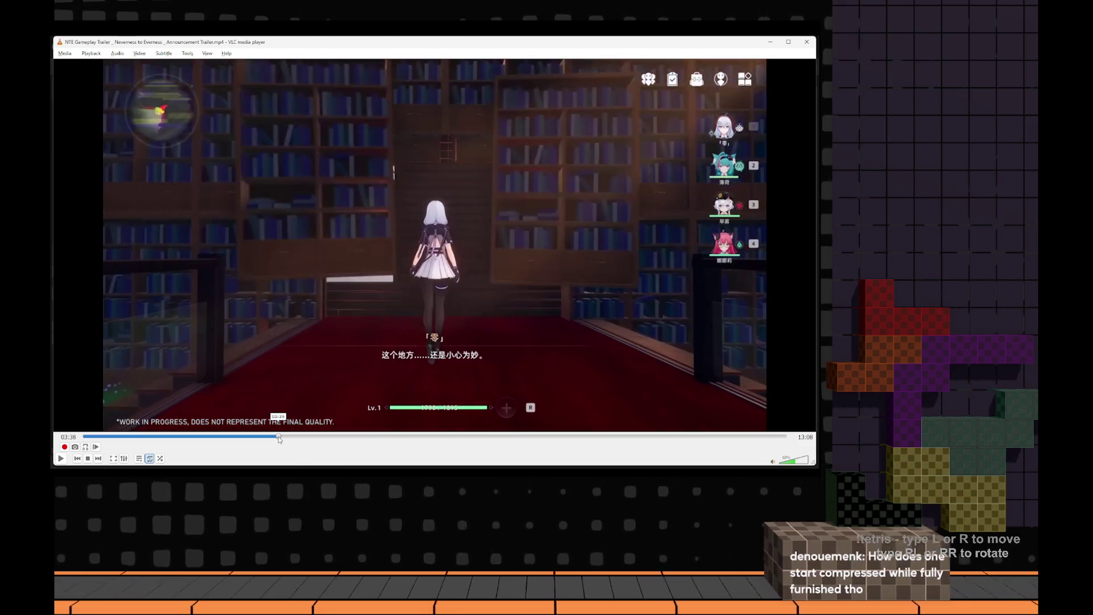
pyautogui.click(279, 437)
pyautogui.click(279, 436)
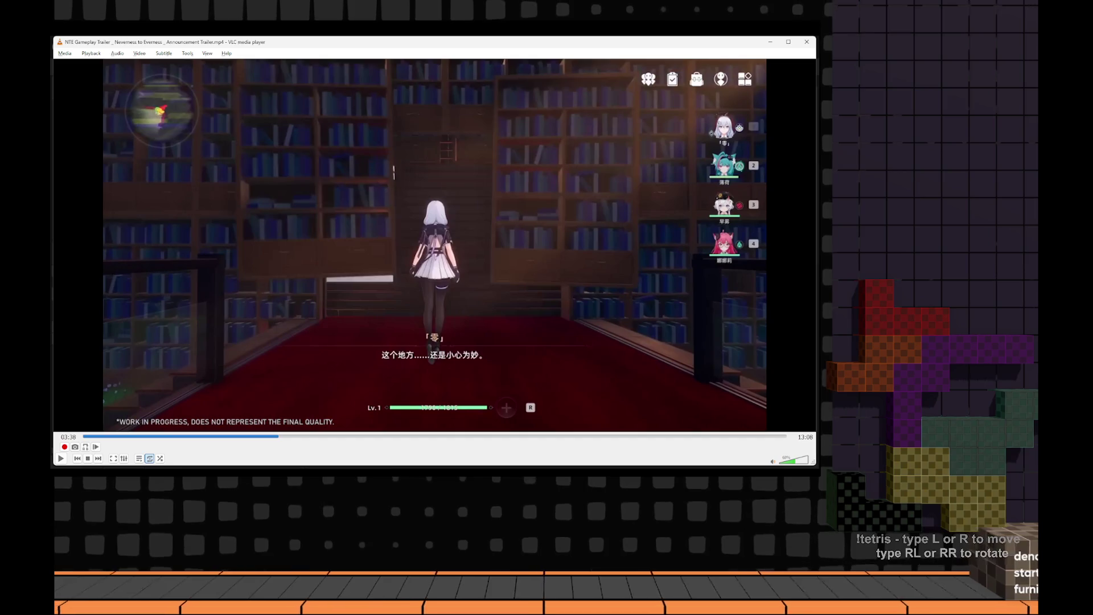
# - Frame-step the paused trailer from the bookshelf wall to the sunlit staircase
pyautogui.press('e')
pyautogui.press('e')
pyautogui.press('e')
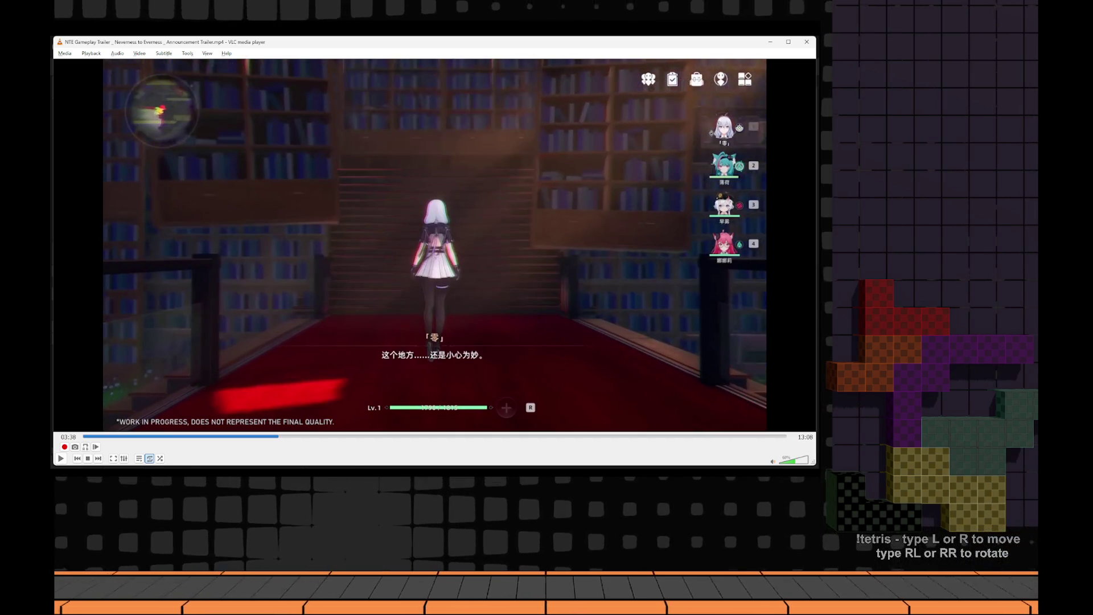
pyautogui.press('e')
pyautogui.press('e')
pyautogui.press('e')
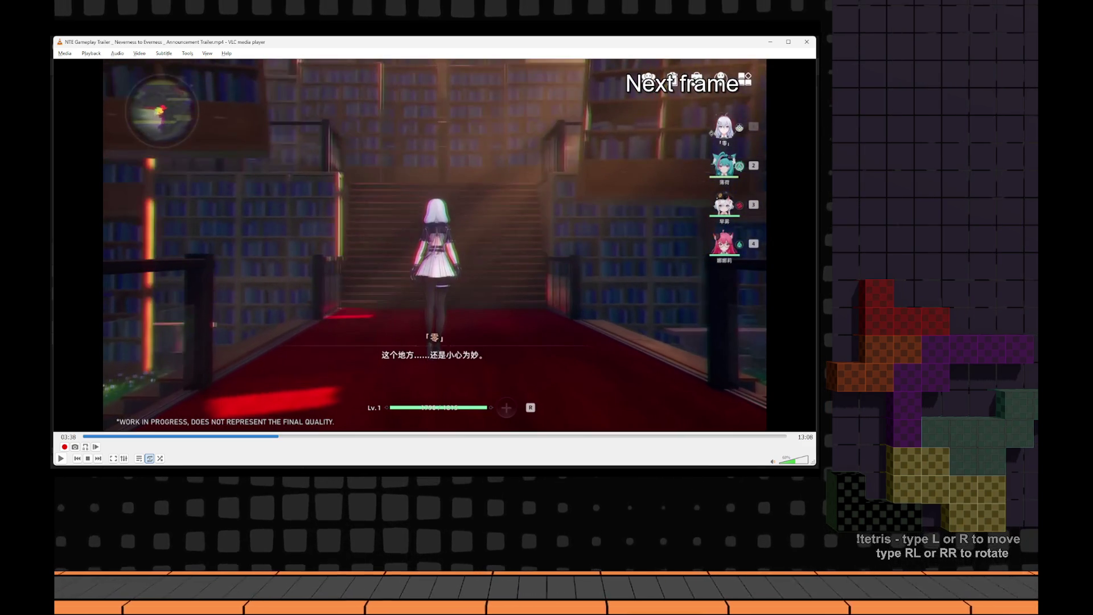
pyautogui.press('e')
pyautogui.press('e')
pyautogui.press('e')
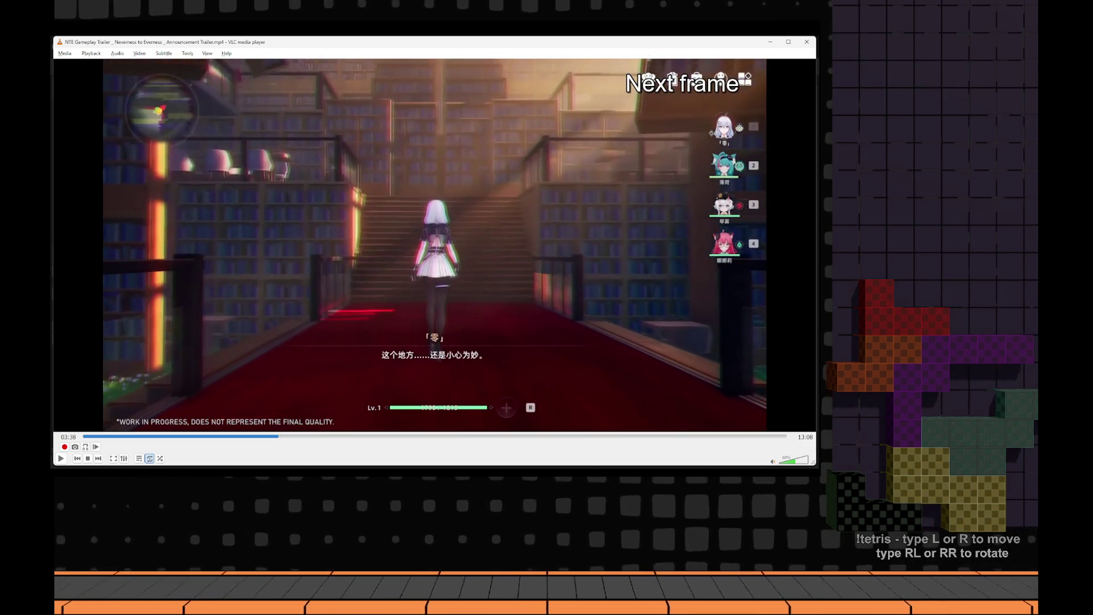
pyautogui.press('e')
pyautogui.press('e')
pyautogui.press('e')
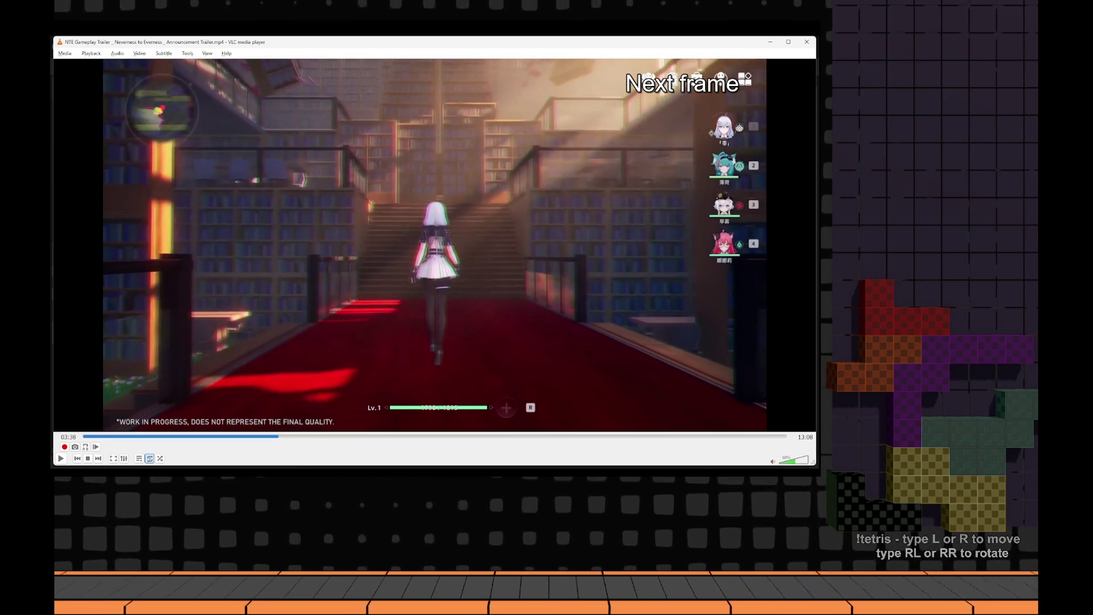
pyautogui.press('e')
pyautogui.press('e')
pyautogui.press('e')
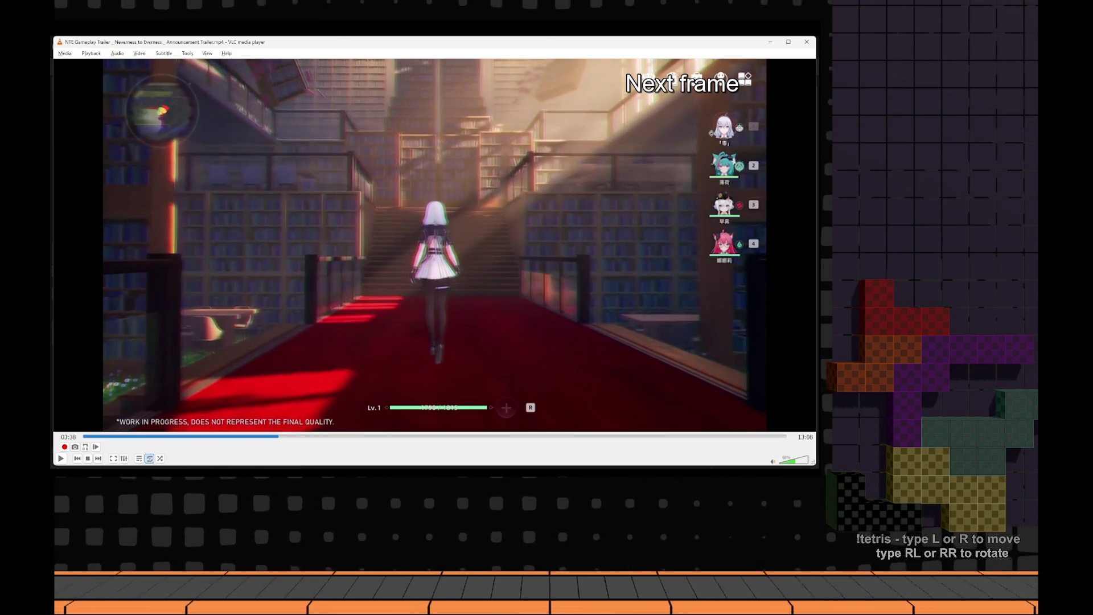
pyautogui.press('e')
pyautogui.press('e')
pyautogui.press('e')
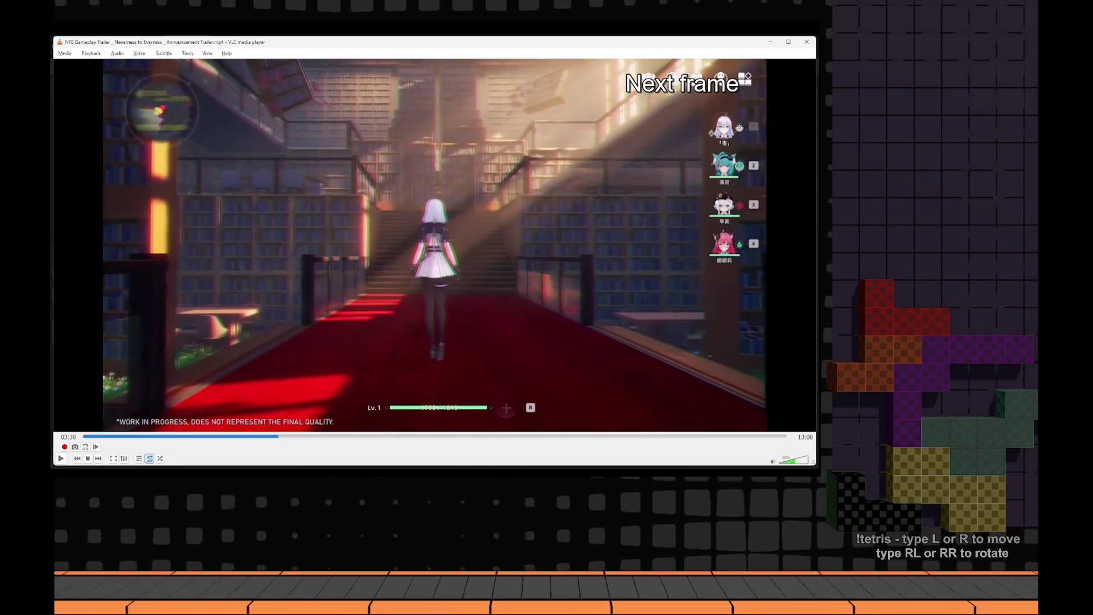
pyautogui.press('e')
pyautogui.press('e')
pyautogui.press('e')
pyautogui.press('e')
pyautogui.press('e')
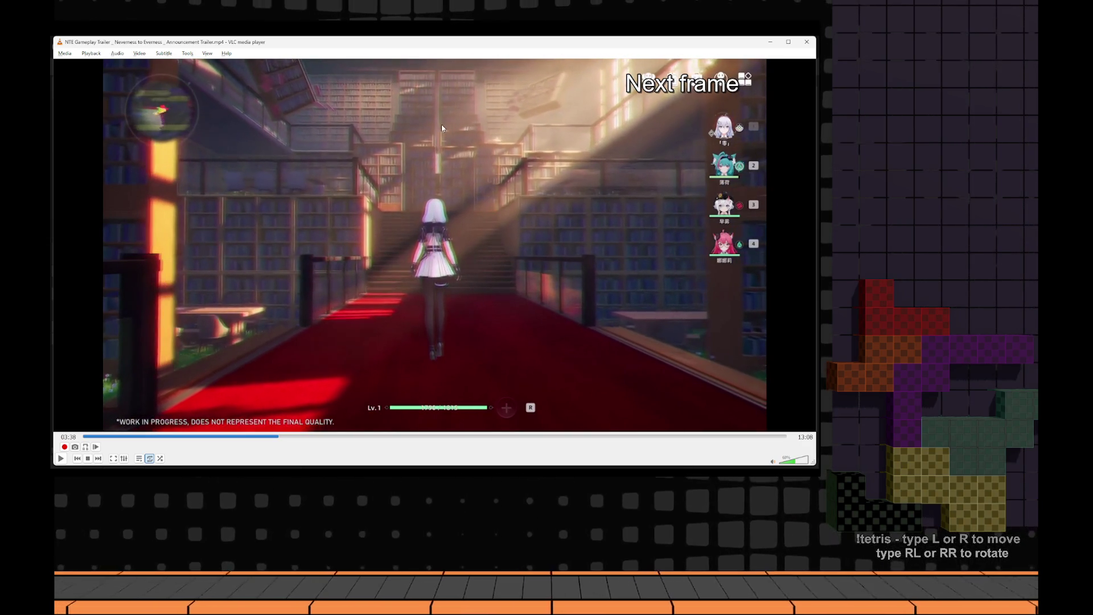
pyautogui.press('e')
pyautogui.press('e')
pyautogui.press('e')
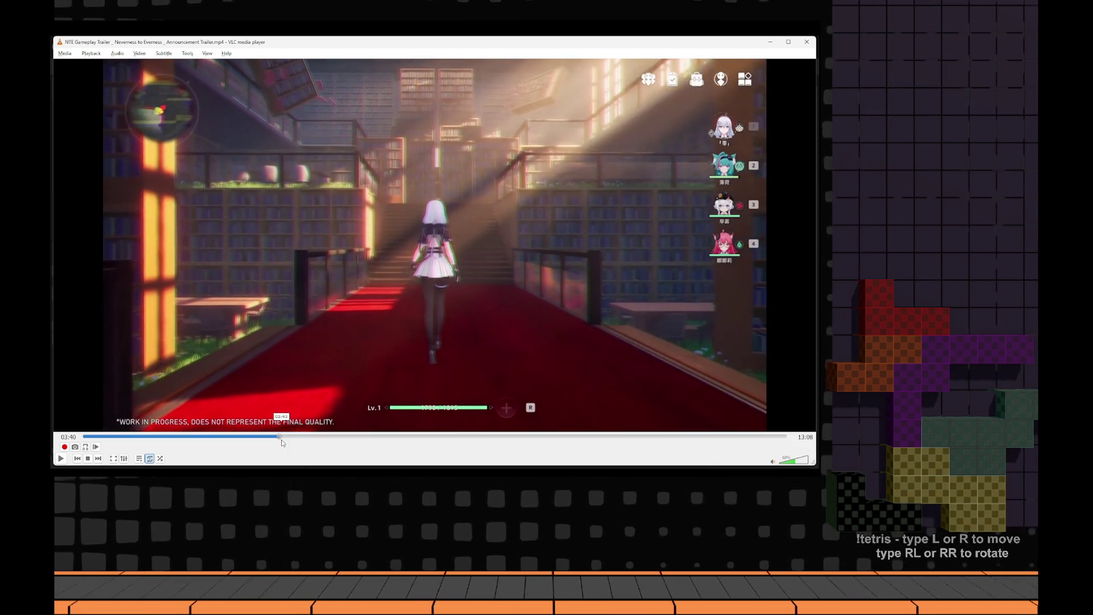
pyautogui.moveTo(277, 439); pyautogui.dragTo(278, 440)
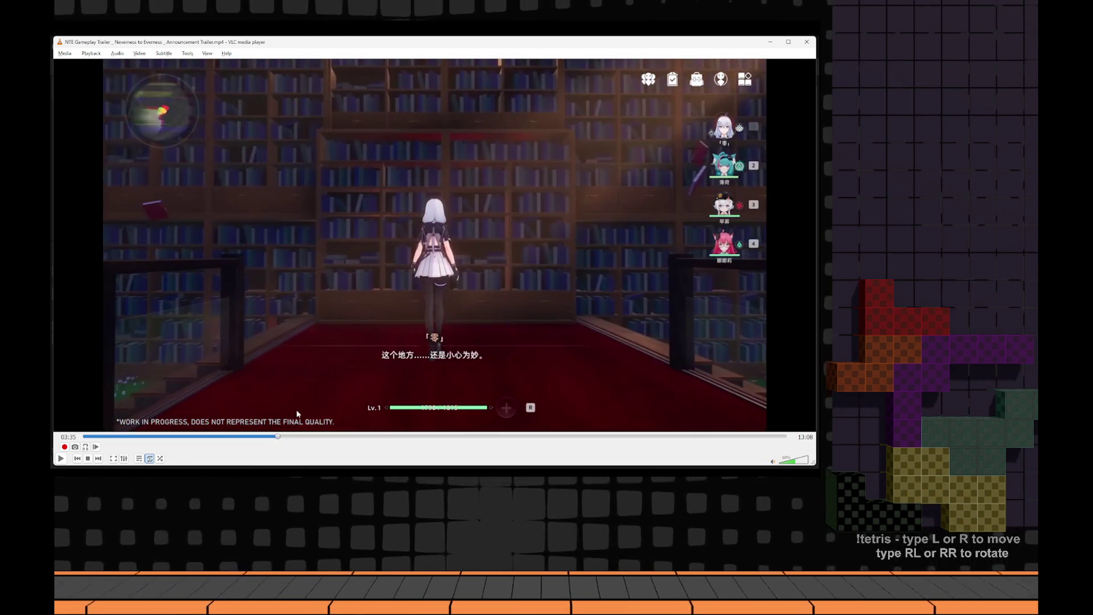
pyautogui.press('e')
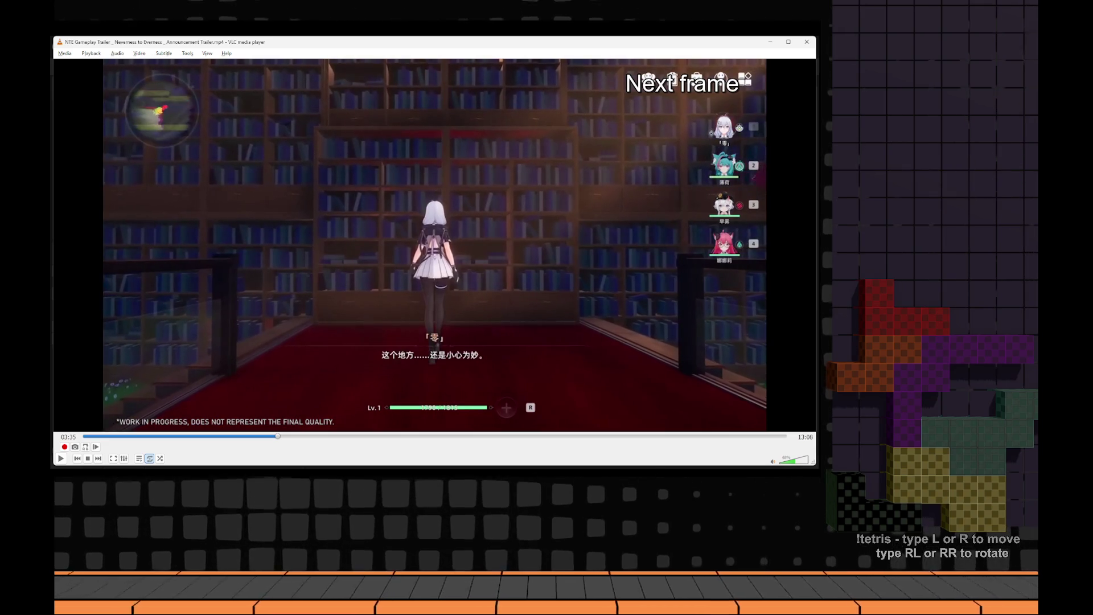
pyautogui.press('e')
pyautogui.press('e')
pyautogui.press('e')
pyautogui.press('e')
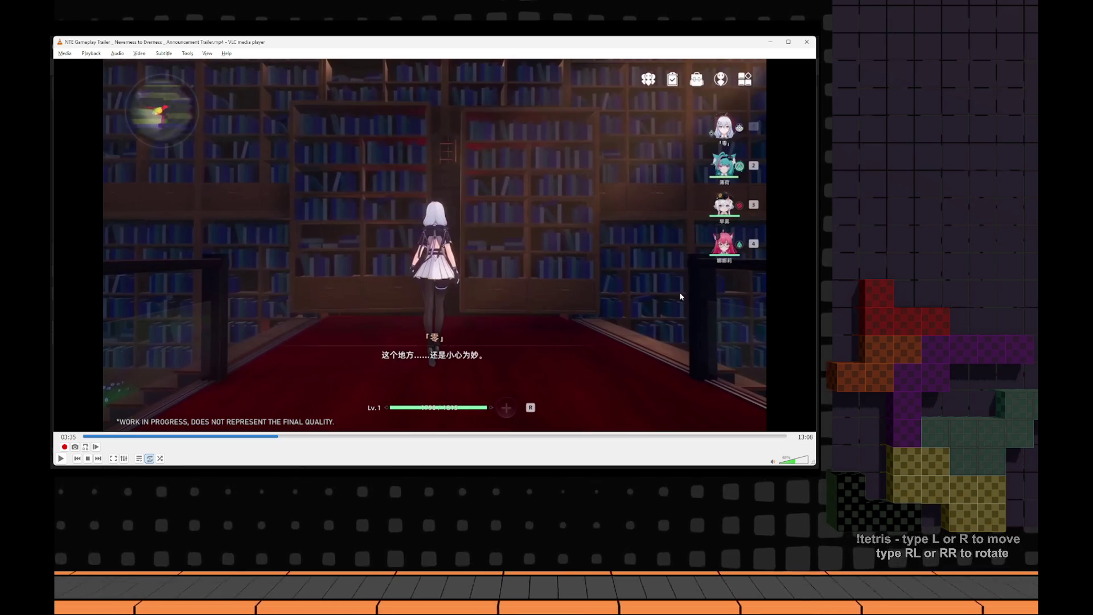
pyautogui.press('e')
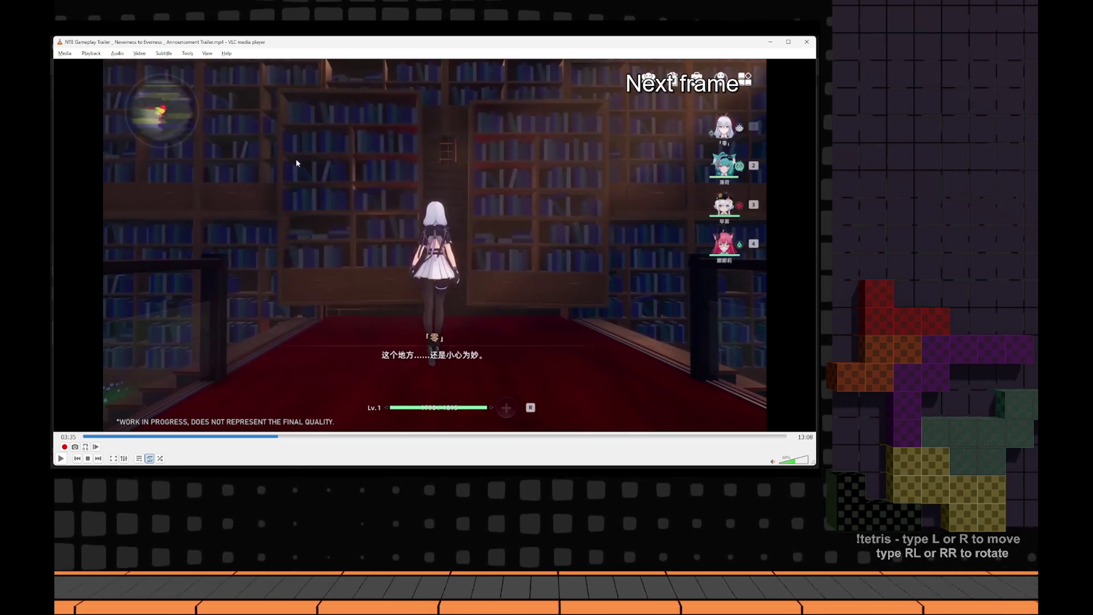
pyautogui.press('e')
pyautogui.press('e')
pyautogui.press('e')
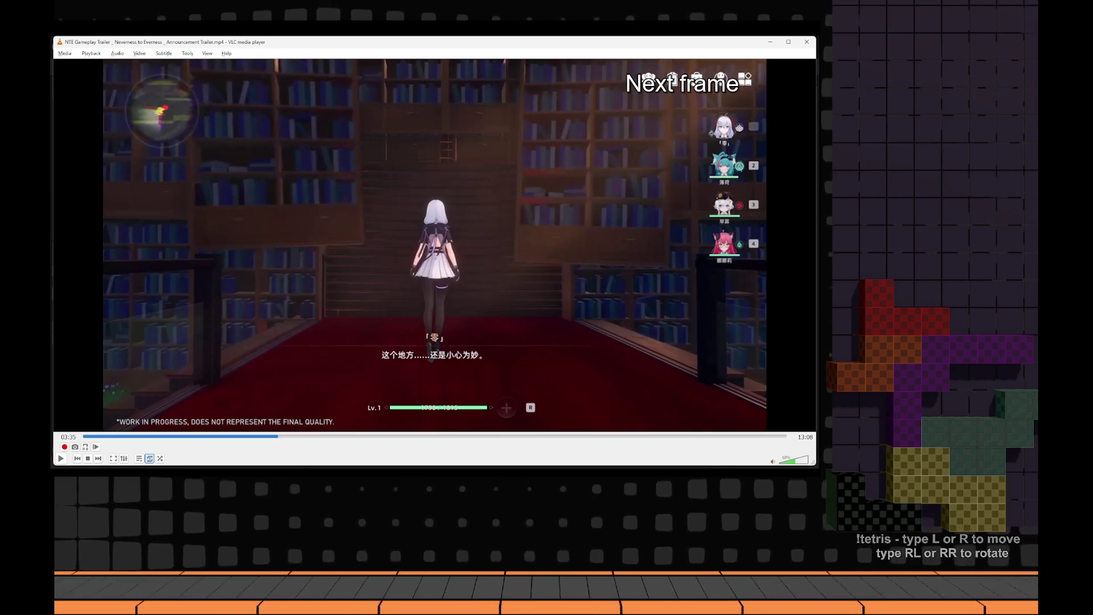
pyautogui.press('e')
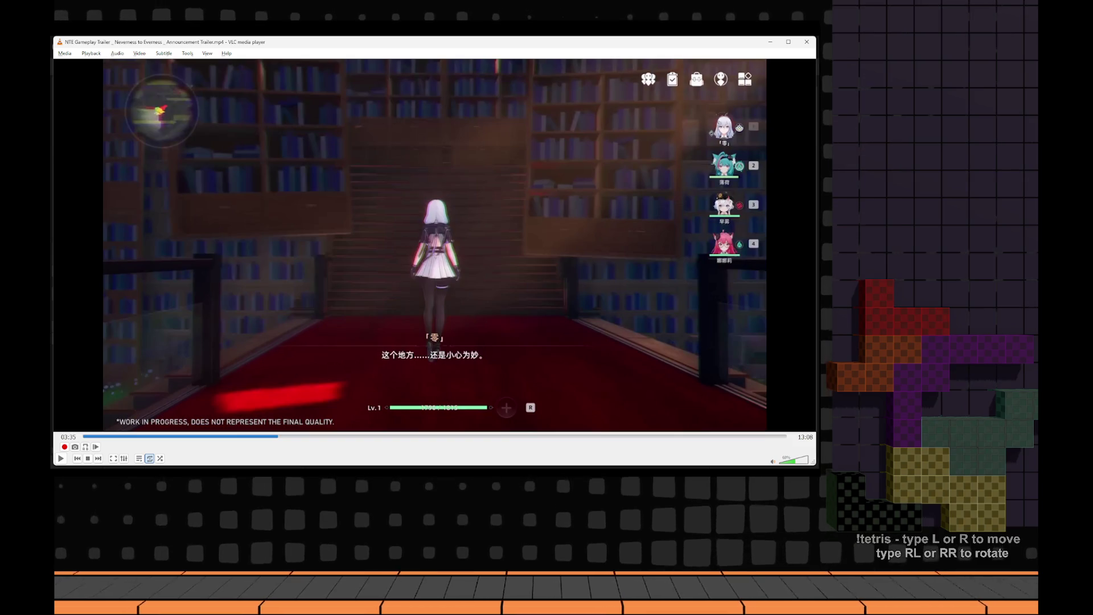
pyautogui.press('e')
pyautogui.press('e')
pyautogui.press('e')
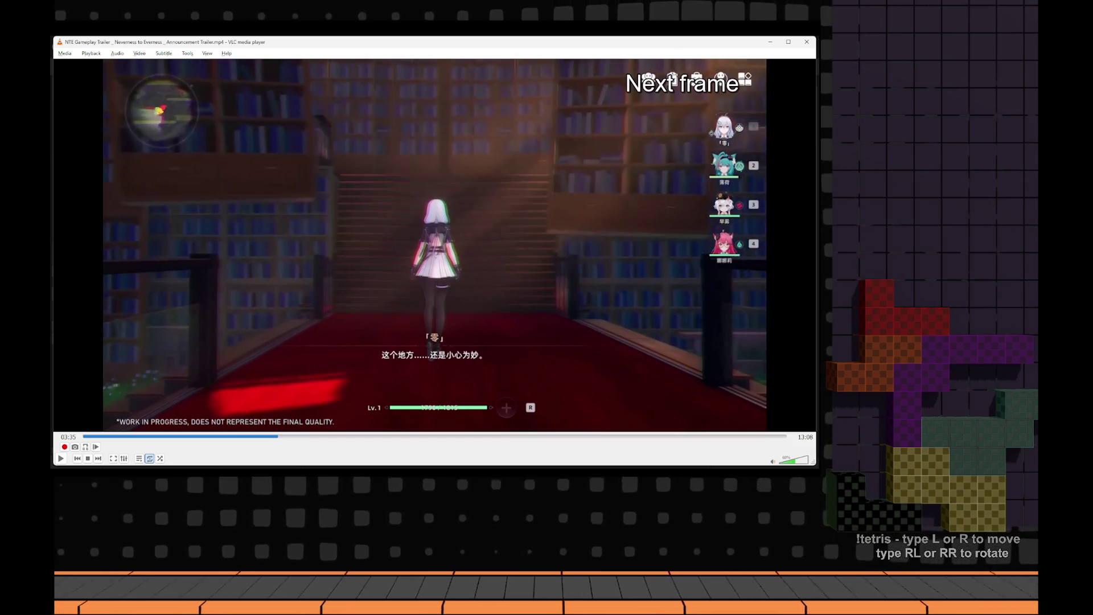
pyautogui.press('e')
pyautogui.press('e')
pyautogui.press('e')
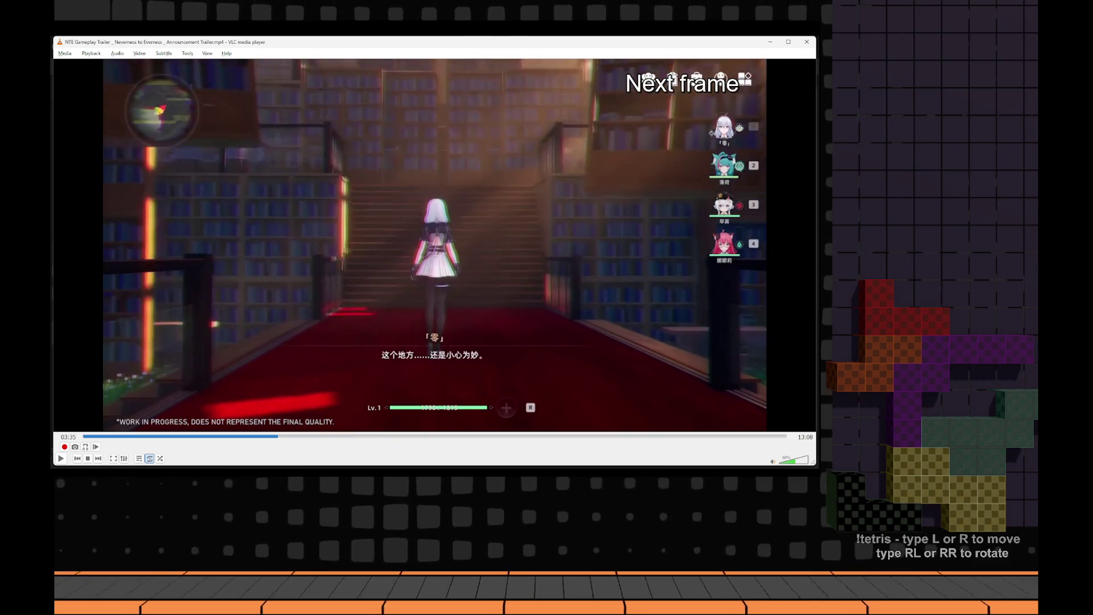
pyautogui.press('e')
pyautogui.press('e')
pyautogui.press('e')
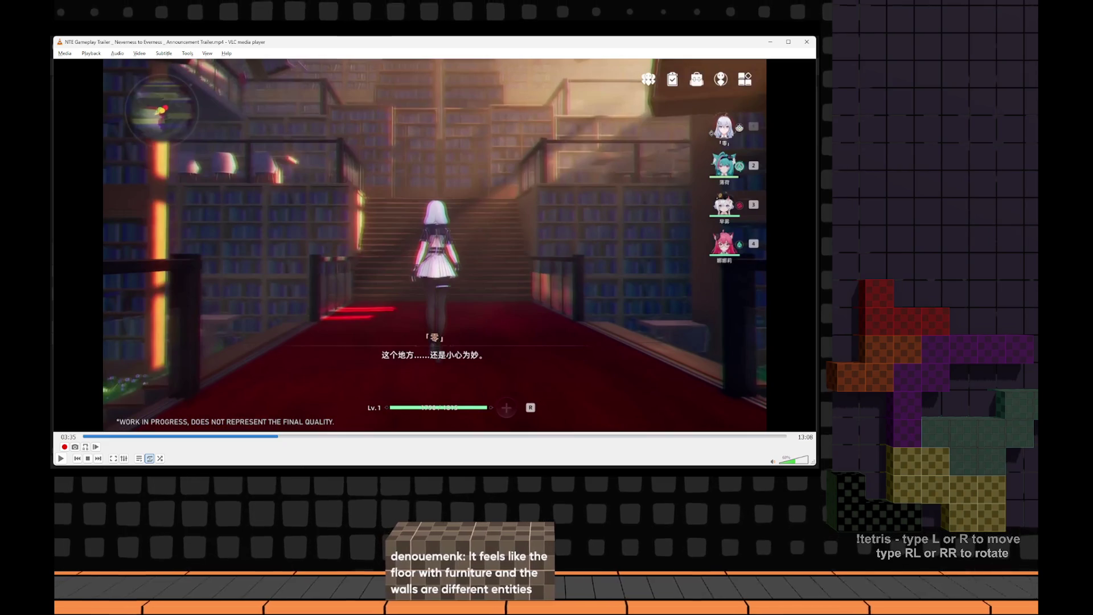
pyautogui.press('e')
pyautogui.press('e')
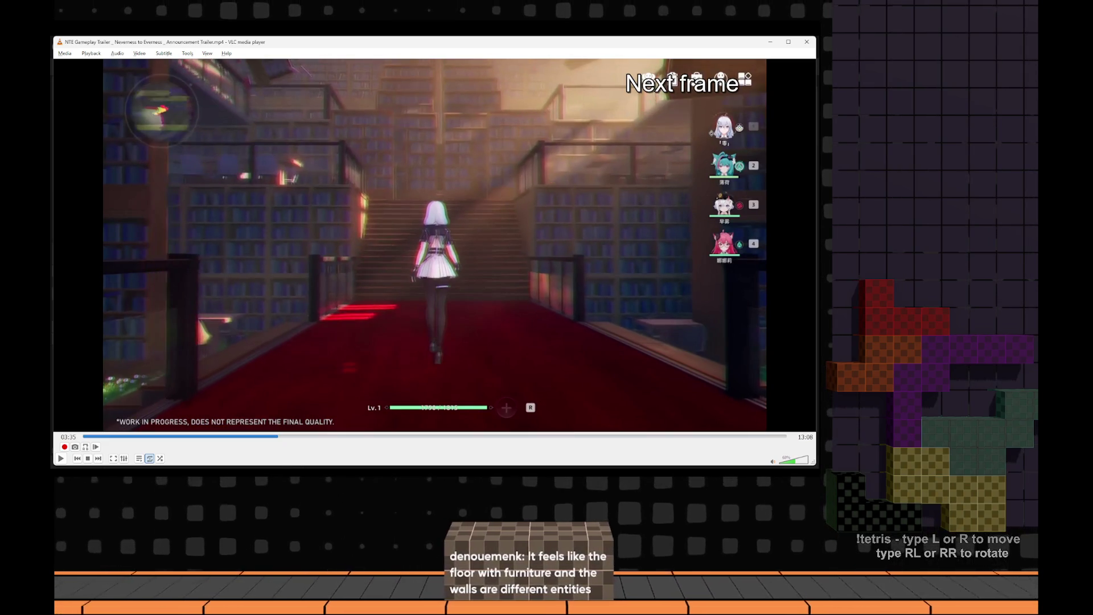
pyautogui.press('e')
pyautogui.press('e')
pyautogui.press('e')
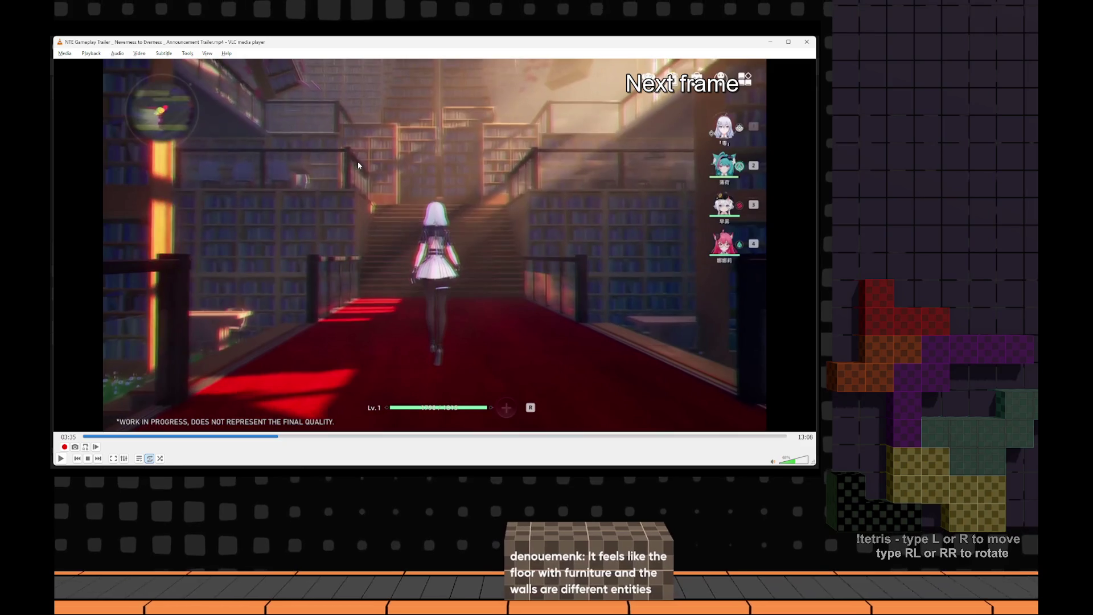
pyautogui.press('e')
pyautogui.press('e')
pyautogui.press('e')
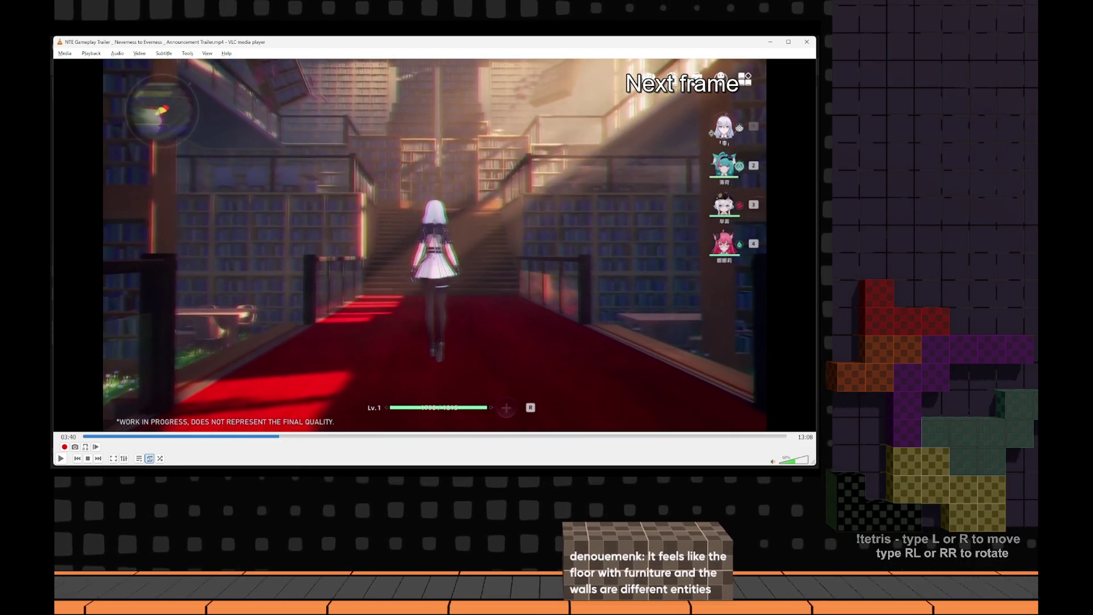
pyautogui.press('e')
pyautogui.press('e')
pyautogui.press('e')
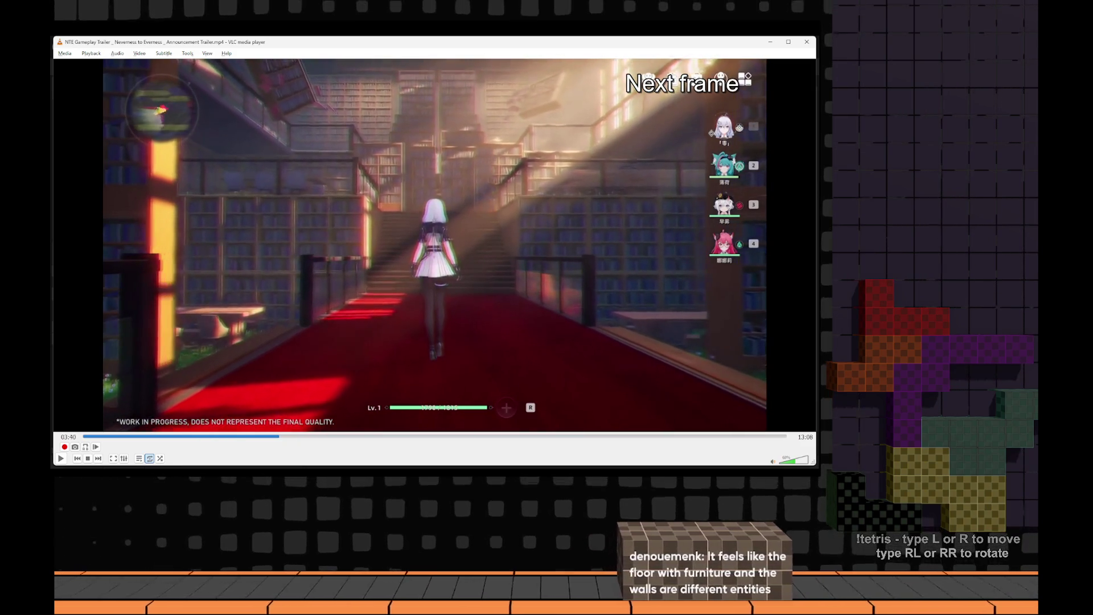
pyautogui.press('e')
pyautogui.press('e')
pyautogui.press('e')
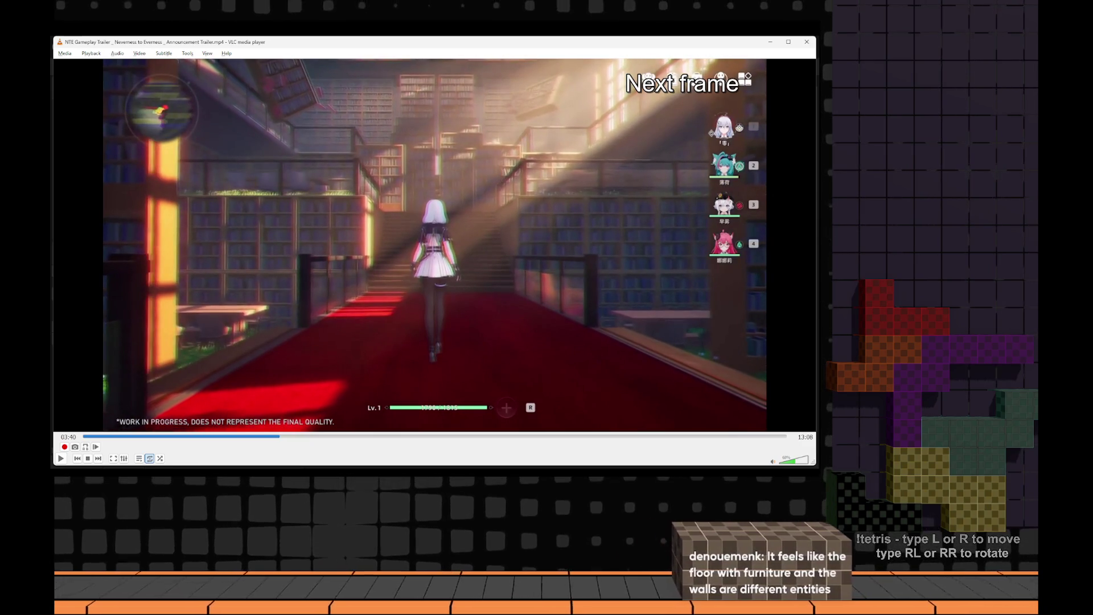
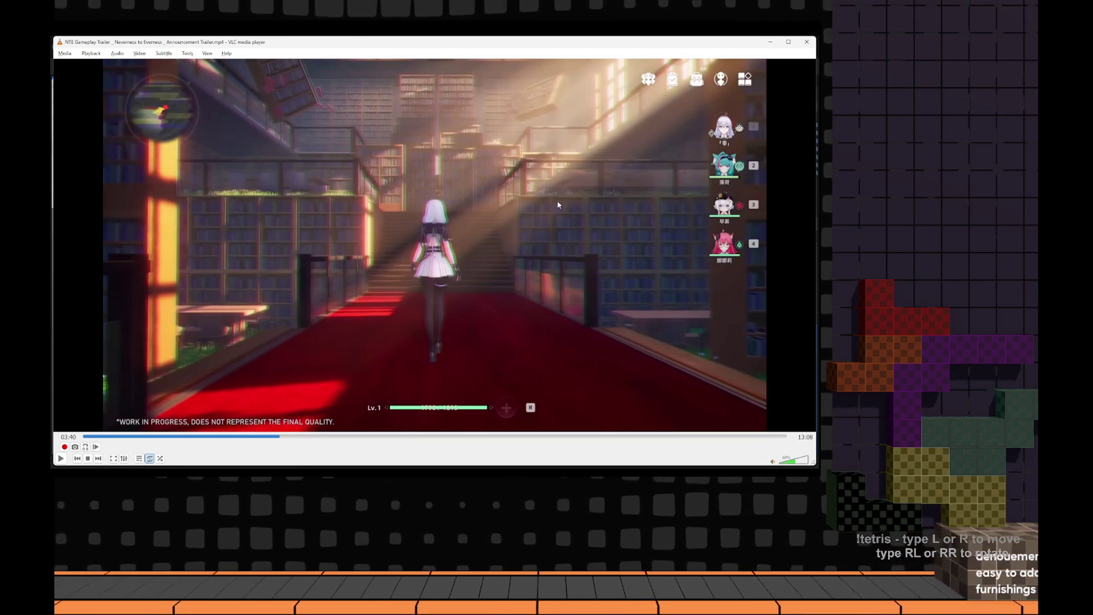
# - Play the trailer, then jump it back to 03:35 and pause
pyautogui.click(367, 187)
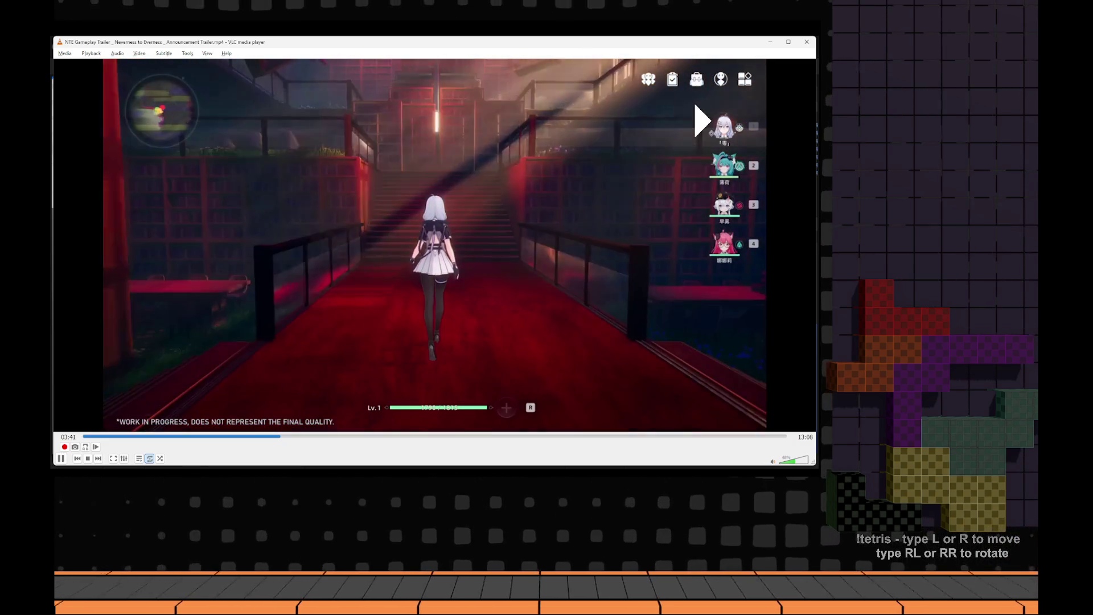
pyautogui.press('space')
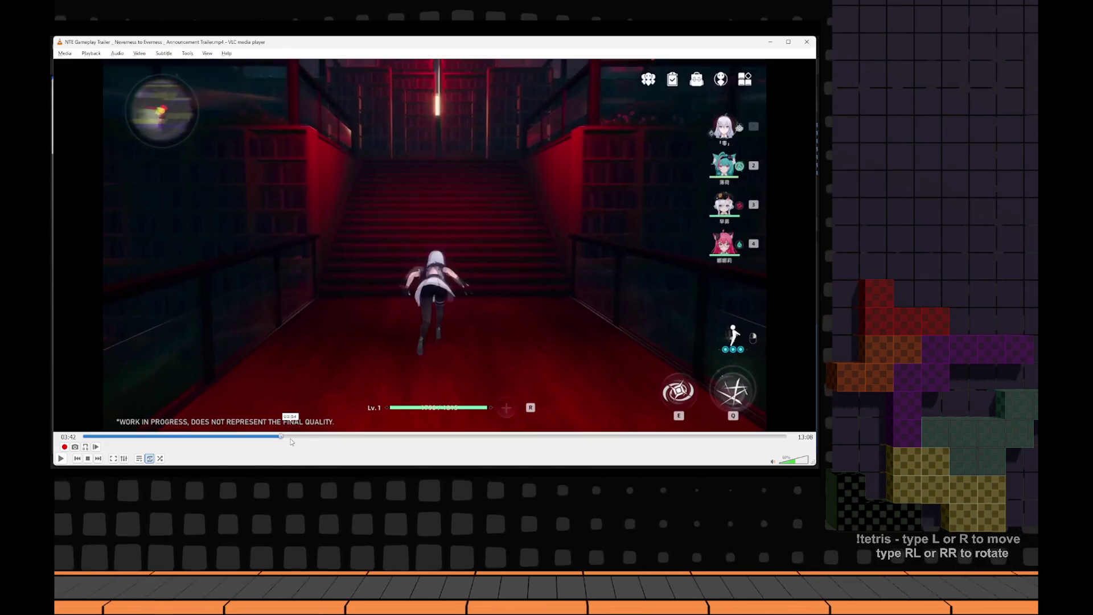
pyautogui.click(276, 437)
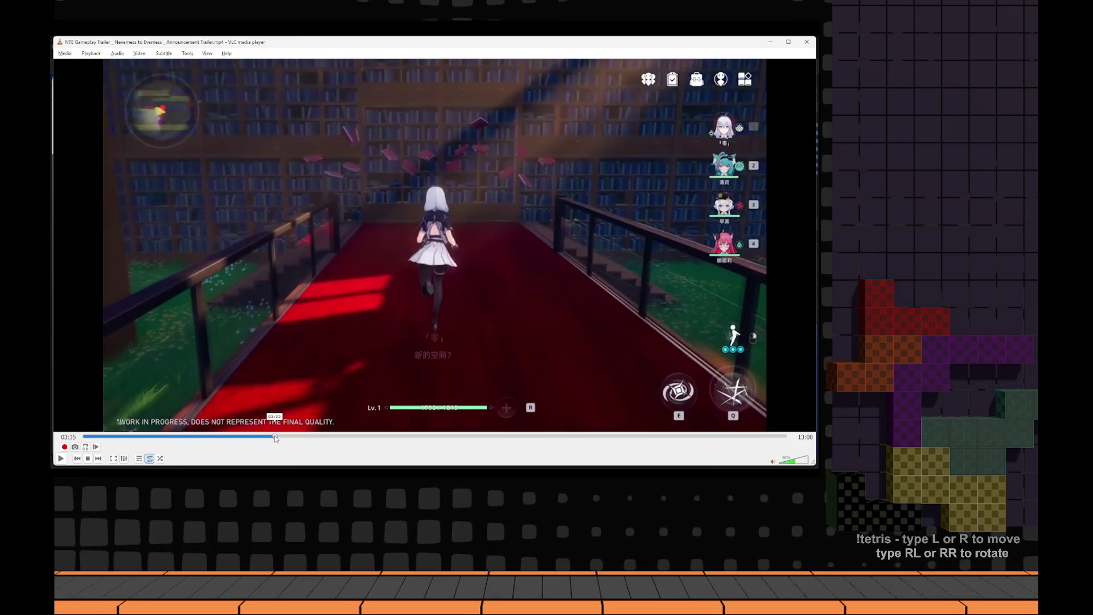
pyautogui.press('space')
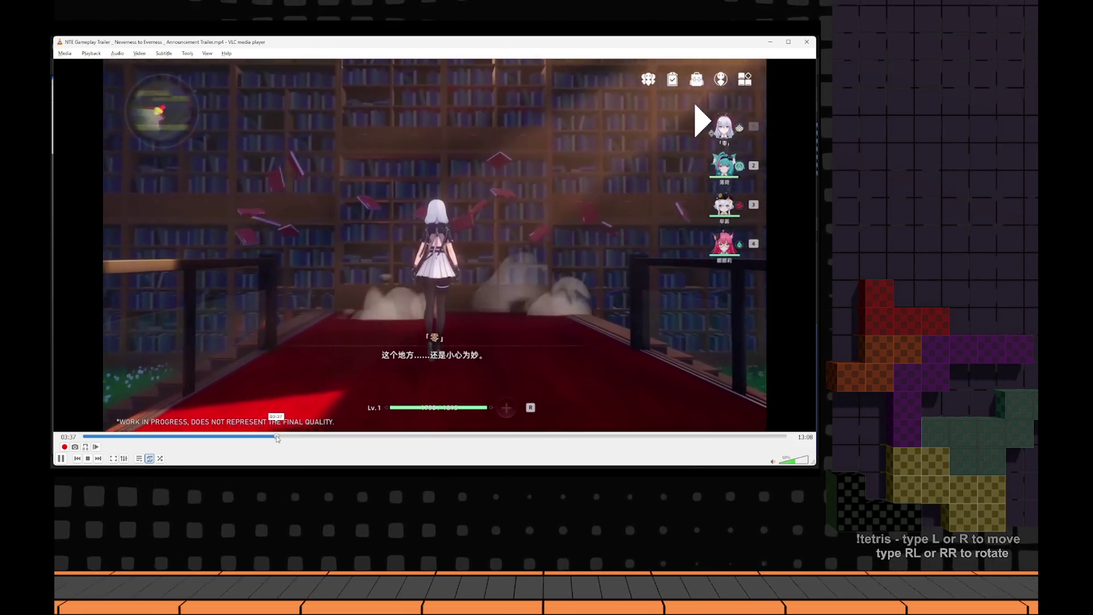
pyautogui.press('space')
# - Step the video frame by frame to the railed library hallway at 03:39
pyautogui.press('e')
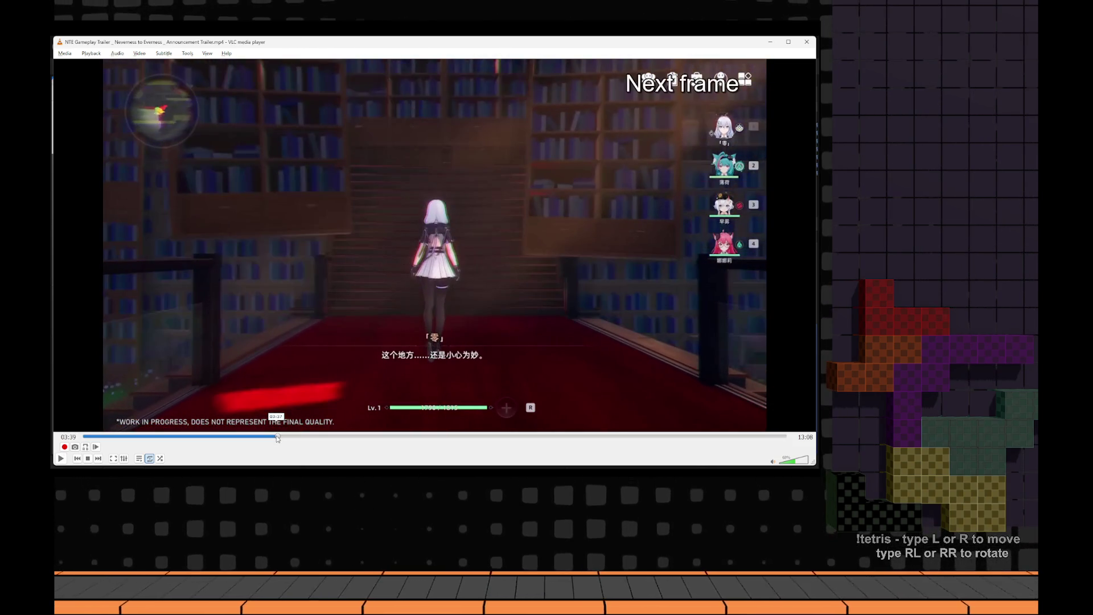
pyautogui.press('e')
pyautogui.press('e')
pyautogui.press('e')
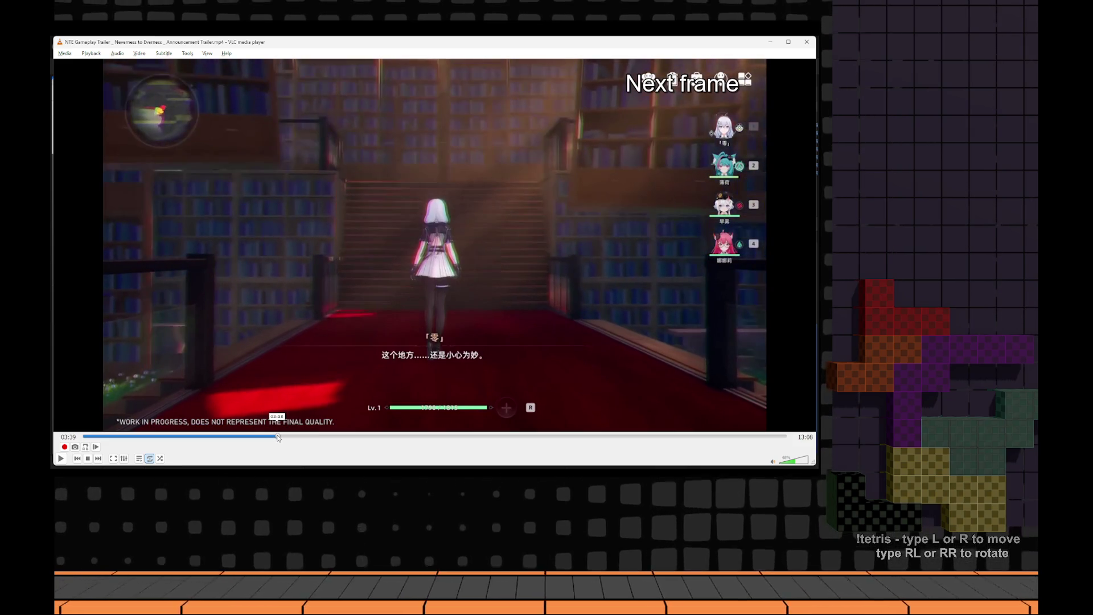
pyautogui.press('e')
pyautogui.press('e')
pyautogui.press('e')
pyautogui.press('e')
pyautogui.press('e')
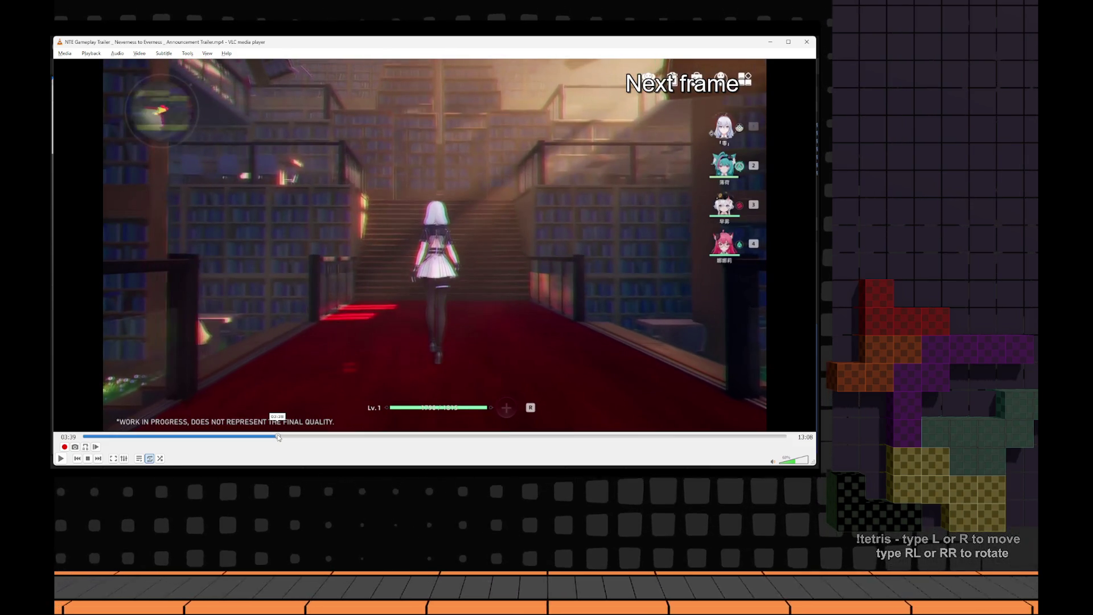
pyautogui.press('e')
pyautogui.press('e')
pyautogui.press('e')
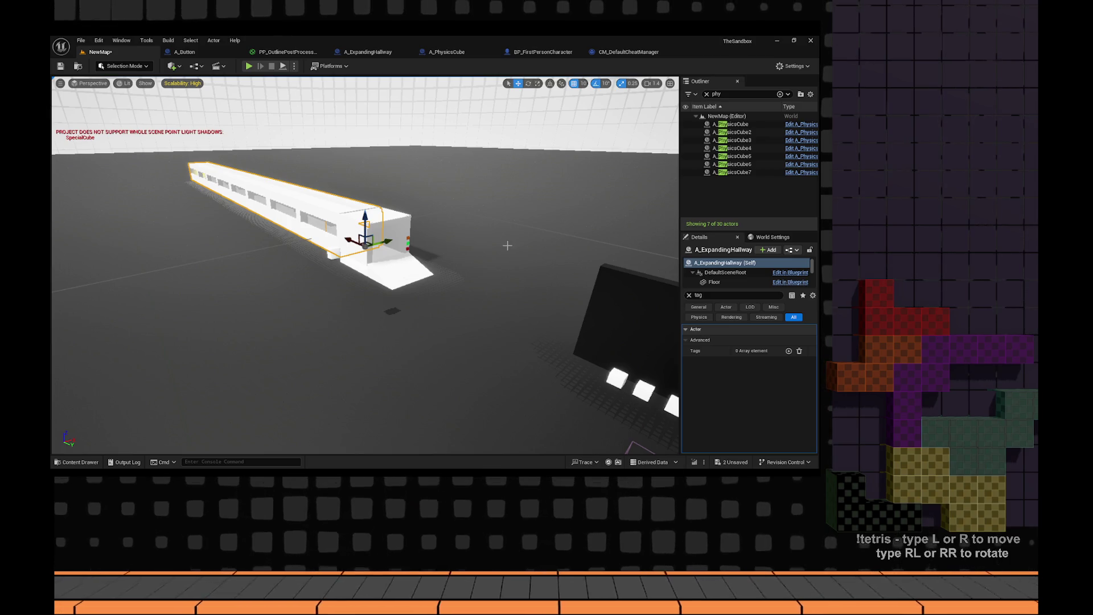
# - Fly toward the hallway and open A_ExpandingHallway's EventGraph with its ExpandEffect and Reset logic
pyautogui.moveTo(450, 271); pyautogui.dragTo(413, 108)
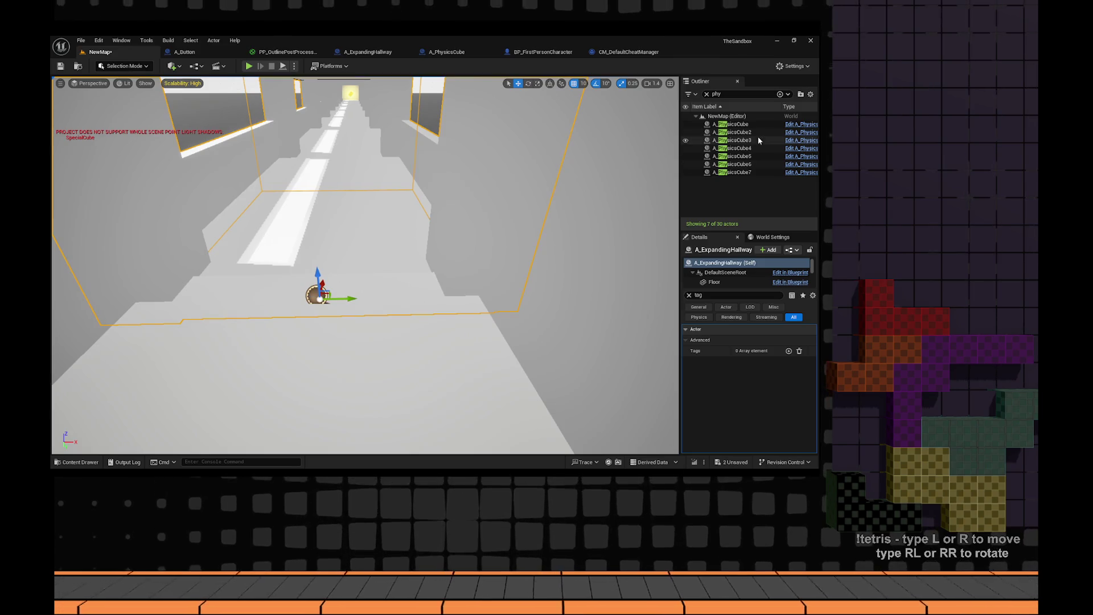
pyautogui.click(791, 273)
pyautogui.scroll(-6, 355, 213)
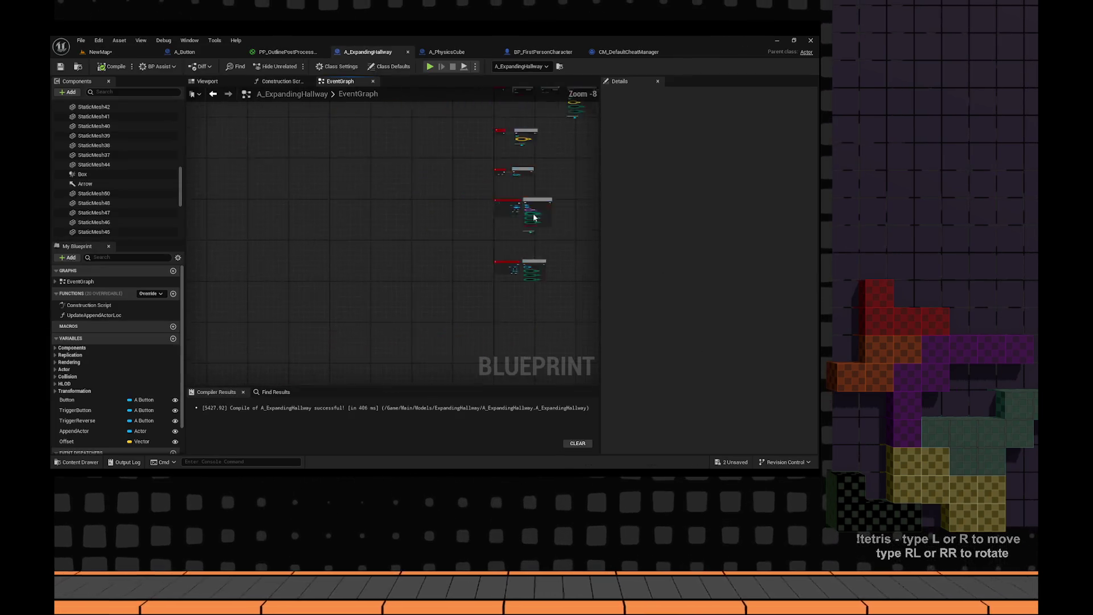
pyautogui.scroll(5, 435, 271)
pyautogui.scroll(-3, 414, 222)
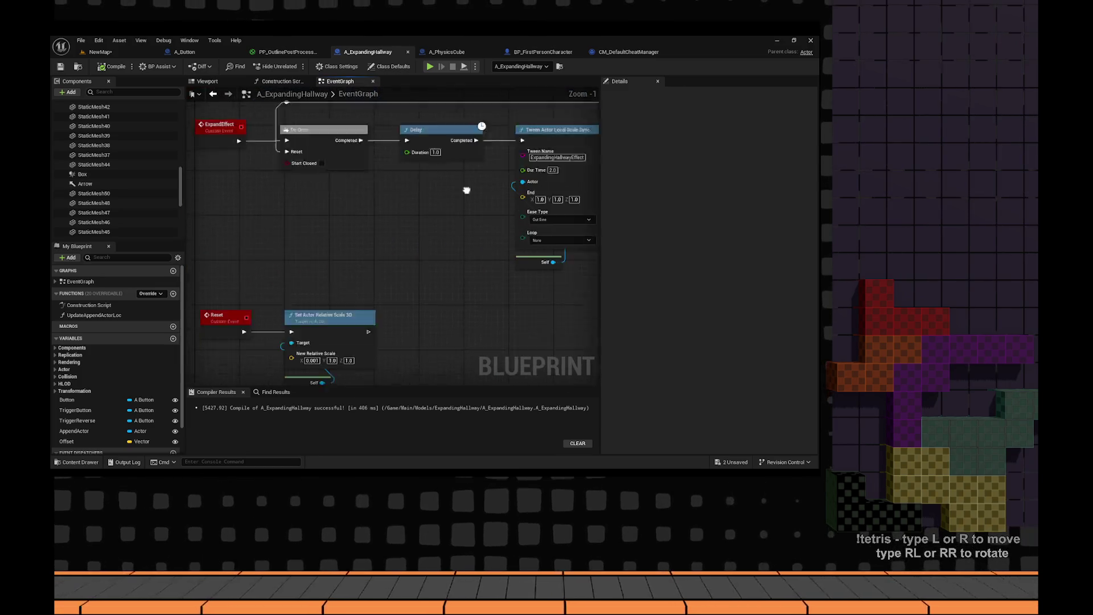
pyautogui.scroll(3, 421, 245)
# - In the Content Drawer, navigate to Main > Models > ExpandingHallway
pyautogui.hotkey('ctrl', 'space')
pyautogui.doubleClick(218, 260)
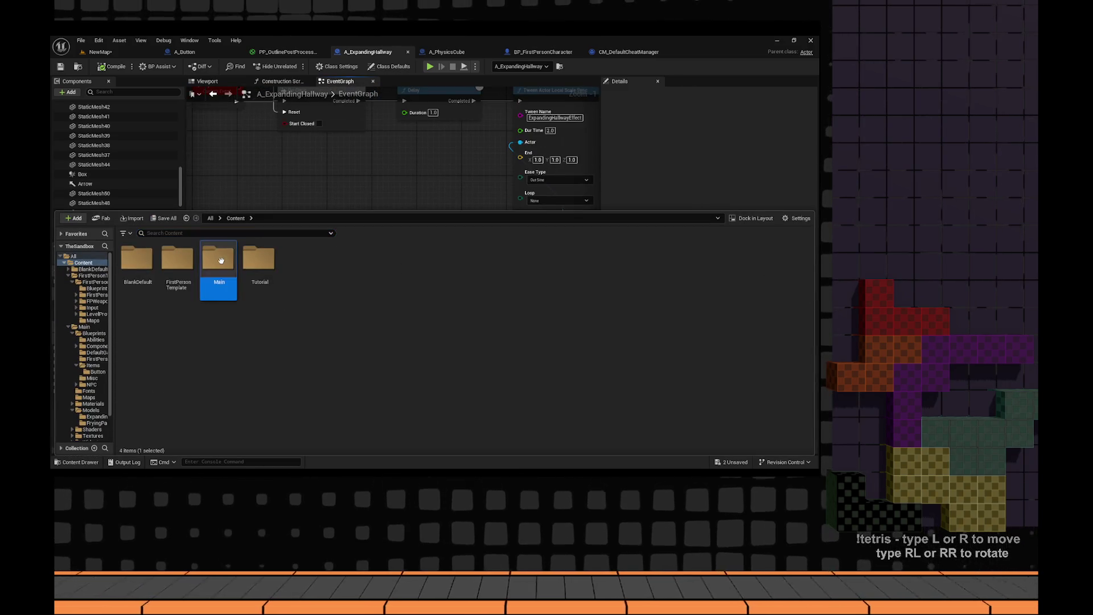
pyautogui.doubleClick(137, 259)
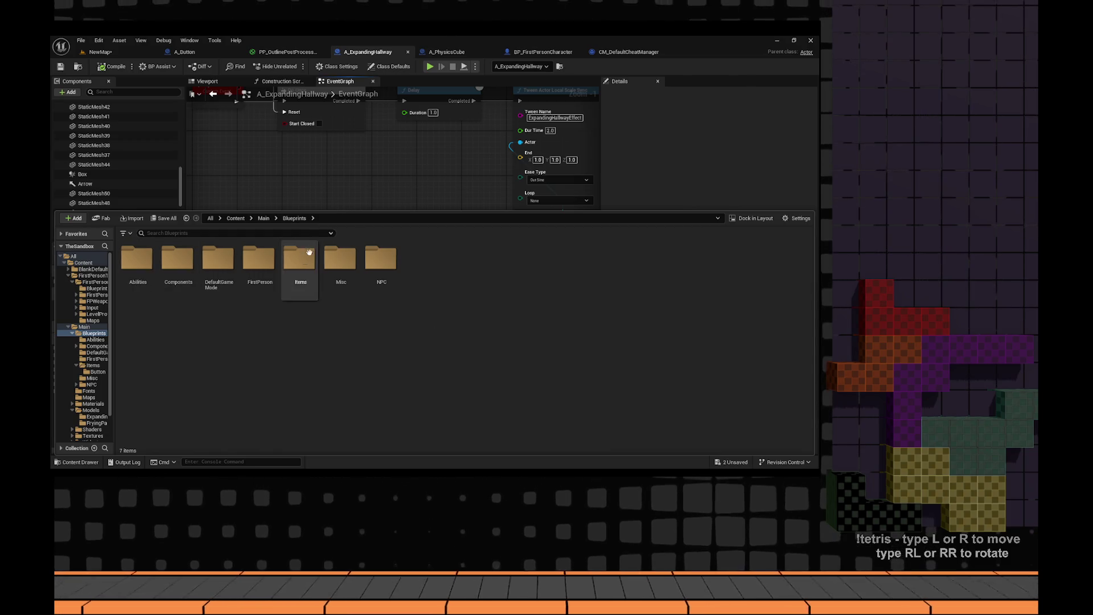
pyautogui.click(264, 218)
pyautogui.doubleClick(299, 259)
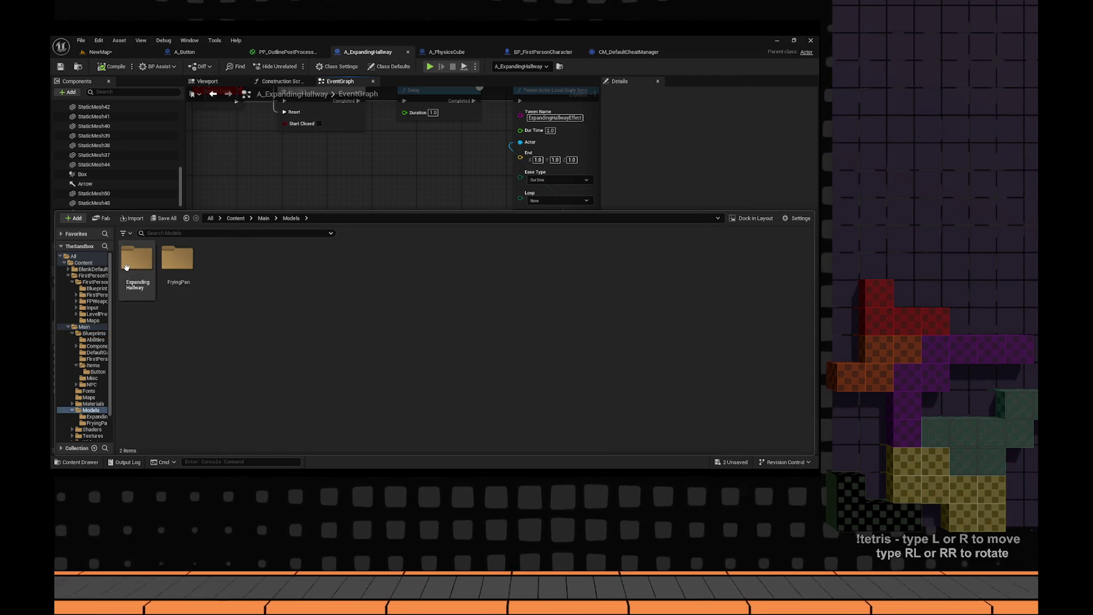
pyautogui.doubleClick(127, 267)
# - Create an Actor Component Blueprint named AC_ExpandingEffect and open it
pyautogui.rightClick(302, 268)
pyautogui.click(327, 210)
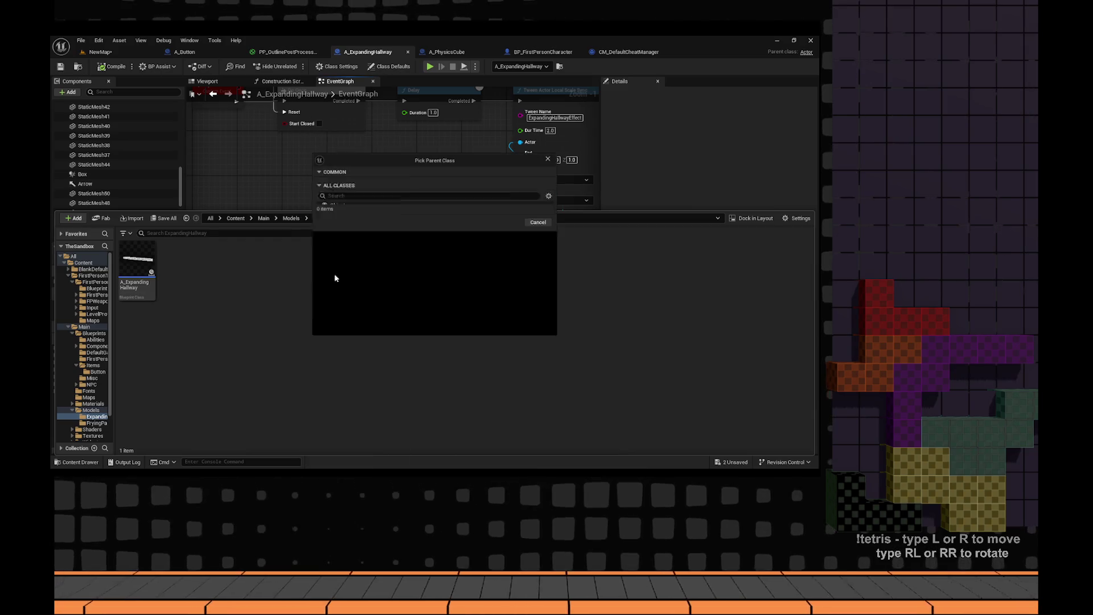
pyautogui.click(353, 264)
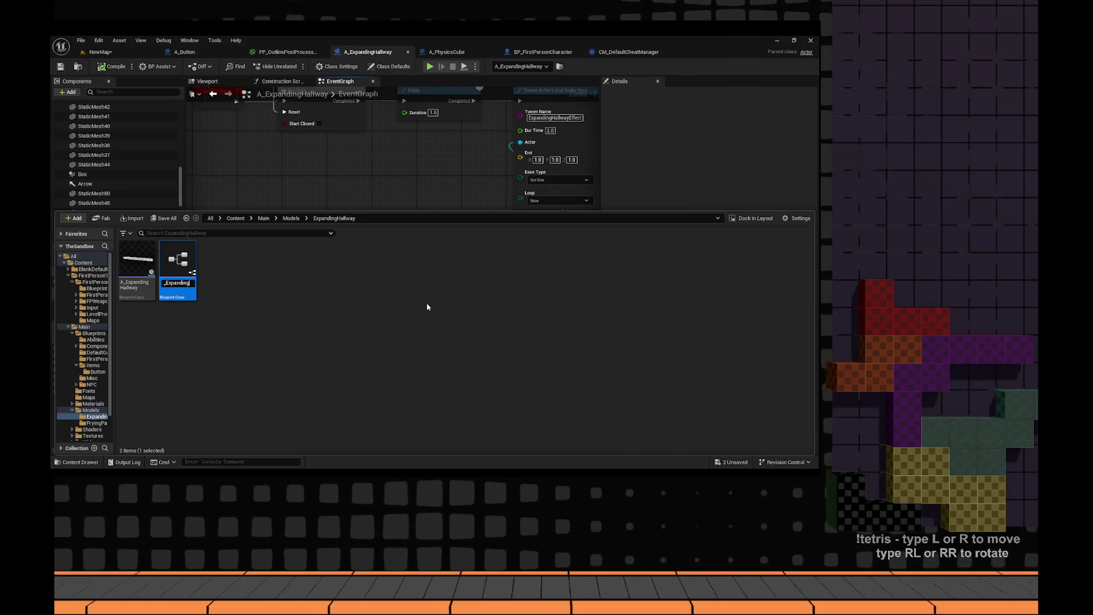
pyautogui.write('Ha')
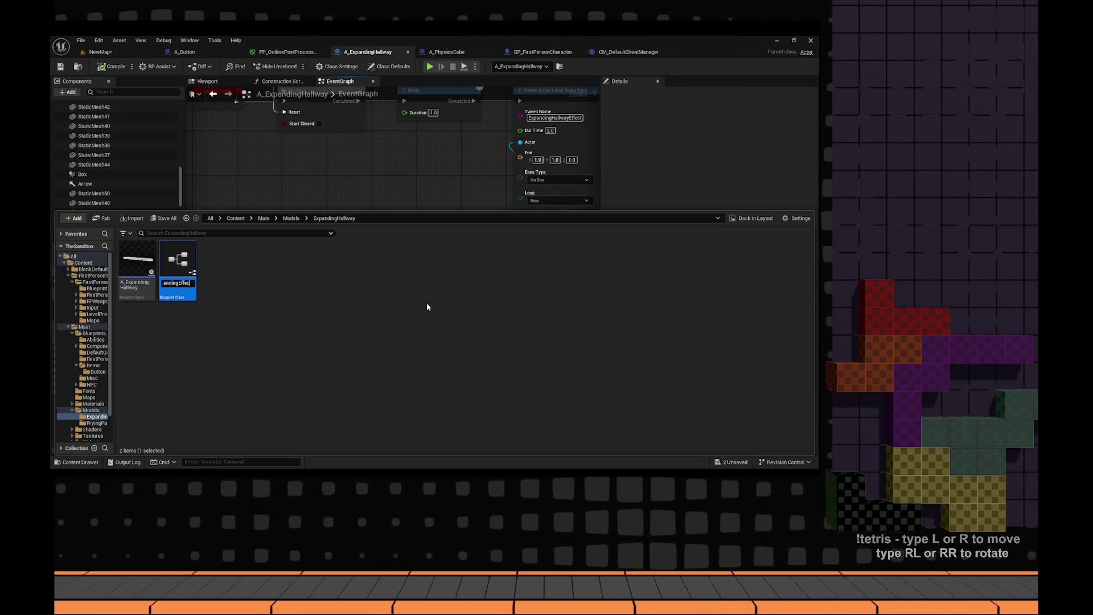
pyautogui.hotkey('ctrl', 'space')
pyautogui.hotkey('ctrl', 'space')
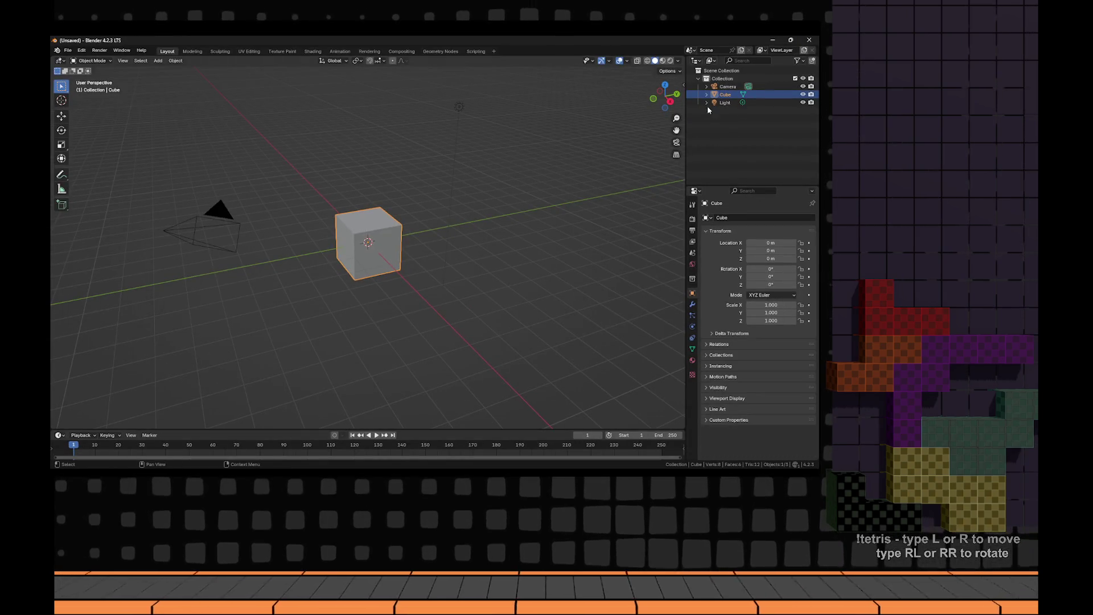
pyautogui.click(776, 44)
pyautogui.click(182, 273)
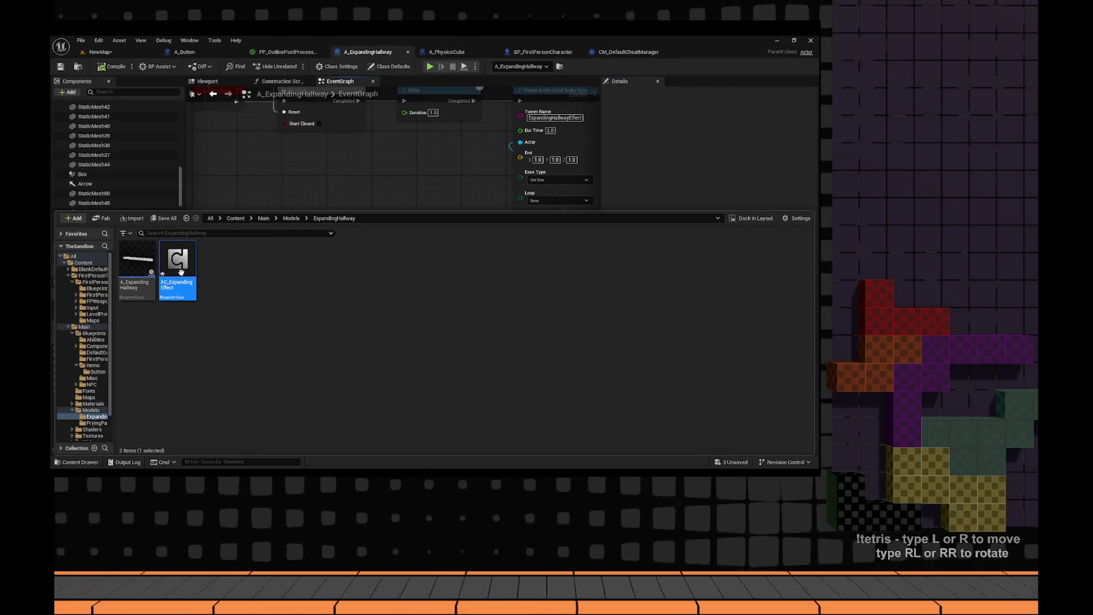
pyautogui.press('Return')
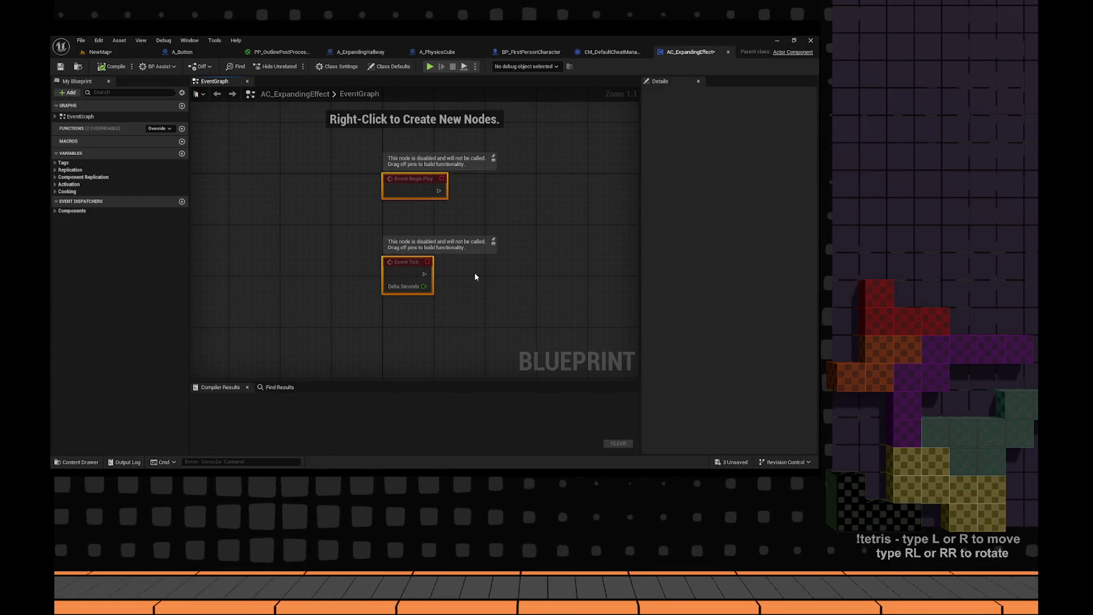
# - Compile and save the new AC_ExpandingEffect component
pyautogui.click(97, 68)
pyautogui.click(60, 67)
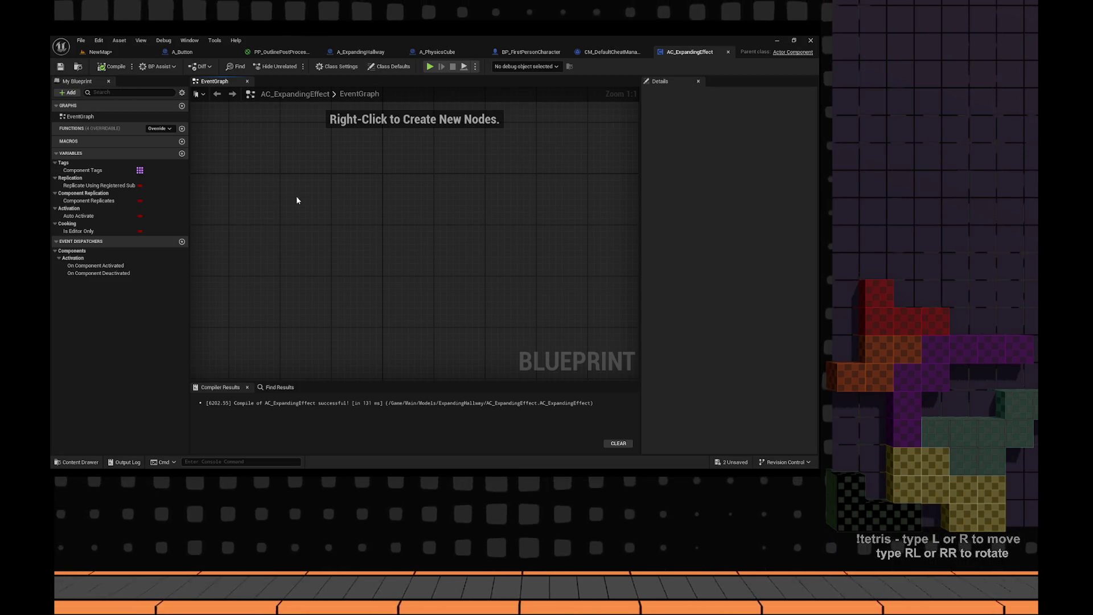
pyautogui.press('F7')
pyautogui.moveTo(241, 224); pyautogui.dragTo(287, 231)
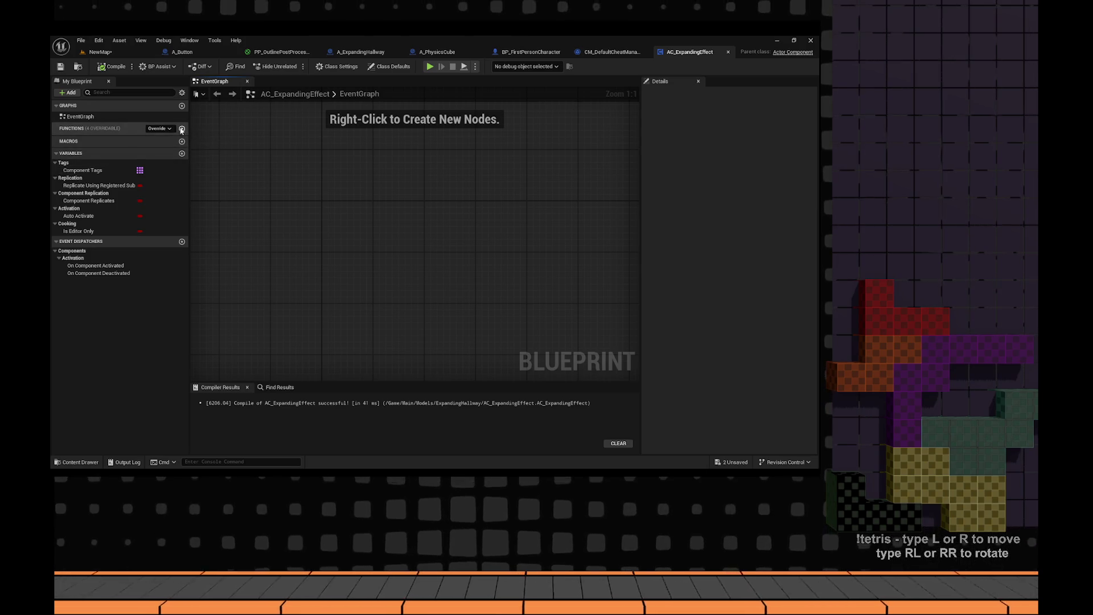
# - Add a temporary NewFunction, then delete it from the component
pyautogui.click(182, 129)
pyautogui.moveTo(308, 160); pyautogui.dragTo(516, 329)
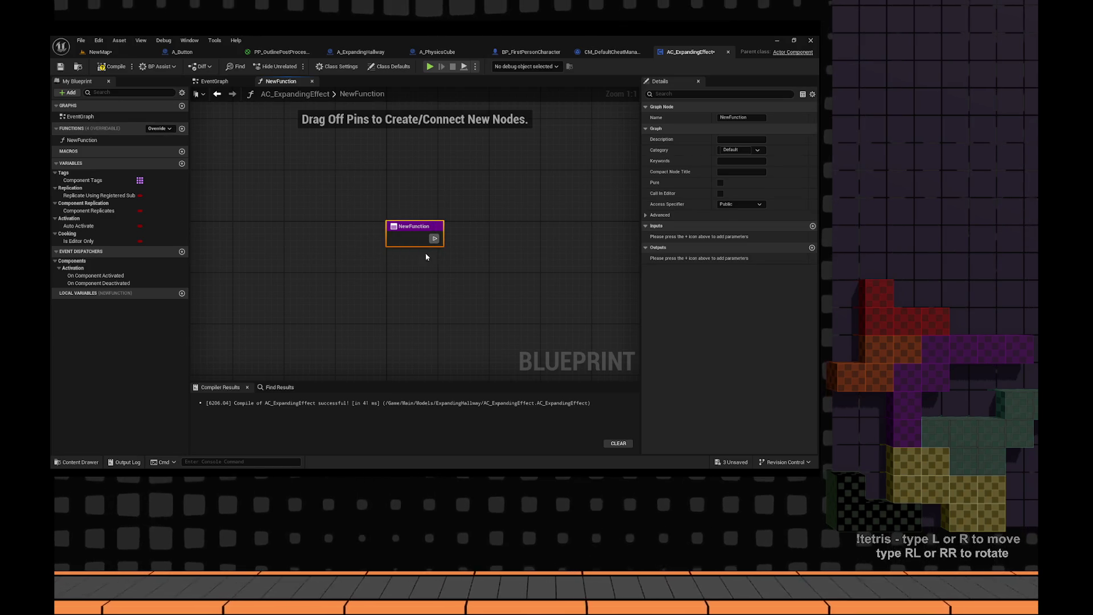
pyautogui.rightClick(402, 227)
pyautogui.click(341, 307)
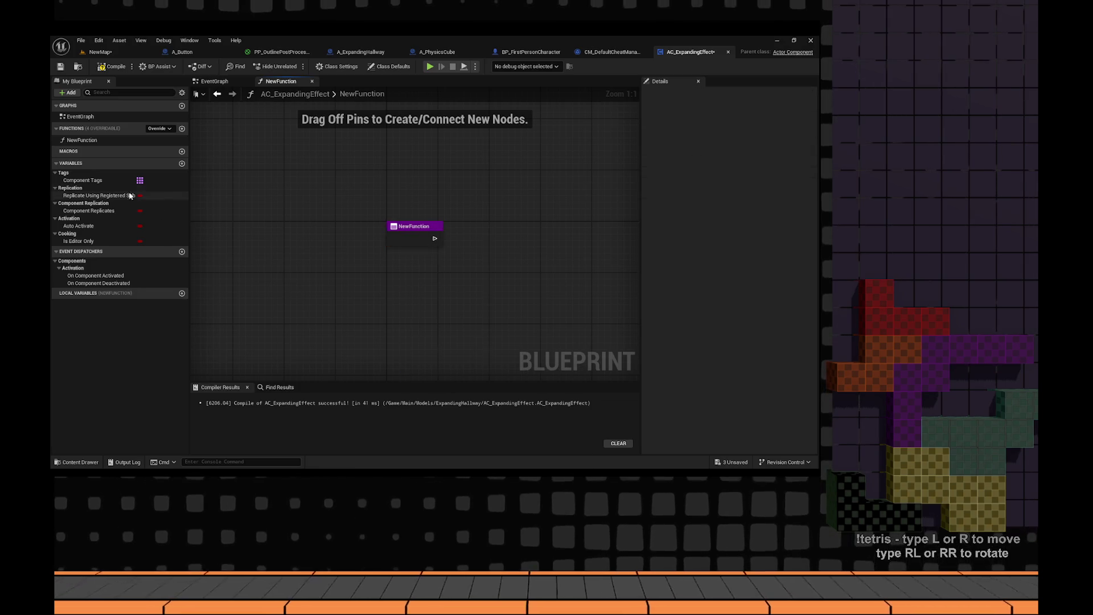
pyautogui.doubleClick(139, 117)
pyautogui.click(125, 141)
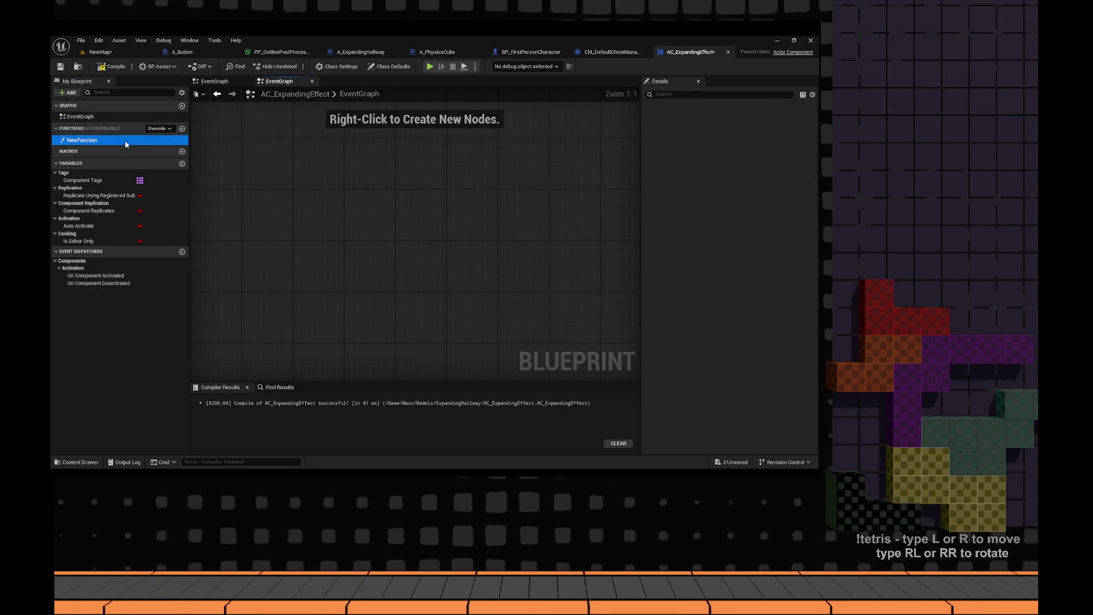
pyautogui.press('Delete')
pyautogui.click(108, 115)
# - Add a Custom Event named Initialize and pan it to the graph's upper-left
pyautogui.rightClick(431, 222)
pyautogui.write('cst')
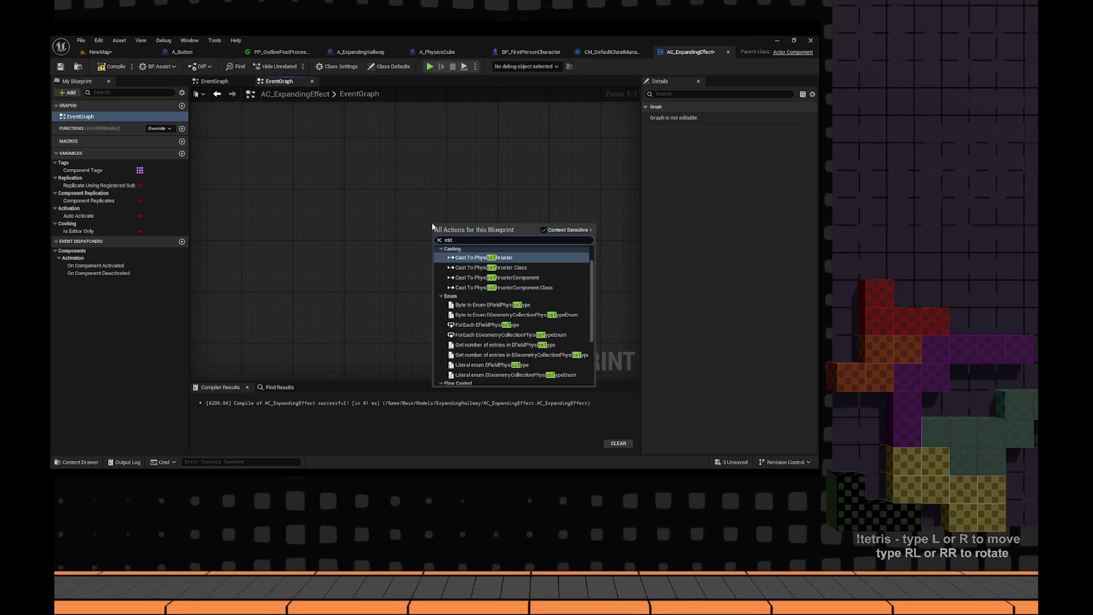
pyautogui.press('BackSpace')
pyautogui.press('BackSpace')
pyautogui.write('ustom')
pyautogui.press('Return')
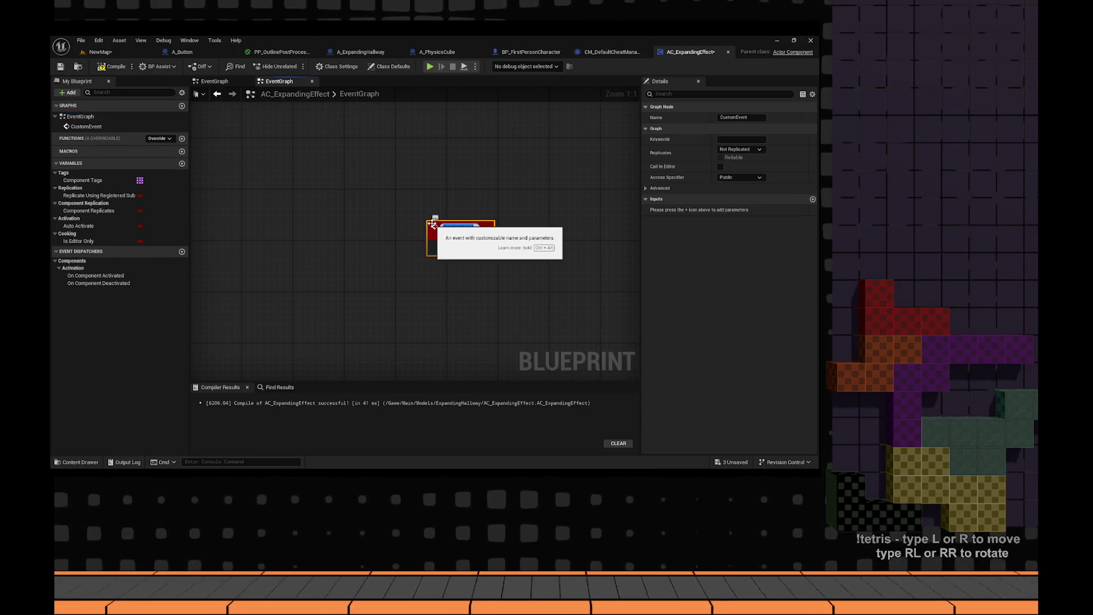
pyautogui.write('Initialize')
pyautogui.press('Return')
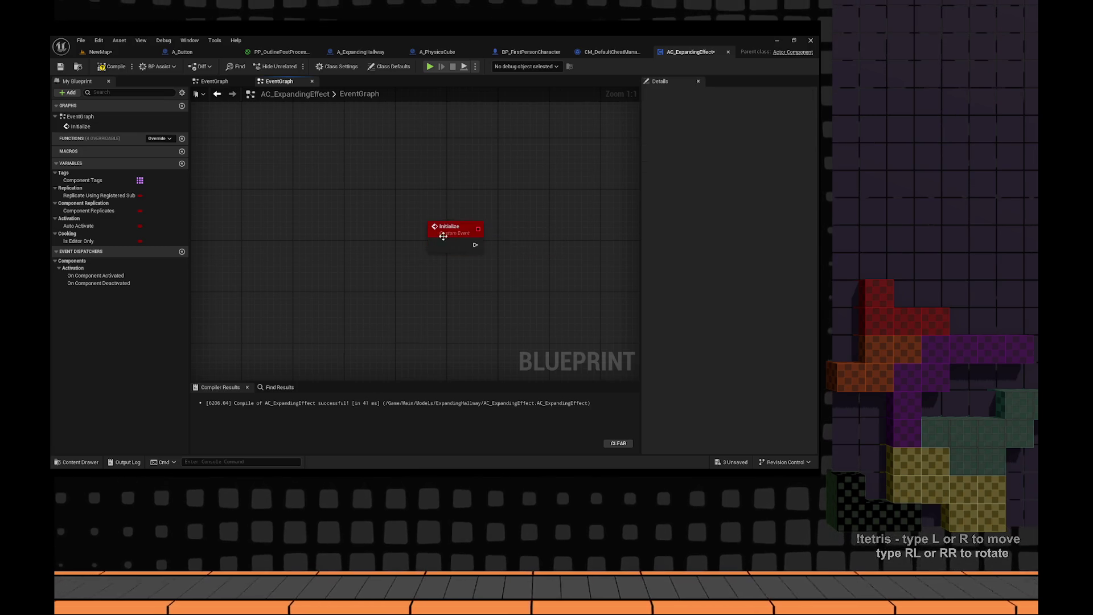
pyautogui.click(442, 236)
pyautogui.click(500, 271)
pyautogui.moveTo(500, 271); pyautogui.dragTo(422, 149)
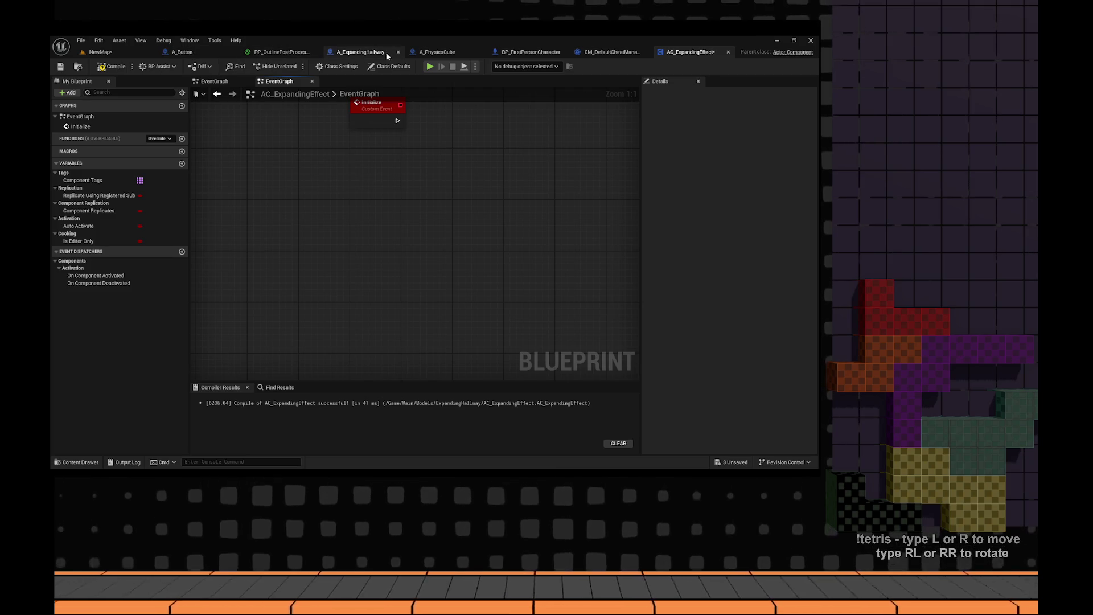
# - Review A_ExpandingHallway's scale, Bind Event and Event Tick nodes
pyautogui.click(364, 52)
pyautogui.scroll(-4, 394, 207)
pyautogui.scroll(6, 307, 196)
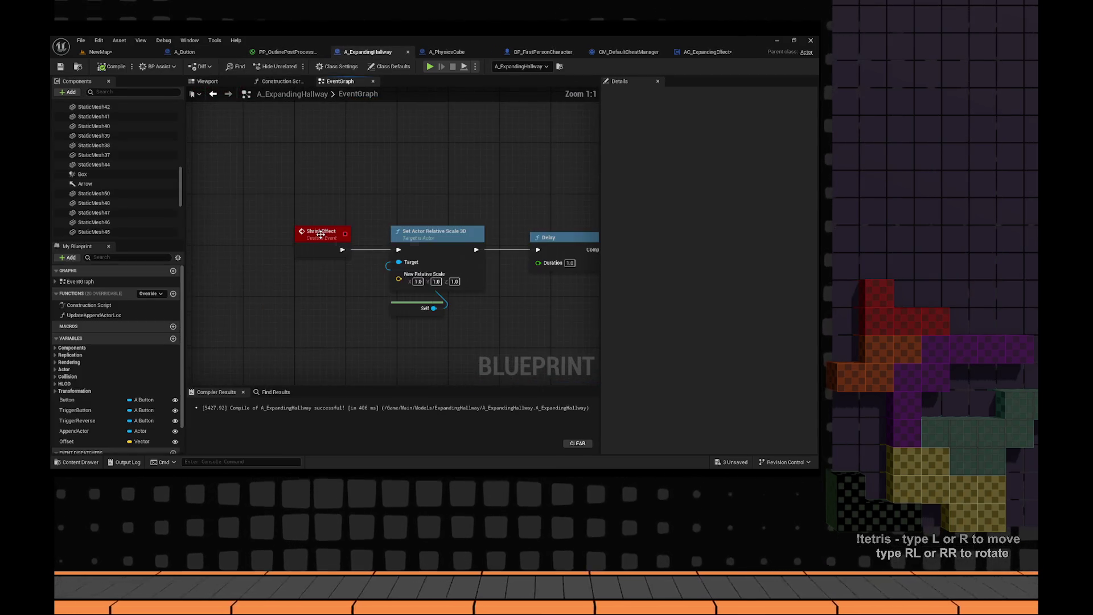
pyautogui.click(236, 241)
pyautogui.moveTo(236, 241); pyautogui.dragTo(434, 279)
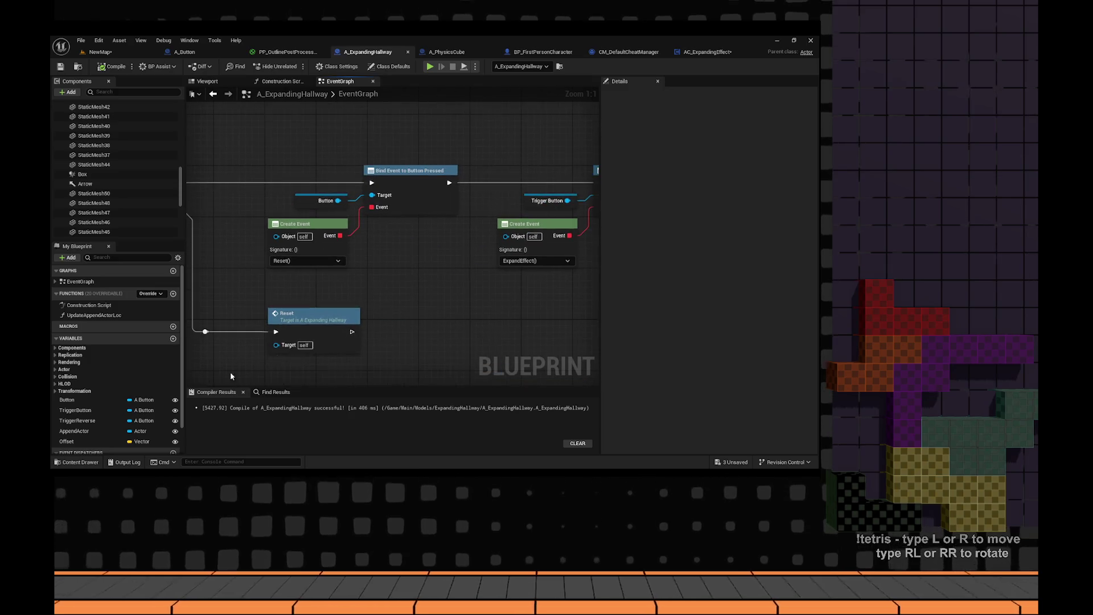
pyautogui.scroll(-5, 434, 279)
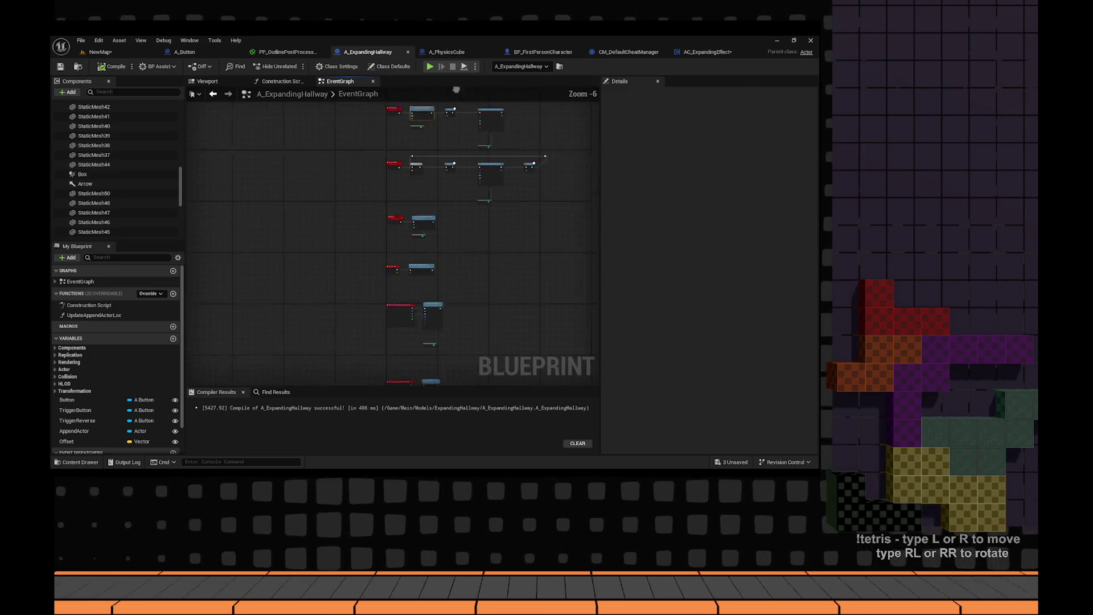
pyautogui.scroll(1, 398, 221)
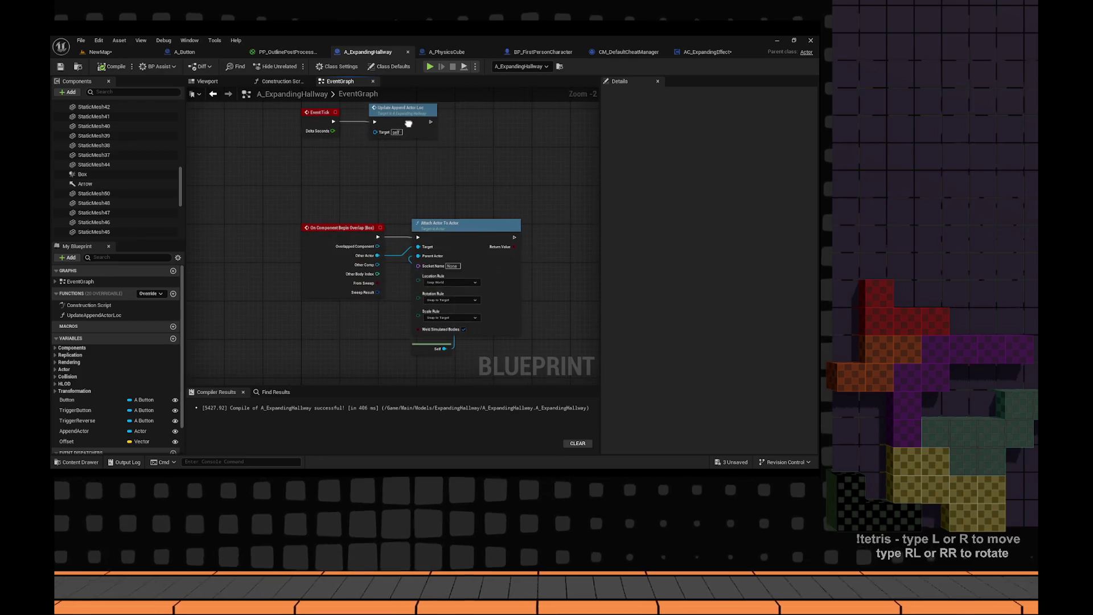
pyautogui.scroll(-1, 399, 256)
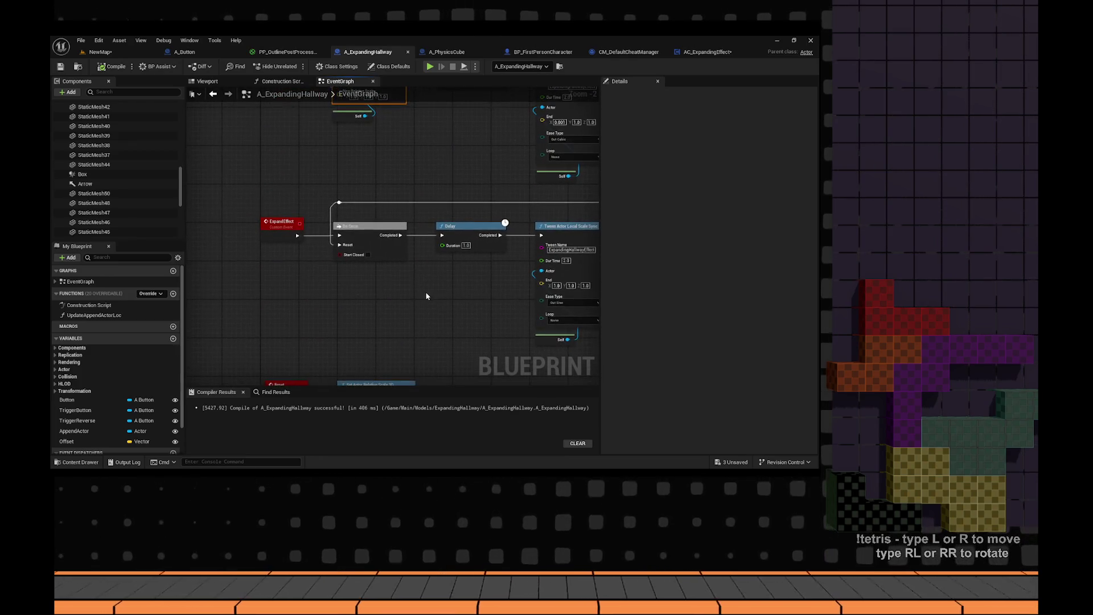
pyautogui.scroll(-1, 387, 261)
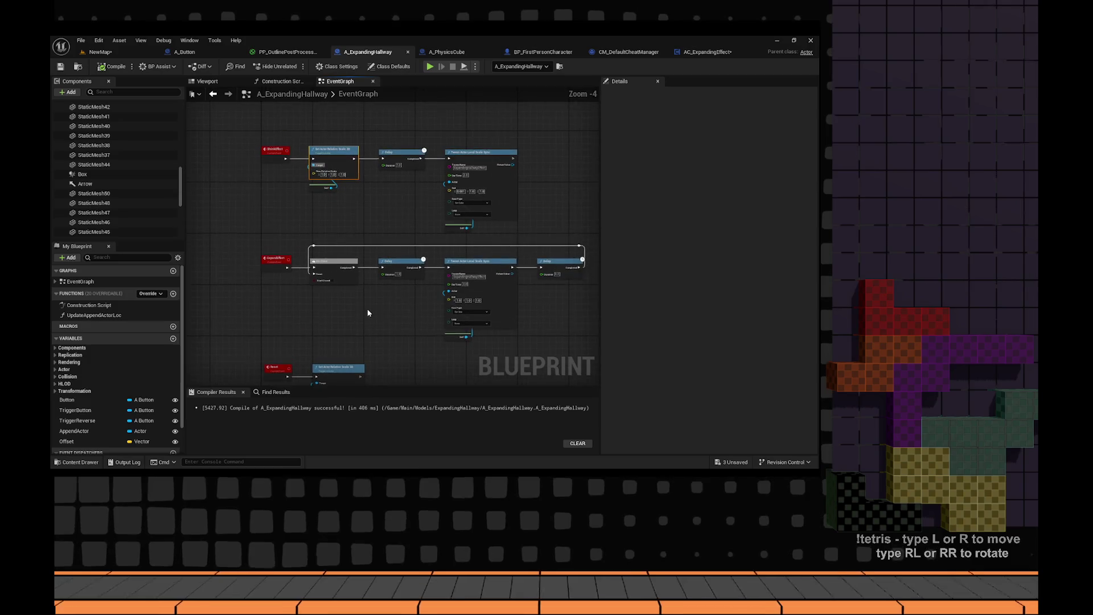
pyautogui.scroll(5, 353, 241)
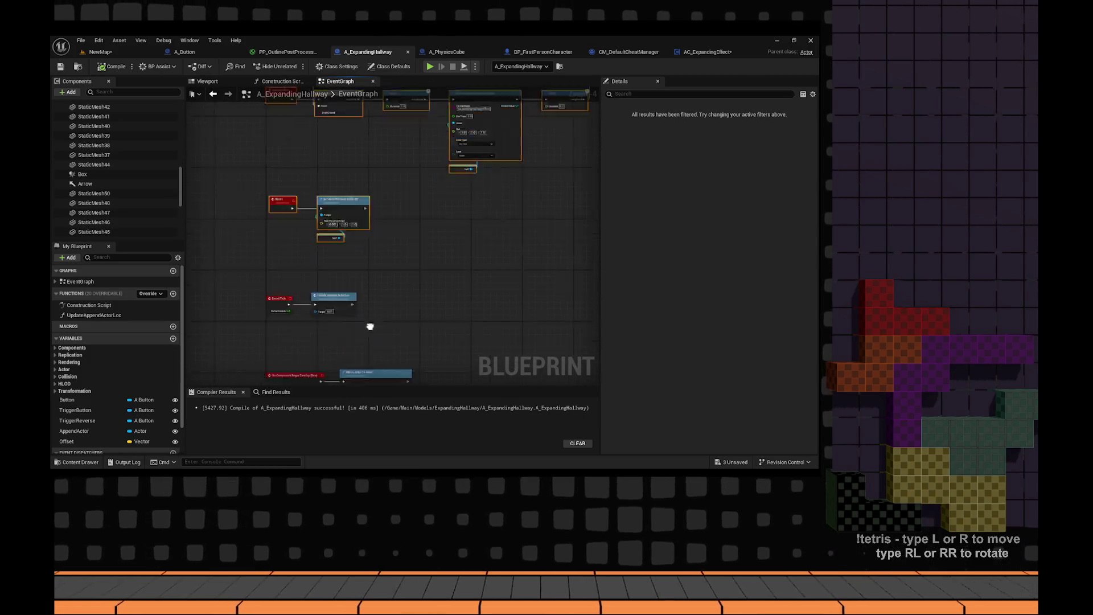
pyautogui.moveTo(354, 241)
pyautogui.mouseDown()
pyautogui.moveTo(433, 283)
pyautogui.moveTo(455, 115)
pyautogui.mouseUp()
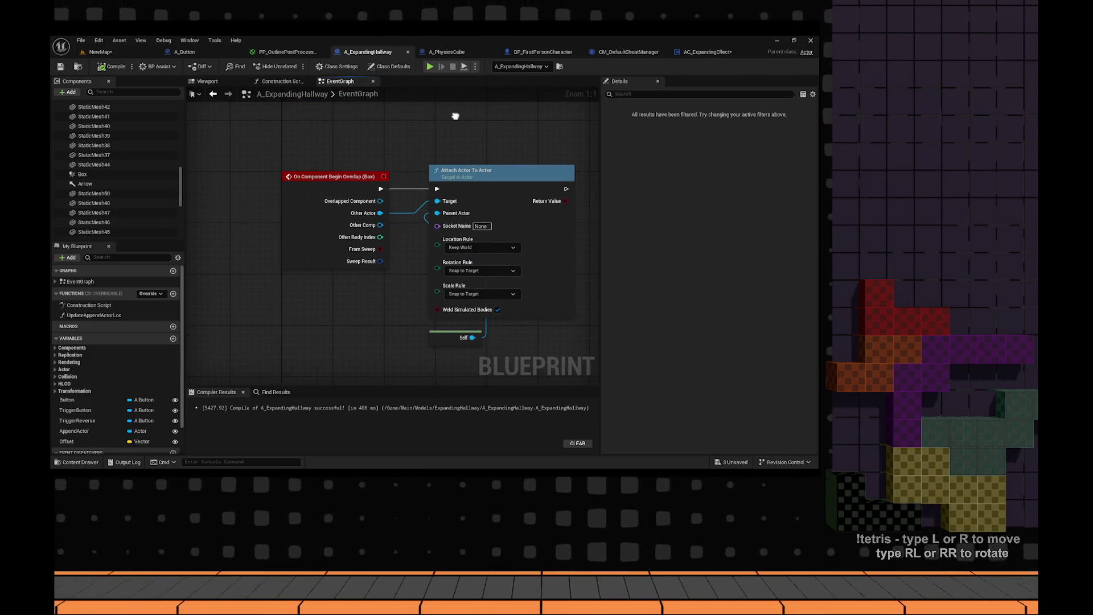
pyautogui.moveTo(523, 136); pyautogui.dragTo(549, 181)
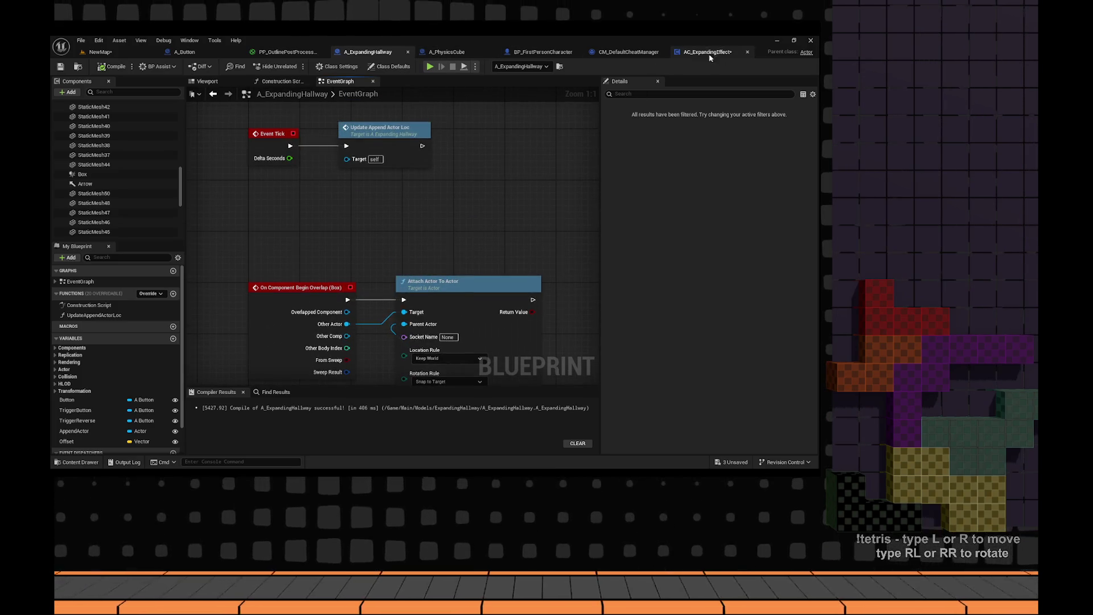
# - Delete the Initialize custom event in AC_ExpandingEffect's graph
pyautogui.click(710, 57)
pyautogui.scroll(-6, 468, 232)
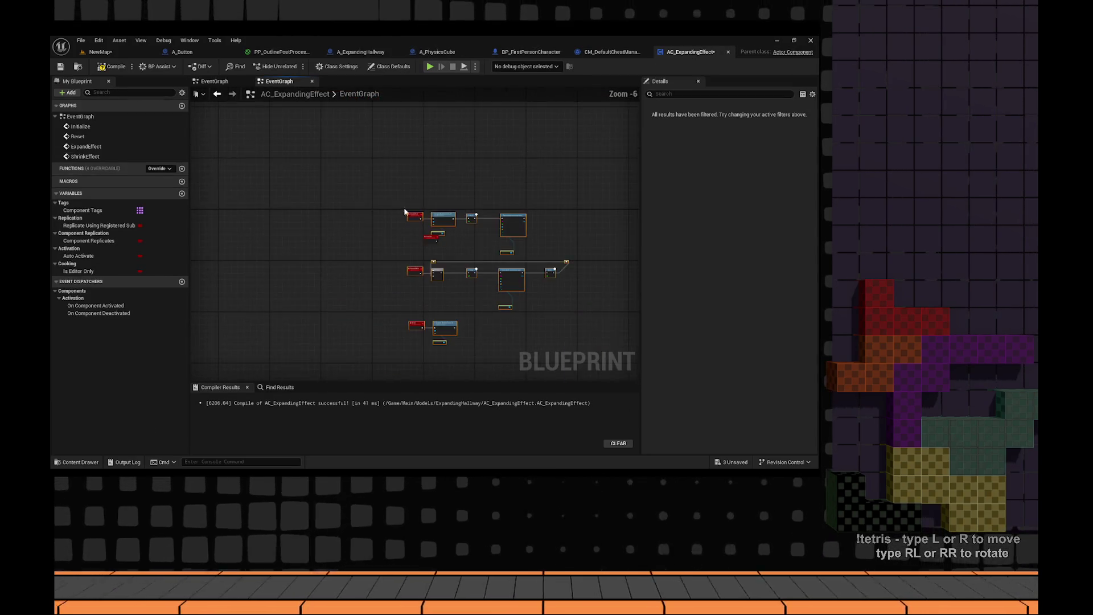
pyautogui.scroll(2, 404, 212)
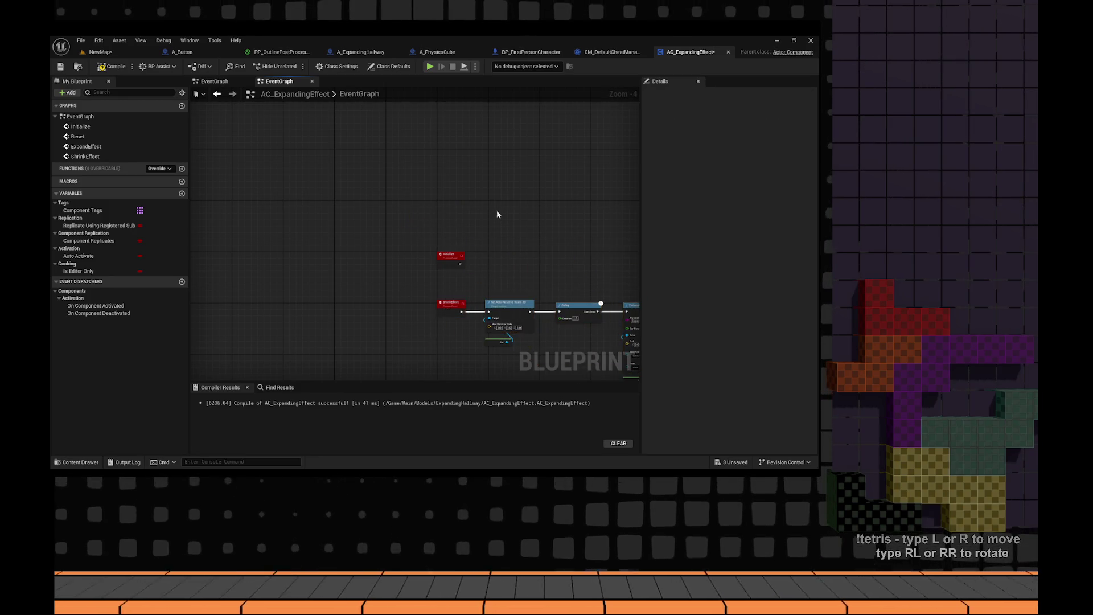
pyautogui.moveTo(431, 268); pyautogui.dragTo(431, 267)
pyautogui.press('Delete')
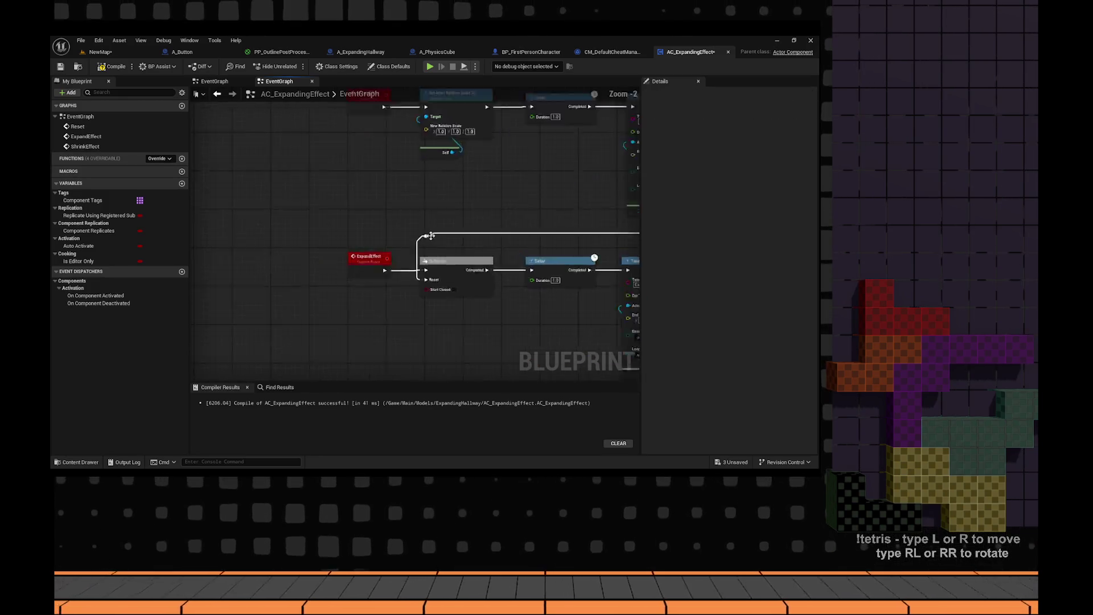
pyautogui.scroll(4, 431, 267)
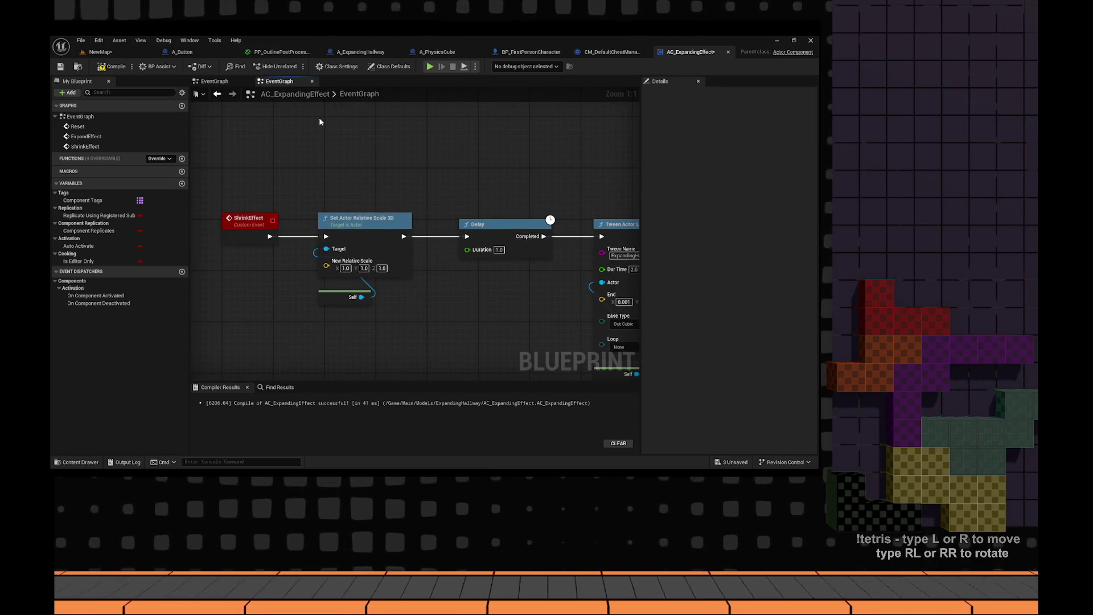
# - Compile and save AC_ExpandingEffect, then remove an erroring Self reference node
pyautogui.click(111, 66)
pyautogui.click(59, 67)
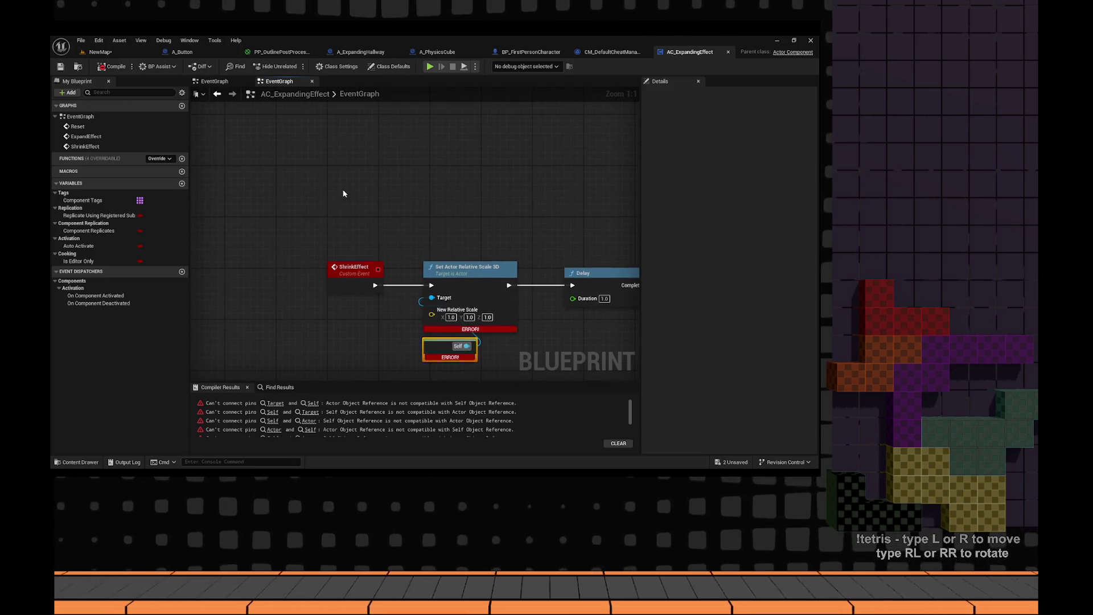
pyautogui.press('Delete')
# - Add a fresh Custom Event named Initialize at the graph's top-left
pyautogui.rightClick(362, 177)
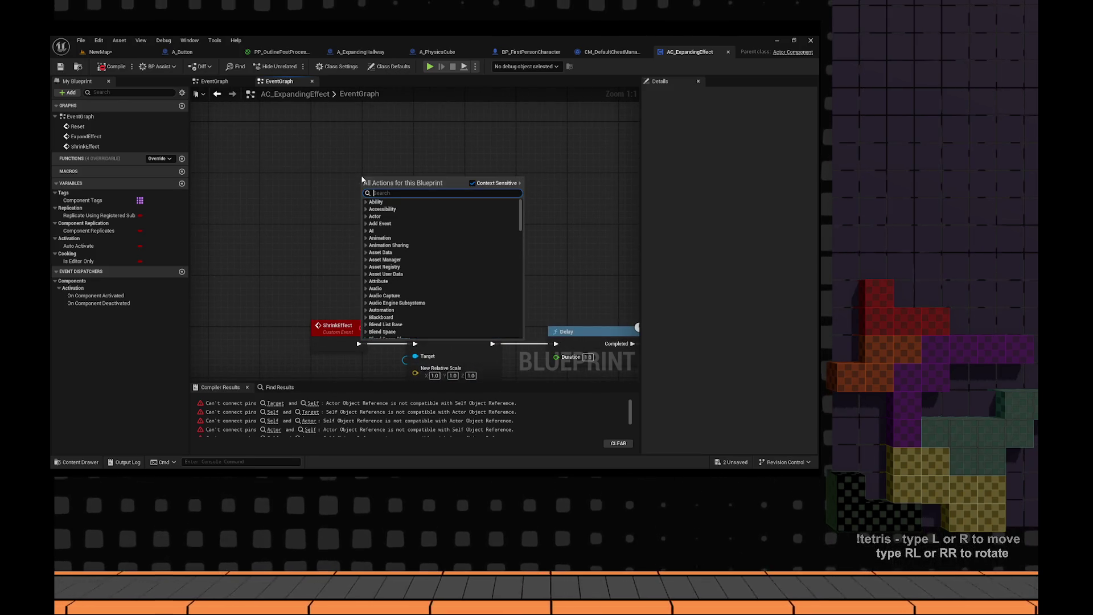
pyautogui.write('custom event')
pyautogui.press('Return')
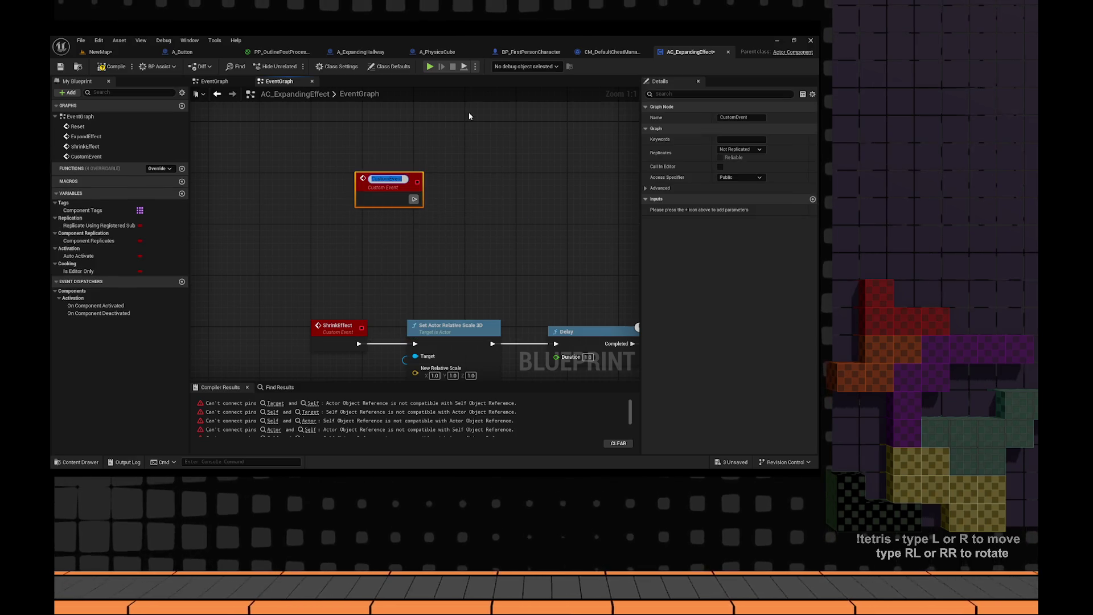
pyautogui.write('Initialize')
pyautogui.press('Return')
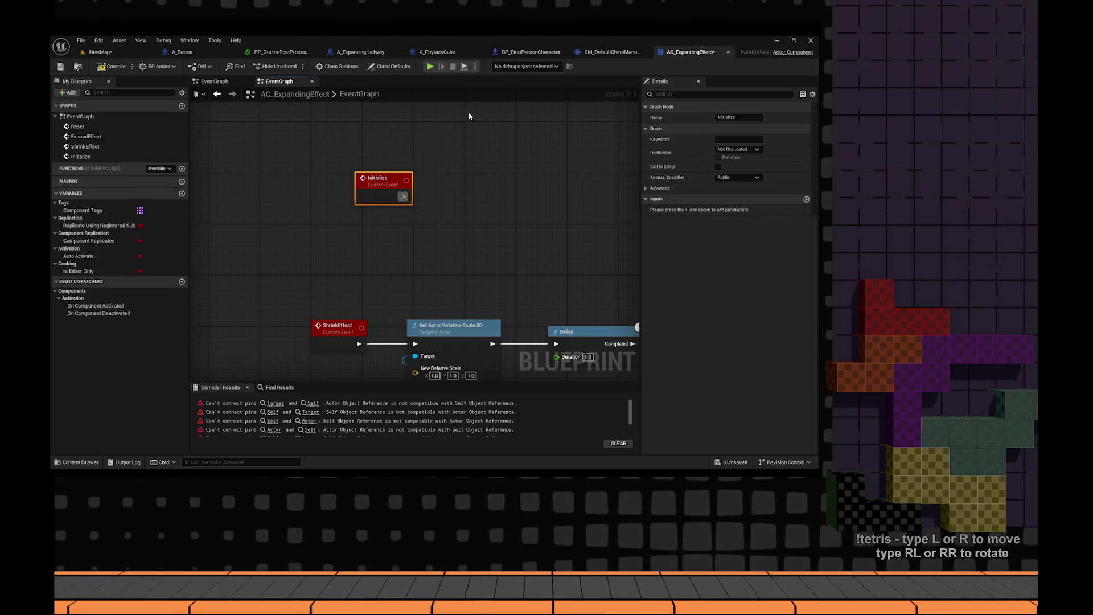
pyautogui.moveTo(469, 116); pyautogui.dragTo(458, 239)
pyautogui.moveTo(388, 313); pyautogui.dragTo(341, 211)
pyautogui.click(479, 254)
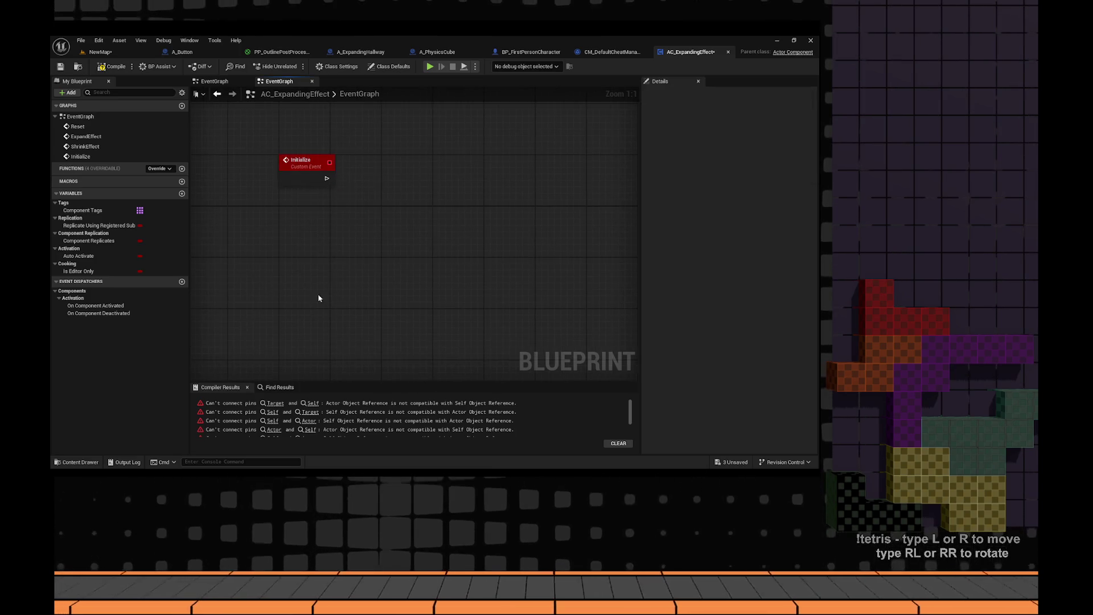
# - Replace the ShrinkEffect Self node by promoting Target to a variable named Context
pyautogui.moveTo(317, 298); pyautogui.dragTo(369, 234)
pyautogui.click(383, 296)
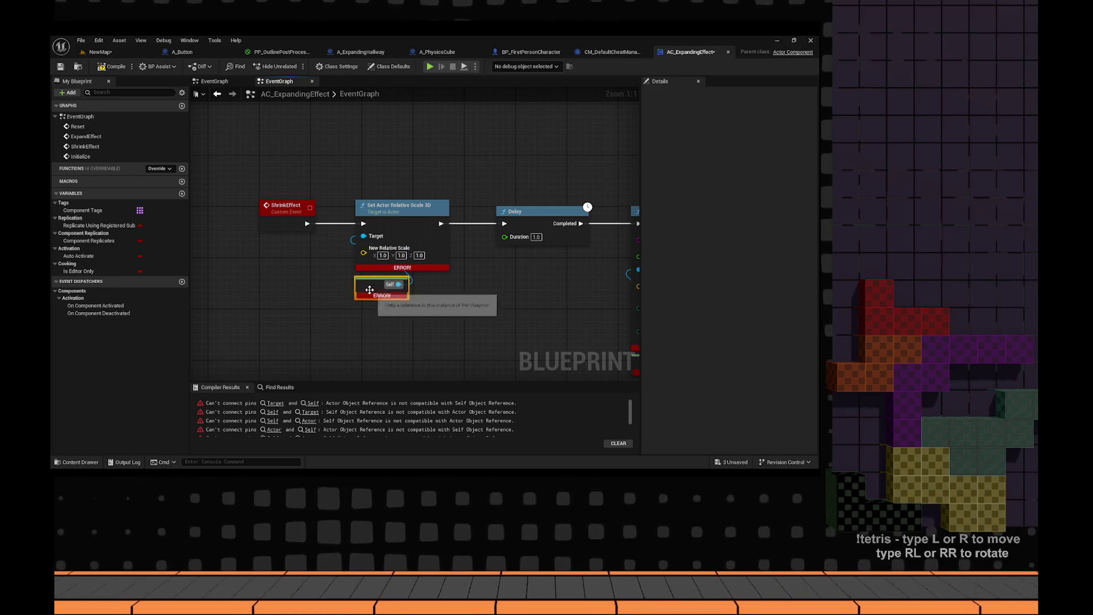
pyautogui.press('Delete')
pyautogui.moveTo(325, 242); pyautogui.dragTo(305, 242)
pyautogui.write('conte')
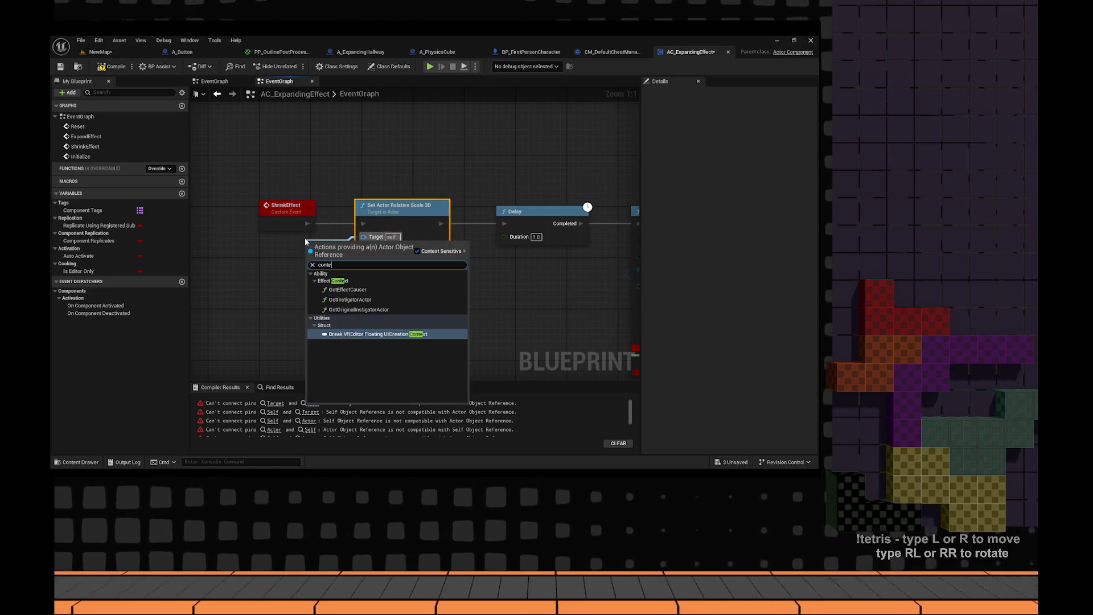
pyautogui.press('Escape')
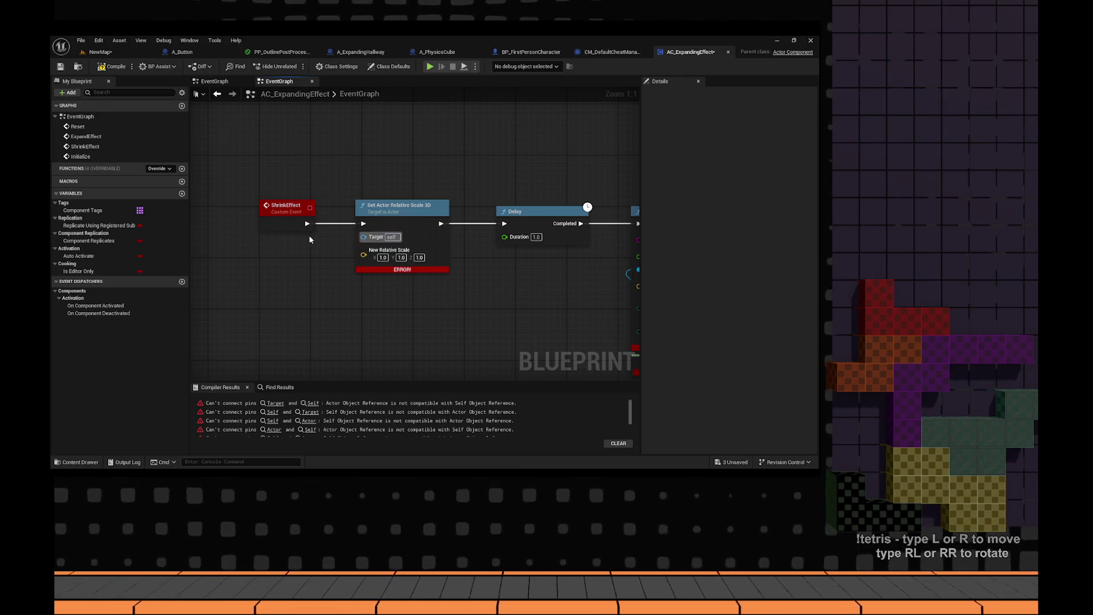
pyautogui.moveTo(363, 237); pyautogui.dragTo(319, 253)
pyautogui.click(351, 288)
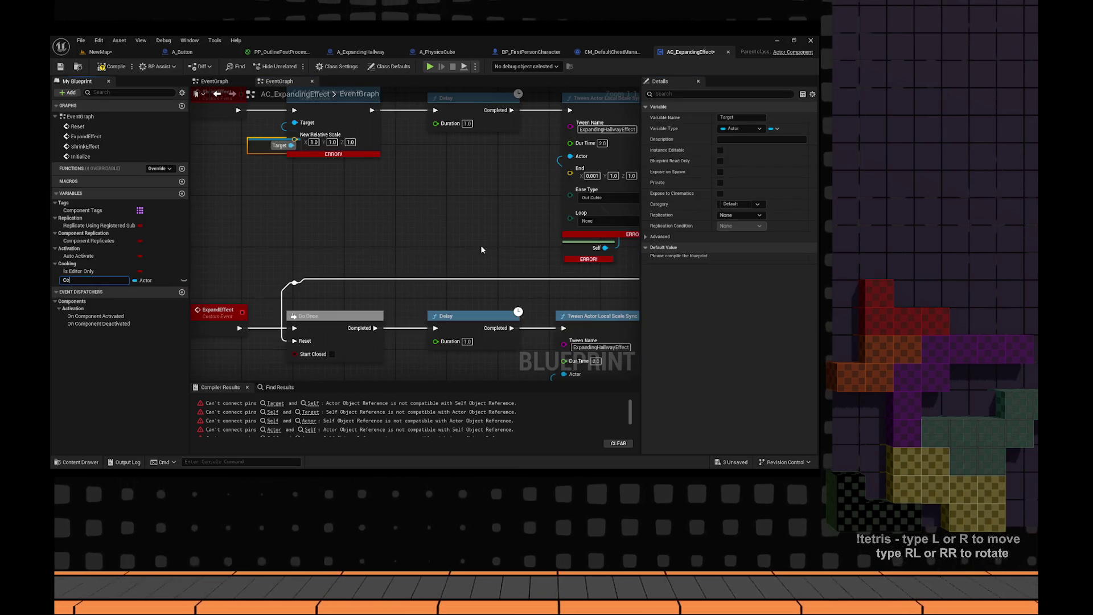
pyautogui.write('ntext')
pyautogui.press('Return')
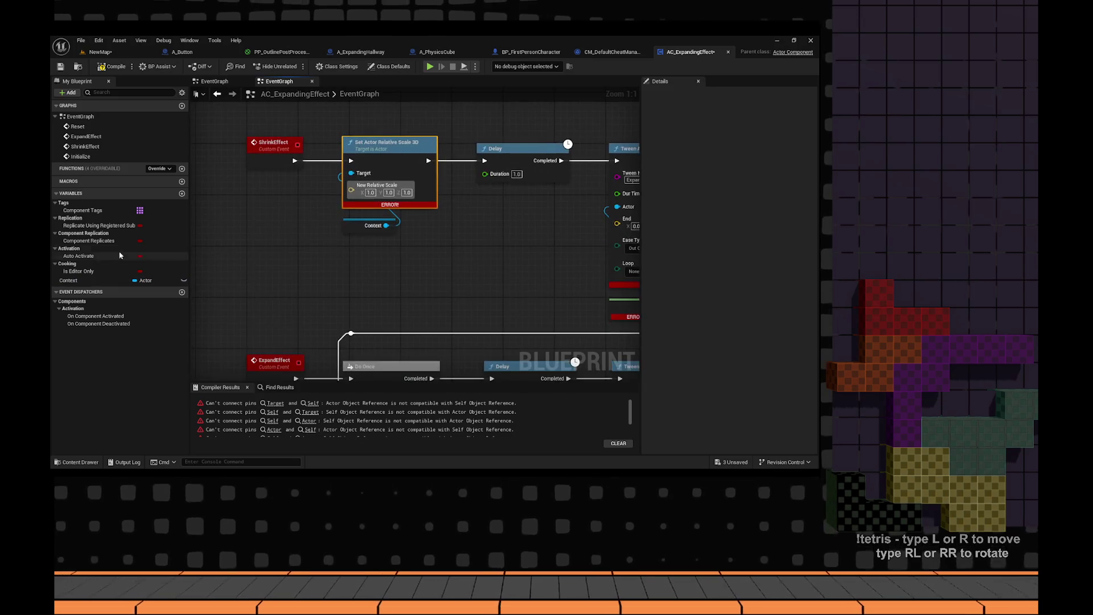
# - Set Context from the Initialize event and remove the leftover Self node
pyautogui.doubleClick(80, 156)
pyautogui.moveTo(80, 280)
pyautogui.mouseDown()
pyautogui.moveTo(301, 155)
pyautogui.moveTo(421, 188)
pyautogui.mouseUp()
pyautogui.moveTo(345, 179)
pyautogui.mouseDown()
pyautogui.moveTo(401, 179)
pyautogui.moveTo(364, 251)
pyautogui.mouseUp()
pyautogui.moveTo(262, 194); pyautogui.dragTo(493, 175)
pyautogui.click(424, 272)
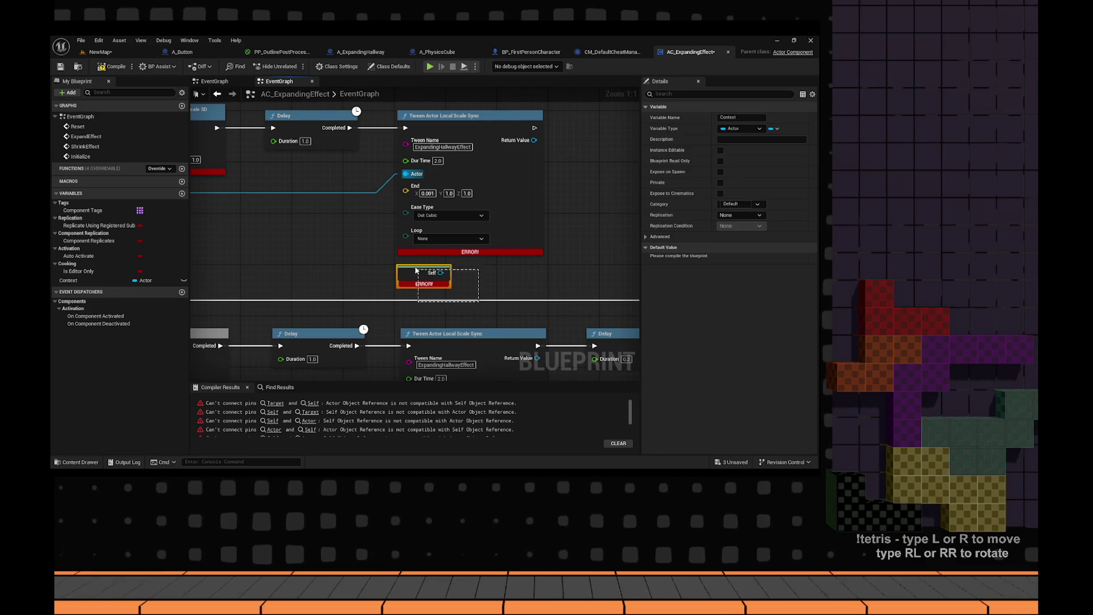
pyautogui.press('Delete')
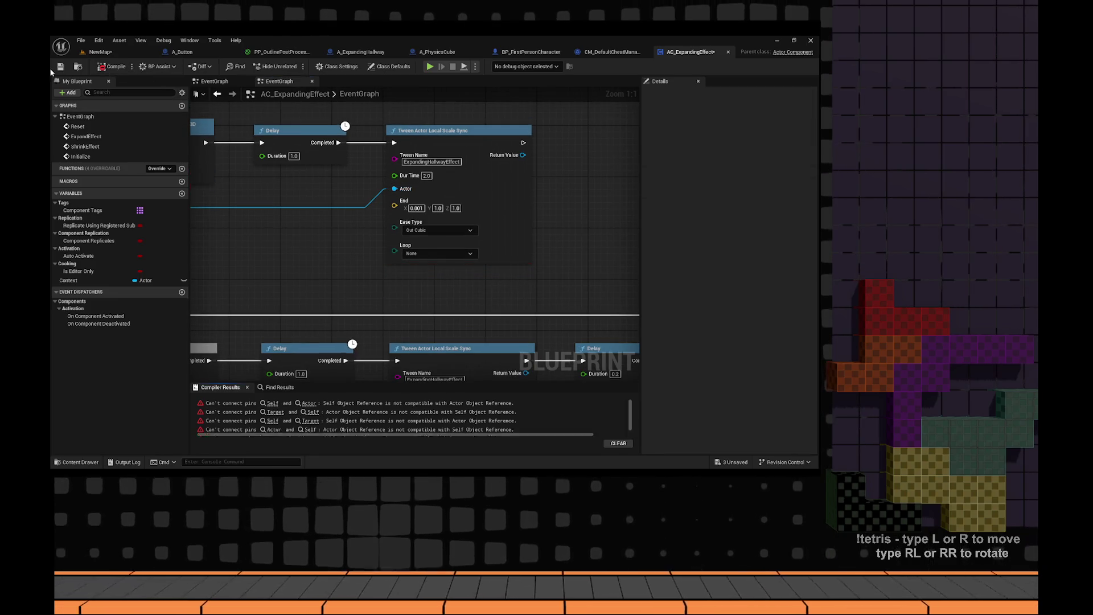
pyautogui.hotkey('ctrl', 'z')
# - Wire Context getters into the tween's Actor input and the Reset scale node's Target
pyautogui.moveTo(71, 280)
pyautogui.mouseDown()
pyautogui.moveTo(458, 254)
pyautogui.moveTo(457, 192)
pyautogui.mouseUp()
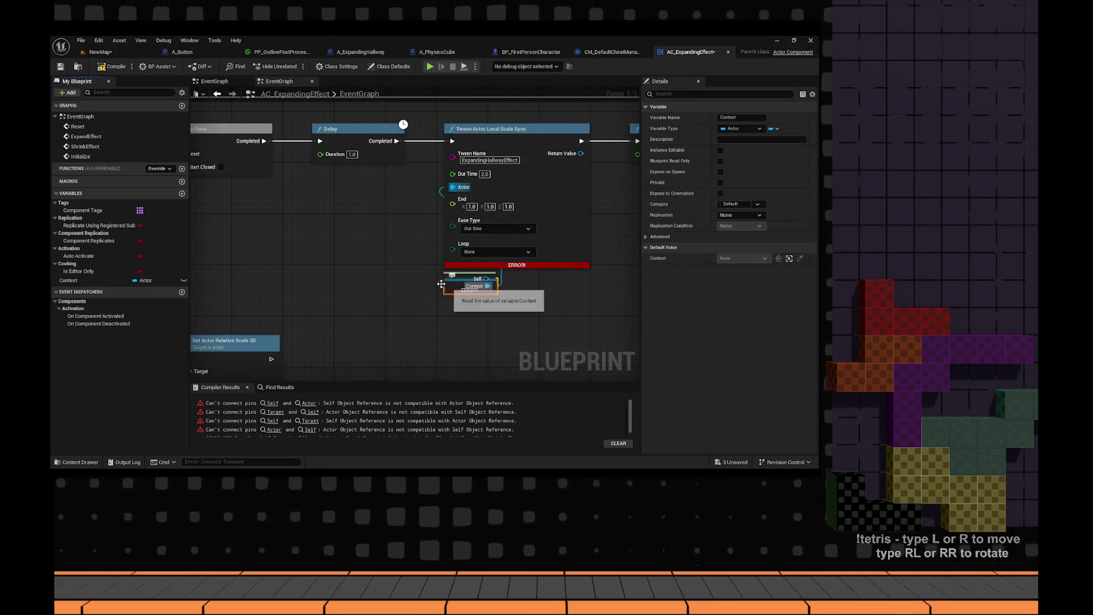
pyautogui.moveTo(477, 278); pyautogui.dragTo(323, 279)
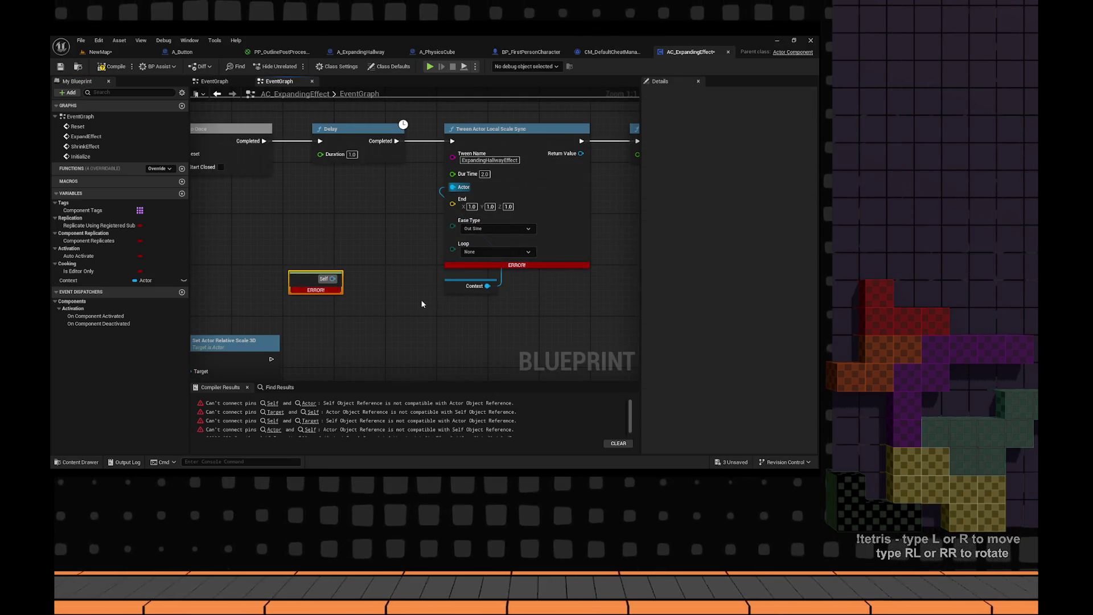
pyautogui.scroll(-5, 422, 304)
pyautogui.scroll(5, 452, 220)
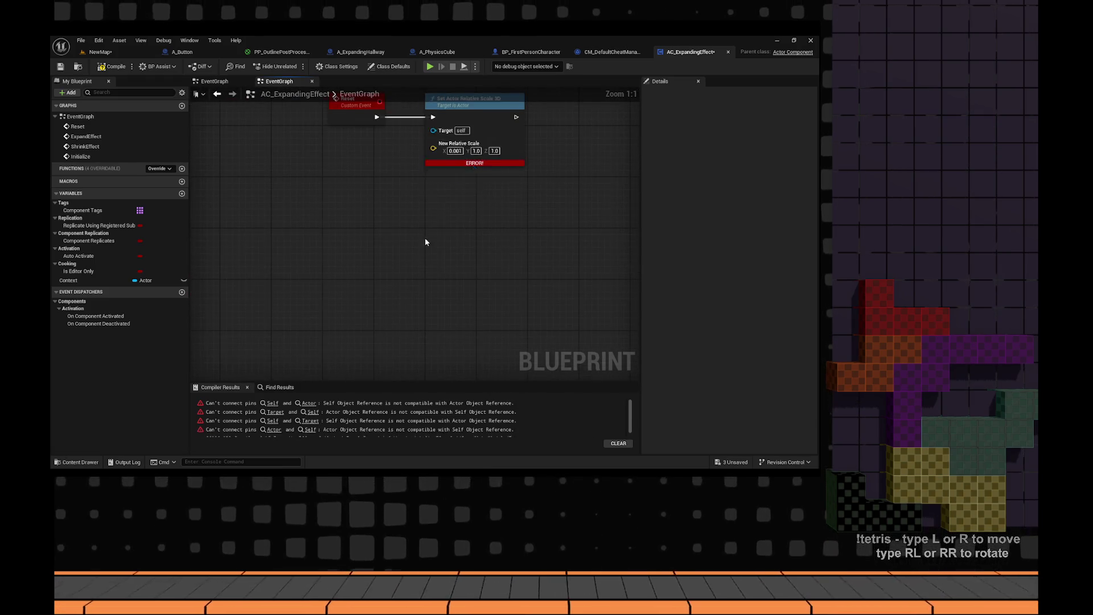
pyautogui.moveTo(71, 280); pyautogui.dragTo(416, 166)
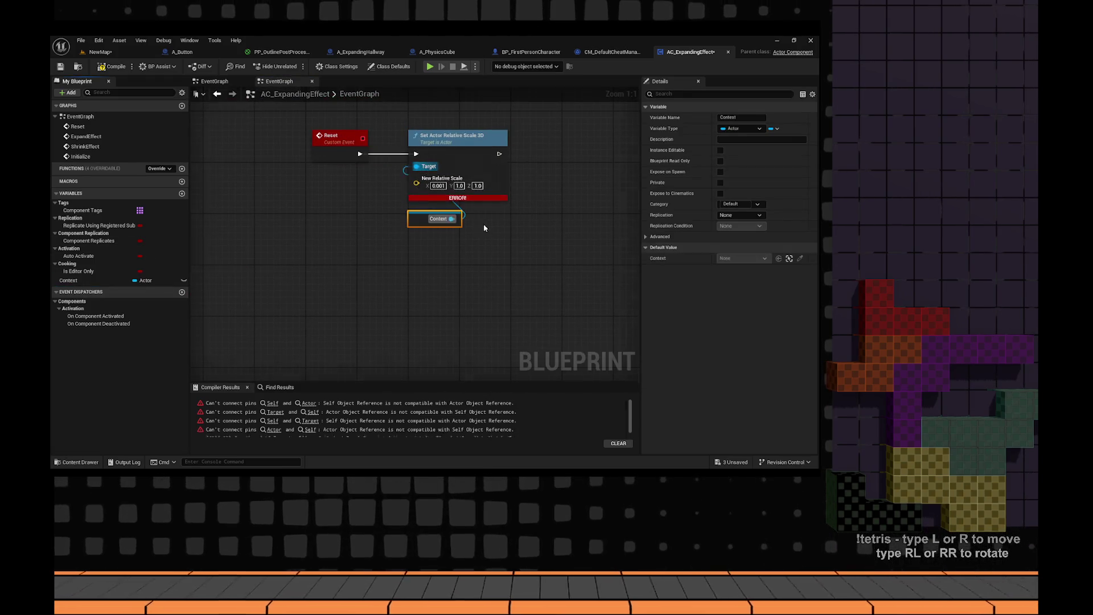
pyautogui.moveTo(485, 228); pyautogui.dragTo(514, 193)
# - Compile and save AC_ExpandingEffect without errors
pyautogui.click(102, 66)
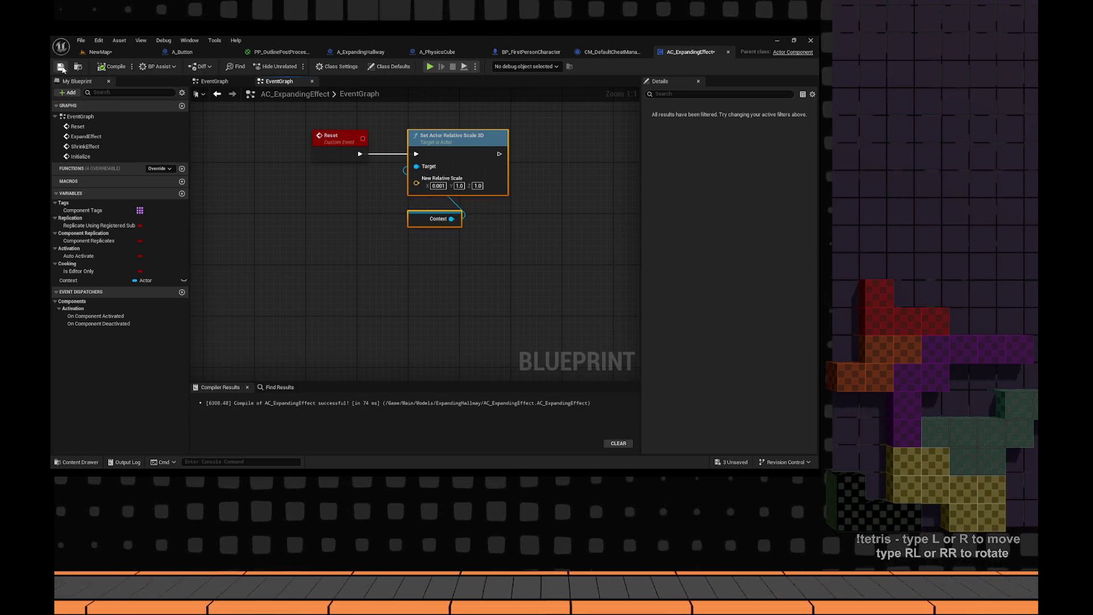
pyautogui.click(62, 68)
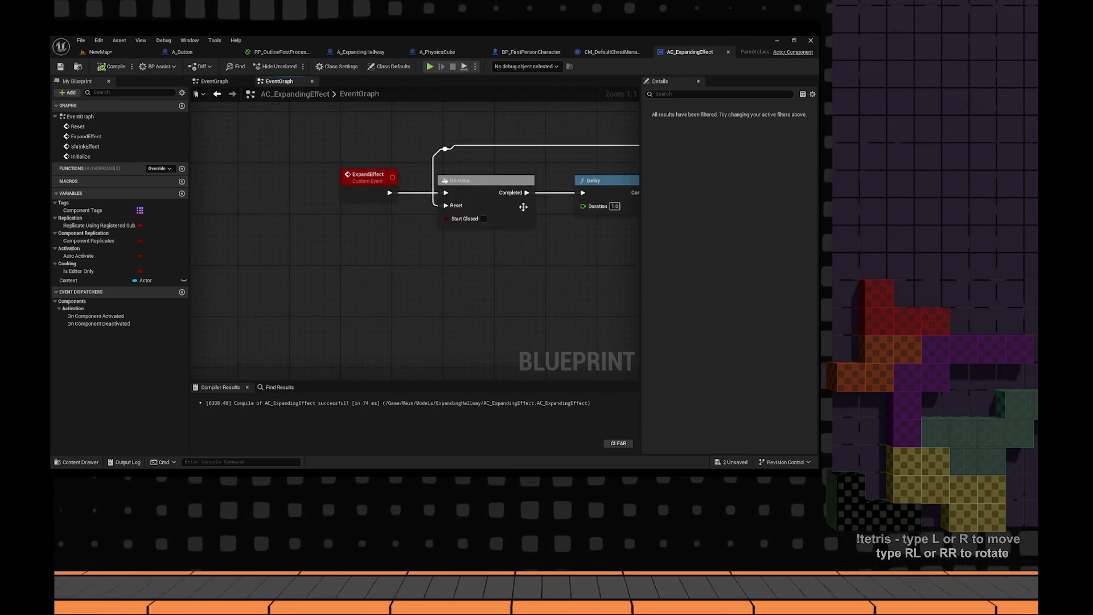
pyautogui.scroll(-5, 523, 207)
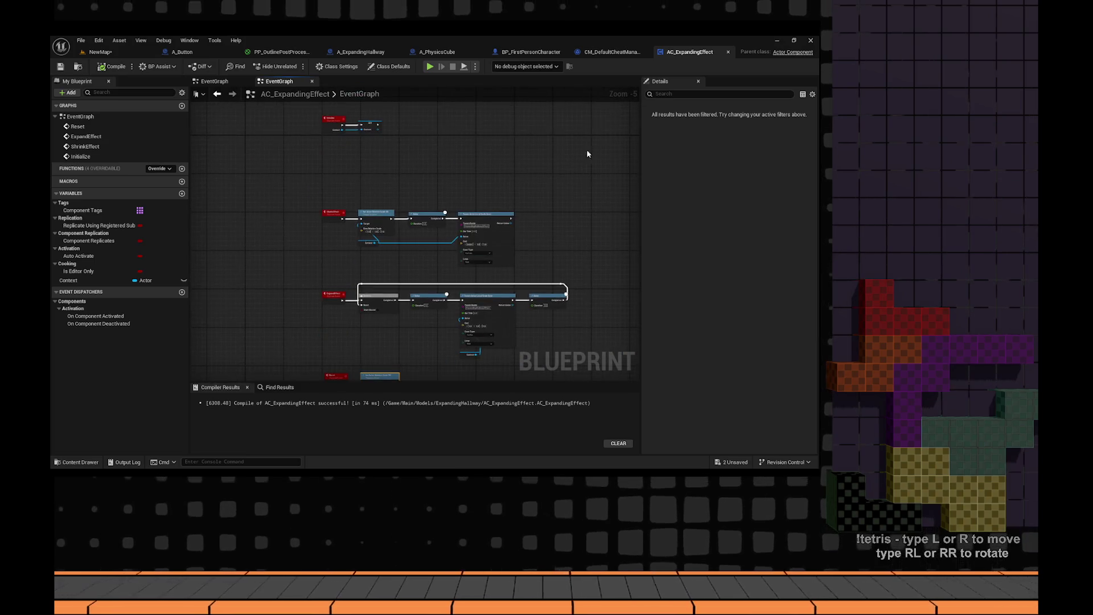
pyautogui.click(529, 51)
pyautogui.hotkey('ctrl', 'Tab')
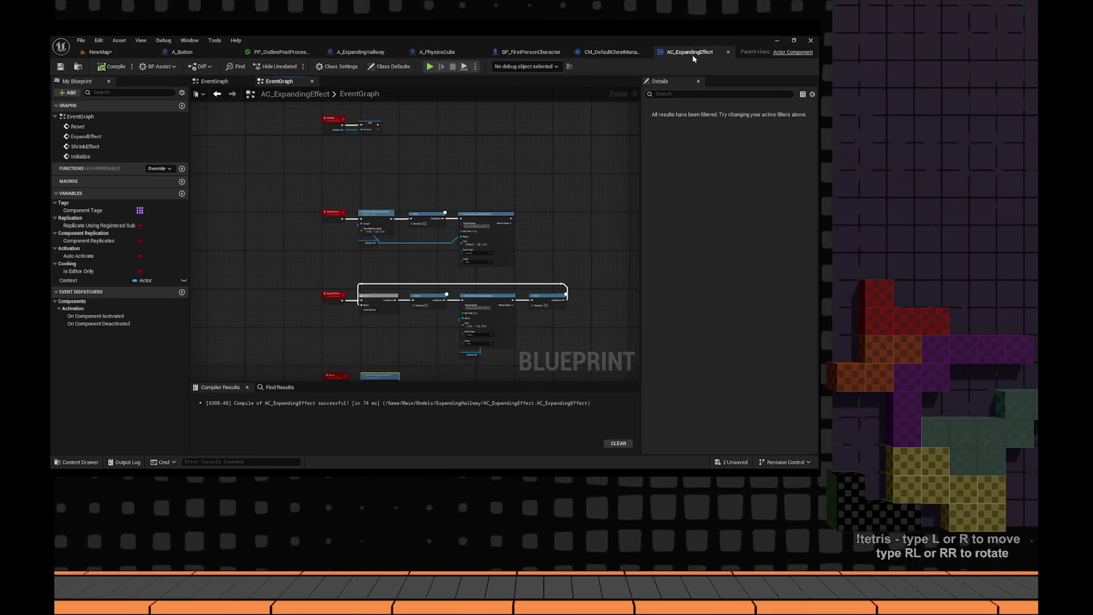
pyautogui.click(529, 51)
# - Delete the Begin/End Overlap, Attach and Detach nodes from A_ExpandingHallway's graph
pyautogui.click(364, 52)
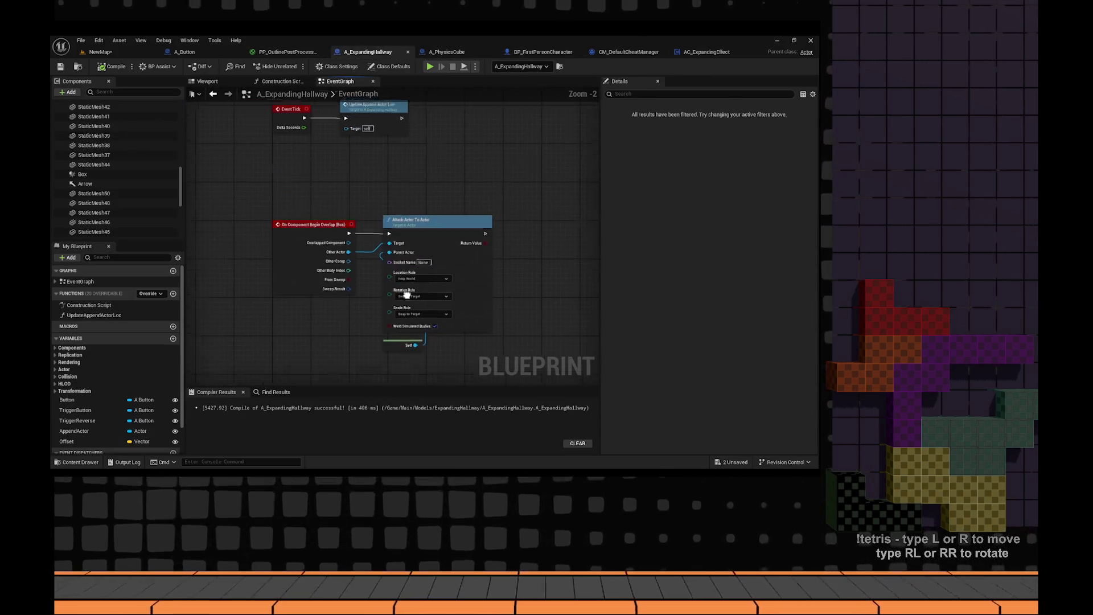
pyautogui.moveTo(464, 361); pyautogui.dragTo(262, 214)
pyautogui.press('Delete')
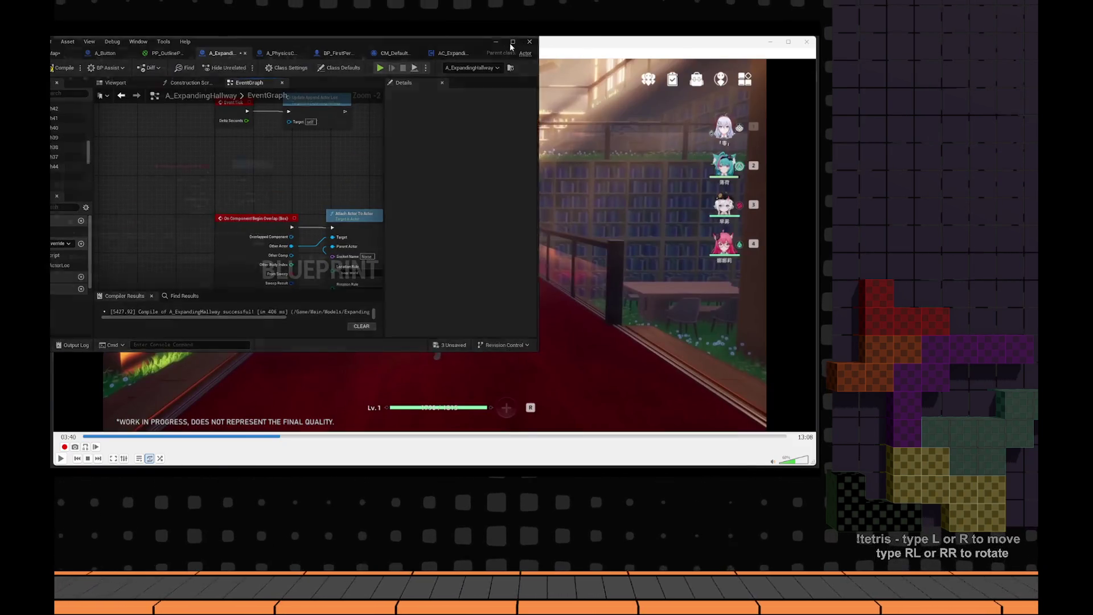
pyautogui.click(509, 42)
pyautogui.moveTo(244, 212); pyautogui.dragTo(500, 335)
pyautogui.press('Delete')
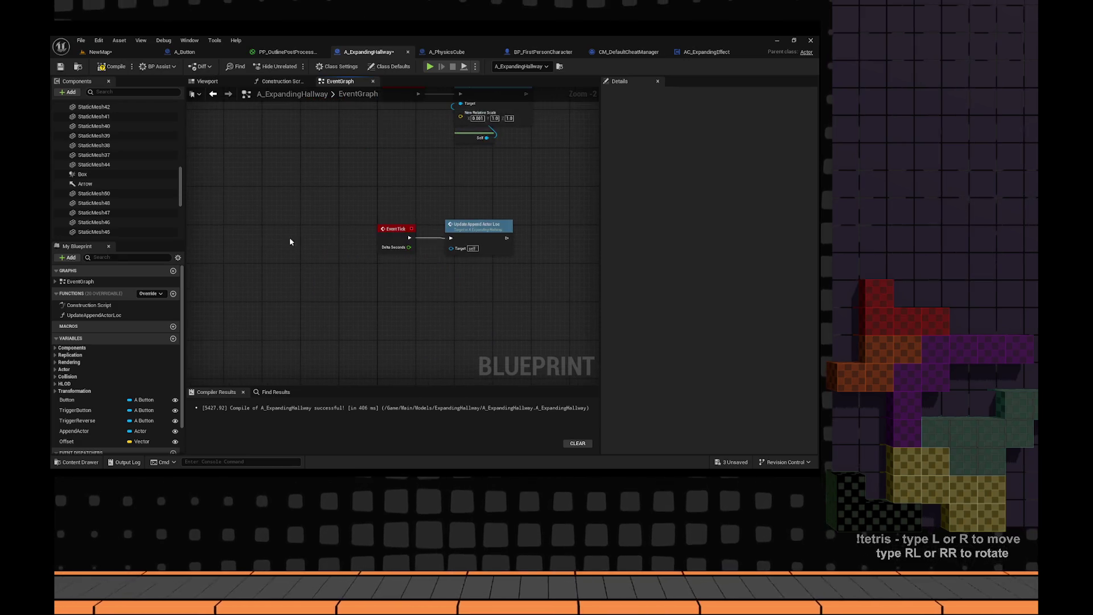
pyautogui.moveTo(330, 255); pyautogui.dragTo(468, 313)
pyautogui.click(375, 283)
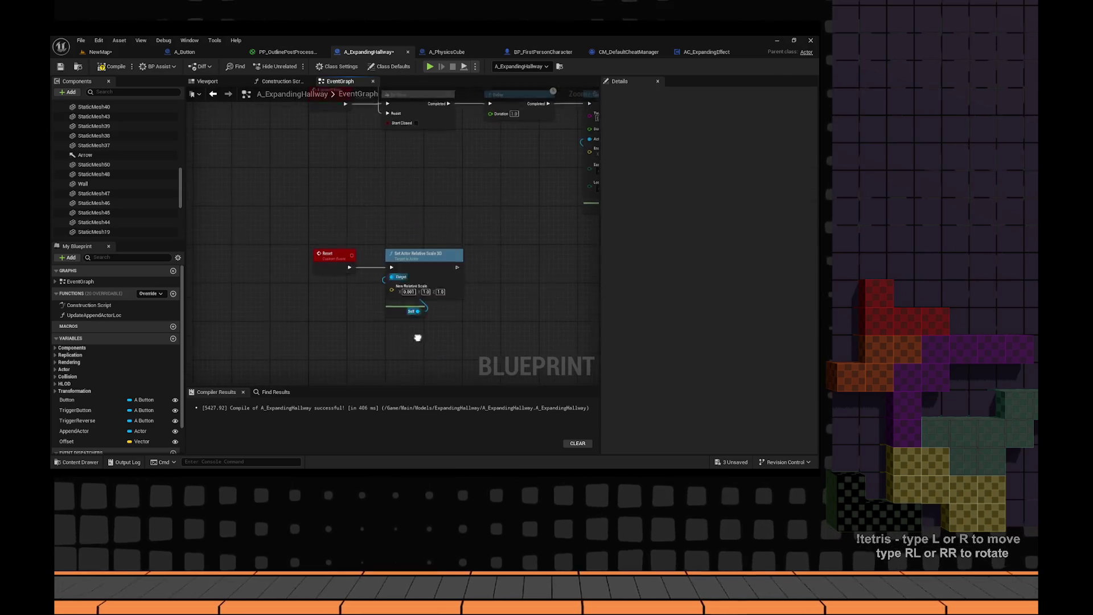
# - Delete the Set Actor Relative Scale 3D and Self nodes after the Reset event
pyautogui.moveTo(467, 363); pyautogui.dragTo(283, 215)
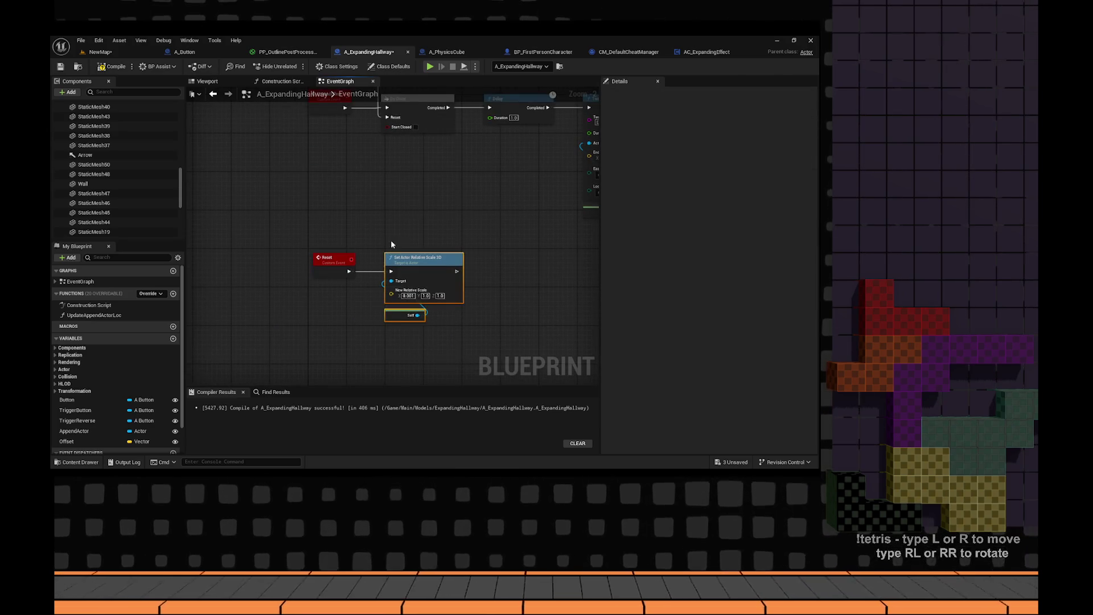
pyautogui.press('Delete')
pyautogui.scroll(-2, 95, 174)
pyautogui.scroll(5, 95, 174)
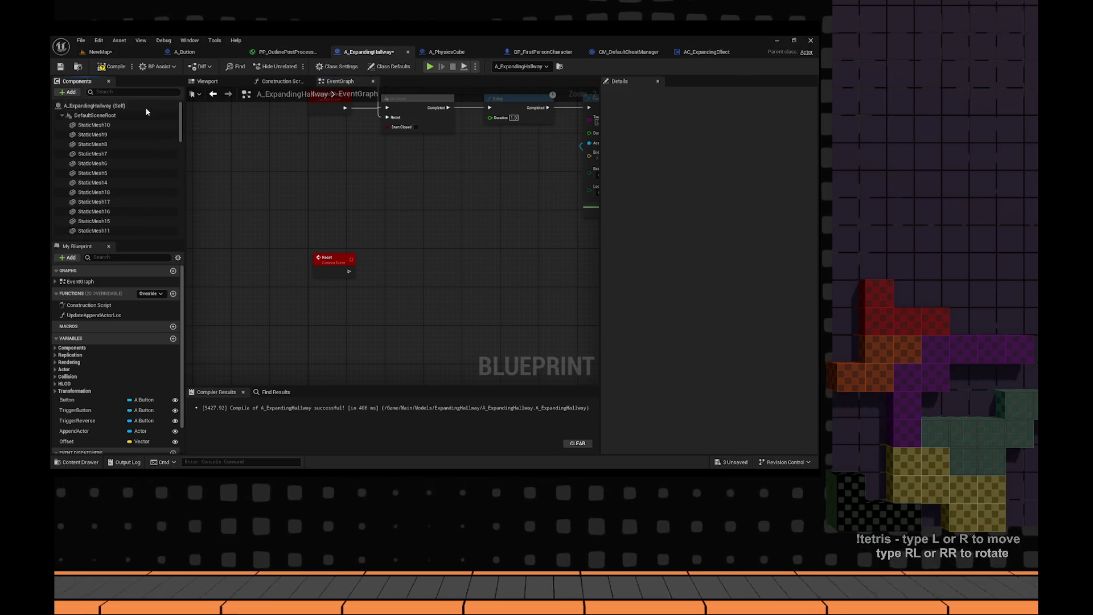
# - Add the AC_ExpandingEffect component, place its reference in the graph, and call Reset
pyautogui.click(70, 91)
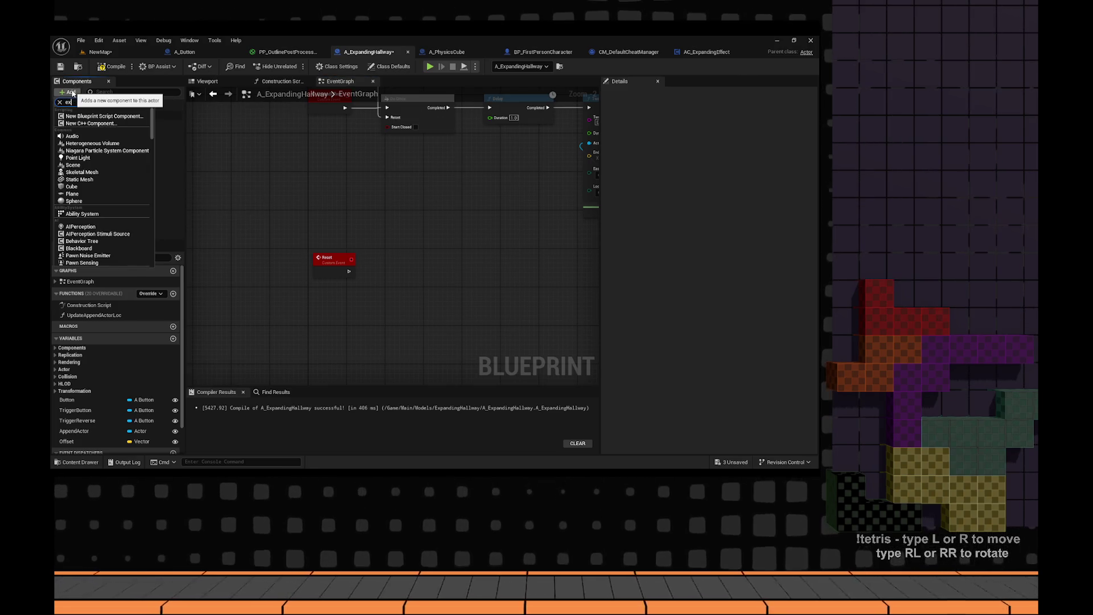
pyautogui.click(97, 116)
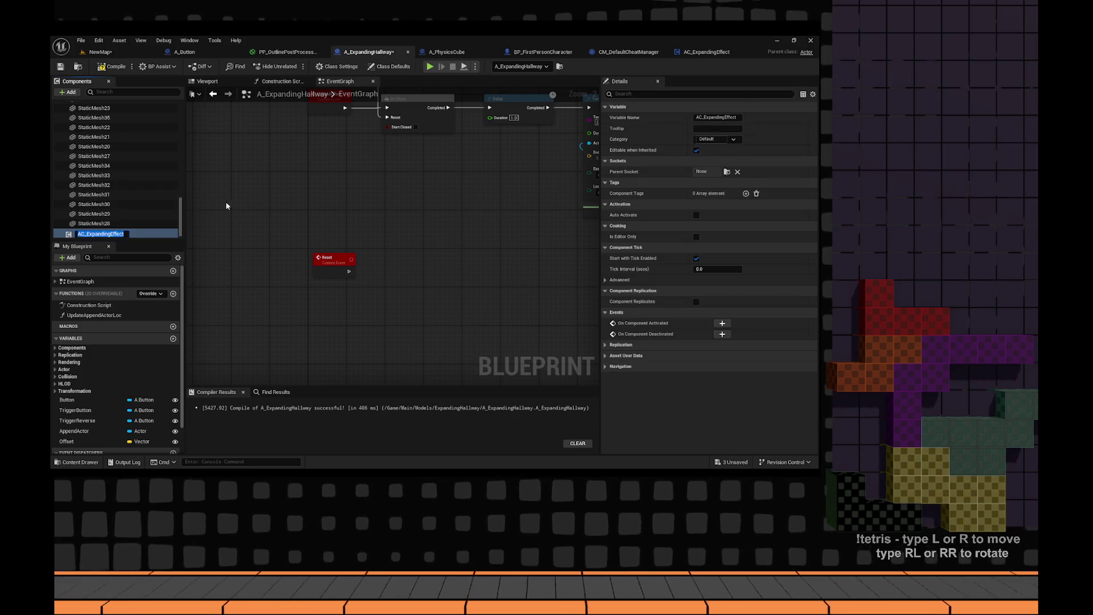
pyautogui.moveTo(94, 238)
pyautogui.mouseDown()
pyautogui.moveTo(366, 273)
pyautogui.moveTo(374, 286)
pyautogui.moveTo(428, 262)
pyautogui.mouseUp()
pyautogui.write('res')
pyautogui.press('Return')
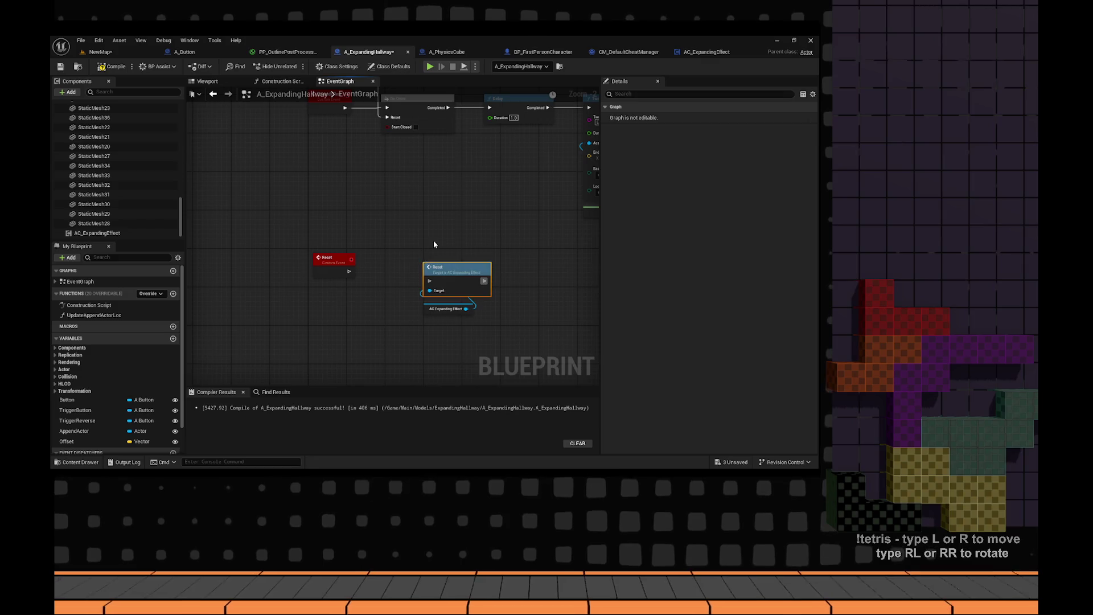
# - Delete the middle row of nodes and move the component reference node
pyautogui.scroll(-4, 480, 253)
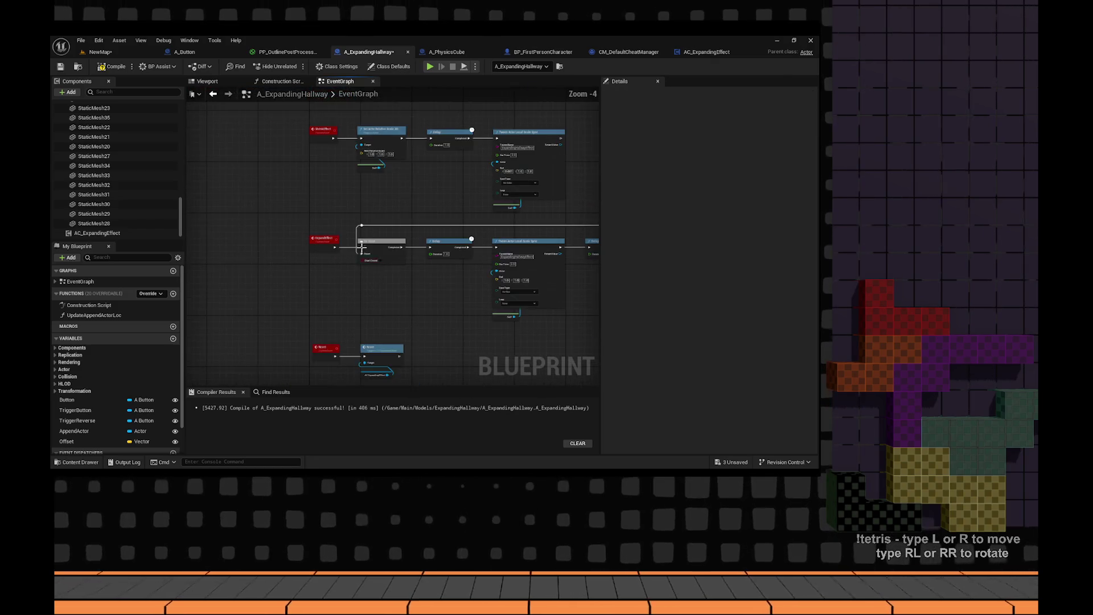
pyautogui.moveTo(477, 278); pyautogui.dragTo(483, 285)
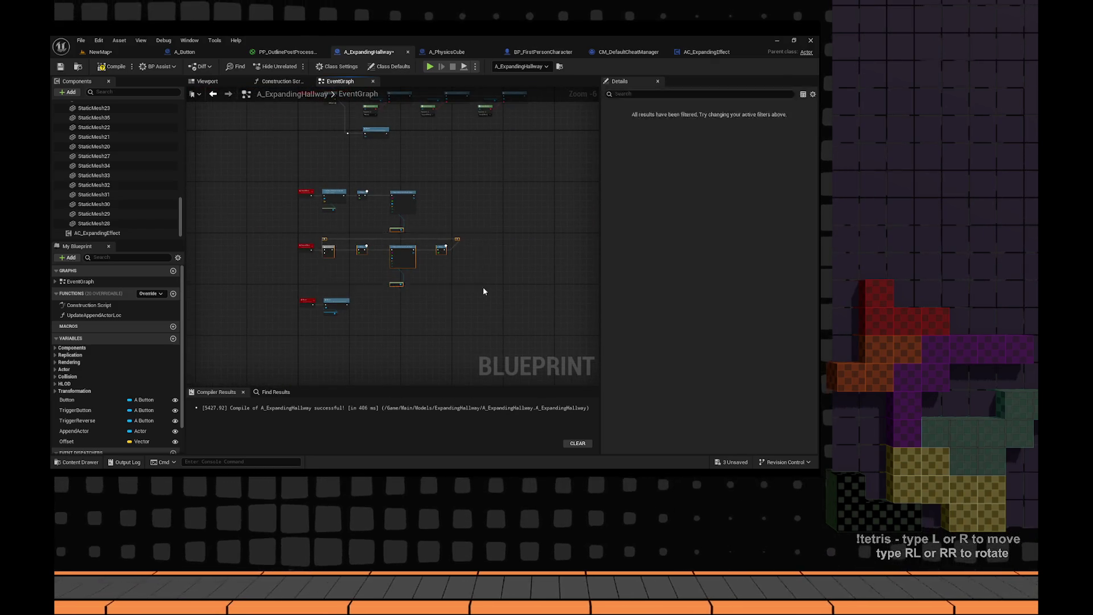
pyautogui.press('Delete')
pyautogui.scroll(6, 317, 208)
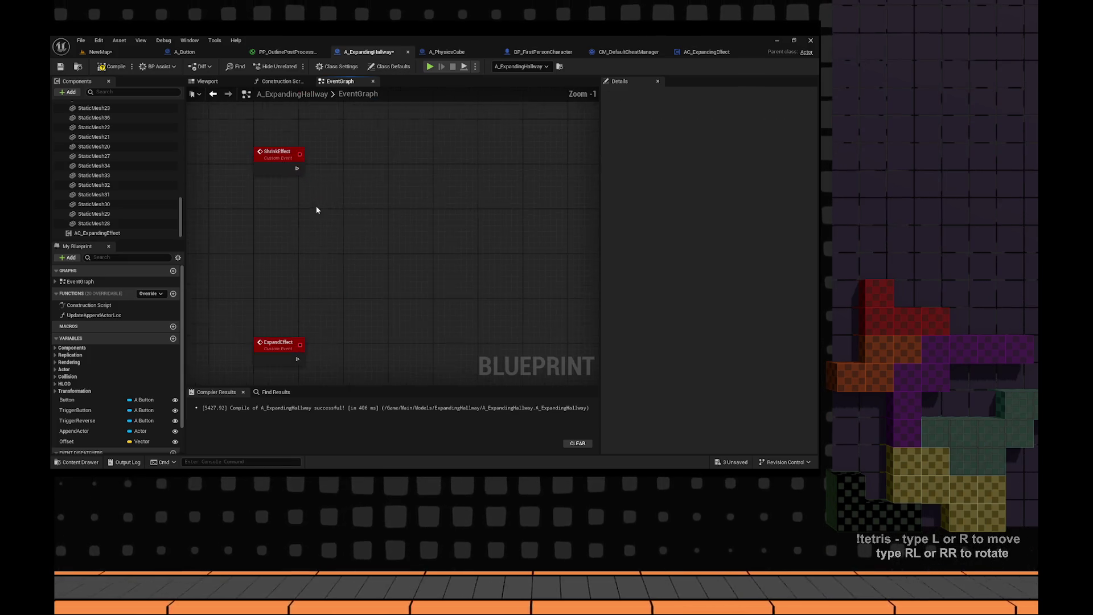
pyautogui.hotkey('ctrl', 'x')
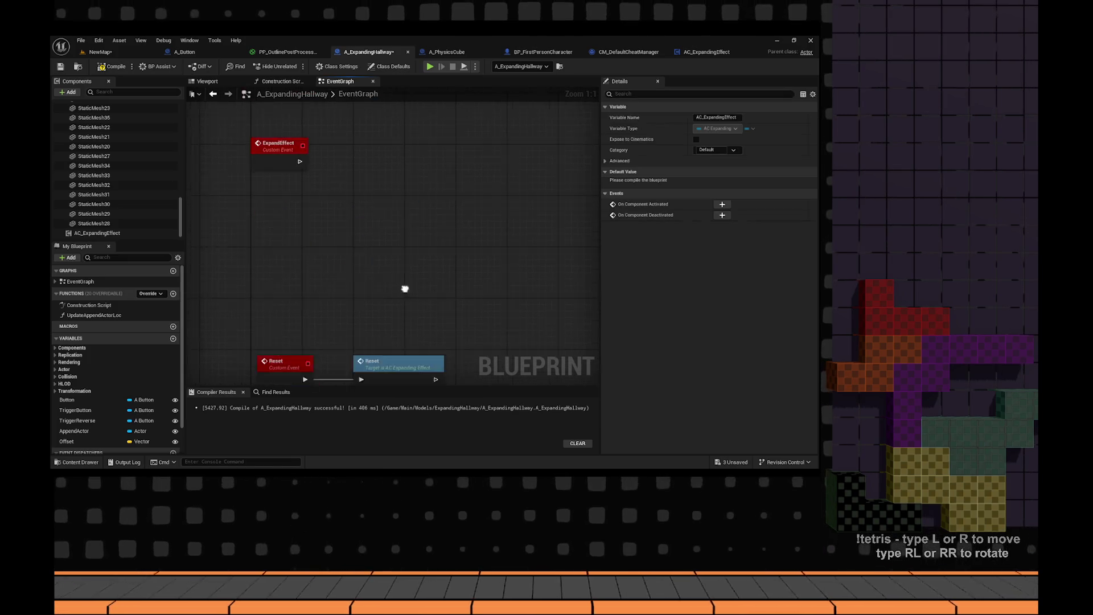
pyautogui.hotkey('ctrl', 'v')
# - Add an Expand Effect call from the AC Expanding Effect reference and tidy the duplicate
pyautogui.write('e')
pyautogui.moveTo(429, 252)
pyautogui.mouseDown()
pyautogui.moveTo(438, 221)
pyautogui.moveTo(387, 168)
pyautogui.mouseUp()
pyautogui.write('xpa')
pyautogui.press('Up')
pyautogui.press('Return')
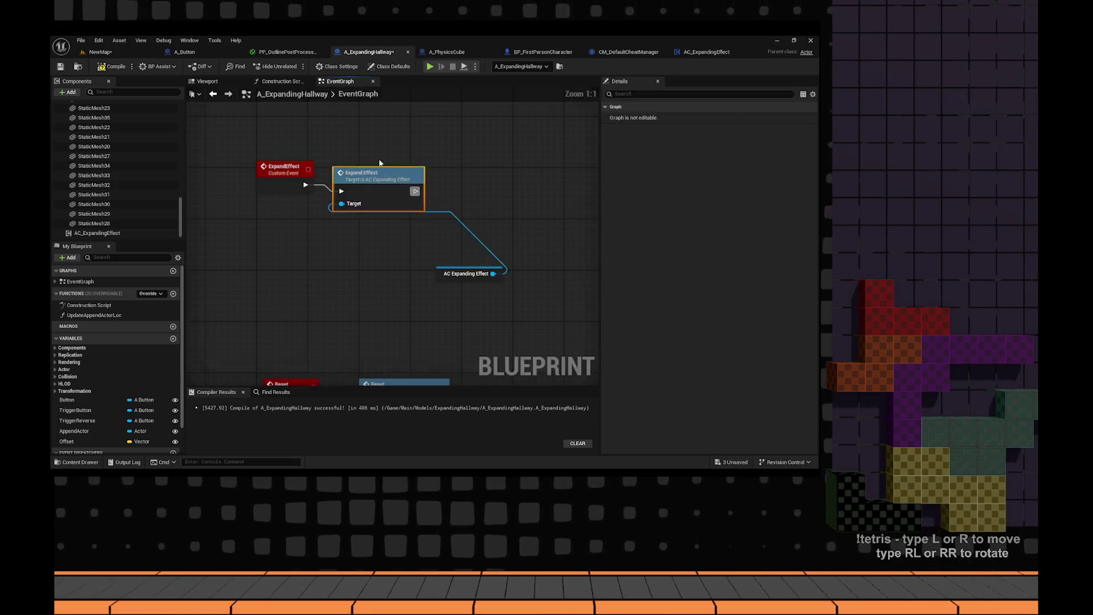
pyautogui.click(366, 250)
pyautogui.hotkey('ctrl', 'x')
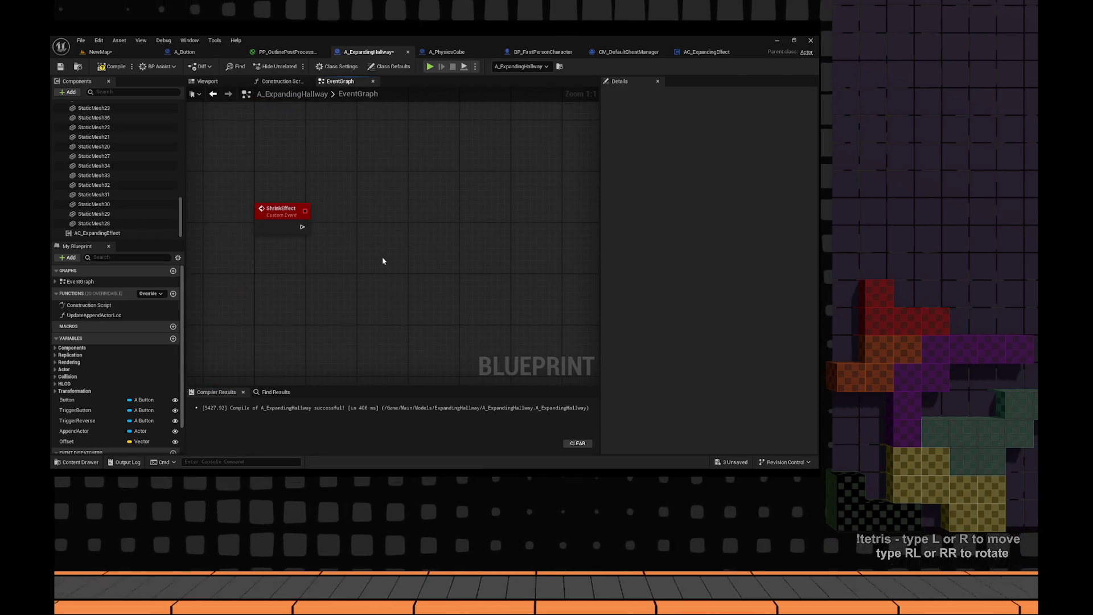
pyautogui.hotkey('ctrl', 'v')
pyautogui.press('Delete')
# - Add a Shrink Effect call from the AC Expanding Effect reference
pyautogui.moveTo(433, 290)
pyautogui.mouseDown()
pyautogui.moveTo(423, 242)
pyautogui.moveTo(407, 226)
pyautogui.mouseUp()
pyautogui.write('shrink')
pyautogui.press('Return')
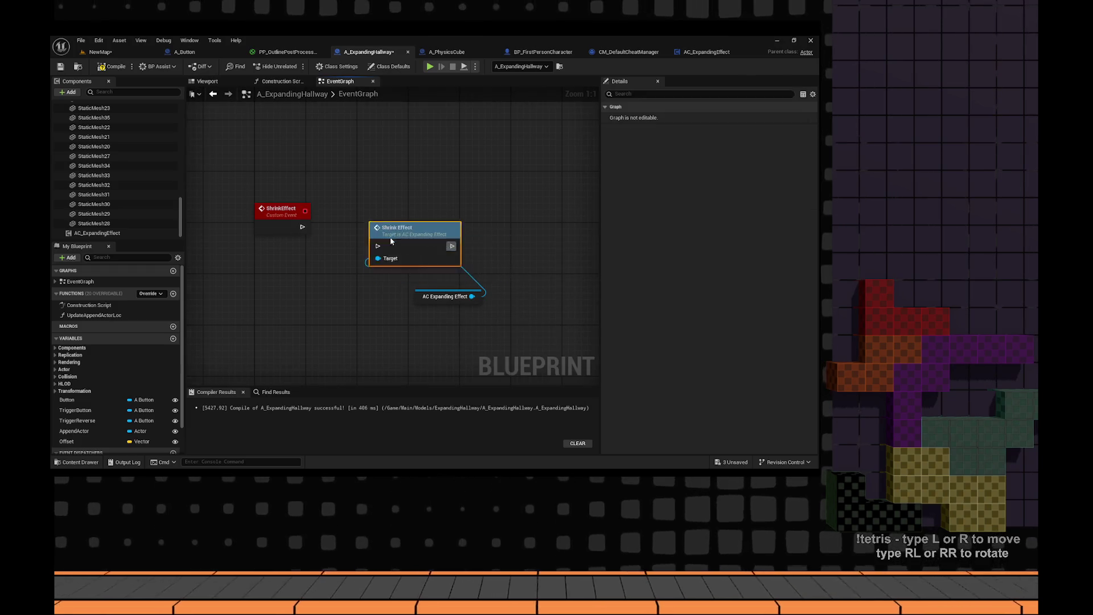
pyautogui.scroll(-3, 395, 269)
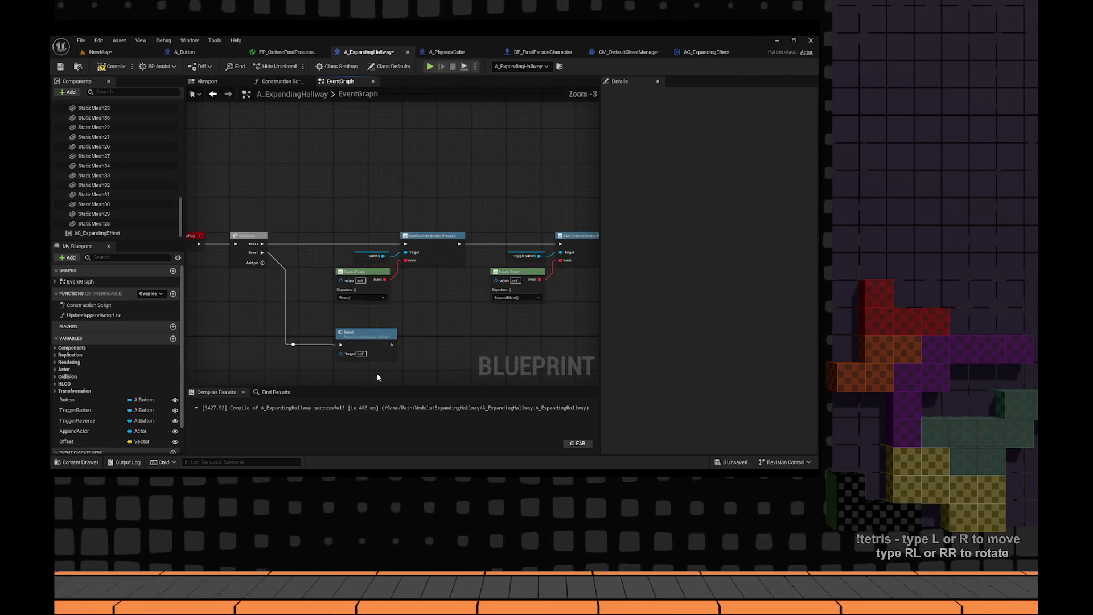
# - Insert a new execution pin before Then 0 on the Sequence node
pyautogui.scroll(4, 450, 280)
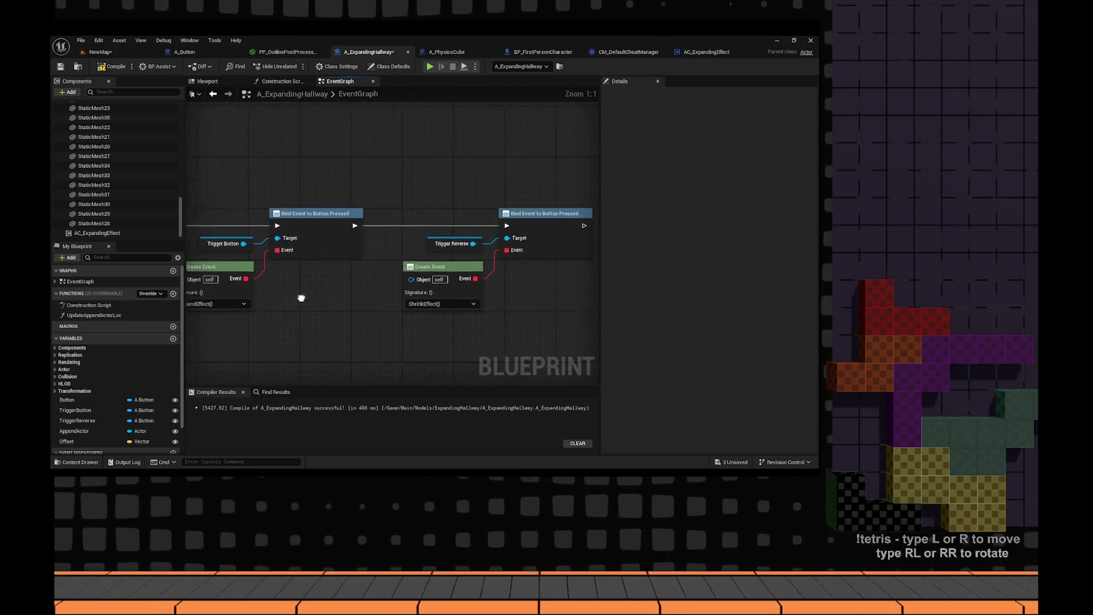
pyautogui.moveTo(430, 283)
pyautogui.mouseDown()
pyautogui.moveTo(422, 248)
pyautogui.moveTo(496, 341)
pyautogui.moveTo(478, 316)
pyautogui.mouseUp()
pyautogui.moveTo(414, 242); pyautogui.dragTo(371, 351)
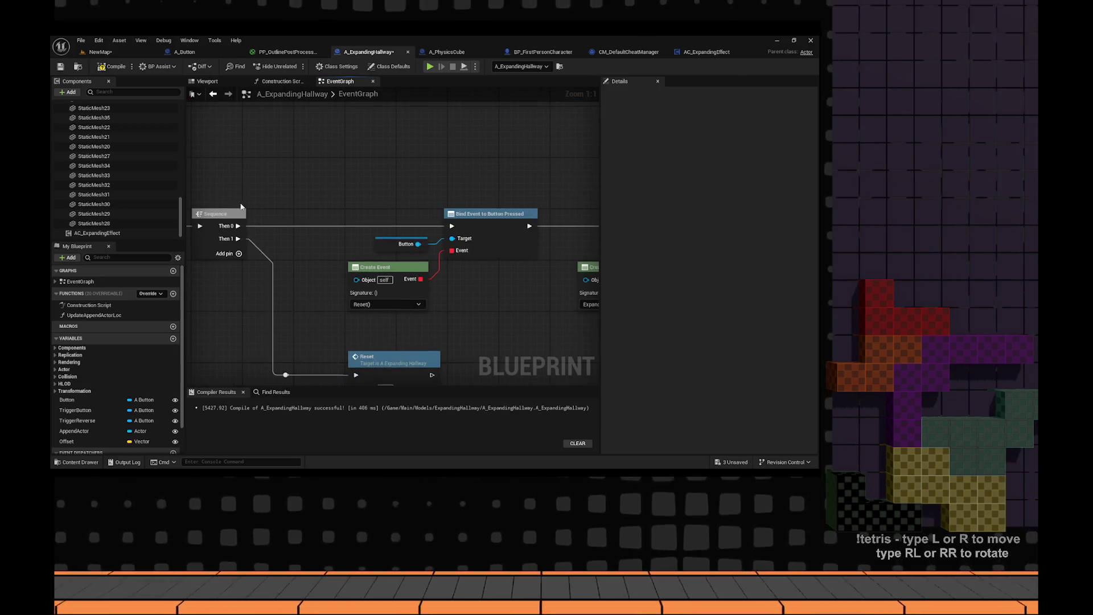
pyautogui.rightClick(241, 229)
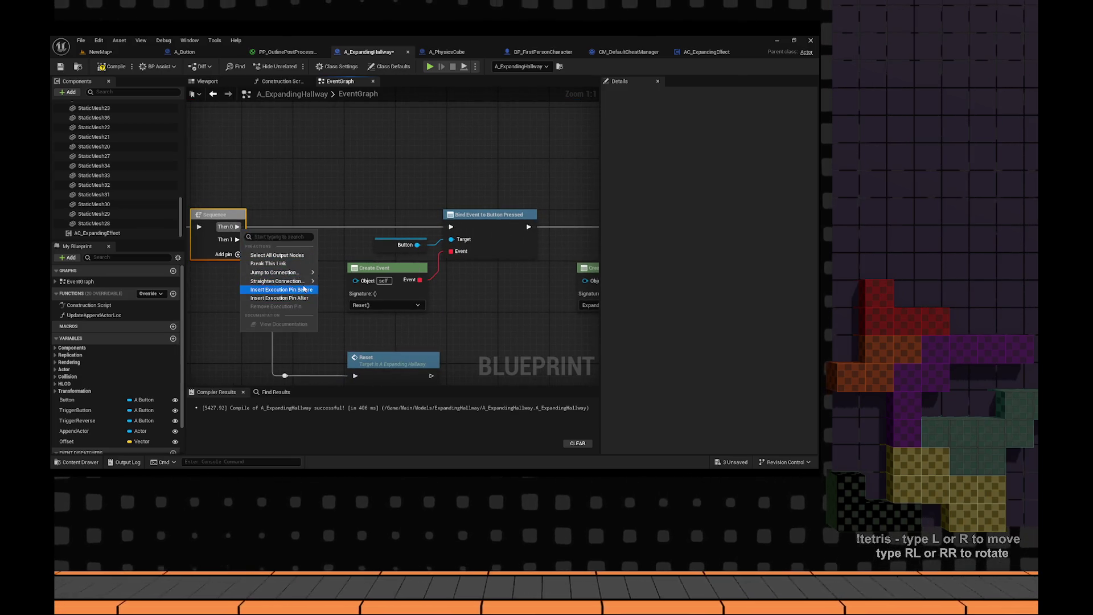
pyautogui.click(299, 289)
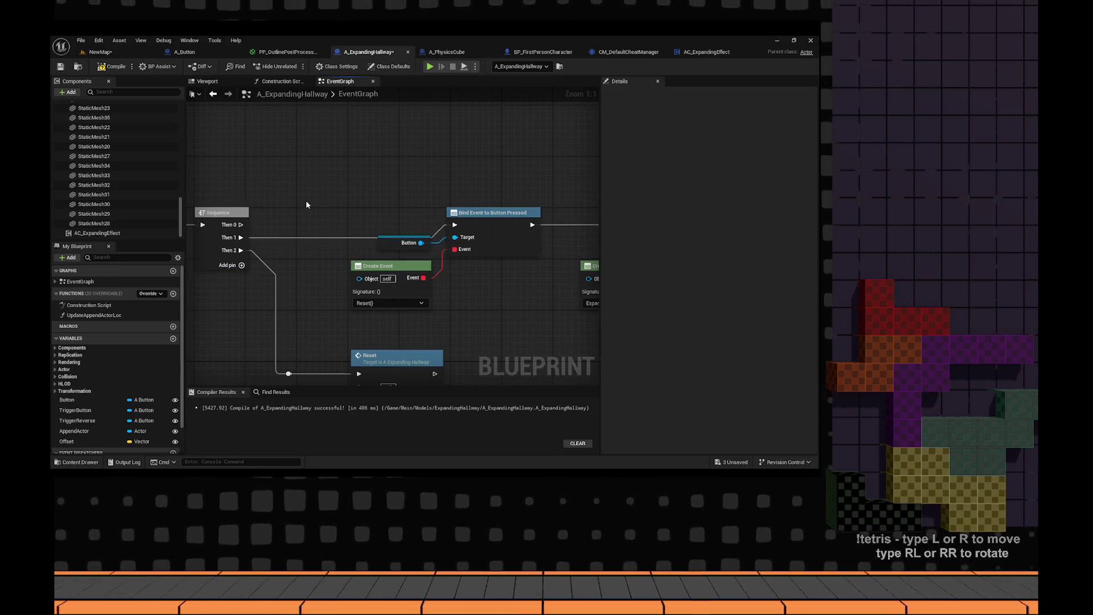
# - Wire an AC Expanding Effect Initialize call to Then 0 with Self as context
pyautogui.moveTo(336, 249)
pyautogui.mouseDown()
pyautogui.moveTo(401, 297)
pyautogui.moveTo(366, 163)
pyautogui.mouseUp()
pyautogui.moveTo(97, 233); pyautogui.dragTo(420, 195)
pyautogui.moveTo(360, 176)
pyautogui.mouseDown()
pyautogui.moveTo(357, 255)
pyautogui.moveTo(357, 142)
pyautogui.moveTo(296, 142)
pyautogui.moveTo(456, 201)
pyautogui.mouseUp()
pyautogui.write('initia')
pyautogui.press('Return')
pyautogui.moveTo(258, 217)
pyautogui.mouseDown()
pyautogui.moveTo(451, 217)
pyautogui.moveTo(422, 238)
pyautogui.mouseUp()
pyautogui.click(467, 262)
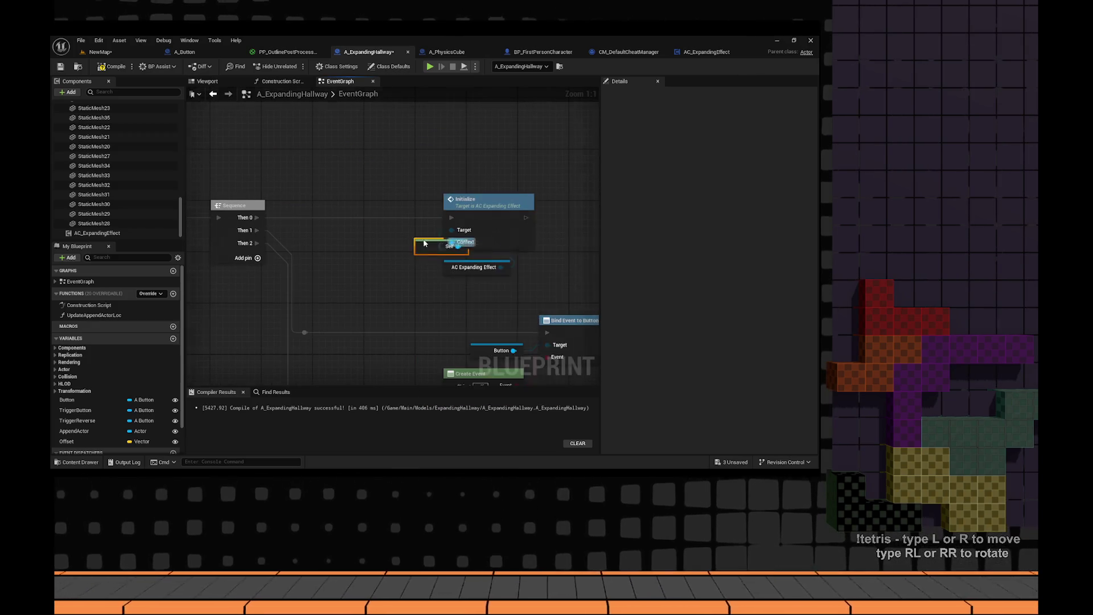
# - Save the hallway blueprint and start playing the NewMap level
pyautogui.click(61, 67)
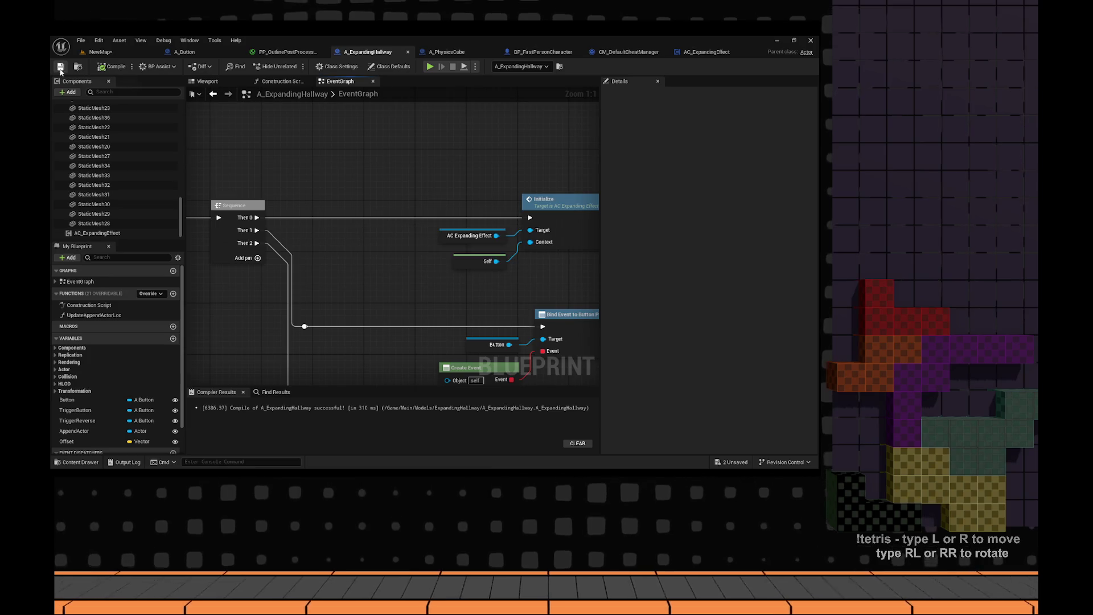
pyautogui.click(137, 52)
pyautogui.hotkey('alt', 'p')
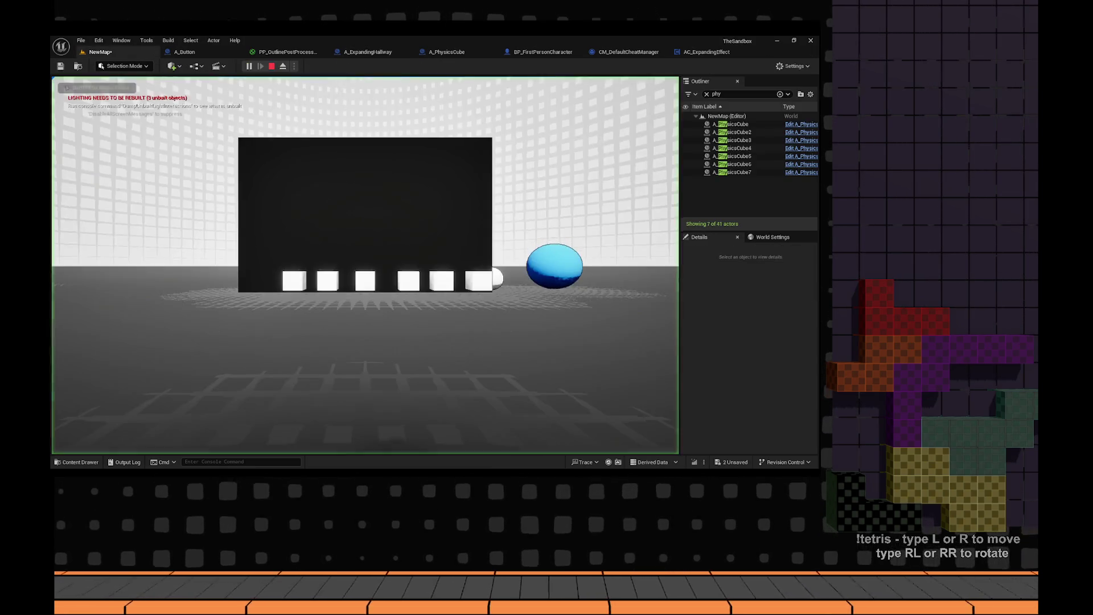
# - Walk into the hallway during Play, stop the session, frame the hallway and save NewMap
pyautogui.press('w')
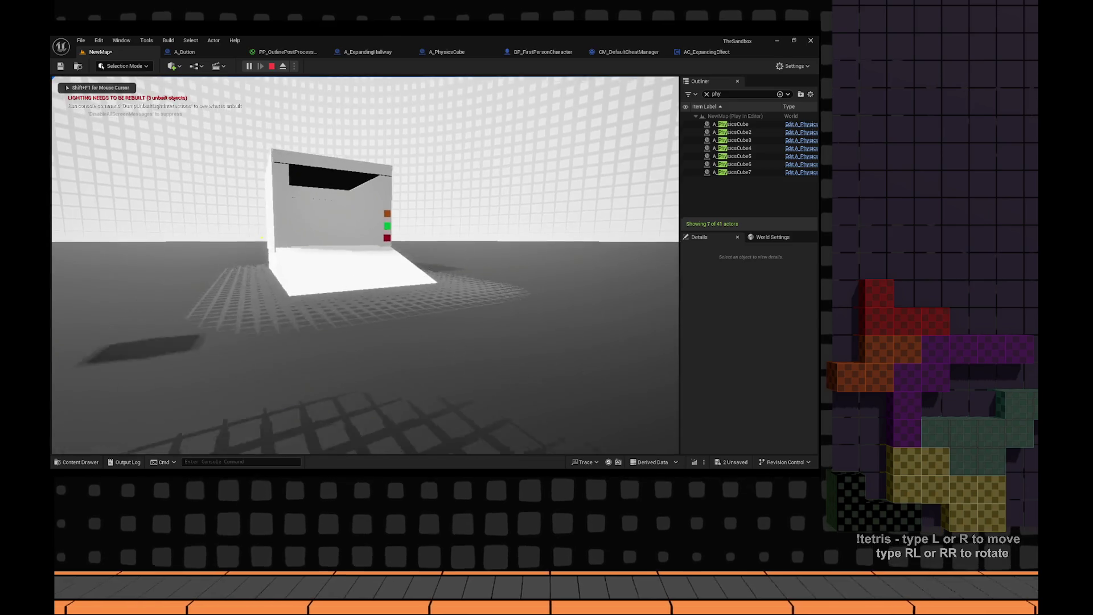
pyautogui.press('w')
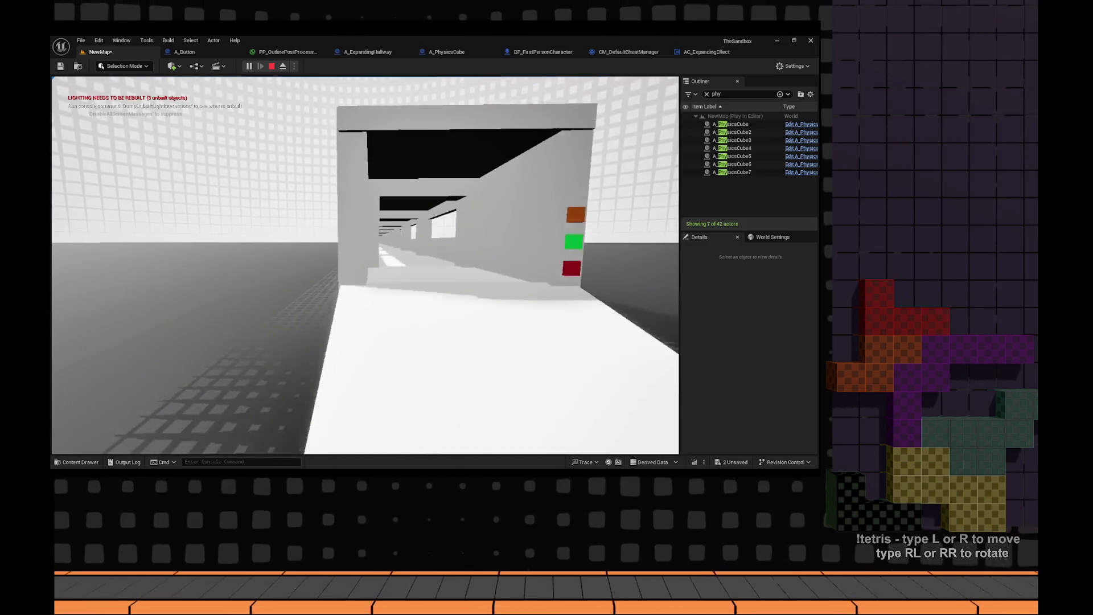
pyautogui.press('Escape')
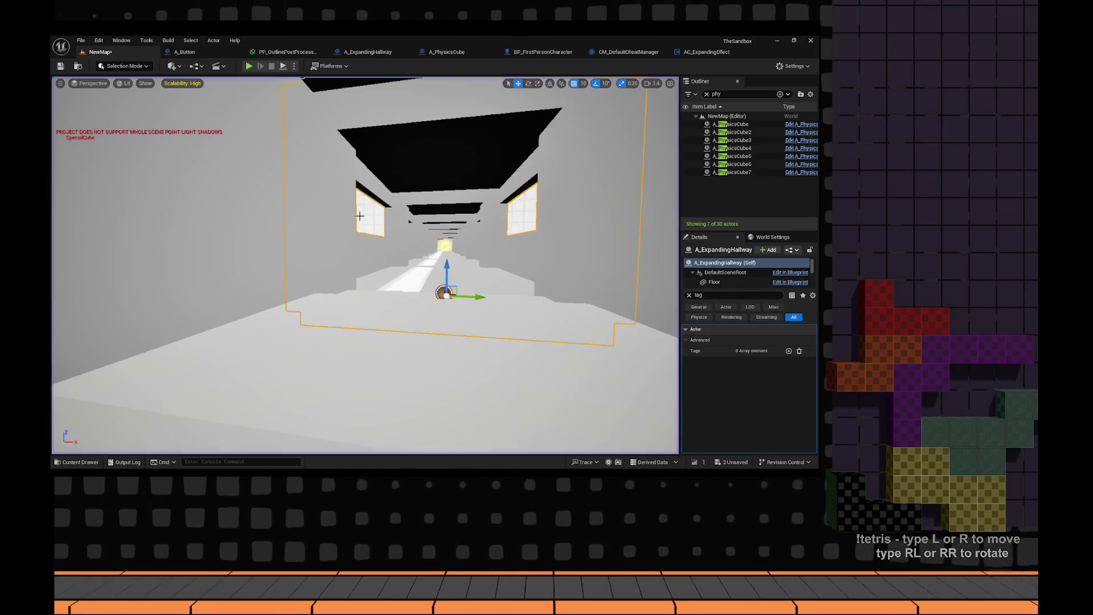
pyautogui.press('f')
pyautogui.hotkey('ctrl', 's')
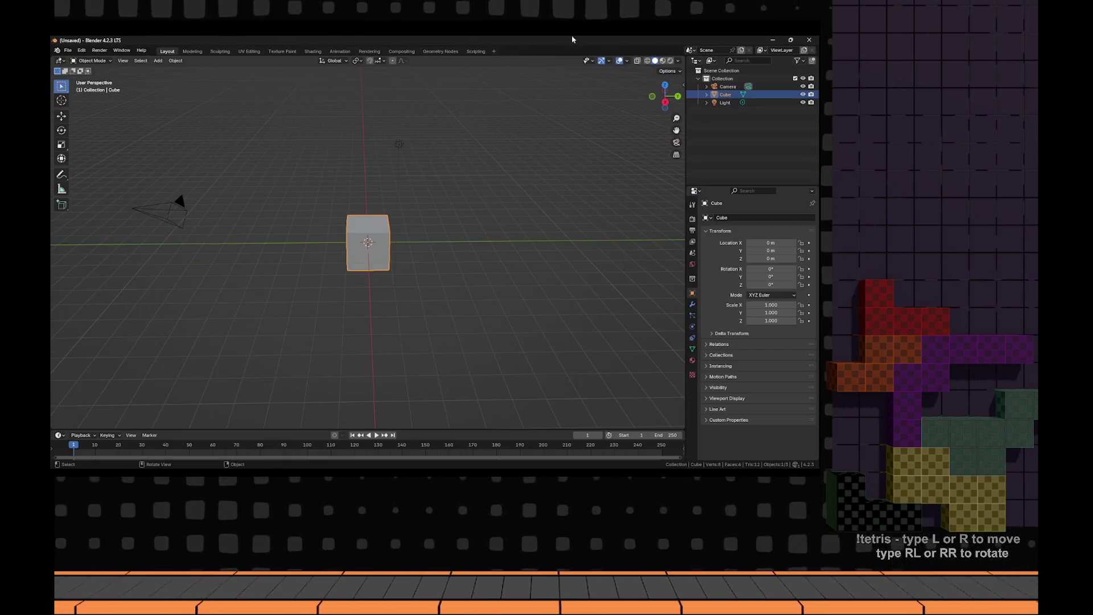
# - Reopen ExpandingHallway.blend from recent files and switch out of the camera view
pyautogui.click(67, 51)
pyautogui.moveTo(114, 75)
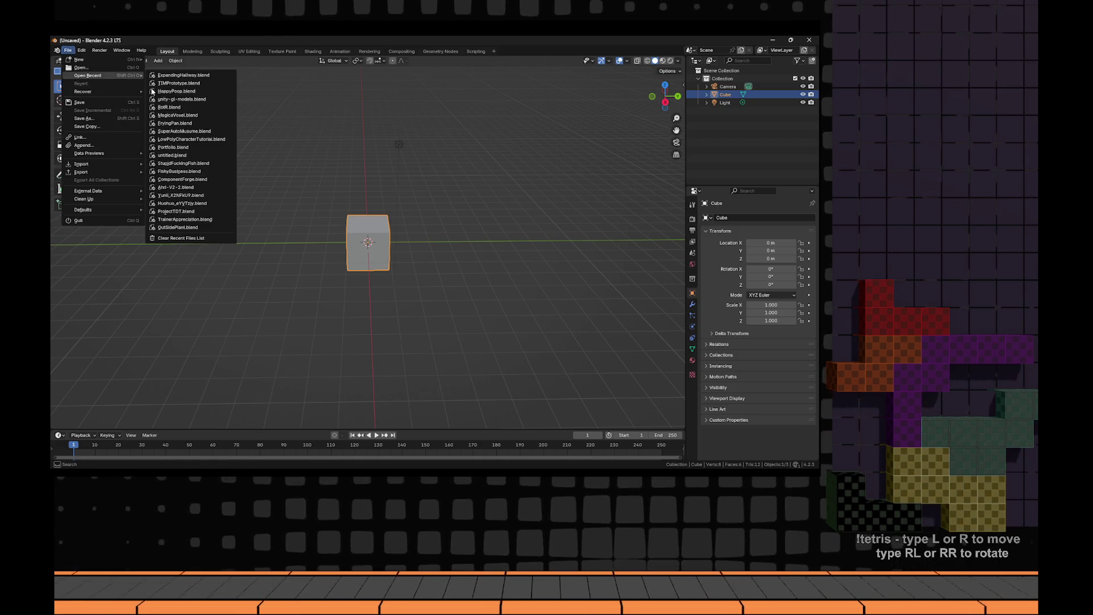
pyautogui.click(183, 74)
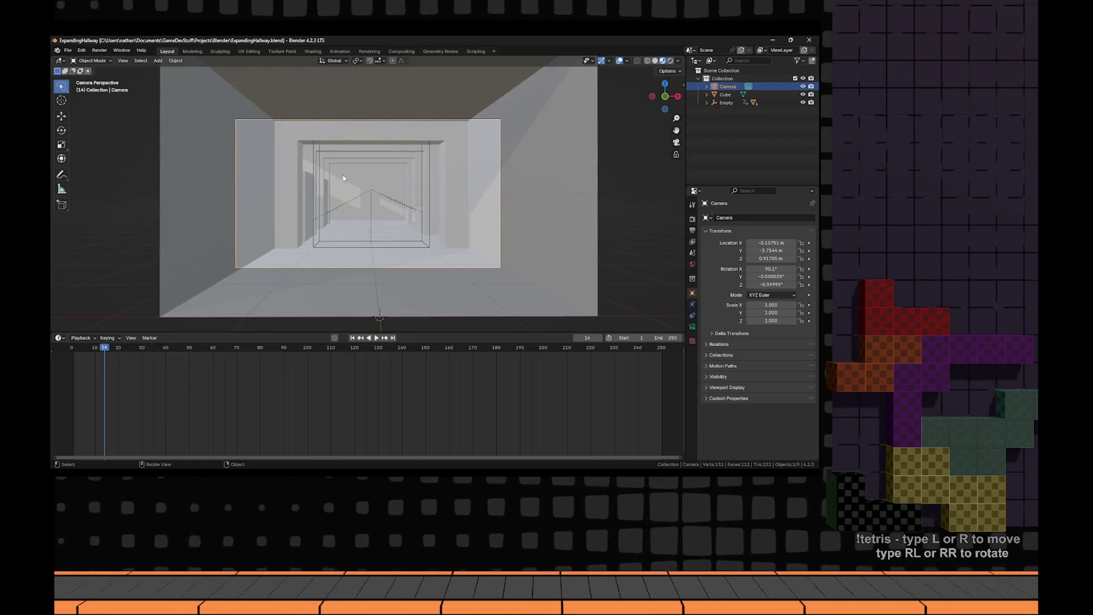
pyautogui.press('KP_0')
pyautogui.scroll(-5, 394, 218)
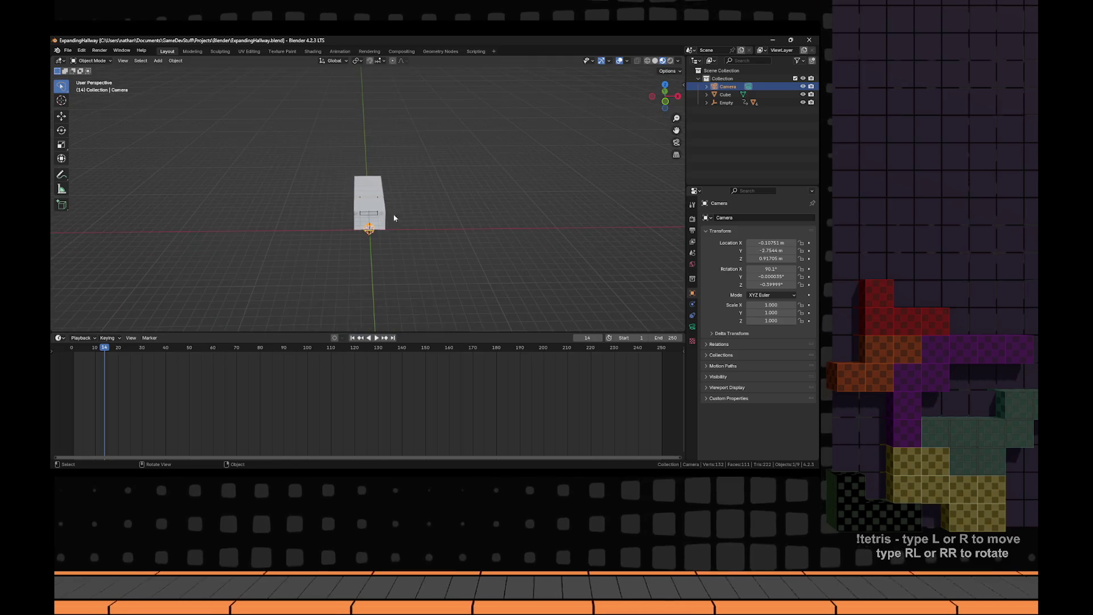
# - Create a new empty scene, BigHallway
pyautogui.click(691, 50)
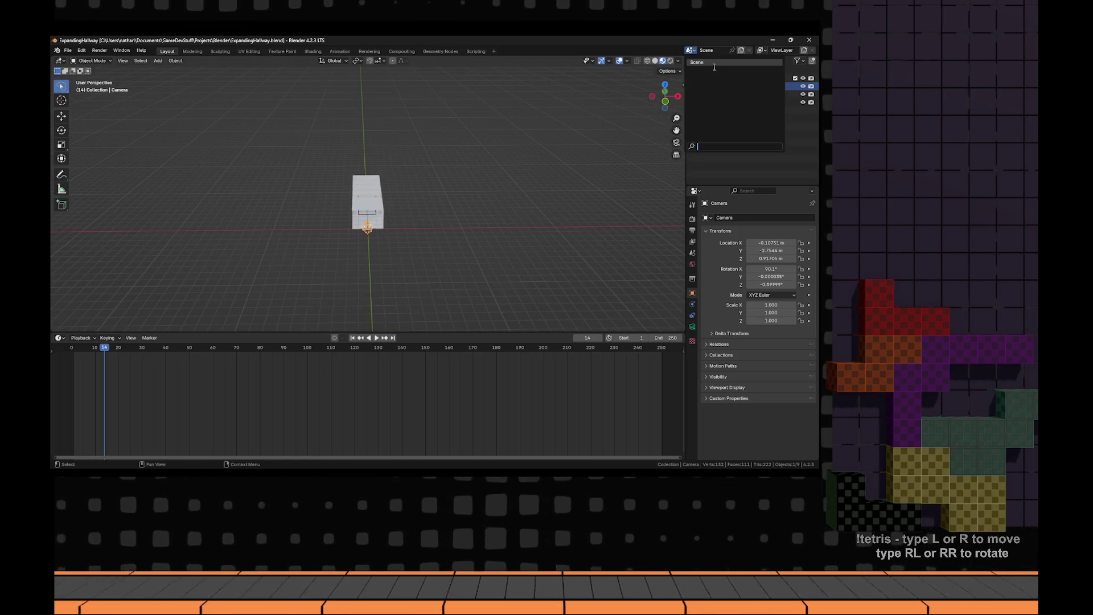
pyautogui.click(739, 52)
pyautogui.click(712, 75)
pyautogui.write('BigHallway')
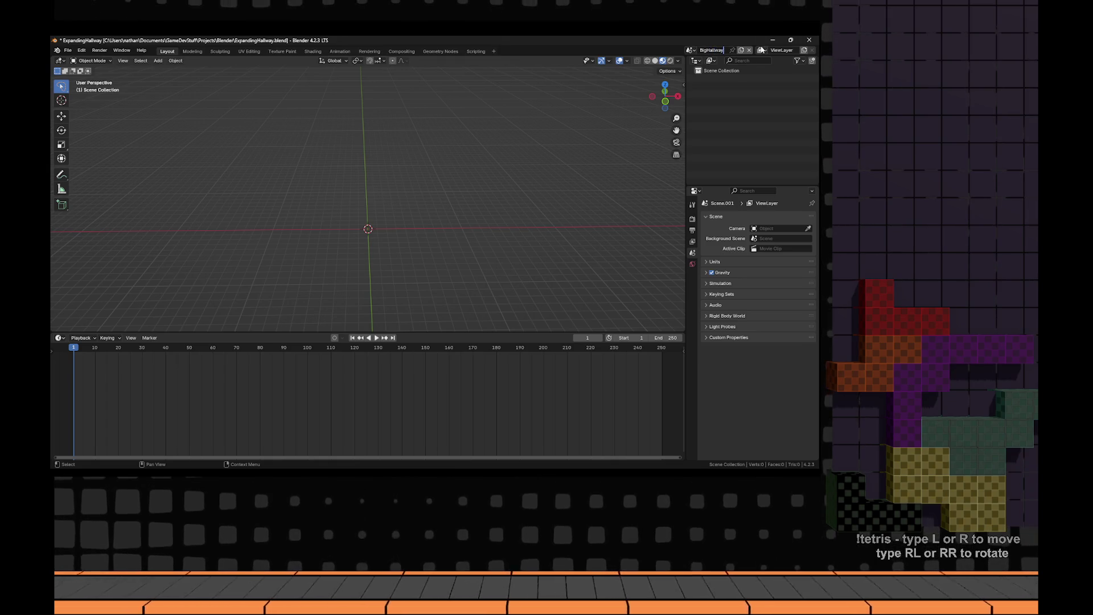
# - Check the Unreal level and VLC trailer, then return to Blender's Add menu
pyautogui.hotkey('alt', 'Tab')
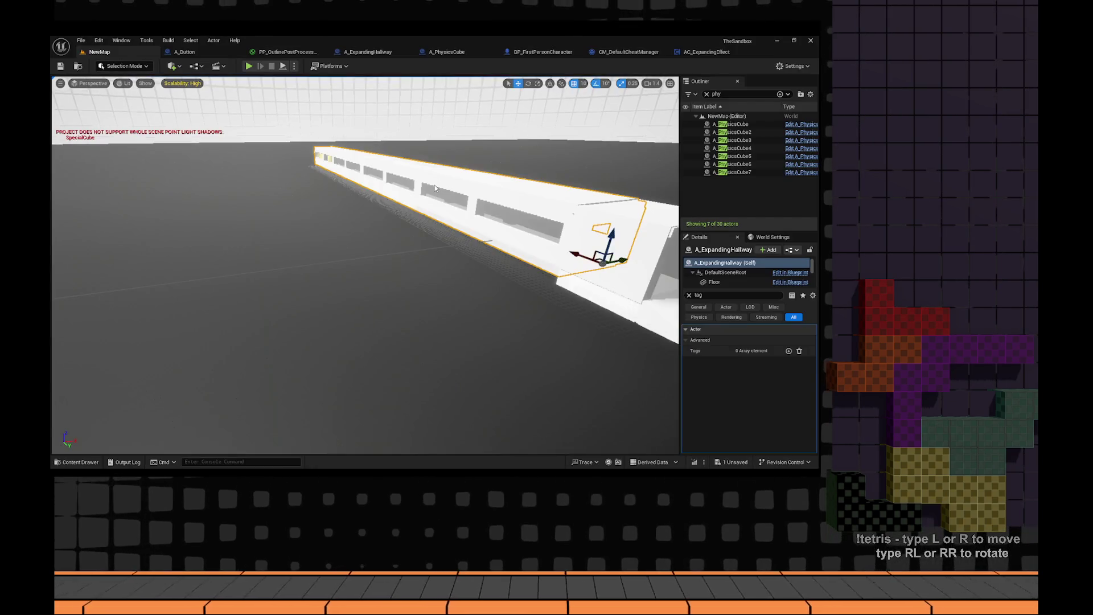
pyautogui.hotkey('alt', 'Tab')
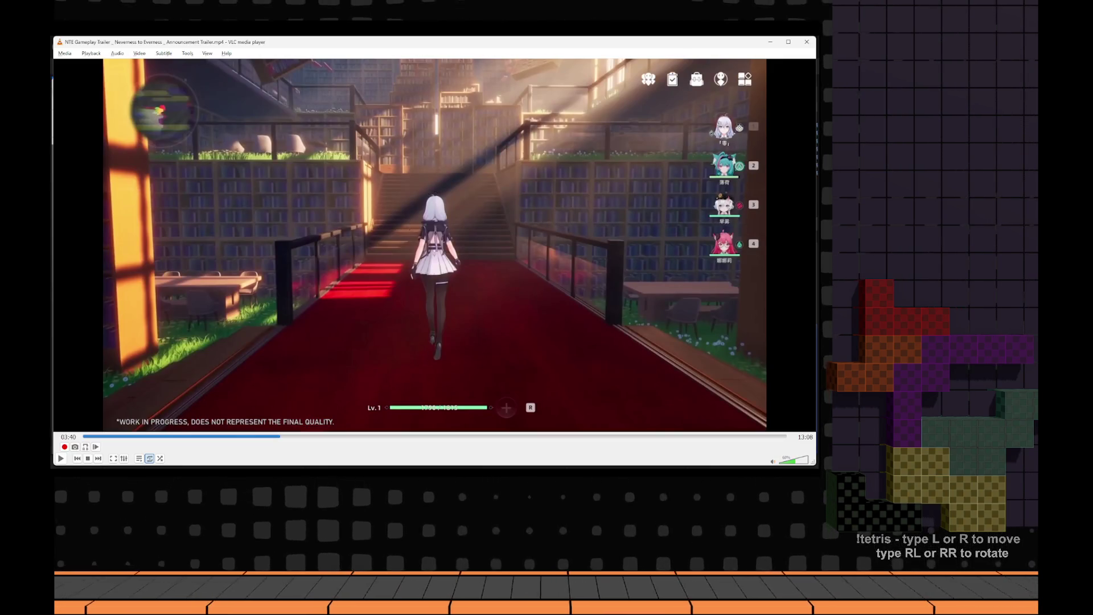
pyautogui.hotkey('alt', 'Tab')
pyautogui.hotkey('alt', 'Tab')
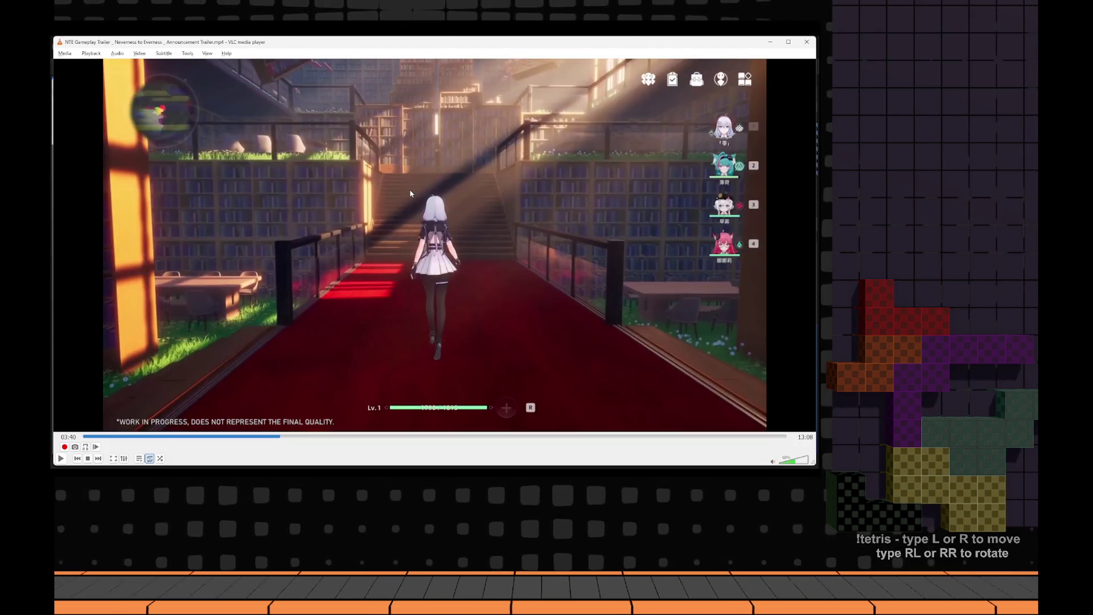
pyautogui.hotkey('alt', 'Tab')
pyautogui.hotkey('shift', 'a')
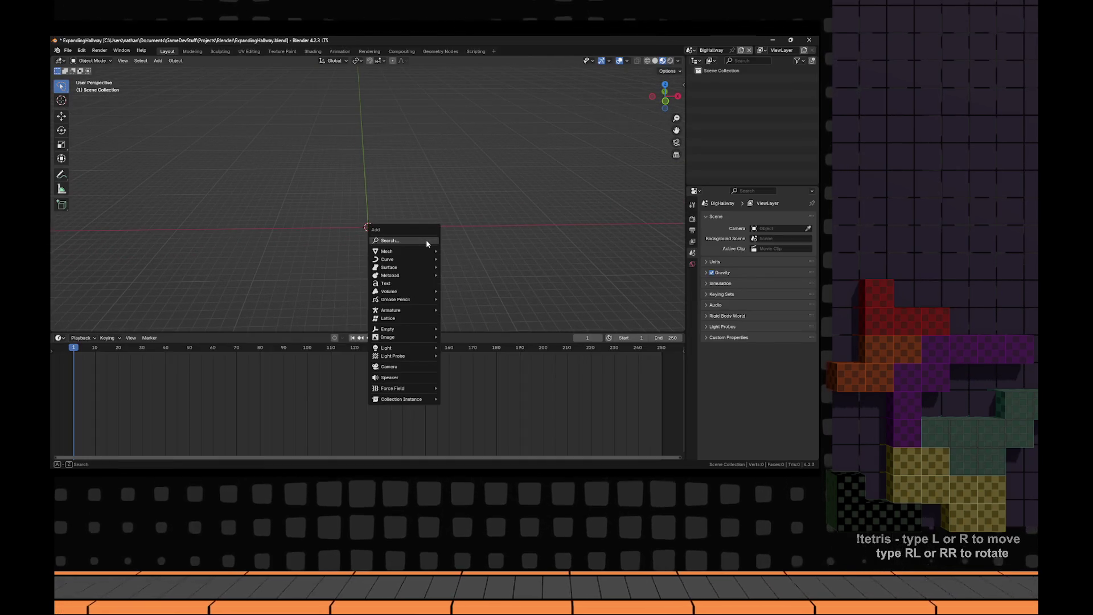
# - Add a new cube, Cube.007, and stretch it along the X axis
pyautogui.moveTo(399, 252)
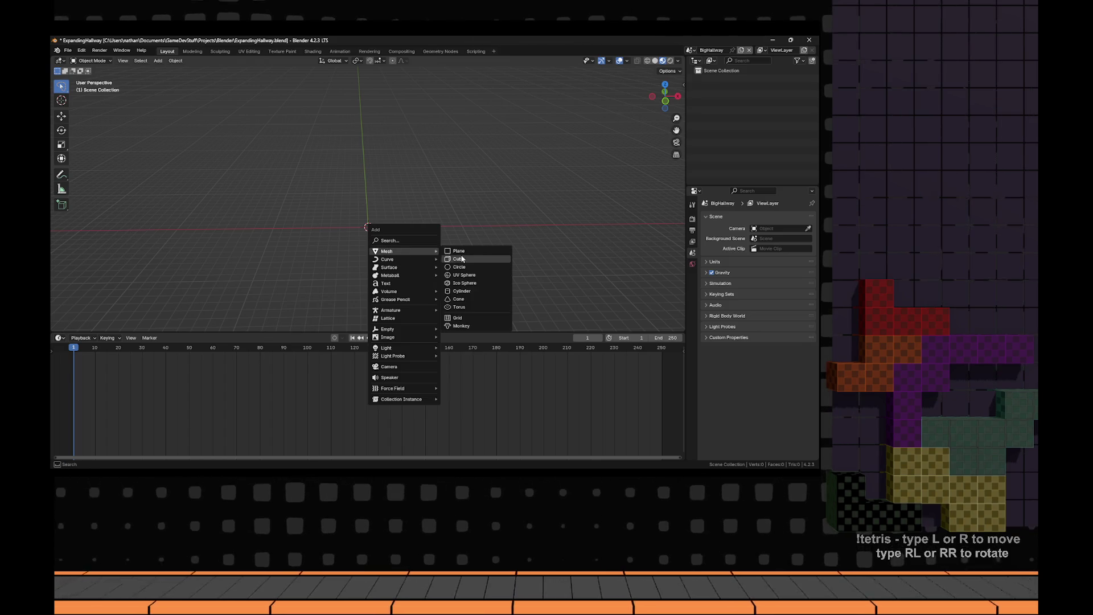
pyautogui.click(464, 261)
pyautogui.scroll(-3, 431, 227)
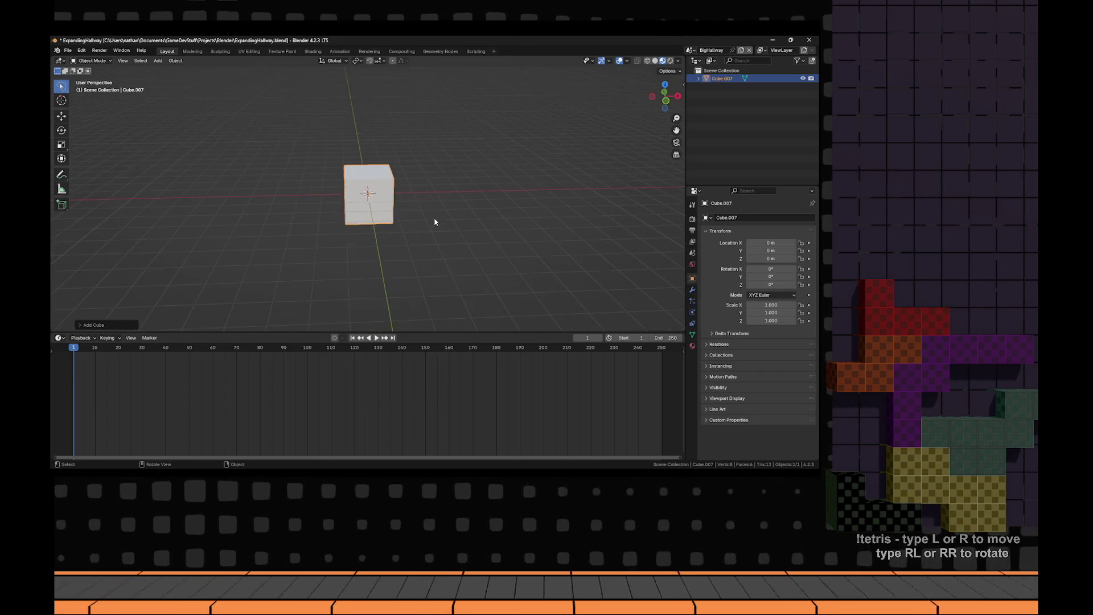
pyautogui.press('s')
pyautogui.press('x')
pyautogui.click(555, 207)
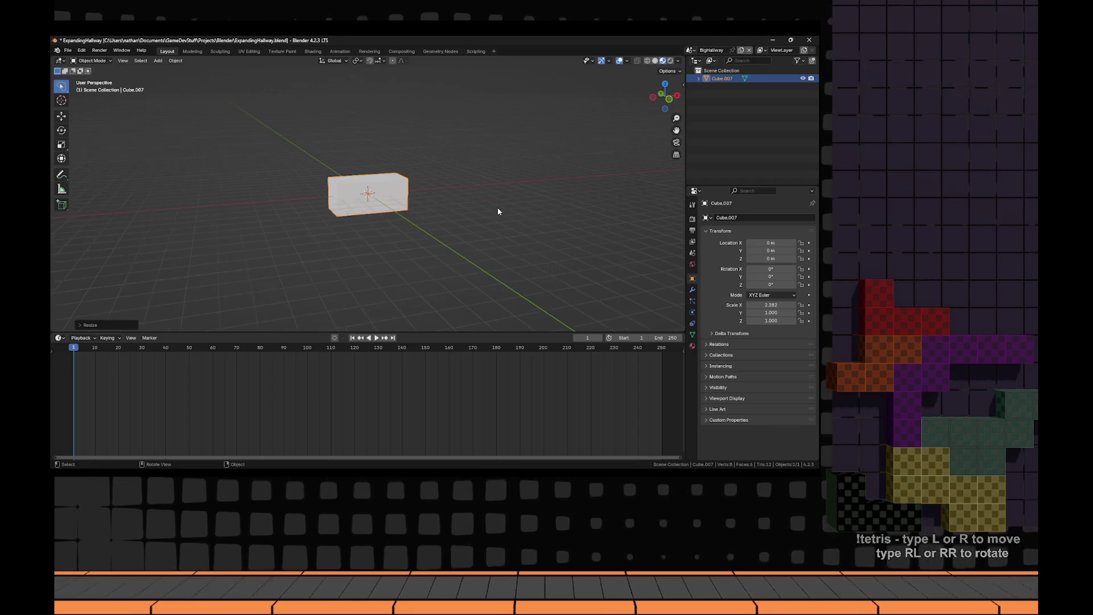
# - Loop-cut the cube down the middle in Edit Mode and delete its left half
pyautogui.press('Tab')
pyautogui.press('KP_7')
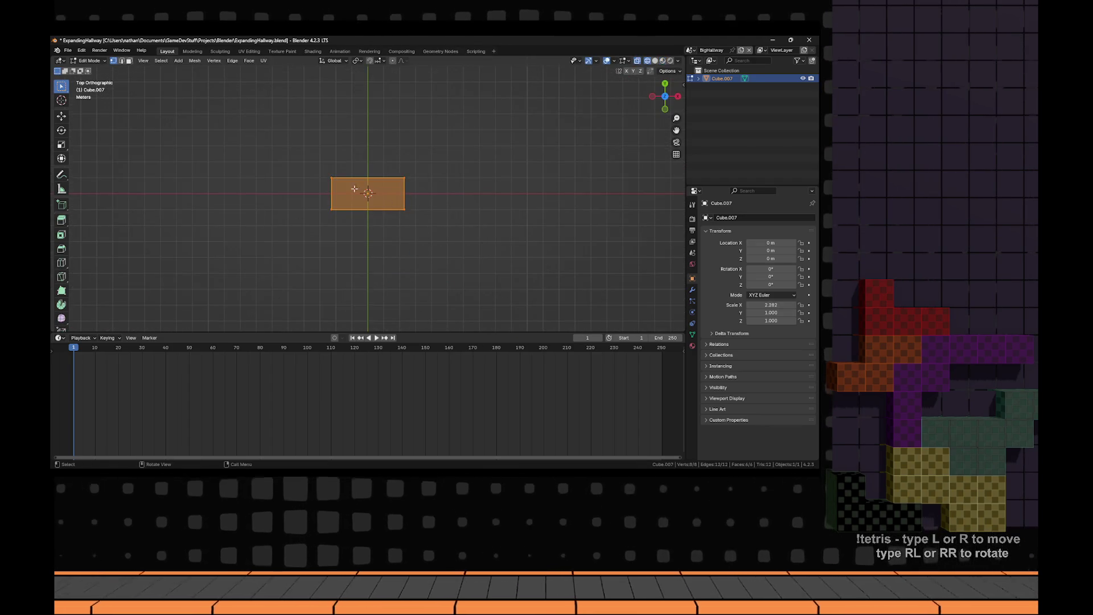
pyautogui.hotkey('alt', 'a')
pyautogui.press('3')
pyautogui.moveTo(323, 171); pyautogui.dragTo(355, 244)
pyautogui.press('x')
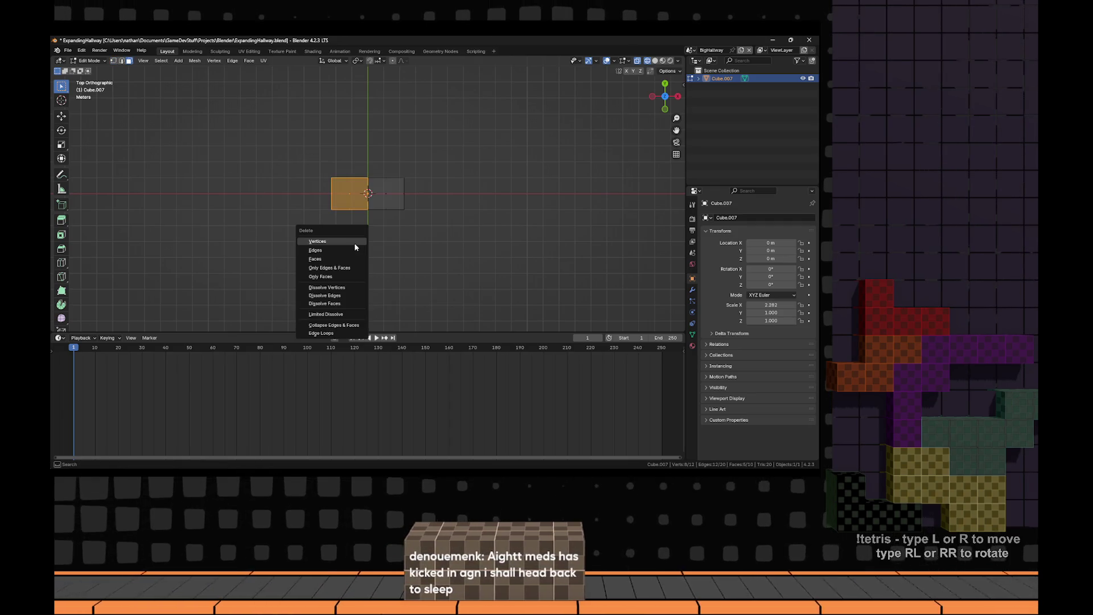
pyautogui.click(348, 258)
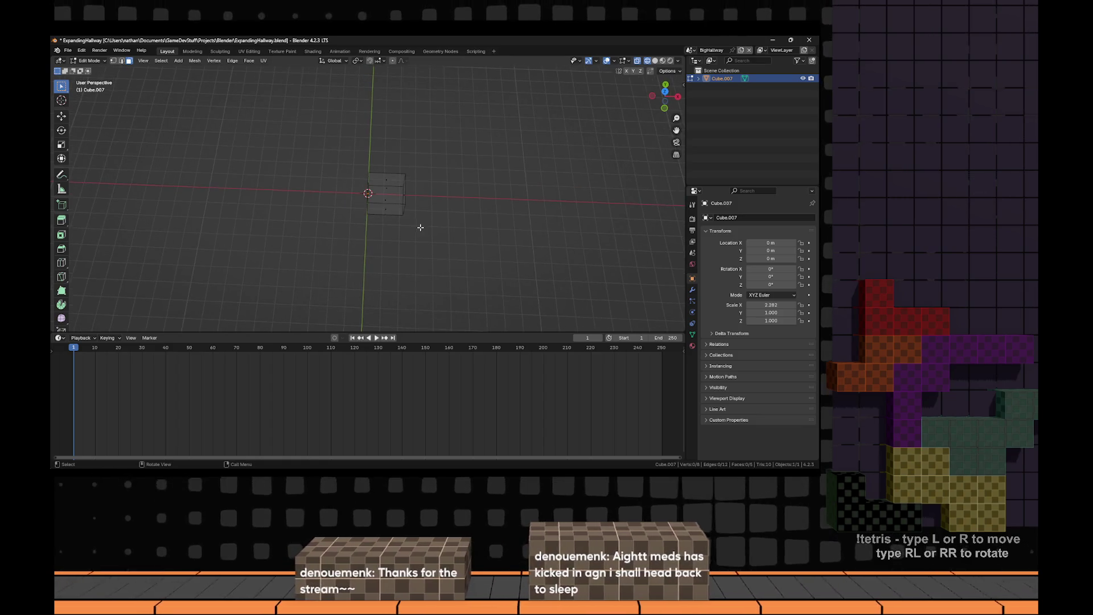
pyautogui.press('Tab')
pyautogui.moveTo(419, 188); pyautogui.dragTo(473, 171)
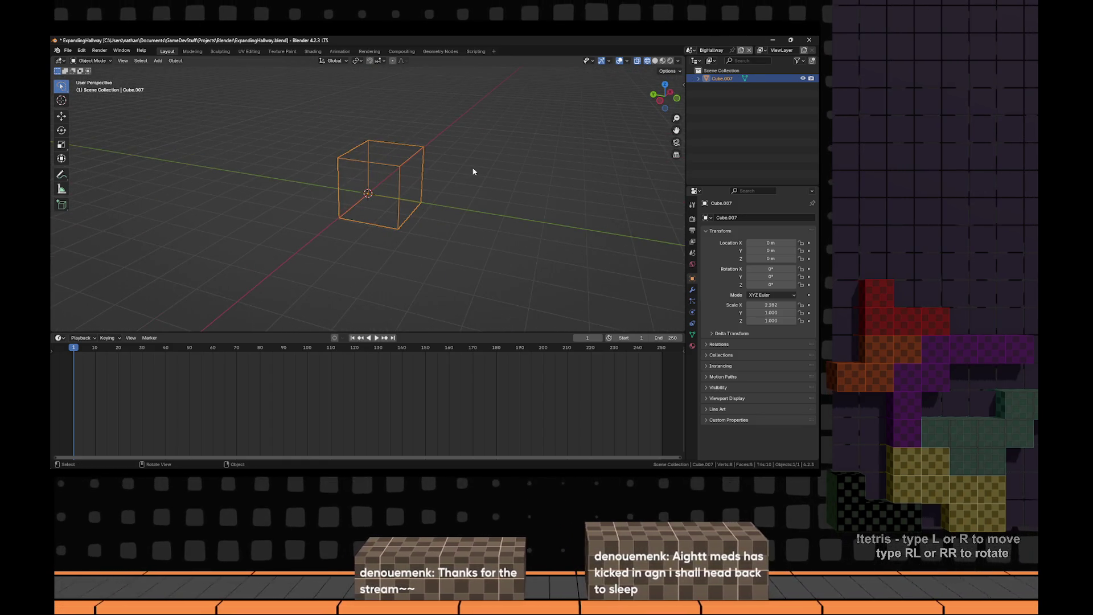
# - Give Cube.007 an X-axis Mirror modifier with Clipping on, viewed in solid shading
pyautogui.click(694, 291)
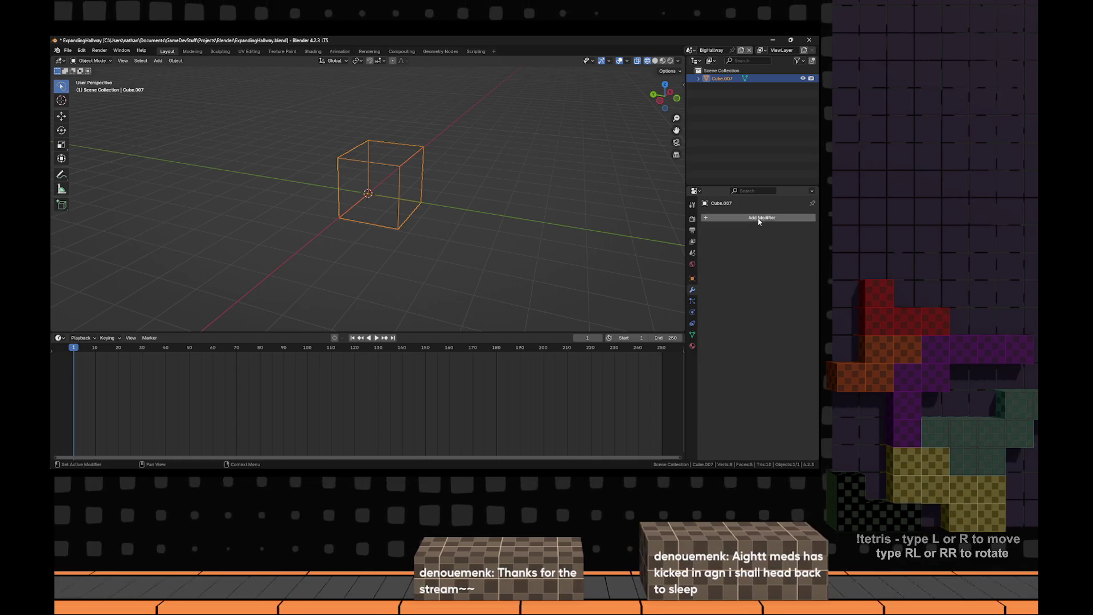
pyautogui.click(756, 219)
pyautogui.click(743, 219)
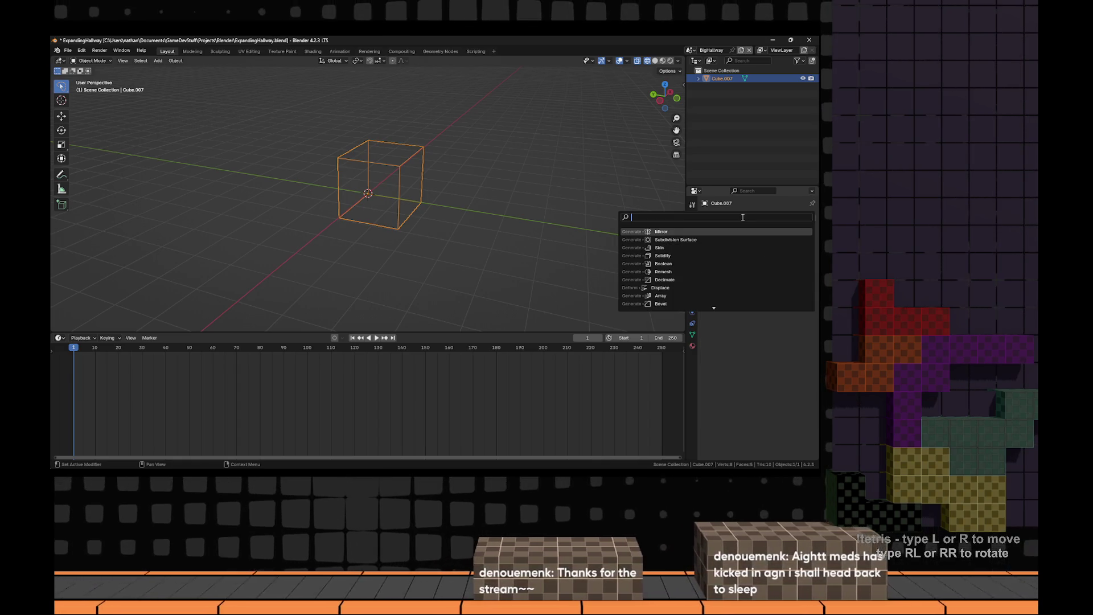
pyautogui.press('Return')
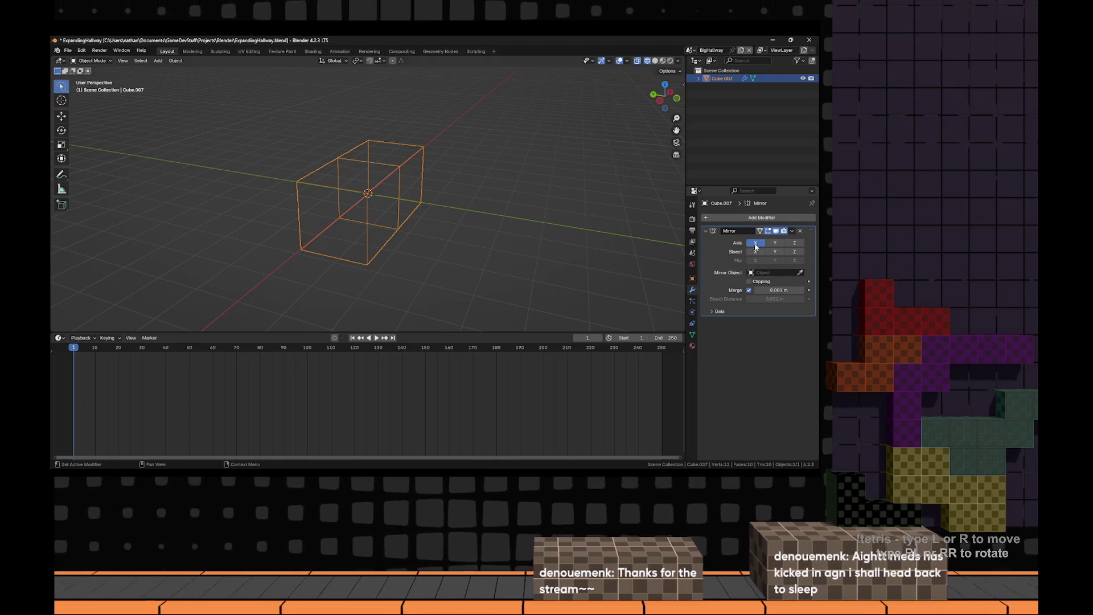
pyautogui.click(775, 249)
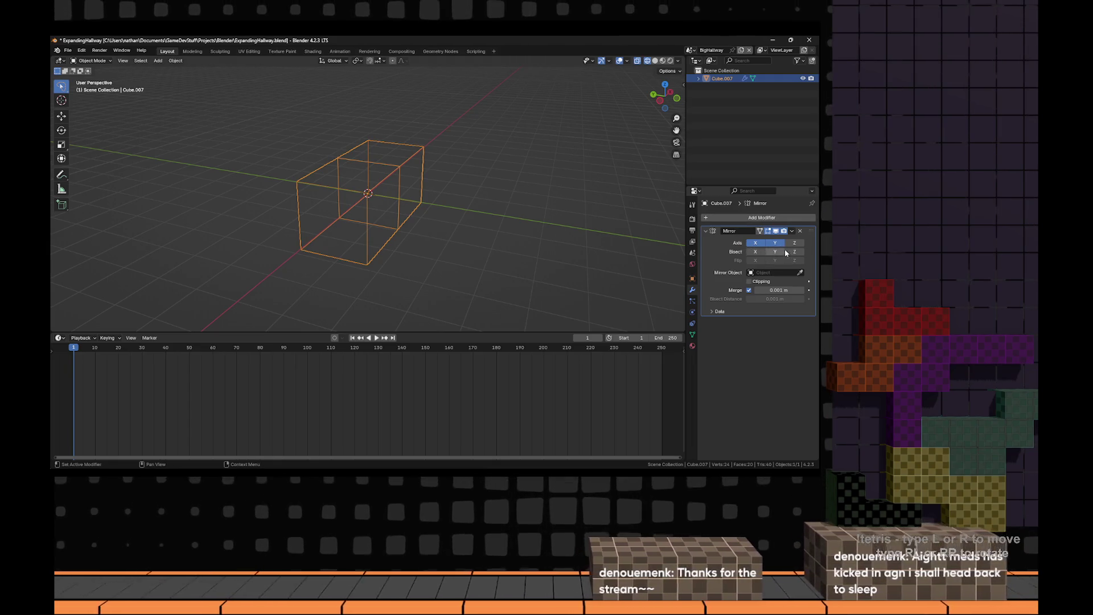
pyautogui.rightClick(501, 230)
pyautogui.moveTo(480, 176)
pyautogui.mouseDown()
pyautogui.moveTo(434, 205)
pyautogui.moveTo(455, 203)
pyautogui.mouseUp()
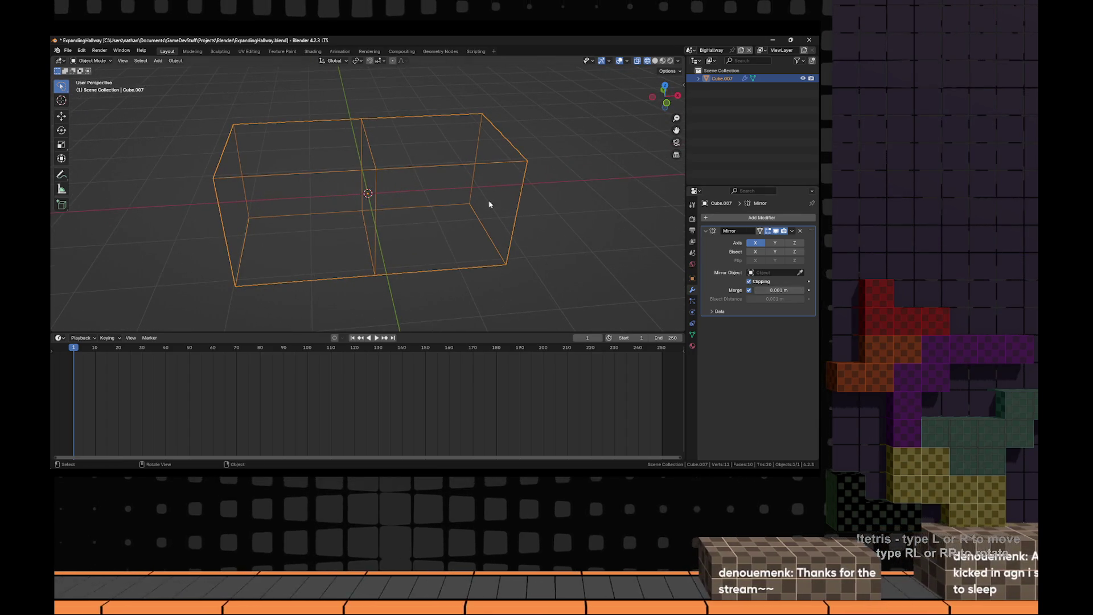
pyautogui.hotkey('shift', 'z')
pyautogui.moveTo(489, 204)
pyautogui.mouseDown()
pyautogui.moveTo(398, 204)
pyautogui.moveTo(455, 194)
pyautogui.moveTo(435, 200)
pyautogui.mouseUp()
pyautogui.scroll(-2, 398, 204)
# - Select the whole mesh and scale it flat along Z
pyautogui.press('Tab')
pyautogui.press('a')
pyautogui.moveTo(351, 176); pyautogui.dragTo(408, 122)
pyautogui.press('s')
pyautogui.press('z')
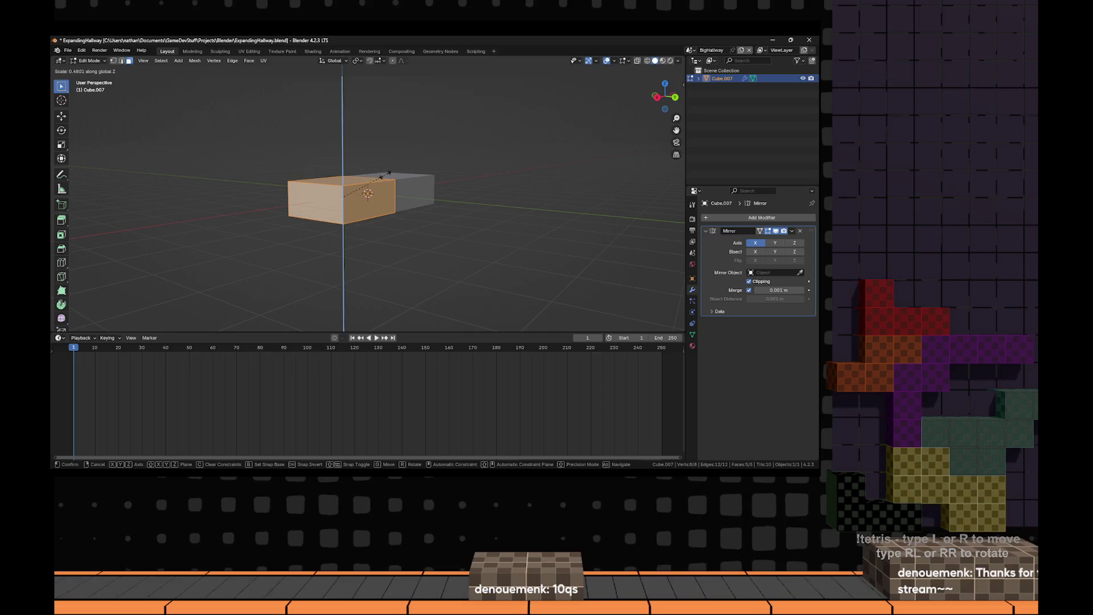
pyautogui.click(389, 173)
# - Extrude the block's front face outward and move its upper face along Y
pyautogui.moveTo(503, 171); pyautogui.dragTo(378, 227)
pyautogui.click(357, 212)
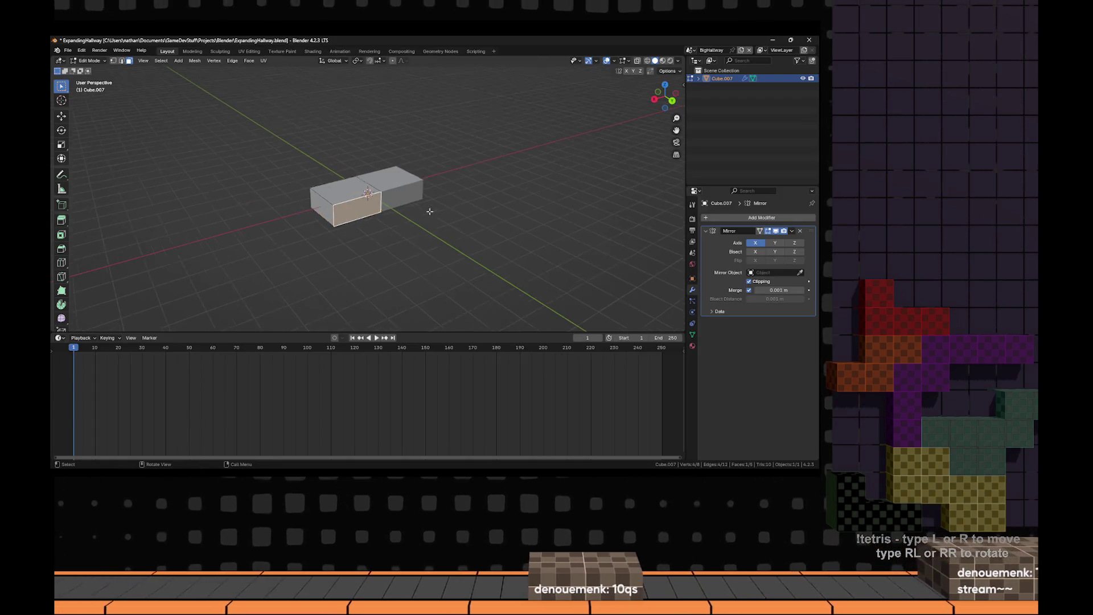
pyautogui.press('e')
pyautogui.click(535, 245)
pyautogui.moveTo(536, 245)
pyautogui.mouseDown()
pyautogui.moveTo(552, 232)
pyautogui.moveTo(554, 274)
pyautogui.moveTo(483, 280)
pyautogui.moveTo(507, 251)
pyautogui.mouseUp()
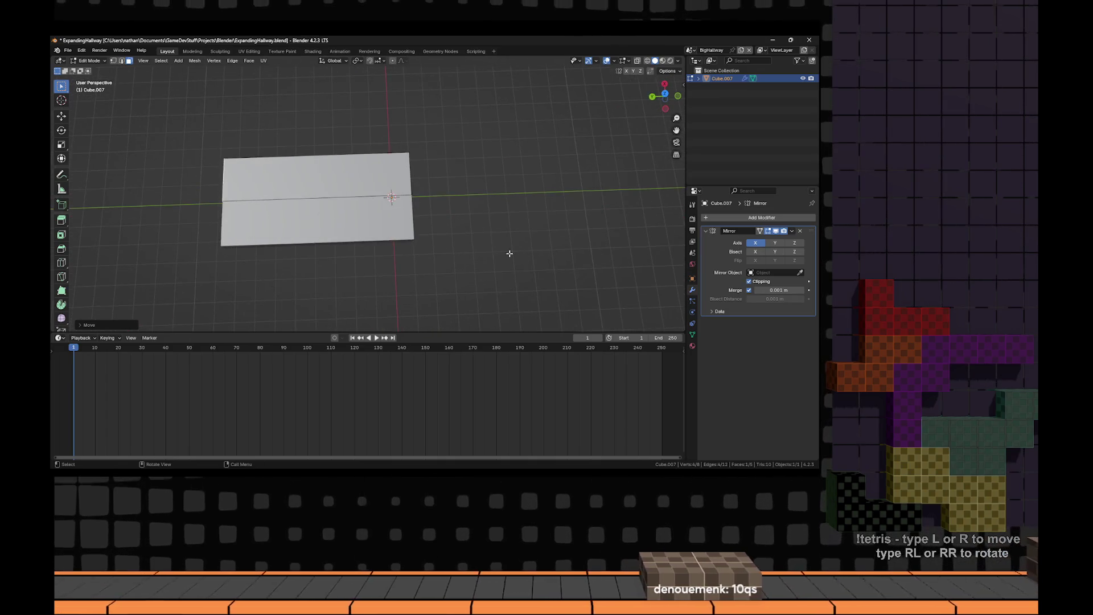
pyautogui.click(376, 177)
pyautogui.press('g')
pyautogui.press('y')
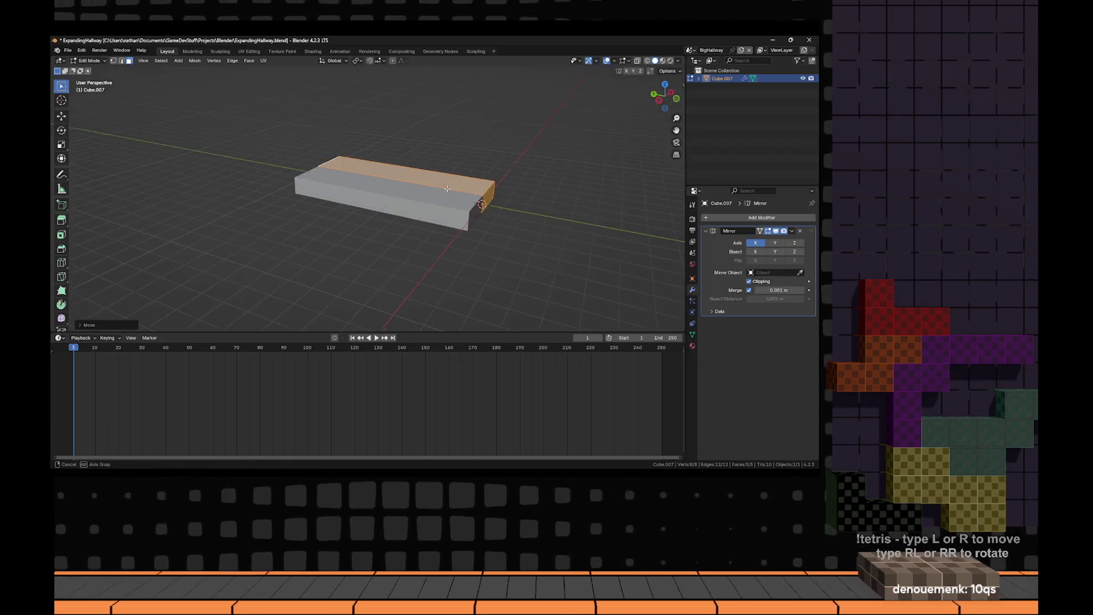
pyautogui.hotkey('shift', 'a')
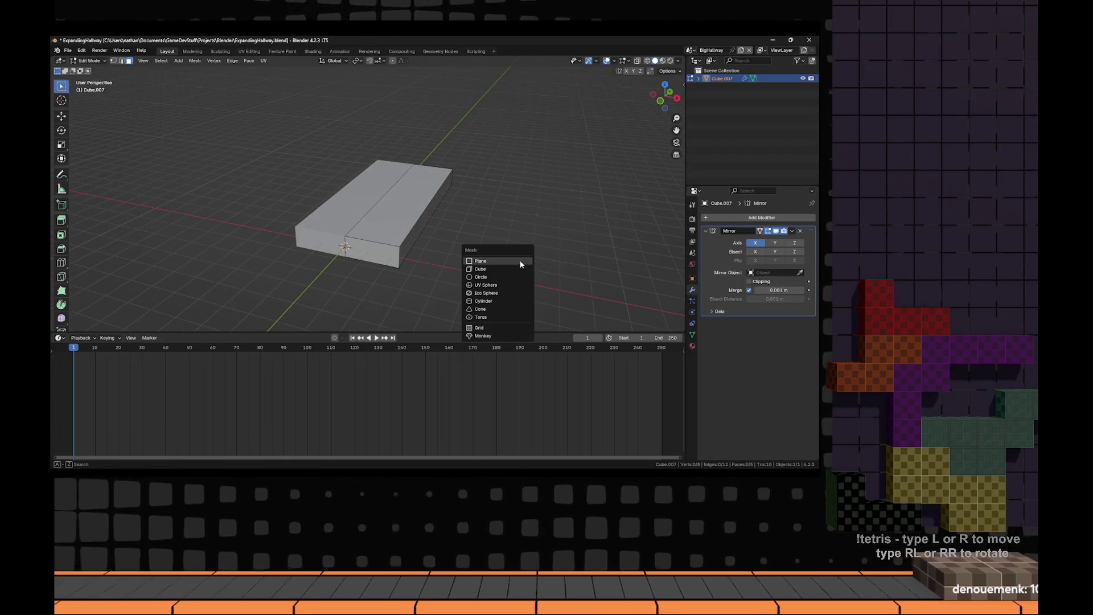
# - Add a cube into the slab mesh and move it along X beside the slab
pyautogui.click(520, 263)
pyautogui.scroll(-4, 520, 263)
pyautogui.press('g')
pyautogui.press('x')
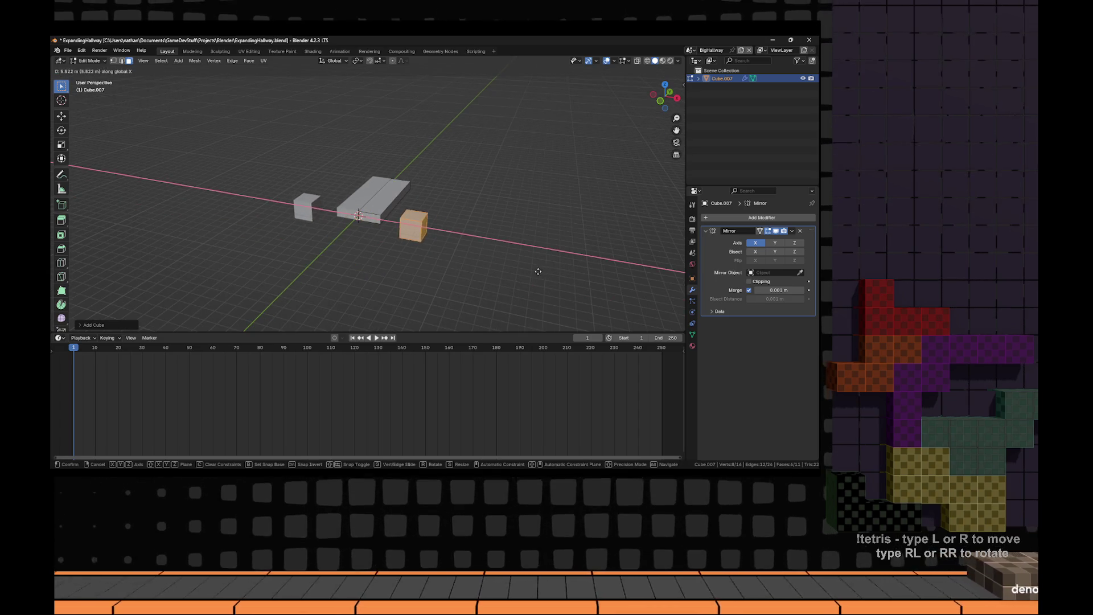
pyautogui.click(530, 271)
pyautogui.moveTo(530, 271)
pyautogui.mouseDown()
pyautogui.moveTo(399, 237)
pyautogui.moveTo(354, 244)
pyautogui.mouseUp()
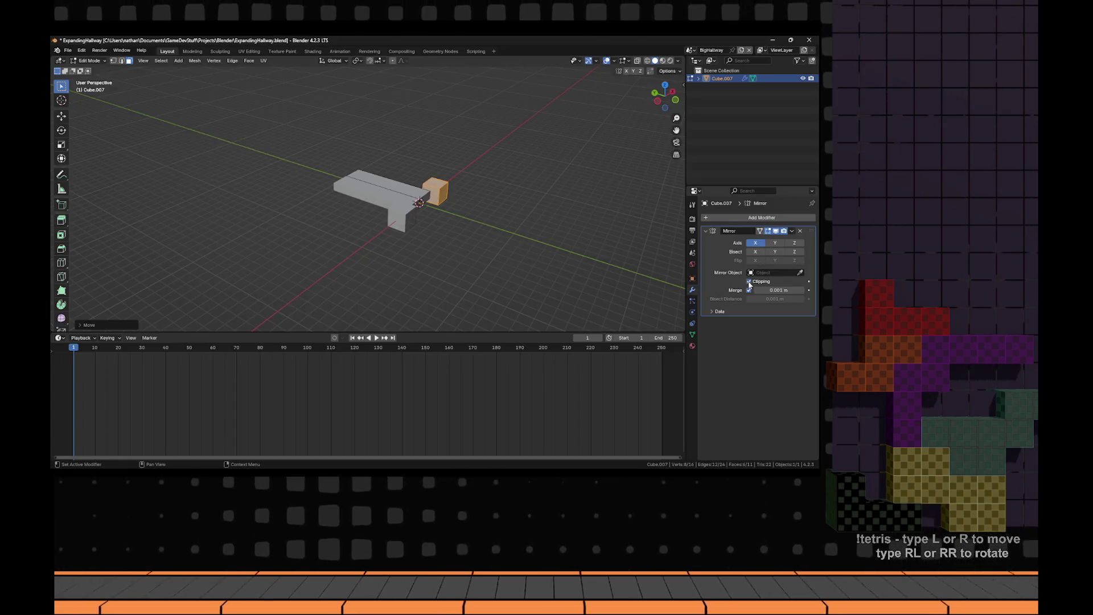
# - Position and scale the new cube into a tall wall block
pyautogui.hotkey('alt', 'a')
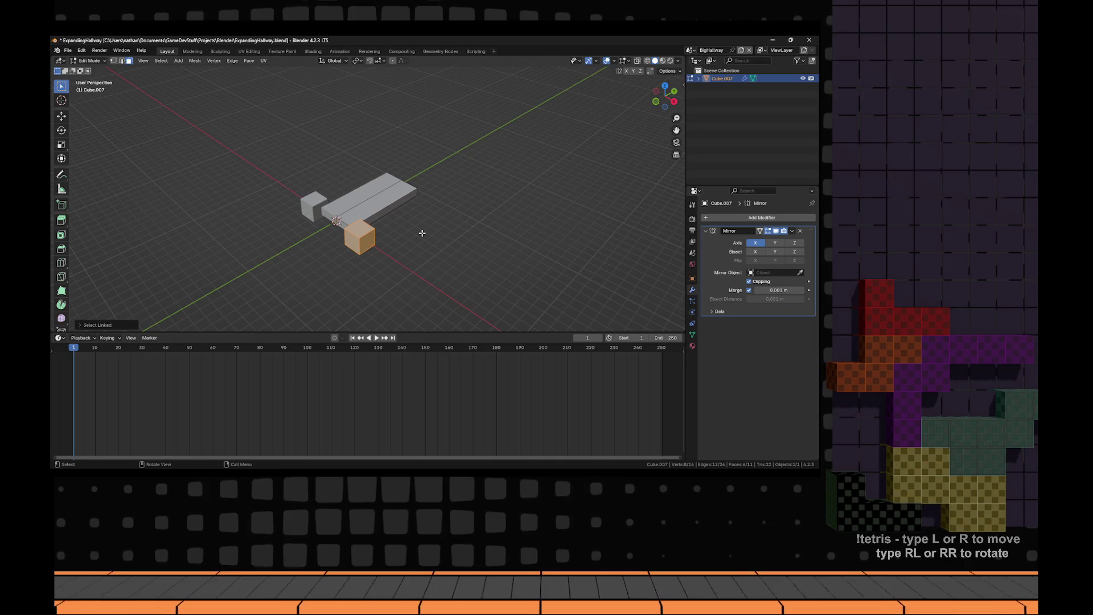
pyautogui.press('KP_7')
pyautogui.press('g')
pyautogui.click(427, 153)
pyautogui.press('s')
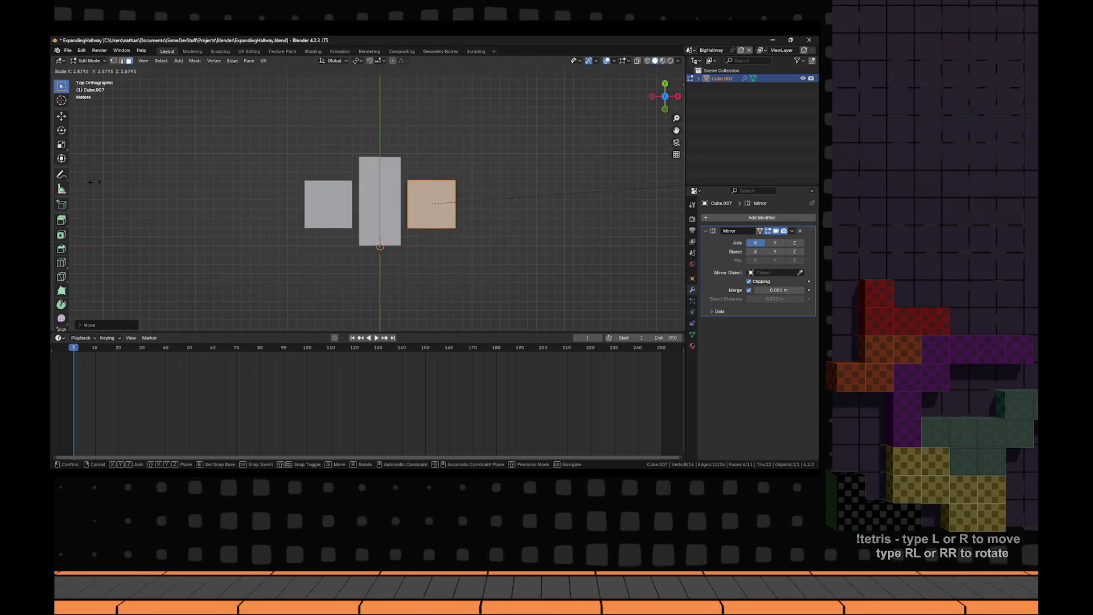
pyautogui.click(178, 178)
pyautogui.moveTo(178, 179)
pyautogui.mouseDown()
pyautogui.moveTo(347, 95)
pyautogui.moveTo(337, 130)
pyautogui.mouseUp()
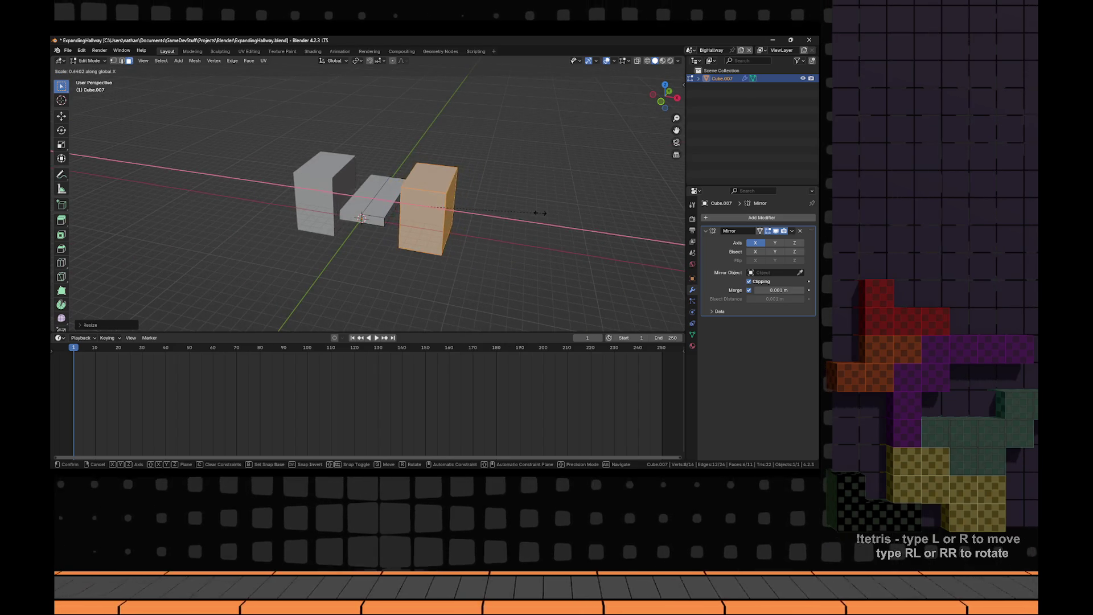
pyautogui.click(516, 210)
# - Extend the slab's end face along X to the wall block, then align the block along Y
pyautogui.click(389, 218)
pyautogui.scroll(3, 398, 216)
pyautogui.press('g')
pyautogui.press('y')
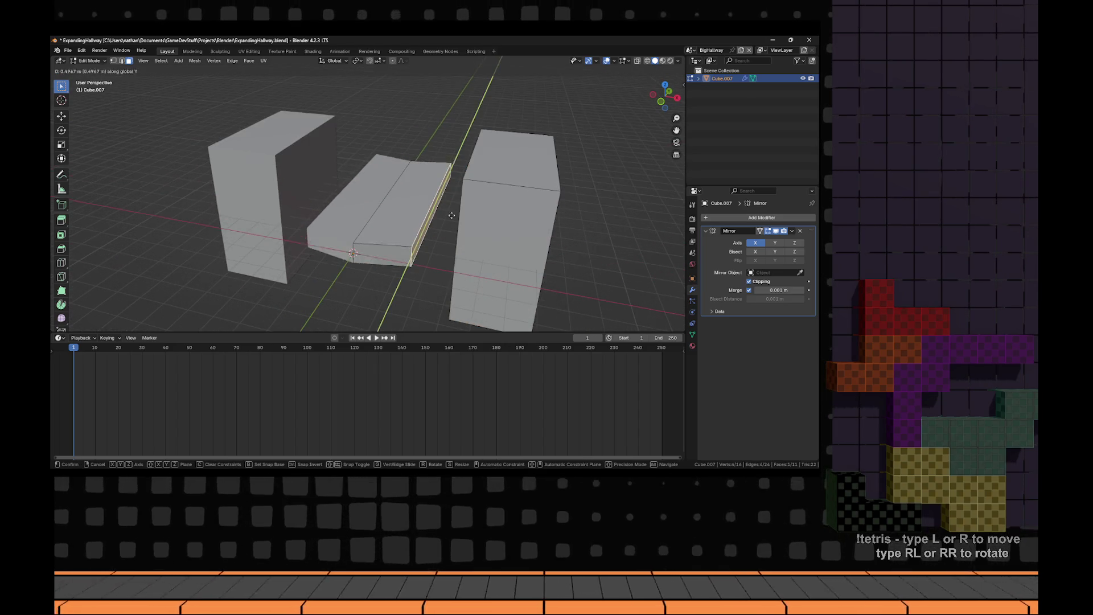
pyautogui.press('x')
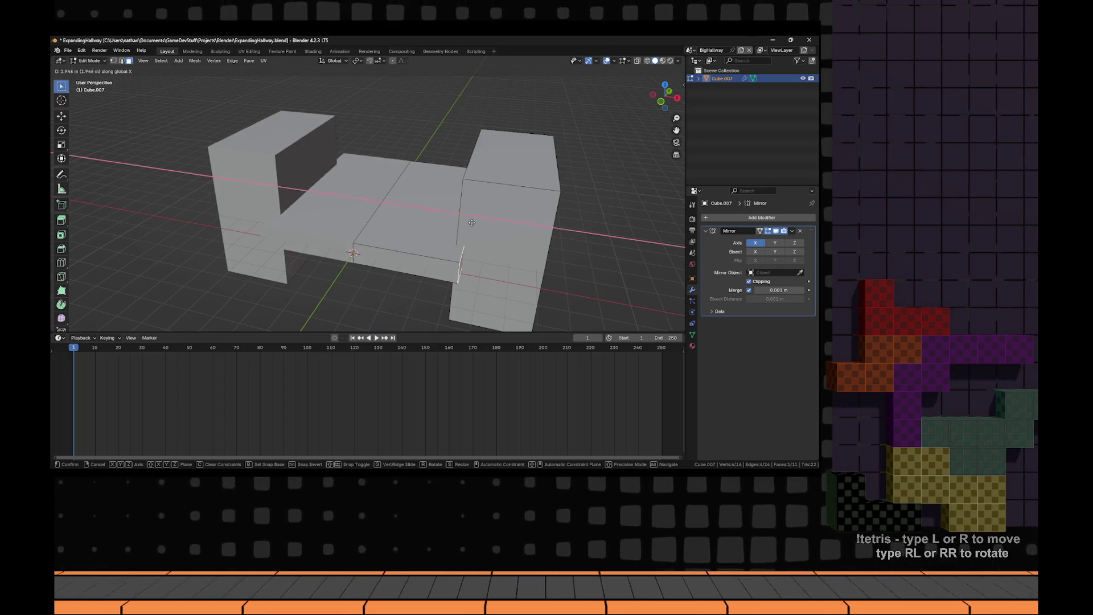
pyautogui.click(466, 222)
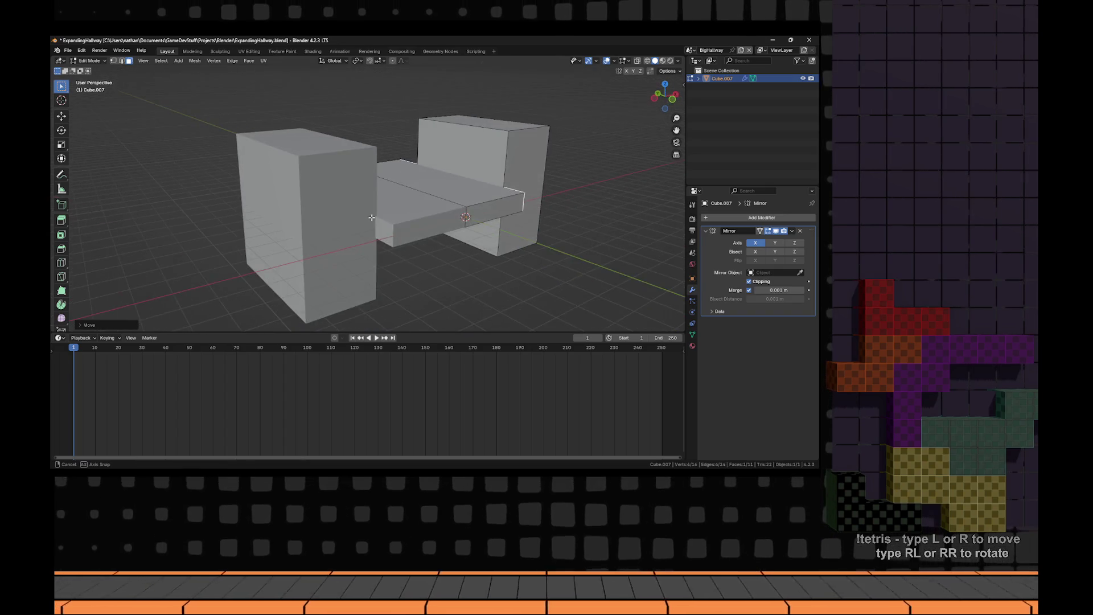
pyautogui.click(423, 225)
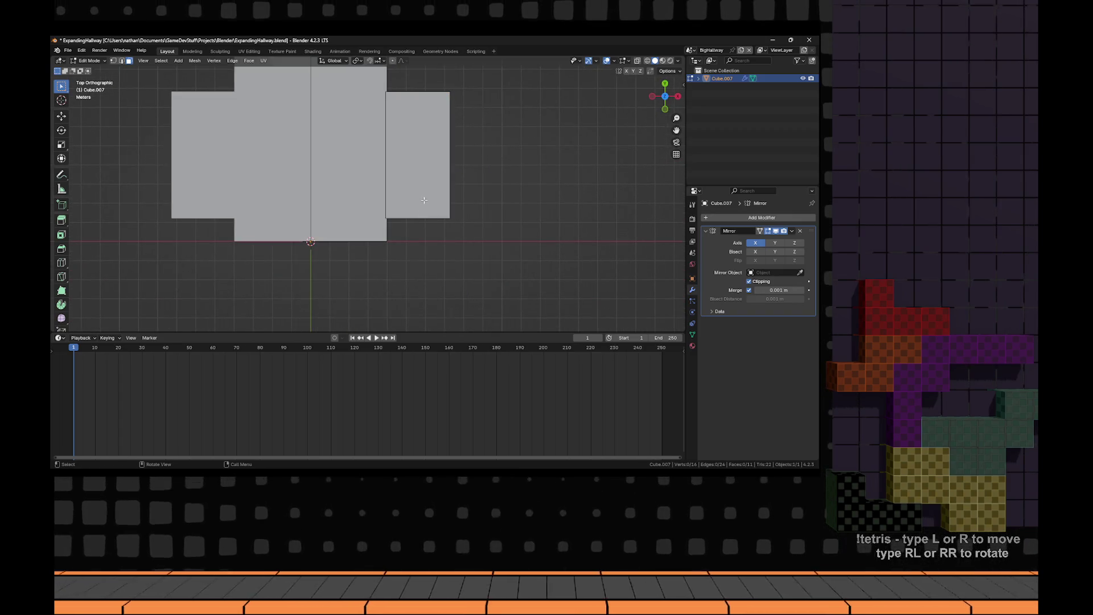
pyautogui.press('g')
pyautogui.press('y')
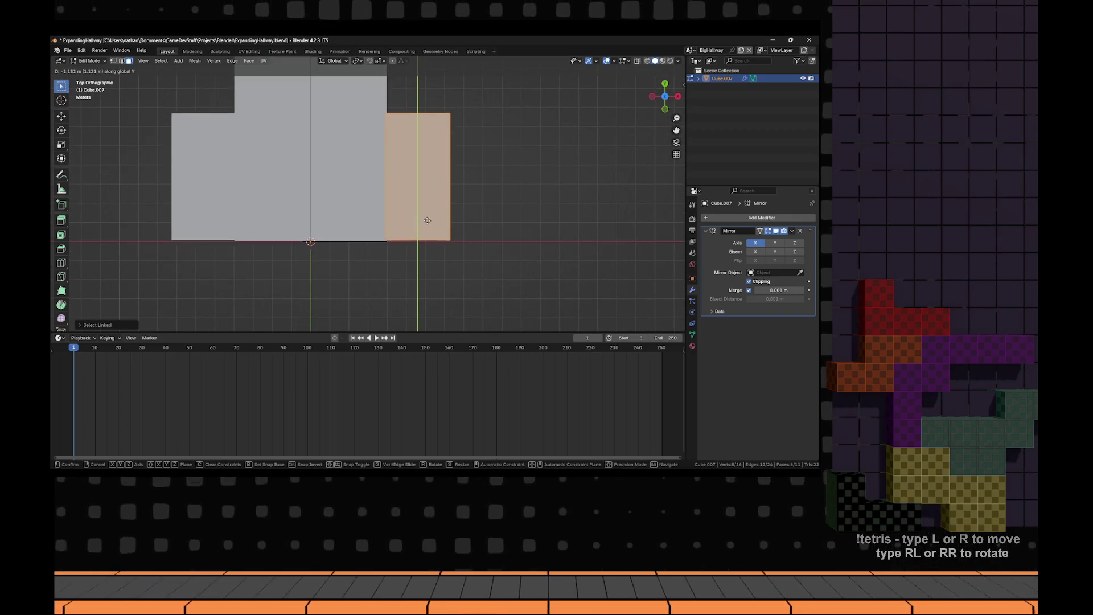
pyautogui.click(429, 222)
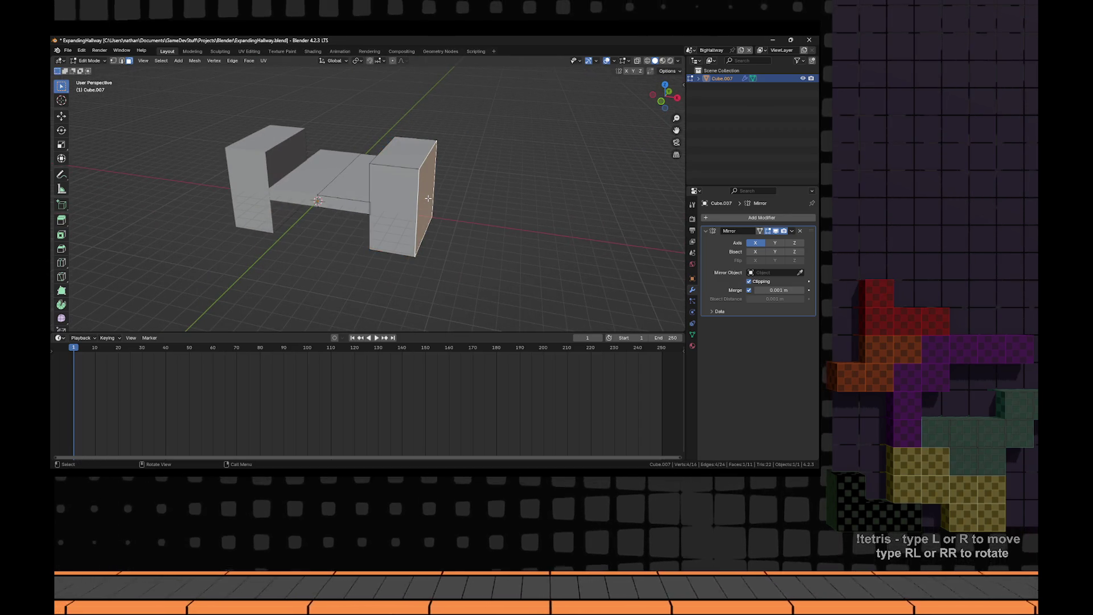
# - Widen the wall block along X and raise the strip's end edge vertically
pyautogui.press('g')
pyautogui.press('x')
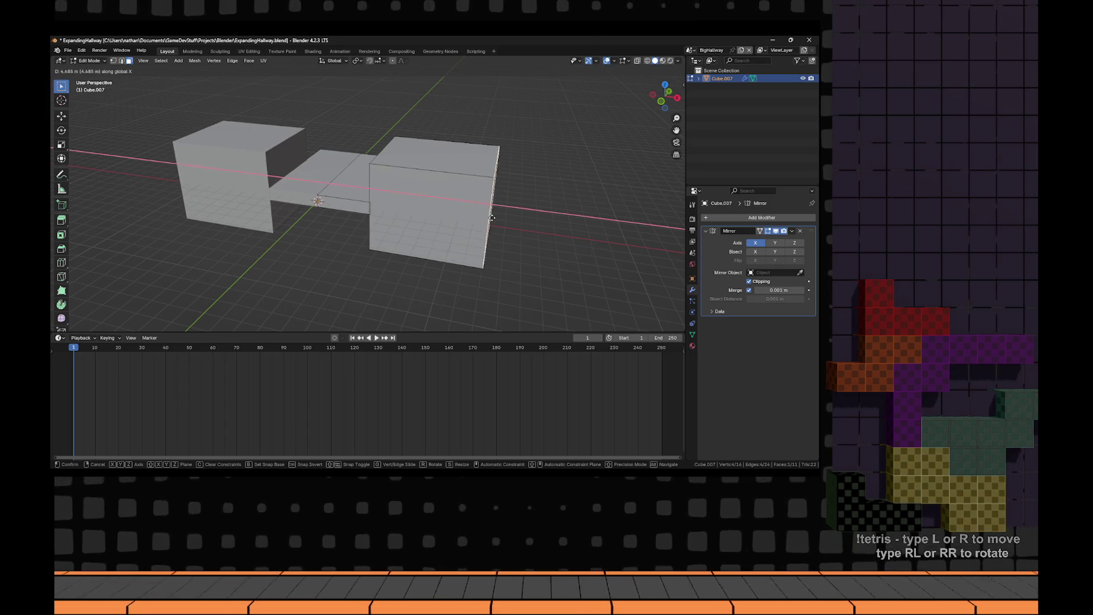
pyautogui.click(500, 221)
pyautogui.moveTo(501, 221)
pyautogui.mouseDown()
pyautogui.moveTo(422, 202)
pyautogui.moveTo(252, 222)
pyautogui.moveTo(248, 240)
pyautogui.mouseUp()
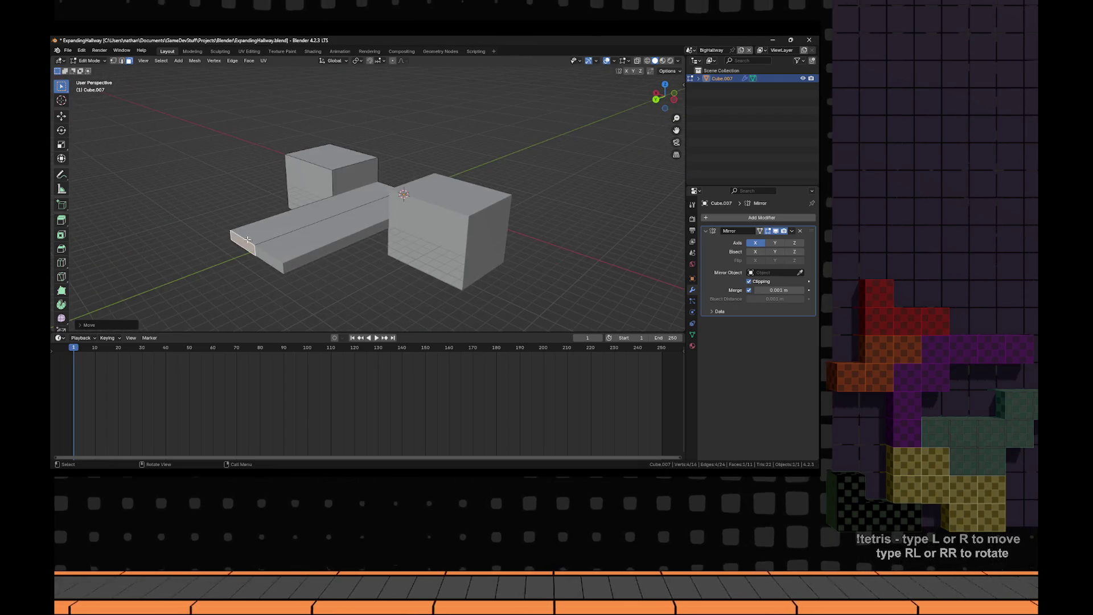
pyautogui.press('g')
pyautogui.press('z')
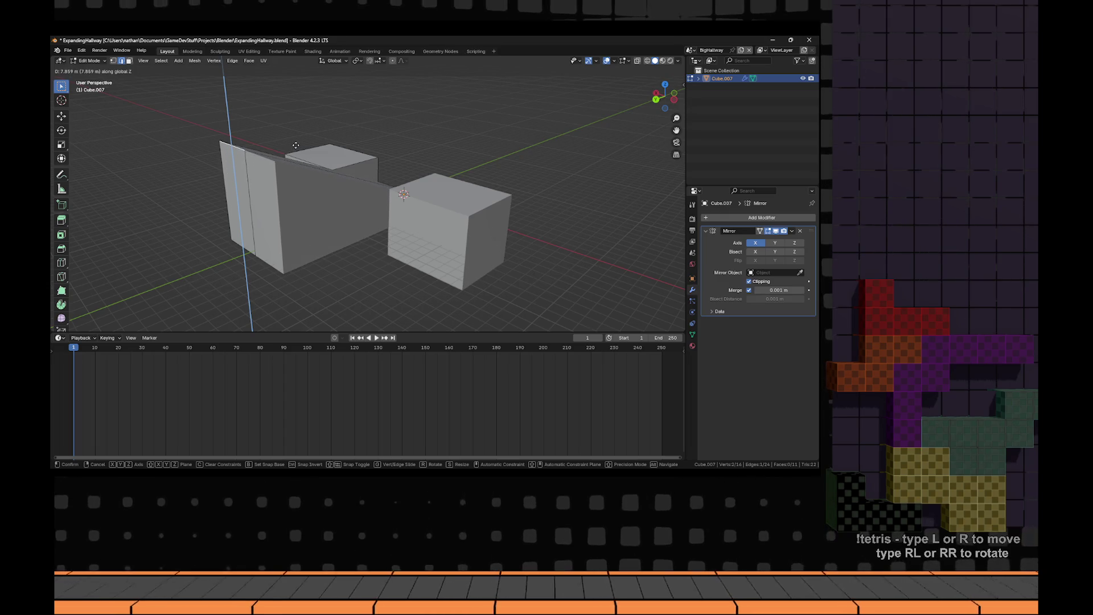
pyautogui.click(299, 140)
# - Raise the right cube's top face along Z to make the block taller
pyautogui.moveTo(342, 159); pyautogui.dragTo(447, 165)
pyautogui.click(448, 165)
pyautogui.press('g')
pyautogui.press('z')
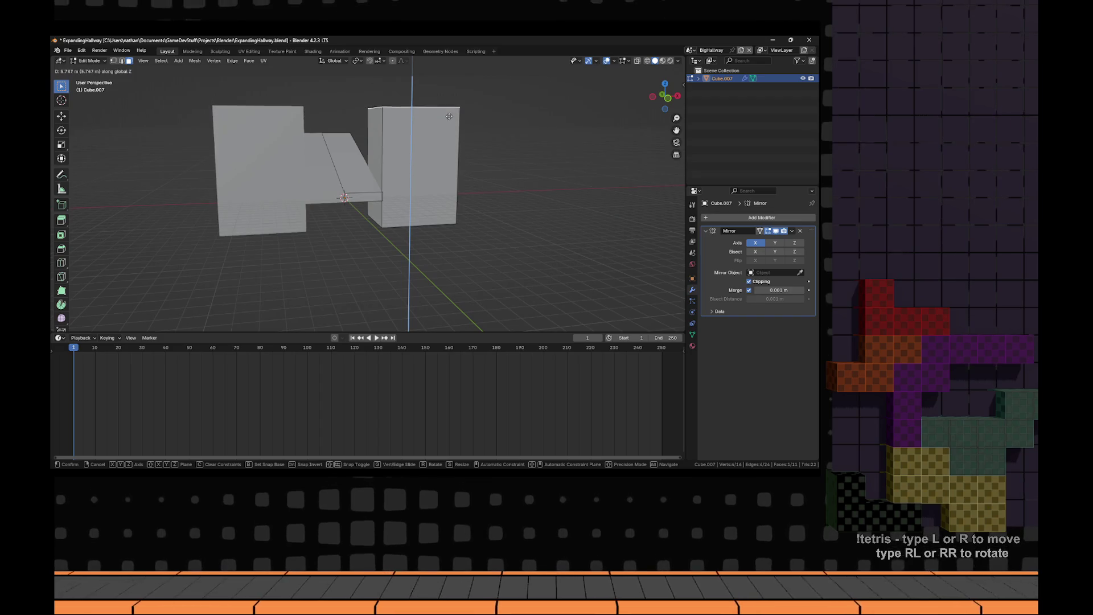
pyautogui.click(451, 109)
pyautogui.moveTo(450, 109); pyautogui.dragTo(285, 210)
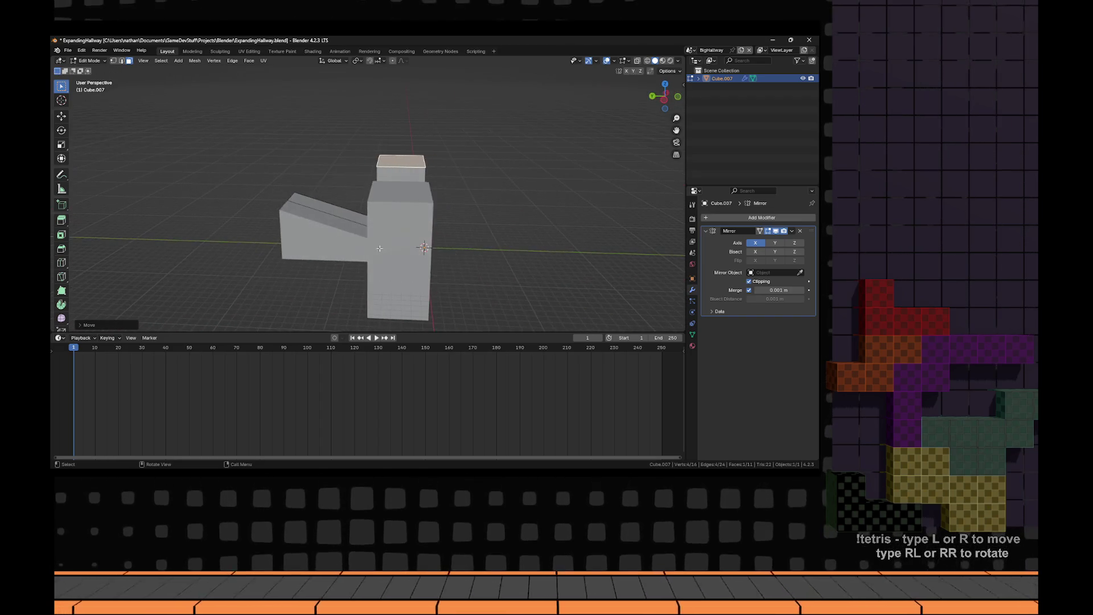
pyautogui.click(285, 198)
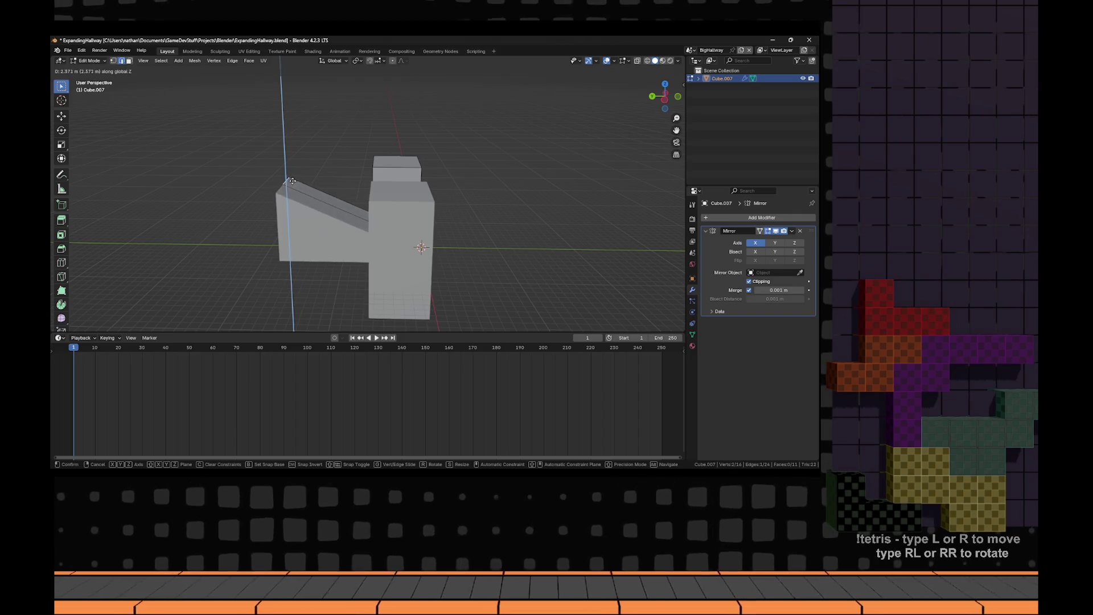
pyautogui.click(288, 198)
# - In side orthographic view, lift the ramp vertex 0.5 along Z, then undo
pyautogui.press('ctrl+KP_3')
pyautogui.scroll(3, 353, 218)
pyautogui.write('gz')
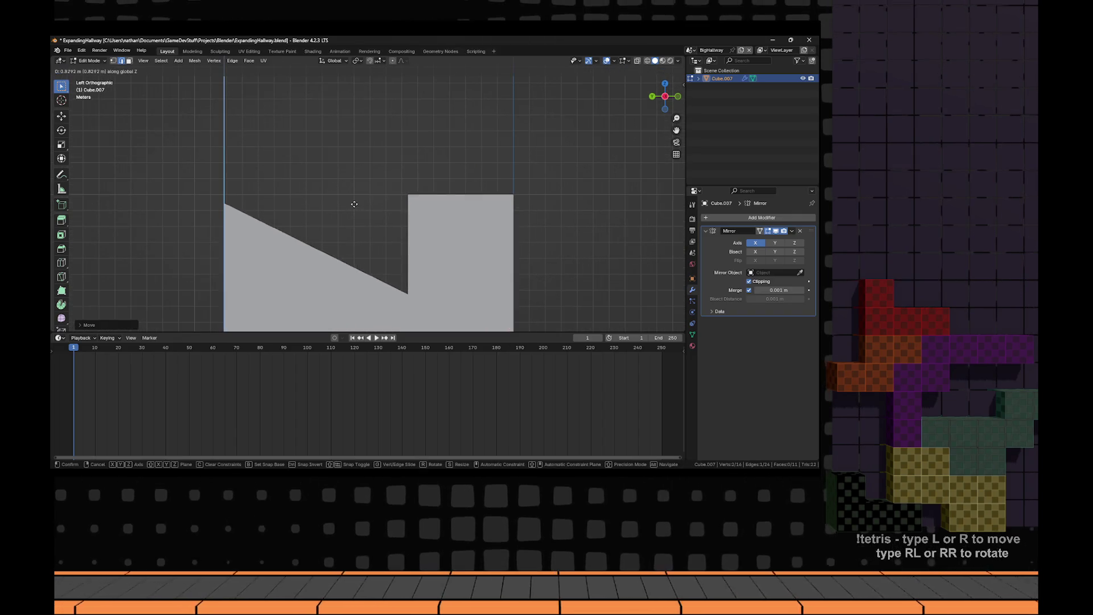
pyautogui.write('.5')
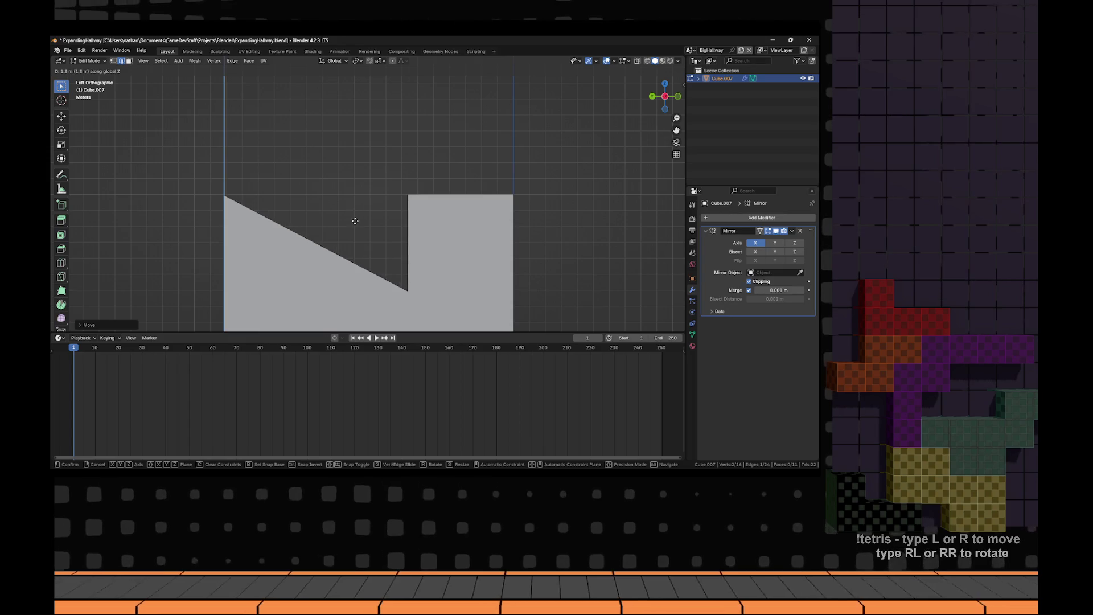
pyautogui.moveTo(421, 210); pyautogui.dragTo(439, 232)
pyautogui.hotkey('ctrl', 'z')
pyautogui.hotkey('ctrl', 'z')
pyautogui.hotkey('ctrl', 'z')
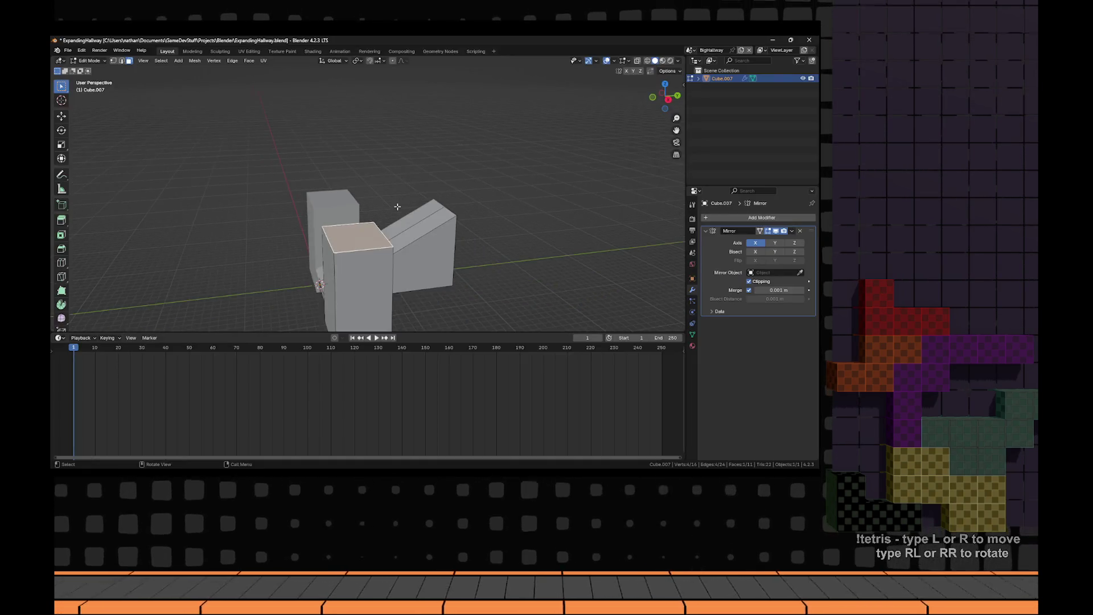
# - Stretch both mirrored wall blocks further lengthwise and extrude a new section from the end face
pyautogui.hotkey('ctrl', 'z')
pyautogui.hotkey('ctrl', 'z')
pyautogui.hotkey('ctrl', 'z')
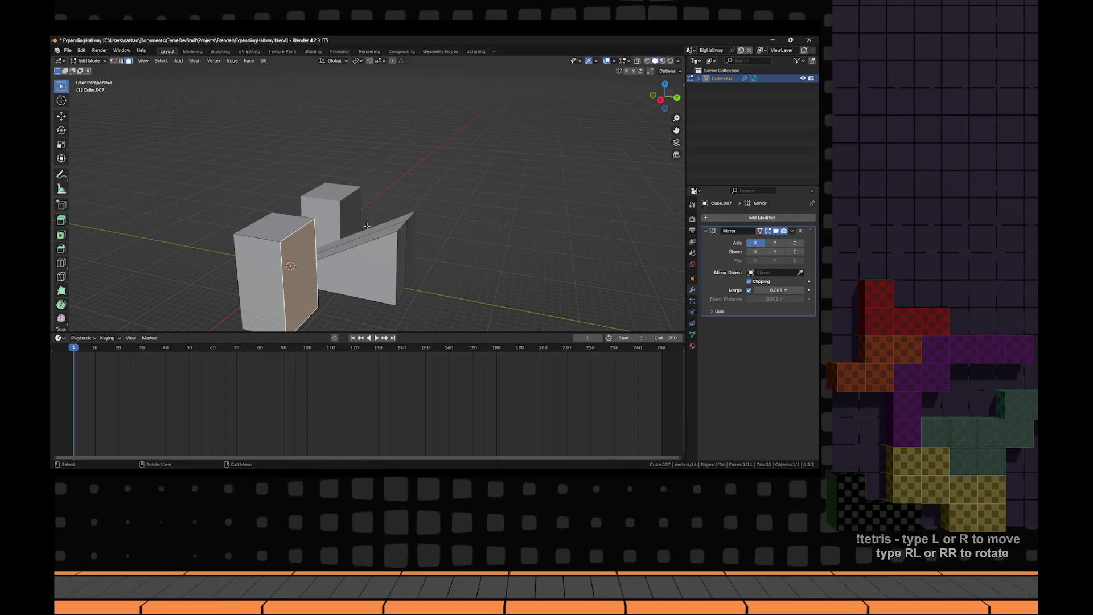
pyautogui.press('g')
pyautogui.click(662, 283)
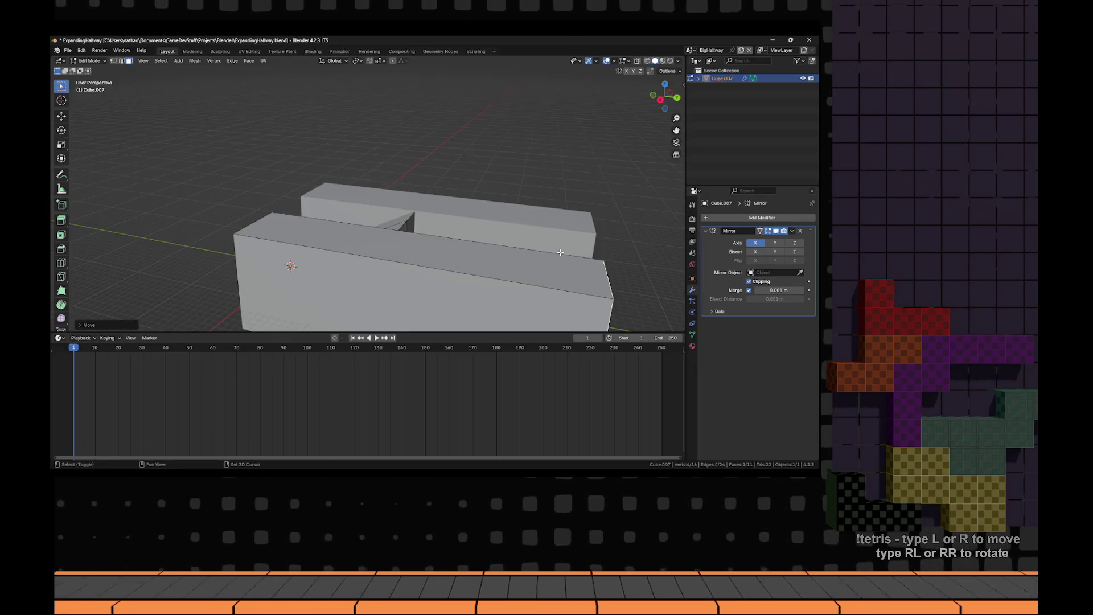
pyautogui.moveTo(615, 269); pyautogui.dragTo(402, 240)
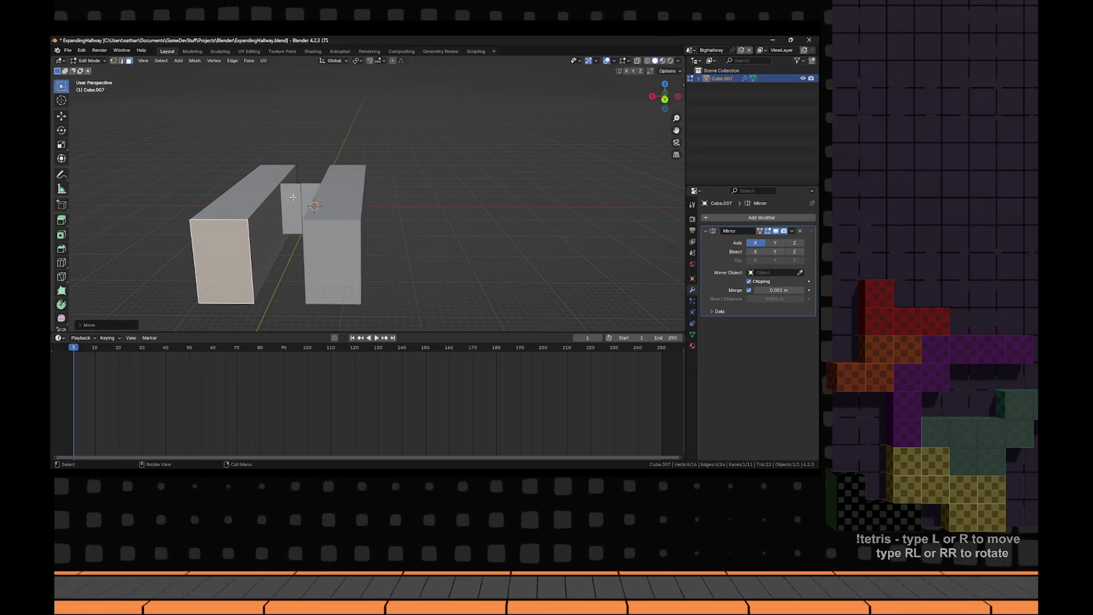
pyautogui.moveTo(293, 197); pyautogui.dragTo(341, 228)
pyautogui.press('e')
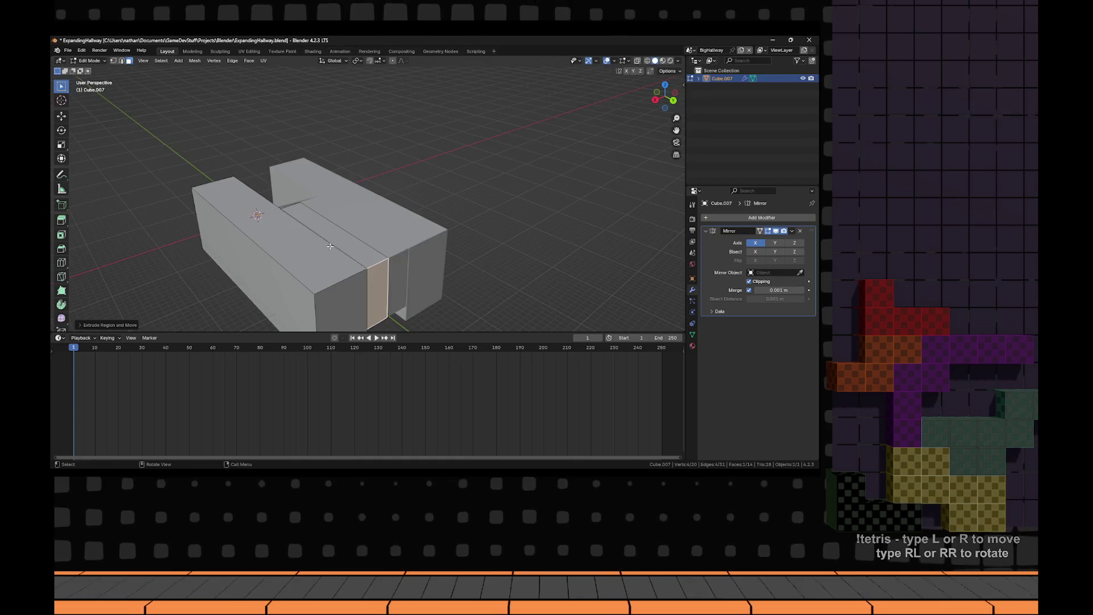
pyautogui.moveTo(400, 212); pyautogui.dragTo(413, 276)
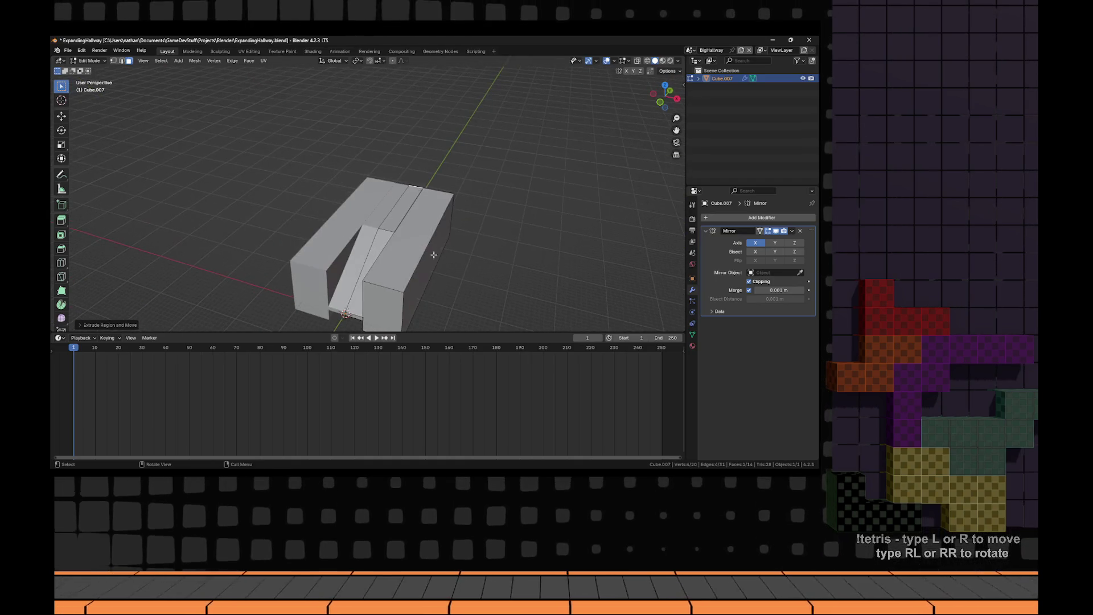
# - Select the whole middle ramp strip as a linked piece and duplicate it above the original
pyautogui.press('a')
pyautogui.hotkey('alt', 'a')
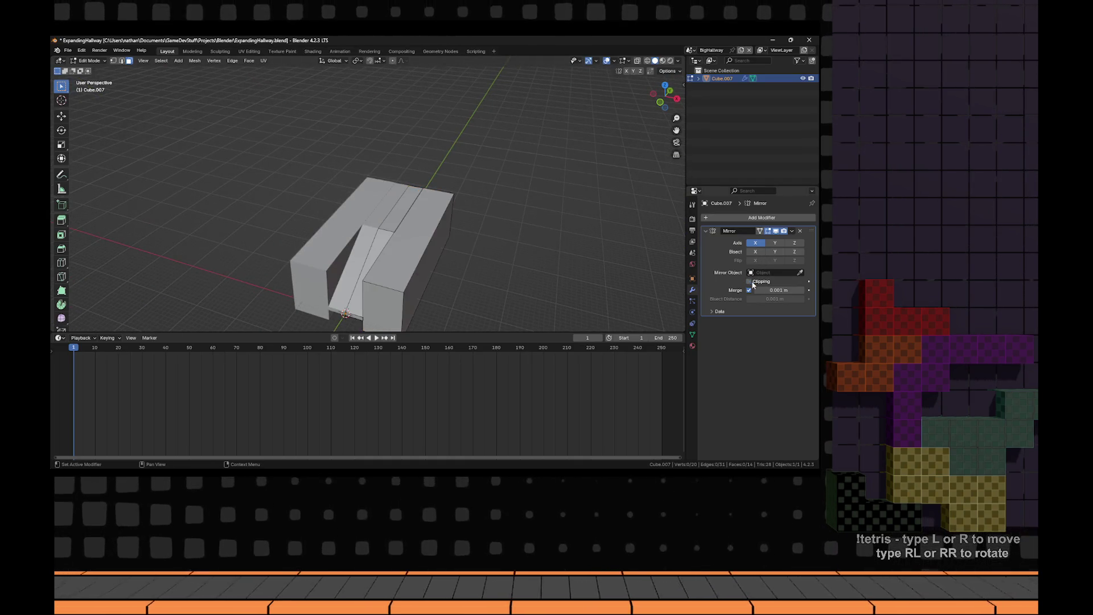
pyautogui.click(418, 271)
pyautogui.hotkey('ctrl', 'l')
pyautogui.moveTo(421, 245); pyautogui.dragTo(697, 269)
pyautogui.hotkey('alt', 'a')
pyautogui.click(415, 249)
pyautogui.hotkey('ctrl', 'l')
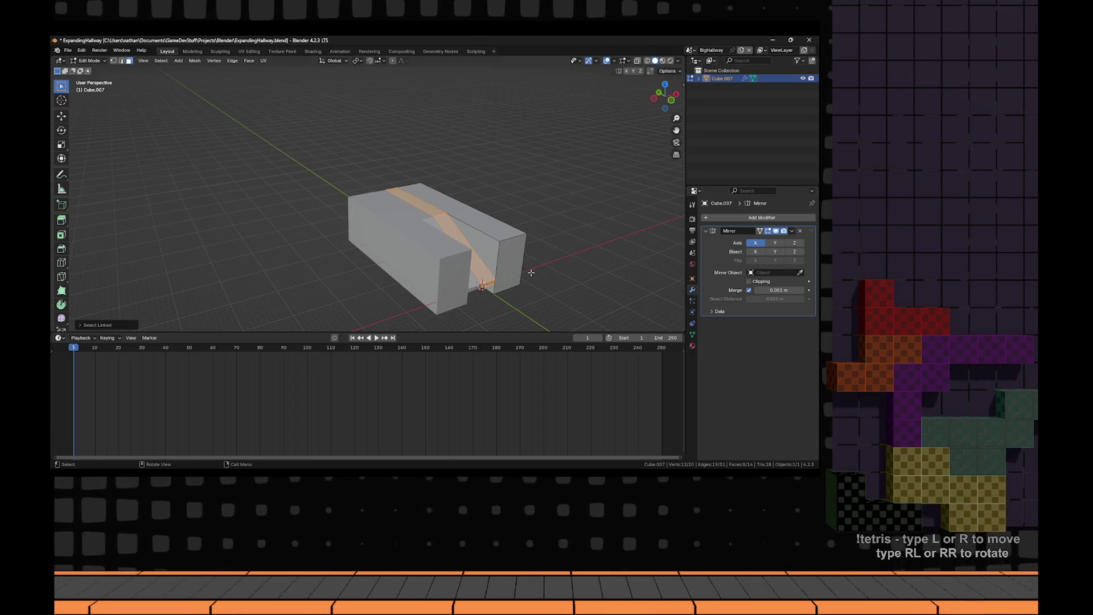
pyautogui.press('z')
pyautogui.click(743, 288)
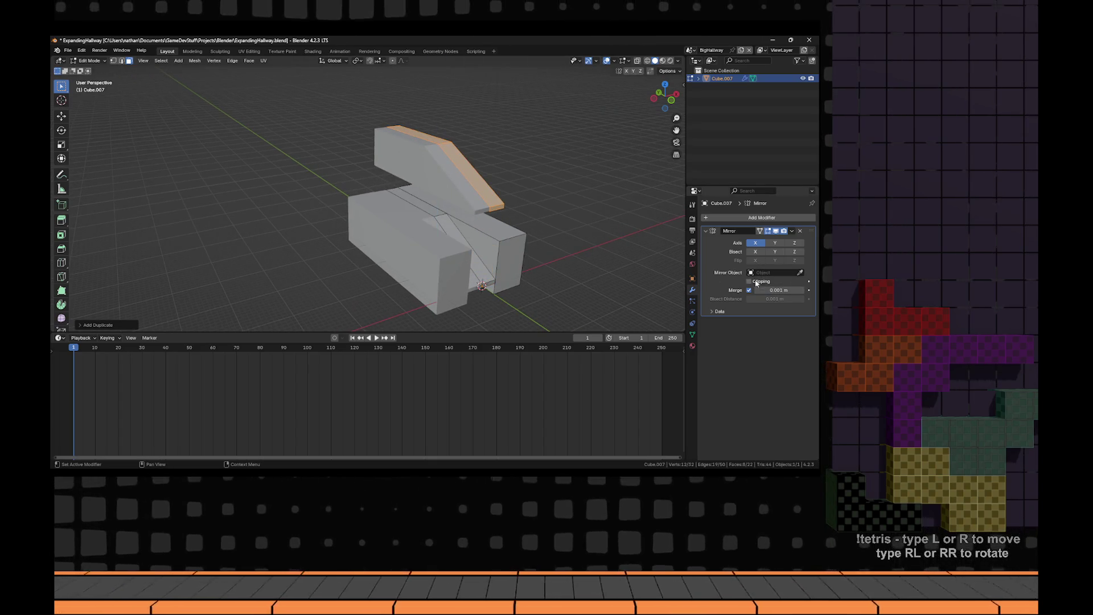
# - Move the duplicated ramp piece along Z and Y so it rises from the blocks' far end
pyautogui.moveTo(494, 265); pyautogui.dragTo(535, 260)
pyautogui.press('g')
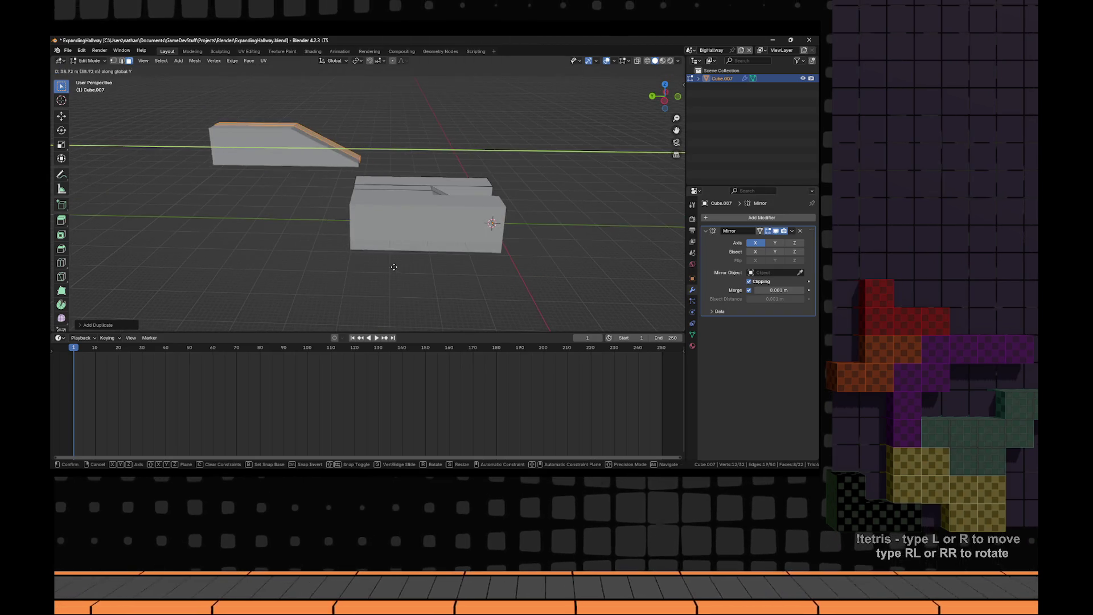
pyautogui.press('z')
pyautogui.scroll(5, 396, 296)
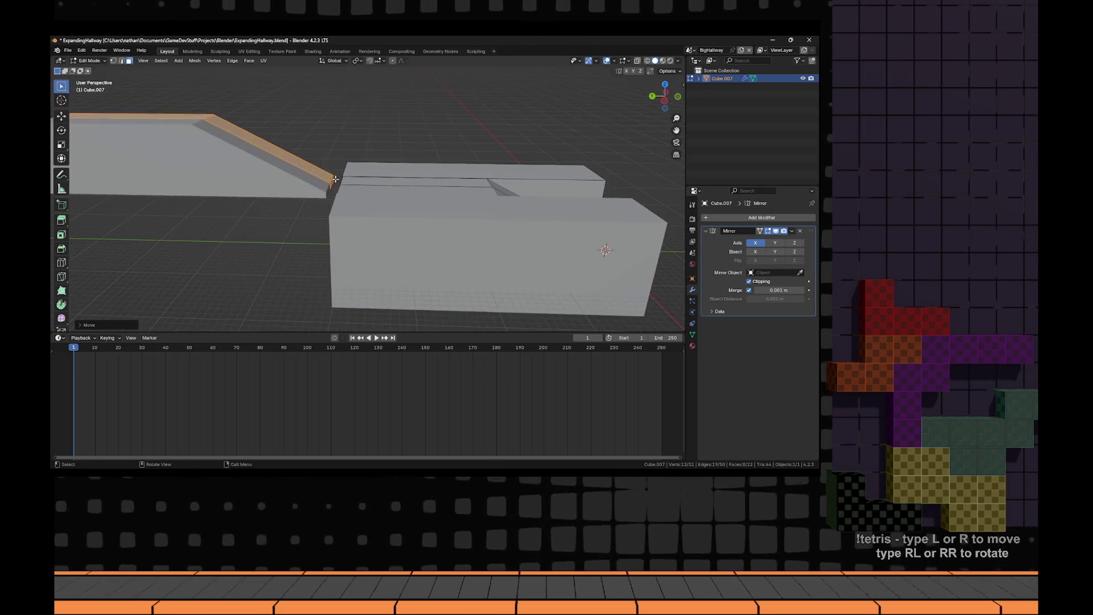
pyautogui.press('y')
pyautogui.click(428, 204)
pyautogui.scroll(-5, 428, 204)
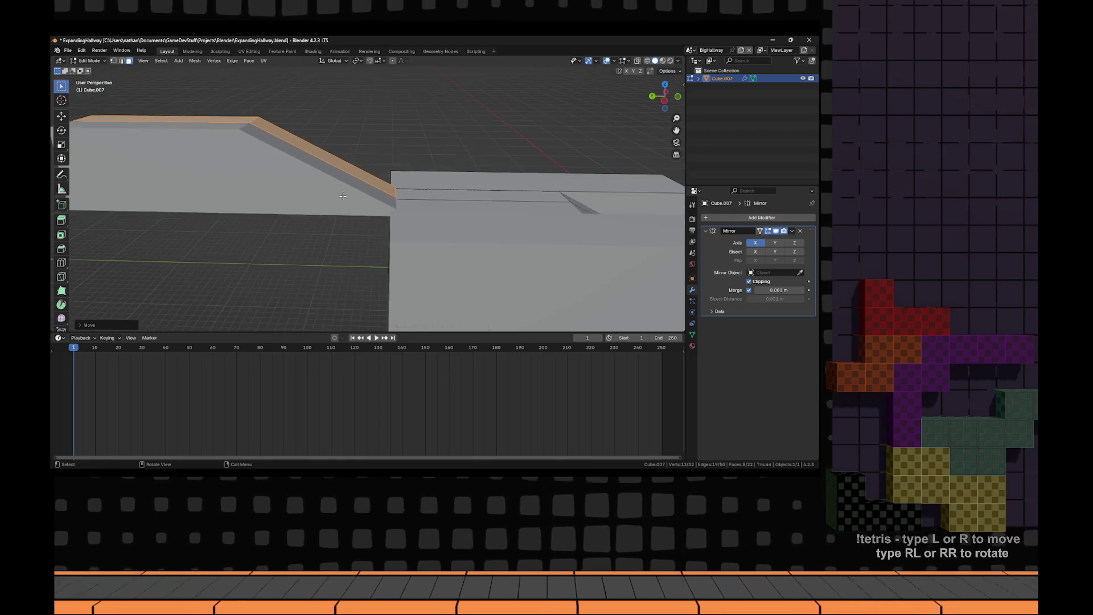
pyautogui.moveTo(429, 204); pyautogui.dragTo(327, 218)
pyautogui.moveTo(231, 185)
pyautogui.mouseDown()
pyautogui.moveTo(457, 199)
pyautogui.moveTo(436, 199)
pyautogui.mouseUp()
pyautogui.click(519, 204)
pyautogui.scroll(-4, 519, 205)
pyautogui.moveTo(519, 205)
pyautogui.mouseDown()
pyautogui.moveTo(447, 207)
pyautogui.moveTo(387, 242)
pyautogui.mouseUp()
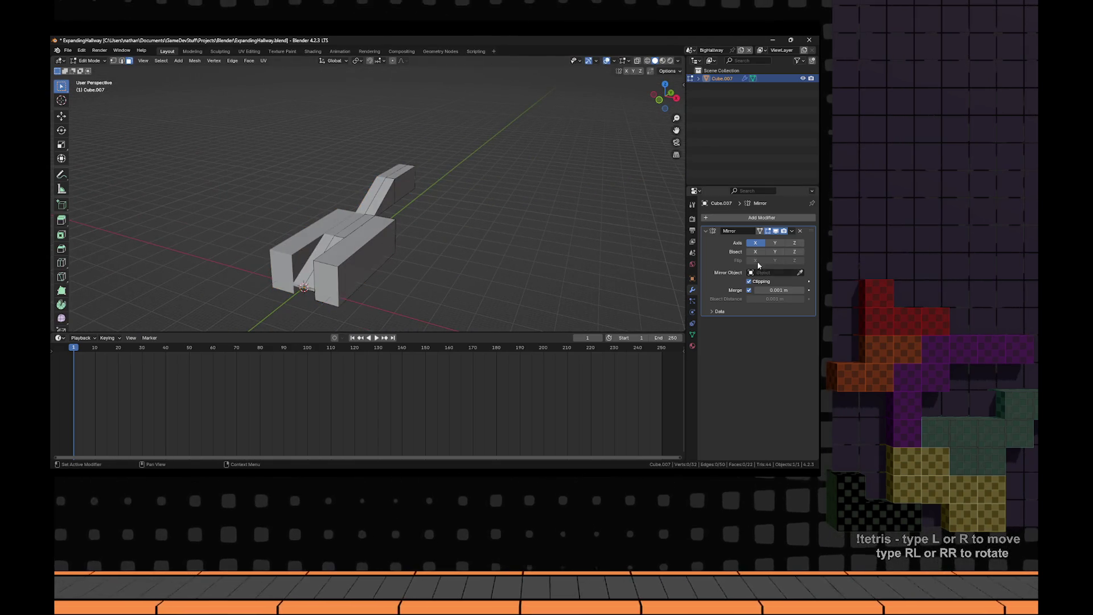
# - Duplicate the connected wall block, lift the copy vertically, then slide it along Y
pyautogui.moveTo(531, 280); pyautogui.dragTo(468, 259)
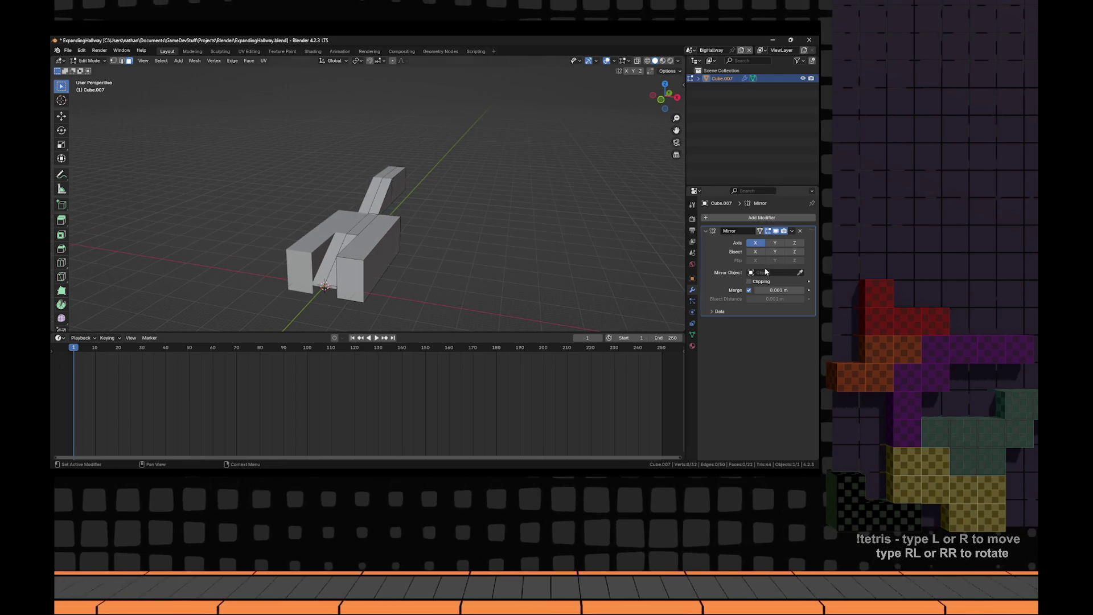
pyautogui.press('a')
pyautogui.hotkey('alt', 'a')
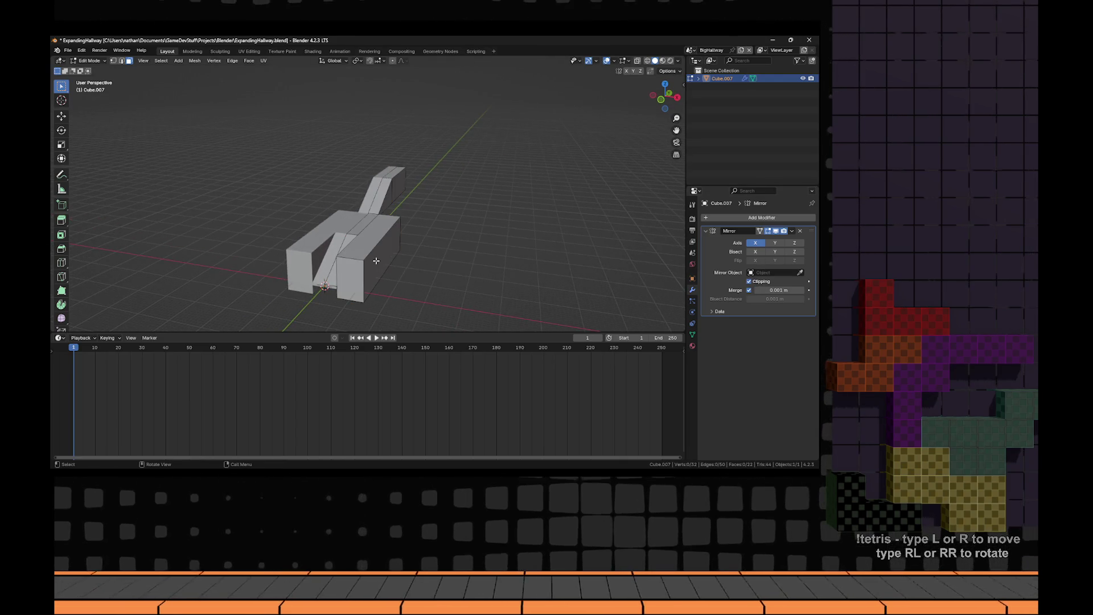
pyautogui.press('l')
pyautogui.hotkey('shift', 'd')
pyautogui.press('z')
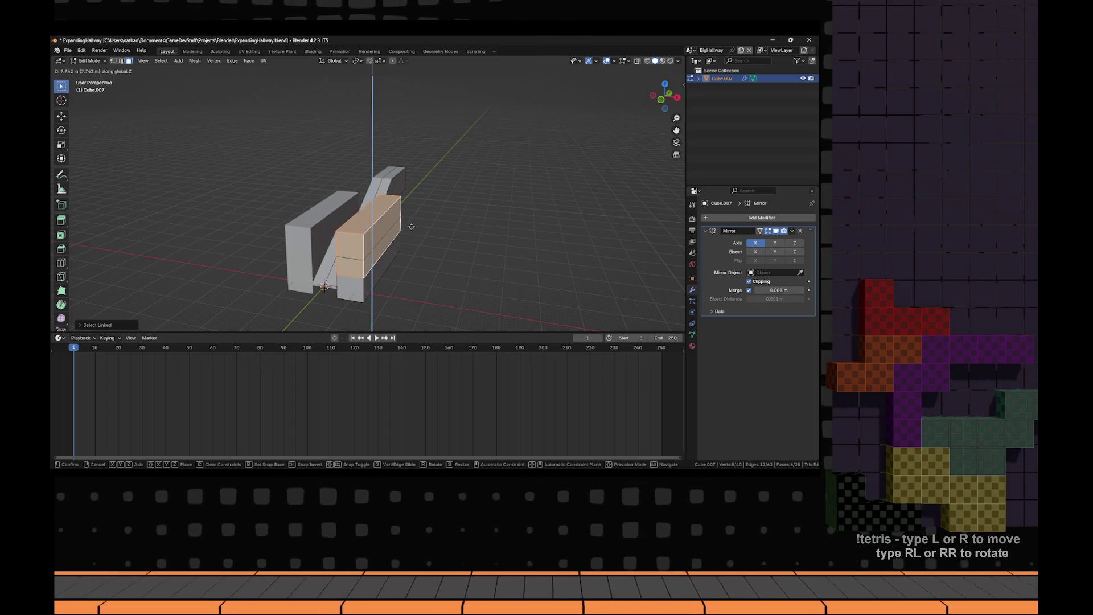
pyautogui.click(420, 210)
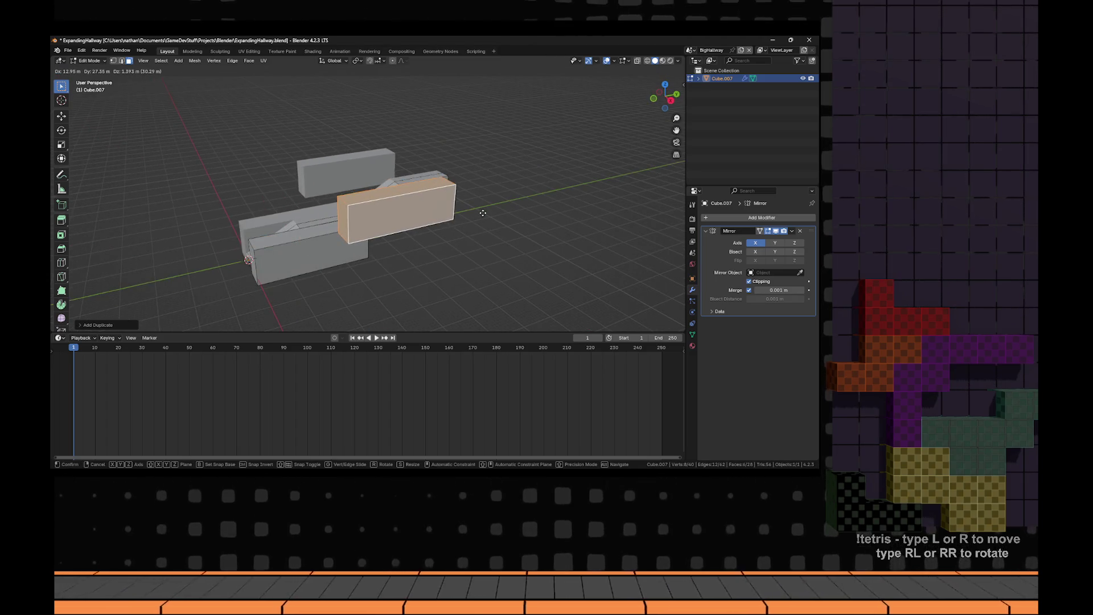
pyautogui.press('g')
pyautogui.press('y')
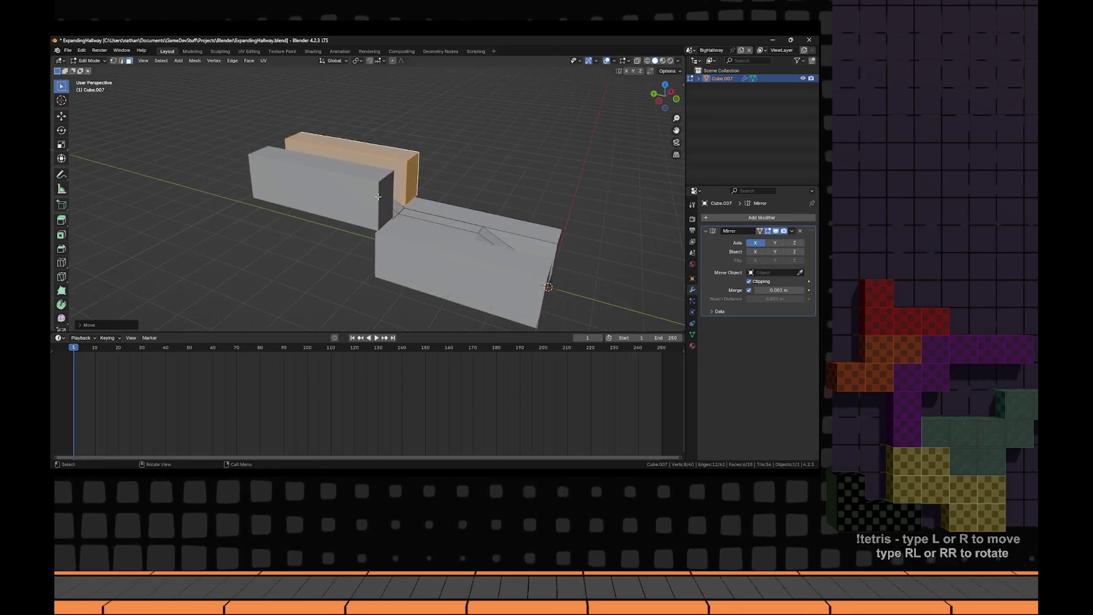
# - Try moving the block's end face along Y, then cancel and undo that change
pyautogui.moveTo(390, 222)
pyautogui.mouseDown()
pyautogui.moveTo(377, 233)
pyautogui.moveTo(421, 229)
pyautogui.mouseUp()
pyautogui.click(409, 232)
pyautogui.click(415, 231)
pyautogui.press('g')
pyautogui.press('y')
pyautogui.click(373, 234)
pyautogui.press('Escape')
pyautogui.hotkey('ctrl', 'z')
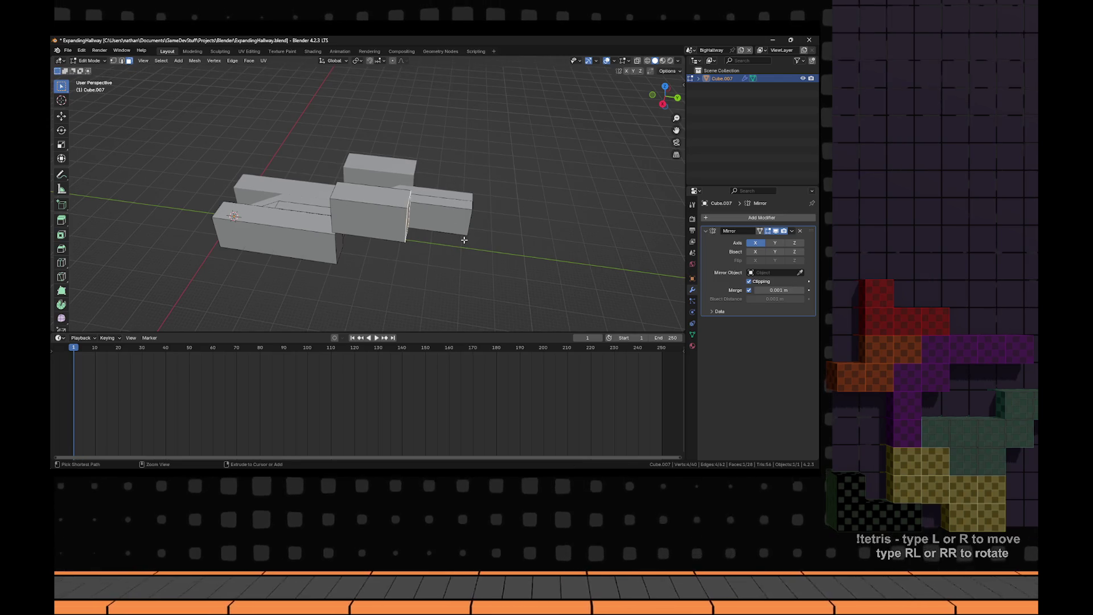
# - Select and duplicate the middle box, then cancel moving the copy
pyautogui.press('l')
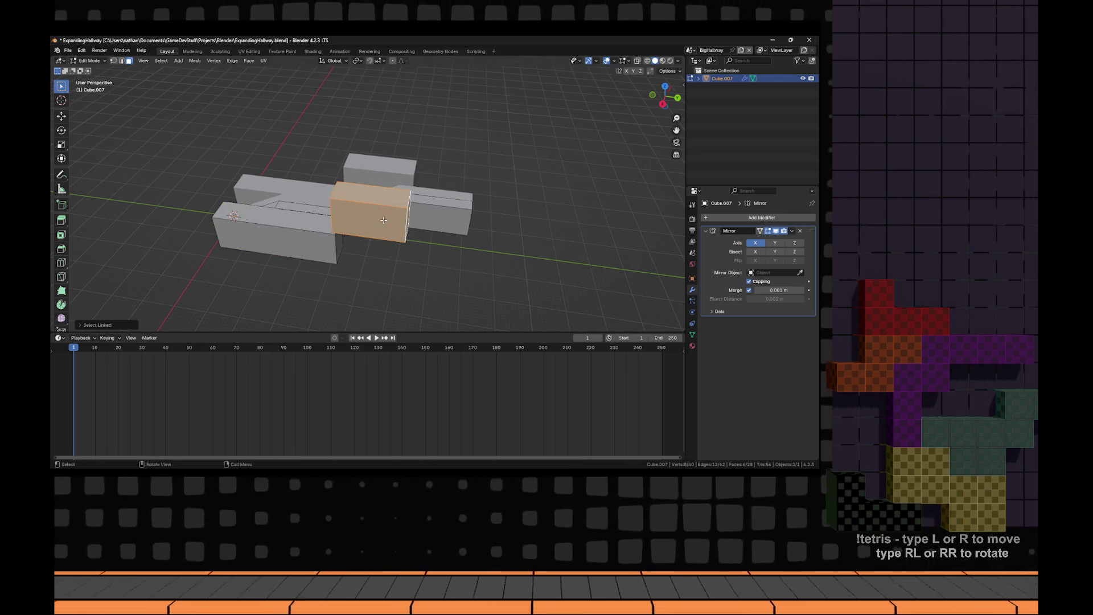
pyautogui.hotkey('shift', 'd')
pyautogui.press('z')
pyautogui.press('Escape')
pyautogui.moveTo(465, 235); pyautogui.dragTo(445, 235)
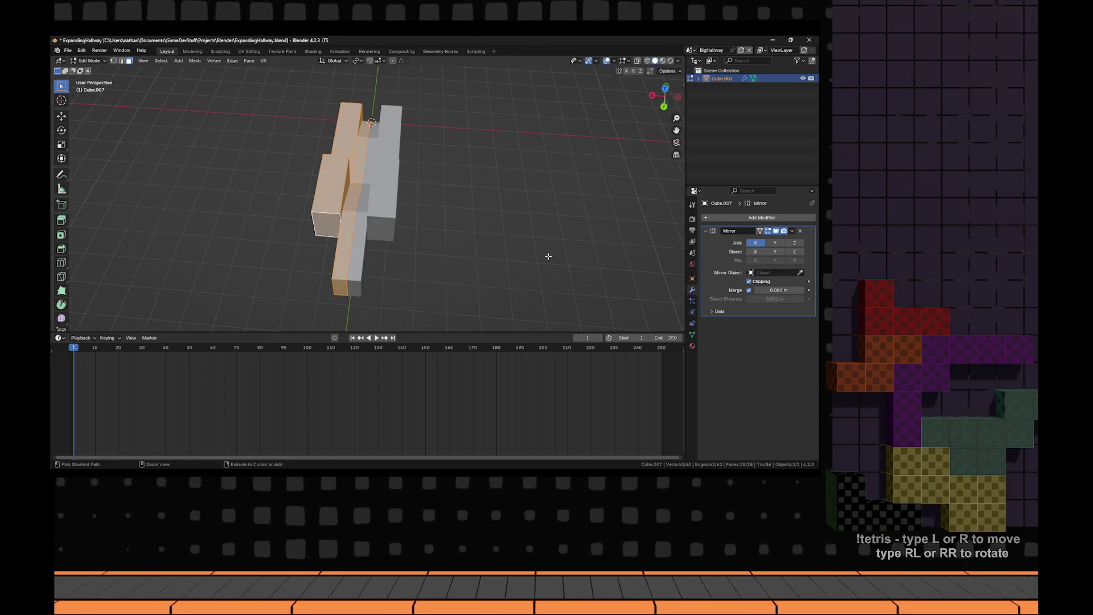
pyautogui.click(498, 251)
pyautogui.moveTo(498, 251); pyautogui.dragTo(357, 205)
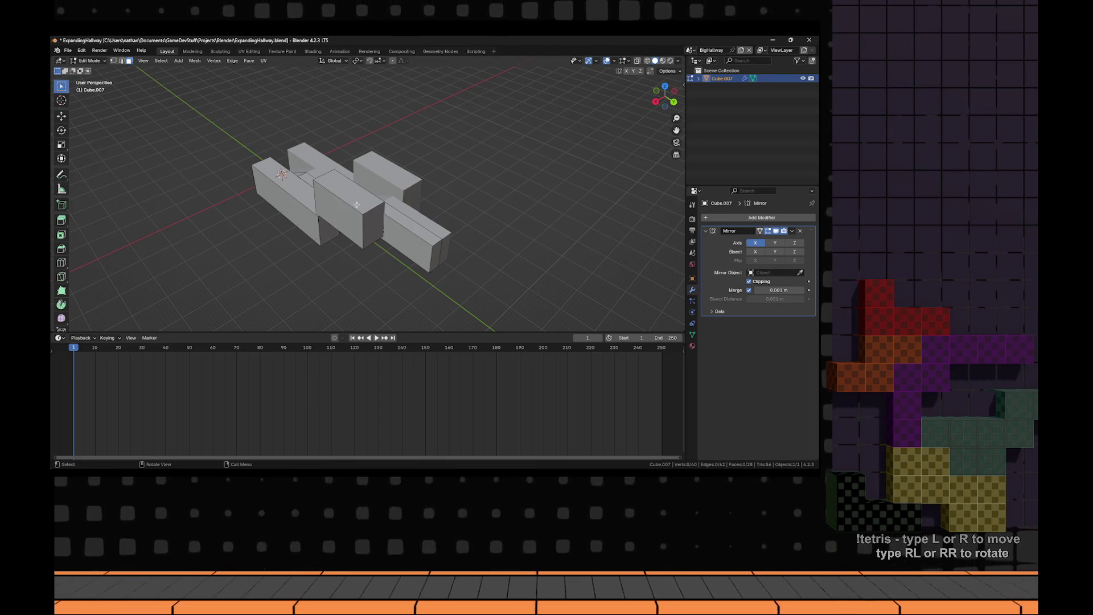
# - Duplicate the box, place the copy along Y, lift it vertically, and select the upper wall block
pyautogui.press('l')
pyautogui.hotkey('shift', 'd')
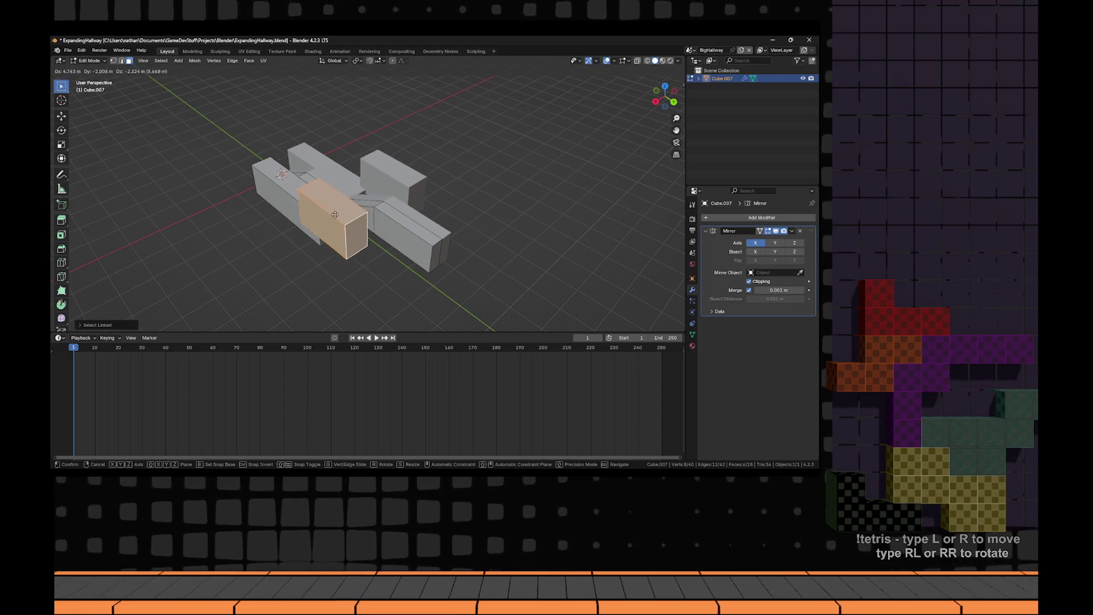
pyautogui.press('x')
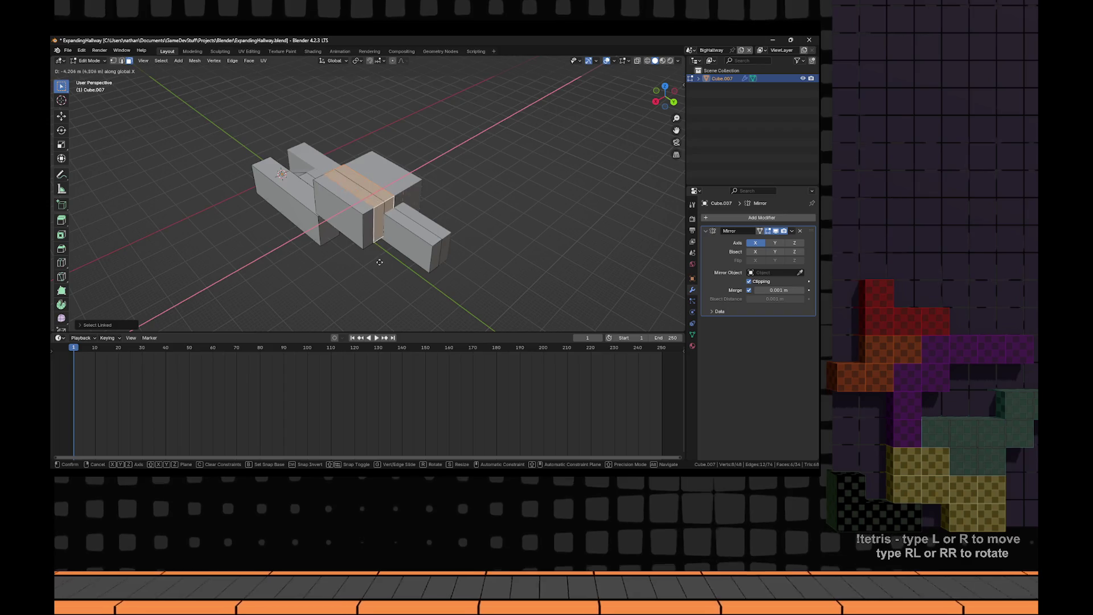
pyautogui.press('y')
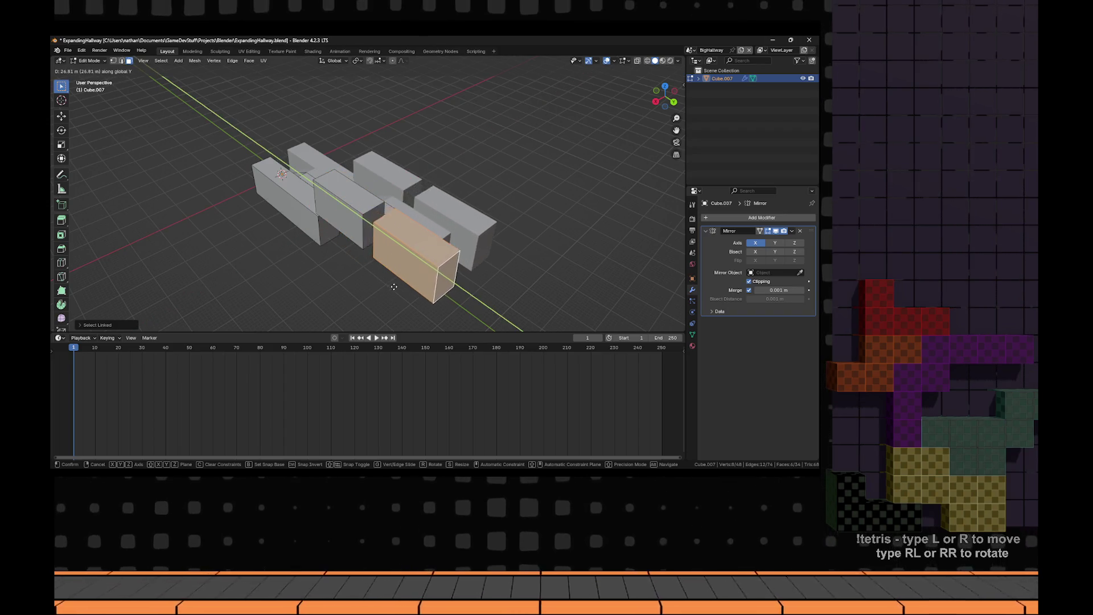
pyautogui.click(382, 282)
pyautogui.press('g')
pyautogui.press('z')
pyautogui.press('Return')
pyautogui.moveTo(382, 283)
pyautogui.mouseDown()
pyautogui.moveTo(461, 214)
pyautogui.moveTo(404, 186)
pyautogui.mouseUp()
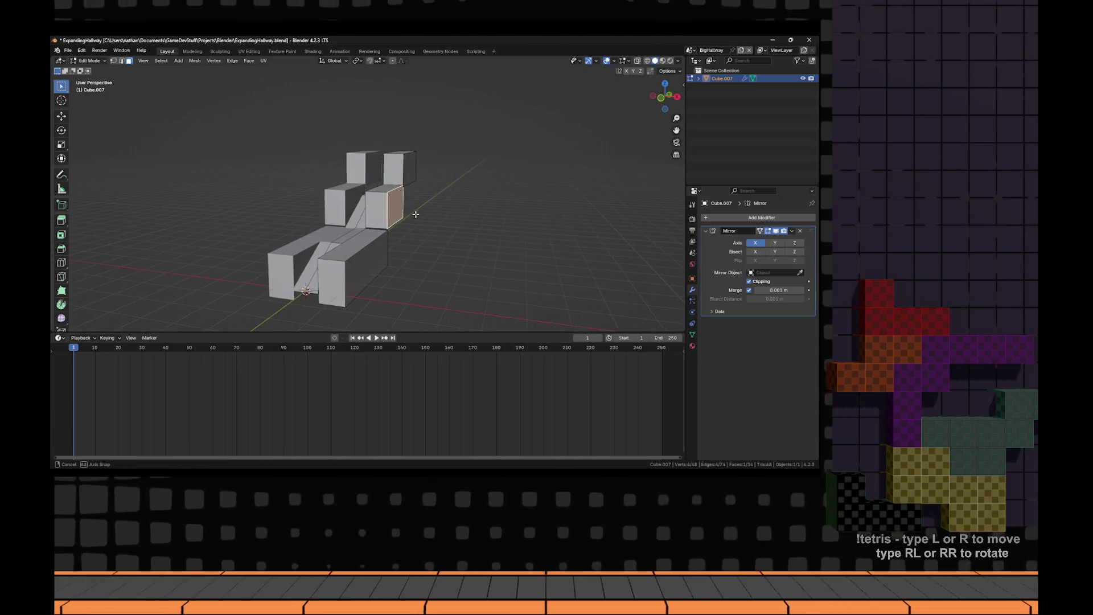
pyautogui.press('l')
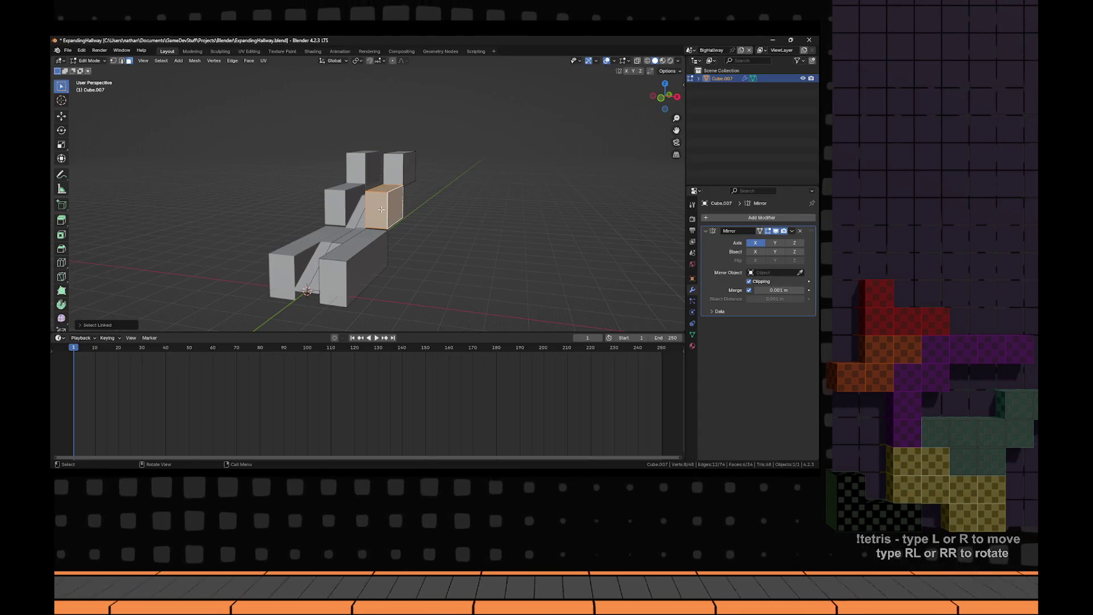
# - Slide the upper wall block sideways along the X axis
pyautogui.press('g')
pyautogui.press('y')
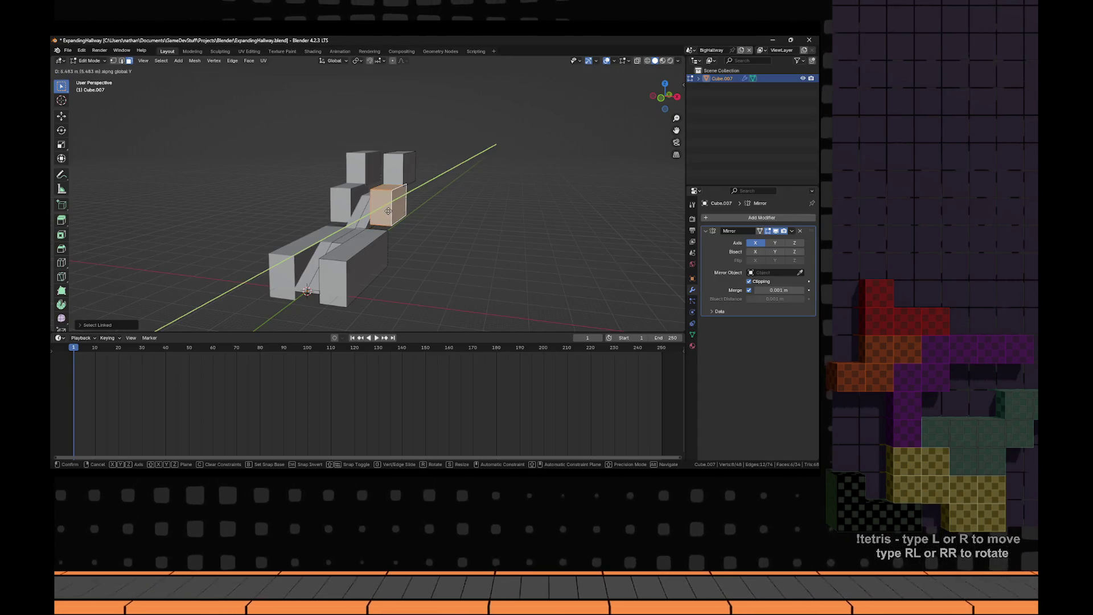
pyautogui.press('x')
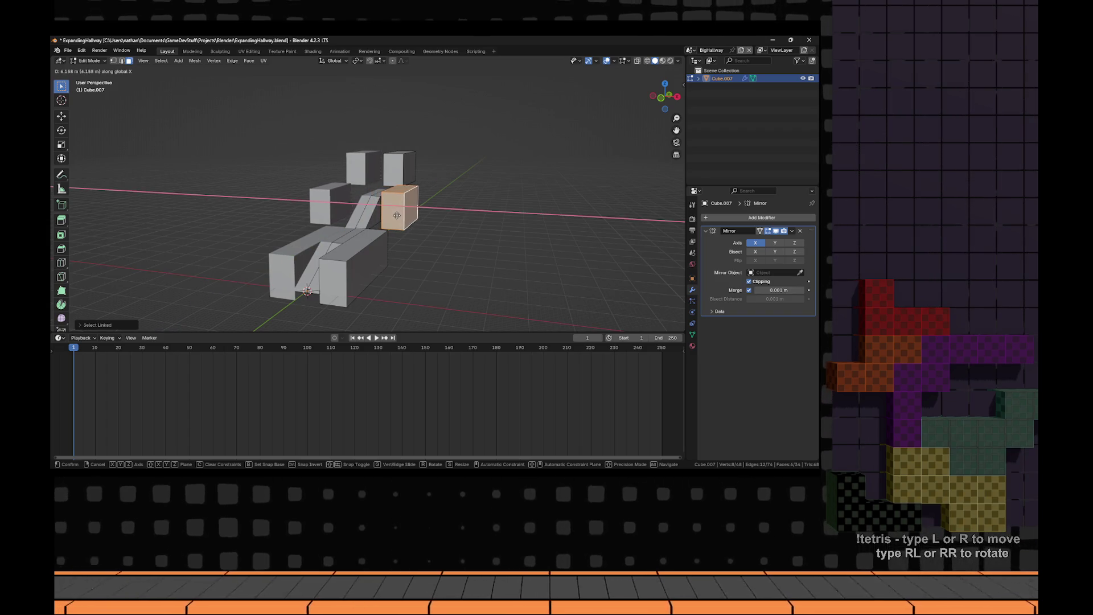
pyautogui.click(397, 215)
pyautogui.hotkey('alt', 'a')
pyautogui.scroll(3, 375, 214)
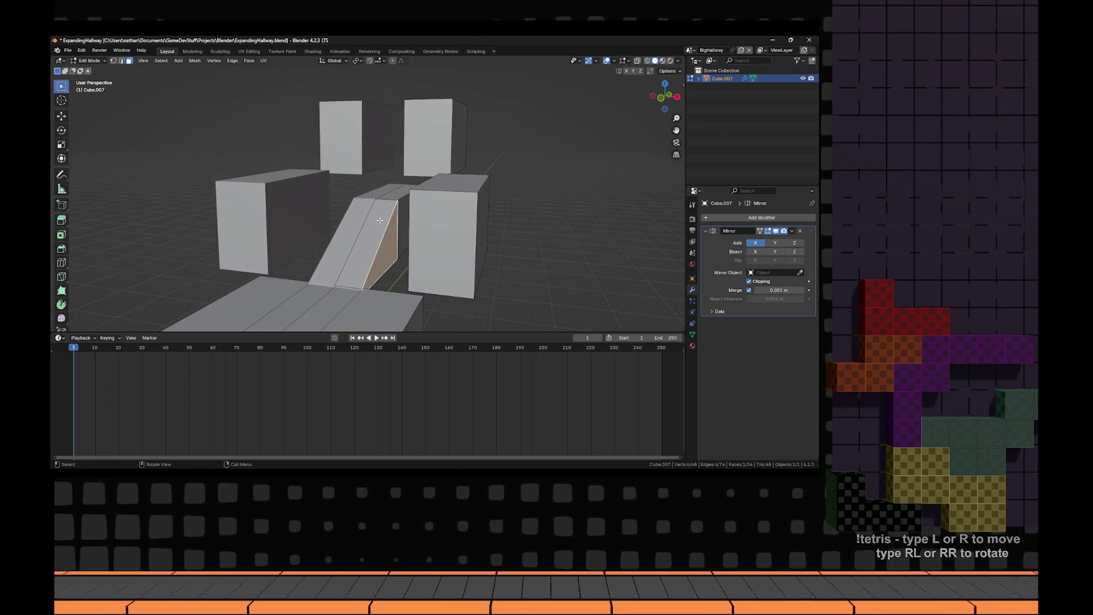
# - Shift the ramp's side face along X and adjust it vertically along Z
pyautogui.click(380, 239)
pyautogui.press('g')
pyautogui.press('x')
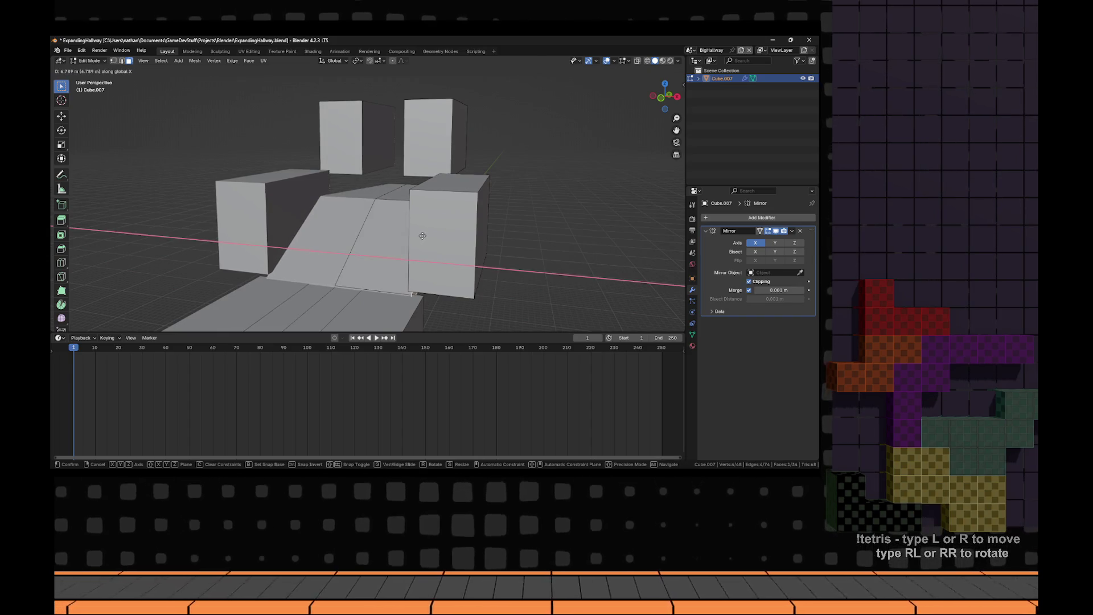
pyautogui.click(423, 237)
pyautogui.moveTo(423, 236)
pyautogui.mouseDown()
pyautogui.moveTo(404, 234)
pyautogui.moveTo(473, 227)
pyautogui.moveTo(445, 226)
pyautogui.moveTo(463, 187)
pyautogui.mouseUp()
pyautogui.moveTo(366, 187)
pyautogui.mouseDown()
pyautogui.moveTo(364, 218)
pyautogui.moveTo(251, 195)
pyautogui.moveTo(342, 217)
pyautogui.moveTo(442, 151)
pyautogui.moveTo(384, 284)
pyautogui.moveTo(424, 218)
pyautogui.mouseUp()
pyautogui.press('z')
pyautogui.click(418, 225)
pyautogui.press('KP_1')
# - Lower the whole box block along the Z axis
pyautogui.click(424, 218)
pyautogui.press('x')
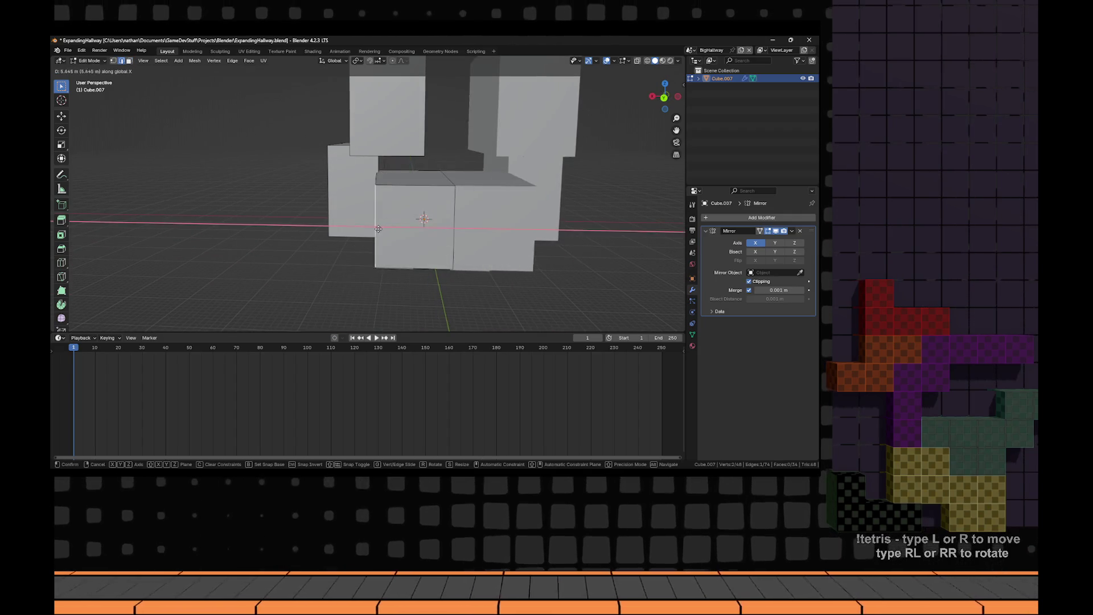
pyautogui.rightClick(373, 230)
pyautogui.moveTo(372, 230)
pyautogui.mouseDown()
pyautogui.moveTo(424, 158)
pyautogui.moveTo(390, 171)
pyautogui.mouseUp()
pyautogui.press('l')
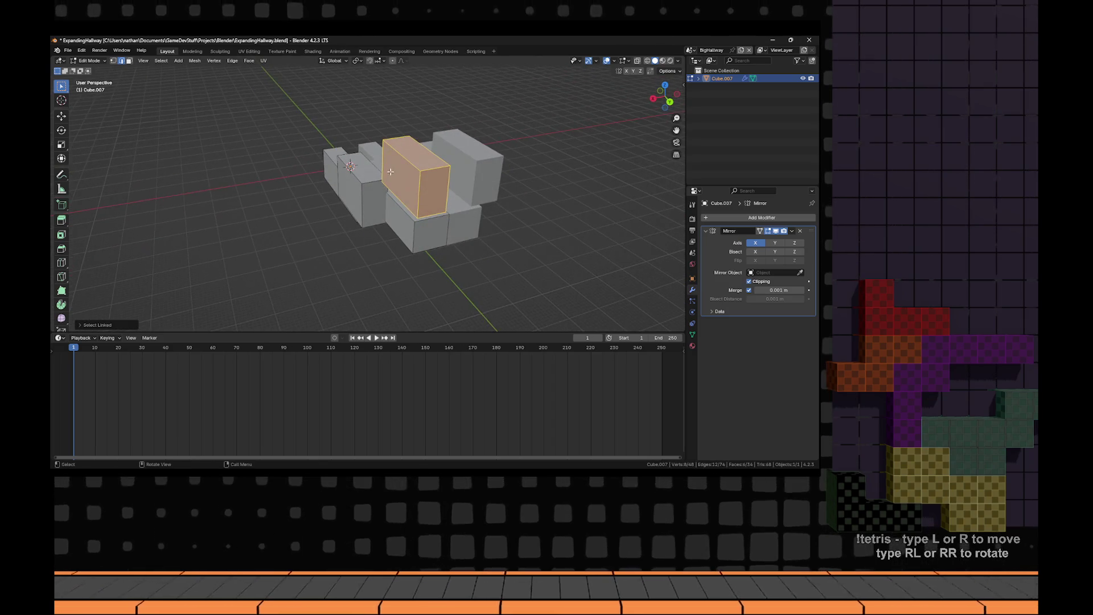
pyautogui.press('g')
pyautogui.press('z')
pyautogui.click(404, 190)
# - Move a block face along Y, then extrude it outward
pyautogui.press('3')
pyautogui.click(403, 190)
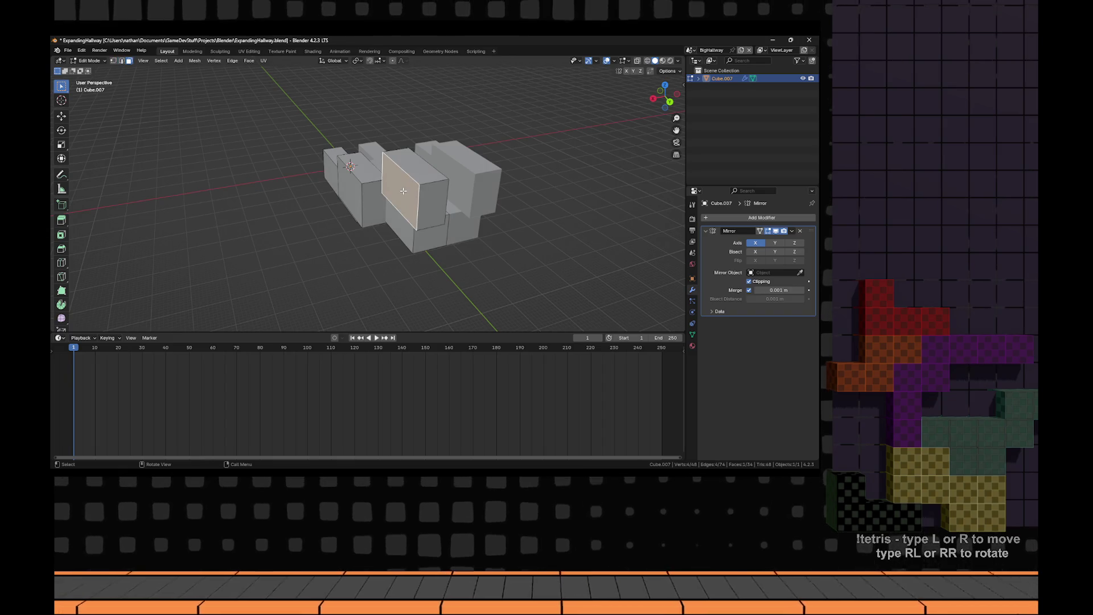
pyautogui.press('g')
pyautogui.press('y')
pyautogui.click(410, 196)
pyautogui.moveTo(410, 196)
pyautogui.mouseDown()
pyautogui.moveTo(432, 216)
pyautogui.moveTo(524, 200)
pyautogui.mouseUp()
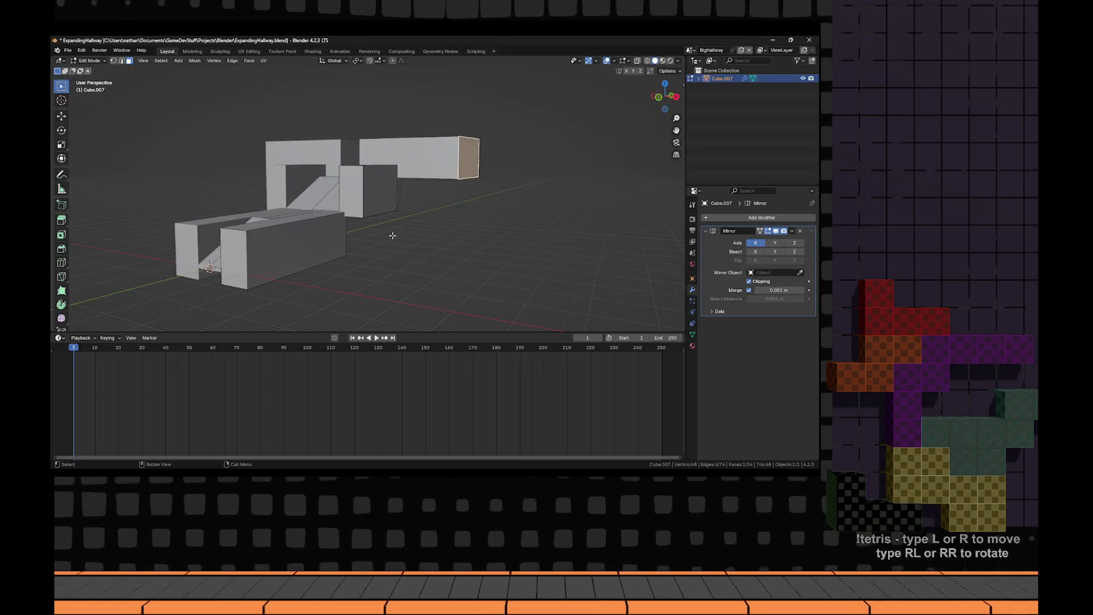
pyautogui.press('e')
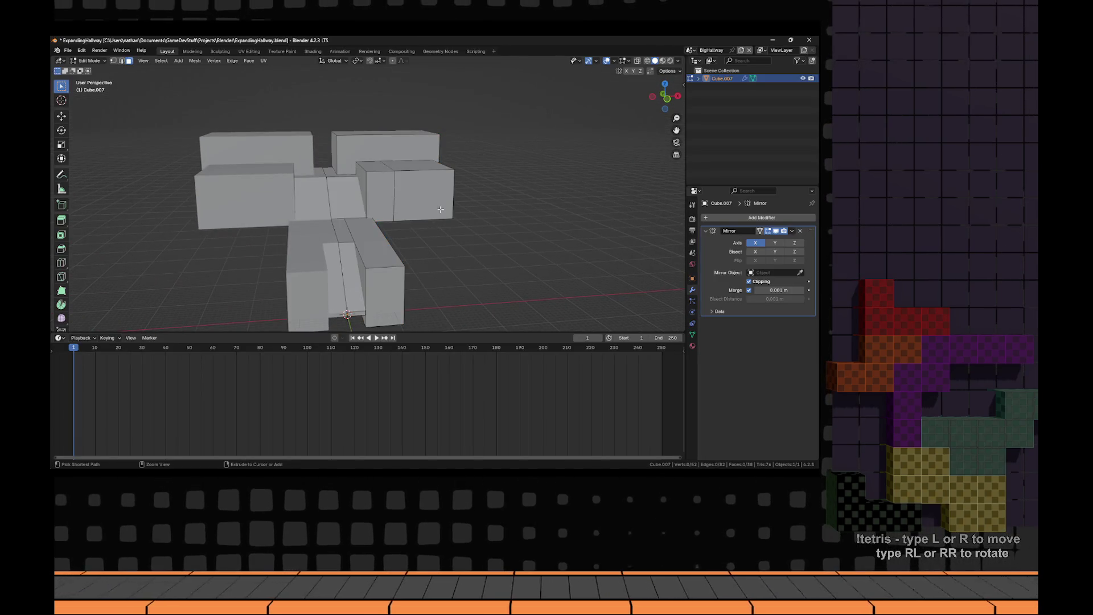
pyautogui.click(455, 218)
# - Extrude the lower block's end face and push it along X to widen the block
pyautogui.press('3')
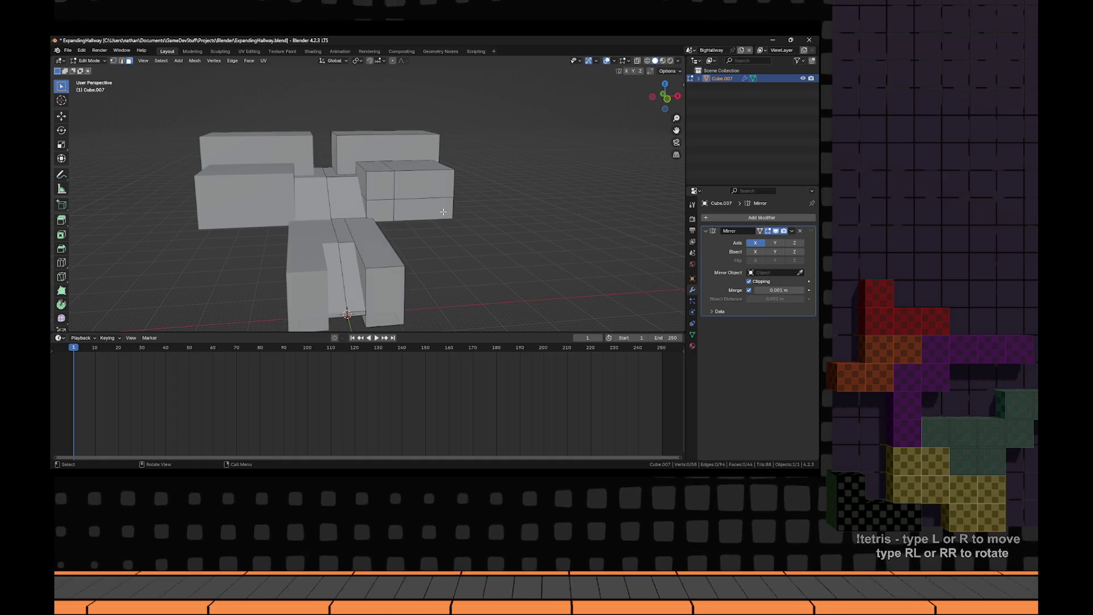
pyautogui.click(449, 208)
pyautogui.press('e')
pyautogui.click(500, 214)
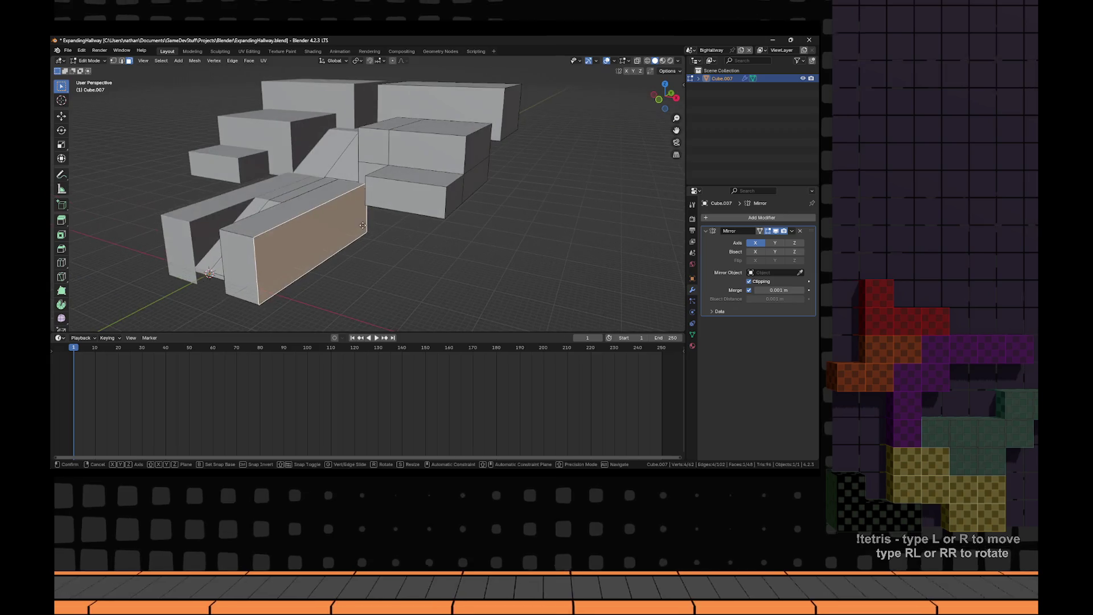
pyautogui.press('g')
pyautogui.press('x')
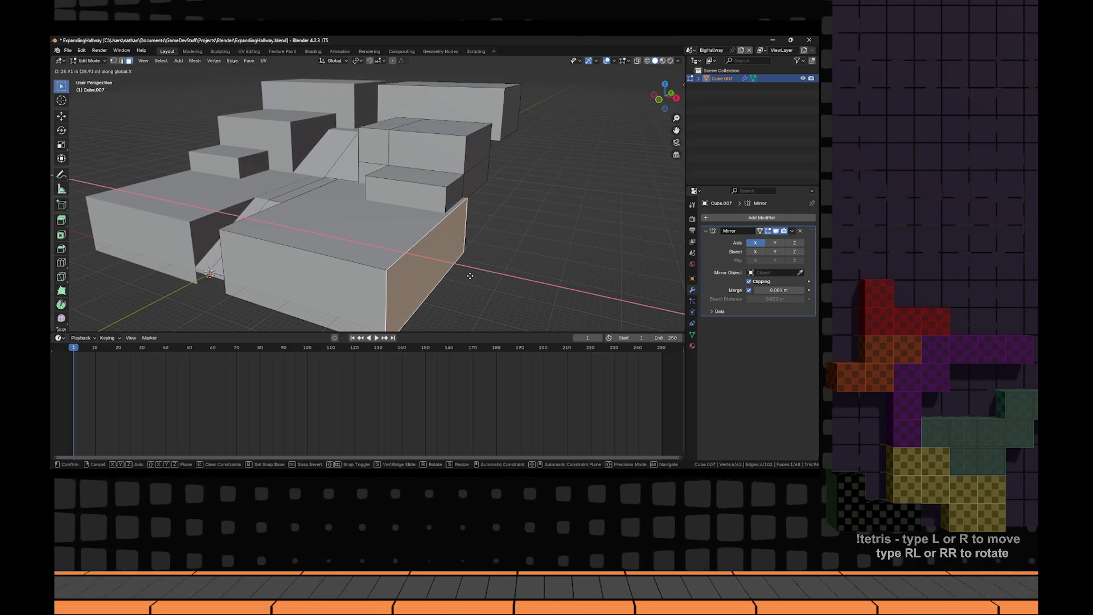
pyautogui.click(471, 276)
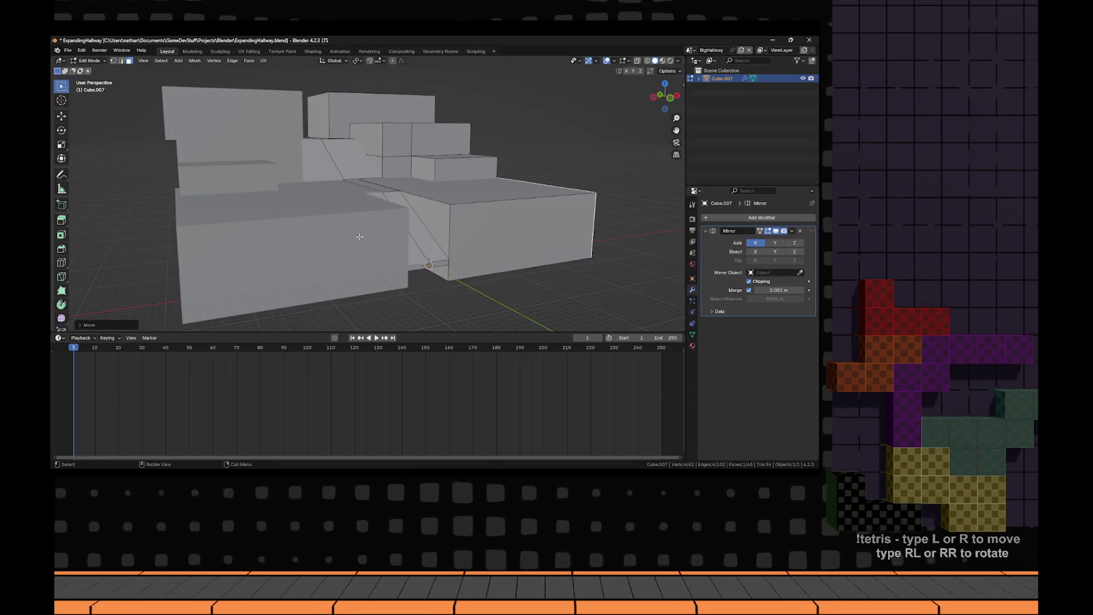
pyautogui.moveTo(360, 236); pyautogui.dragTo(360, 176)
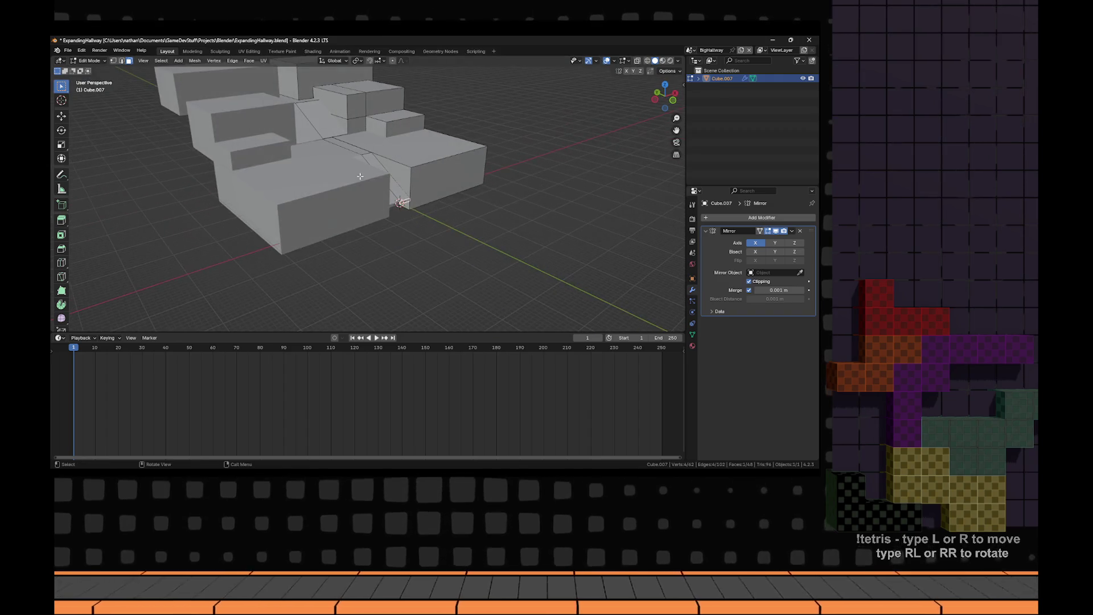
pyautogui.press('e')
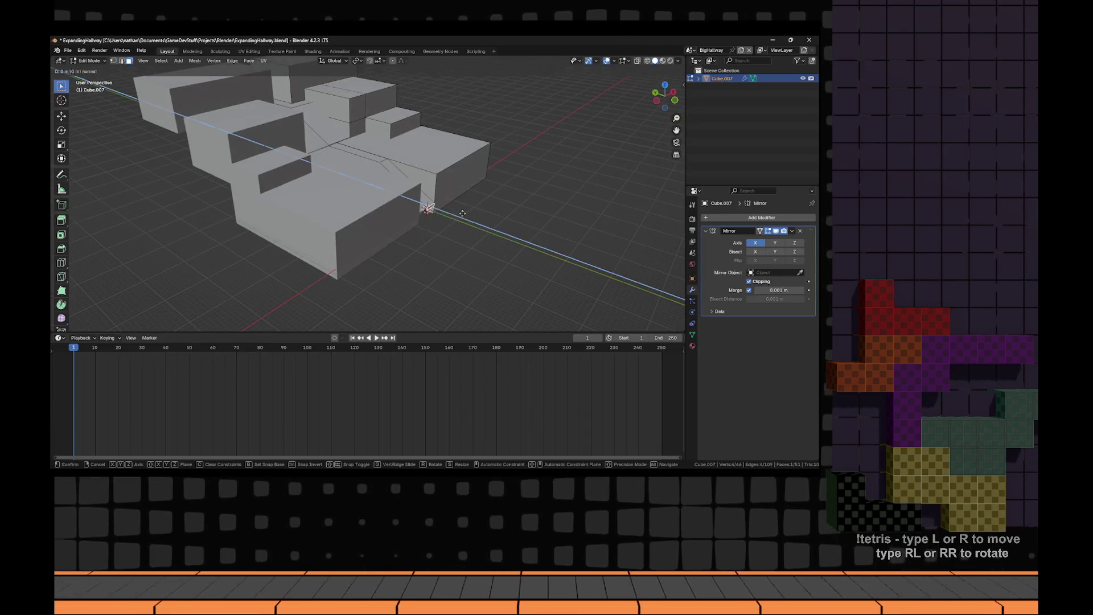
pyautogui.rightClick(539, 243)
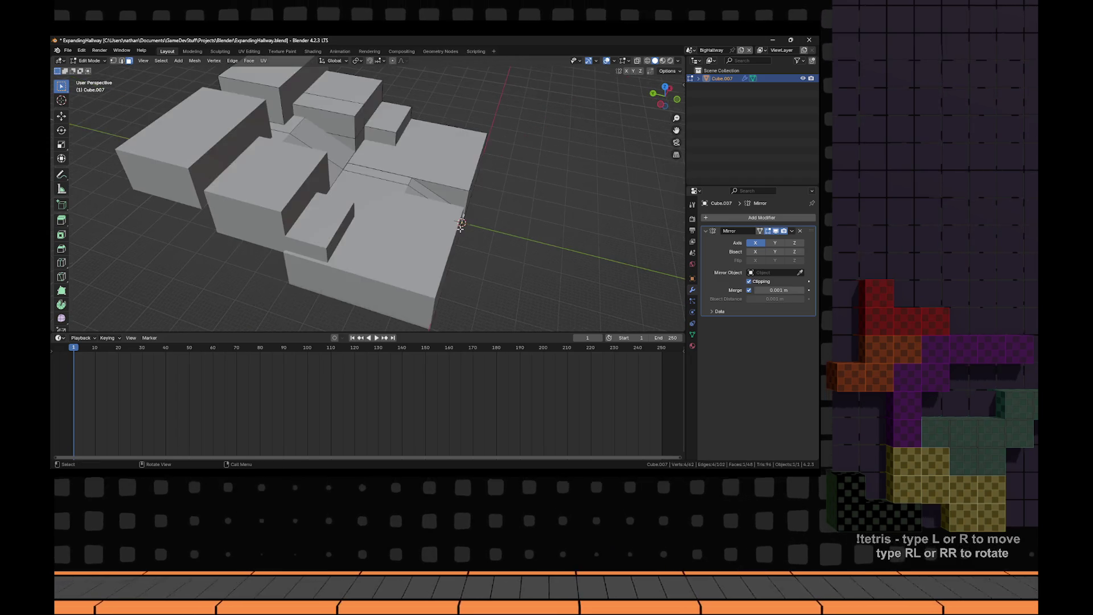
# - Shift the whole hallway mesh along Y and extrude a narrow strip from a front face
pyautogui.press('a')
pyautogui.press('g')
pyautogui.press('y')
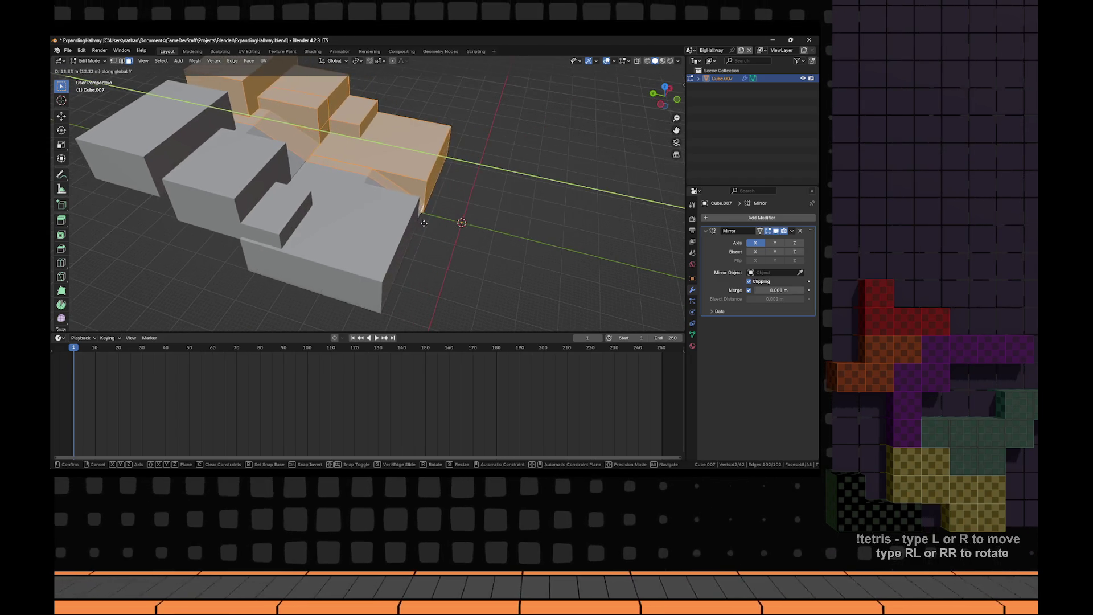
pyautogui.click(444, 214)
pyautogui.click(369, 193)
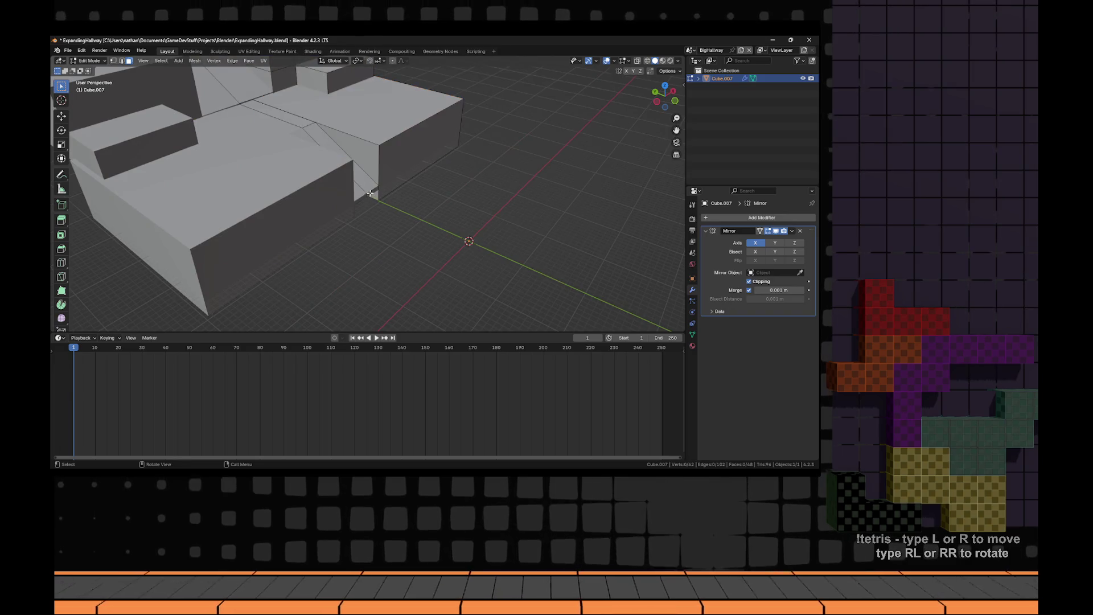
pyautogui.press('e')
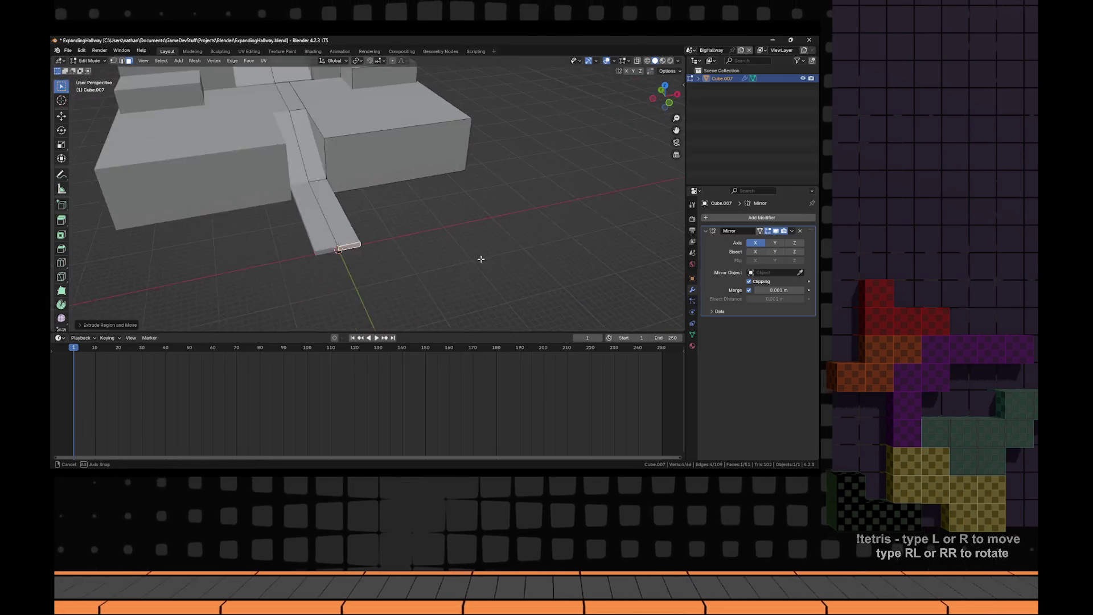
pyautogui.moveTo(402, 249)
pyautogui.mouseDown()
pyautogui.moveTo(354, 215)
pyautogui.moveTo(420, 261)
pyautogui.moveTo(387, 250)
pyautogui.mouseUp()
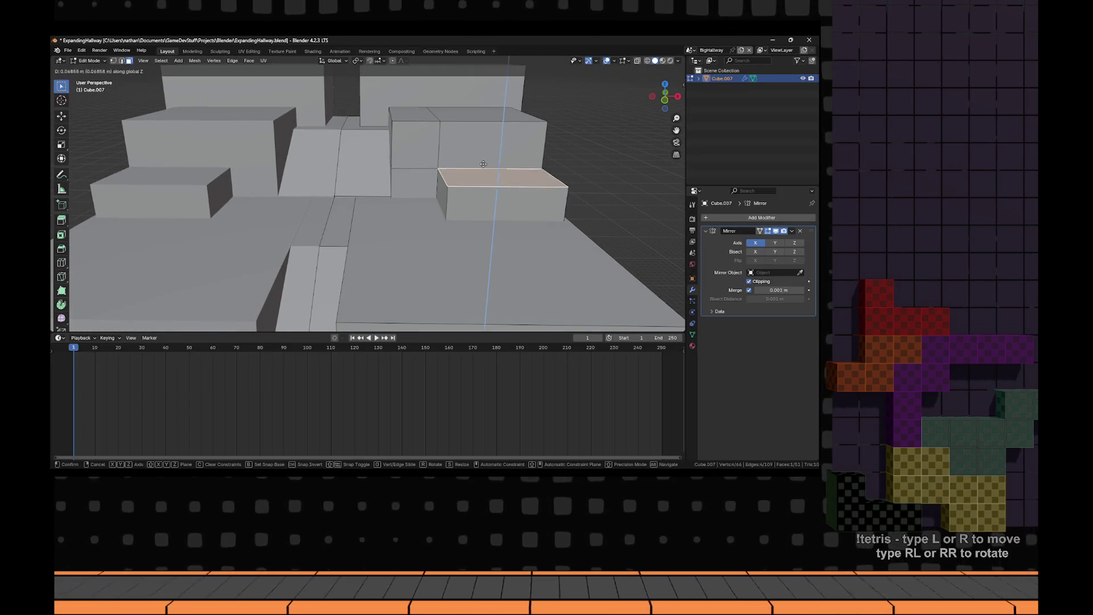
# - Select the step box's top edges, using see-through display to reach them
pyautogui.click(431, 170)
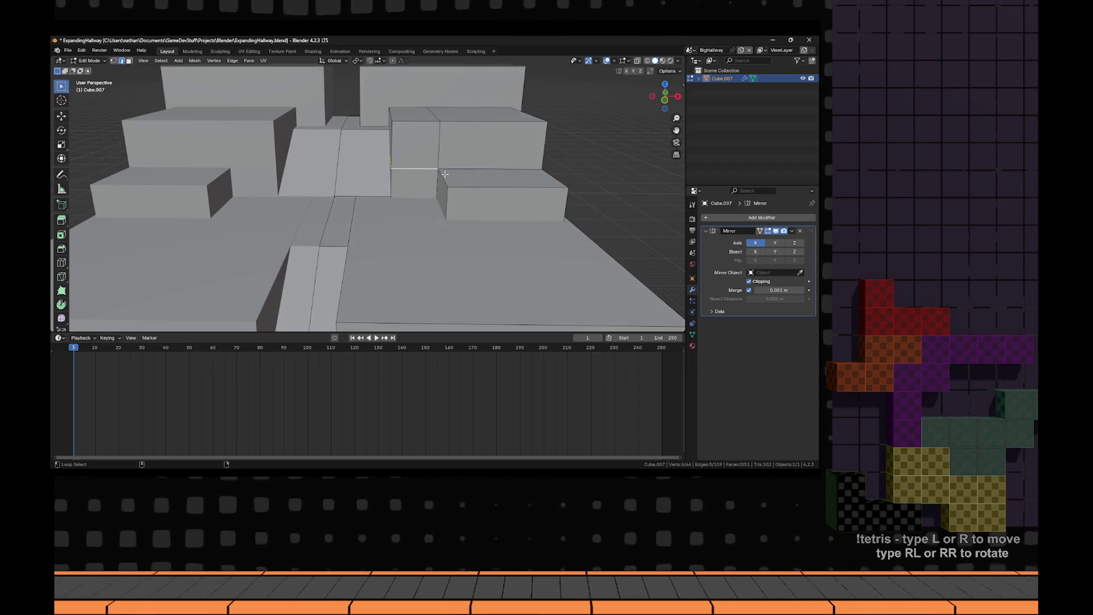
pyautogui.press('3')
pyautogui.click(478, 179)
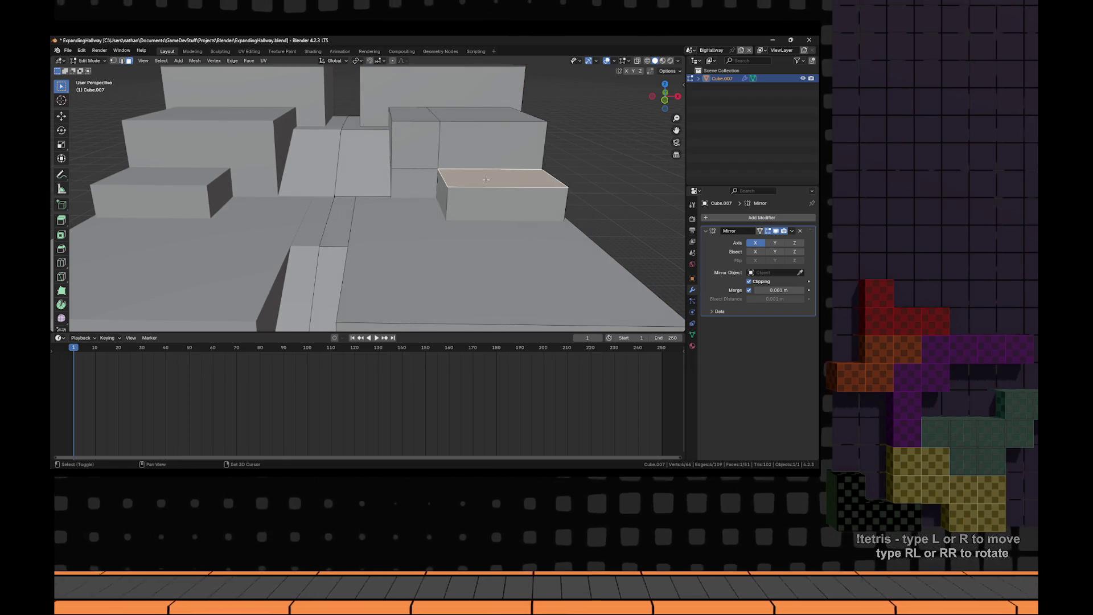
pyautogui.hotkey('ctrl', 'z')
pyautogui.press('3')
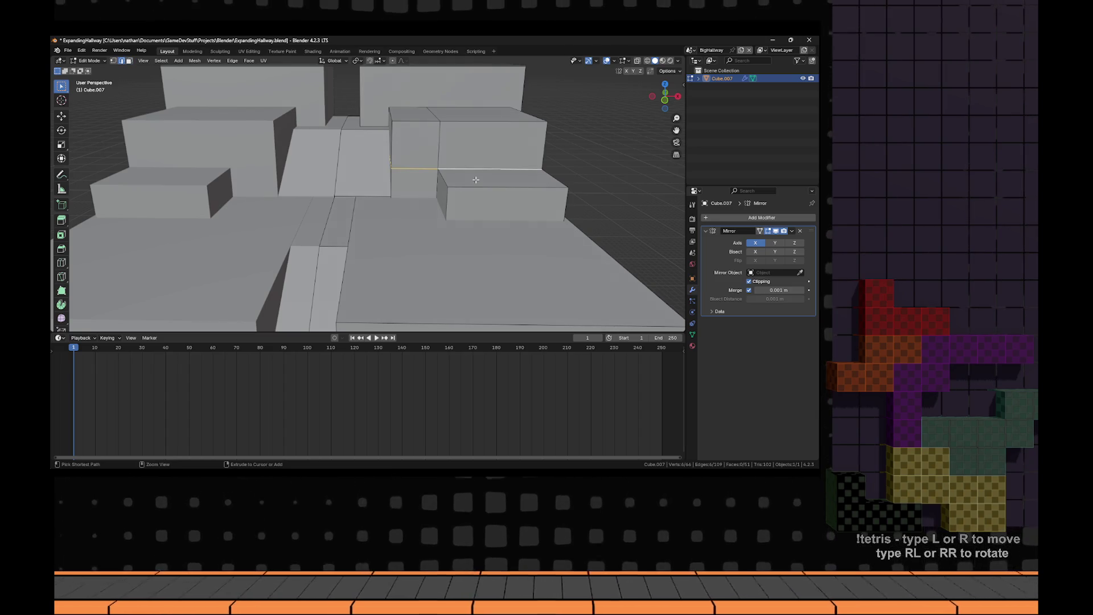
pyautogui.hotkey('alt', 'z')
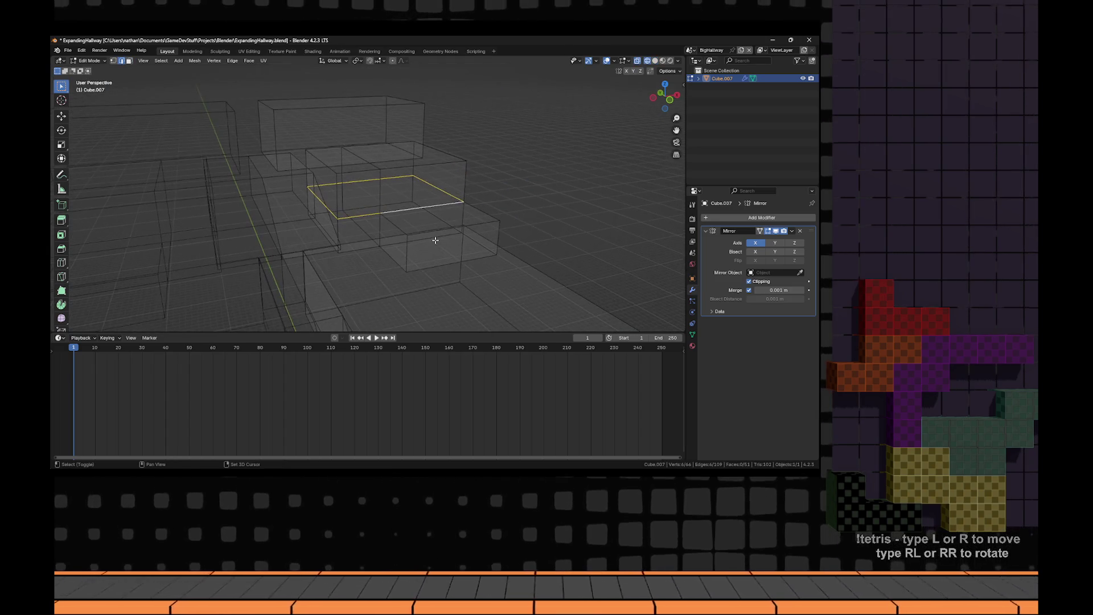
pyautogui.keyDown('shift'); pyautogui.click(401, 229); pyautogui.keyUp('shift')
pyautogui.hotkey('alt', 'z')
pyautogui.scroll(3, 433, 233)
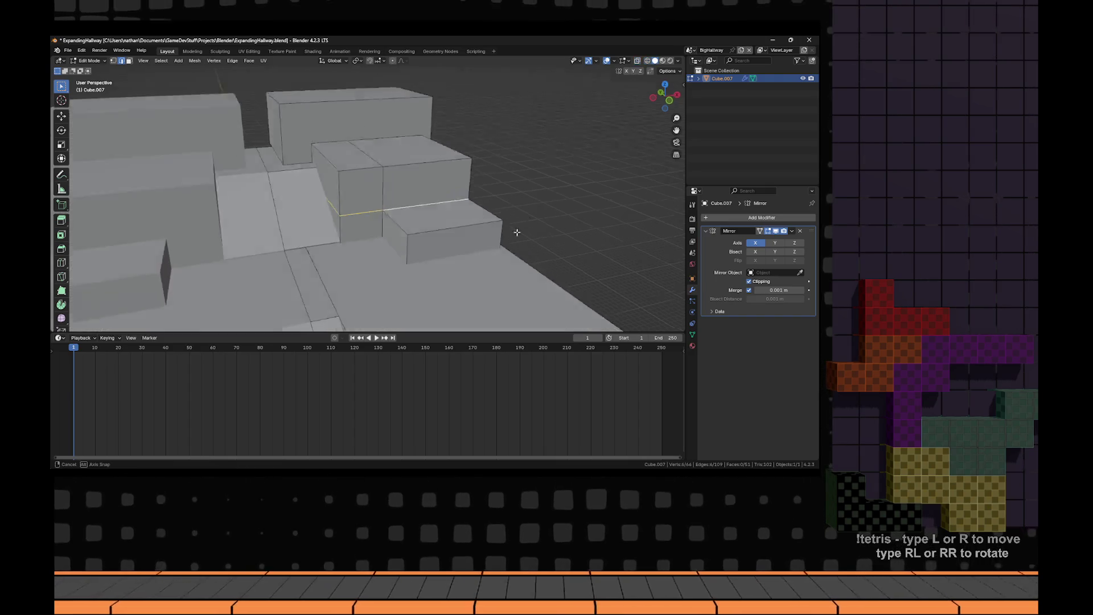
pyautogui.keyDown('shift'); pyautogui.click(428, 217); pyautogui.keyUp('shift')
pyautogui.scroll(-2, 410, 211)
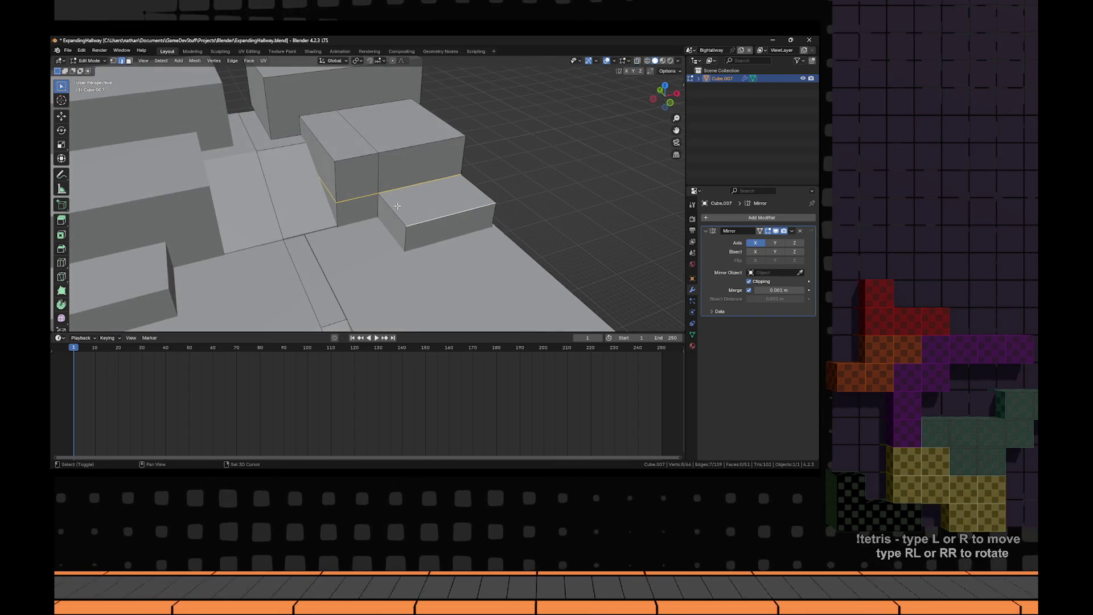
# - Raise the step box's top vertically along Z
pyautogui.hotkey('alt', 'z')
pyautogui.hotkey('alt', 'z')
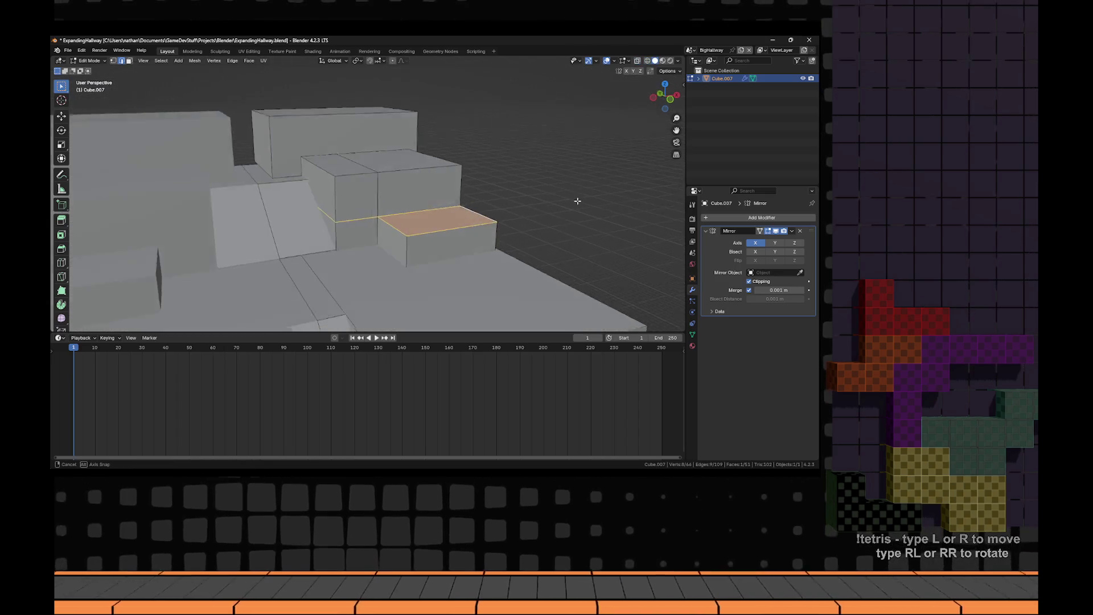
pyautogui.press('g')
pyautogui.press('z')
pyautogui.press('Escape')
pyautogui.scroll(-2, 581, 178)
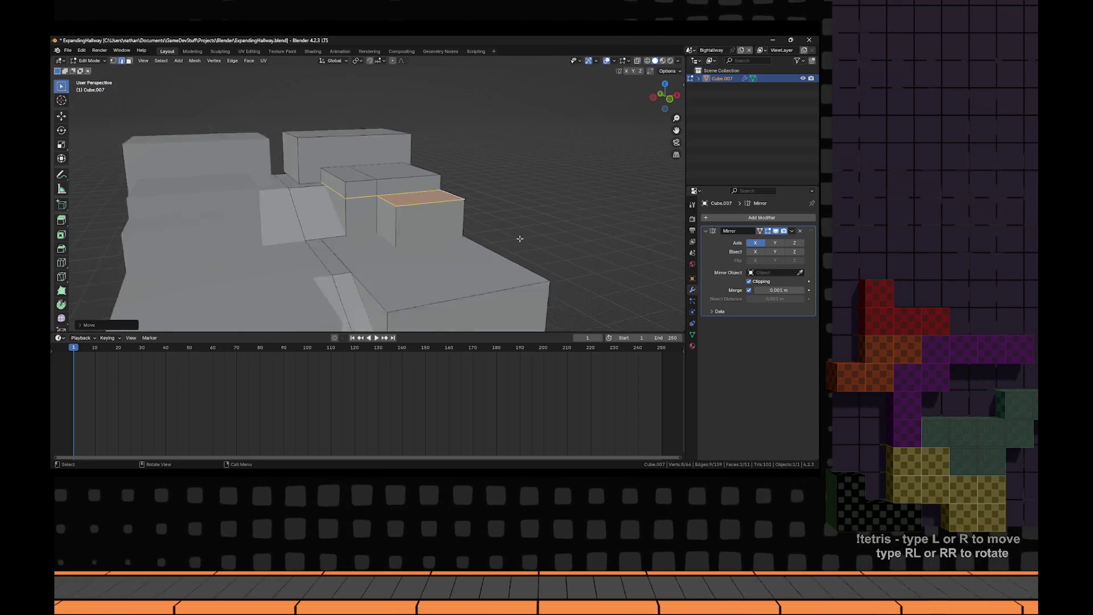
# - Move the step's front face along Y, then select the wall block's top face
pyautogui.click(433, 225)
pyautogui.press('g')
pyautogui.press('y')
pyautogui.click(442, 231)
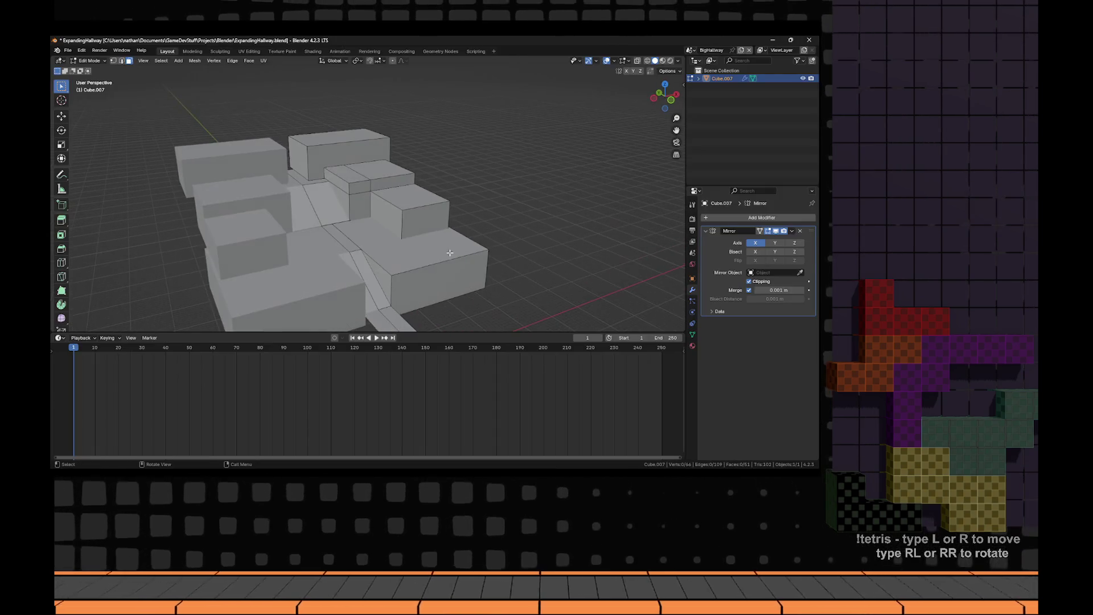
pyautogui.hotkey('alt', 'a')
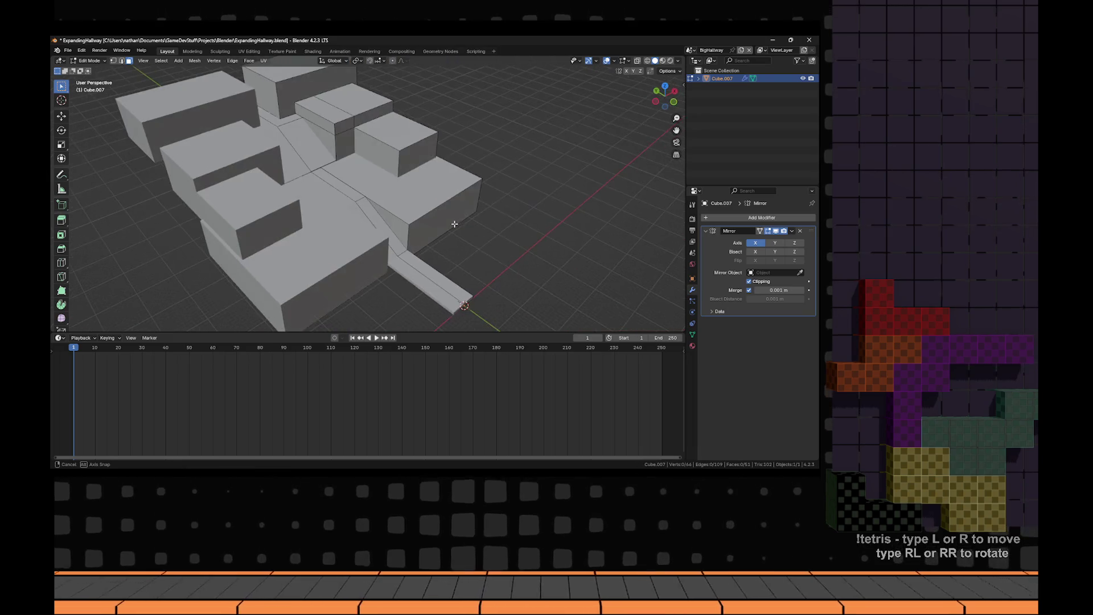
pyautogui.scroll(5, 481, 227)
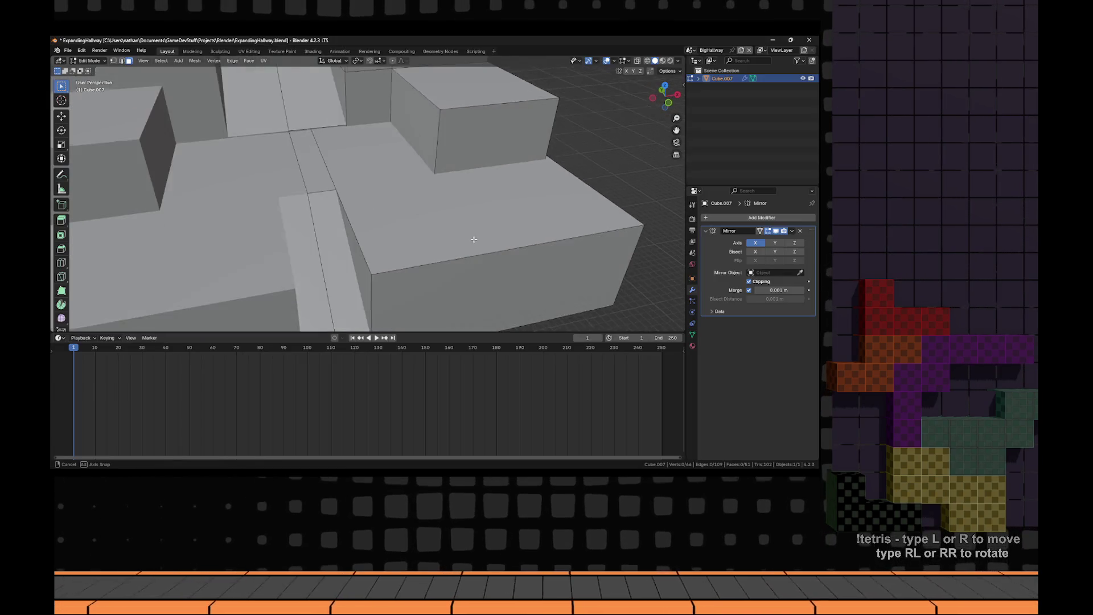
pyautogui.click(422, 232)
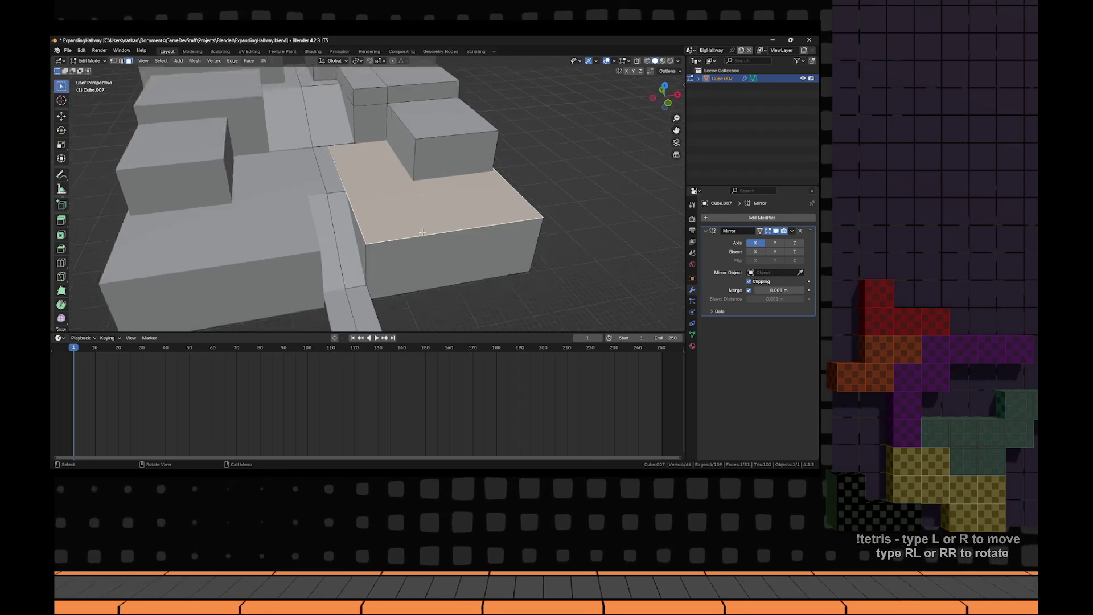
# - Clear the face selection and return to Object Mode with a top view of the hallway
pyautogui.hotkey('alt', 'a')
pyautogui.scroll(-3, 422, 232)
pyautogui.press('KP_7')
pyautogui.scroll(-3, 452, 183)
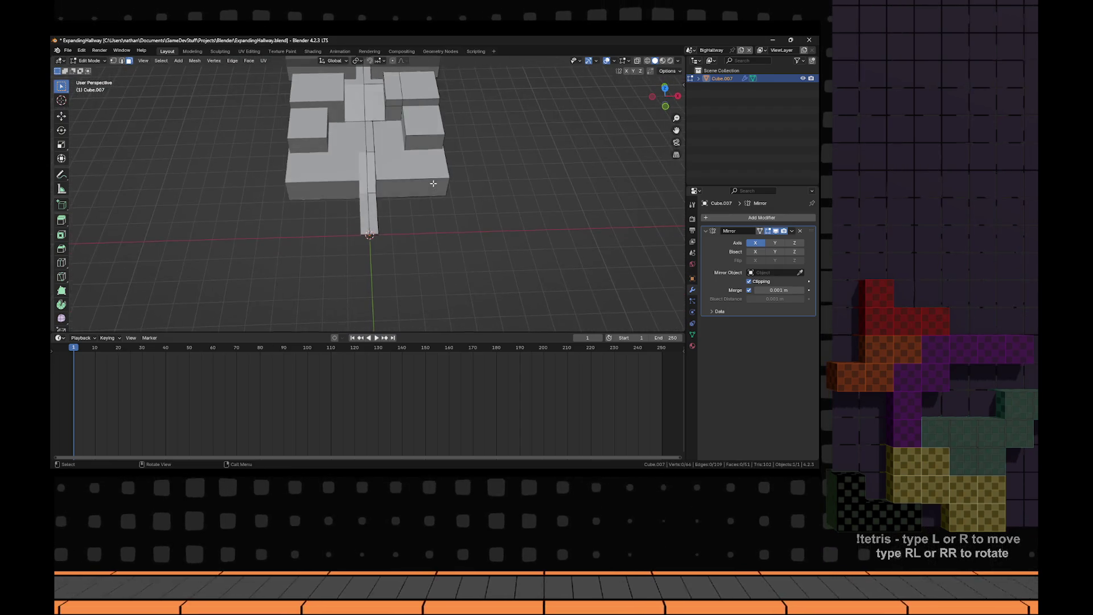
pyautogui.press('Tab')
# - Add a new cube, undoing an accidental plane, and place it near the hallway
pyautogui.hotkey('shift', 'a')
pyautogui.moveTo(421, 184)
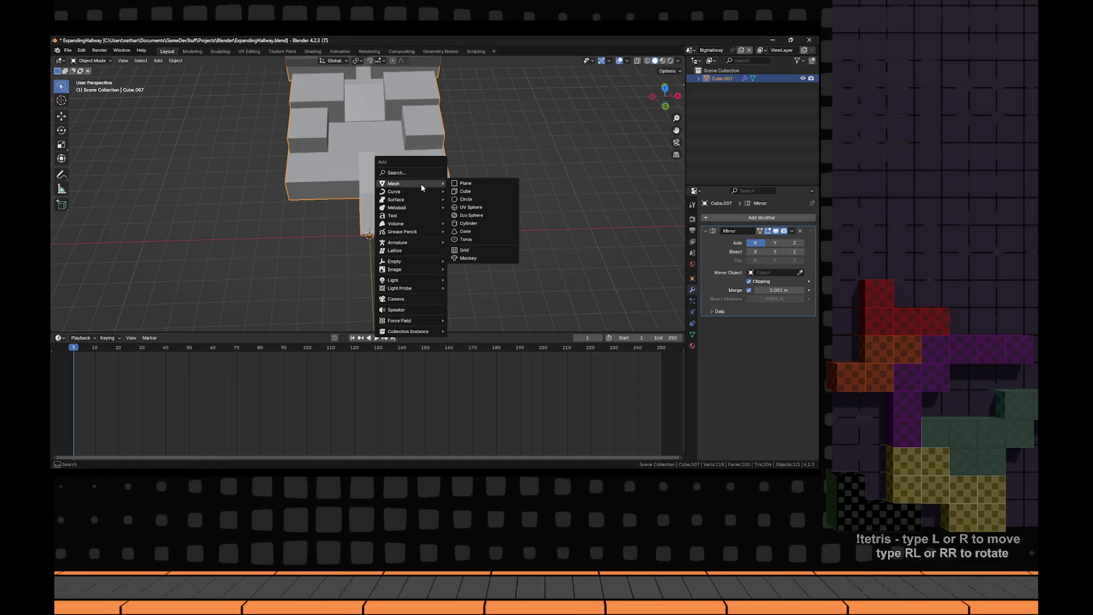
pyautogui.click(464, 183)
pyautogui.hotkey('ctrl', 'z')
pyautogui.hotkey('shift', 'a')
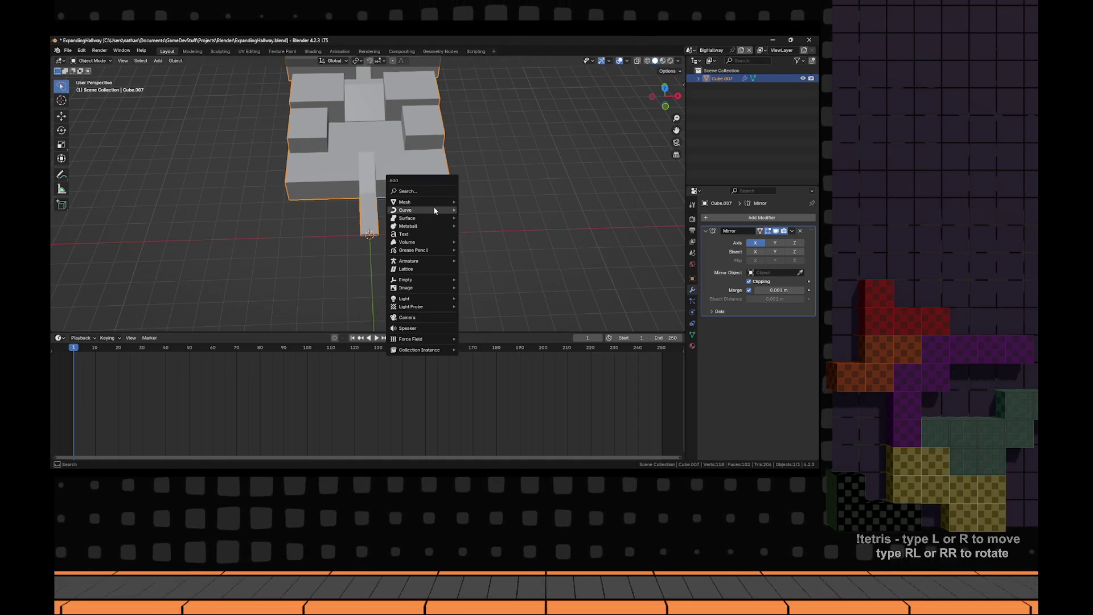
pyautogui.moveTo(447, 203)
pyautogui.click(479, 209)
pyautogui.press('g')
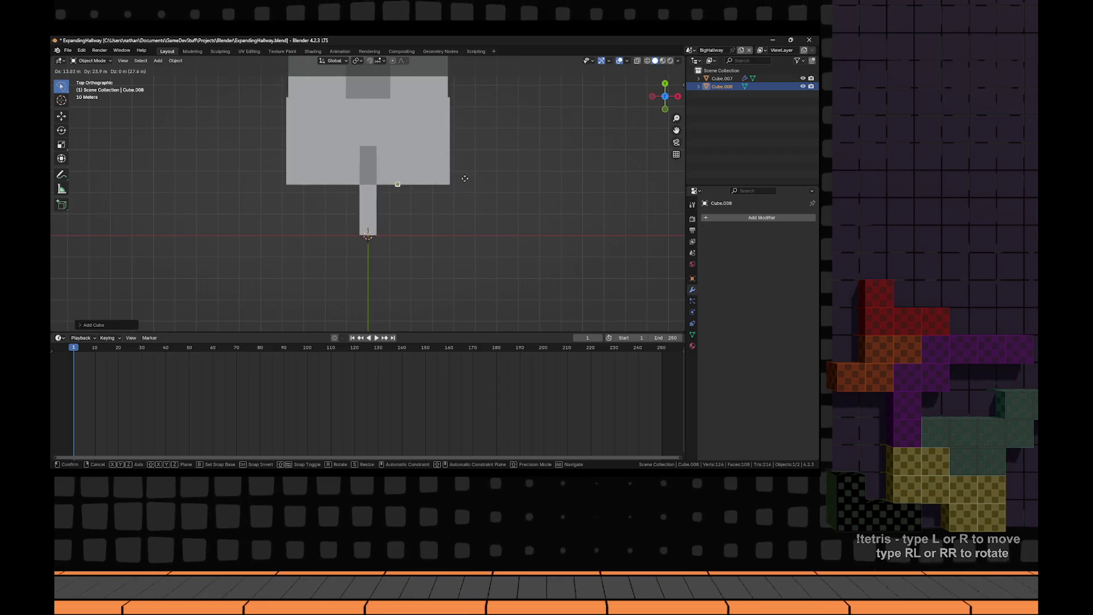
pyautogui.click(547, 303)
pyautogui.press('KP_Decimal')
pyautogui.moveTo(477, 208)
pyautogui.mouseDown()
pyautogui.moveTo(463, 213)
pyautogui.moveTo(463, 168)
pyautogui.moveTo(453, 245)
pyautogui.mouseUp()
pyautogui.scroll(-6, 454, 246)
pyautogui.moveTo(404, 197); pyautogui.dragTo(417, 280)
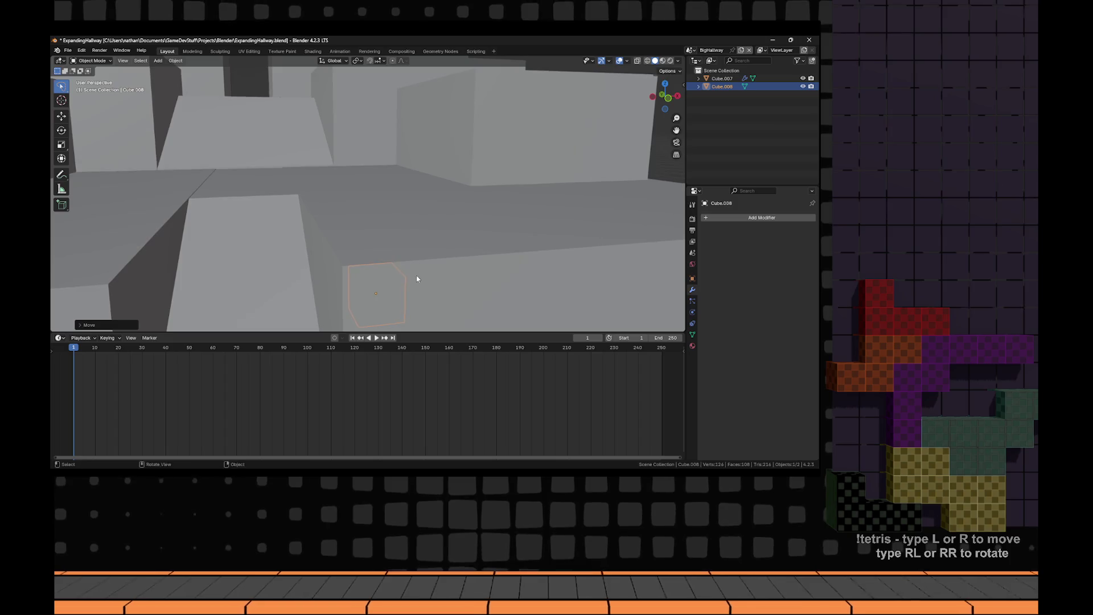
# - Raise the cube's top face into a tall box, then scale it thin with Z locked
pyautogui.press('Tab')
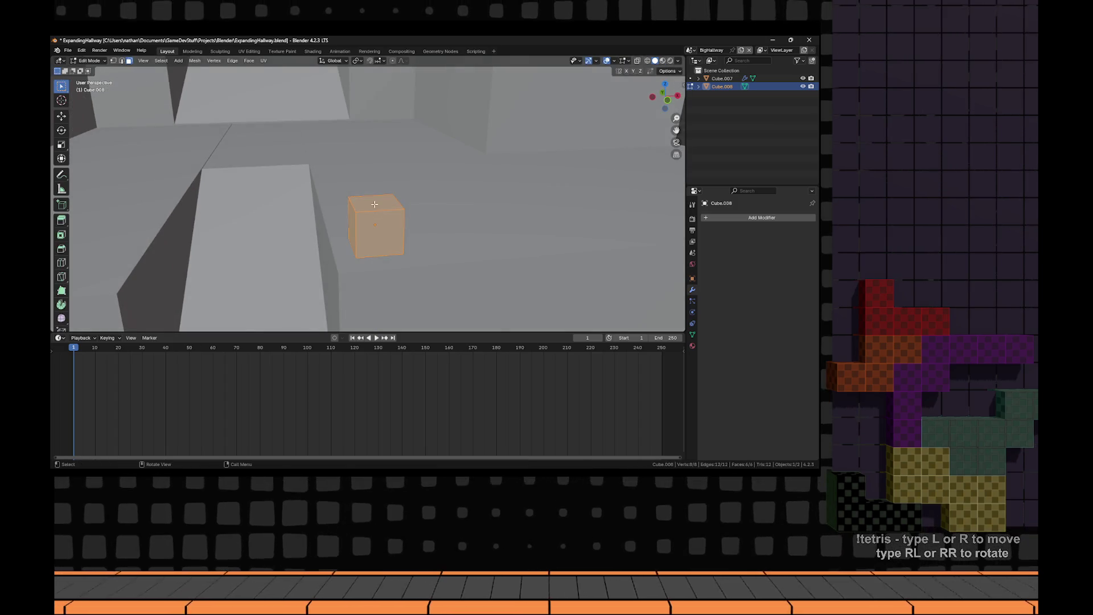
pyautogui.moveTo(422, 219); pyautogui.dragTo(370, 200)
pyautogui.click(367, 201)
pyautogui.press('g')
pyautogui.press('z')
pyautogui.click(406, 119)
pyautogui.press('a')
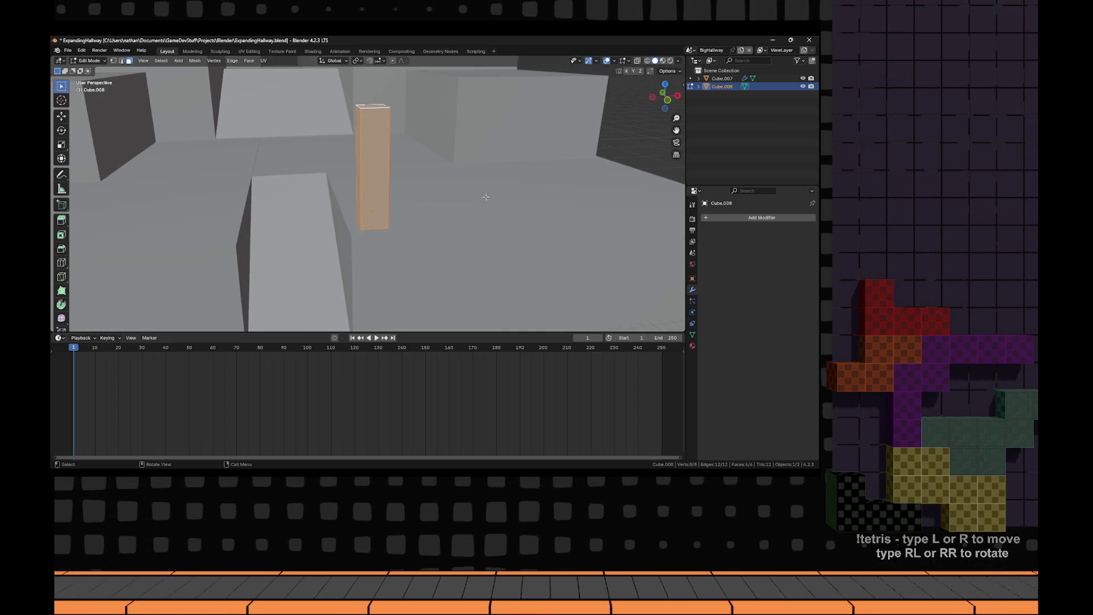
pyautogui.press('s')
pyautogui.hotkey('shift', 'z')
pyautogui.click(417, 209)
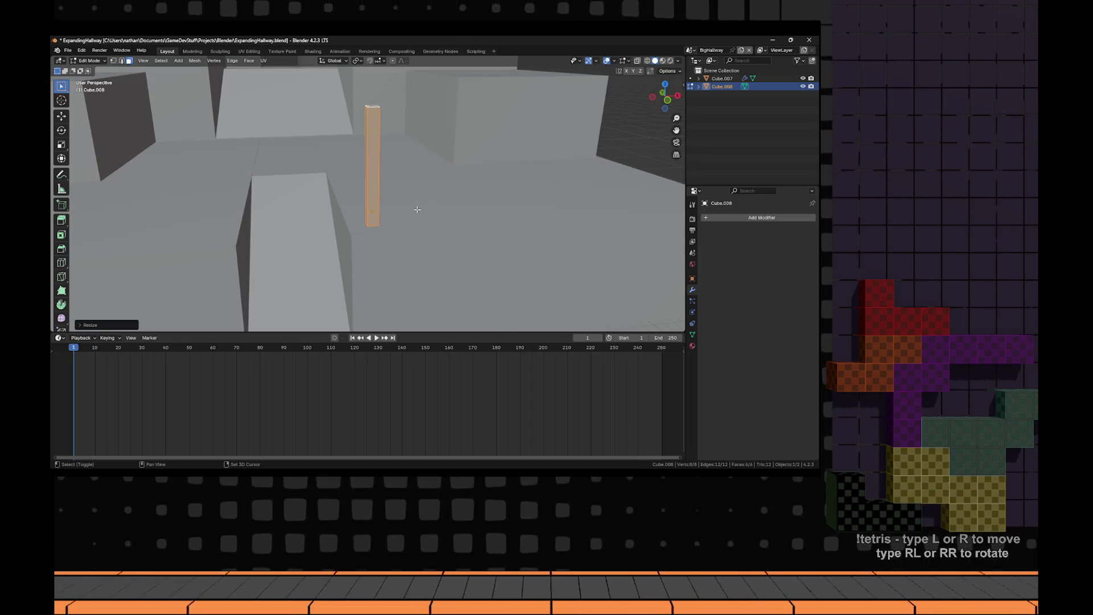
# - Lower the post's top to shorten it and move the post onto the wall edge
pyautogui.click(404, 197)
pyautogui.press('g')
pyautogui.press('z')
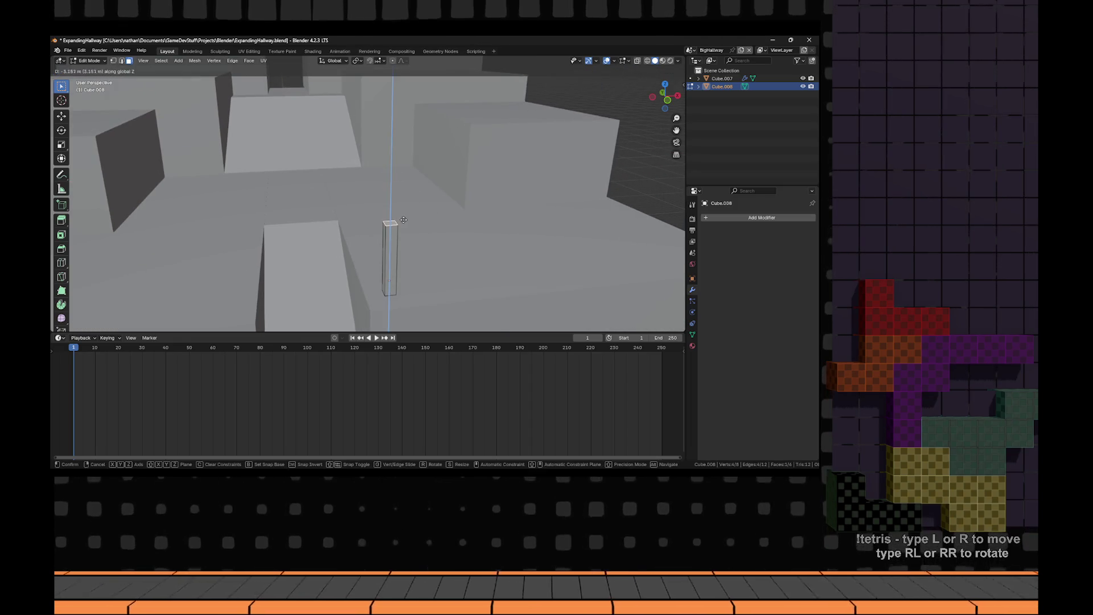
pyautogui.click(422, 247)
pyautogui.press('a')
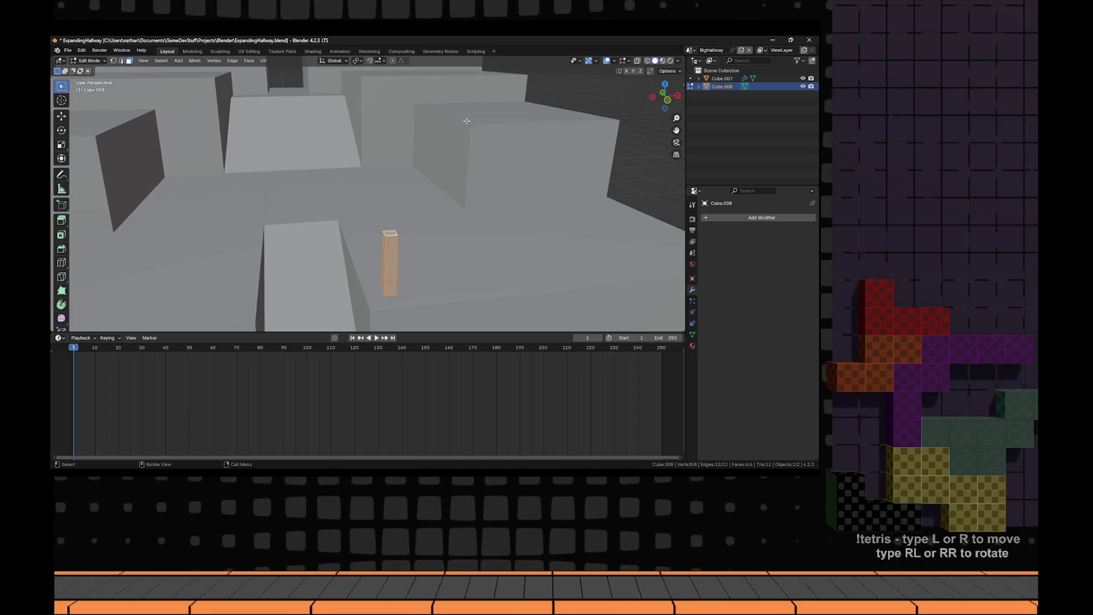
pyautogui.press('KP_7')
pyautogui.press('Tab')
pyautogui.press('g')
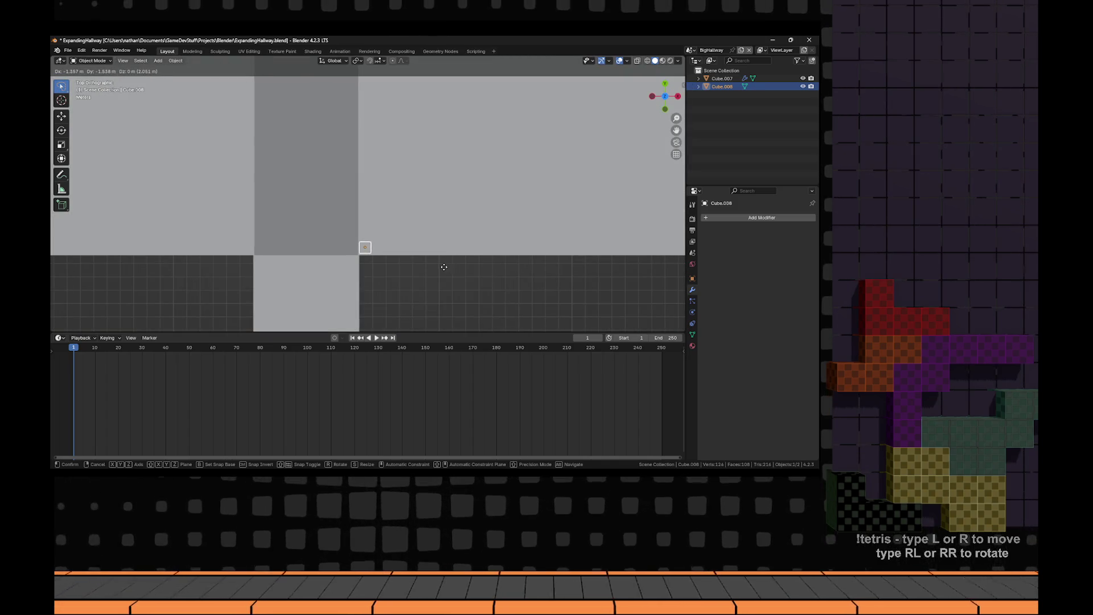
pyautogui.click(444, 268)
# - Try duplicating the post along X, undo the copy, and return to Object Mode
pyautogui.moveTo(447, 269); pyautogui.dragTo(526, 188)
pyautogui.press('Tab')
pyautogui.moveTo(427, 237)
pyautogui.mouseDown()
pyautogui.moveTo(551, 170)
pyautogui.moveTo(623, 205)
pyautogui.mouseUp()
pyautogui.hotkey('shift', 'd')
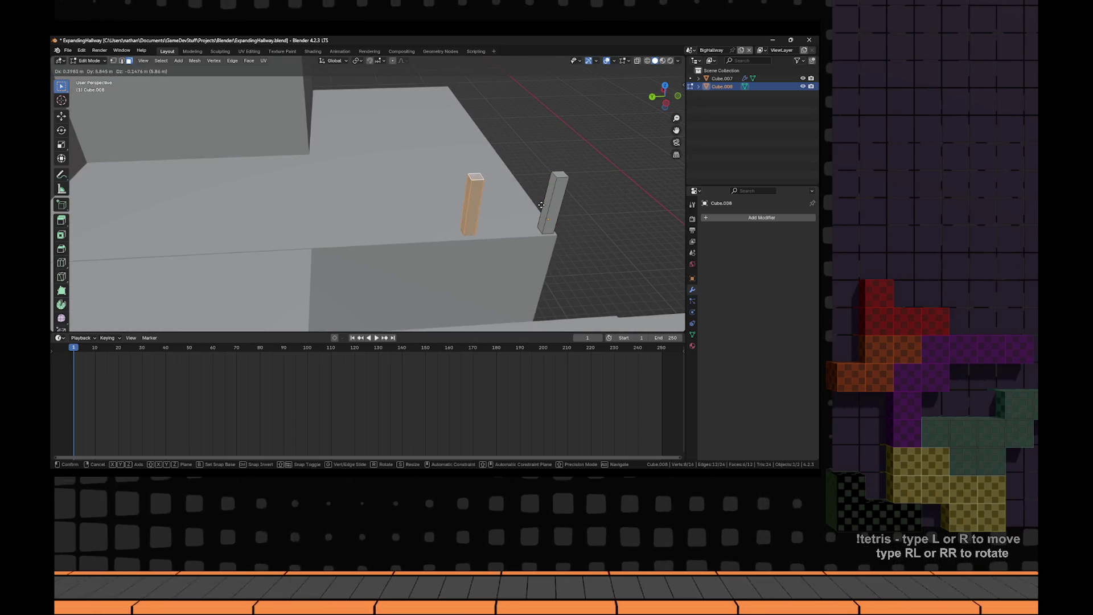
pyautogui.press('x')
pyautogui.press('Escape')
pyautogui.hotkey('ctrl', 'z')
pyautogui.moveTo(515, 181)
pyautogui.mouseDown()
pyautogui.moveTo(501, 219)
pyautogui.moveTo(510, 225)
pyautogui.moveTo(464, 186)
pyautogui.mouseUp()
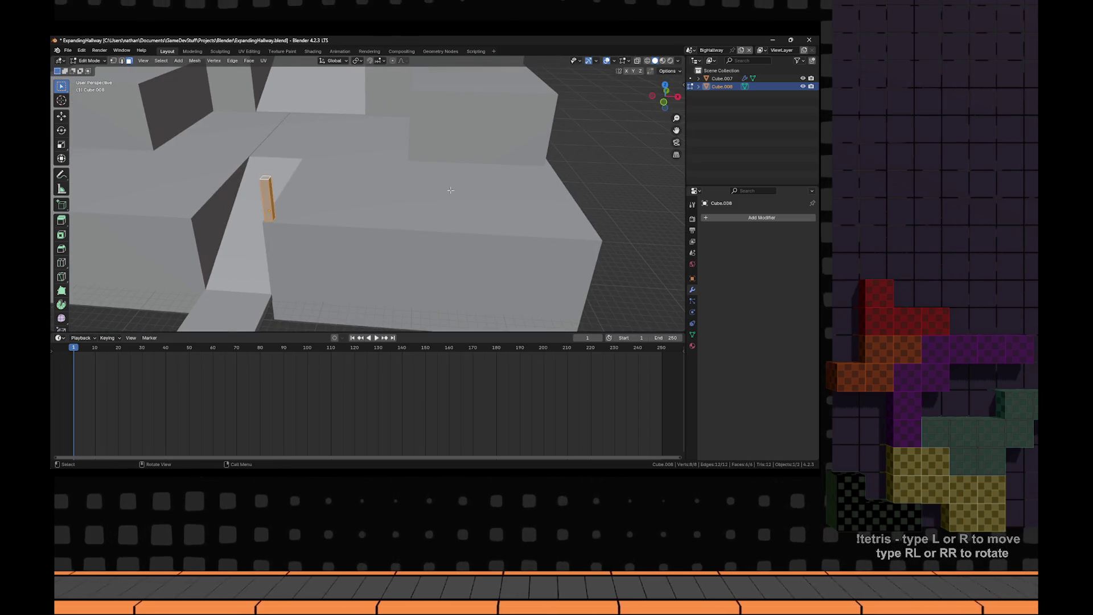
pyautogui.press('Tab')
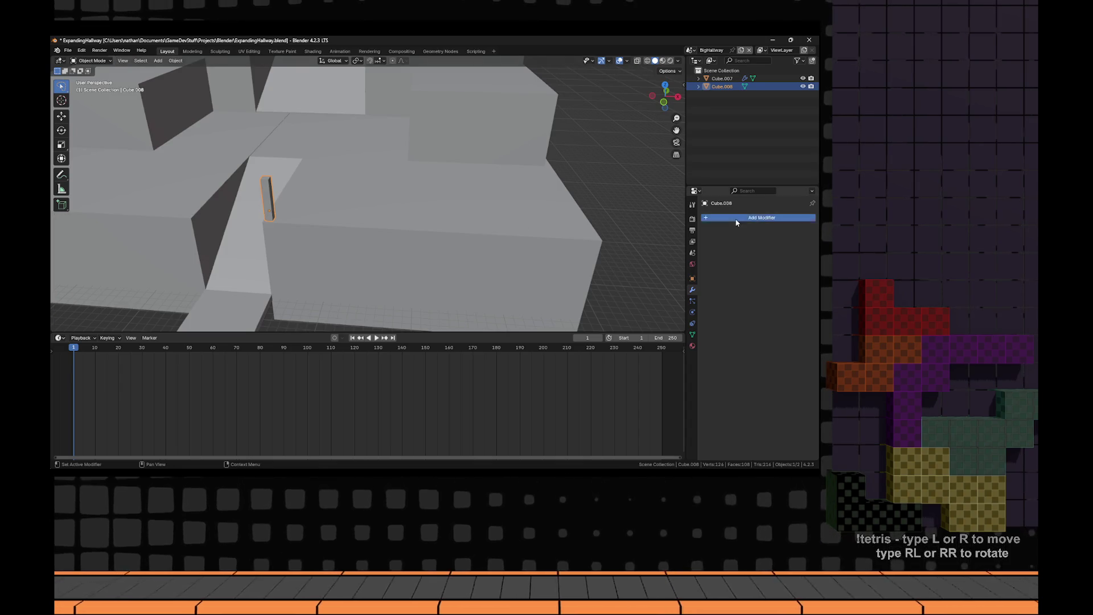
# - Add an Array modifier to the post with Relative Offset off and Constant Offset 5 m
pyautogui.click(736, 222)
pyautogui.click(712, 245)
pyautogui.moveTo(490, 212)
pyautogui.mouseDown()
pyautogui.moveTo(586, 212)
pyautogui.moveTo(520, 214)
pyautogui.moveTo(655, 245)
pyautogui.mouseUp()
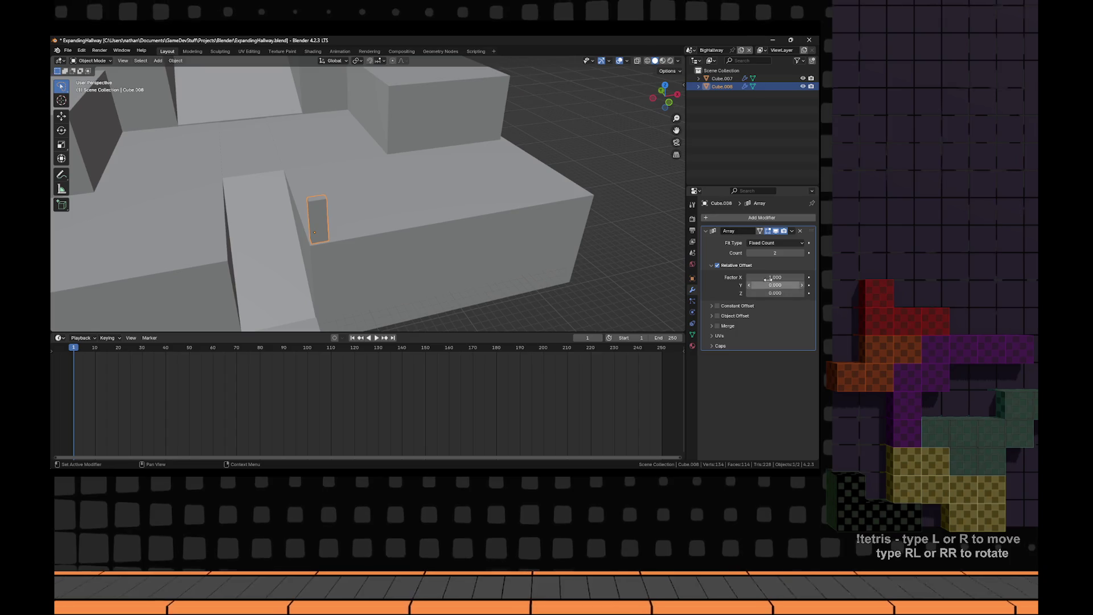
pyautogui.click(717, 265)
pyautogui.click(717, 306)
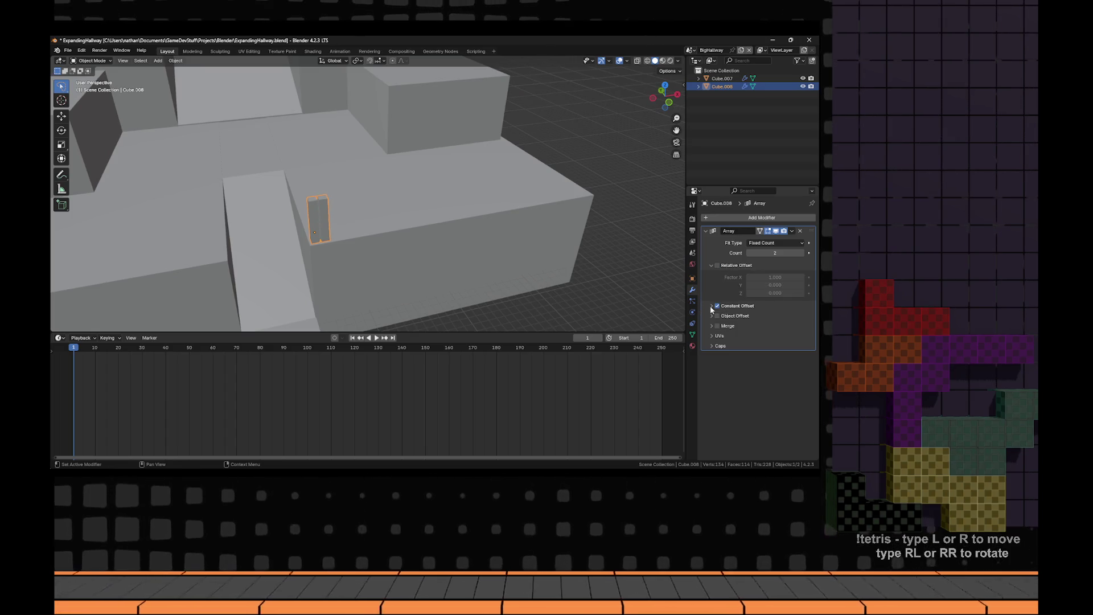
pyautogui.click(711, 306)
pyautogui.moveTo(774, 318); pyautogui.dragTo(794, 318)
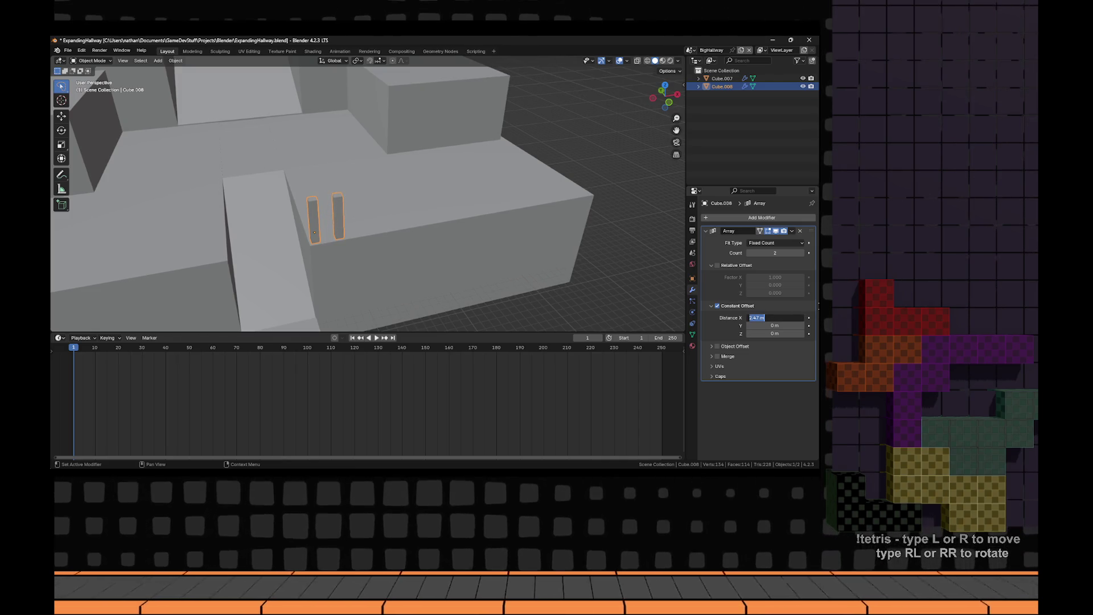
pyautogui.write('5')
pyautogui.press('Return')
# - Raise the array count to 7 and apply the modifier
pyautogui.click(801, 253)
pyautogui.click(801, 253)
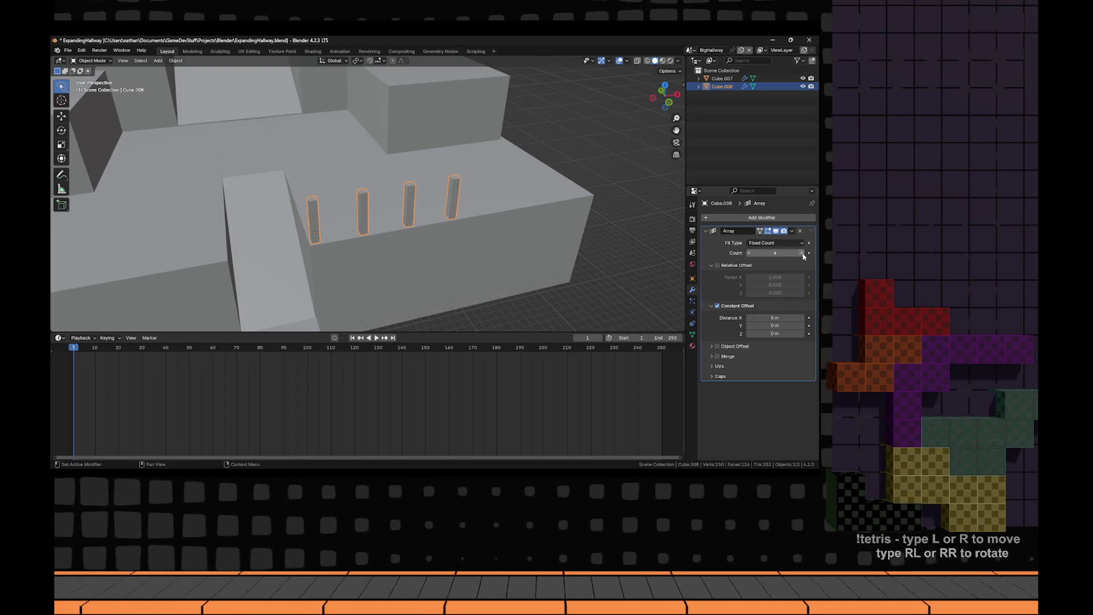
pyautogui.click(801, 253)
pyautogui.click(801, 253)
pyautogui.click(801, 253)
pyautogui.moveTo(561, 246)
pyautogui.mouseDown()
pyautogui.moveTo(562, 256)
pyautogui.moveTo(592, 250)
pyautogui.moveTo(580, 251)
pyautogui.mouseUp()
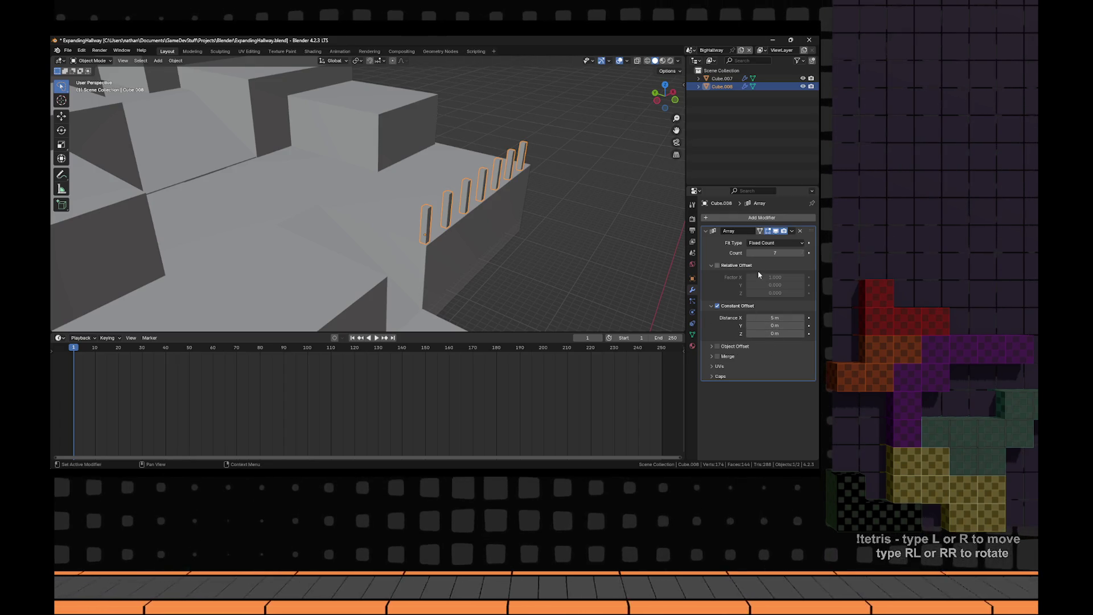
pyautogui.click(793, 231)
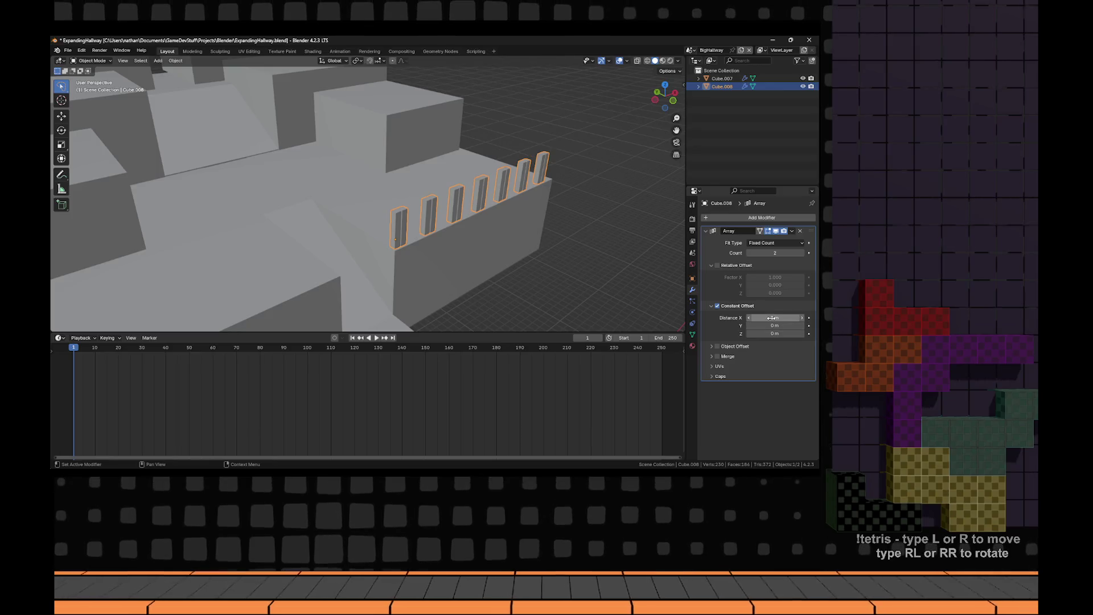
pyautogui.hotkey('ctrl', 'a')
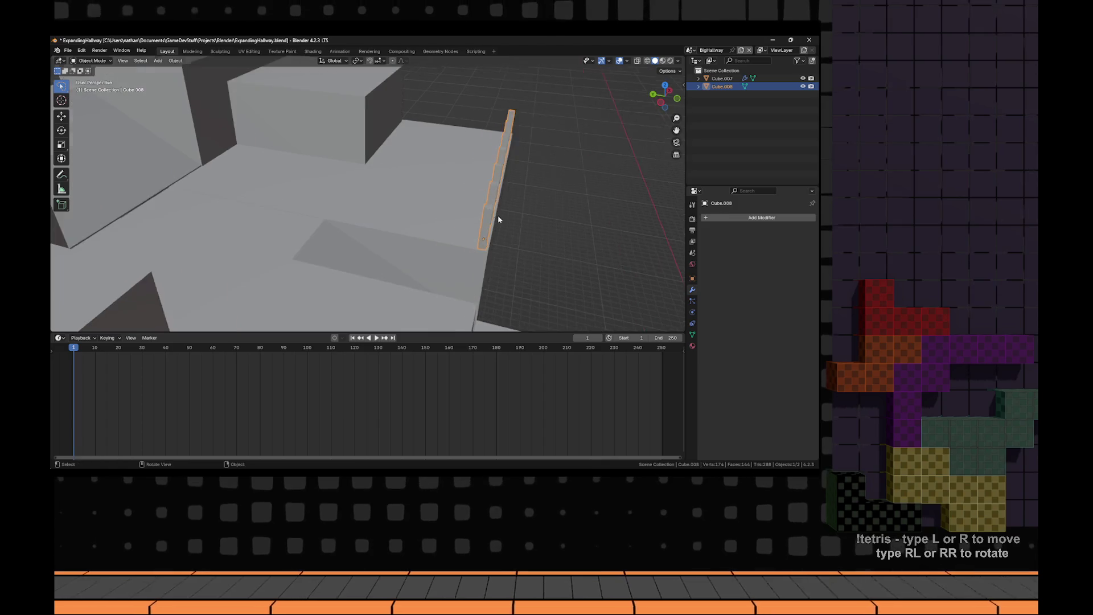
# - In the posts' Edit Mode, clear the selection and add a cube for the top rail
pyautogui.press('Tab')
pyautogui.press('a')
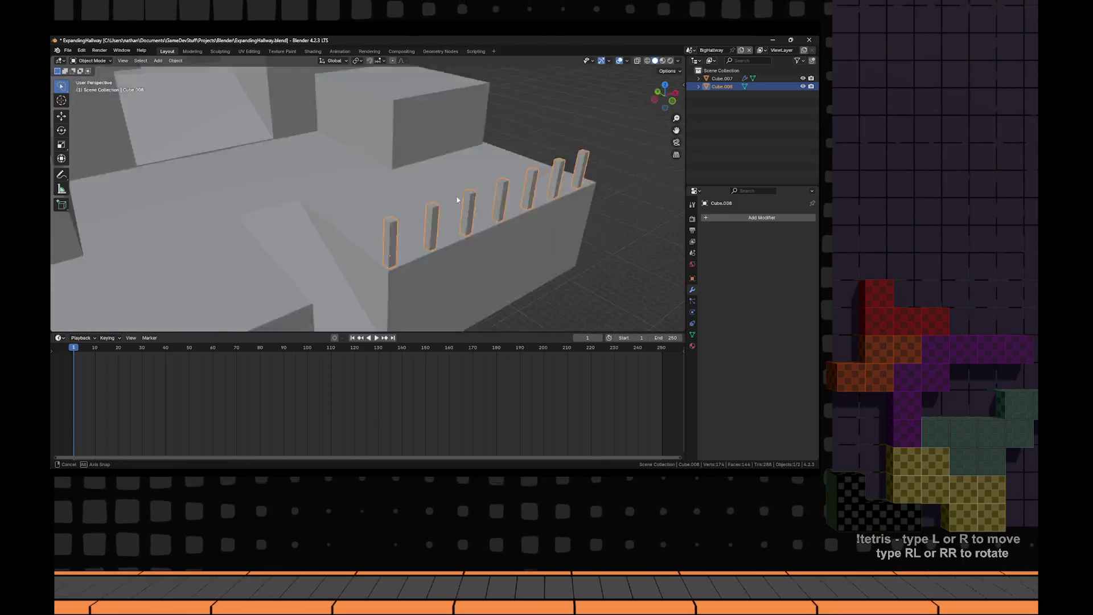
pyautogui.hotkey('alt', 'a')
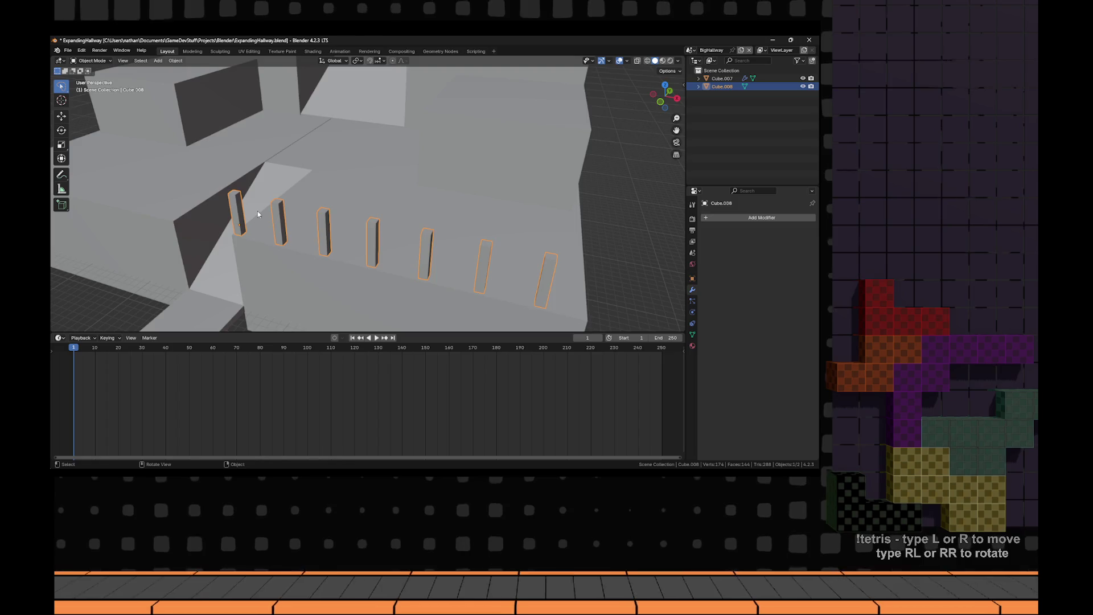
pyautogui.press('a')
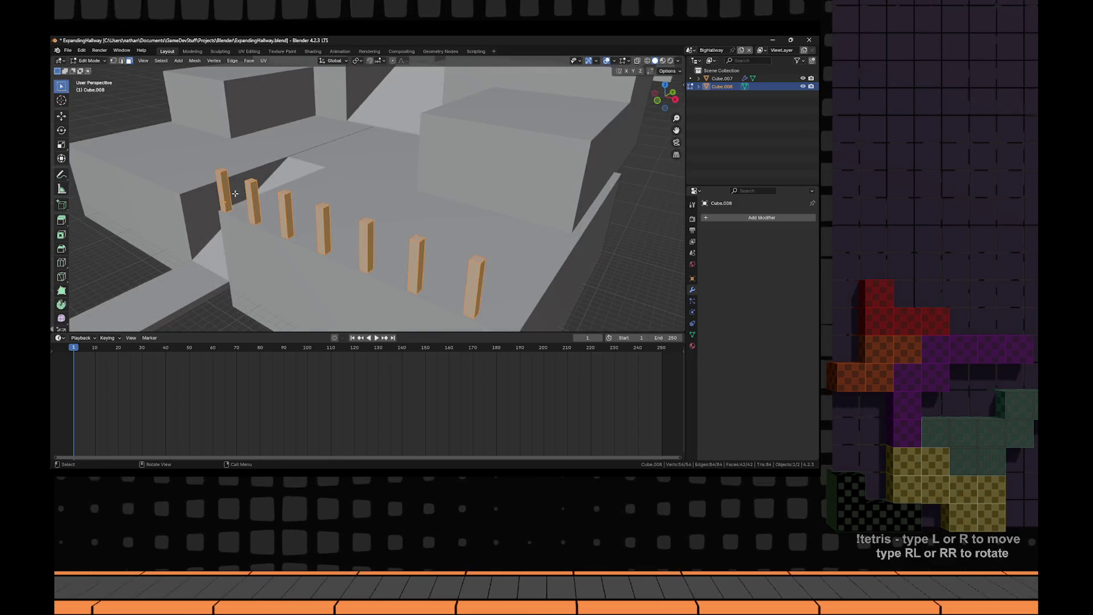
pyautogui.hotkey('alt', 'a')
pyautogui.press('a')
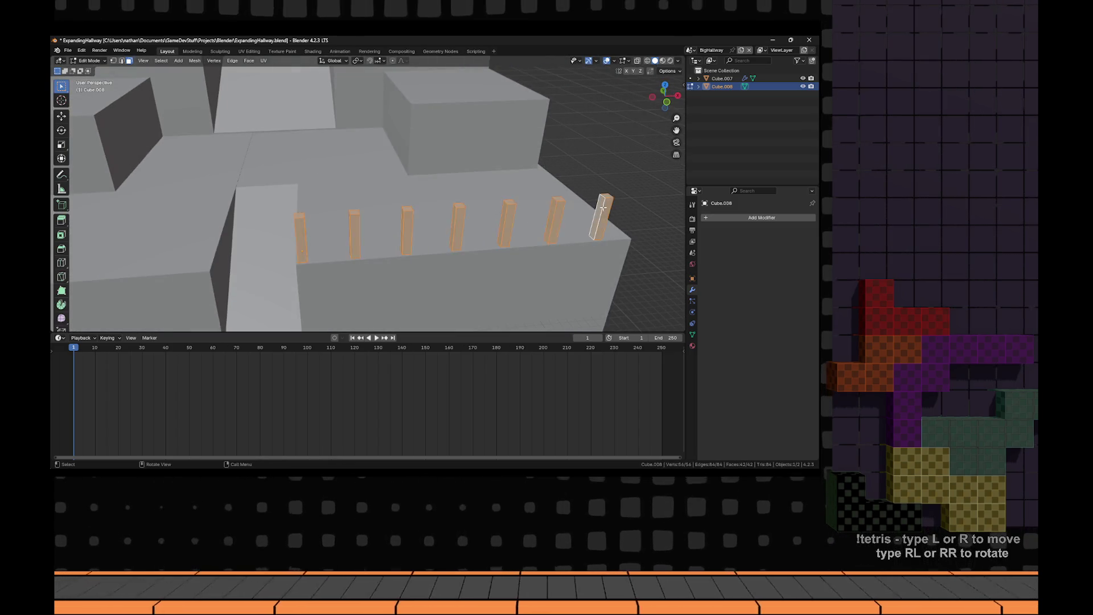
pyautogui.hotkey('alt', 'a')
pyautogui.scroll(-3, 577, 228)
pyautogui.hotkey('shift', 'a')
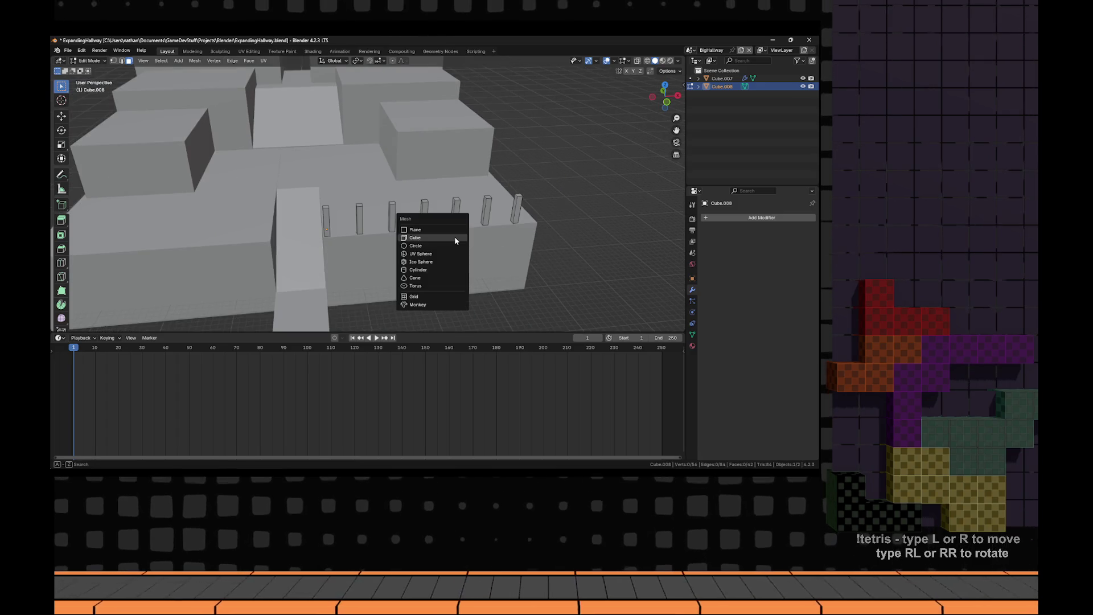
pyautogui.click(456, 238)
# - Position the new cube over the middle post from top view in wireframe, and shrink it
pyautogui.press('KP_7')
pyautogui.press('g')
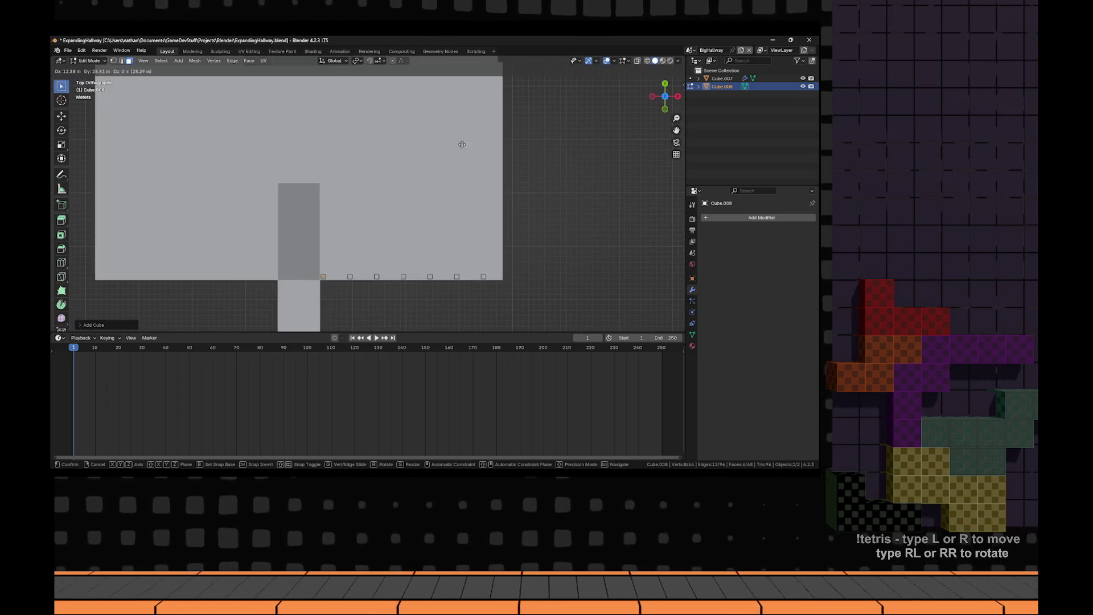
pyautogui.click(475, 156)
pyautogui.hotkey('shift', 'z')
pyautogui.press('g')
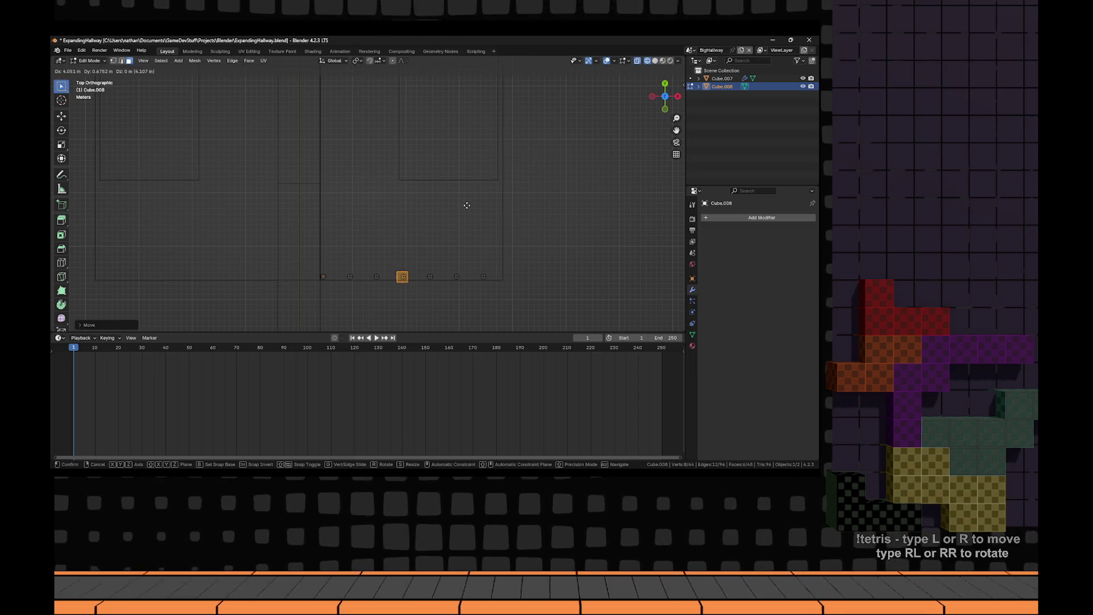
pyautogui.click(467, 203)
pyautogui.hotkey('shift', 'z')
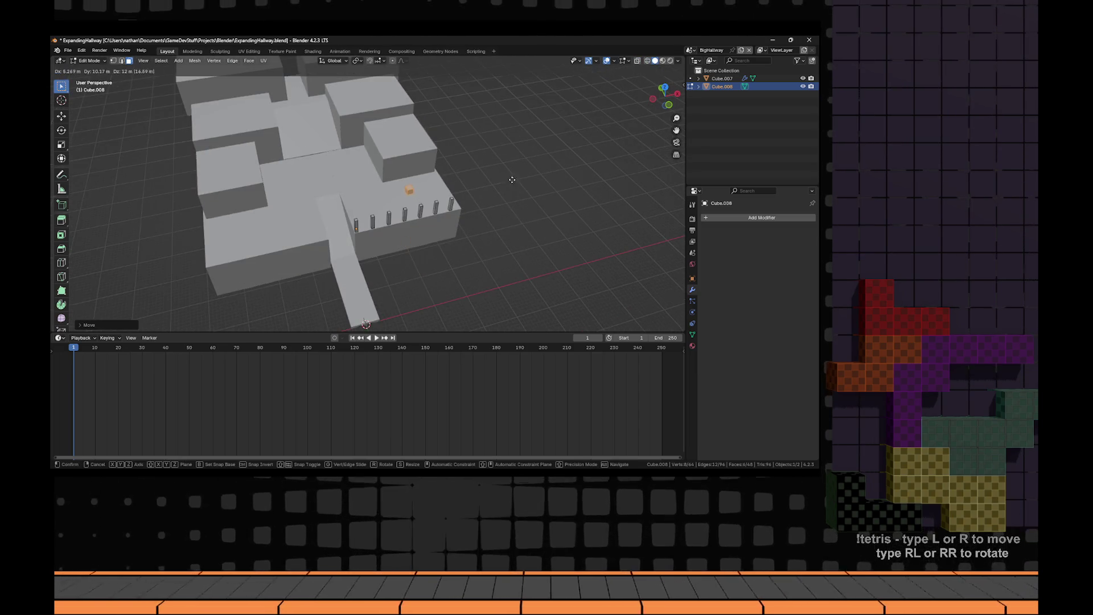
pyautogui.scroll(5, 506, 197)
pyautogui.press('s')
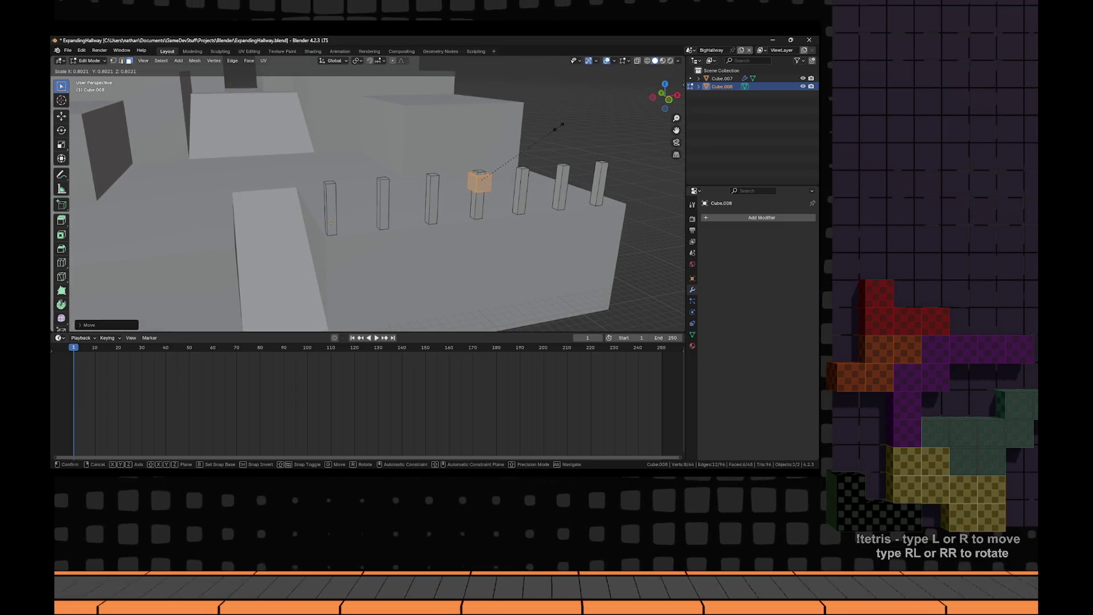
pyautogui.click(544, 132)
pyautogui.press('KP_1')
pyautogui.press('KP_7')
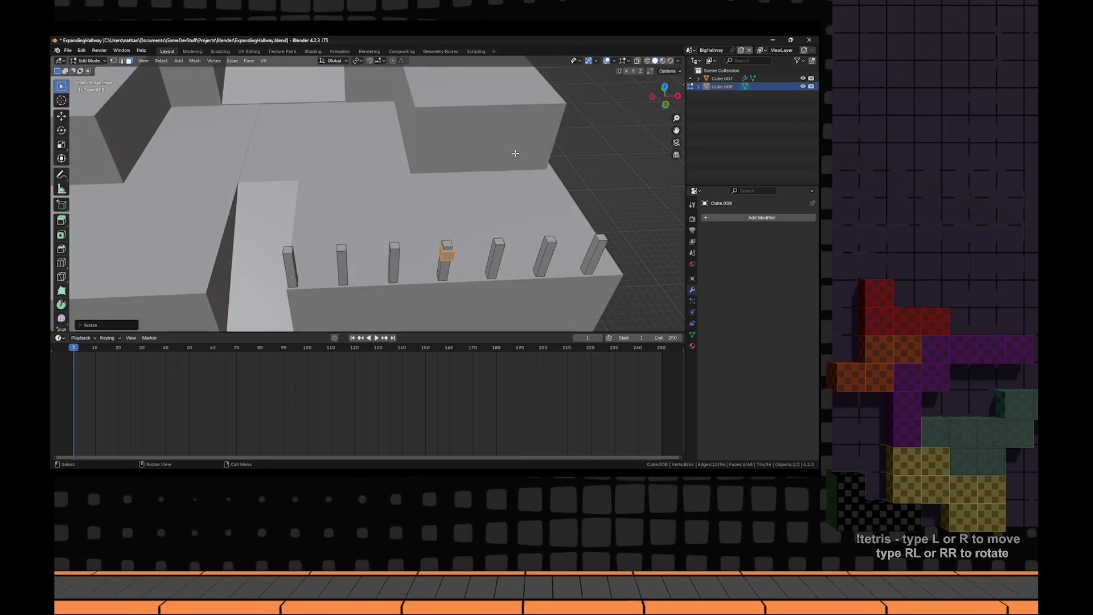
pyautogui.keyDown('shift'); pyautogui.scroll(-3, 477, 247); pyautogui.keyUp('shift')
# - Move the rail piece onto the posts, stretch it along X across all of them, and thin it in Y and Z
pyautogui.press('g')
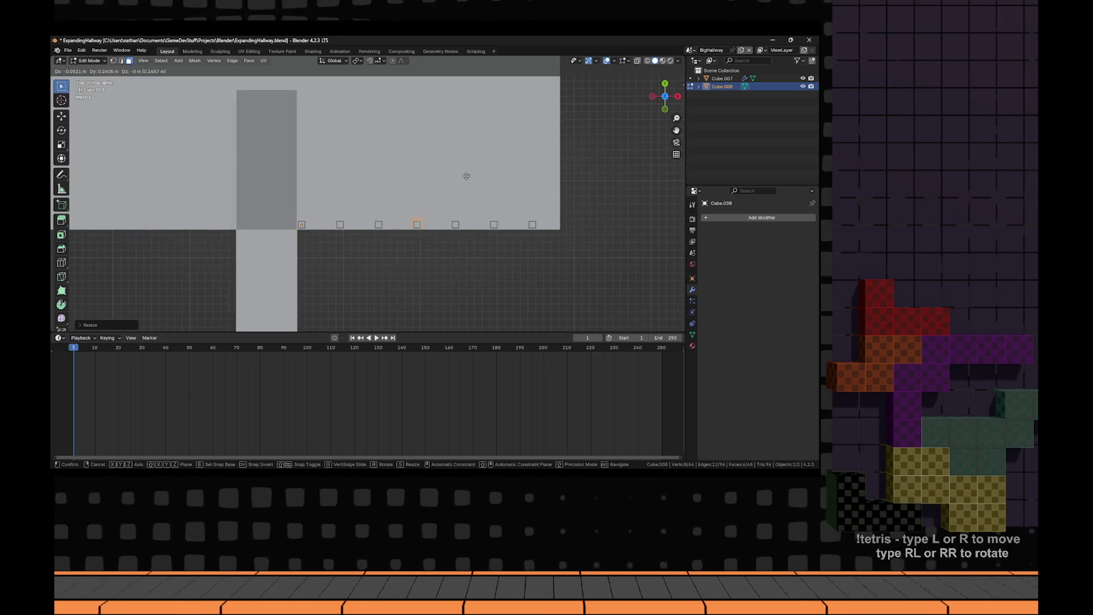
pyautogui.click(468, 182)
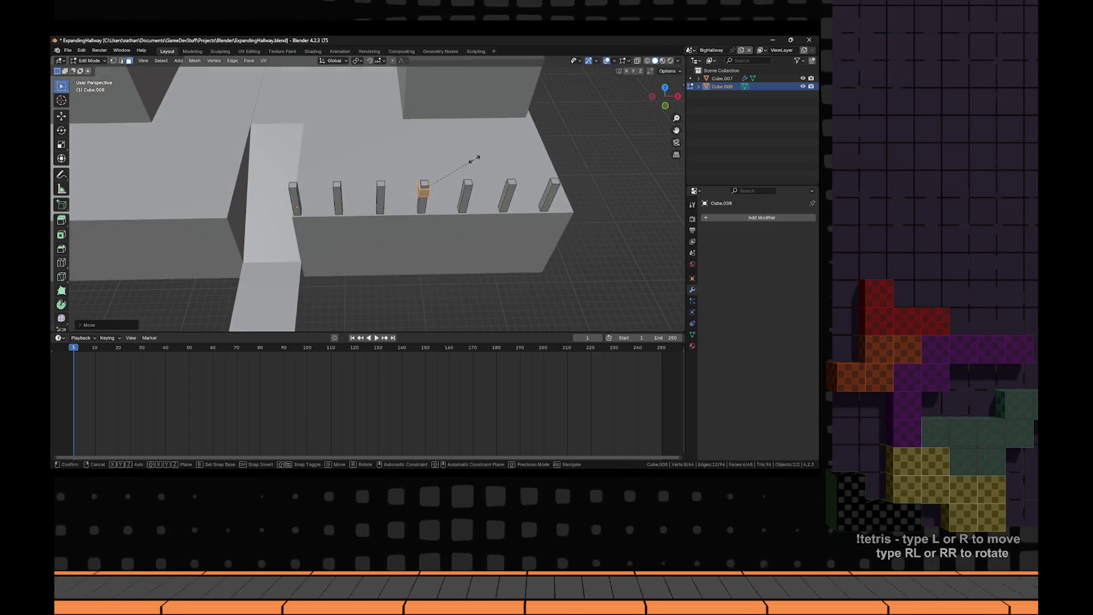
pyautogui.press('s')
pyautogui.press('x')
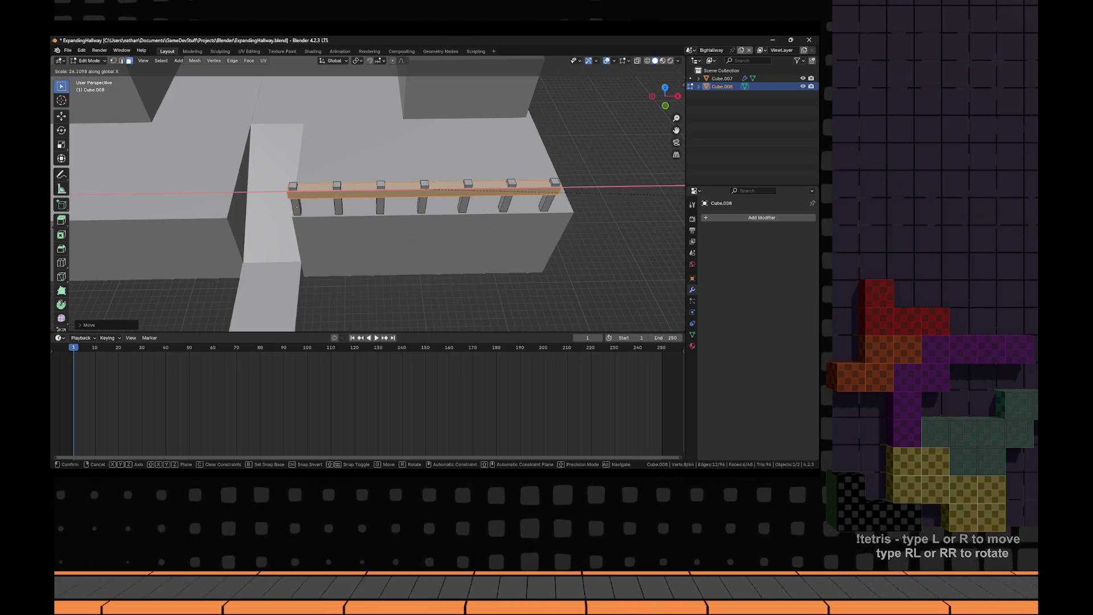
pyautogui.click(81, 225)
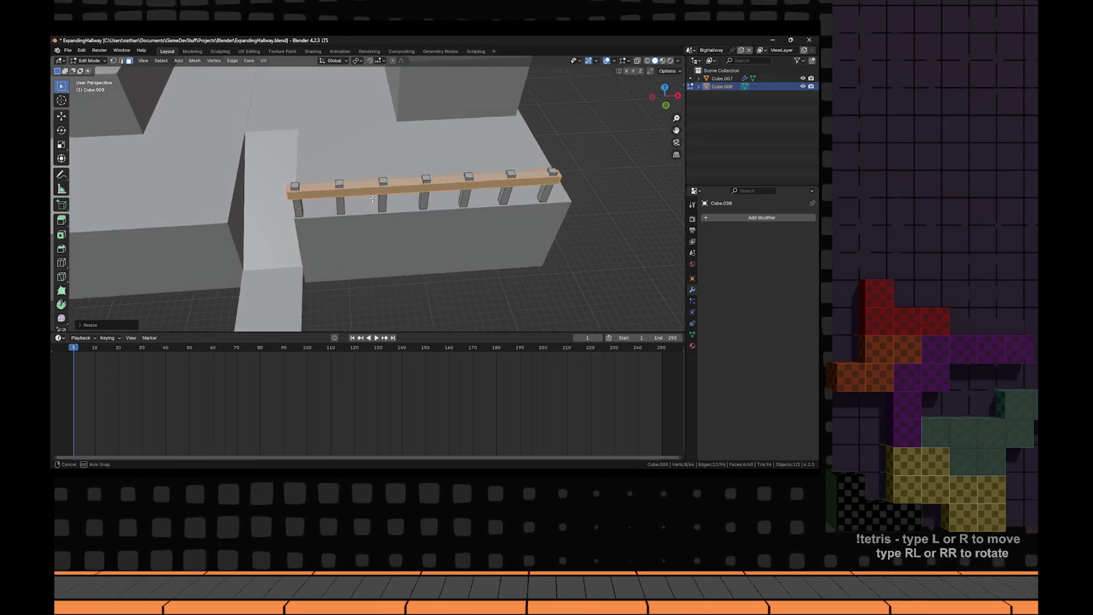
pyautogui.scroll(3, 455, 157)
pyautogui.moveTo(561, 140); pyautogui.dragTo(554, 152)
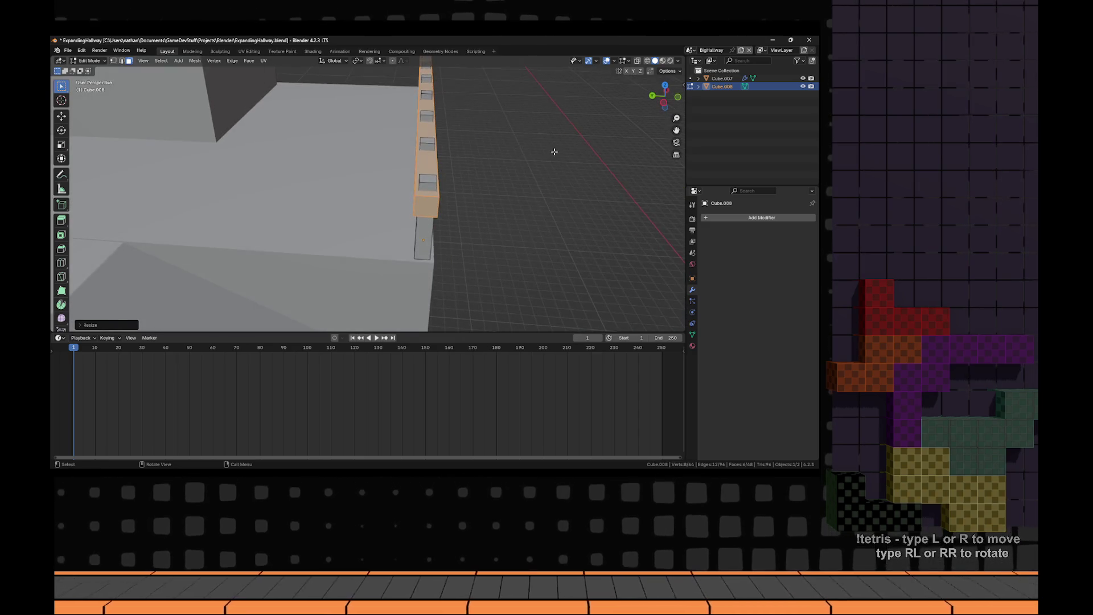
pyautogui.press('y')
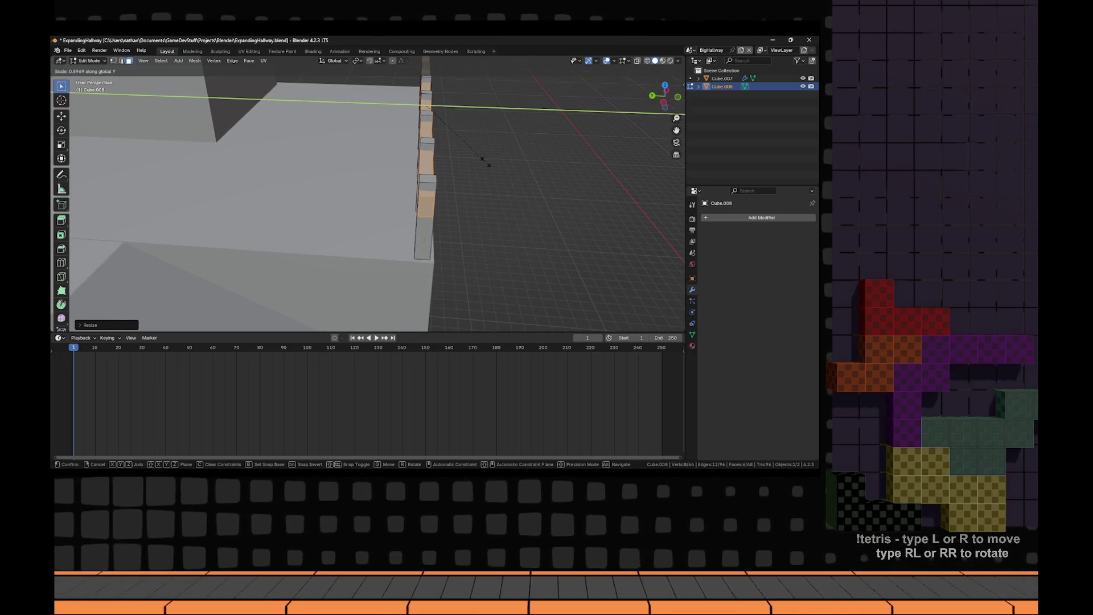
pyautogui.moveTo(450, 162); pyautogui.dragTo(381, 95)
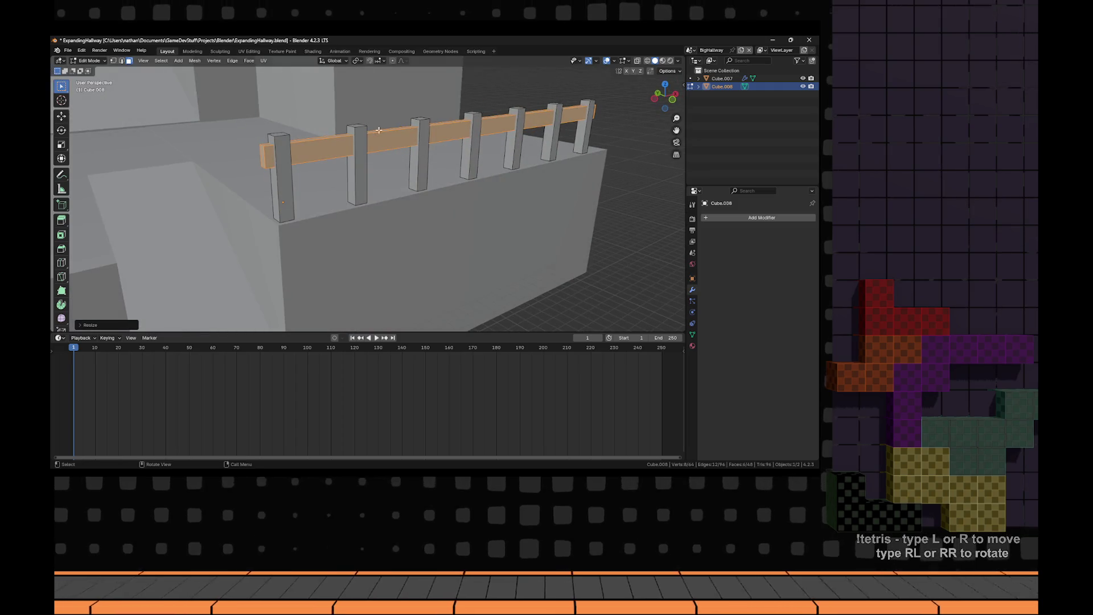
pyautogui.press('z')
pyautogui.click(380, 96)
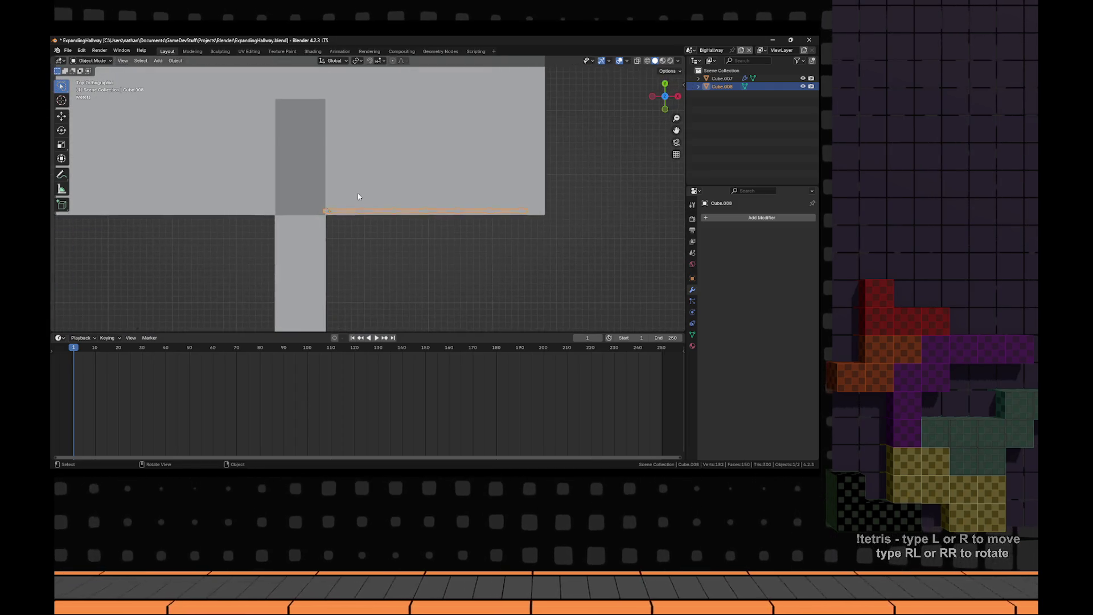
# - Join the railing into the mirrored hallway mesh Cube.007
pyautogui.press('Tab')
pyautogui.scroll(-5, 375, 161)
pyautogui.moveTo(374, 161); pyautogui.dragTo(501, 163)
pyautogui.keyDown('shift'); pyautogui.click(405, 210); pyautogui.keyUp('shift')
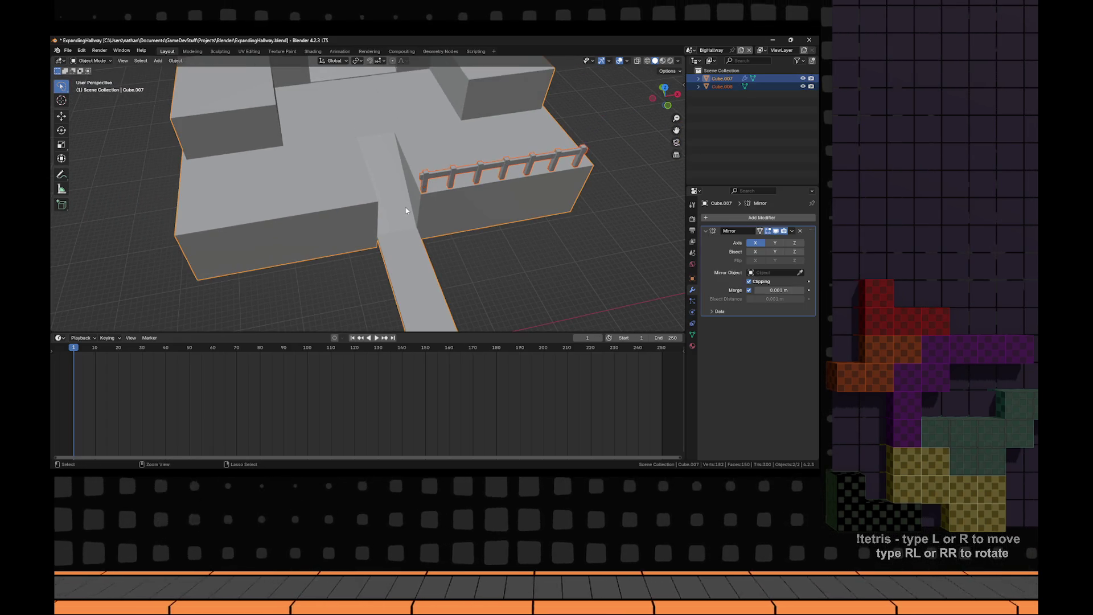
pyautogui.hotkey('ctrl', 'j')
# - In Edit Mode, select the railing's posts and rail with L and duplicate them
pyautogui.moveTo(486, 206); pyautogui.dragTo(399, 222)
pyautogui.press('Tab')
pyautogui.scroll(4, 384, 227)
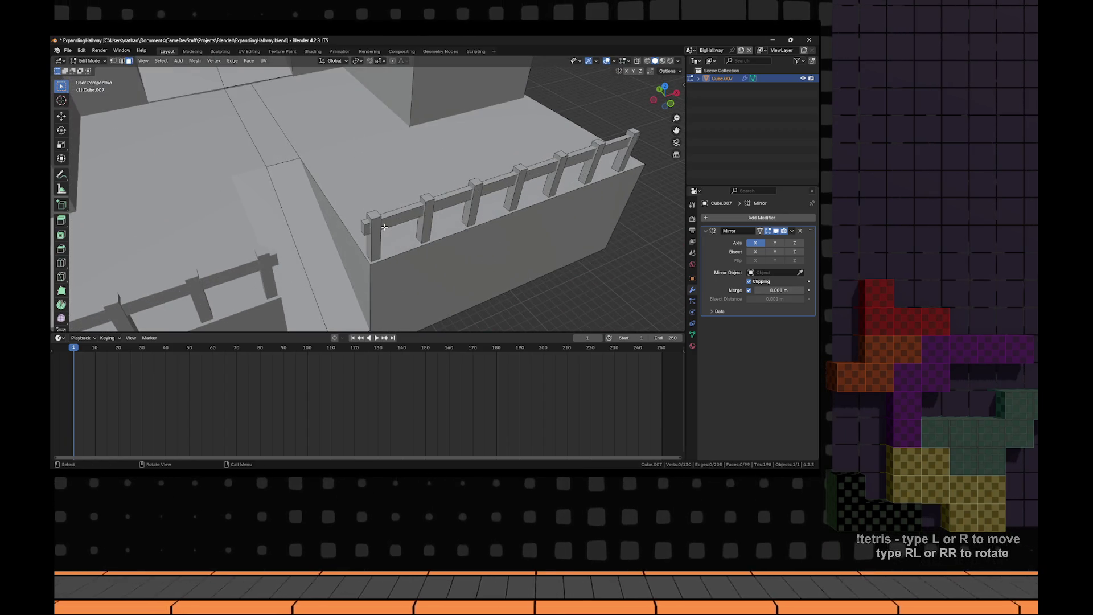
pyautogui.press('l')
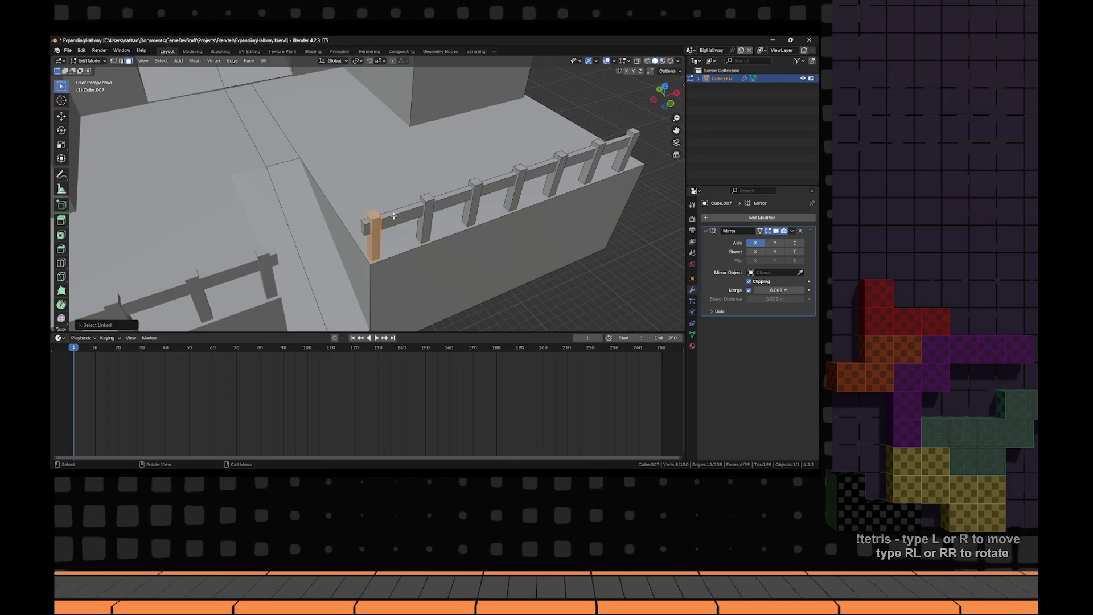
pyautogui.press('l')
pyautogui.press('l')
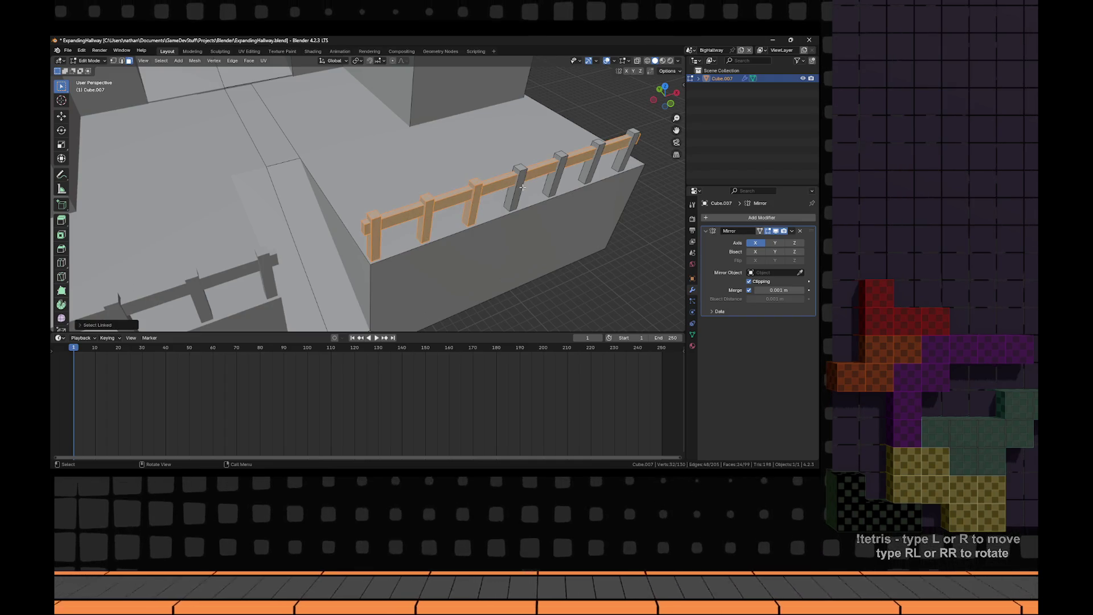
pyautogui.press('l')
pyautogui.hotkey('ctrl', 'z')
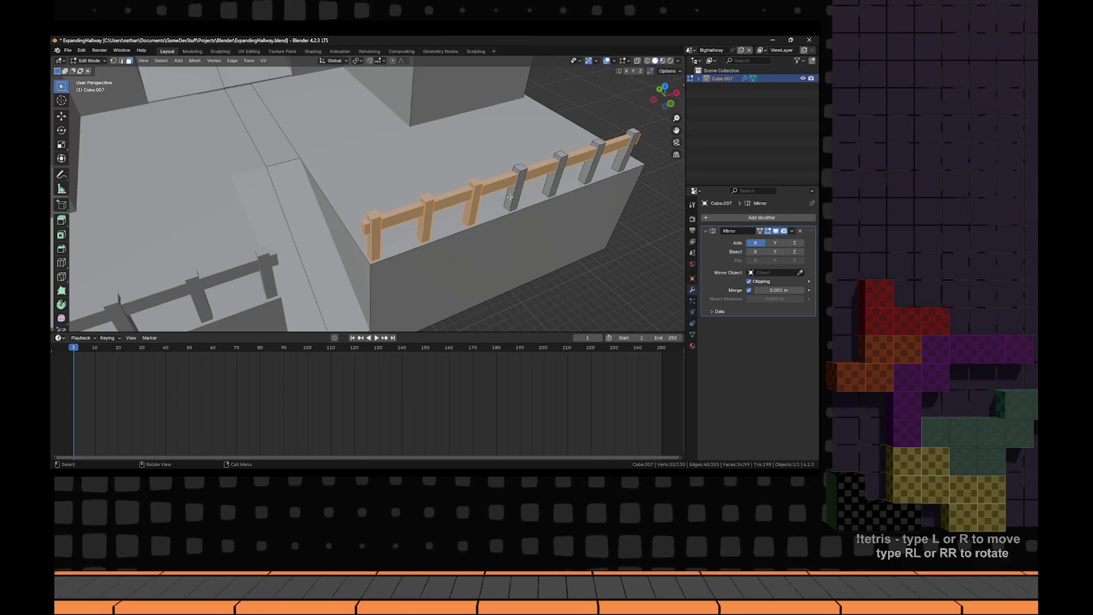
pyautogui.hotkey('shift', 'd')
# - Rotate the railing copy 90 degrees about Z and delete its end post
pyautogui.press('r')
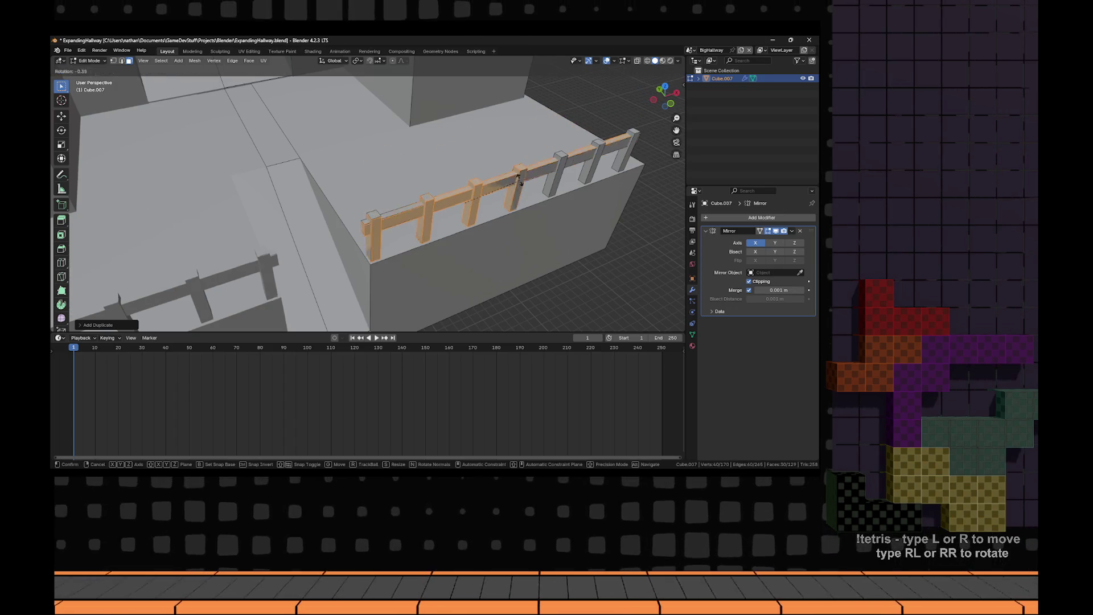
pyautogui.write('z')
pyautogui.write('90')
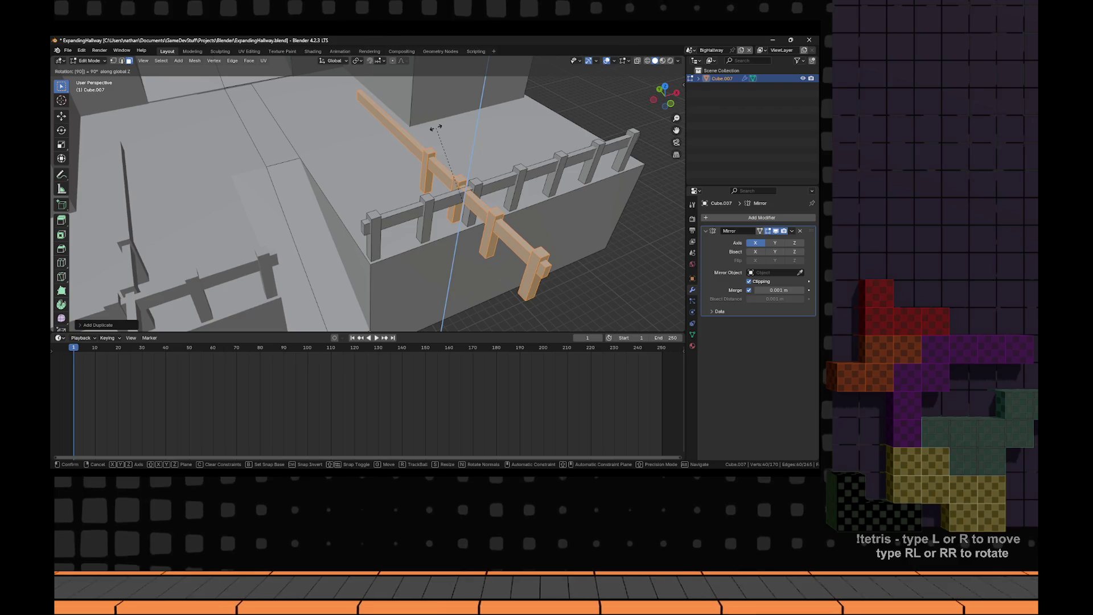
pyautogui.press('Return')
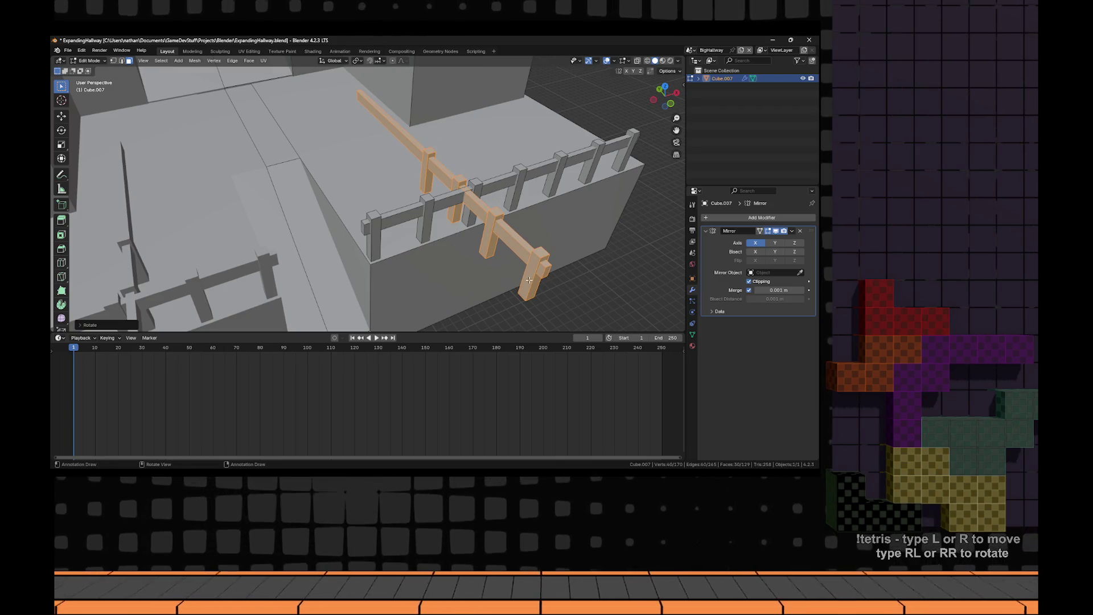
pyautogui.press('a')
pyautogui.hotkey('alt', 'a')
pyautogui.press('l')
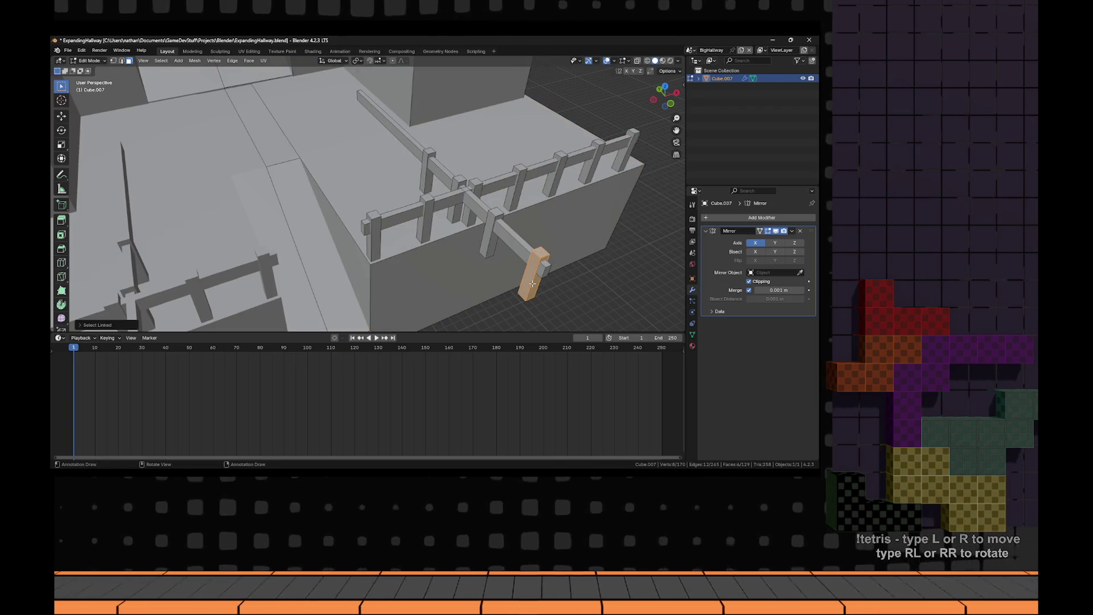
pyautogui.press('x')
pyautogui.click(523, 263)
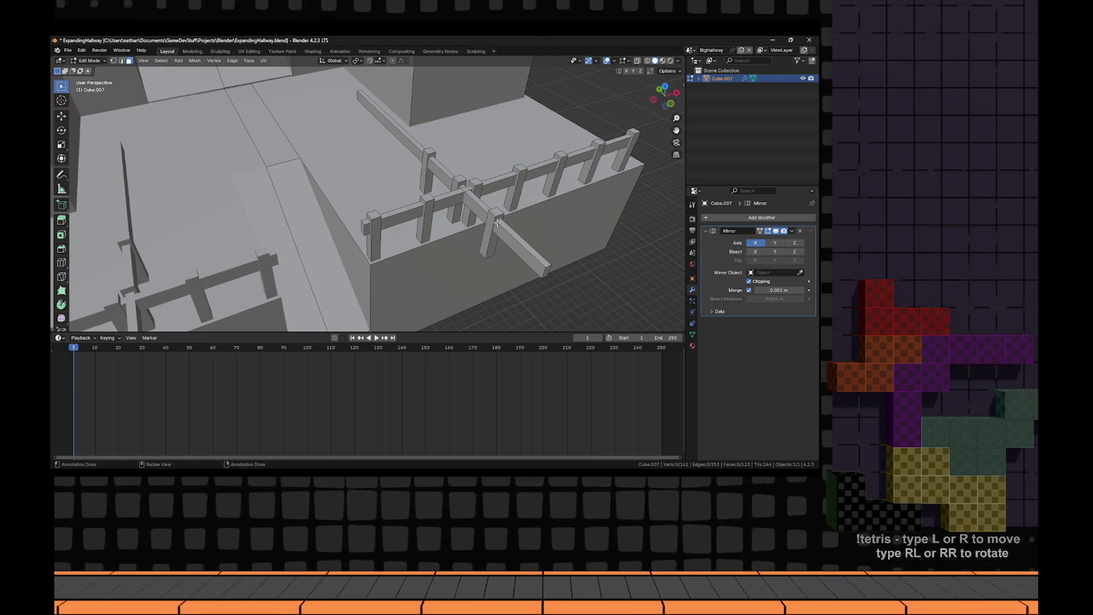
# - Extend the copied rail's end along the Y axis
pyautogui.moveTo(371, 107); pyautogui.dragTo(264, 266)
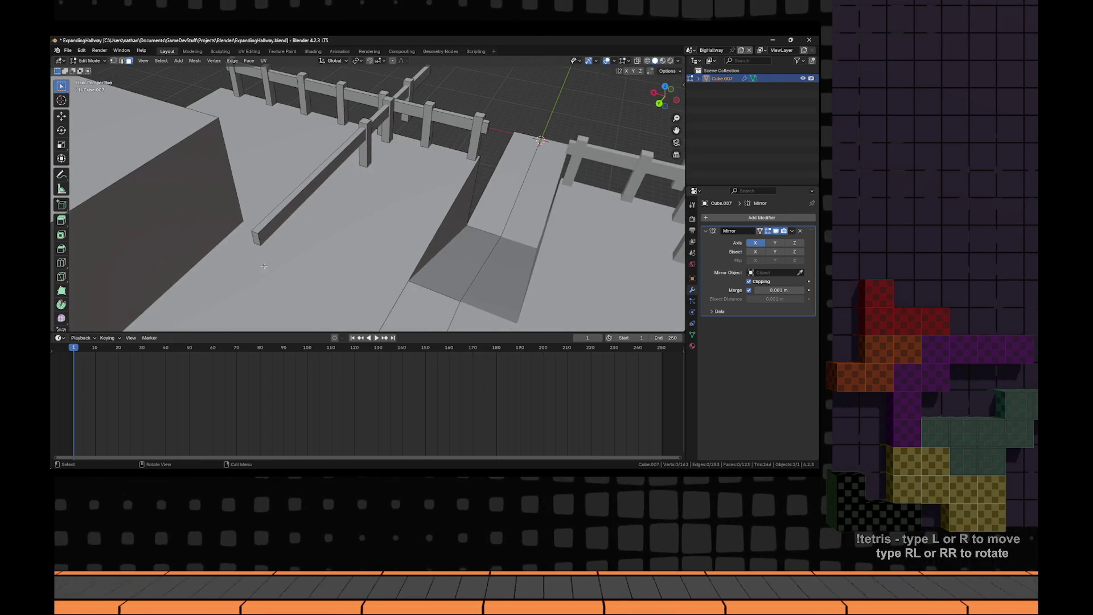
pyautogui.press('g')
pyautogui.press('y')
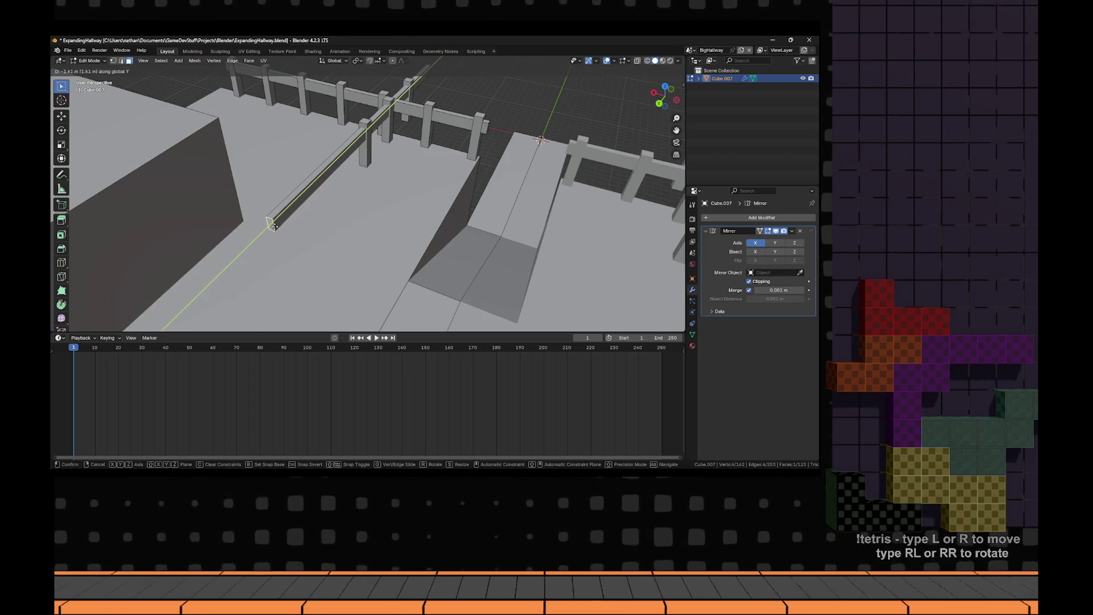
pyautogui.click(371, 151)
# - Select the copied rail and its posts and move them onto the adjoining wall edge
pyautogui.moveTo(370, 151); pyautogui.dragTo(343, 154)
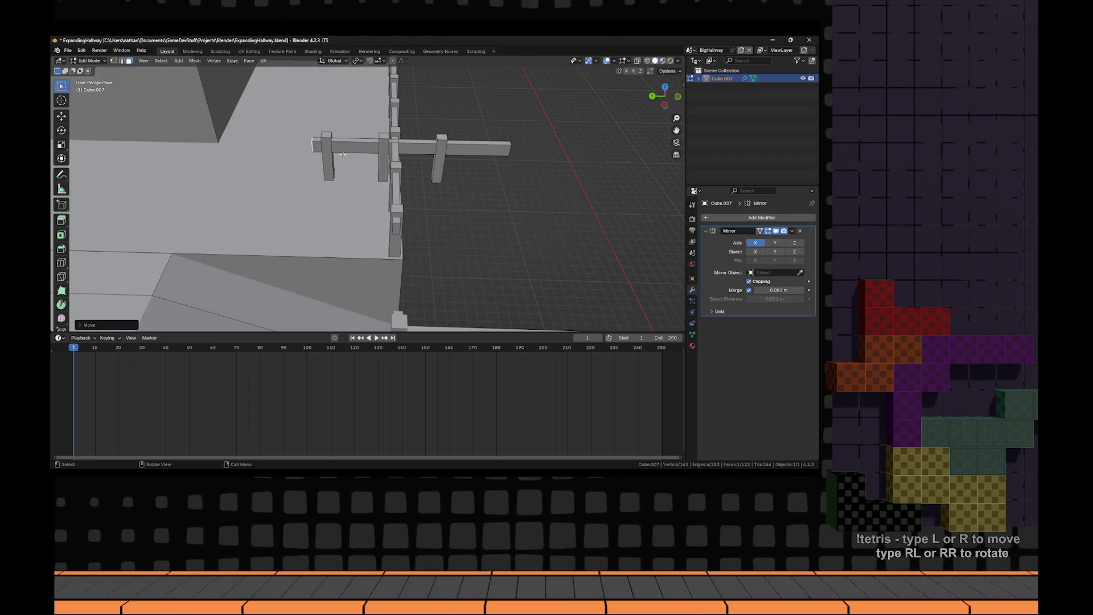
pyautogui.hotkey('ctrl', 'l')
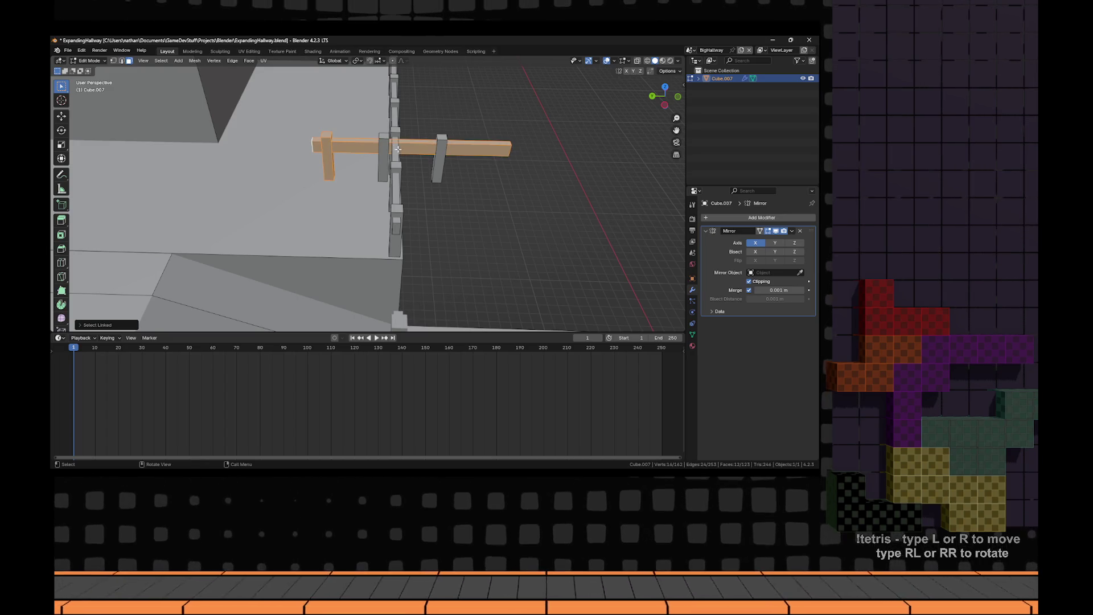
pyautogui.press('l')
pyautogui.press('l')
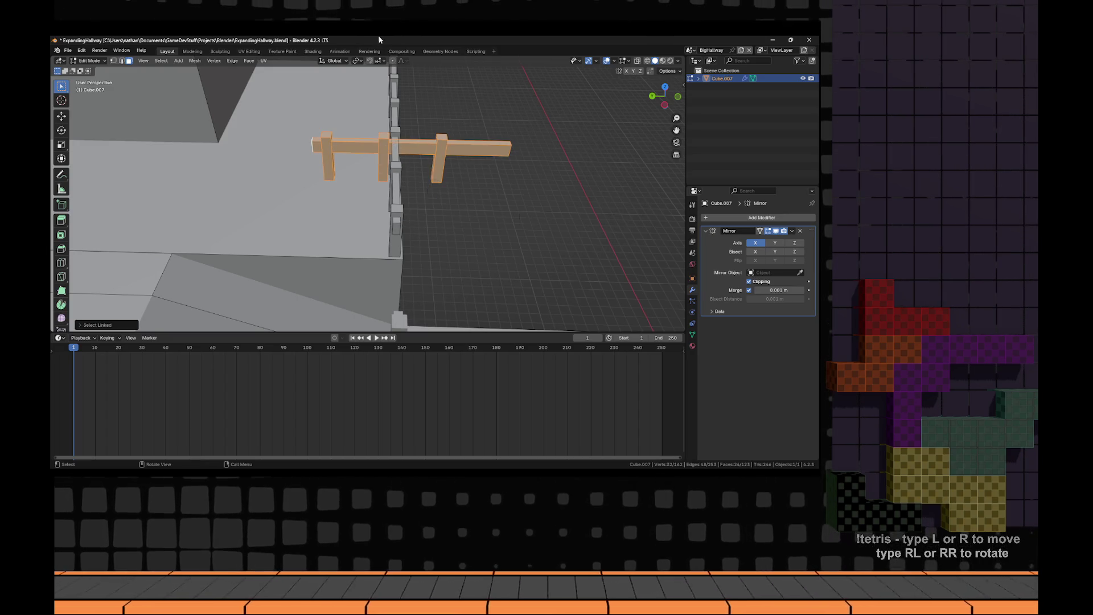
pyautogui.press('KP_7')
pyautogui.press('g')
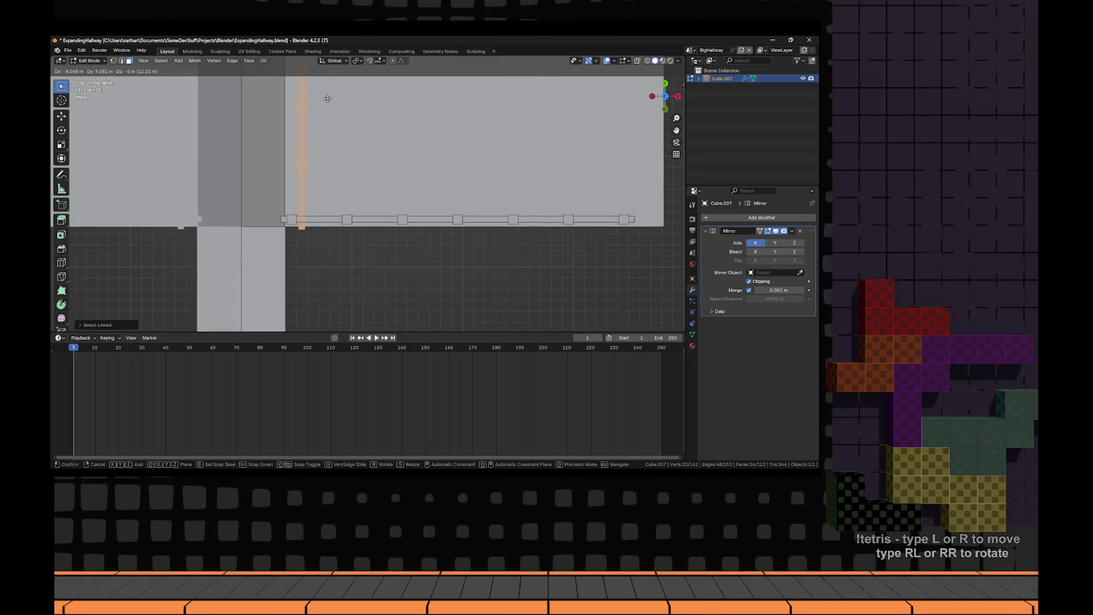
pyautogui.click(317, 97)
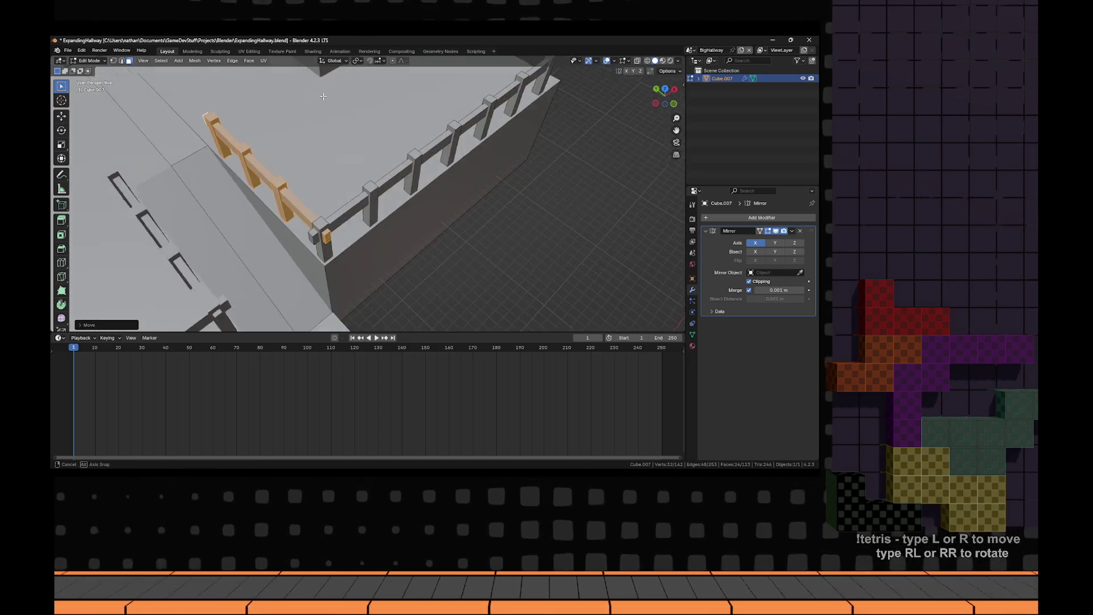
pyautogui.moveTo(429, 144)
pyautogui.mouseDown()
pyautogui.moveTo(438, 99)
pyautogui.moveTo(425, 223)
pyautogui.mouseUp()
pyautogui.press('l')
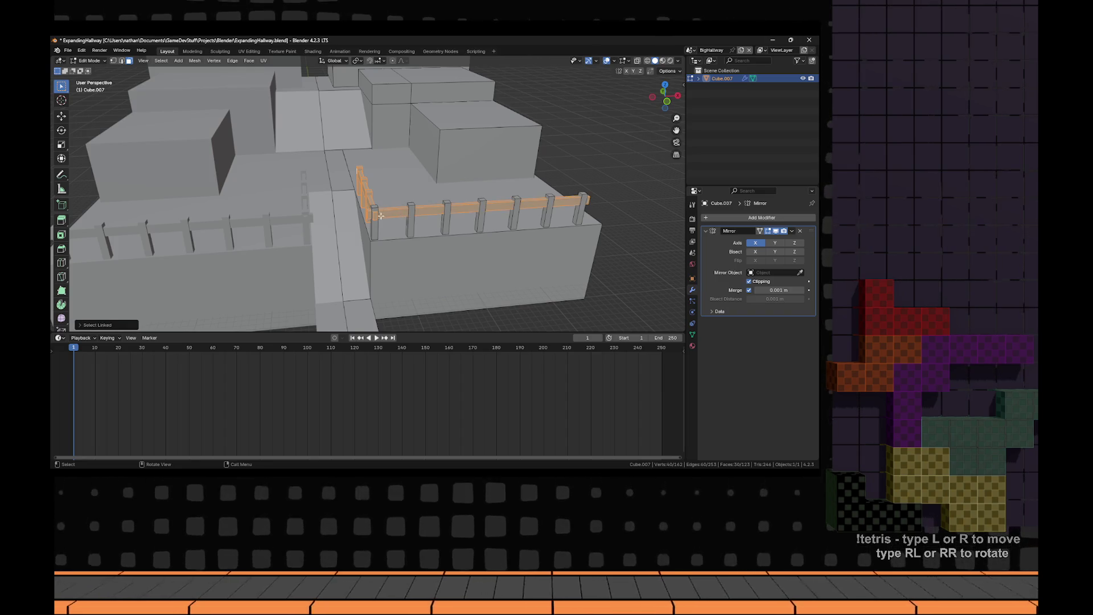
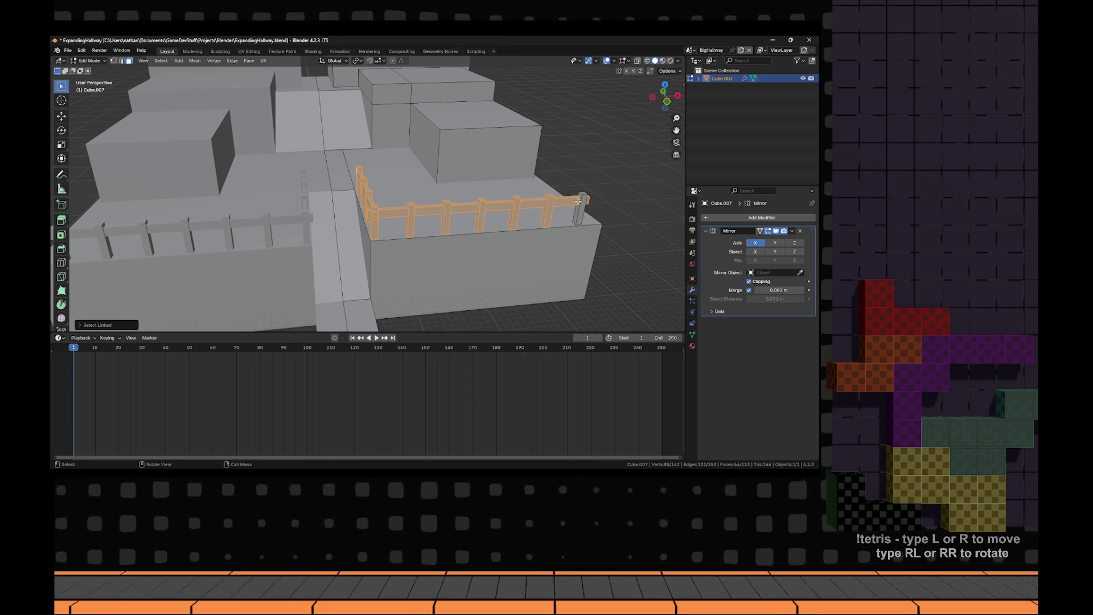
# - Duplicate the fence rail and set the copy on top of the front block using top and side views
pyautogui.press('KP_7')
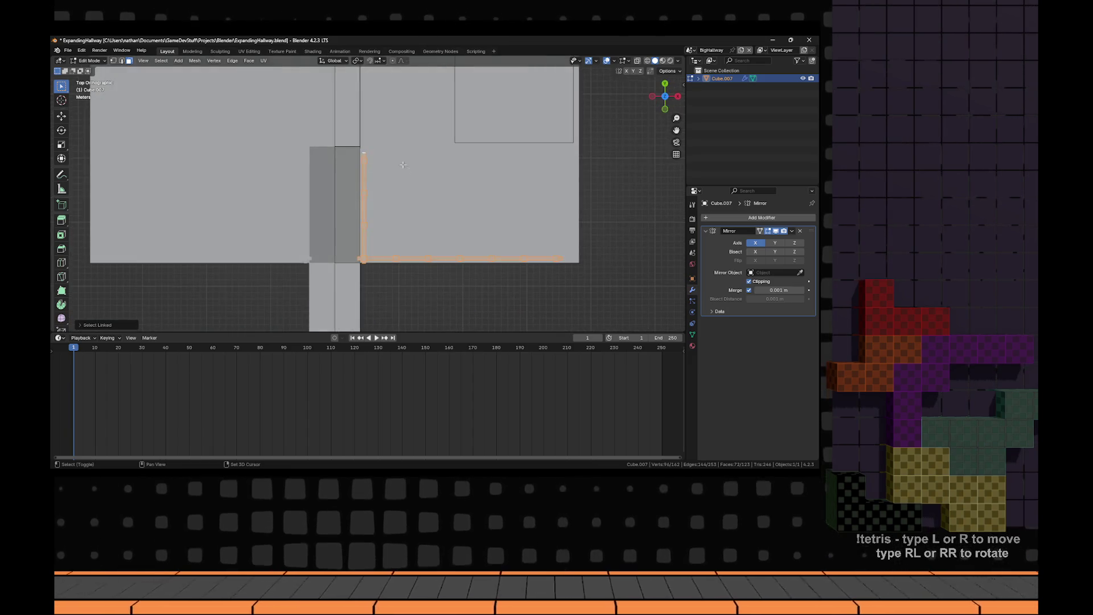
pyautogui.scroll(-3, 339, 223)
pyautogui.hotkey('shift', 'd')
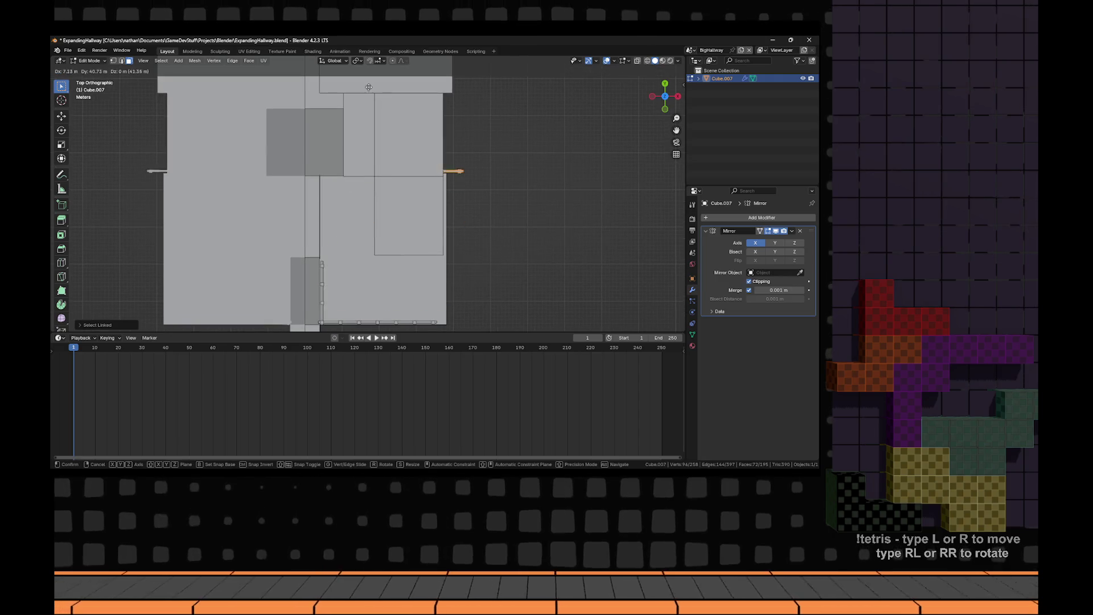
pyautogui.hotkey('alt', 'z')
pyautogui.click(391, 144)
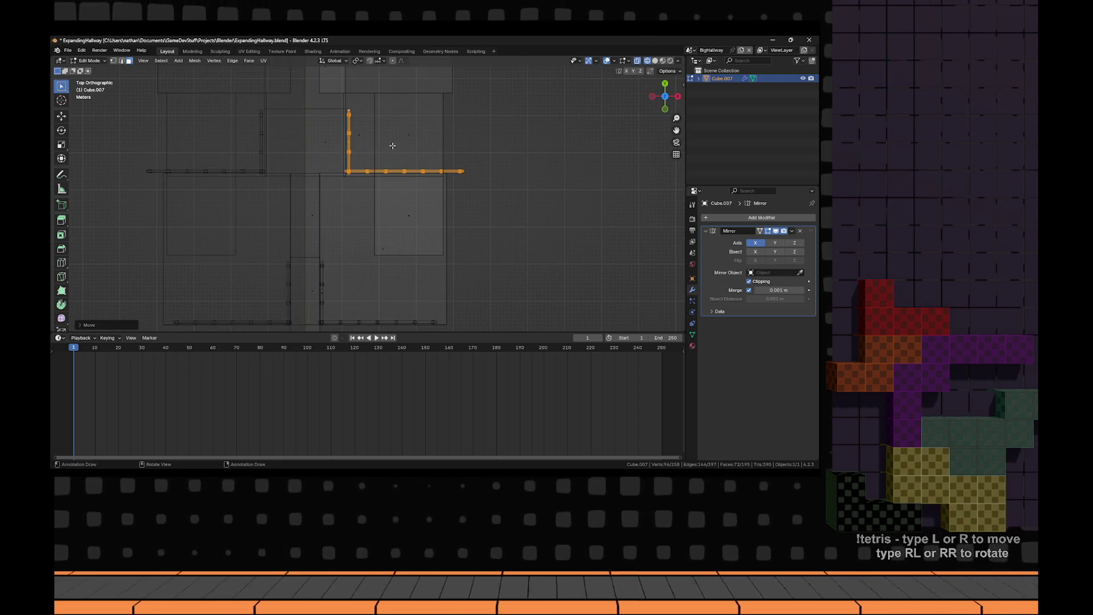
pyautogui.press('KP_3')
pyautogui.hotkey('alt', 'z')
pyautogui.scroll(2, 399, 188)
pyautogui.press('g')
pyautogui.press('z')
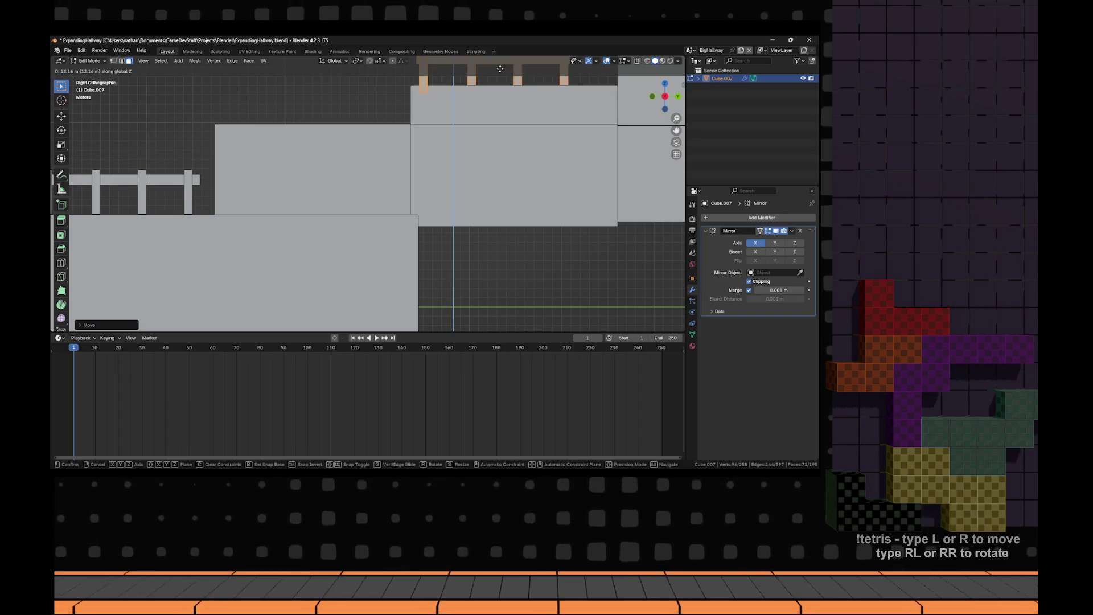
pyautogui.click(504, 86)
# - Delete the extra end post from the copied railing
pyautogui.moveTo(501, 202); pyautogui.dragTo(480, 234)
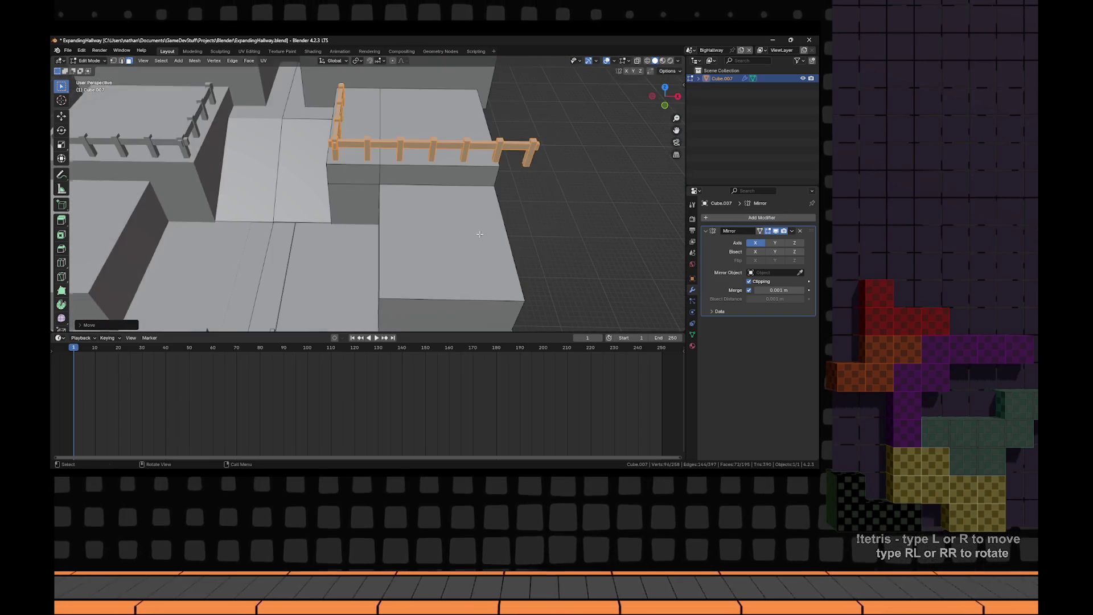
pyautogui.moveTo(522, 193)
pyautogui.mouseDown()
pyautogui.moveTo(351, 233)
pyautogui.moveTo(391, 256)
pyautogui.mouseUp()
pyautogui.hotkey('alt', 'a')
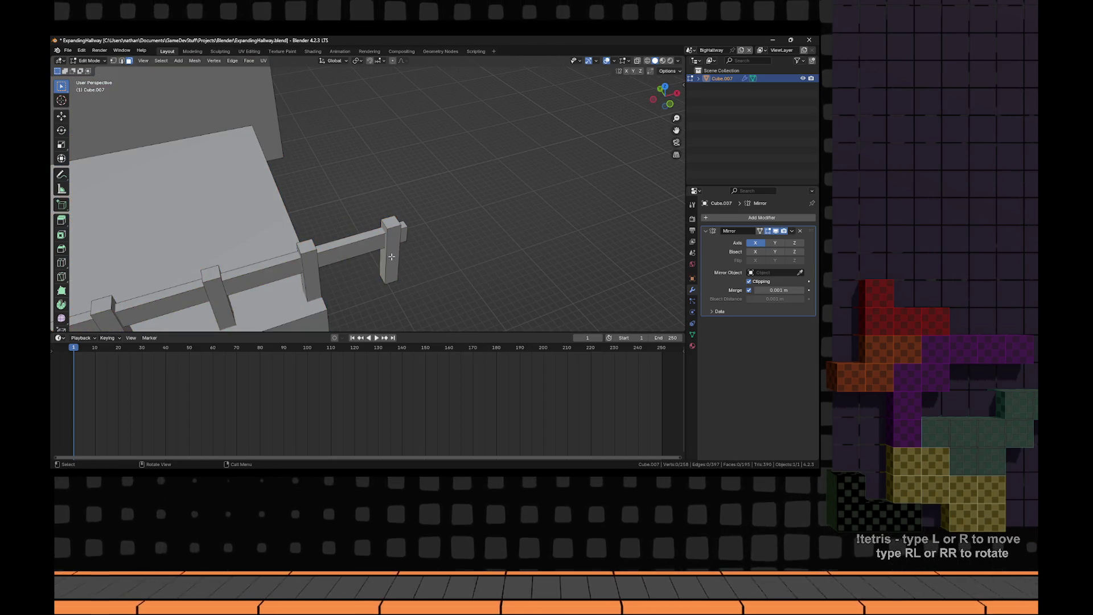
pyautogui.press('l')
pyautogui.press('x')
pyautogui.click(392, 257)
pyautogui.moveTo(391, 257)
pyautogui.mouseDown()
pyautogui.moveTo(427, 220)
pyautogui.moveTo(385, 224)
pyautogui.mouseUp()
# - Slide the new last post to the block's edge along X and shorten the rail to end there
pyautogui.press('l')
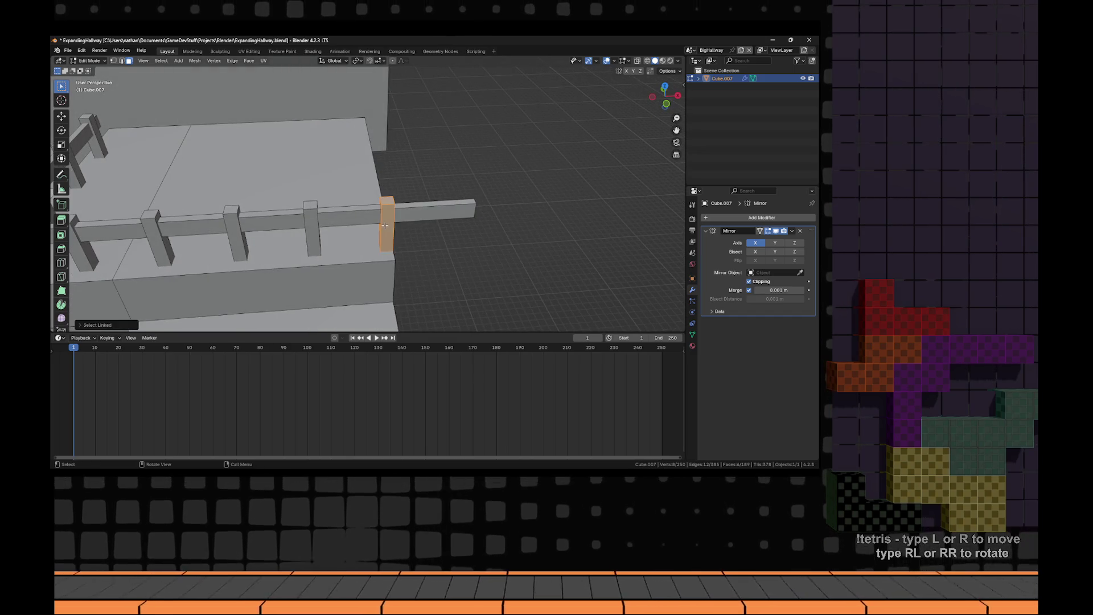
pyautogui.press('g')
pyautogui.press('x')
pyautogui.click(374, 226)
pyautogui.moveTo(374, 226)
pyautogui.mouseDown()
pyautogui.moveTo(488, 214)
pyautogui.moveTo(410, 222)
pyautogui.moveTo(444, 224)
pyautogui.mouseUp()
pyautogui.press('g')
pyautogui.press('x')
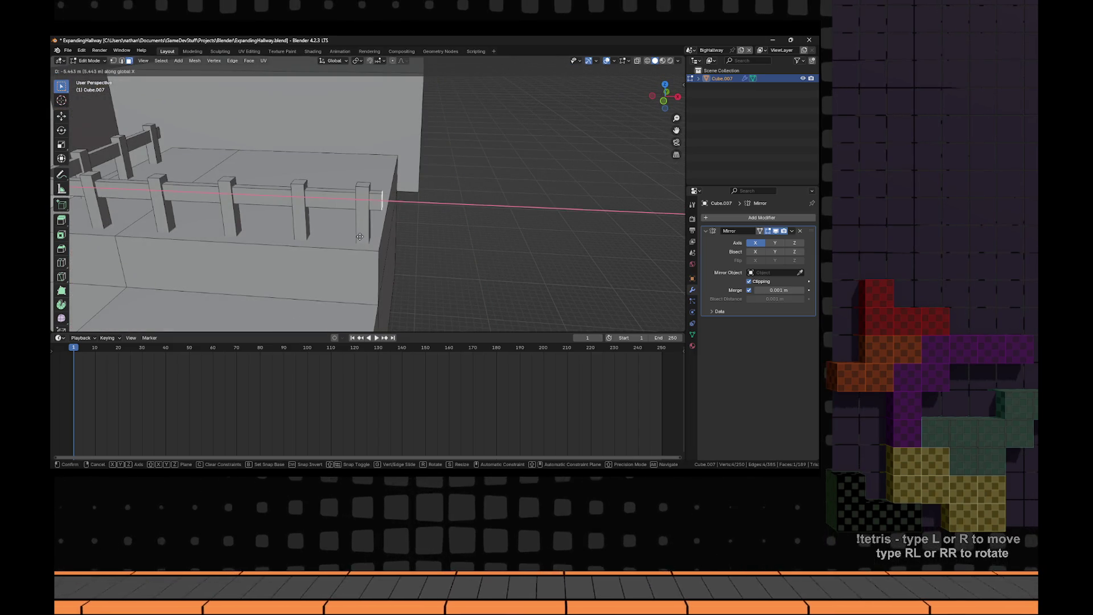
pyautogui.click(360, 236)
# - Exit edit mode and select the front wall face of the block
pyautogui.press('Tab')
pyautogui.scroll(-5, 360, 237)
pyautogui.moveTo(360, 237); pyautogui.dragTo(285, 228)
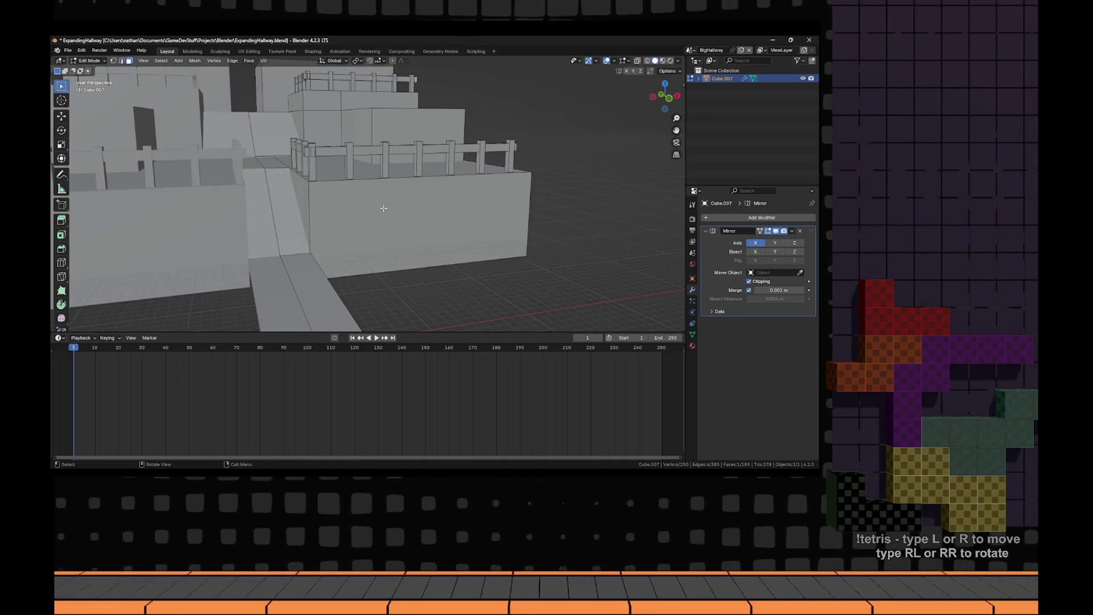
pyautogui.click(458, 221)
# - Add four evenly spaced vertical loop cuts across the front wall
pyautogui.moveTo(491, 220); pyautogui.dragTo(453, 219)
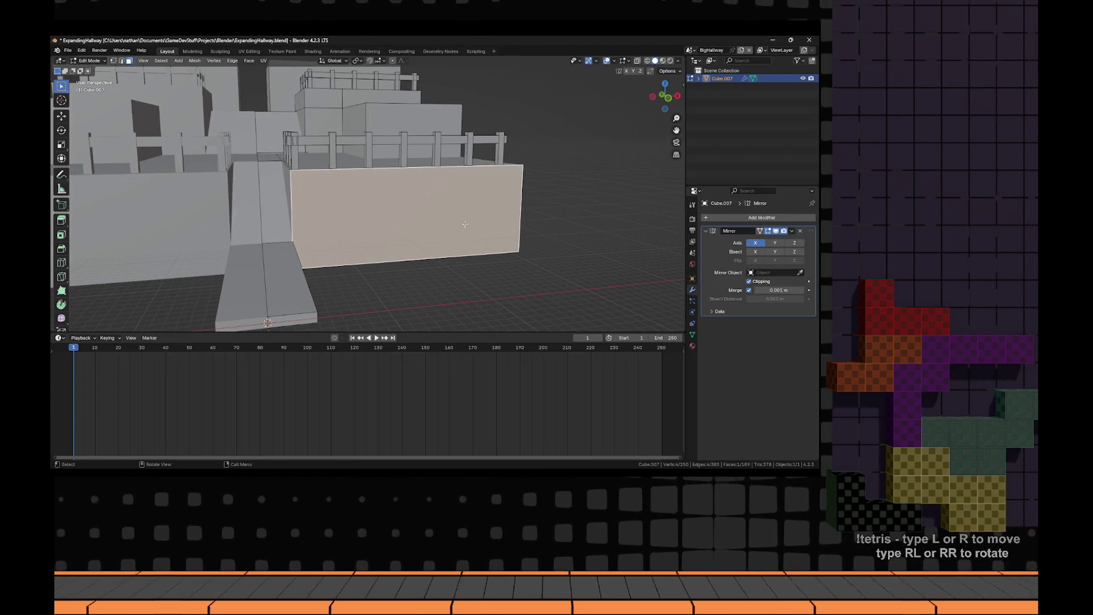
pyautogui.press('i')
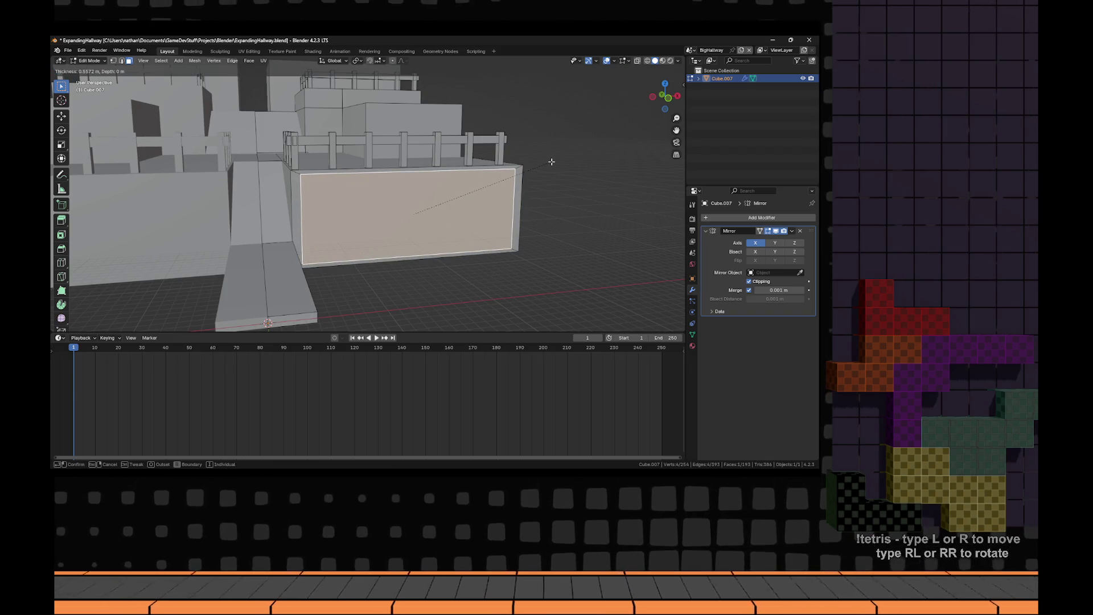
pyautogui.press('Escape')
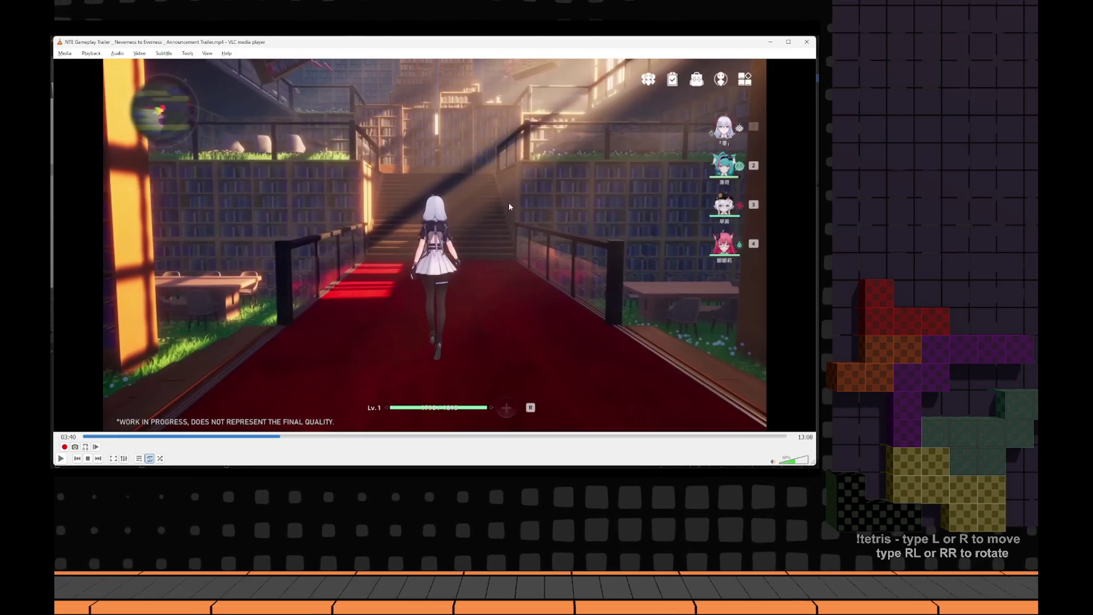
pyautogui.hotkey('alt', 'a')
pyautogui.hotkey('ctrl', 'r')
pyautogui.scroll(3, 393, 183)
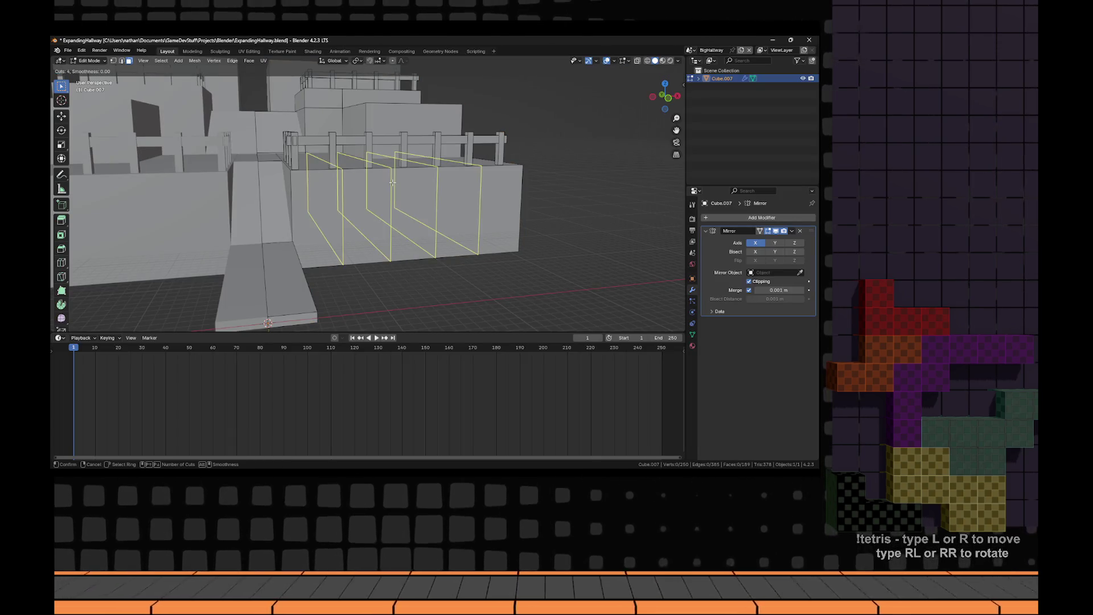
pyautogui.click(392, 183)
pyautogui.rightClick(392, 183)
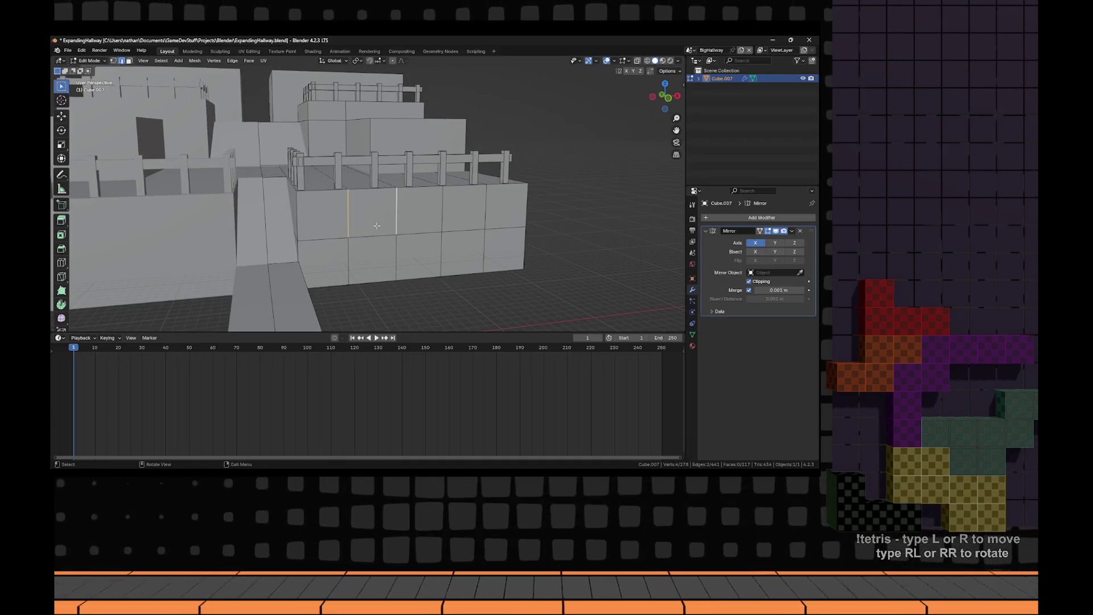
# - Select all ten wall panel faces in the two-row grid
pyautogui.press('3')
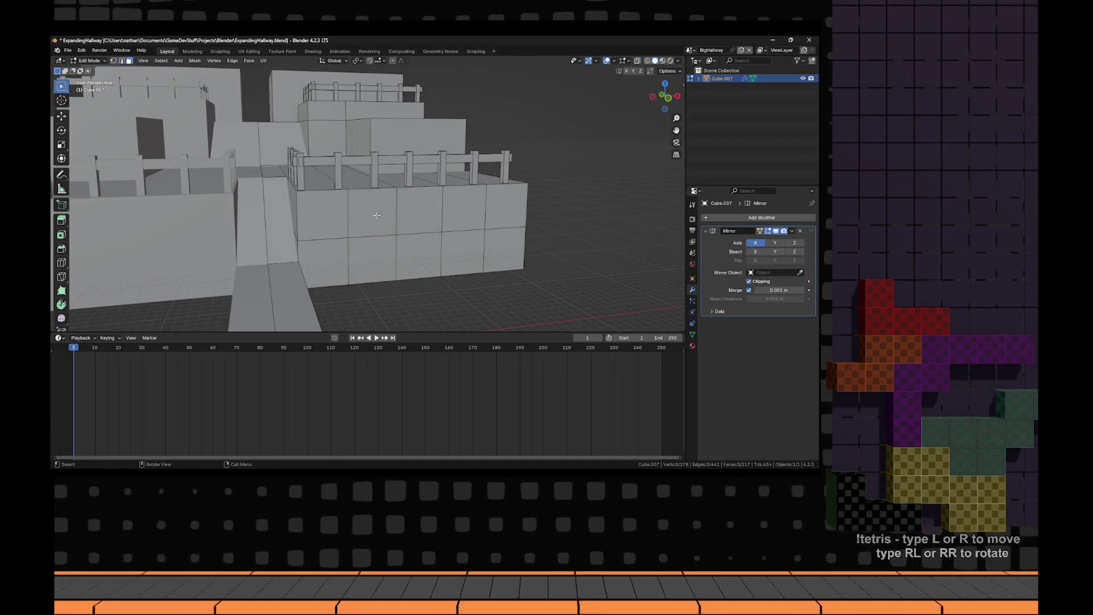
pyautogui.click(372, 211)
pyautogui.keyDown('shift'); pyautogui.click(322, 214); pyautogui.keyUp('shift')
pyautogui.keyDown('shift'); pyautogui.click(321, 262); pyautogui.keyUp('shift')
pyautogui.keyDown('shift'); pyautogui.click(373, 260); pyautogui.keyUp('shift')
pyautogui.keyDown('shift'); pyautogui.click(419, 211); pyautogui.keyUp('shift')
pyautogui.keyDown('shift'); pyautogui.click(419, 254); pyautogui.keyUp('shift')
pyautogui.keyDown('shift'); pyautogui.click(463, 208); pyautogui.keyUp('shift')
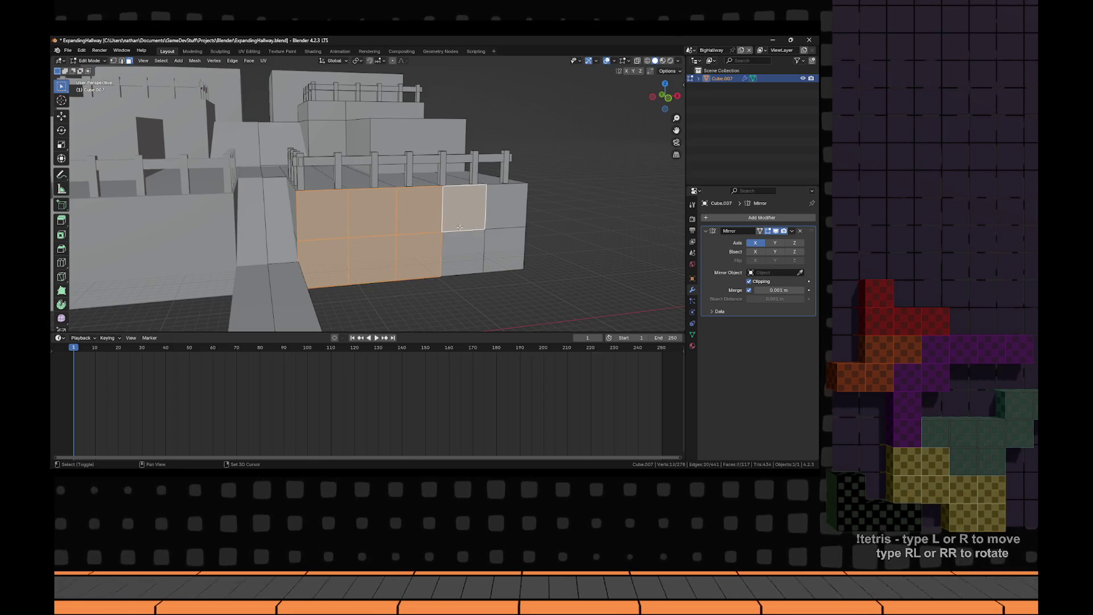
pyautogui.keyDown('shift'); pyautogui.click(462, 251); pyautogui.keyUp('shift')
pyautogui.keyDown('shift'); pyautogui.click(505, 204); pyautogui.keyUp('shift')
pyautogui.keyDown('shift'); pyautogui.click(504, 248); pyautogui.keyUp('shift')
# - Inset each panel individually and scale the insets down along Z
pyautogui.press('i')
pyautogui.press('i')
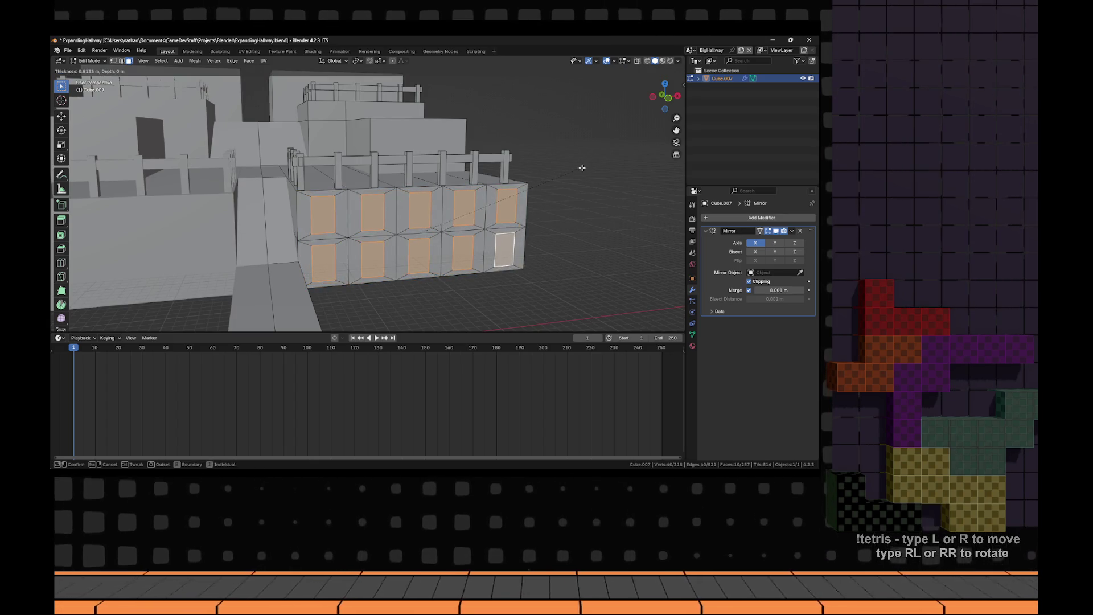
pyautogui.click(587, 166)
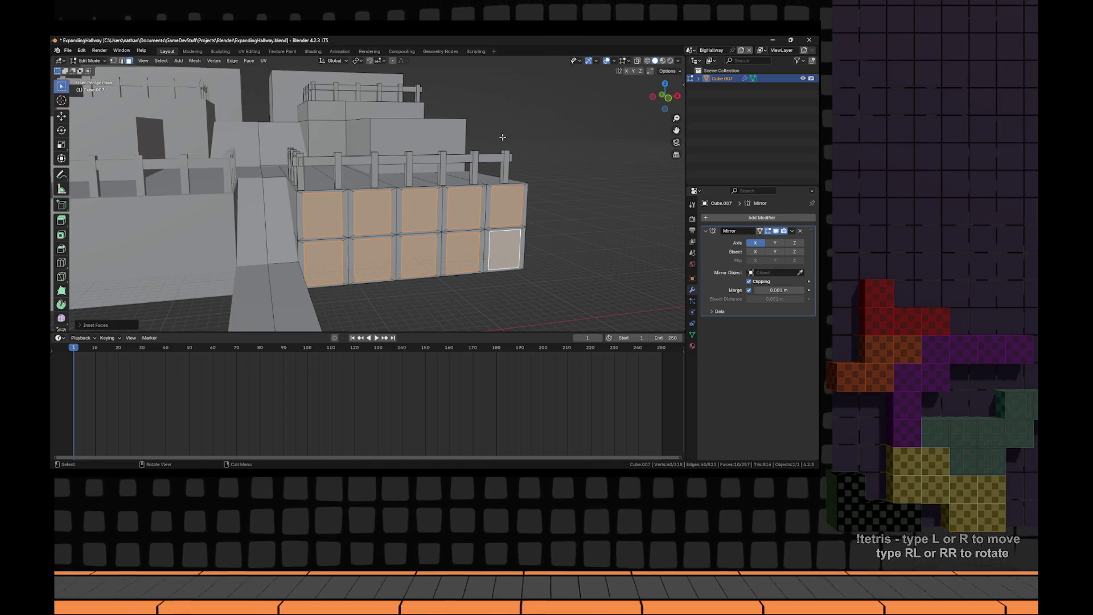
pyautogui.press('s')
pyautogui.press('z')
pyautogui.click(503, 146)
pyautogui.press('Tab')
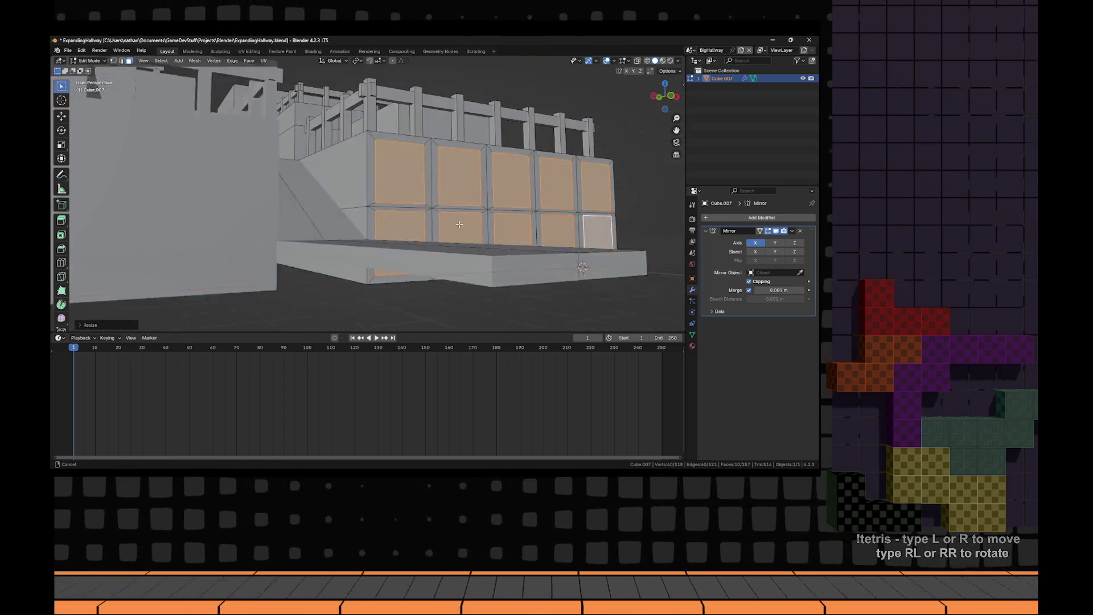
pyautogui.press('Tab')
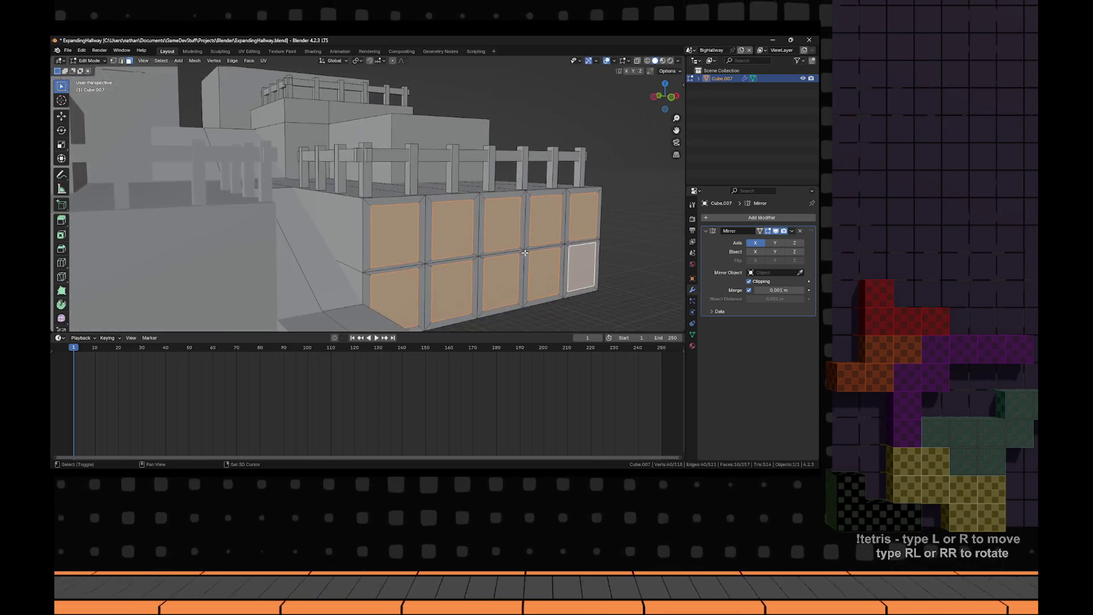
pyautogui.scroll(3, 524, 248)
pyautogui.scroll(-2, 524, 249)
# - Extrude the inset panels inward to recess them, then return to object mode
pyautogui.hotkey('alt', 'e')
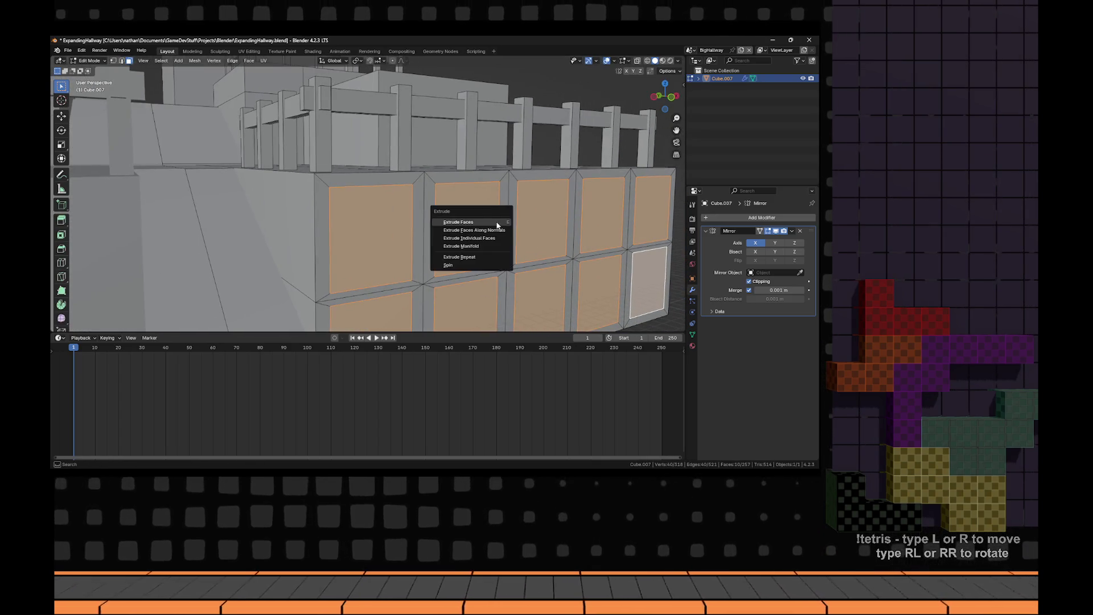
pyautogui.press('Escape')
pyautogui.press('e')
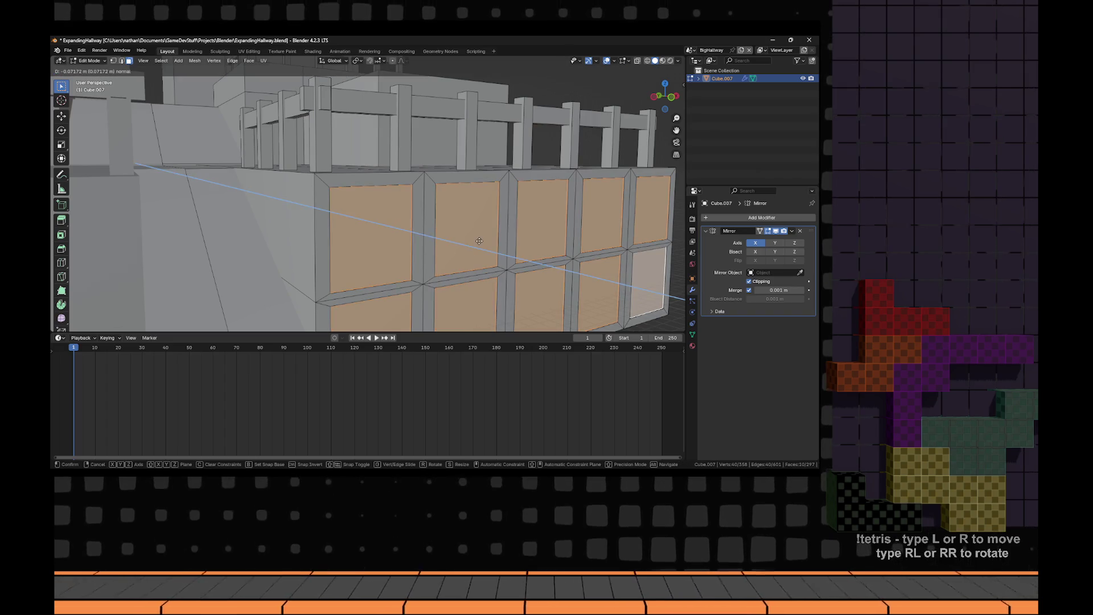
pyautogui.click(456, 234)
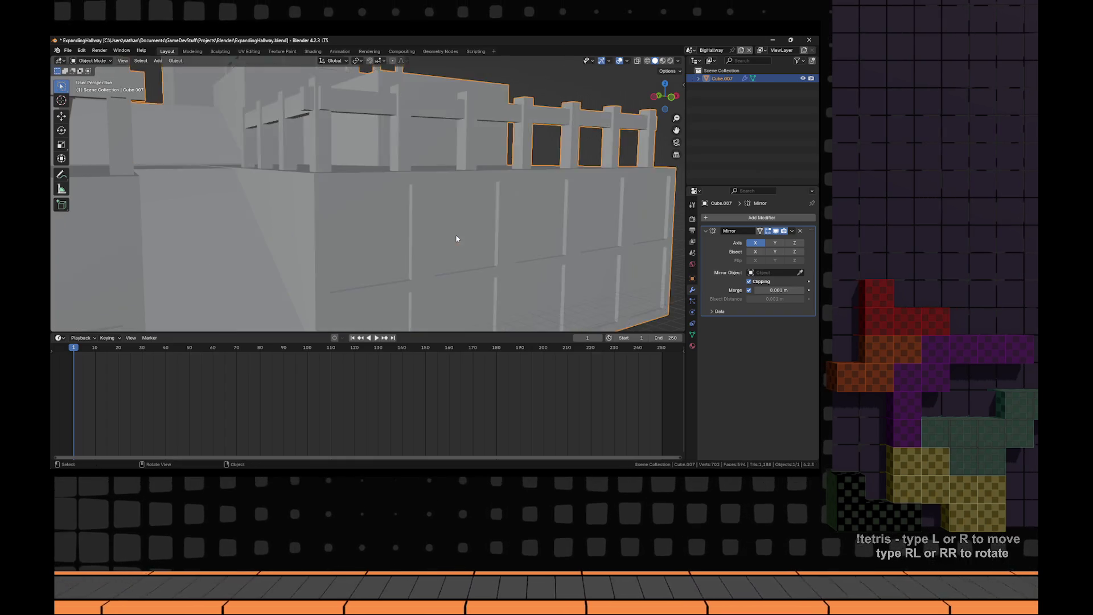
pyautogui.scroll(-8, 456, 234)
pyautogui.press('Tab')
pyautogui.press('a')
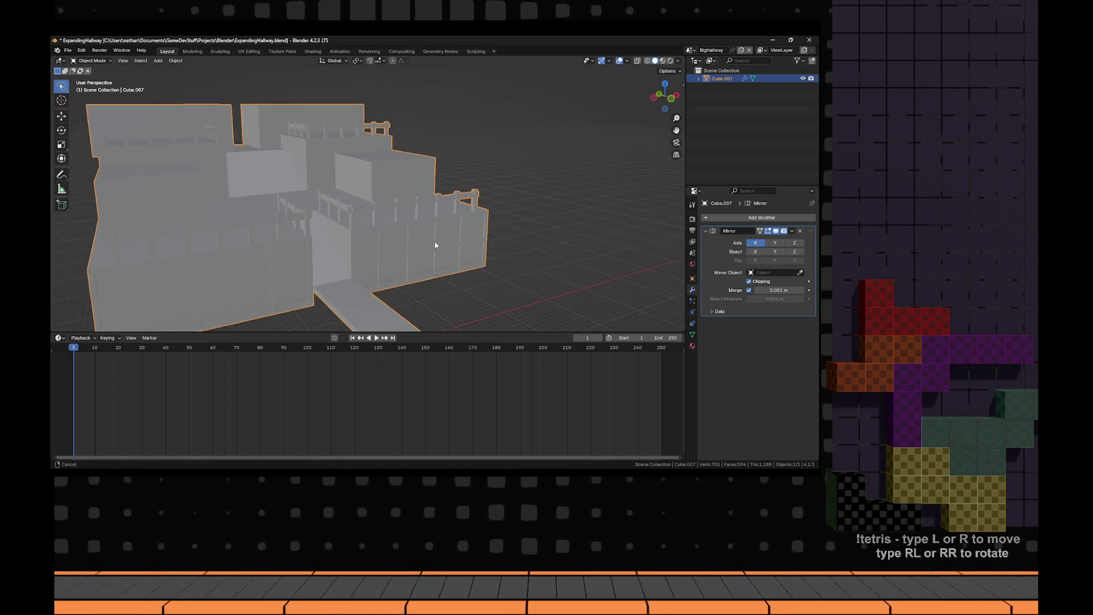
pyautogui.scroll(4, 468, 287)
pyautogui.moveTo(540, 302)
pyautogui.mouseDown()
pyautogui.moveTo(459, 246)
pyautogui.moveTo(474, 295)
pyautogui.moveTo(451, 230)
pyautogui.mouseUp()
# - Select the crate box faces and add two horizontal loop cuts plus a centred vertical cut
pyautogui.press('Tab')
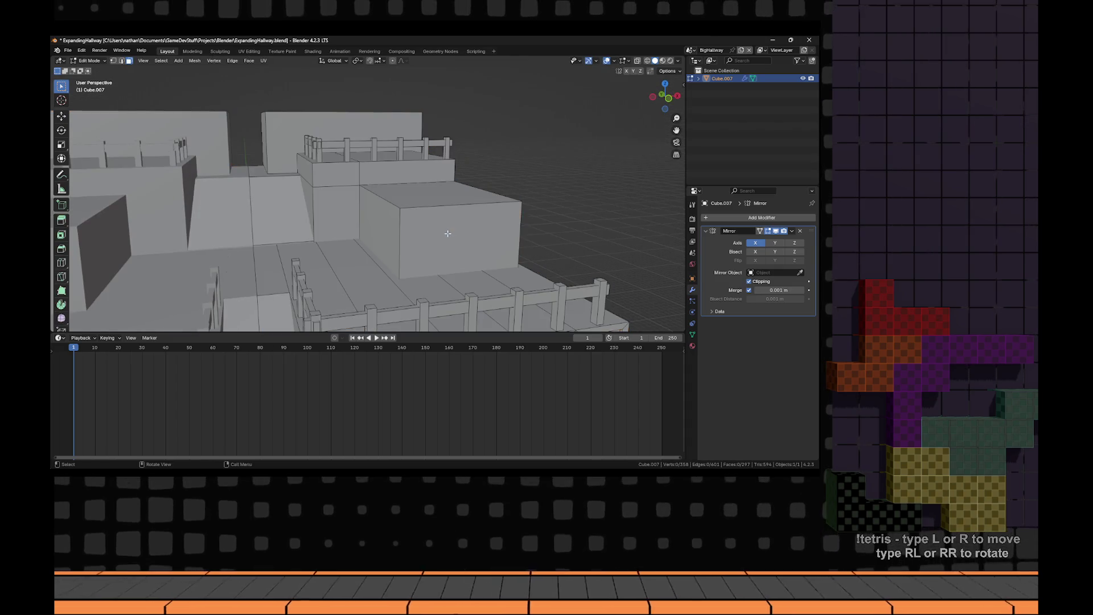
pyautogui.click(455, 226)
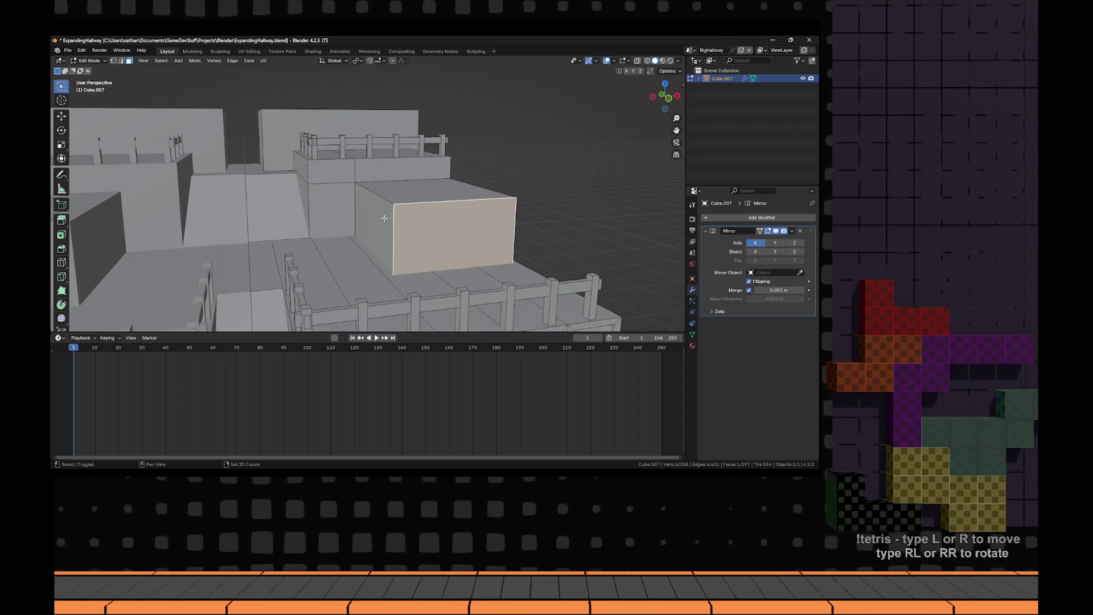
pyautogui.keyDown('shift'); pyautogui.click(348, 202); pyautogui.keyUp('shift')
pyautogui.keyDown('shift'); pyautogui.click(374, 224); pyautogui.keyUp('shift')
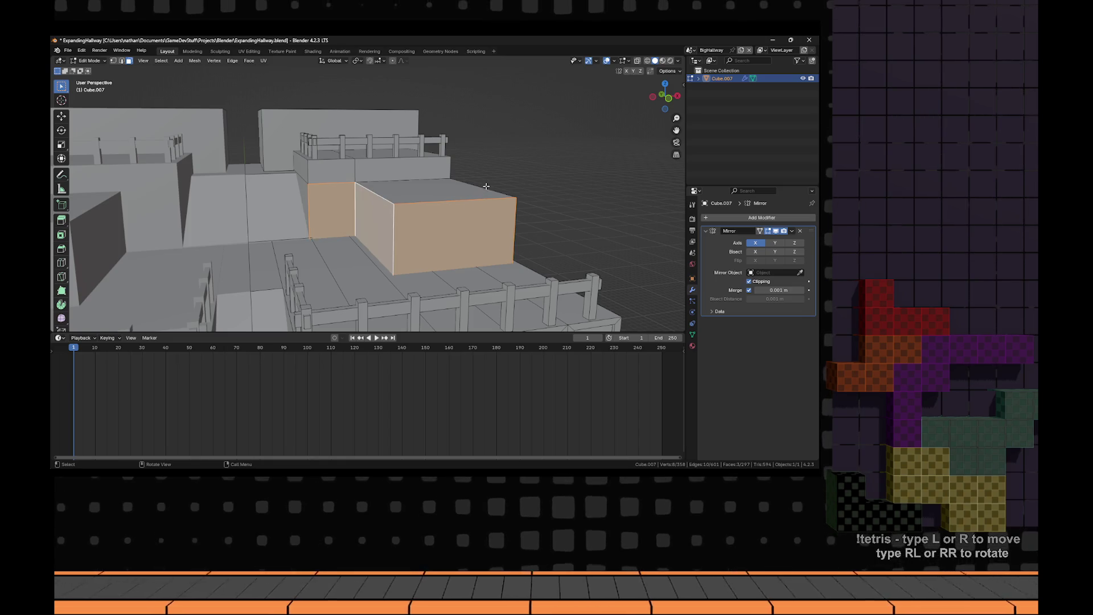
pyautogui.hotkey('ctrl', 'r')
pyautogui.scroll(6, 393, 226)
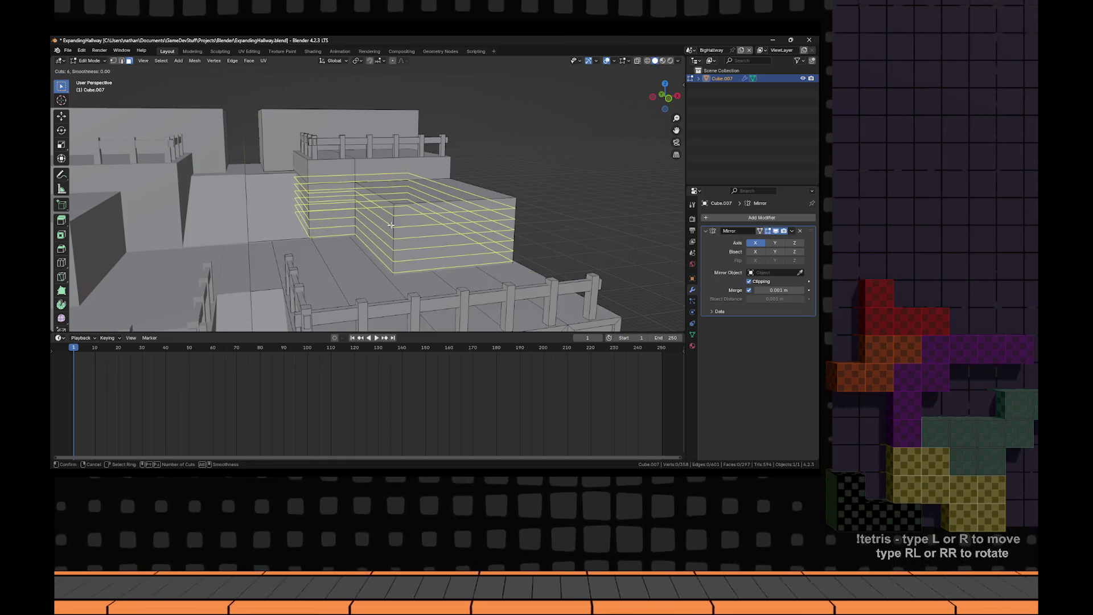
pyautogui.scroll(-5, 391, 225)
pyautogui.click(391, 226)
pyautogui.rightClick(391, 226)
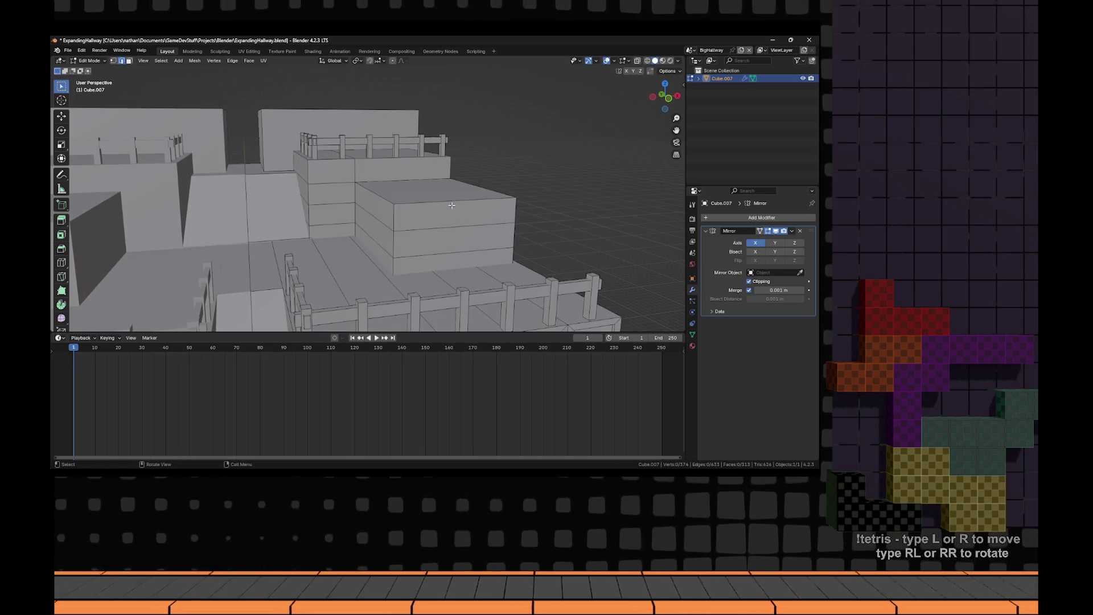
pyautogui.hotkey('ctrl', 'r')
pyautogui.click(453, 205)
pyautogui.rightClick(453, 205)
# - Add one more loop cut around the crate block
pyautogui.hotkey('ctrl', 'r')
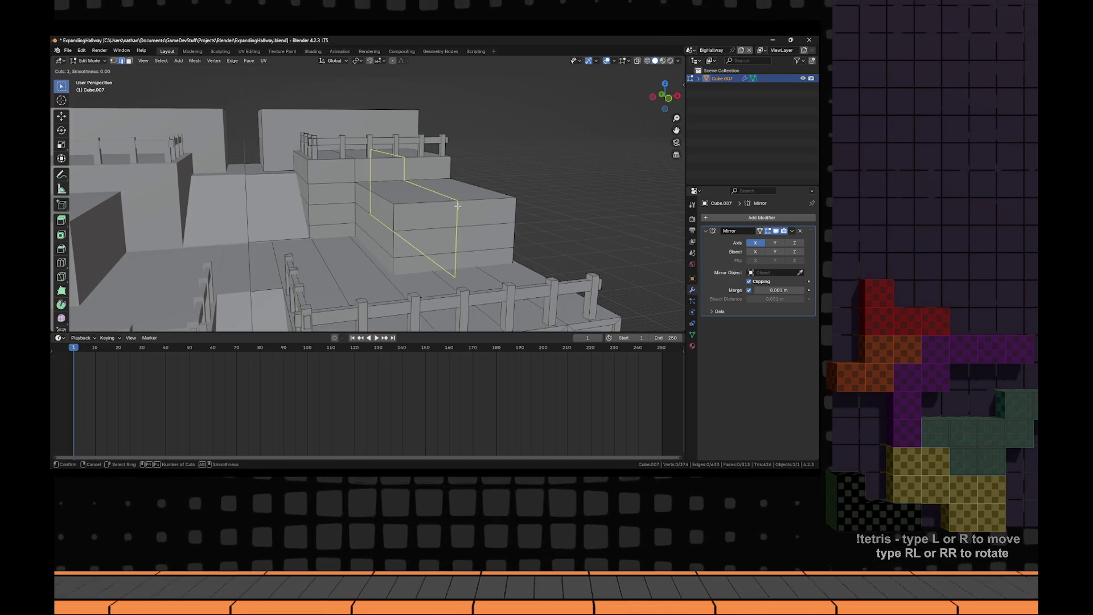
pyautogui.scroll(2, 458, 206)
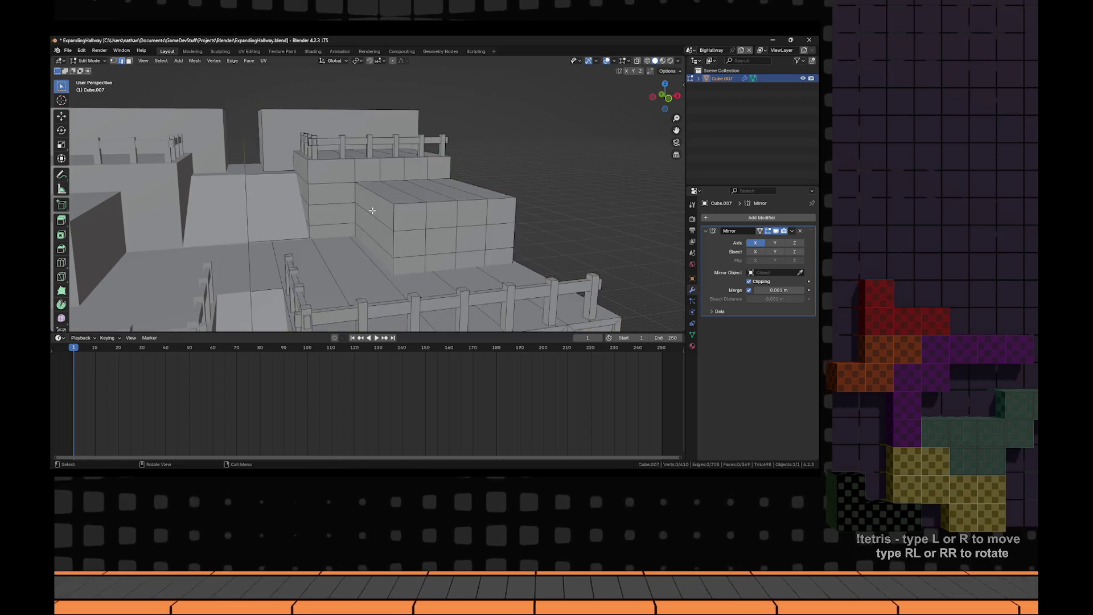
pyautogui.scroll(-1, 457, 210)
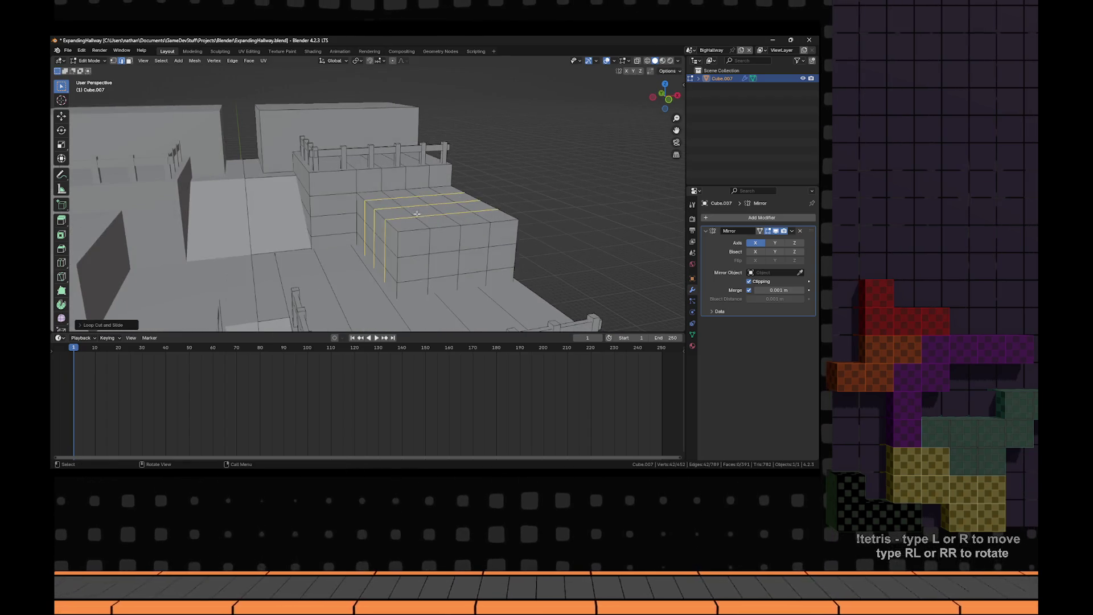
pyautogui.scroll(-1, 340, 194)
pyautogui.click(340, 194)
# - Select the crate block's grid wall faces in face mode, painting bands with circle select
pyautogui.hotkey('alt', 'a')
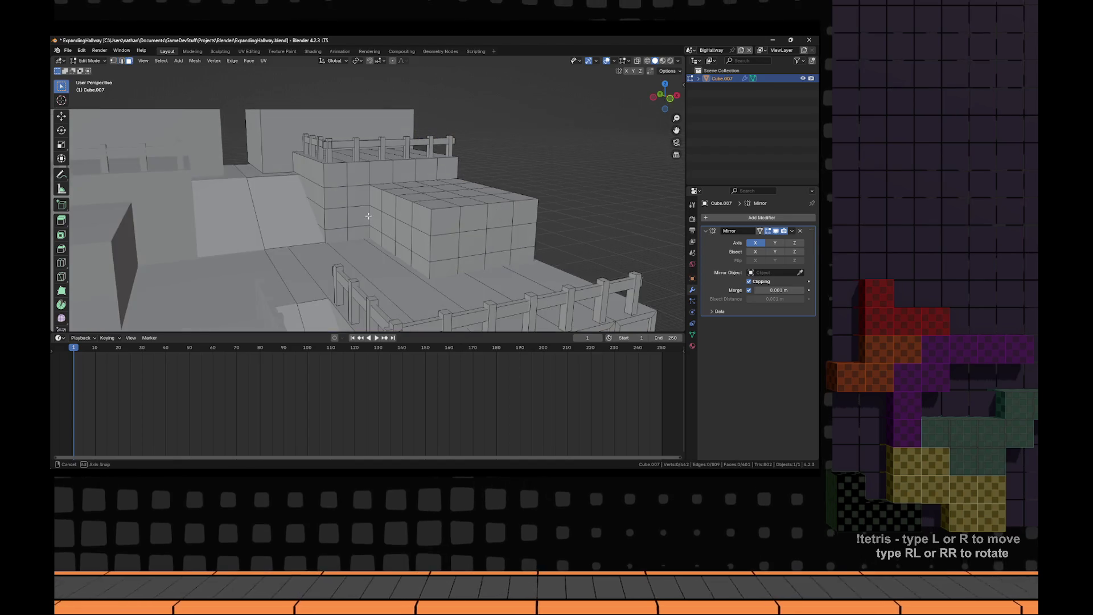
pyautogui.press('3')
pyautogui.click(358, 196)
pyautogui.keyDown('shift'); pyautogui.click(358, 217); pyautogui.keyUp('shift')
pyautogui.keyDown('shift'); pyautogui.click(336, 218); pyautogui.keyUp('shift')
pyautogui.keyDown('shift'); pyautogui.click(337, 196); pyautogui.keyUp('shift')
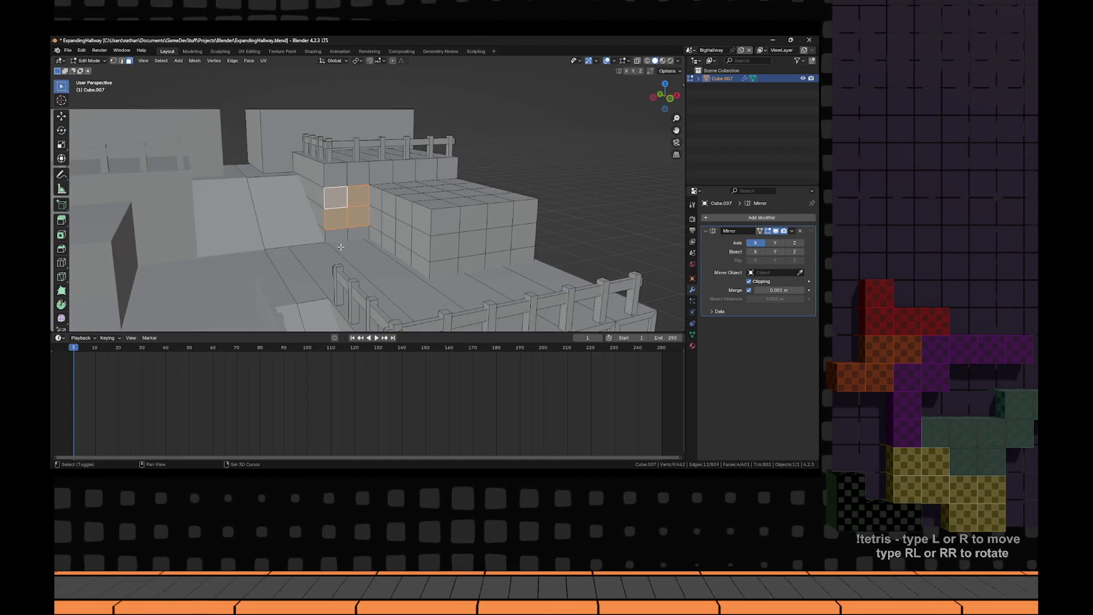
pyautogui.keyDown('shift'); pyautogui.click(341, 238); pyautogui.keyUp('shift')
pyautogui.moveTo(395, 215)
pyautogui.mouseDown()
pyautogui.moveTo(384, 225)
pyautogui.moveTo(436, 233)
pyautogui.moveTo(444, 263)
pyautogui.moveTo(506, 228)
pyautogui.moveTo(466, 228)
pyautogui.mouseUp()
pyautogui.press('Escape')
pyautogui.moveTo(347, 175); pyautogui.dragTo(447, 169)
# - Inset every selected crate face individually and scale the insets vertically
pyautogui.press('Escape')
pyautogui.scroll(2, 460, 201)
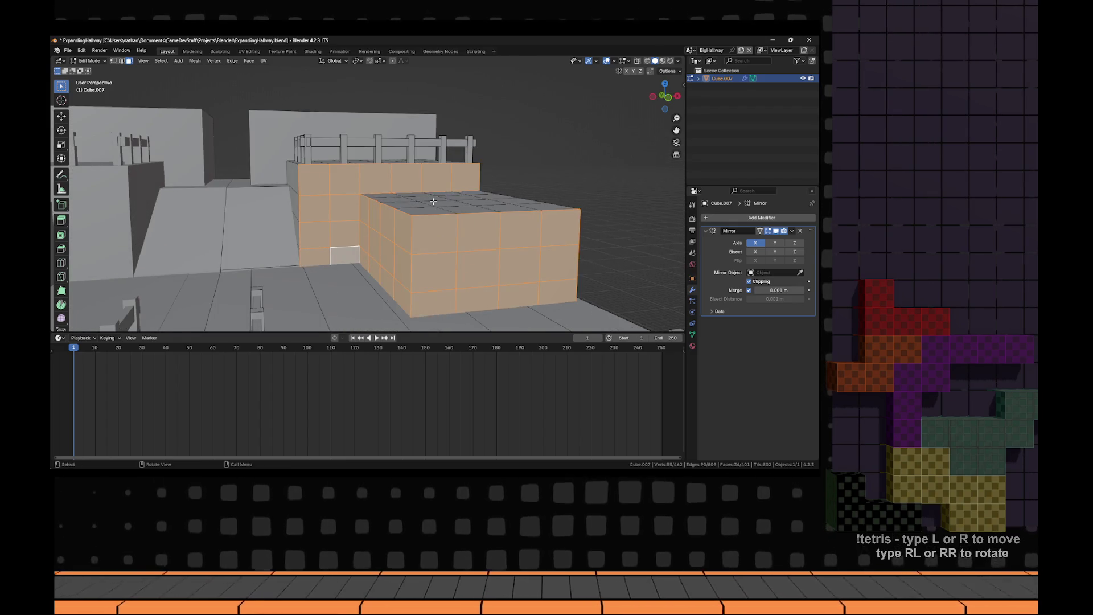
pyautogui.scroll(1, 481, 220)
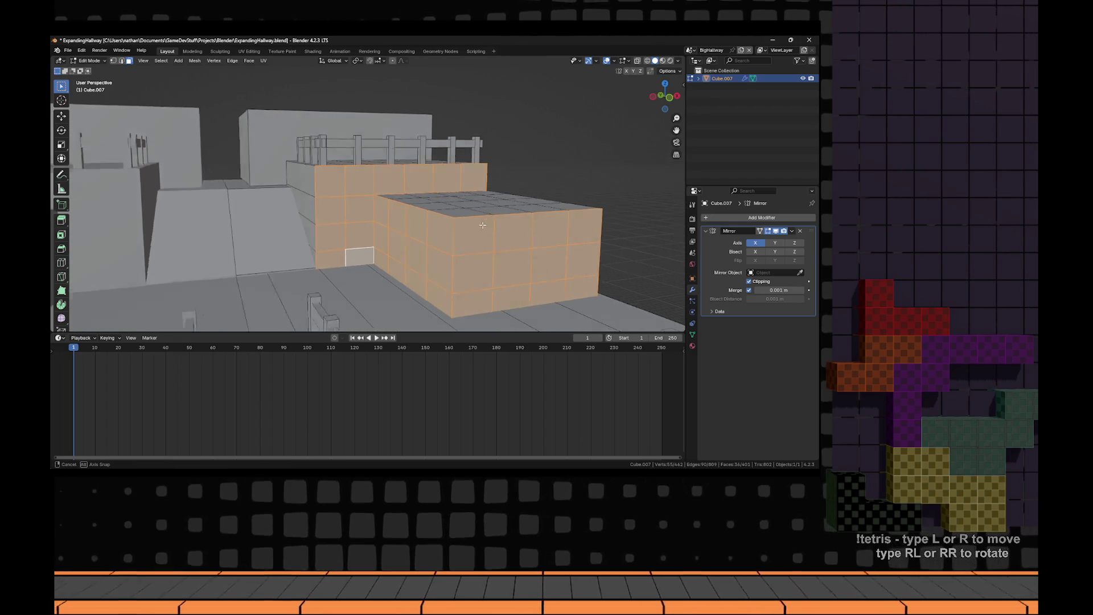
pyautogui.press('i')
pyautogui.press('i')
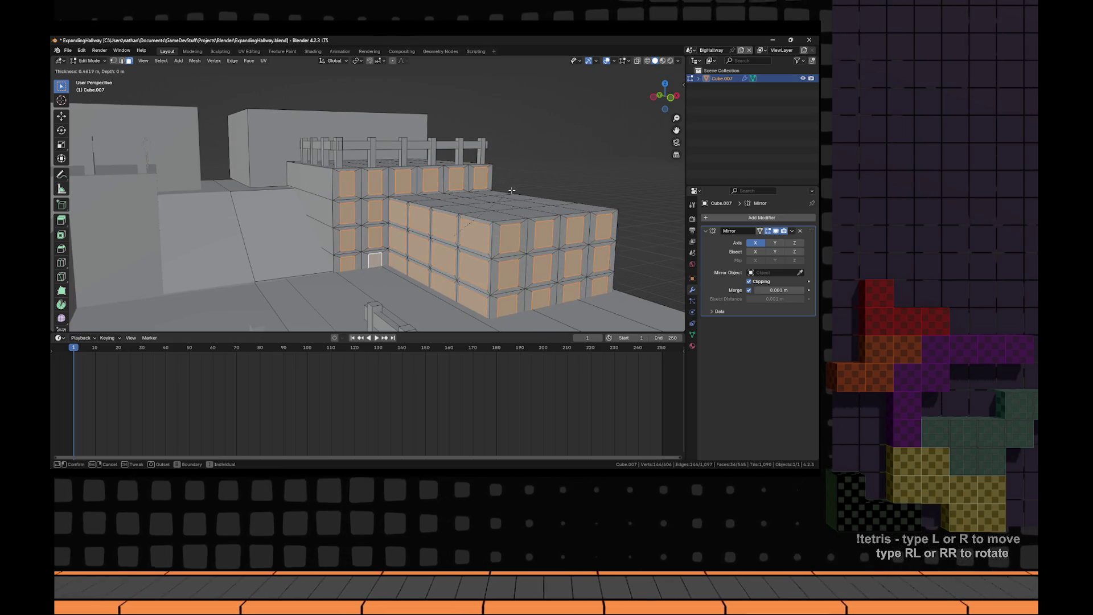
pyautogui.click(515, 189)
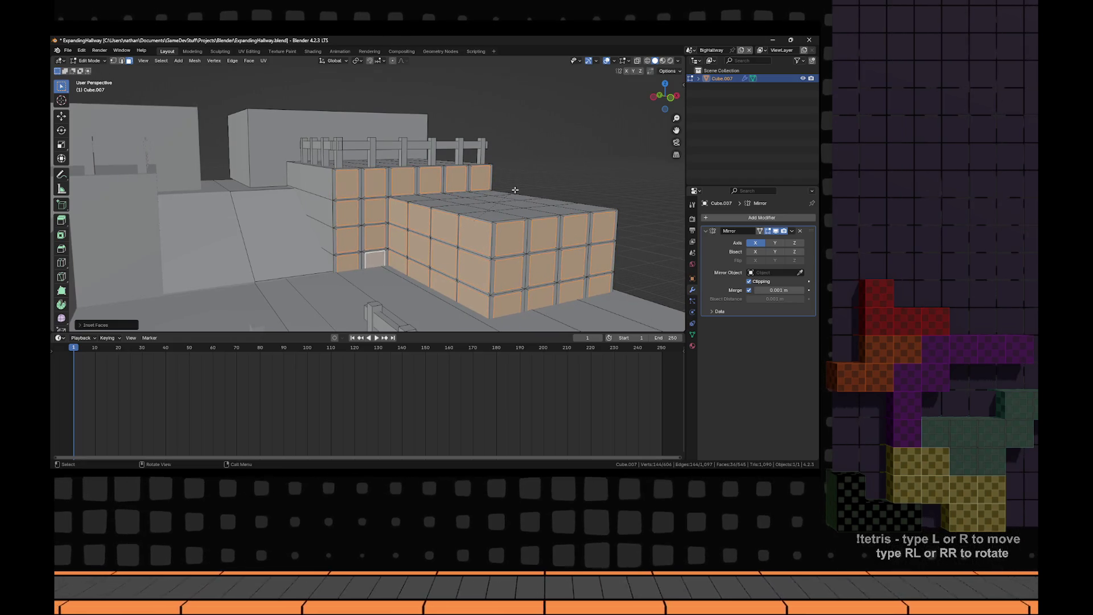
pyautogui.press('s')
pyautogui.press('z')
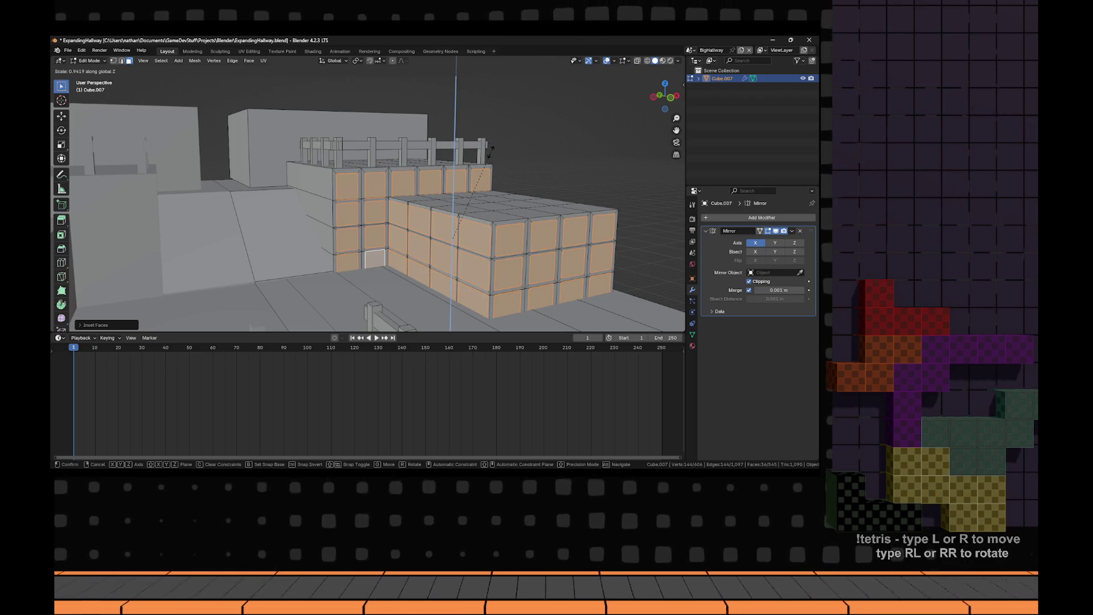
pyautogui.click(490, 151)
# - Extrude the inset panels inward along their normals to recess them
pyautogui.moveTo(490, 151); pyautogui.dragTo(535, 222)
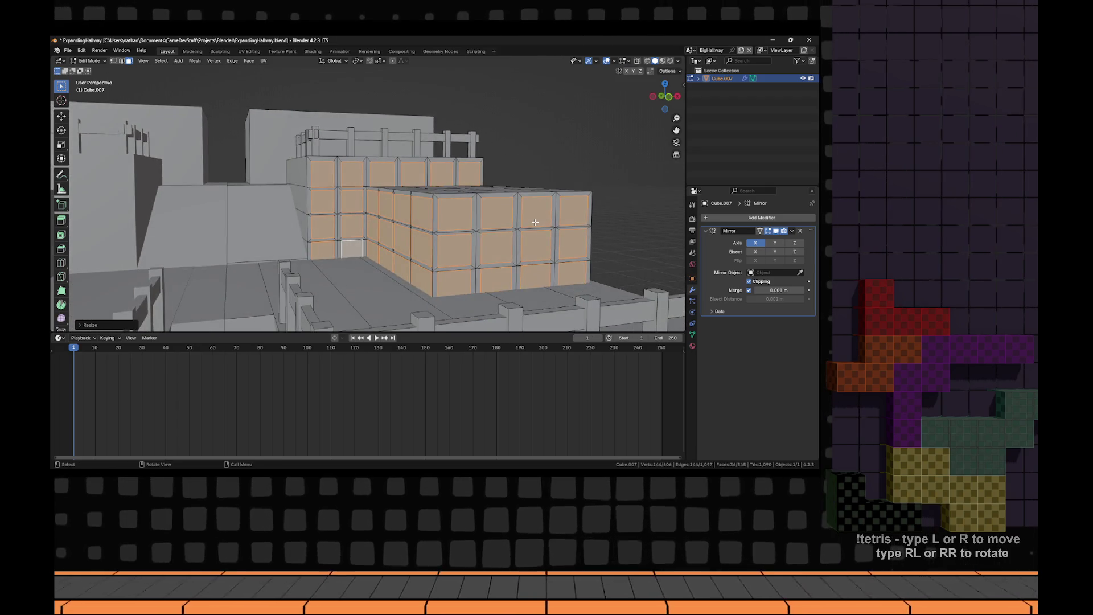
pyautogui.hotkey('alt', 'e')
pyautogui.click(536, 222)
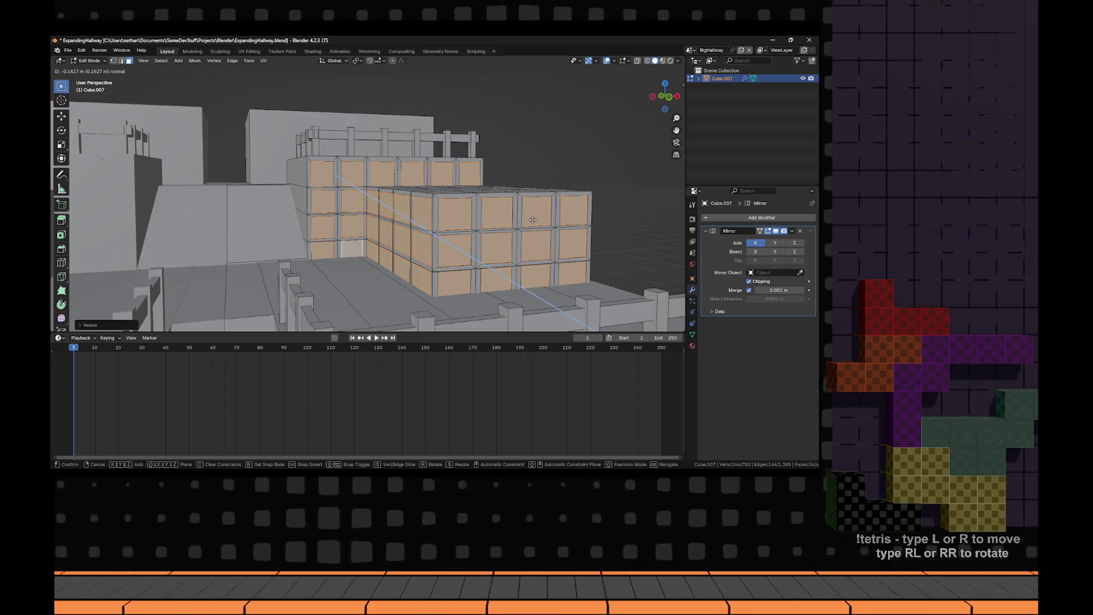
pyautogui.click(529, 216)
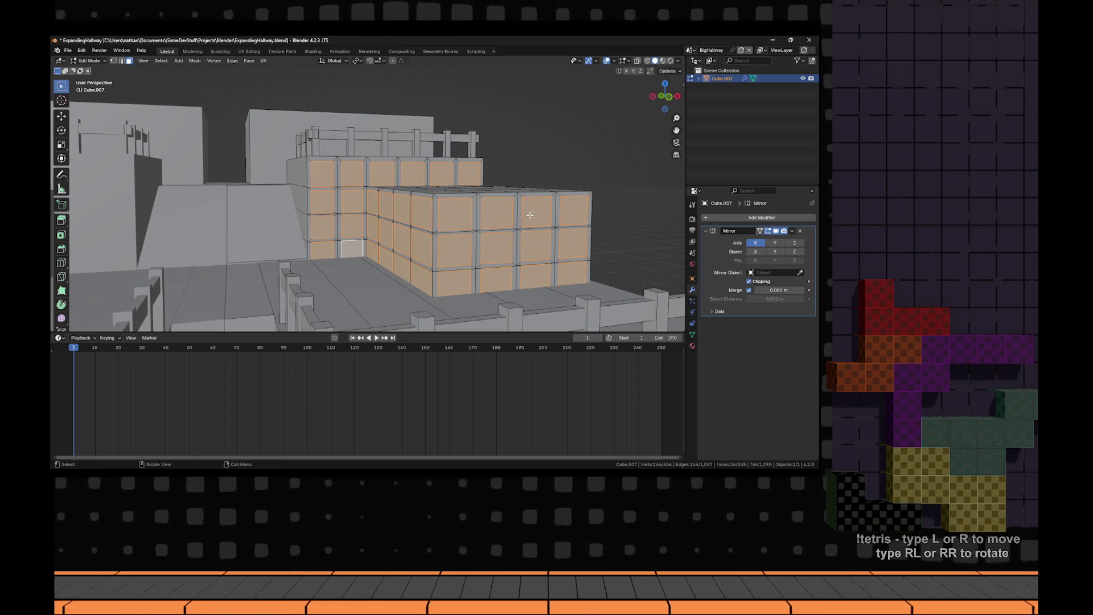
pyautogui.hotkey('alt', 'e')
pyautogui.click(529, 224)
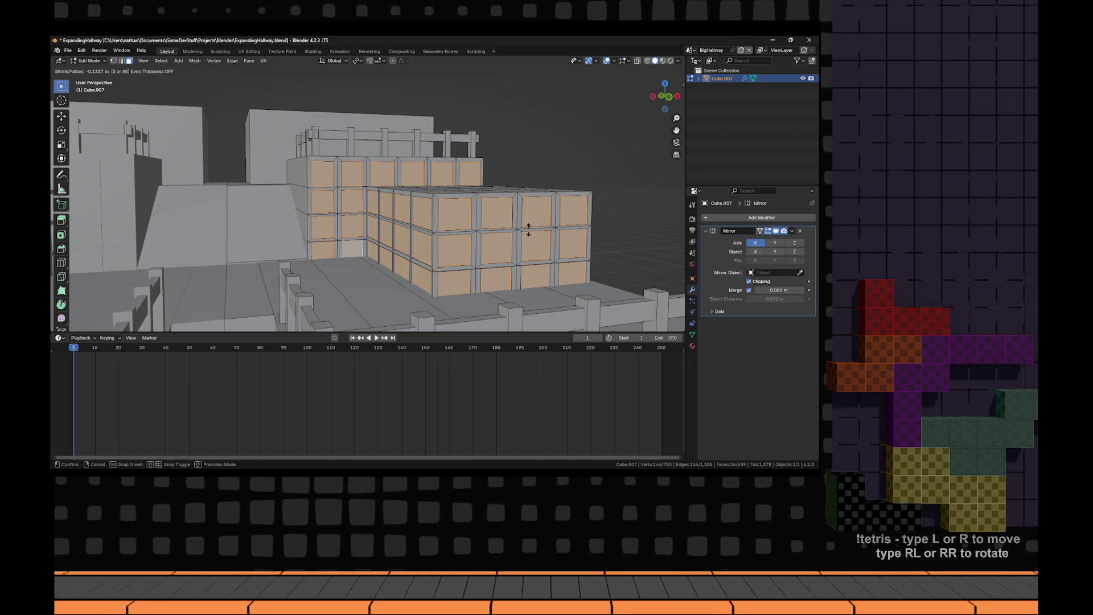
pyautogui.click(528, 230)
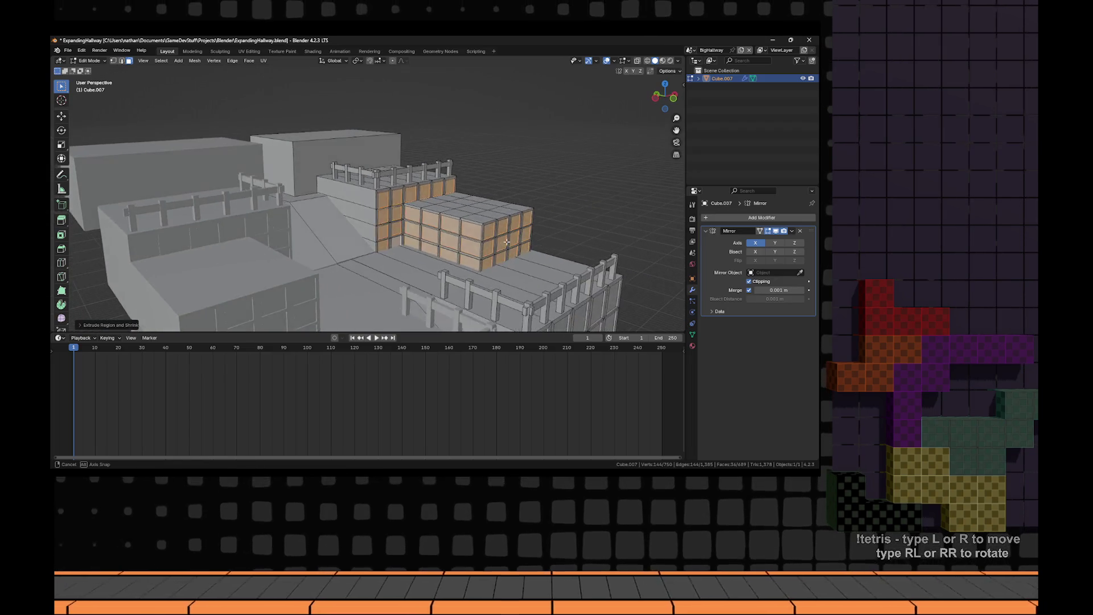
# - Apply all transforms to the crate object in object mode
pyautogui.hotkey('alt', 'a')
pyautogui.press('Tab')
pyautogui.press('Tab')
pyautogui.press('Tab')
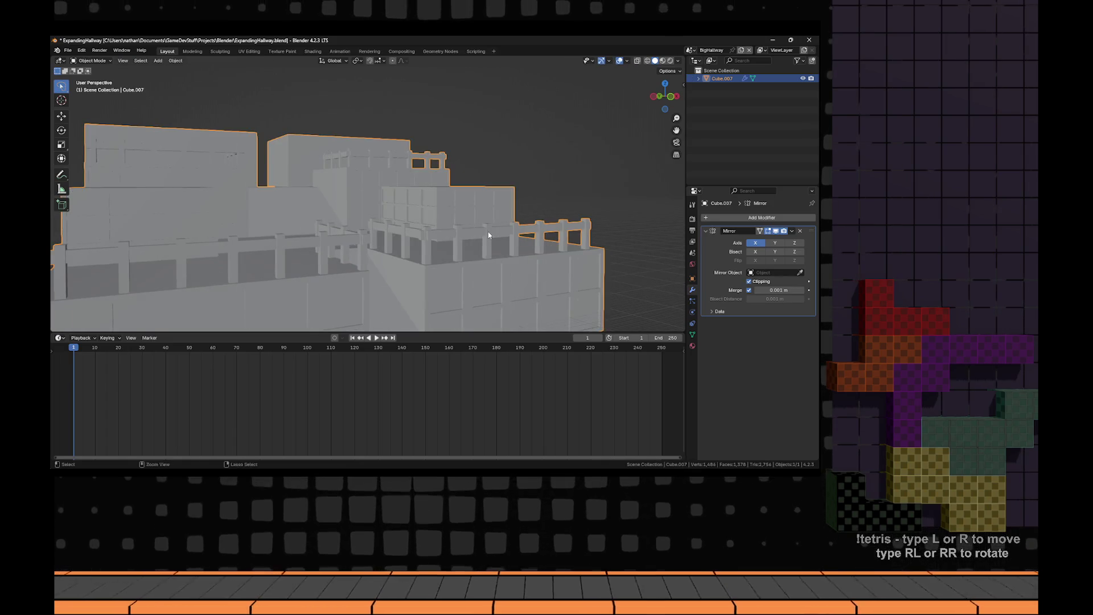
pyautogui.hotkey('ctrl', 'a')
pyautogui.scroll(-3, 521, 237)
pyautogui.hotkey('ctrl', 'a')
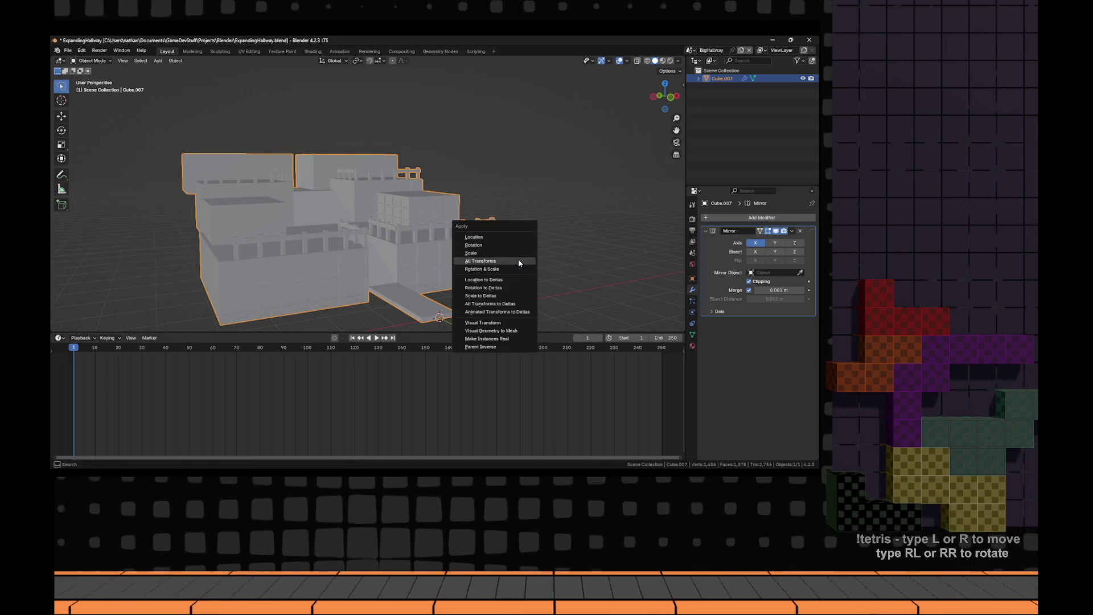
pyautogui.click(518, 258)
pyautogui.press('Tab')
pyautogui.scroll(5, 512, 256)
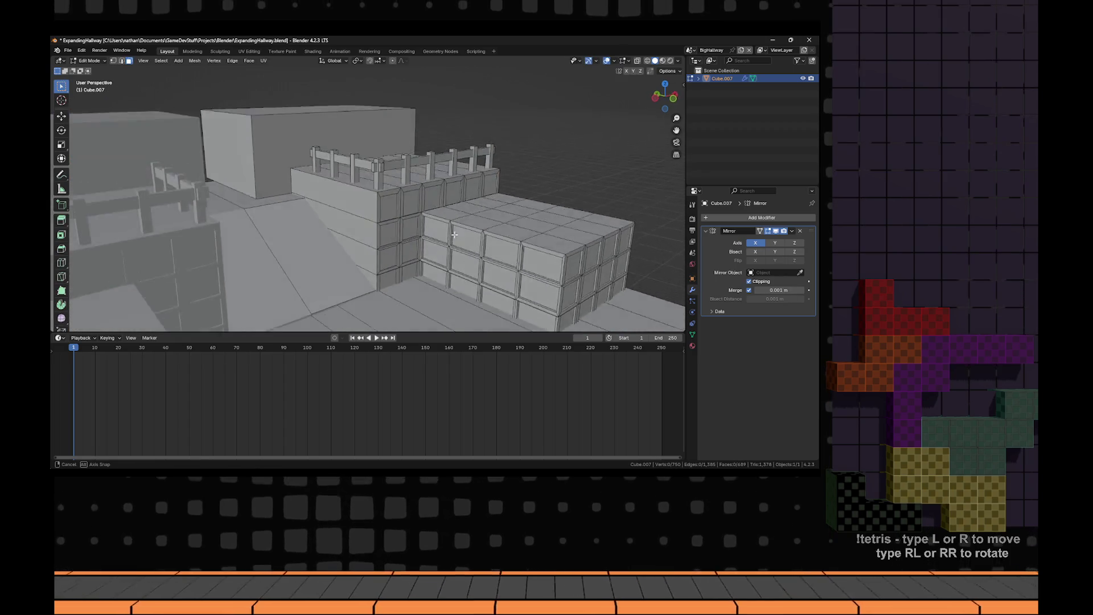
# - Select the back box's front face and try a subdivide, then undo it
pyautogui.click(410, 192)
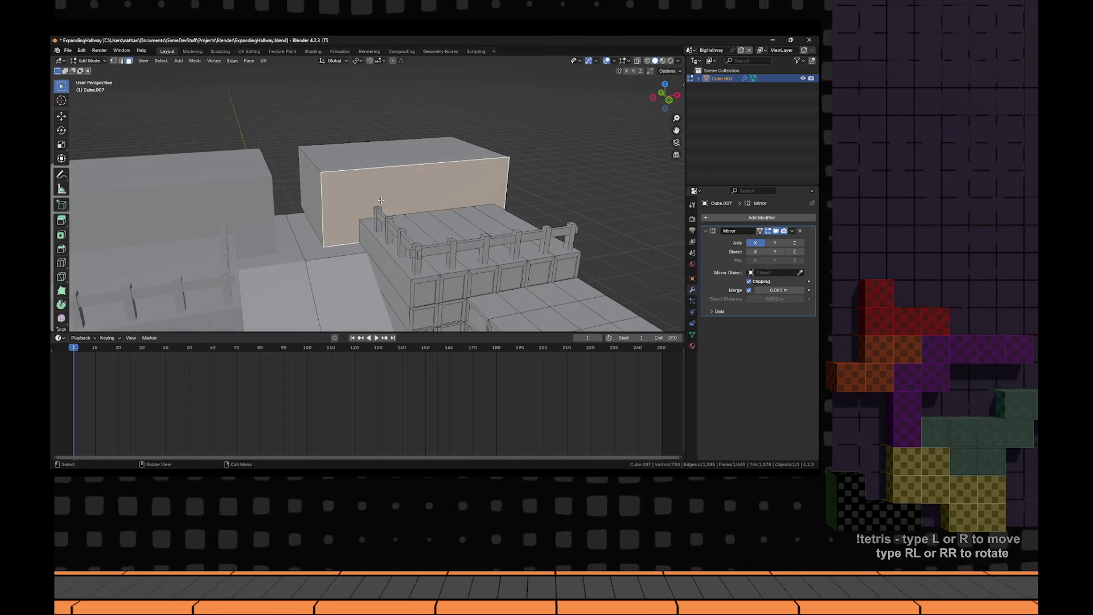
pyautogui.scroll(3, 411, 191)
pyautogui.hotkey('alt', 'a')
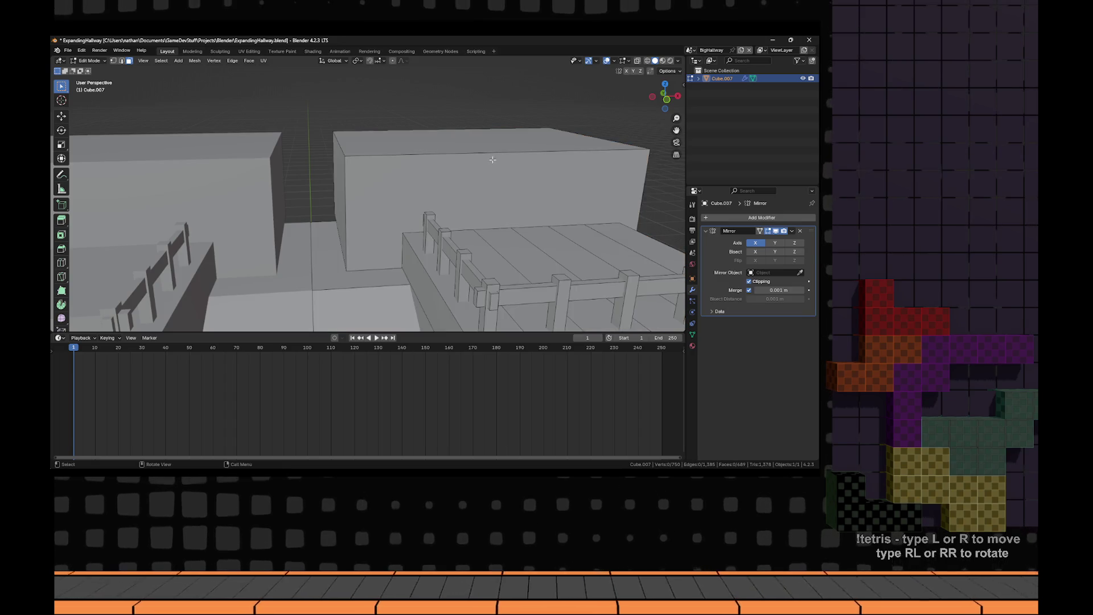
pyautogui.click(490, 173)
pyautogui.rightClick(490, 173)
pyautogui.click(490, 173)
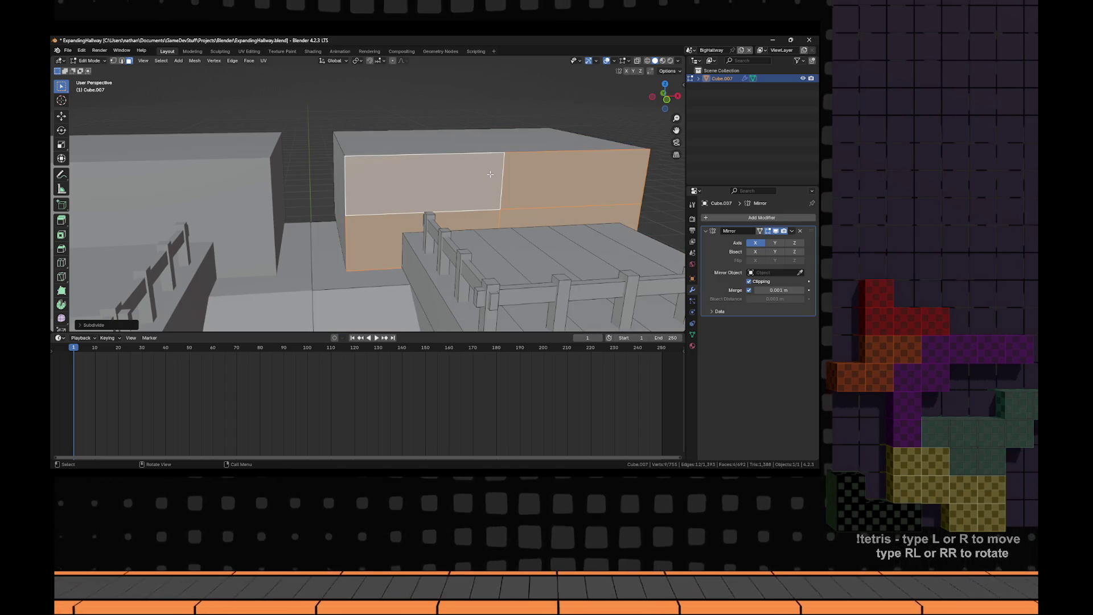
pyautogui.hotkey('ctrl', 'z')
# - Loop cut the back box with 7 vertical and 3 horizontal centred cuts
pyautogui.hotkey('ctrl', 'r')
pyautogui.scroll(7, 490, 167)
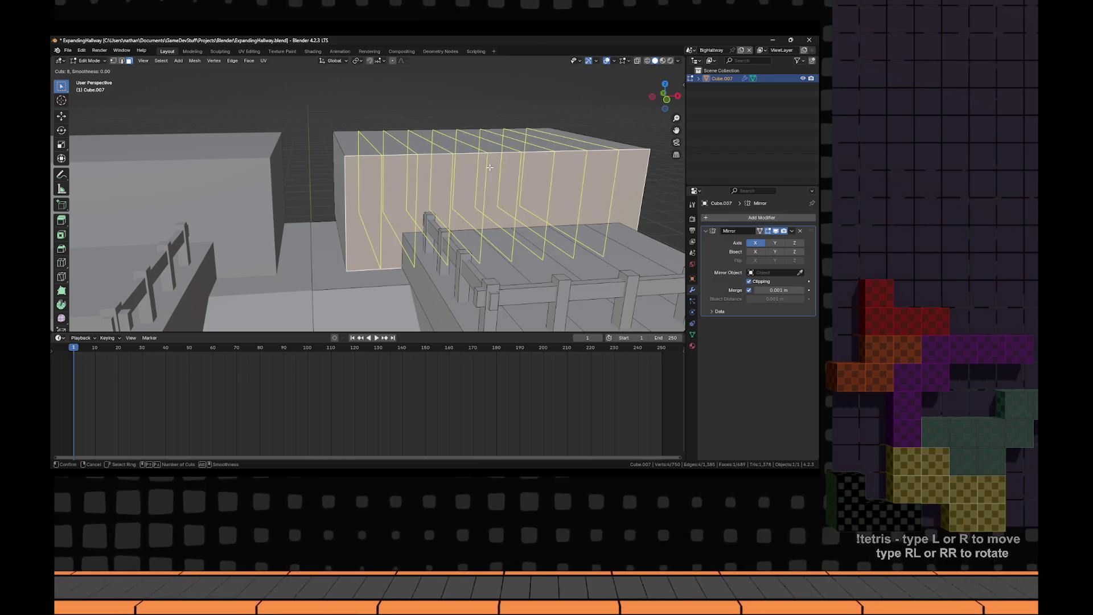
pyautogui.scroll(-1, 490, 167)
pyautogui.click(490, 168)
pyautogui.rightClick(490, 168)
pyautogui.hotkey('ctrl', 'r')
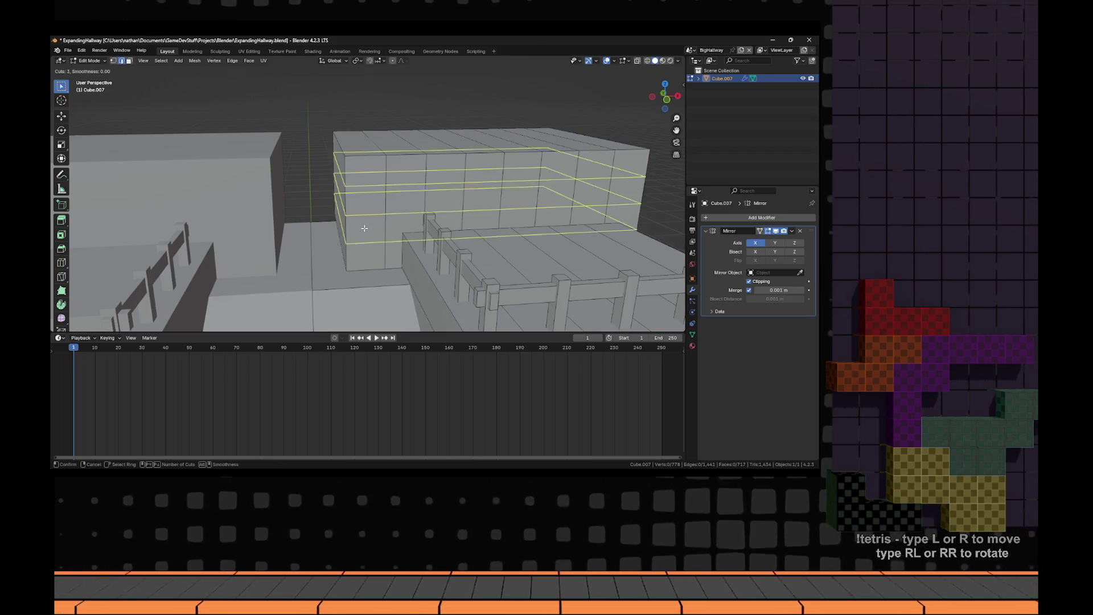
pyautogui.scroll(2, 364, 228)
pyautogui.click(364, 228)
pyautogui.rightClick(365, 228)
pyautogui.hotkey('alt', 'a')
# - Inset the back box's front faces individually and extrude them inward as recessed panels
pyautogui.moveTo(384, 203)
pyautogui.mouseDown()
pyautogui.moveTo(376, 244)
pyautogui.moveTo(393, 170)
pyautogui.moveTo(597, 182)
pyautogui.moveTo(506, 180)
pyautogui.mouseUp()
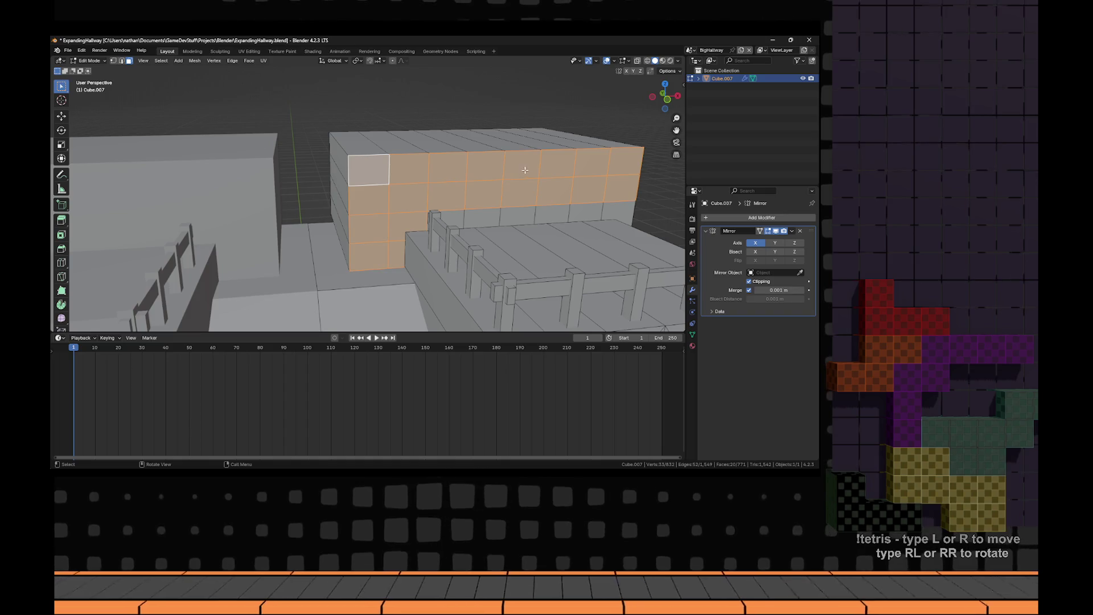
pyautogui.press('i')
pyautogui.press('i')
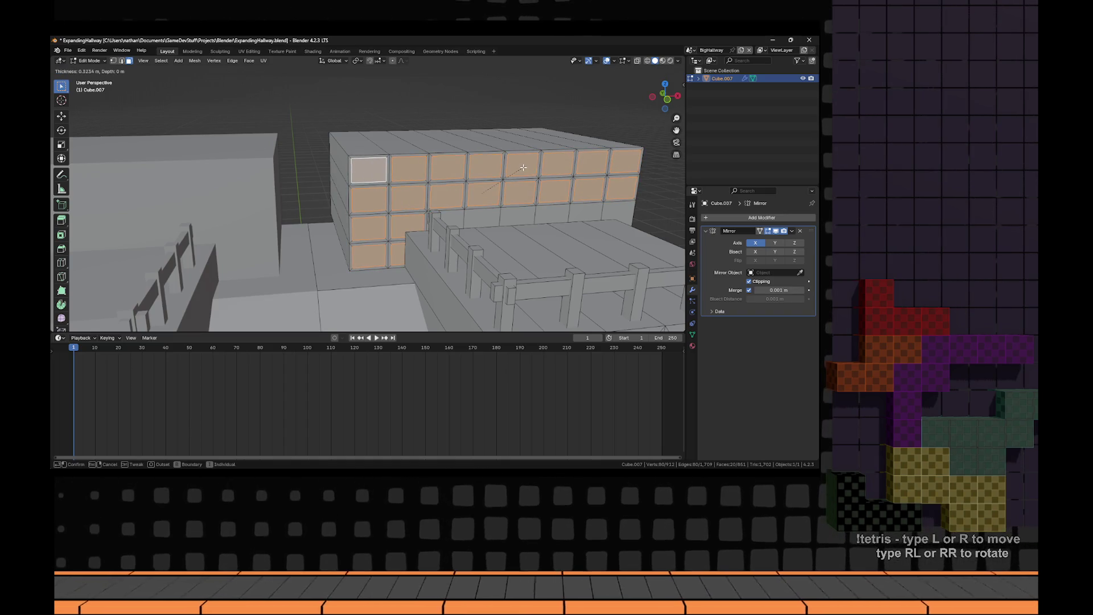
pyautogui.click(523, 167)
pyautogui.scroll(3, 518, 193)
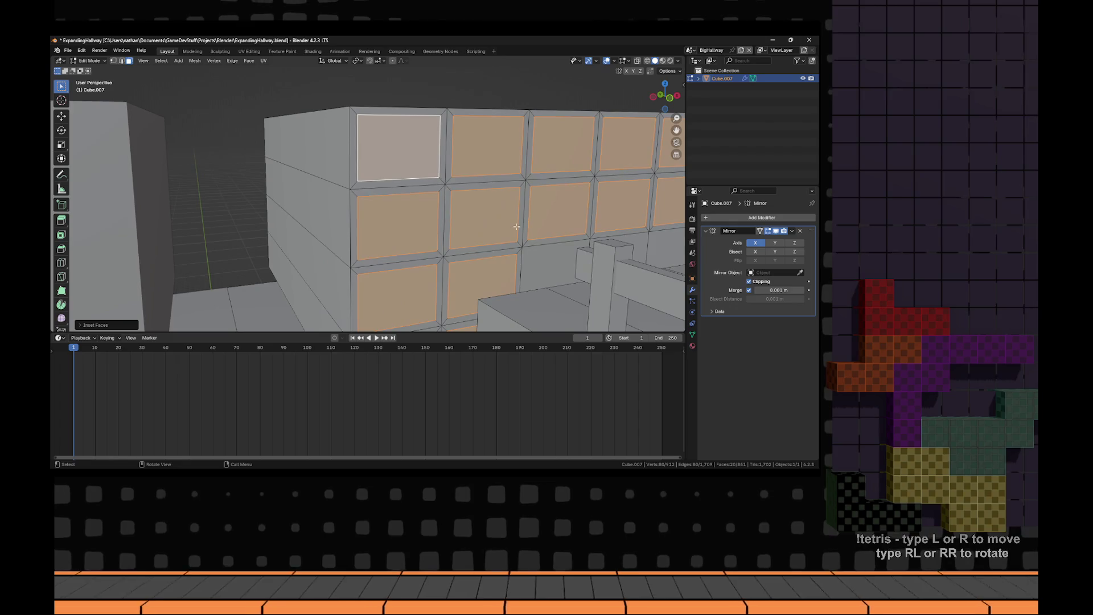
pyautogui.press('e')
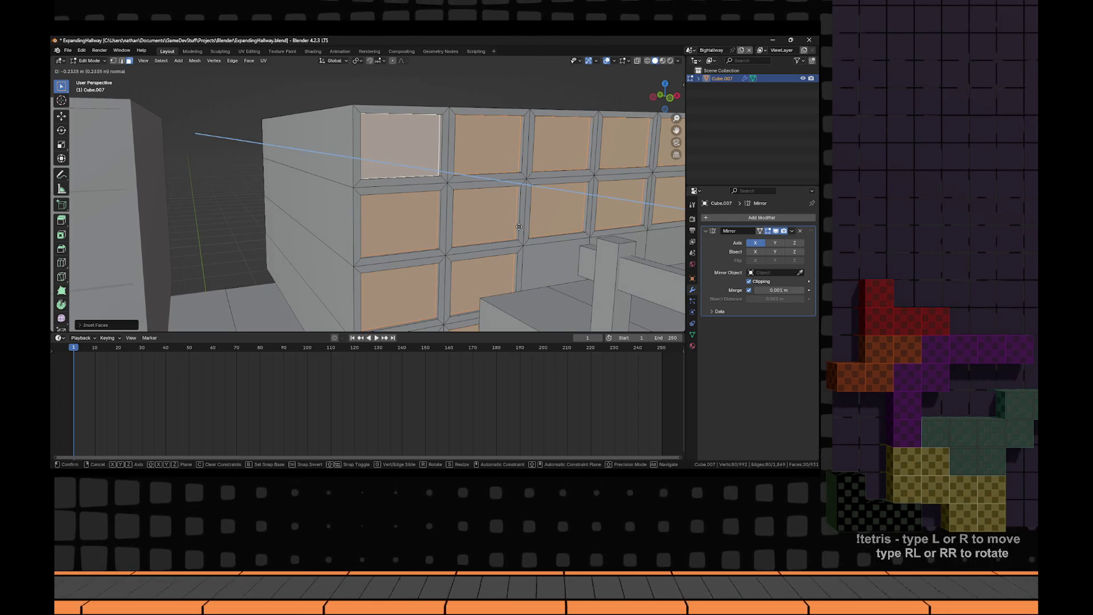
pyautogui.click(516, 225)
pyautogui.press('a')
pyautogui.hotkey('alt', 'a')
pyautogui.scroll(-5, 440, 195)
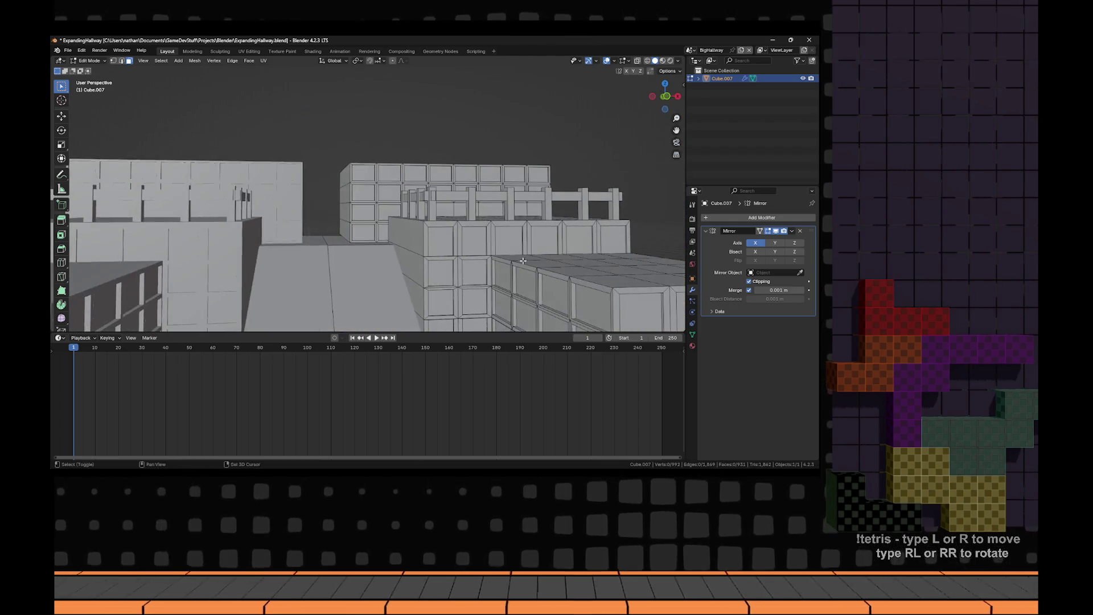
pyautogui.moveTo(440, 194)
pyautogui.mouseDown()
pyautogui.moveTo(456, 212)
pyautogui.moveTo(646, 289)
pyautogui.mouseUp()
pyautogui.press('Tab')
# - Add a second material slot with a new material named Carpet, next to Primary
pyautogui.click(692, 345)
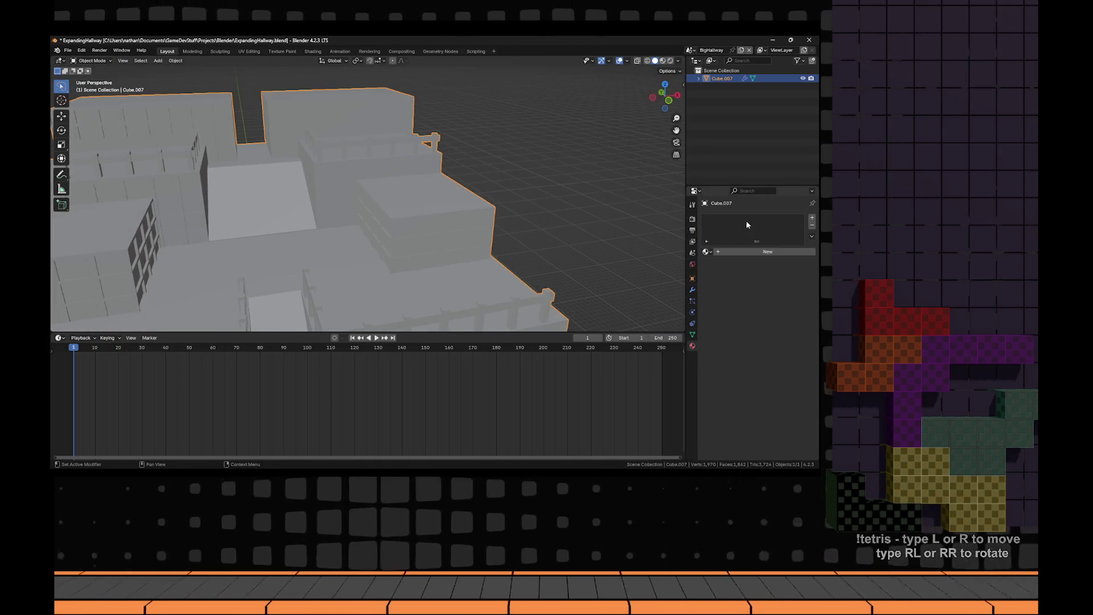
pyautogui.click(738, 255)
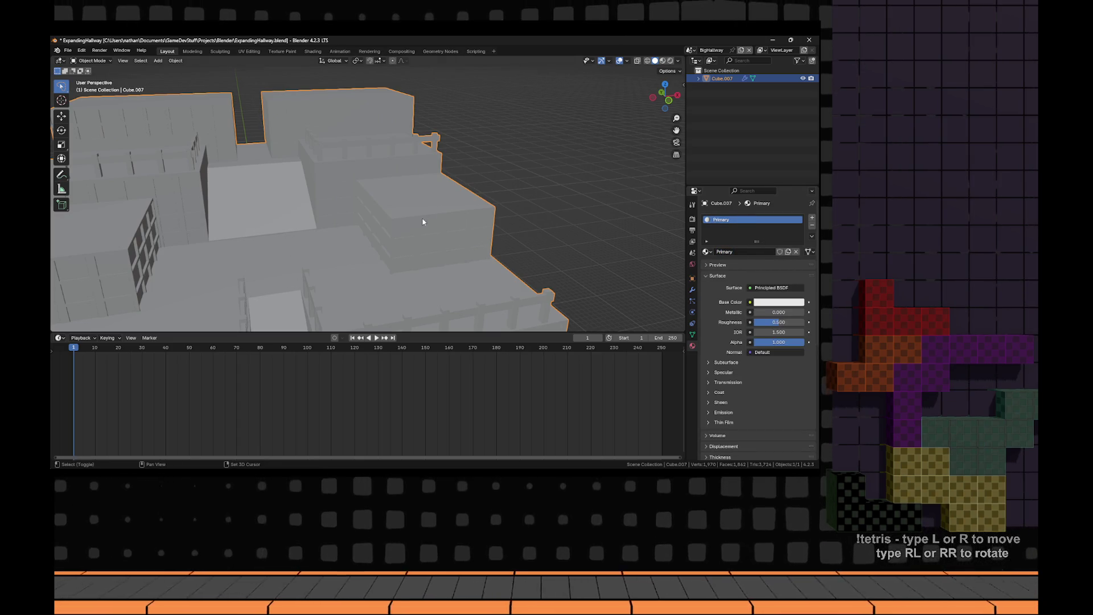
pyautogui.moveTo(423, 222); pyautogui.dragTo(452, 234)
pyautogui.click(812, 219)
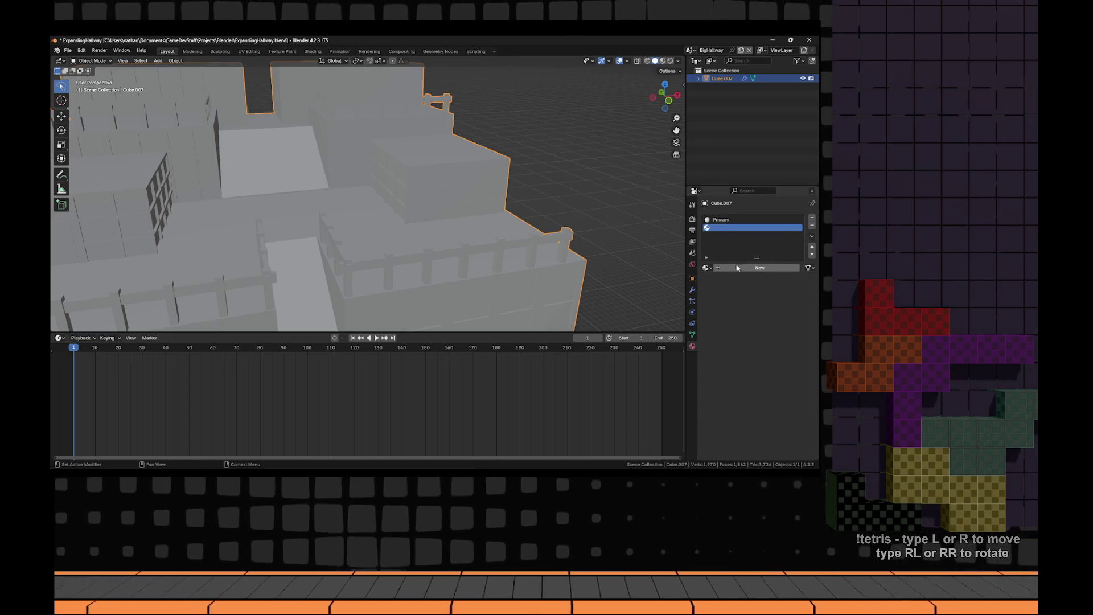
pyautogui.click(733, 268)
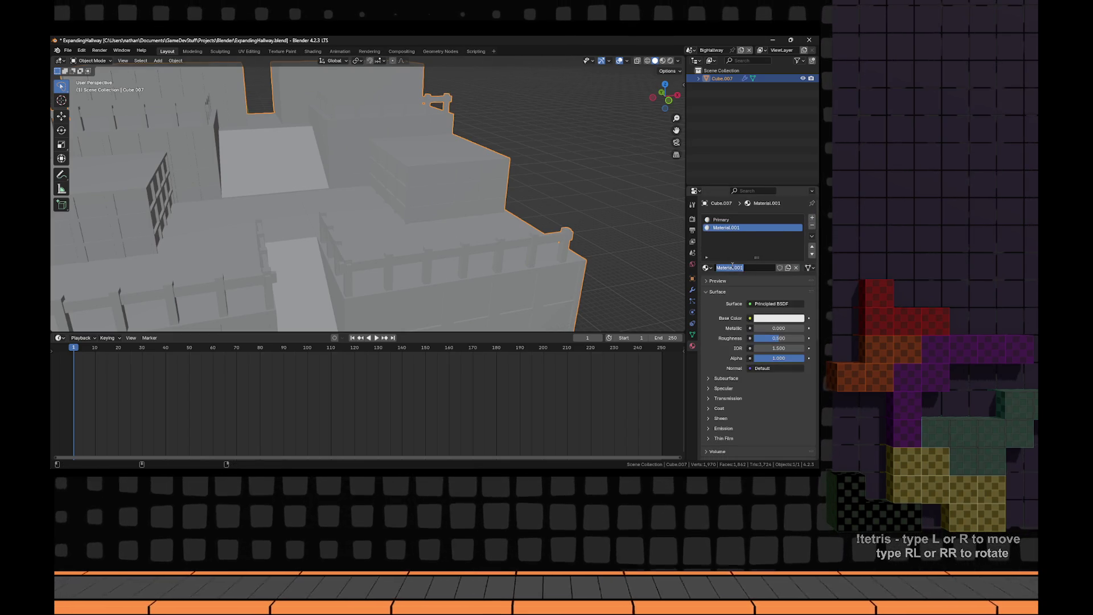
pyautogui.write('Carpet')
# - In Edit Mode, select the hallway floor strip
pyautogui.scroll(-5, 353, 249)
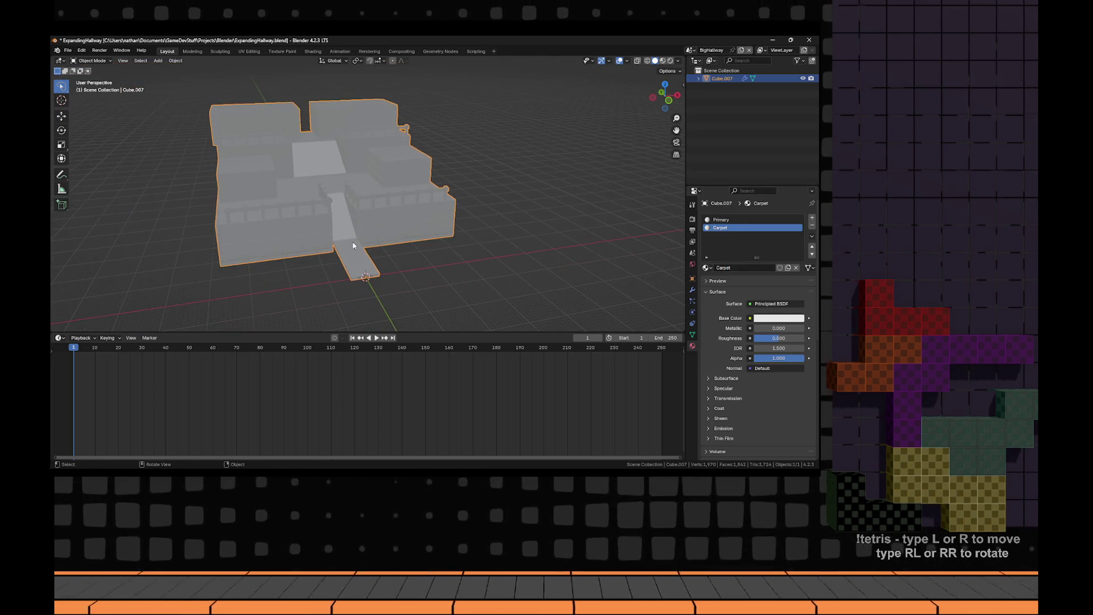
pyautogui.press('Tab')
pyautogui.keyDown('alt'); pyautogui.click(352, 249); pyautogui.keyUp('alt')
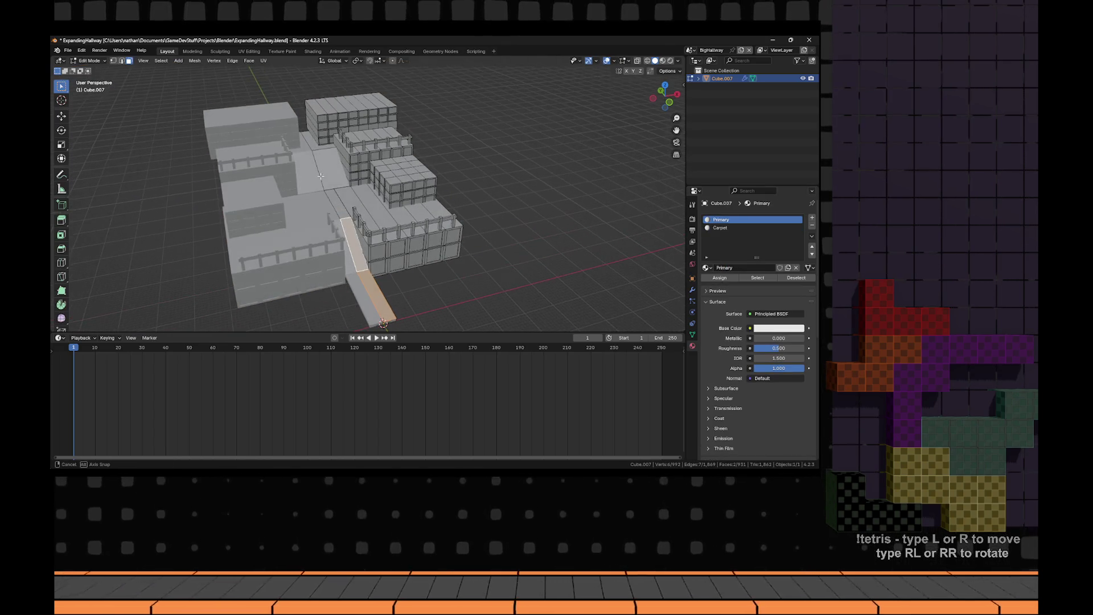
# - Cut a new edge loop across the hallway floor
pyautogui.scroll(5, 329, 171)
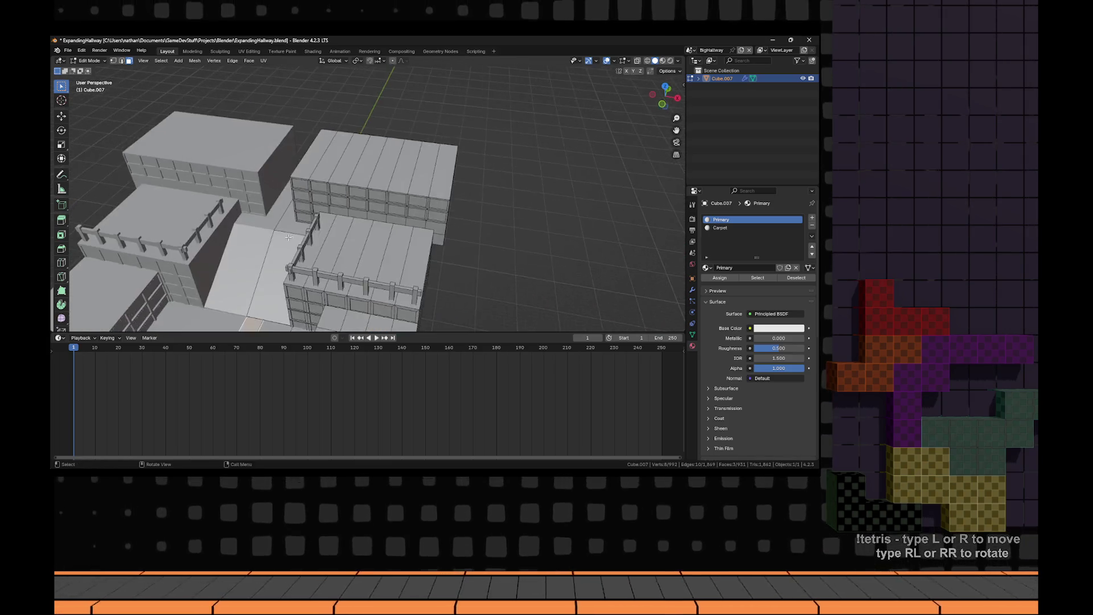
pyautogui.hotkey('alt', 'a')
pyautogui.hotkey('ctrl', 'r')
pyautogui.click(399, 181)
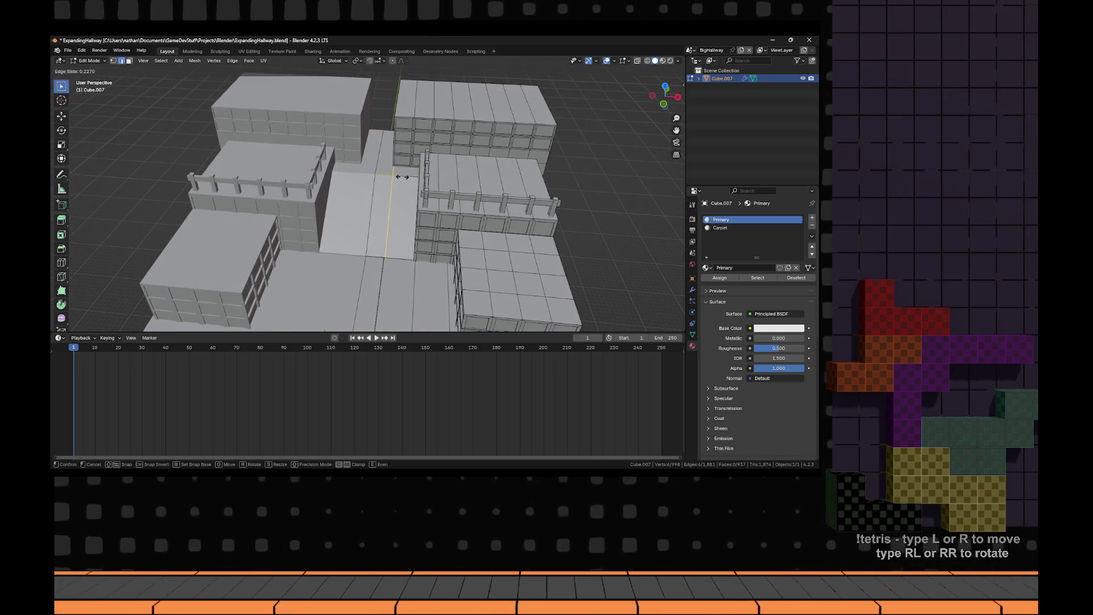
pyautogui.click(372, 181)
pyautogui.hotkey('alt', 'a')
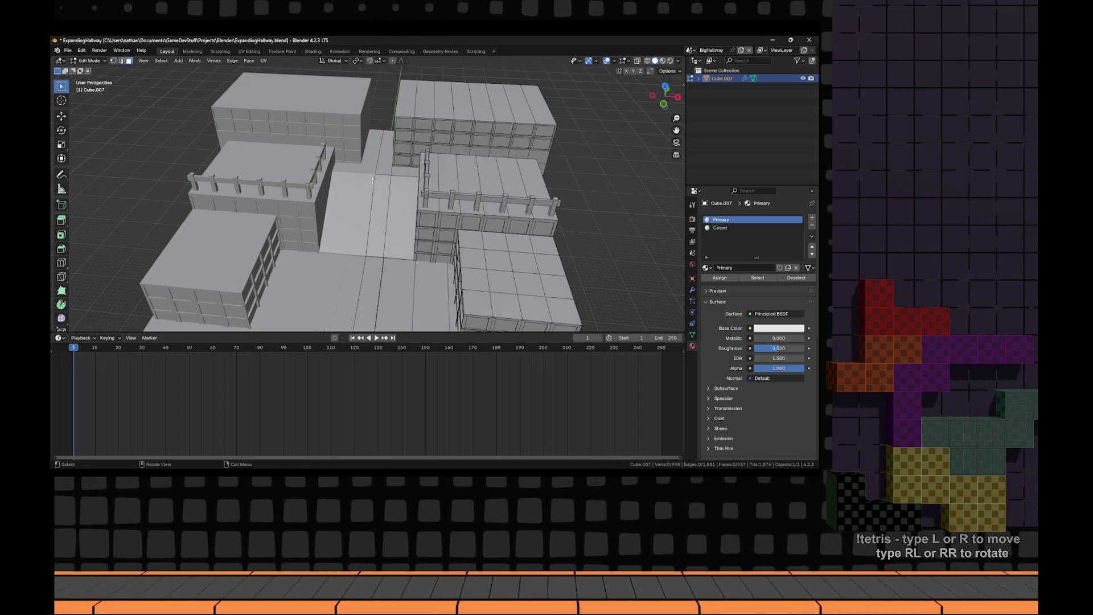
# - Select the central floor faces and bottom ramp face and assign them Carpet
pyautogui.keyDown('alt'); pyautogui.click(388, 169); pyautogui.keyUp('alt')
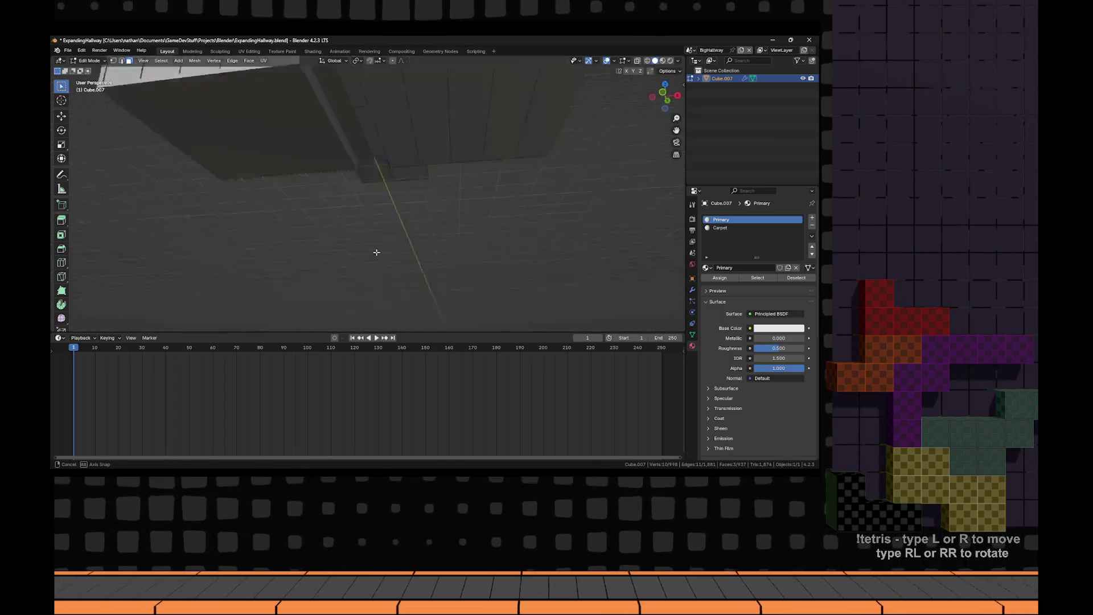
pyautogui.moveTo(382, 274); pyautogui.dragTo(398, 268)
pyautogui.keyDown('shift'); pyautogui.click(396, 219); pyautogui.keyUp('shift')
pyautogui.keyDown('shift'); pyautogui.click(397, 296); pyautogui.keyUp('shift')
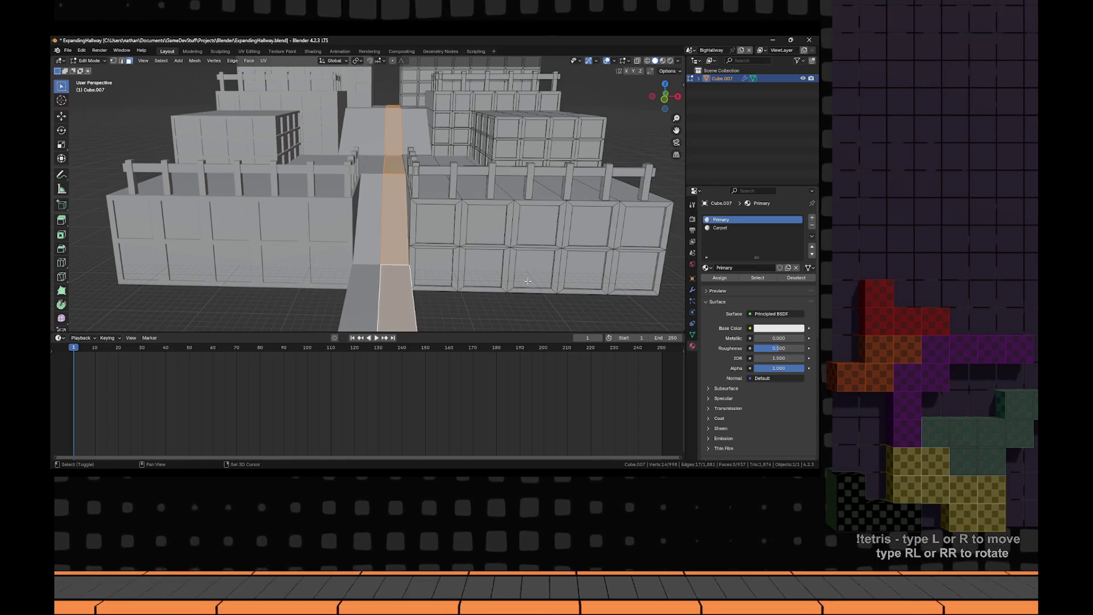
pyautogui.click(725, 228)
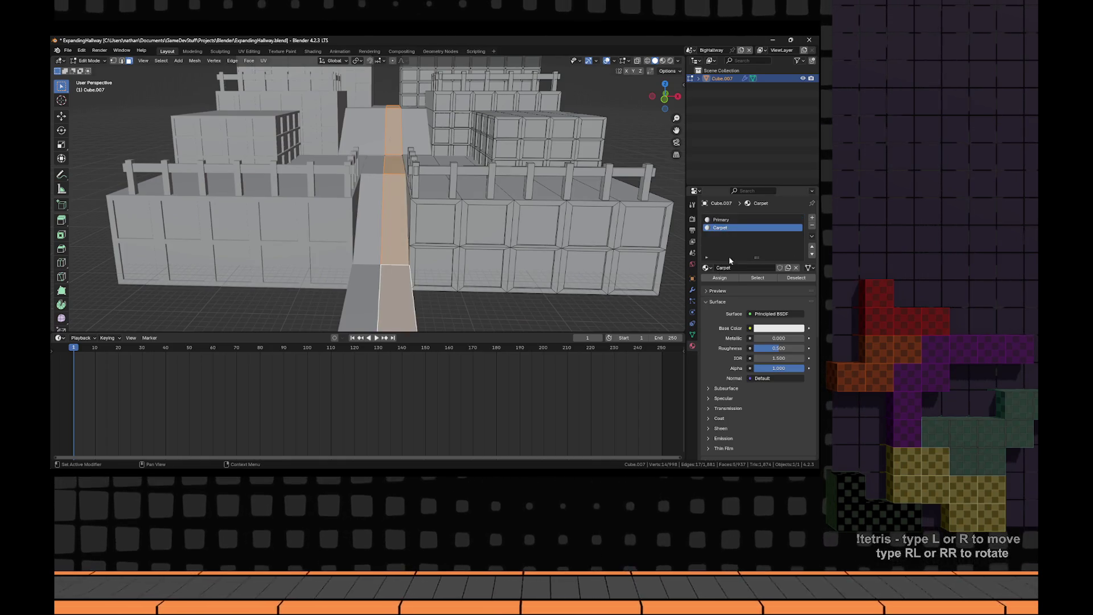
# - Set the Carpet base colour to red and return to Object Mode
pyautogui.click(778, 328)
pyautogui.moveTo(757, 300); pyautogui.dragTo(774, 291)
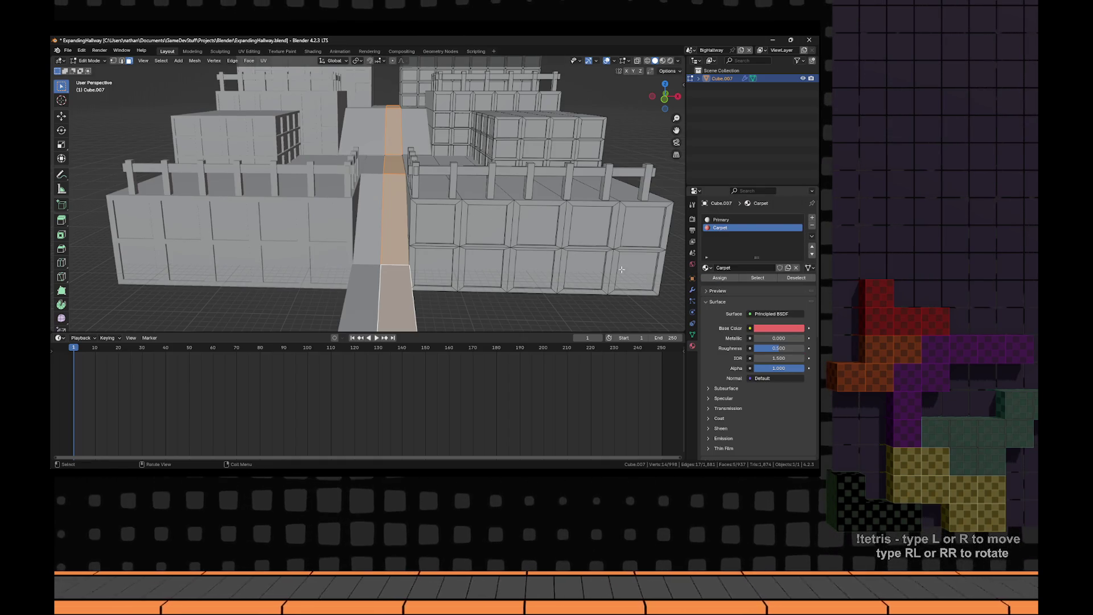
pyautogui.press('Tab')
pyautogui.scroll(-3, 423, 226)
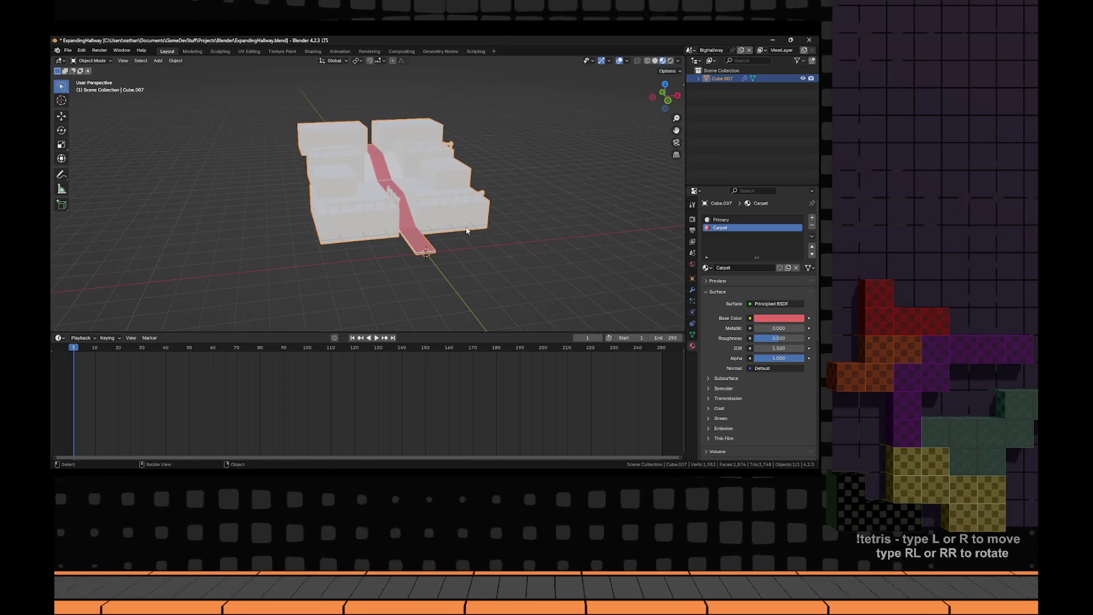
# - Check the game trailer, then slide a hallway floor edge along the Y axis
pyautogui.hotkey('alt', 'Tab')
pyautogui.hotkey('alt', 'Tab')
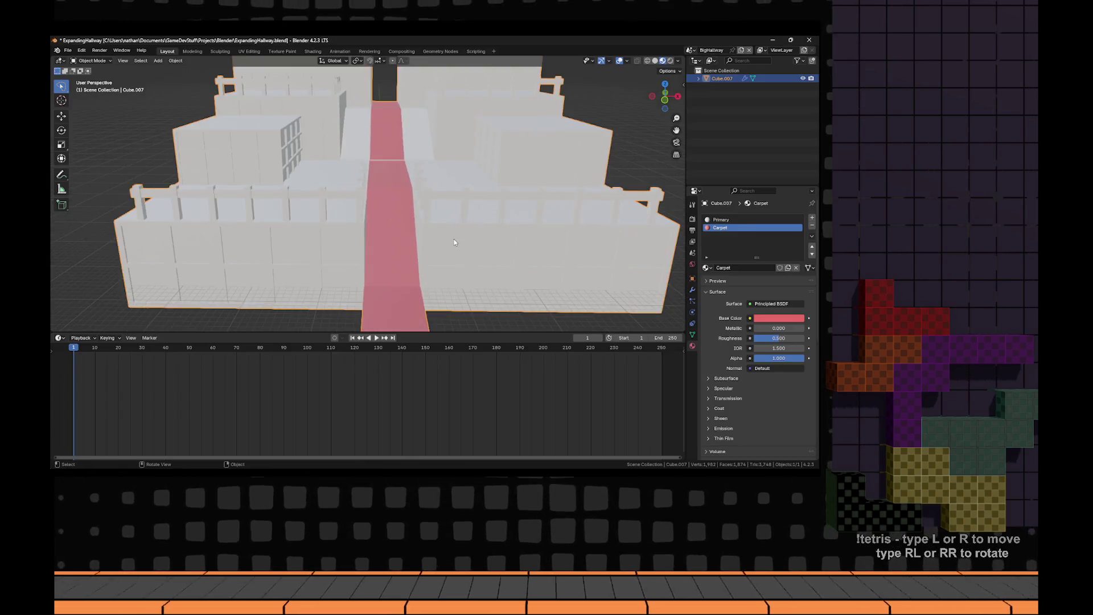
pyautogui.hotkey('alt', 'Tab')
pyautogui.hotkey('alt', 'Tab')
pyautogui.scroll(3, 461, 237)
pyautogui.moveTo(461, 237); pyautogui.dragTo(374, 243)
pyautogui.press('Tab')
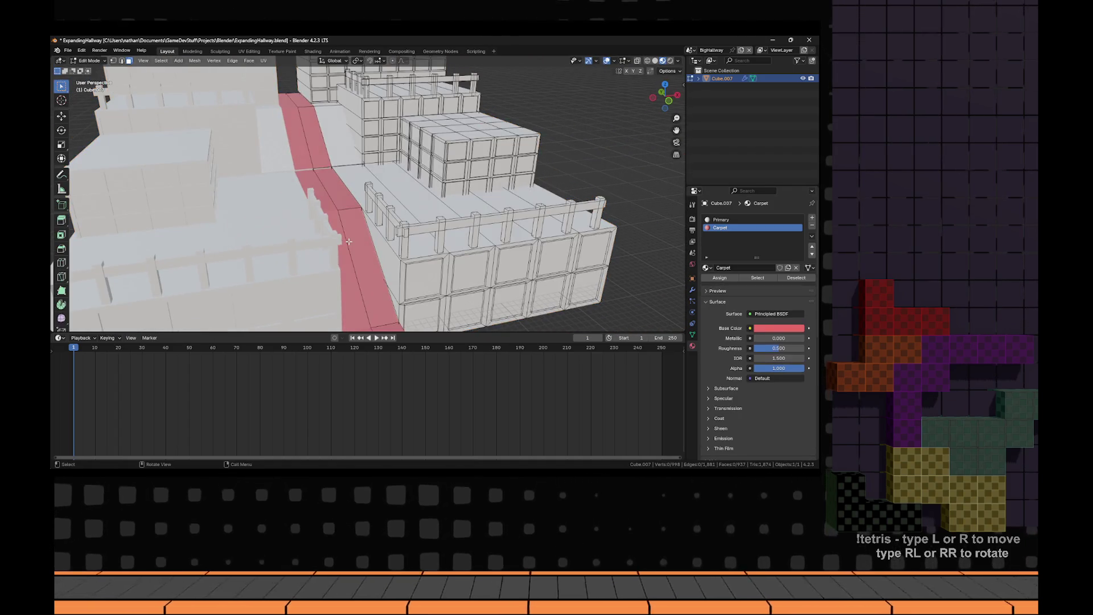
pyautogui.press('y')
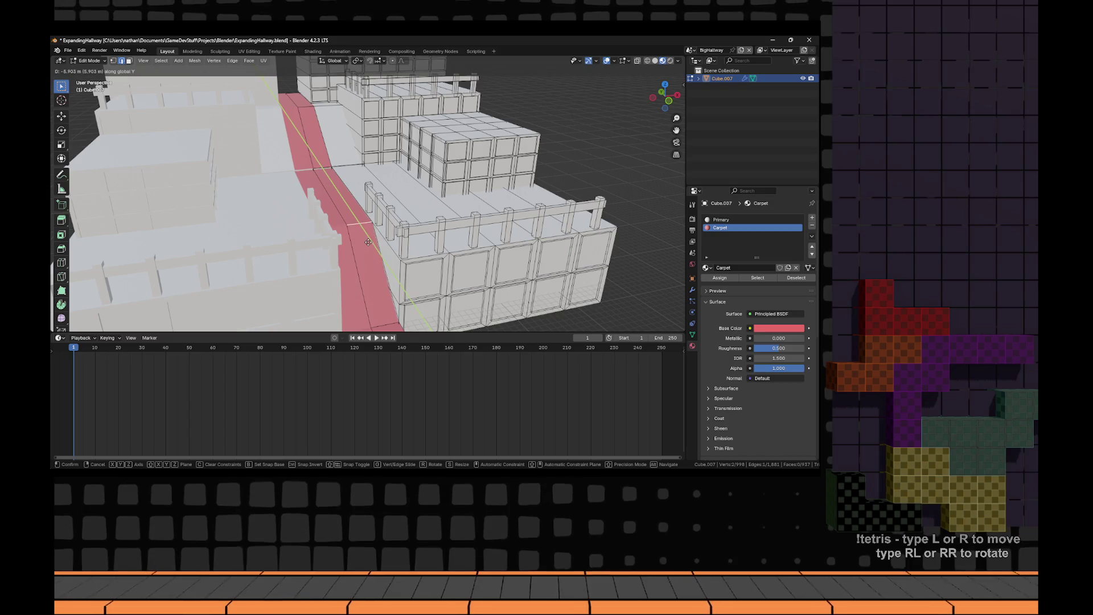
pyautogui.click(356, 249)
pyautogui.press('Tab')
pyautogui.scroll(-2, 357, 245)
pyautogui.moveTo(357, 245)
pyautogui.mouseDown()
pyautogui.moveTo(332, 171)
pyautogui.moveTo(308, 159)
pyautogui.mouseUp()
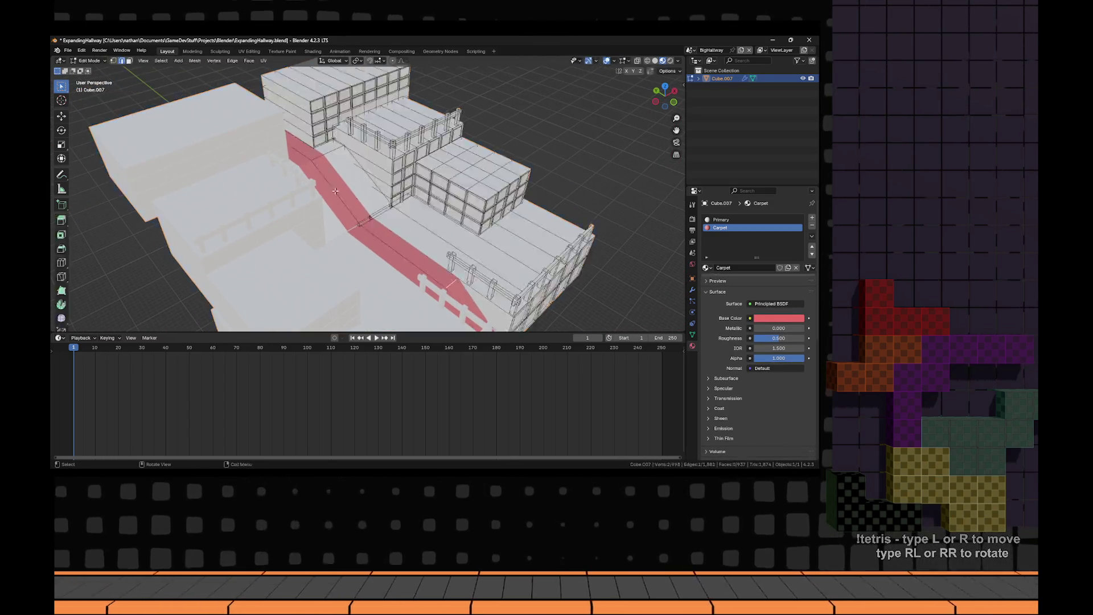
# - Grab the carpet edge again and slide it along Y to its final position
pyautogui.press('Tab')
pyautogui.scroll(3, 300, 147)
pyautogui.press('g')
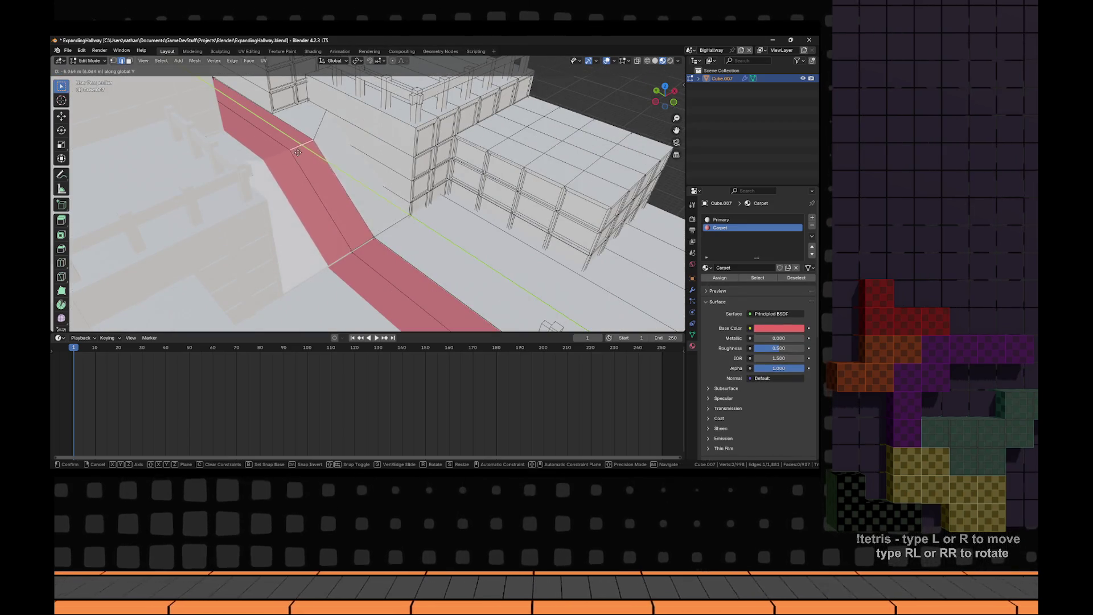
pyautogui.rightClick(304, 144)
pyautogui.press('g')
pyautogui.press('y')
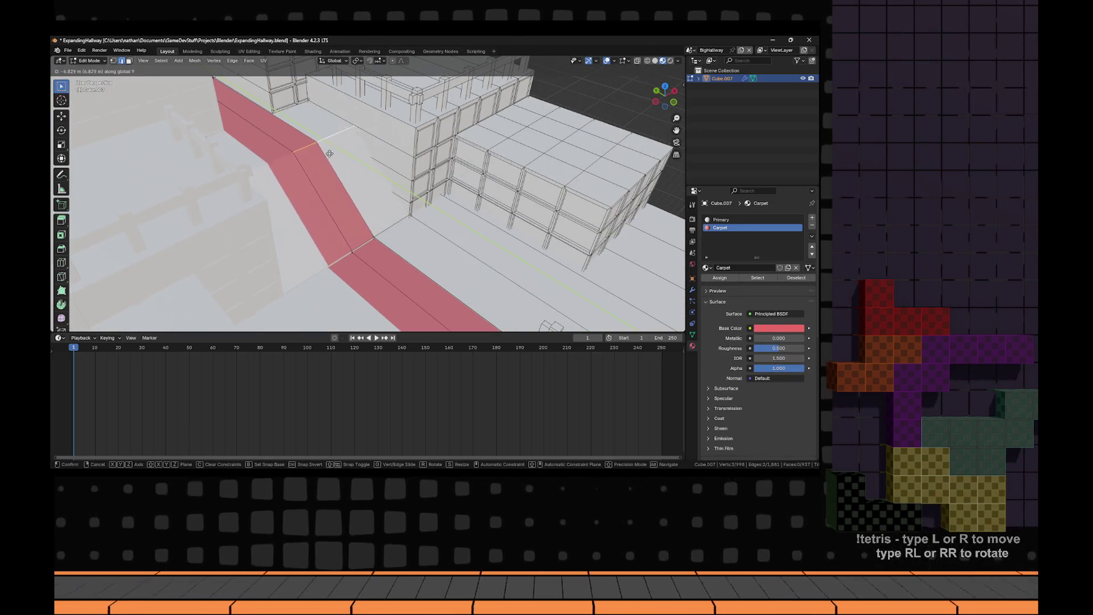
pyautogui.click(304, 156)
pyautogui.press('Tab')
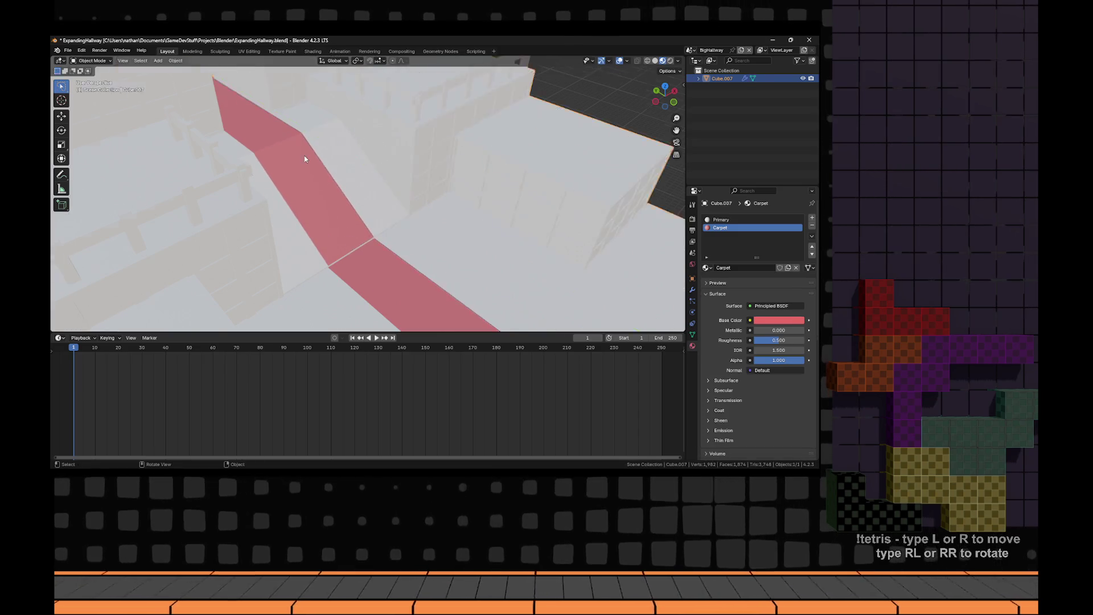
pyautogui.scroll(-5, 304, 155)
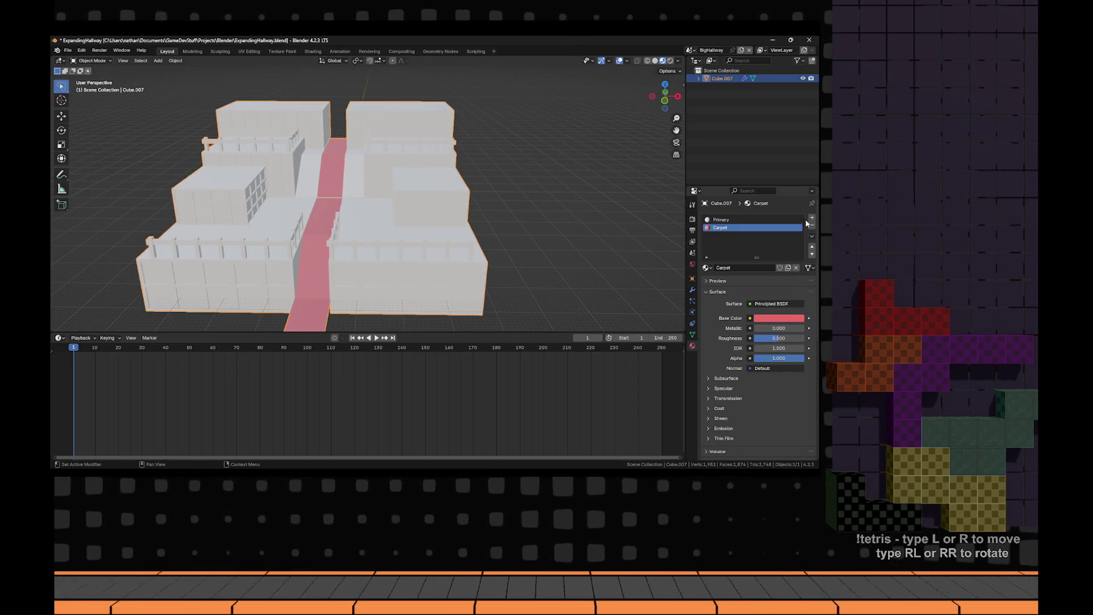
# - Add a third material named Wood and sample brown 664232 from the trailer
pyautogui.click(812, 218)
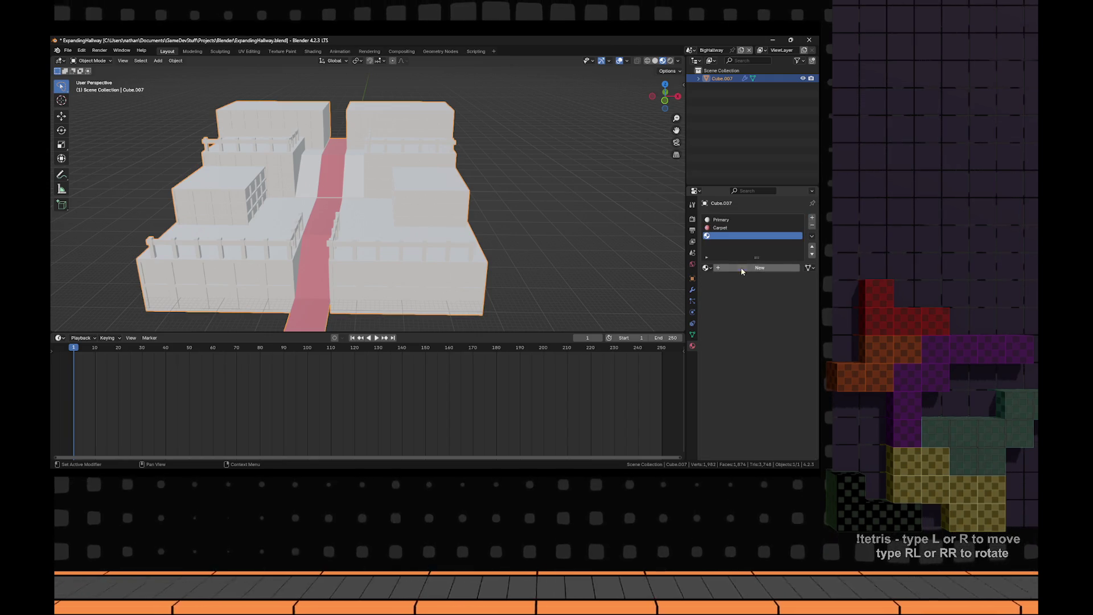
pyautogui.click(741, 268)
pyautogui.doubleClick(740, 268)
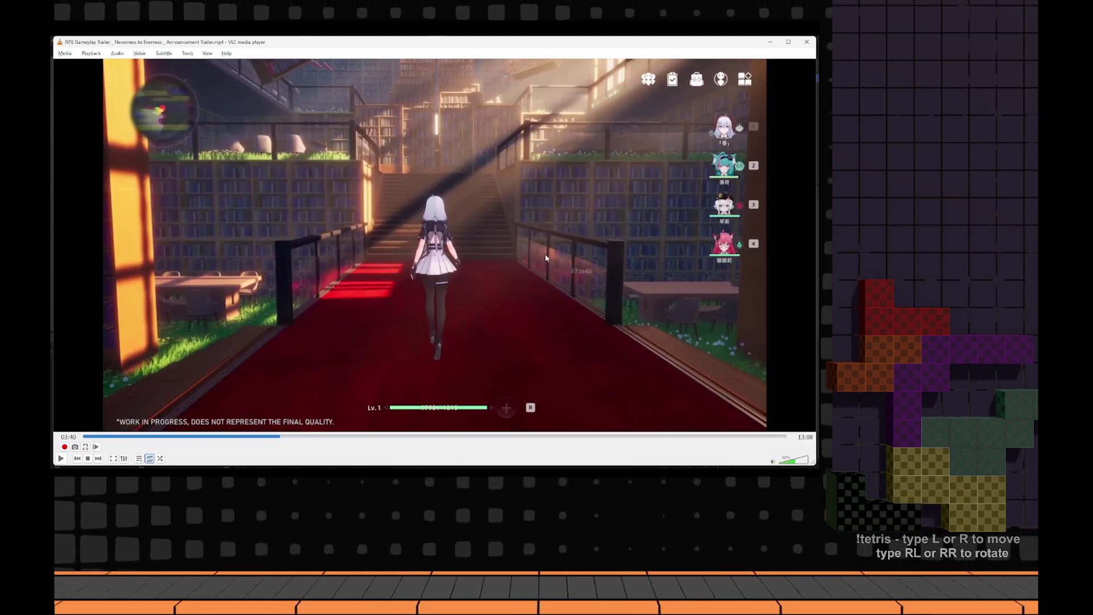
pyautogui.click(700, 283)
pyautogui.click(487, 213)
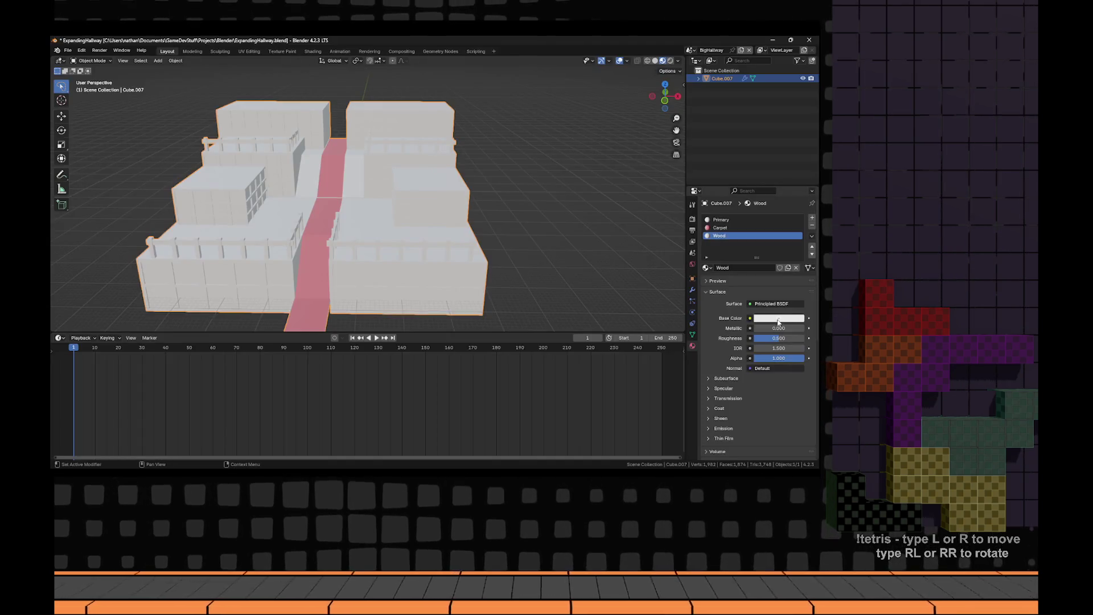
pyautogui.click(778, 319)
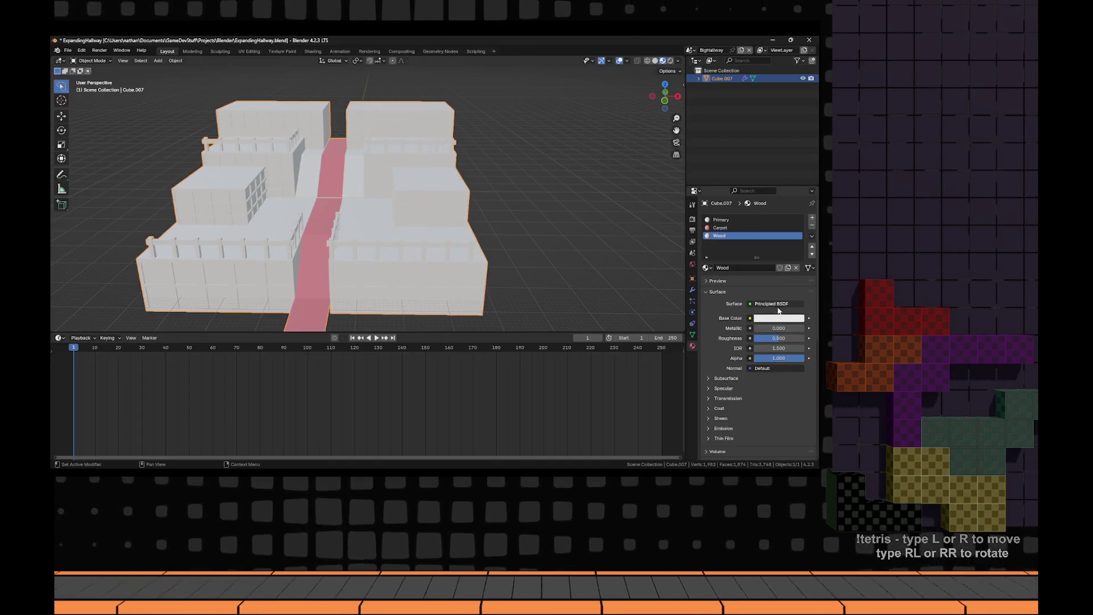
# - Set the Wood base colour to hex 664232
pyautogui.click(777, 318)
pyautogui.click(778, 319)
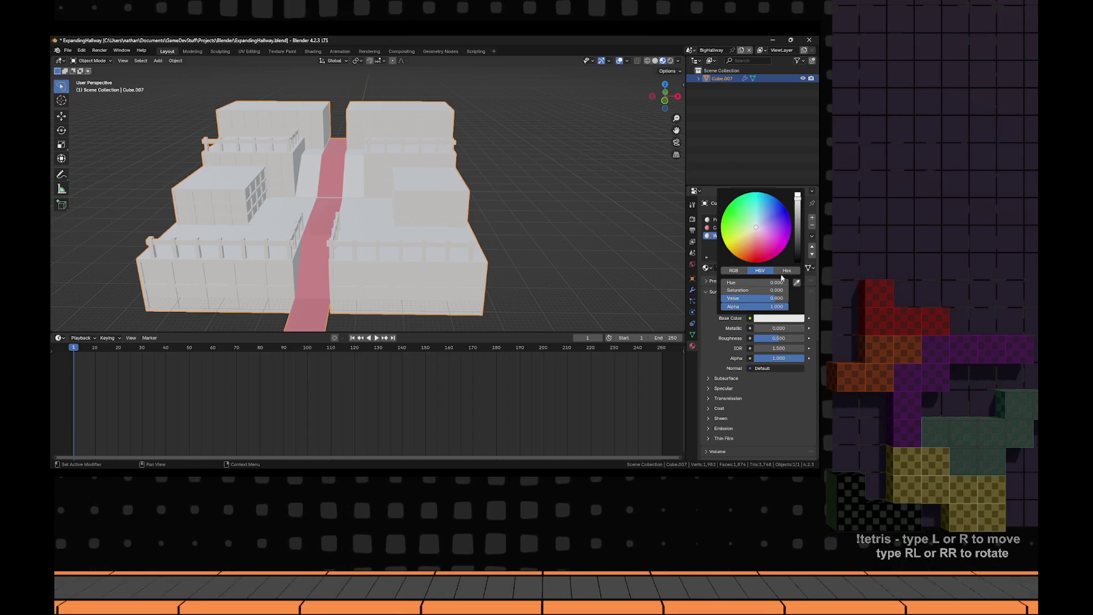
pyautogui.click(787, 271)
pyautogui.click(766, 282)
pyautogui.press('Return')
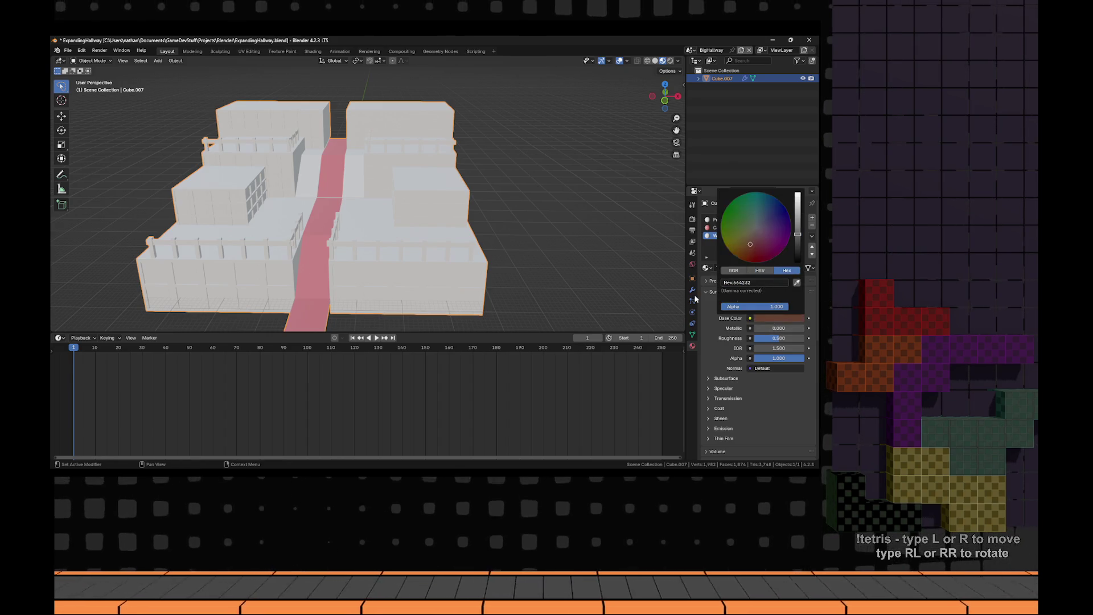
# - Select the two carpet faces in Edit Mode and make the Wood slot active
pyautogui.moveTo(566, 238)
pyautogui.mouseDown()
pyautogui.moveTo(545, 234)
pyautogui.moveTo(521, 253)
pyautogui.mouseUp()
pyautogui.scroll(5, 521, 254)
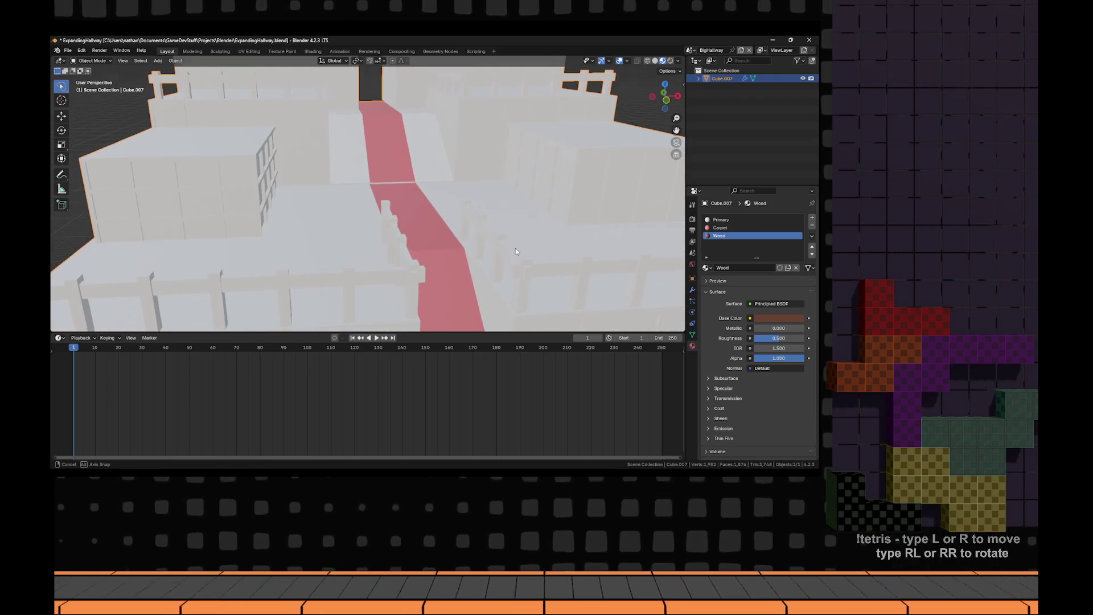
pyautogui.press('Tab')
pyautogui.click(381, 271)
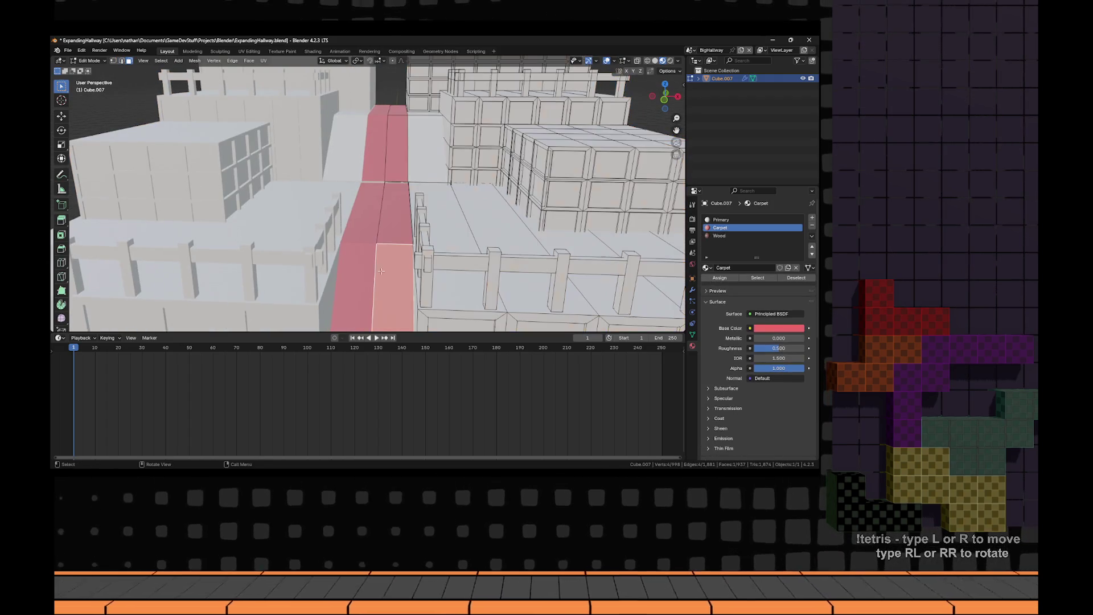
pyautogui.keyDown('shift'); pyautogui.click(403, 151); pyautogui.keyUp('shift')
pyautogui.click(719, 236)
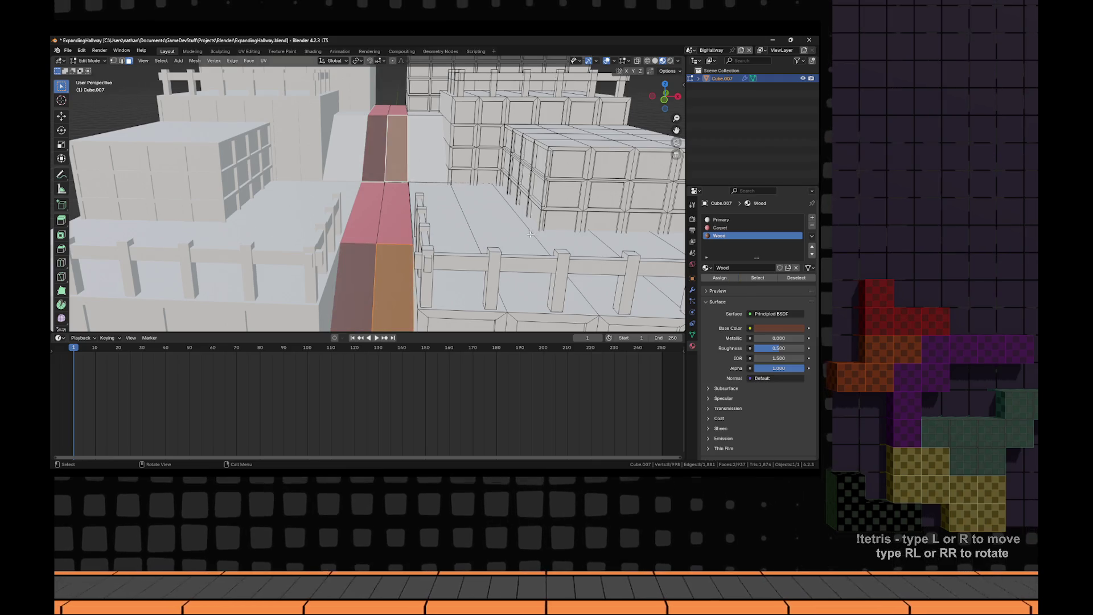
pyautogui.press('Tab')
pyautogui.scroll(-5, 522, 243)
# - Reopen the material's base colour picker to check the Wood colour
pyautogui.click(768, 317)
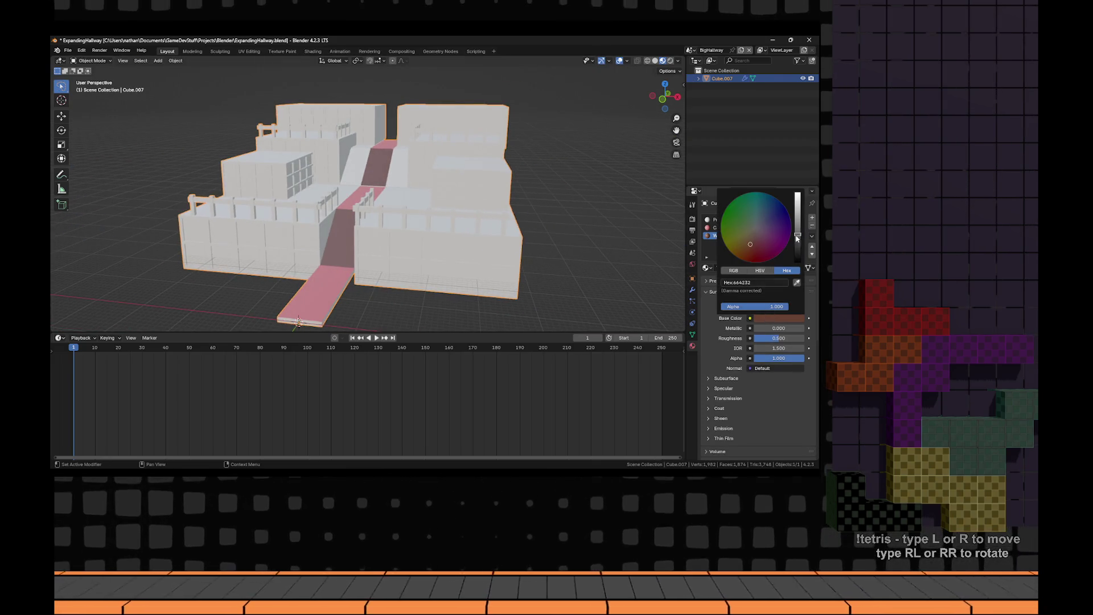
pyautogui.click(781, 319)
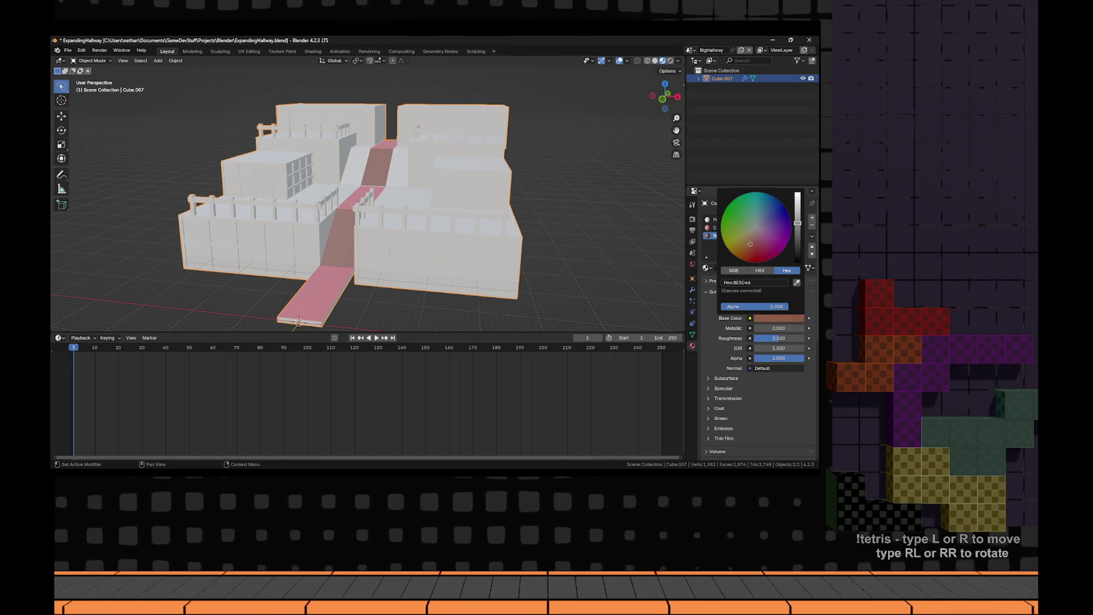
pyautogui.scroll(8, 541, 231)
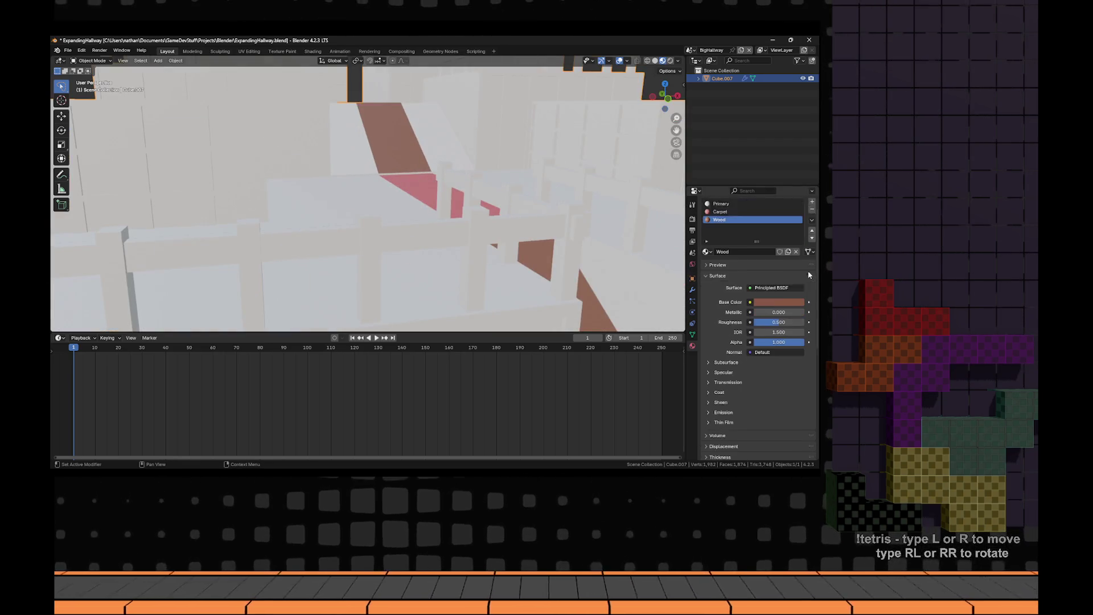
pyautogui.scroll(-8, 542, 234)
pyautogui.scroll(-5, 546, 234)
# - Select every face except the Carpet faces and assign them the Wood material
pyautogui.press('Tab')
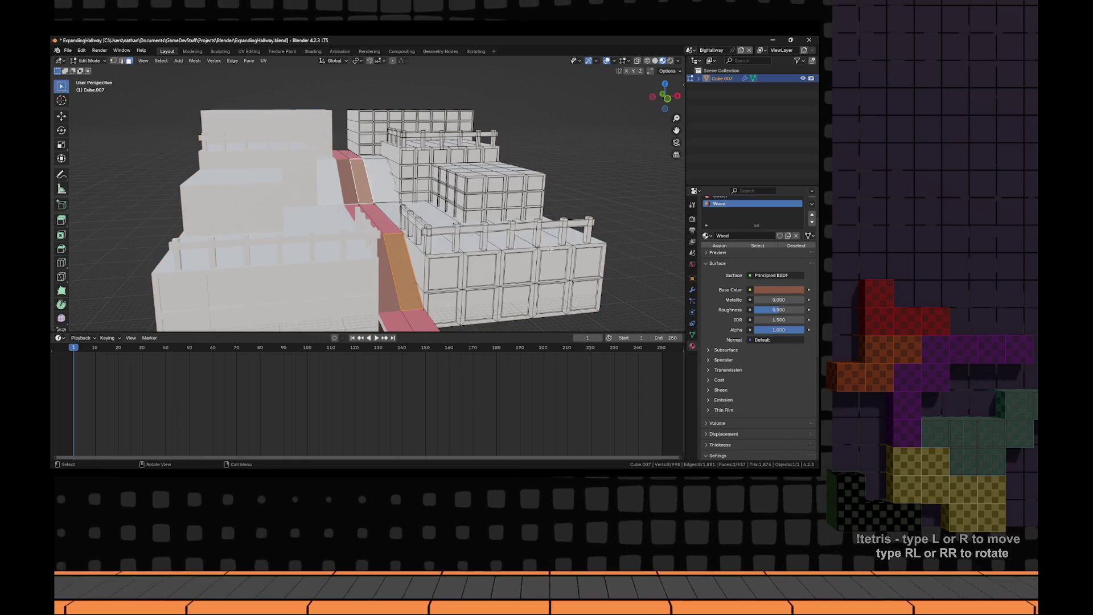
pyautogui.scroll(-2, 441, 251)
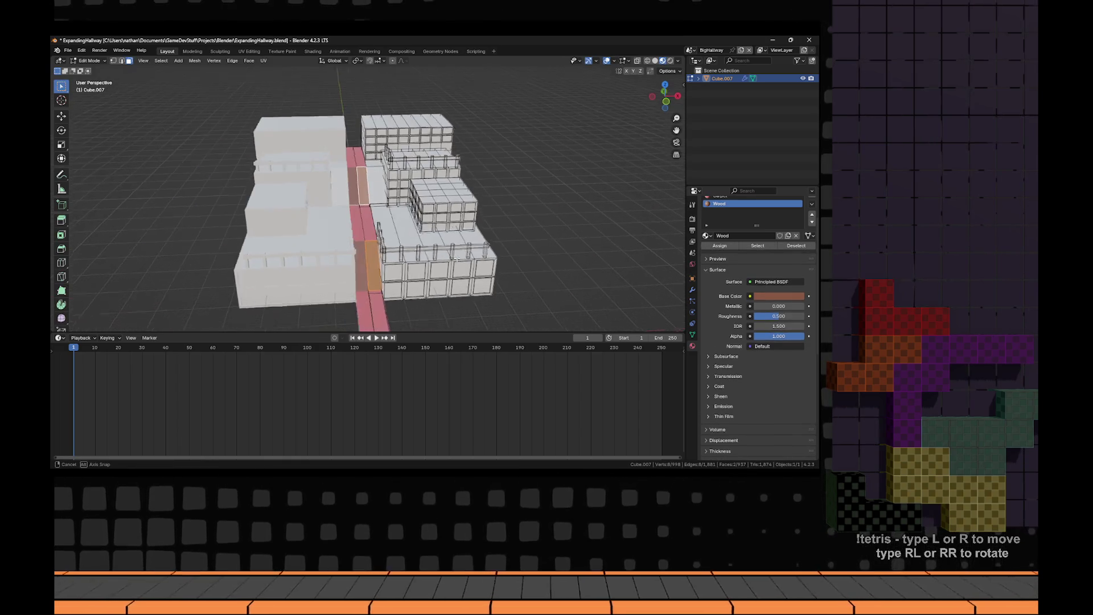
pyautogui.press('a')
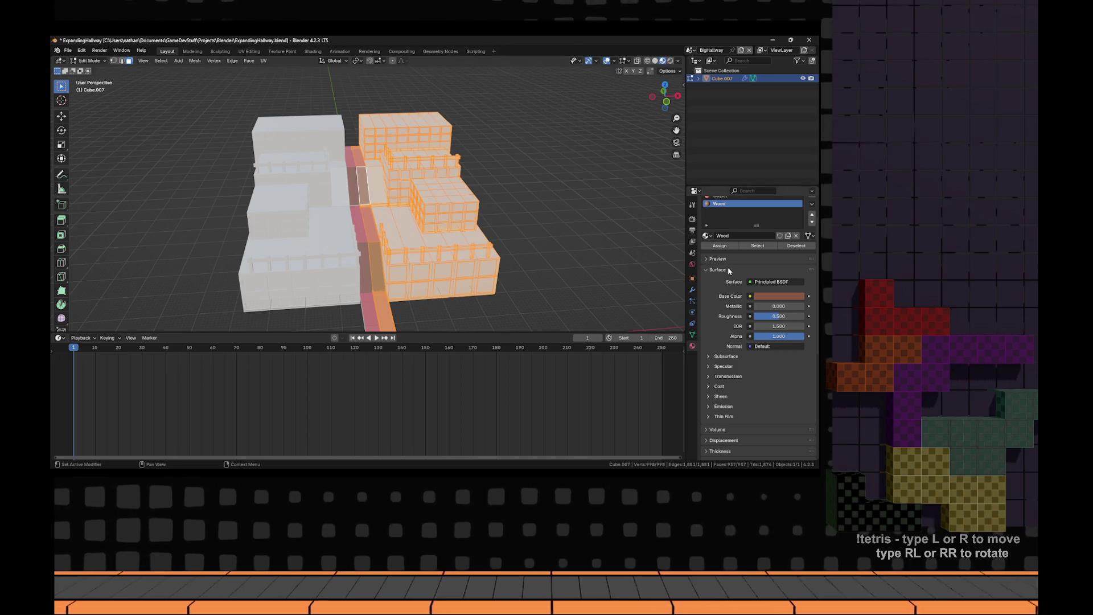
pyautogui.scroll(2, 727, 204)
pyautogui.click(720, 228)
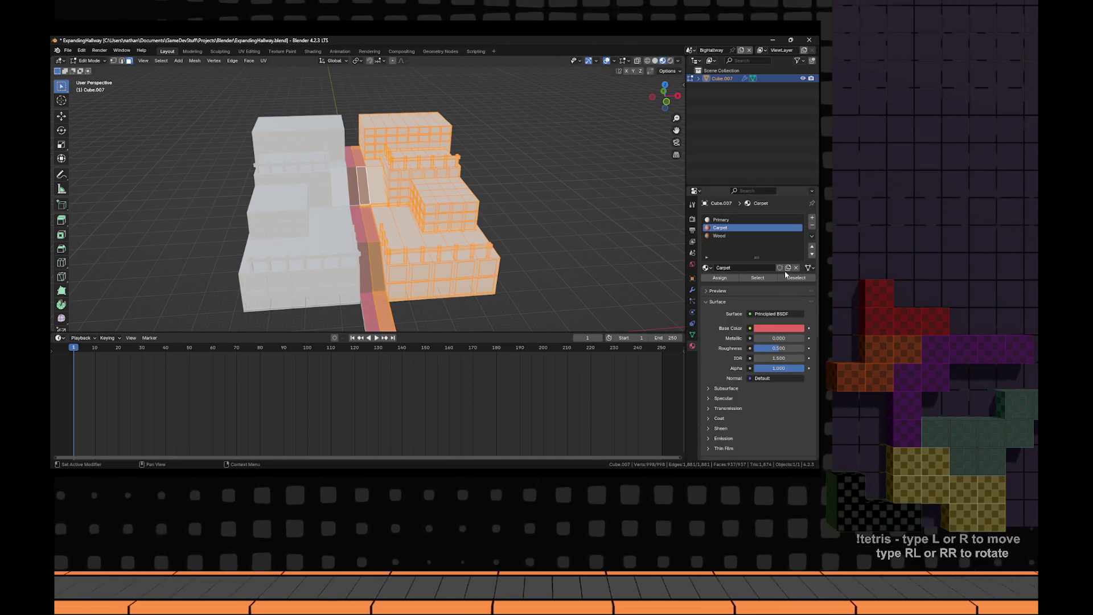
pyautogui.click(795, 278)
pyautogui.moveTo(508, 255); pyautogui.dragTo(512, 251)
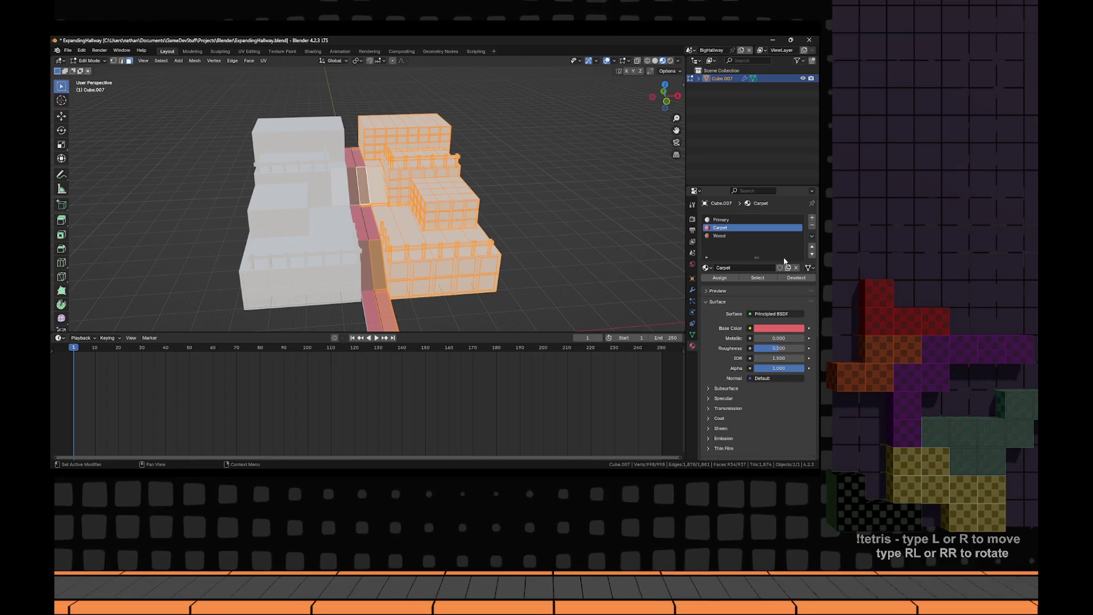
pyautogui.click(727, 234)
pyautogui.click(732, 279)
pyautogui.press('Tab')
pyautogui.moveTo(505, 256); pyautogui.dragTo(516, 253)
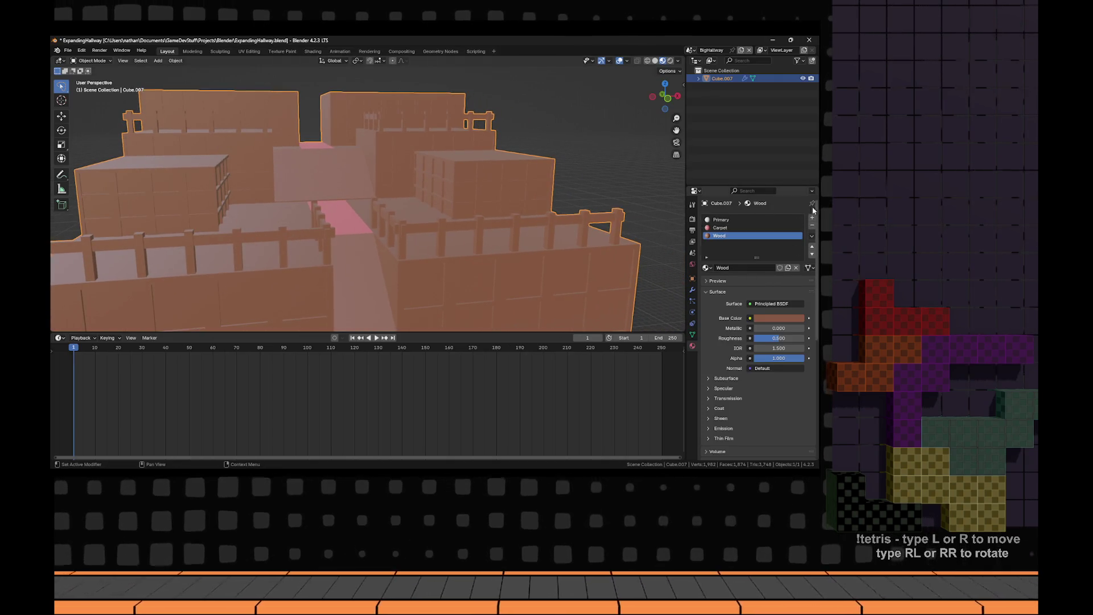
# - Add a fourth slot, unlink Material.001, and load Wood to make a Fence copy
pyautogui.click(812, 218)
pyautogui.click(759, 267)
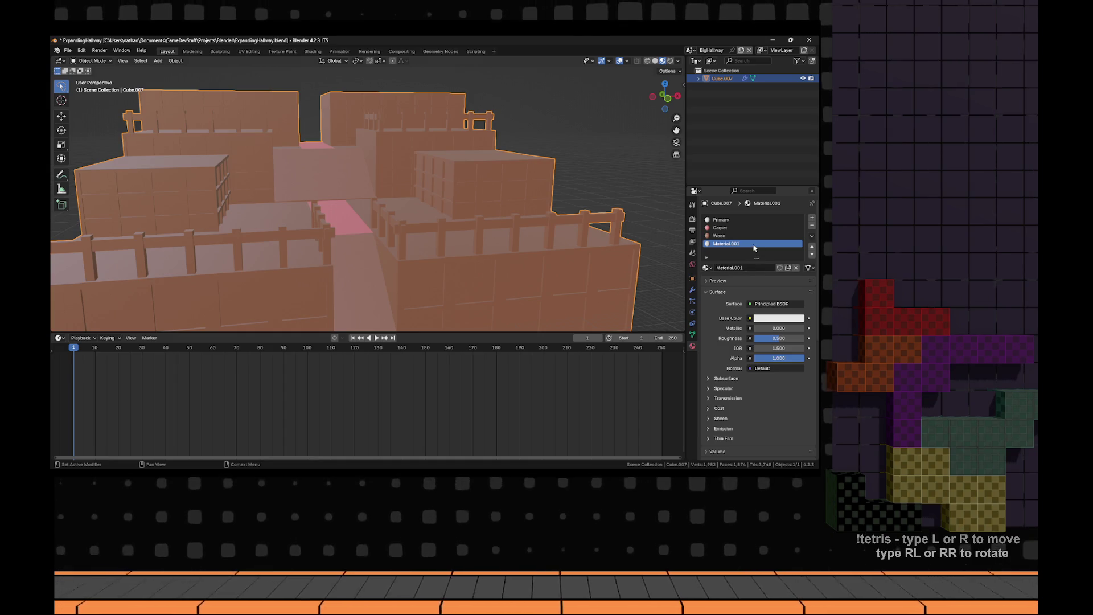
pyautogui.rightClick(755, 247)
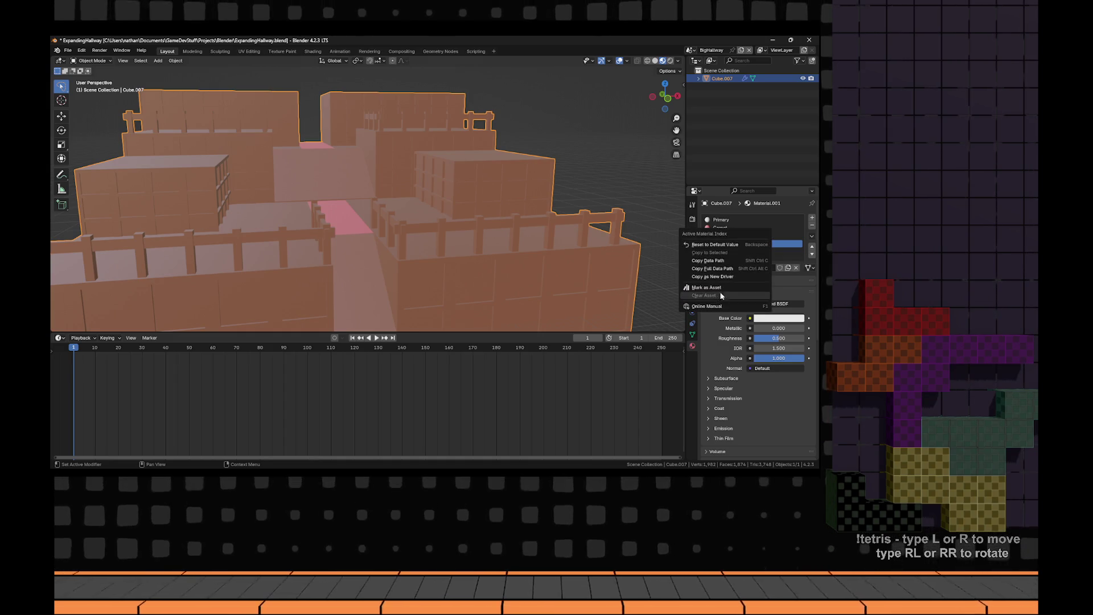
pyautogui.press('Escape')
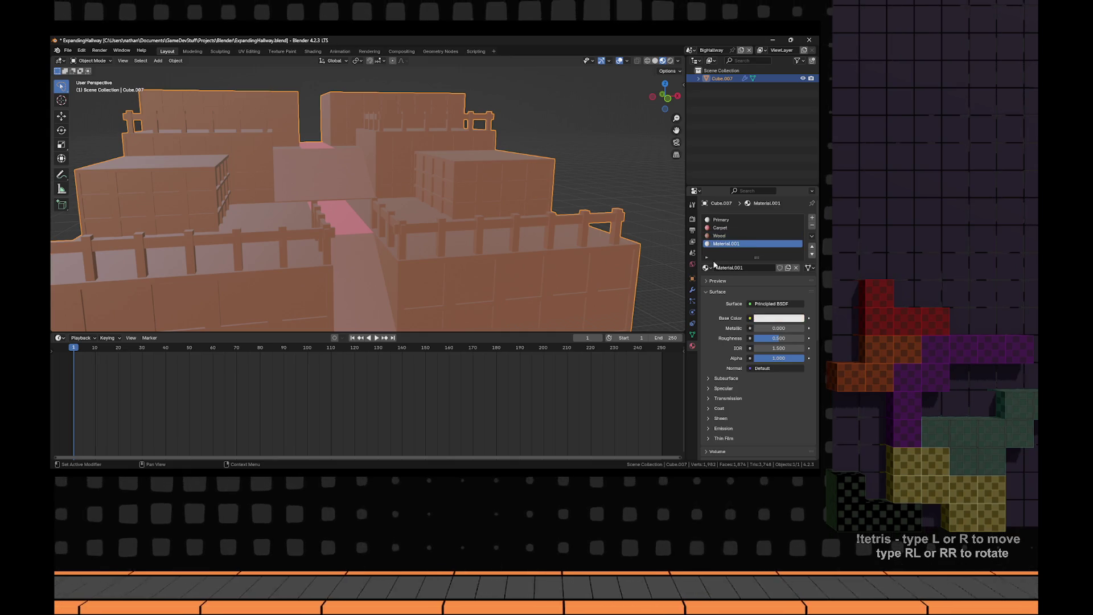
pyautogui.click(795, 268)
pyautogui.scroll(1, 768, 259)
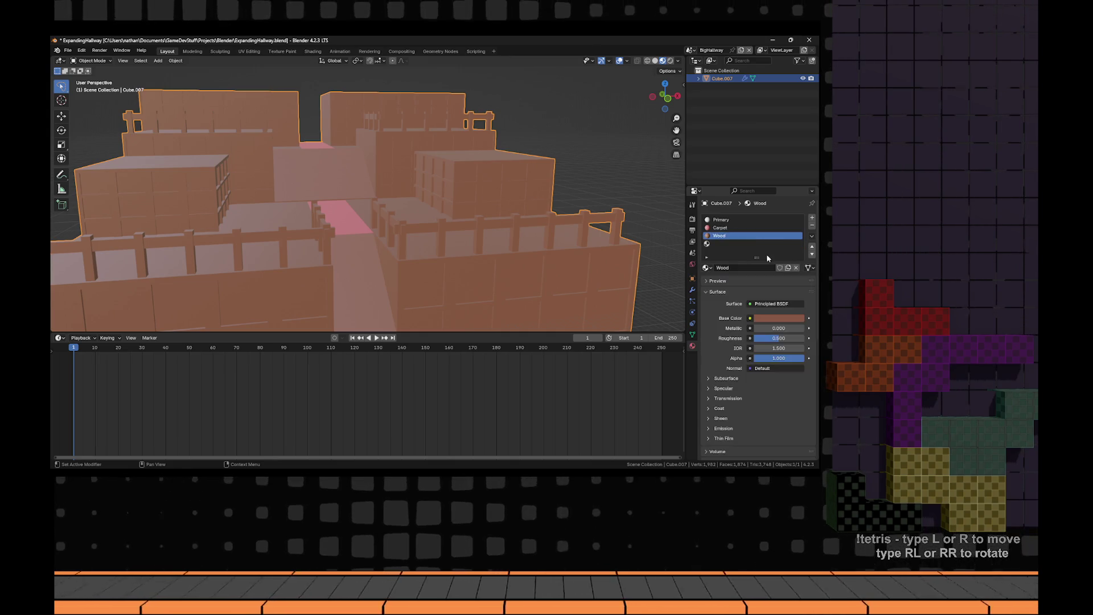
pyautogui.click(746, 244)
pyautogui.click(707, 268)
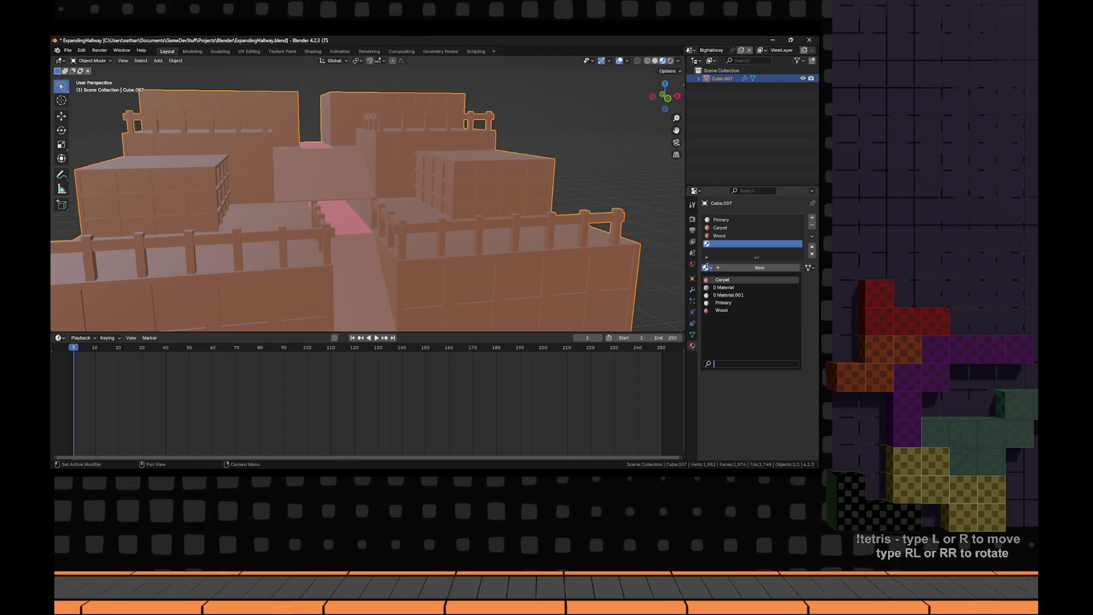
pyautogui.click(721, 310)
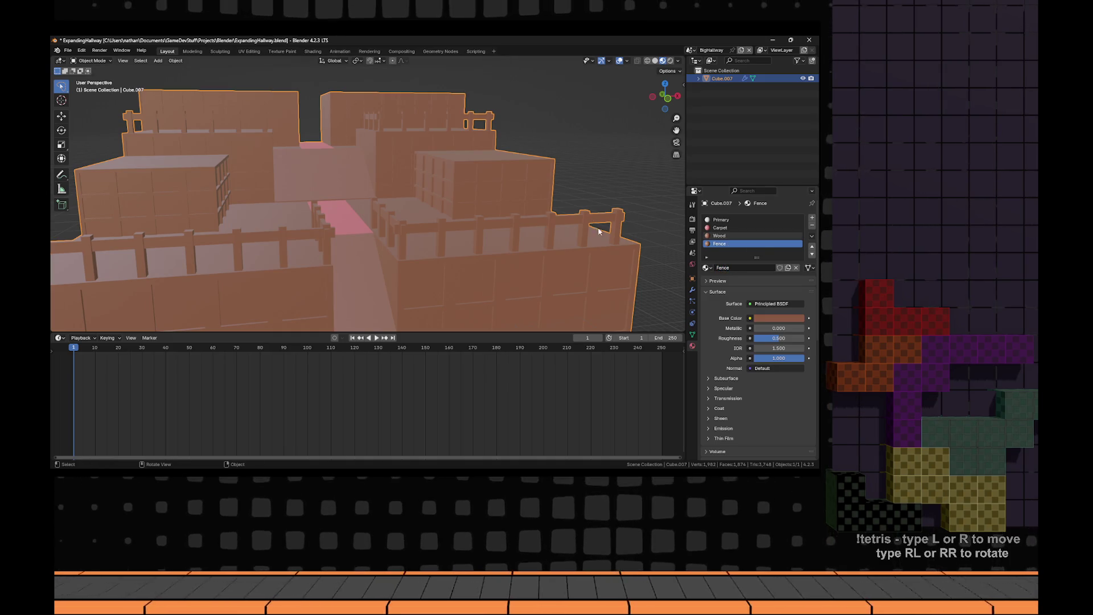
# - Darken the Fence material's brown base colour
pyautogui.click(777, 323)
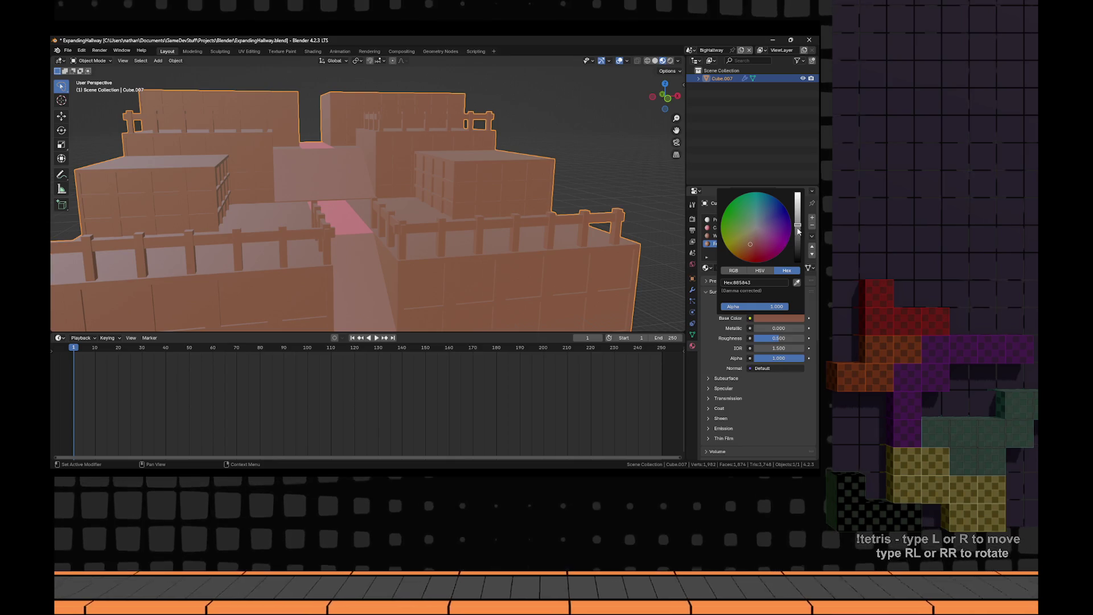
pyautogui.moveTo(799, 231); pyautogui.dragTo(797, 234)
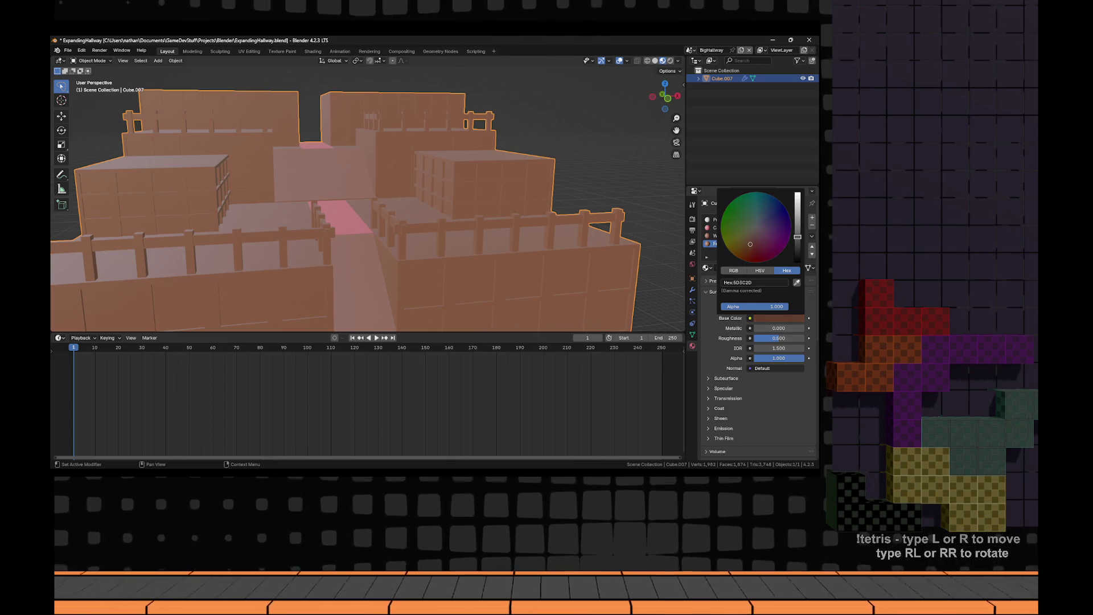
pyautogui.press('Tab')
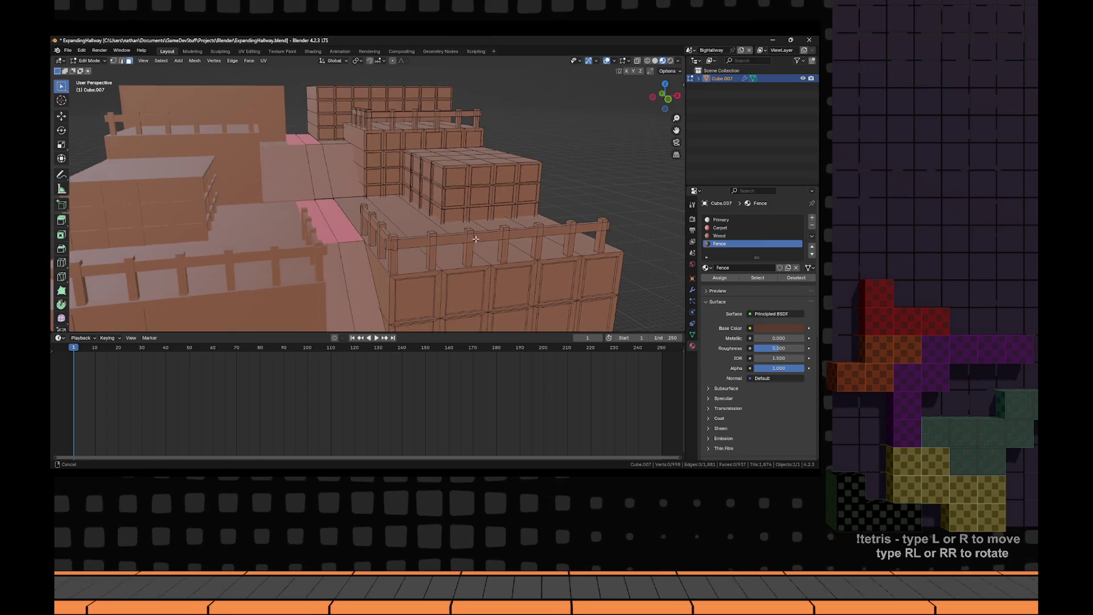
# - Select the near fence rails and posts and assign them the Fence material
pyautogui.press('l')
pyautogui.press('l')
pyautogui.press('l')
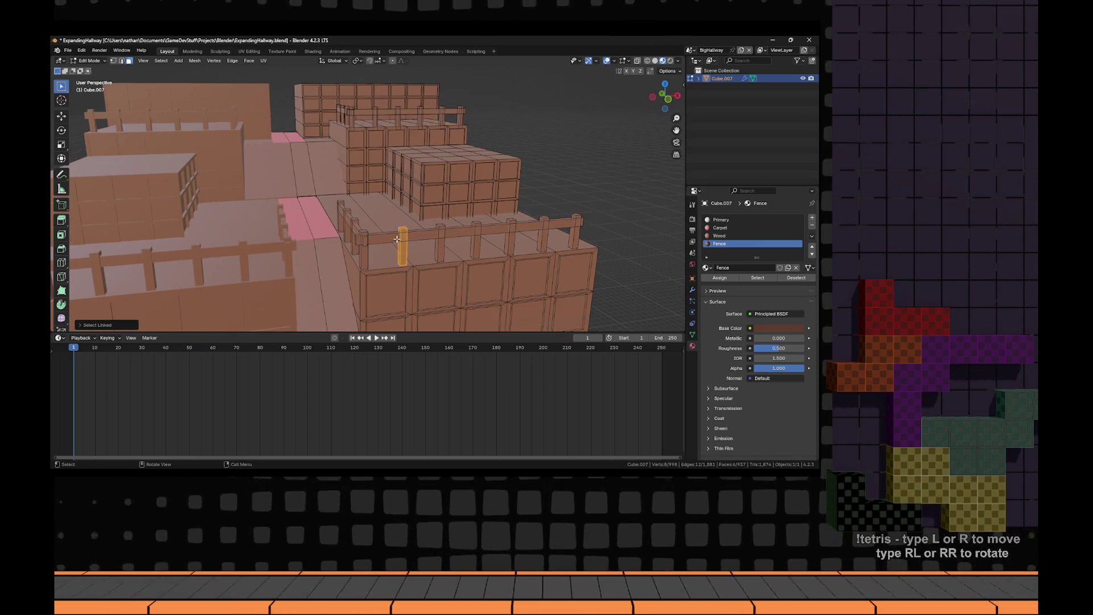
pyautogui.press('l')
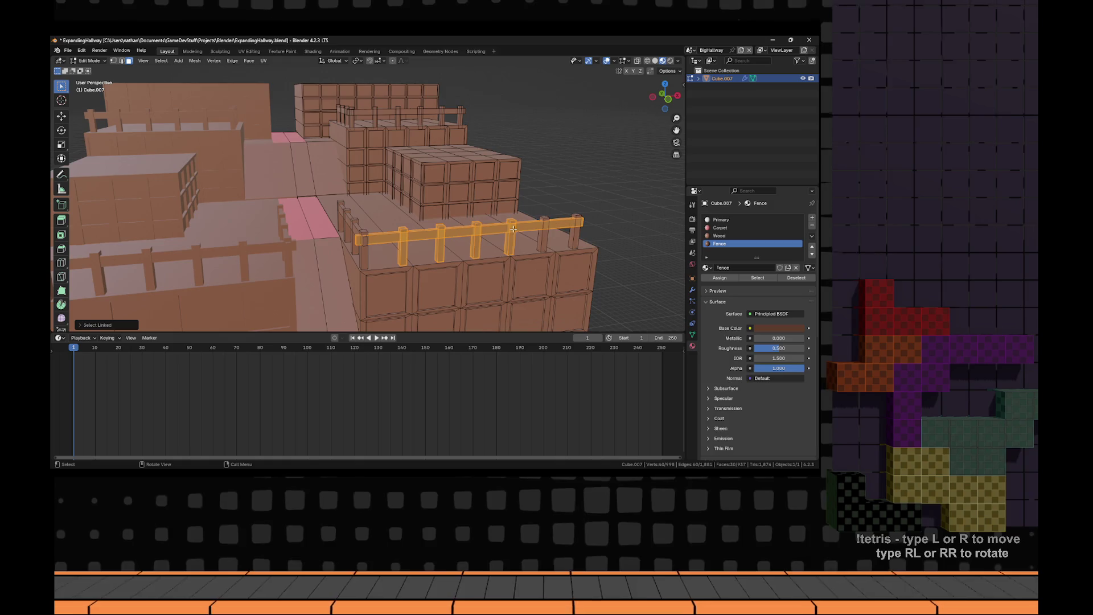
pyautogui.press('l')
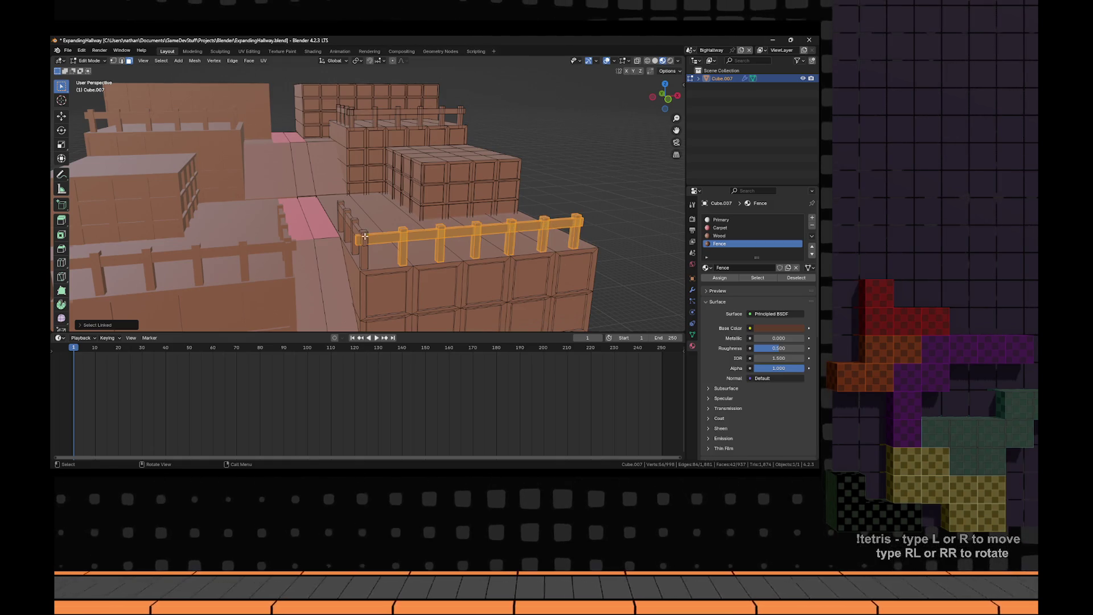
pyautogui.press('l')
pyautogui.press('l')
pyautogui.press('l')
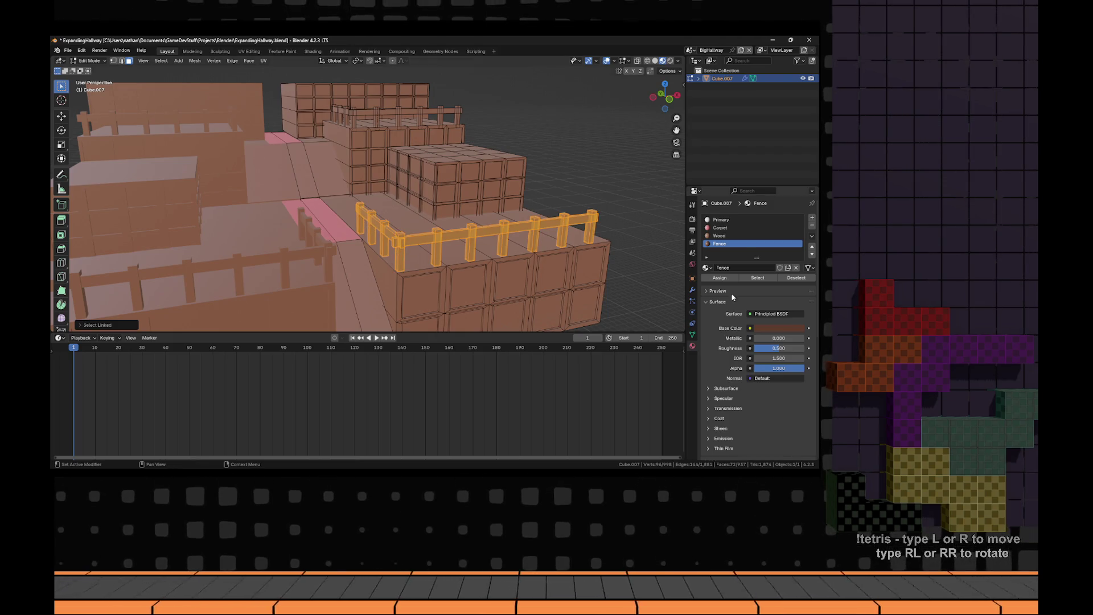
pyautogui.click(720, 278)
pyautogui.press('Tab')
pyautogui.scroll(5, 406, 207)
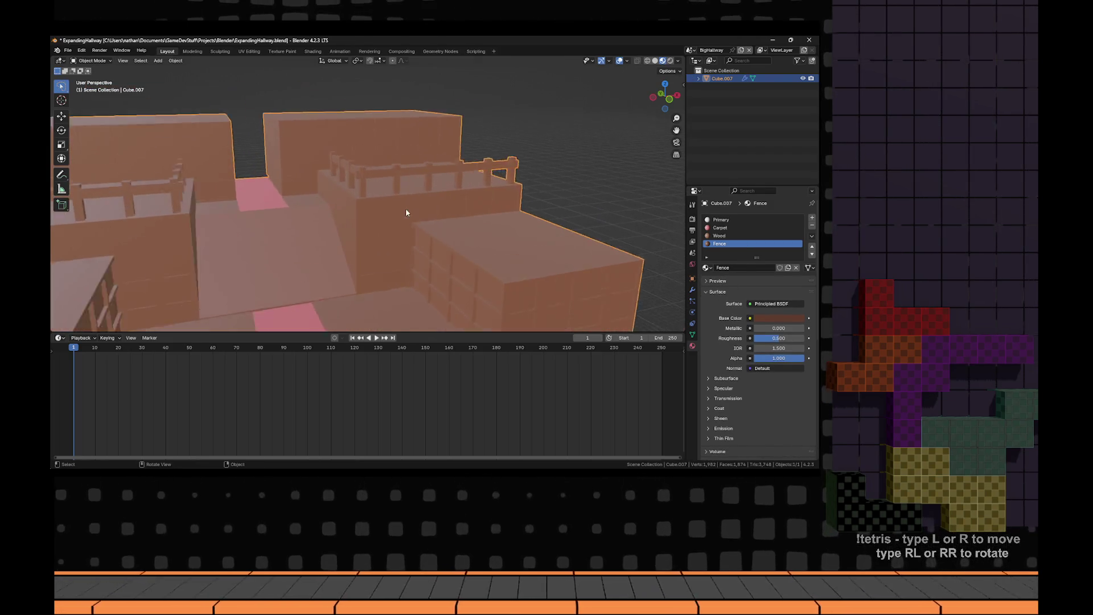
# - Select the far fence's posts and rail and assign them Fence
pyautogui.press('Tab')
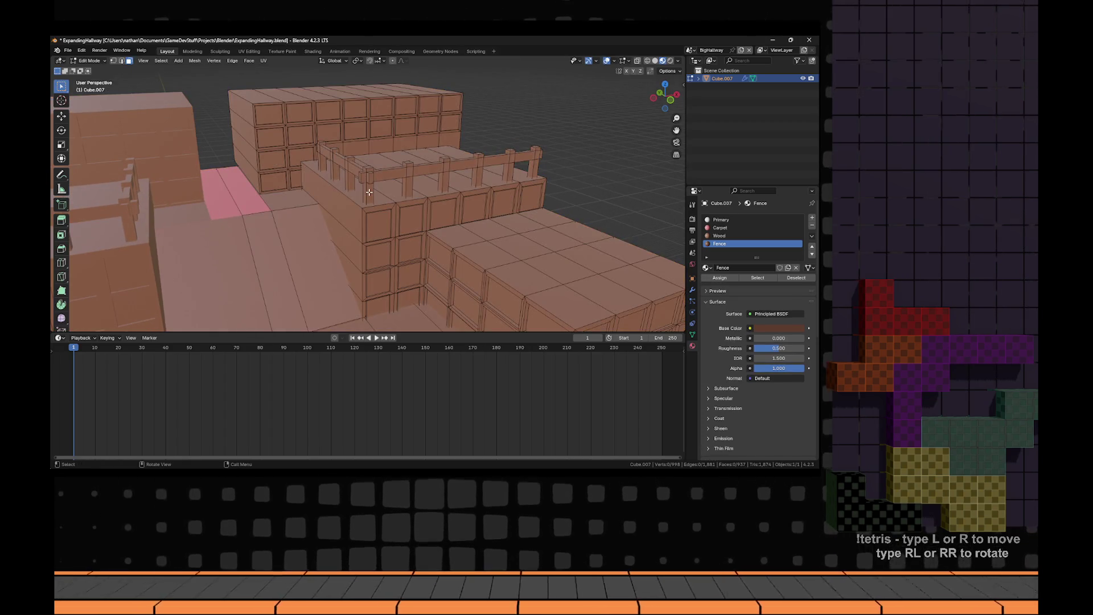
pyautogui.press('l')
pyautogui.press('l')
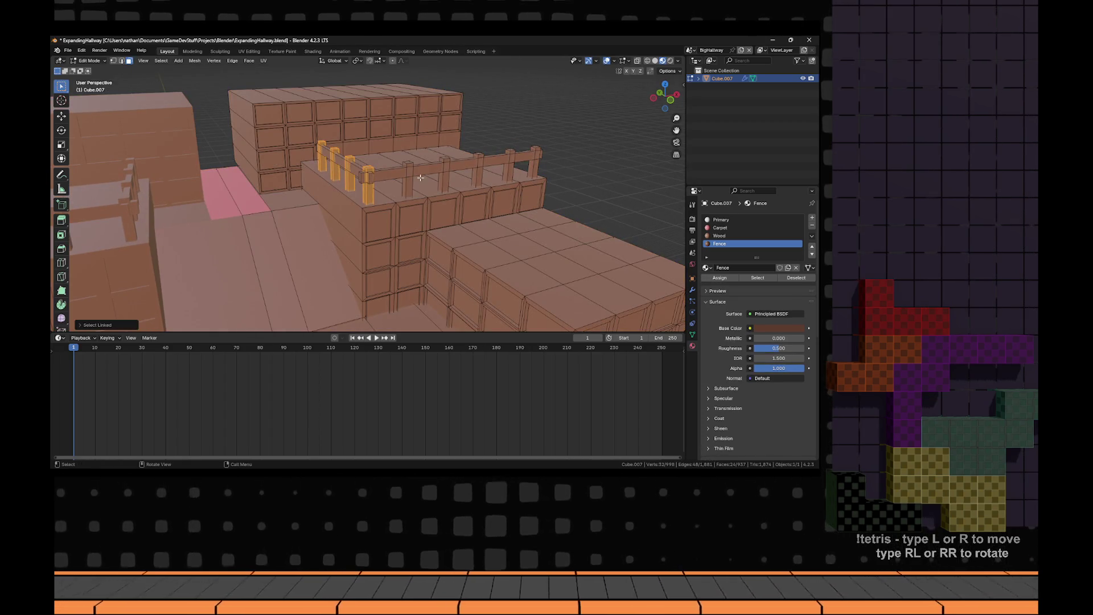
pyautogui.press('l')
pyautogui.press('l')
pyautogui.press('l')
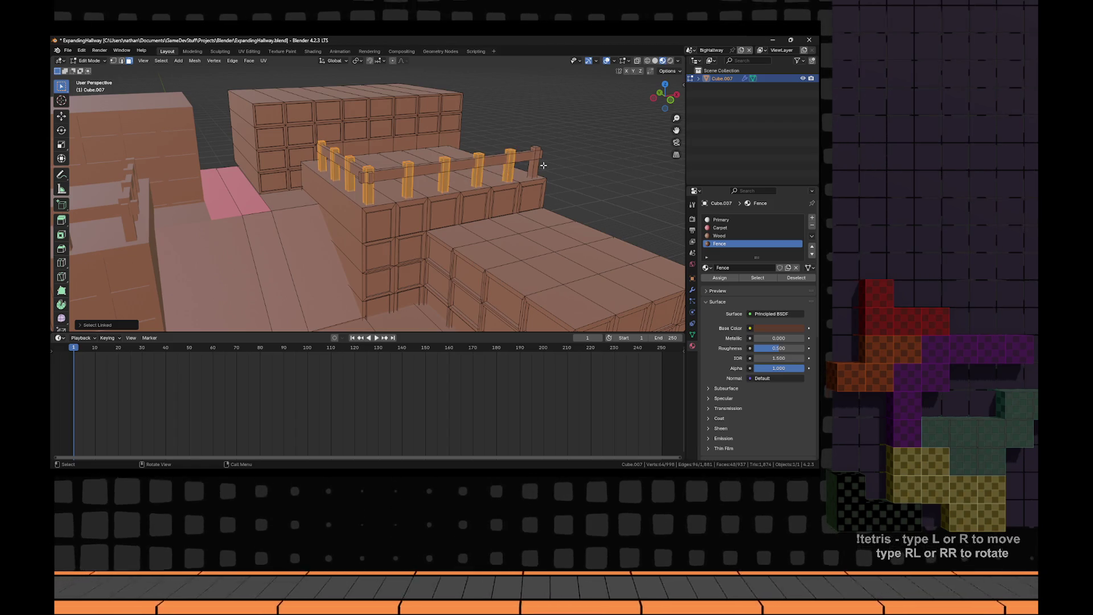
pyautogui.press('l')
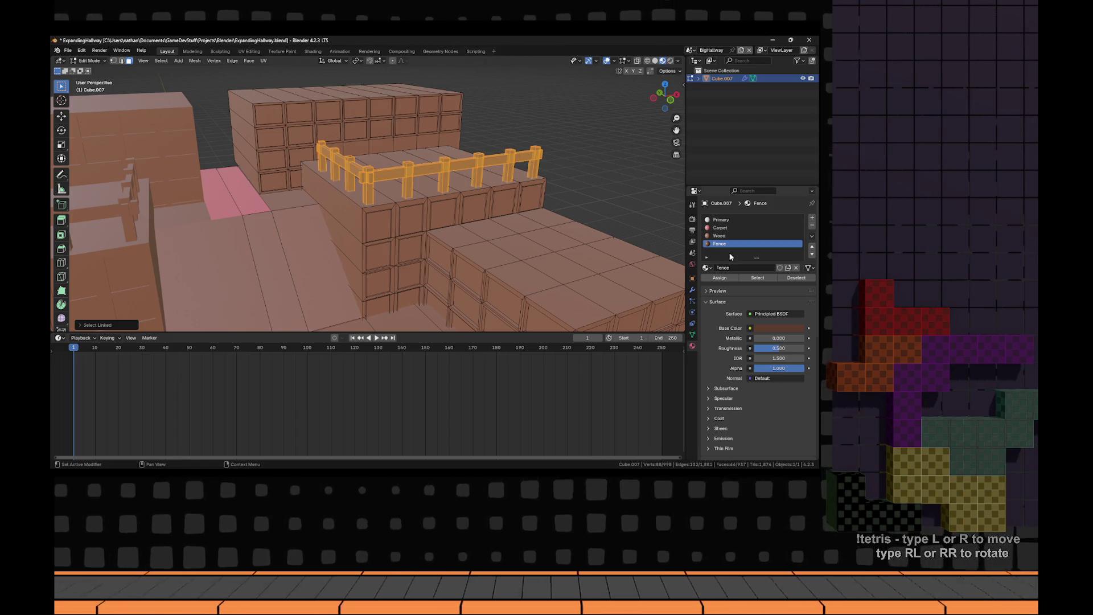
pyautogui.click(719, 278)
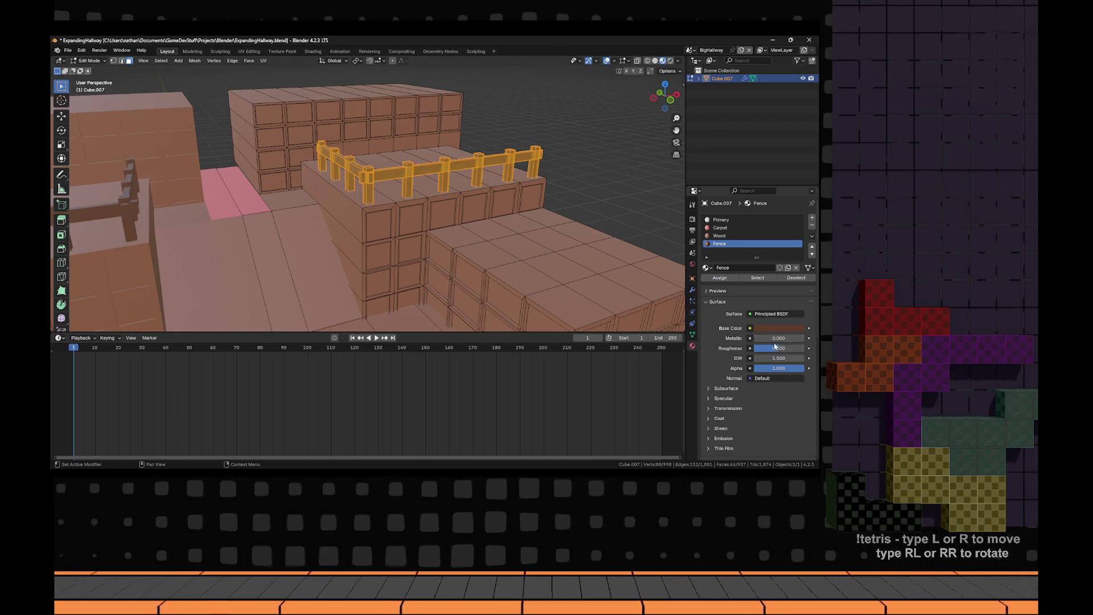
# - Reopen the Fence base colour picker to review its darker brown
pyautogui.click(778, 328)
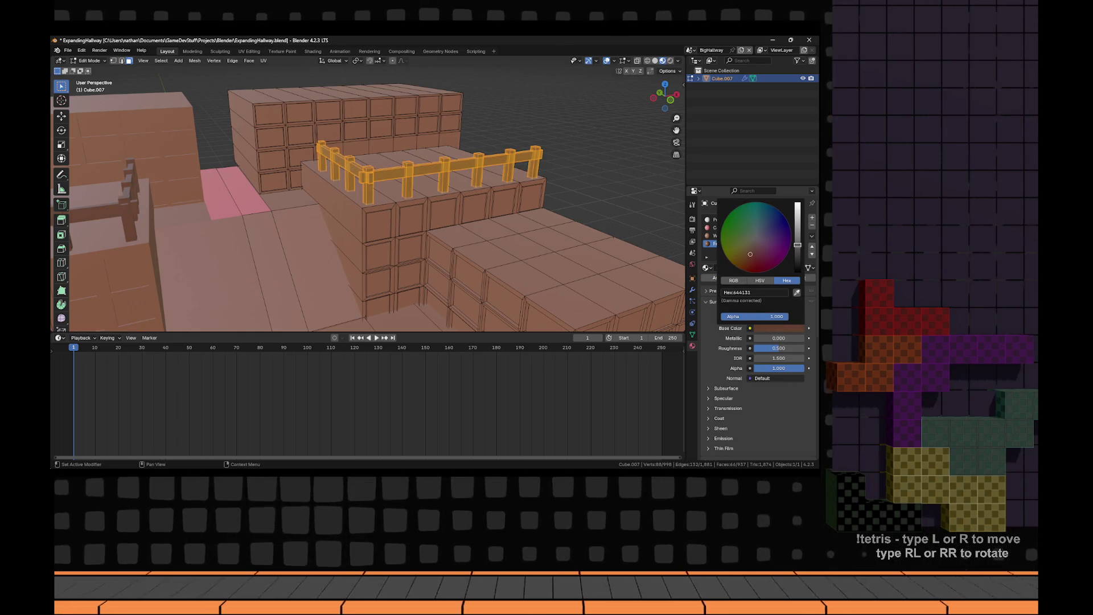
pyautogui.press('Tab')
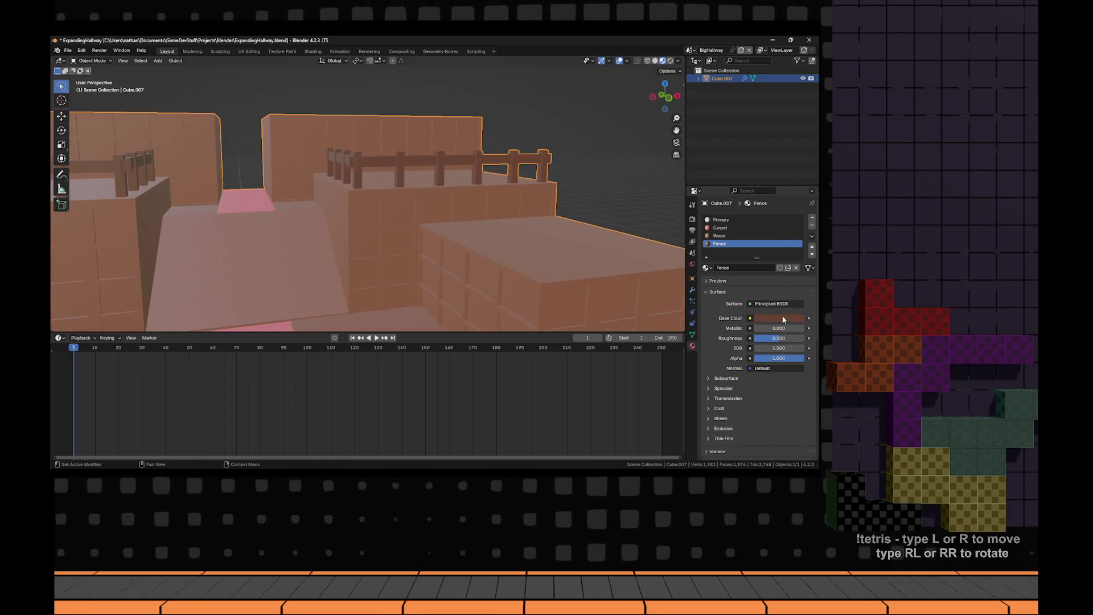
pyautogui.click(783, 319)
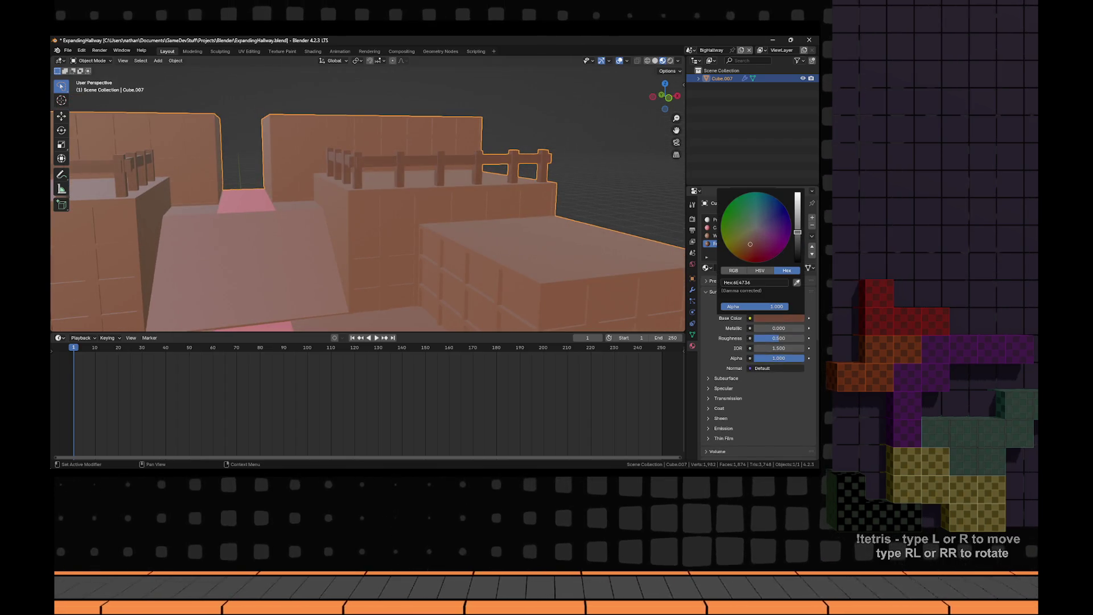
pyautogui.moveTo(546, 251)
pyautogui.mouseDown()
pyautogui.moveTo(535, 247)
pyautogui.moveTo(588, 260)
pyautogui.mouseUp()
pyautogui.click(779, 318)
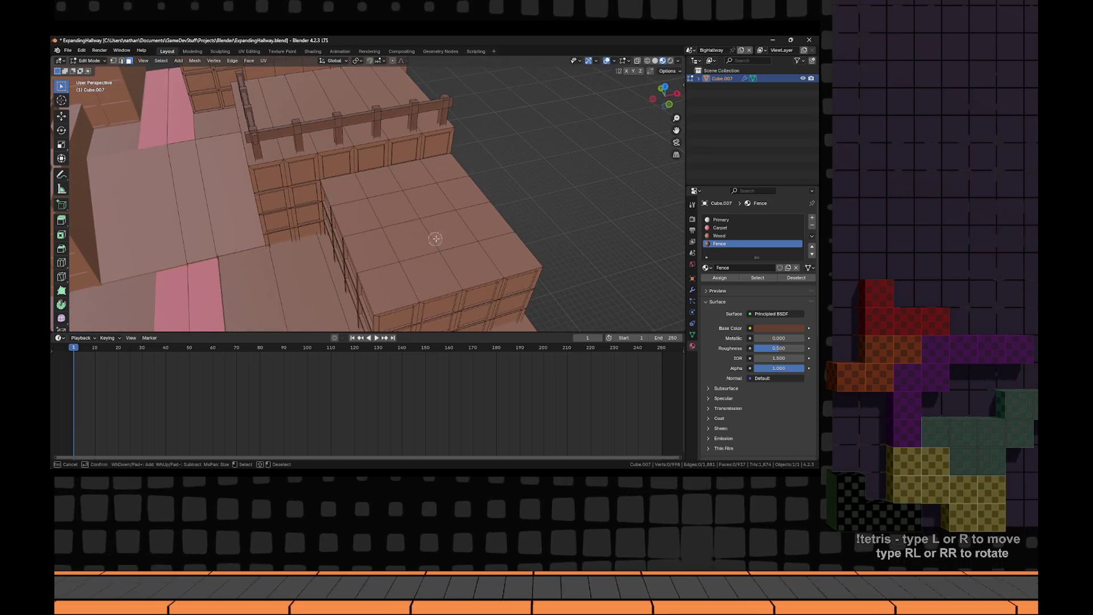
# - Circle-select the crate block's top grid of faces
pyautogui.press('c')
pyautogui.moveTo(432, 273)
pyautogui.mouseDown()
pyautogui.moveTo(393, 211)
pyautogui.moveTo(359, 219)
pyautogui.moveTo(423, 182)
pyautogui.moveTo(484, 257)
pyautogui.moveTo(563, 163)
pyautogui.mouseUp()
# - Extrude the crate block's top faces in place and scale them inward into a raised cap
pyautogui.rightClick(512, 225)
pyautogui.press('e')
pyautogui.rightClick(564, 165)
pyautogui.press('s')
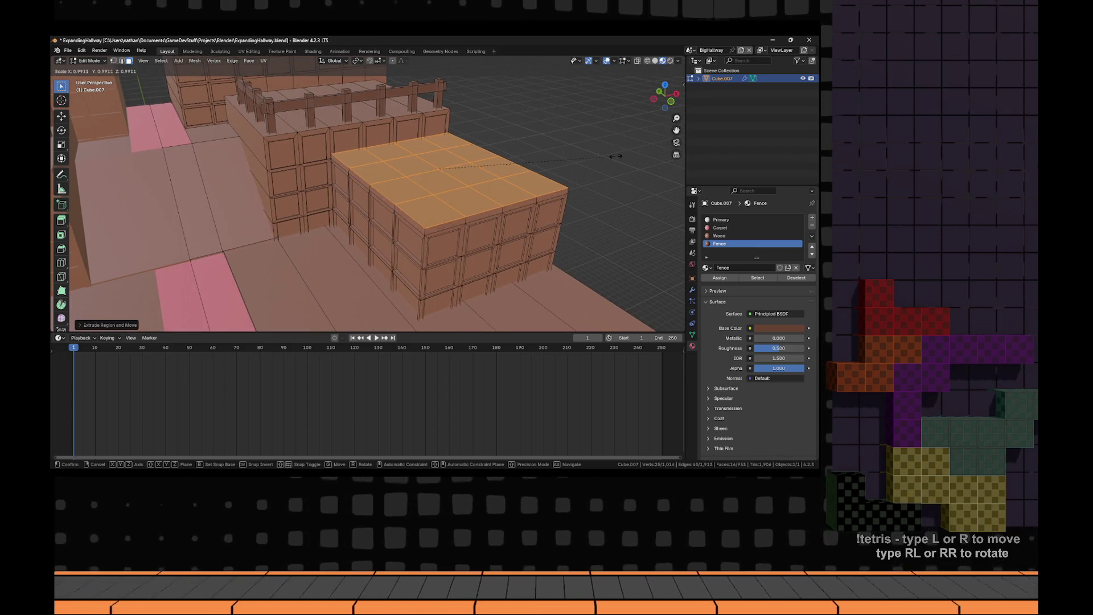
pyautogui.click(601, 162)
pyautogui.moveTo(537, 243)
pyautogui.mouseDown()
pyautogui.moveTo(499, 207)
pyautogui.moveTo(509, 229)
pyautogui.moveTo(287, 190)
pyautogui.moveTo(331, 163)
pyautogui.mouseUp()
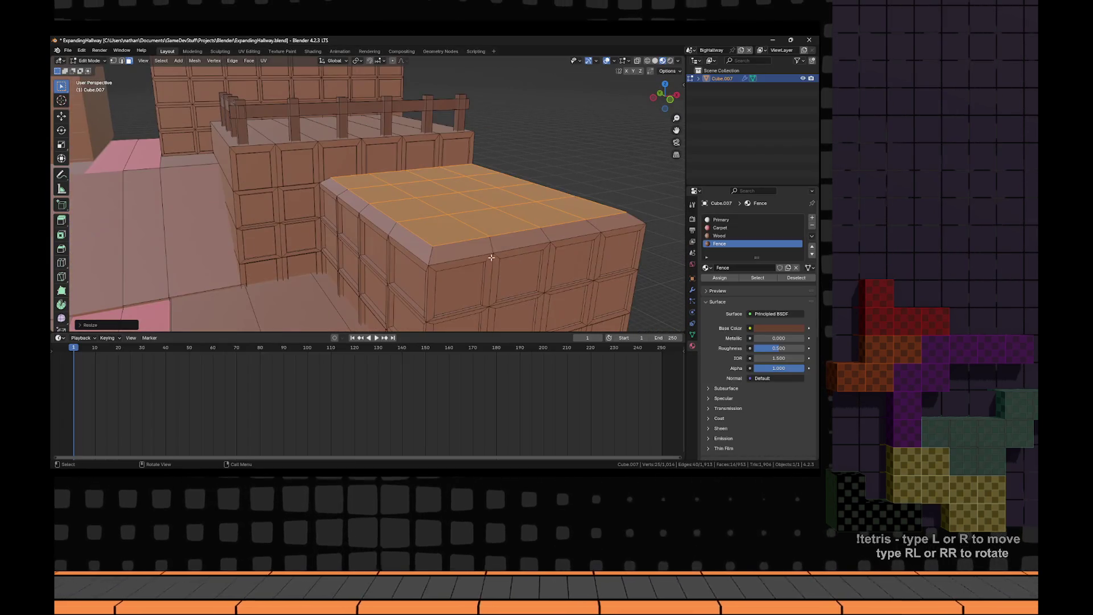
# - Grow the selection to include the bevel ring and add an empty material slot
pyautogui.keyDown('alt'); pyautogui.keyDown('shift'); pyautogui.click(431, 254); pyautogui.keyUp('shift'); pyautogui.keyUp('alt')
pyautogui.moveTo(431, 254); pyautogui.dragTo(501, 222)
pyautogui.click(813, 218)
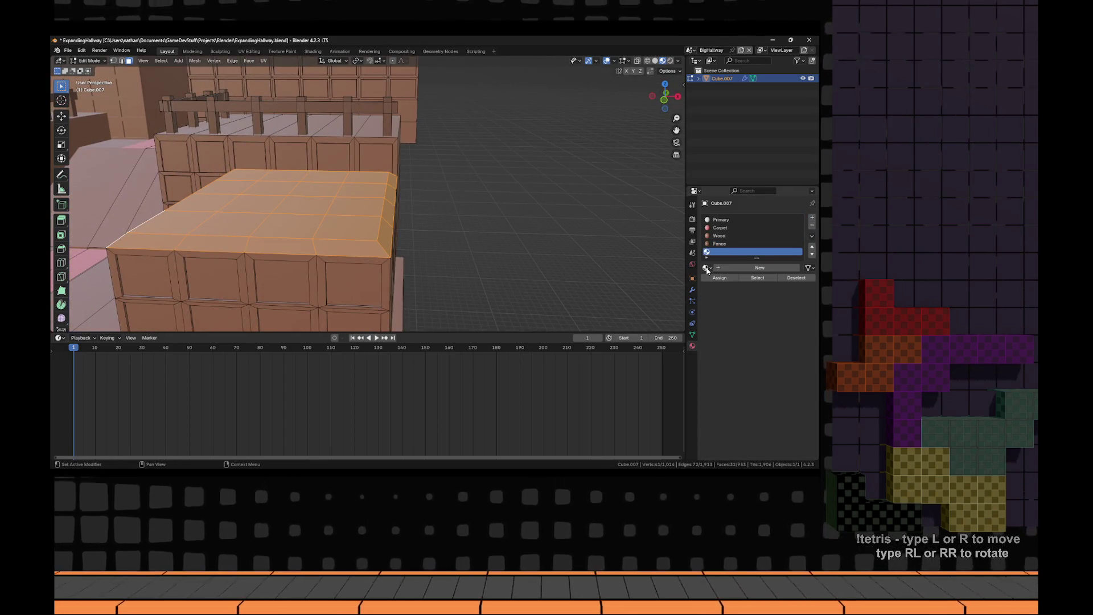
# - Create a new green Grass material and assign it to the bevelled top faces
pyautogui.click(755, 270)
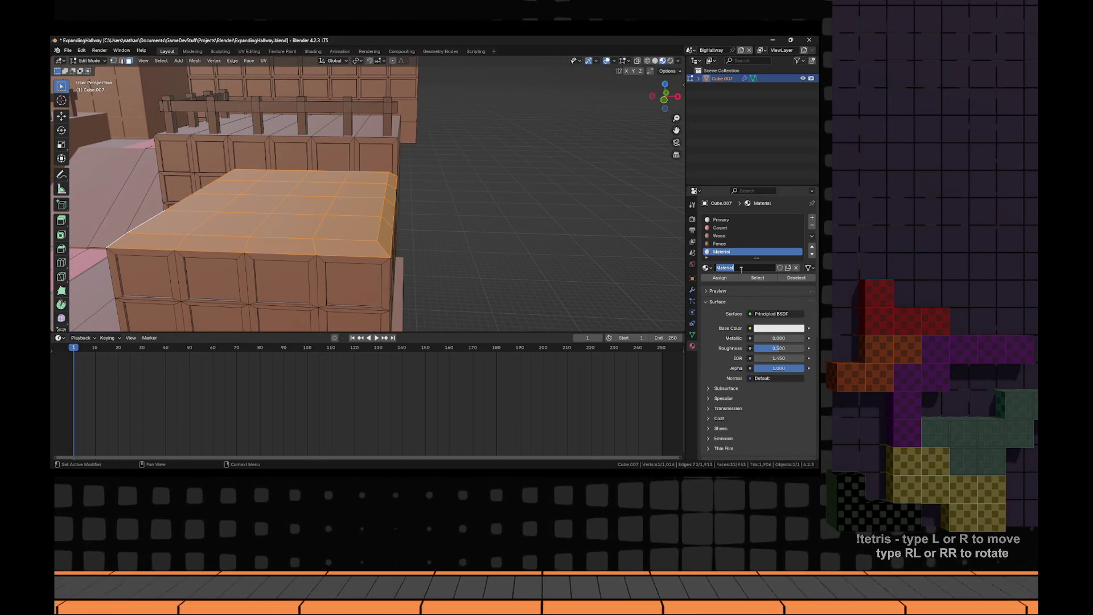
pyautogui.moveTo(518, 255); pyautogui.dragTo(720, 306)
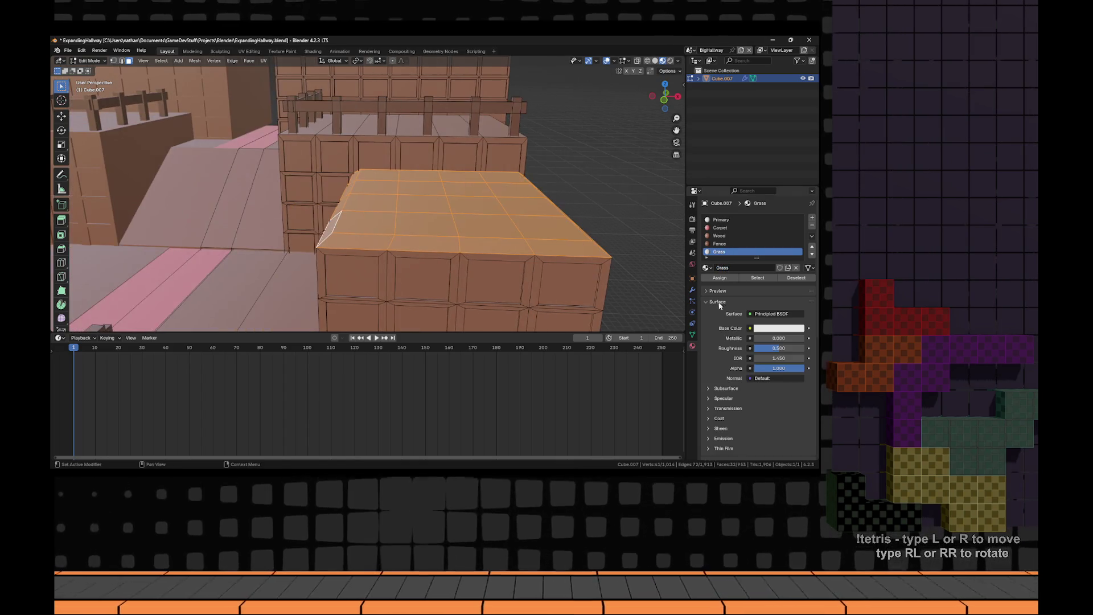
pyautogui.click(784, 334)
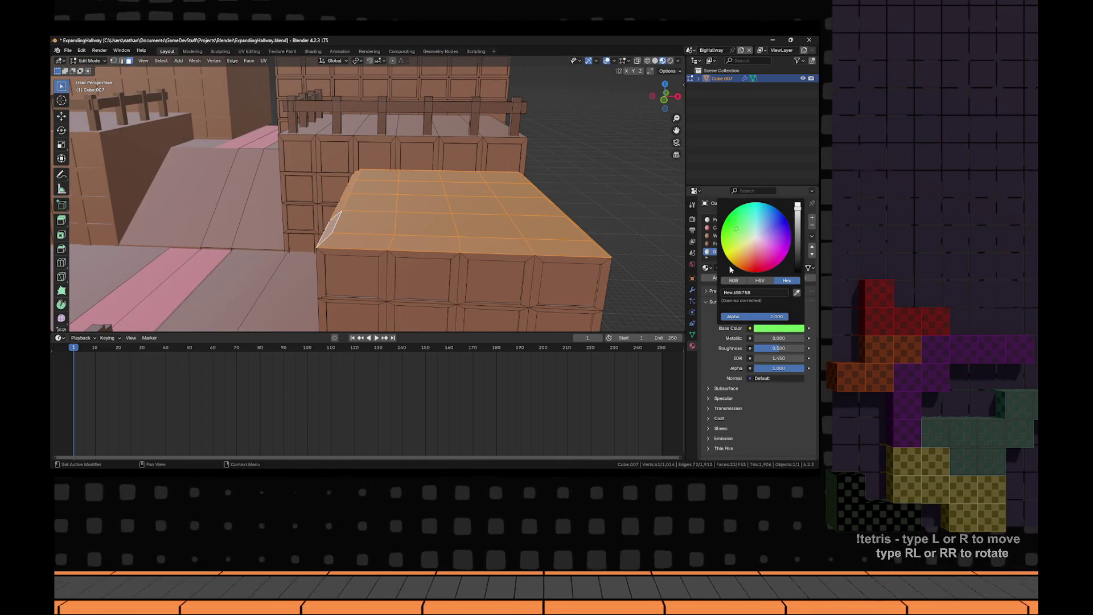
pyautogui.click(720, 278)
# - Darken the Grass base colour to 428E38 and return to Object Mode
pyautogui.moveTo(570, 257); pyautogui.dragTo(752, 328)
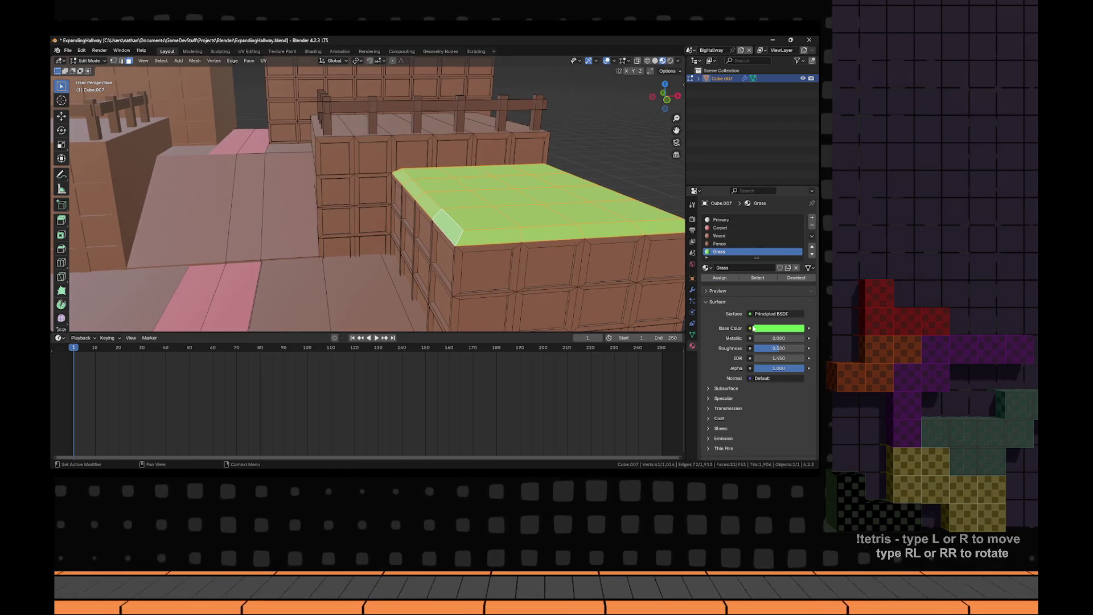
pyautogui.click(754, 329)
pyautogui.click(797, 233)
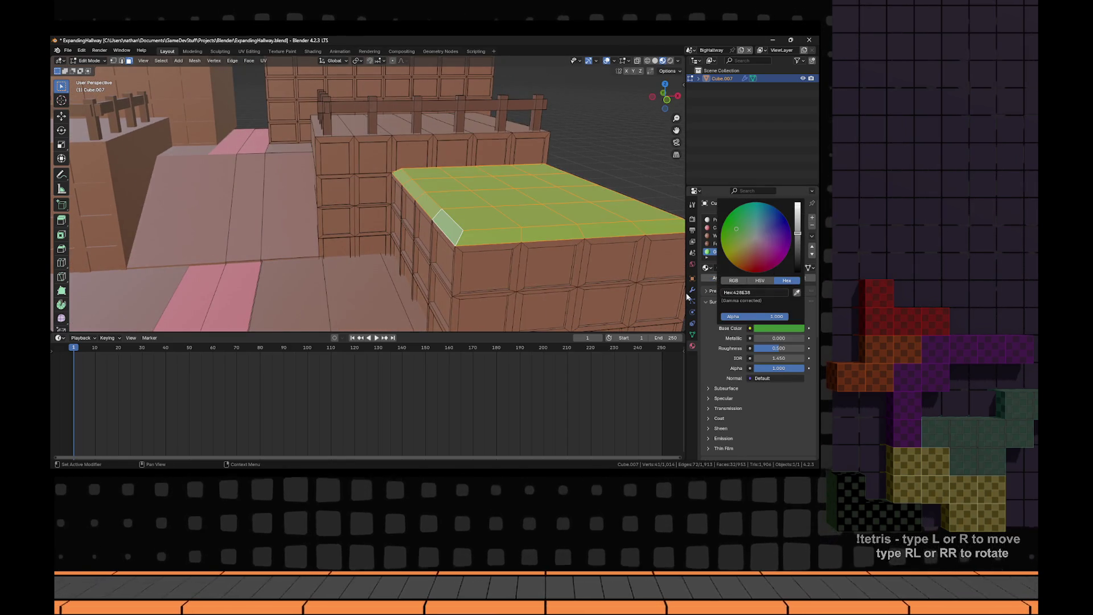
pyautogui.scroll(-5, 455, 265)
pyautogui.press('Tab')
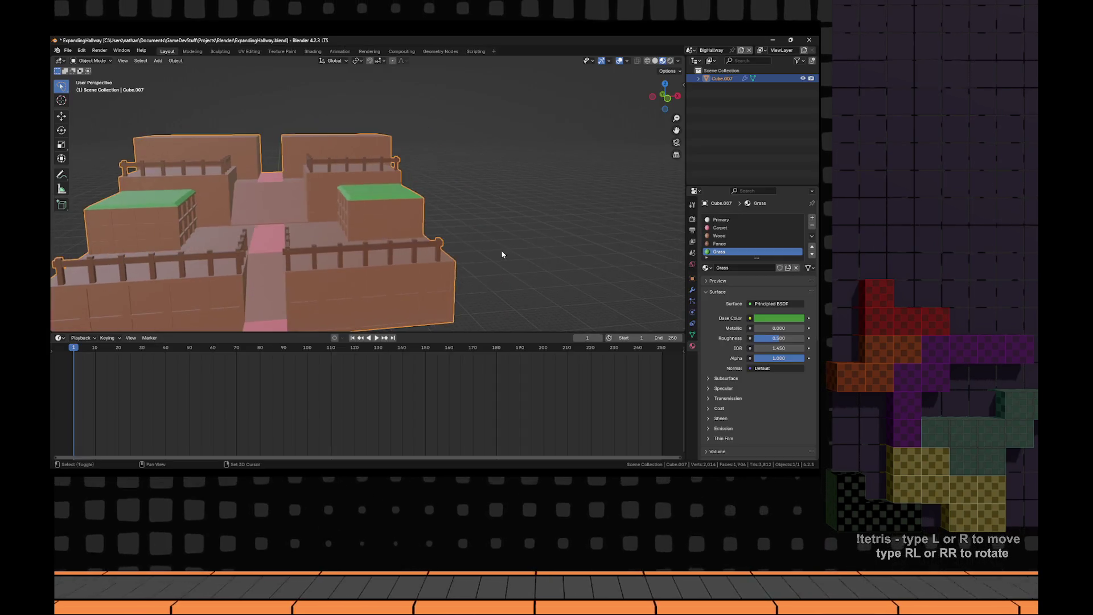
# - Adjust the view and select the right-hand crate block
pyautogui.moveTo(501, 252)
pyautogui.mouseDown()
pyautogui.moveTo(341, 208)
pyautogui.moveTo(506, 209)
pyautogui.moveTo(465, 197)
pyautogui.moveTo(463, 242)
pyautogui.moveTo(460, 232)
pyautogui.mouseUp()
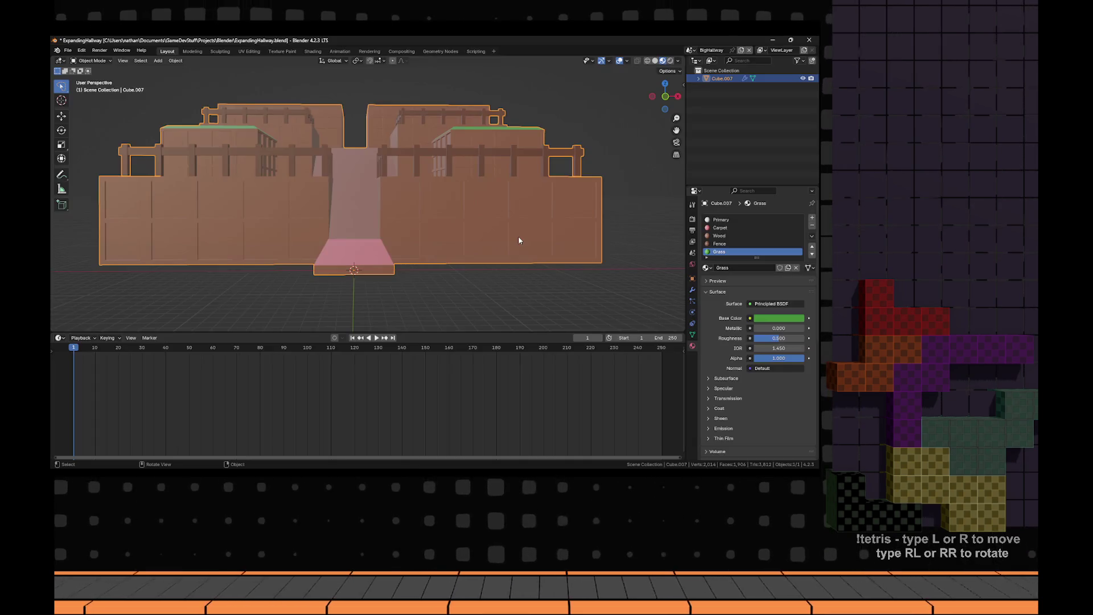
pyautogui.click(513, 232)
# - Make Wood the active material slot and clear the block's selection for face picking
pyautogui.hotkey('ctrl', 'l')
pyautogui.hotkey('alt', 'a')
pyautogui.moveTo(513, 232); pyautogui.dragTo(487, 231)
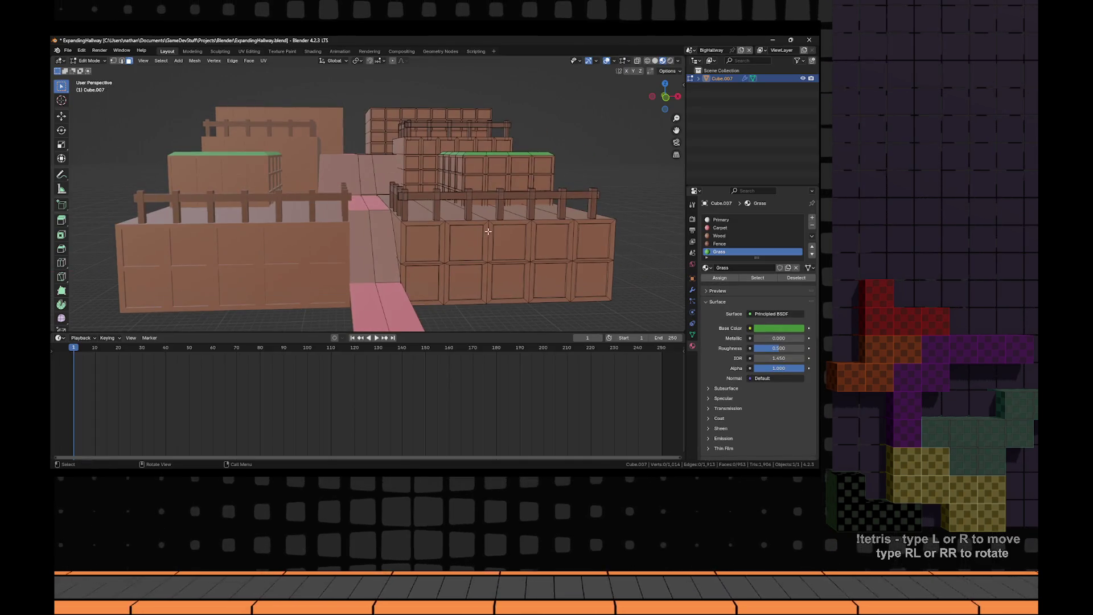
pyautogui.click(419, 243)
pyautogui.hotkey('ctrl', 'l')
pyautogui.hotkey('alt', 'a')
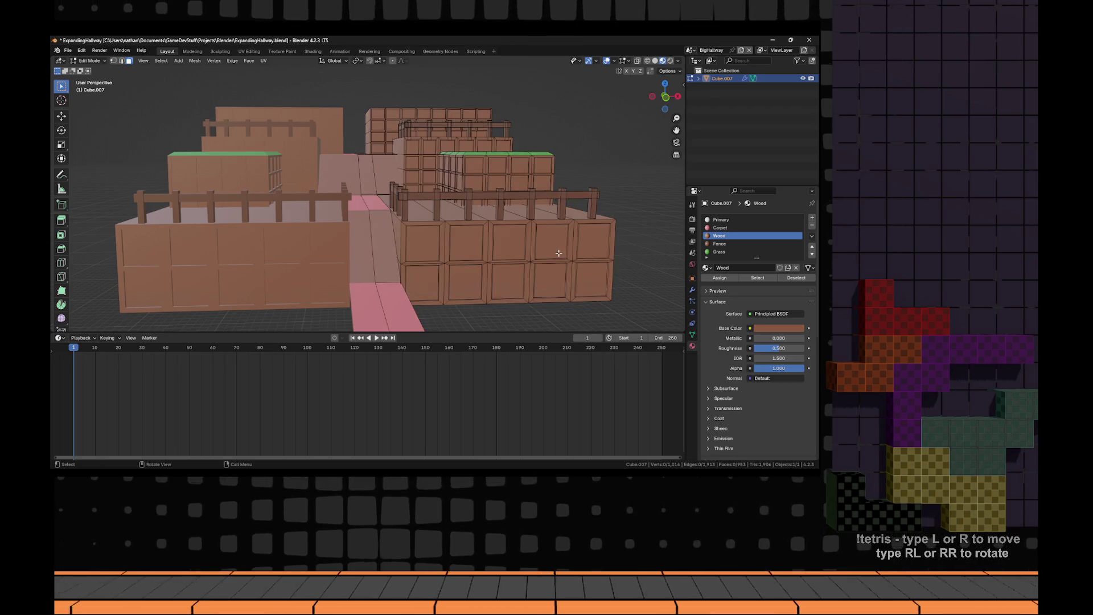
pyautogui.press('Tab')
pyautogui.press('Tab')
# - Select the ten crate panels on the block's right wall
pyautogui.click(423, 242)
pyautogui.keyDown('shift'); pyautogui.click(422, 283); pyautogui.keyUp('shift')
pyautogui.keyDown('shift'); pyautogui.click(465, 242); pyautogui.keyUp('shift')
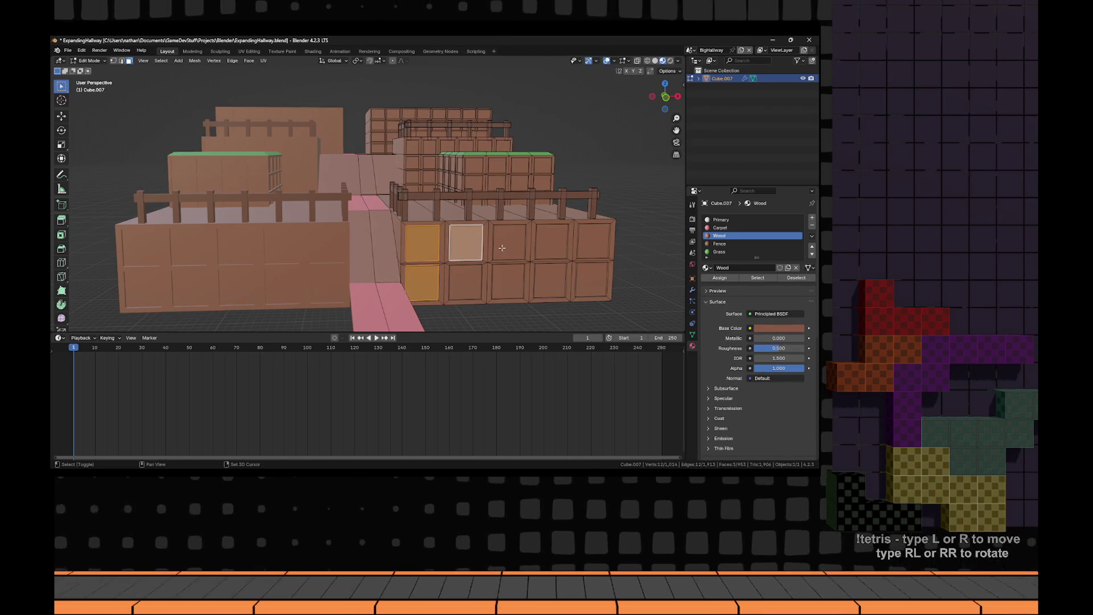
pyautogui.keyDown('shift'); pyautogui.click(508, 242); pyautogui.keyUp('shift')
pyautogui.keyDown('shift'); pyautogui.click(507, 280); pyautogui.keyUp('shift')
pyautogui.keyDown('shift'); pyautogui.click(549, 244); pyautogui.keyUp('shift')
pyautogui.keyDown('shift'); pyautogui.click(550, 280); pyautogui.keyUp('shift')
pyautogui.keyDown('shift'); pyautogui.click(465, 282); pyautogui.keyUp('shift')
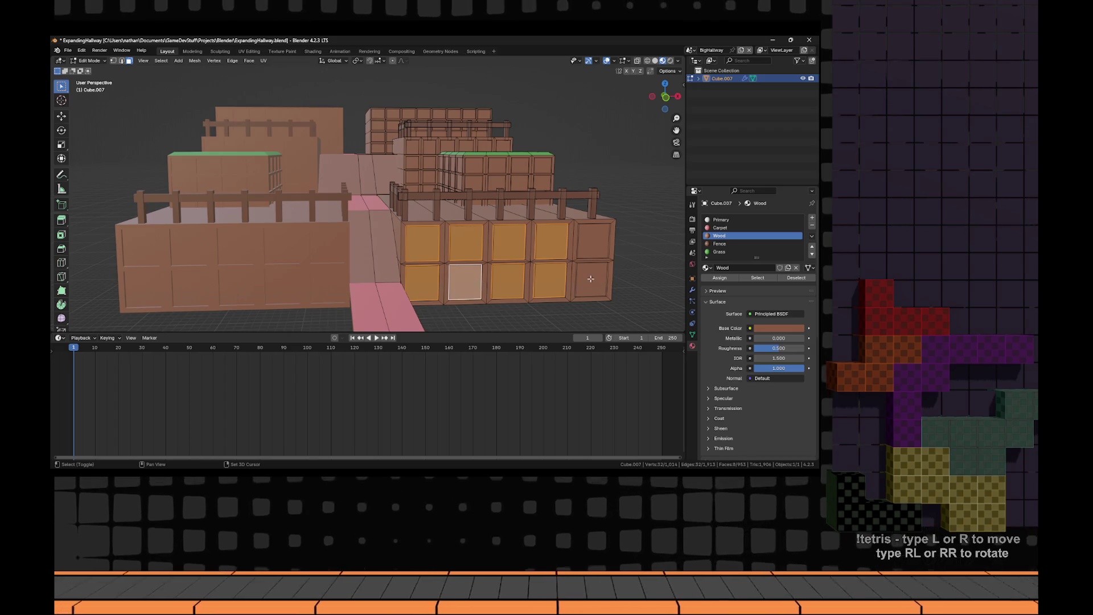
pyautogui.keyDown('shift'); pyautogui.click(592, 279); pyautogui.keyUp('shift')
pyautogui.keyDown('shift'); pyautogui.click(593, 241); pyautogui.keyUp('shift')
pyautogui.moveTo(593, 240); pyautogui.dragTo(504, 221)
pyautogui.scroll(2, 503, 221)
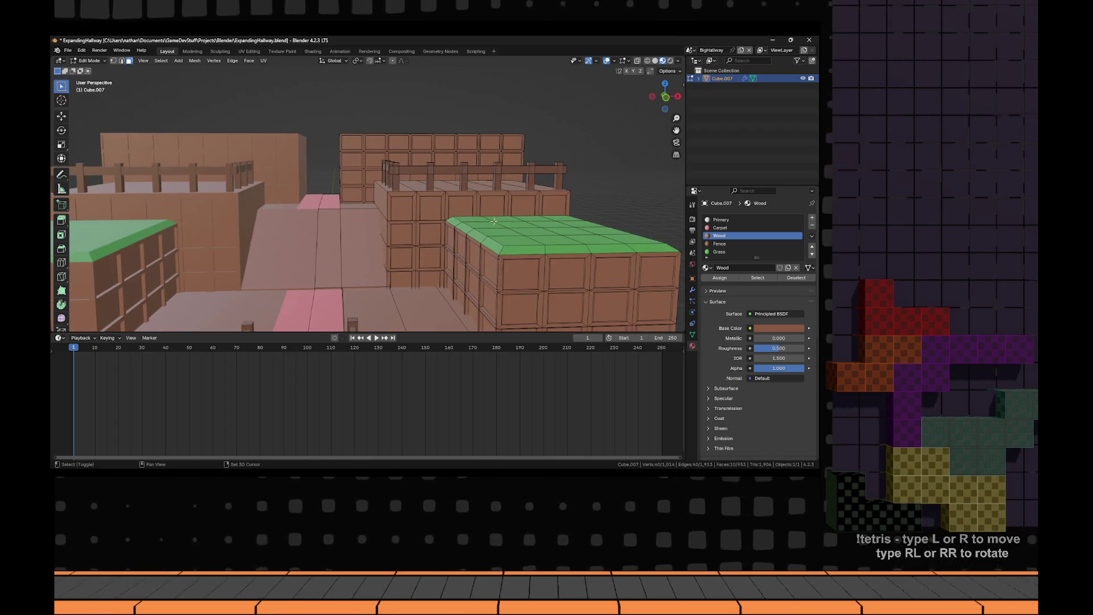
pyautogui.scroll(-2, 493, 221)
# - Add the twelve front-wall crate panels to the selection
pyautogui.keyDown('shift'); pyautogui.click(447, 212); pyautogui.keyUp('shift')
pyautogui.keyDown('shift'); pyautogui.click(447, 246); pyautogui.keyUp('shift')
pyautogui.keyDown('shift'); pyautogui.click(447, 278); pyautogui.keyUp('shift')
pyautogui.keyDown('shift'); pyautogui.click(492, 277); pyautogui.keyUp('shift')
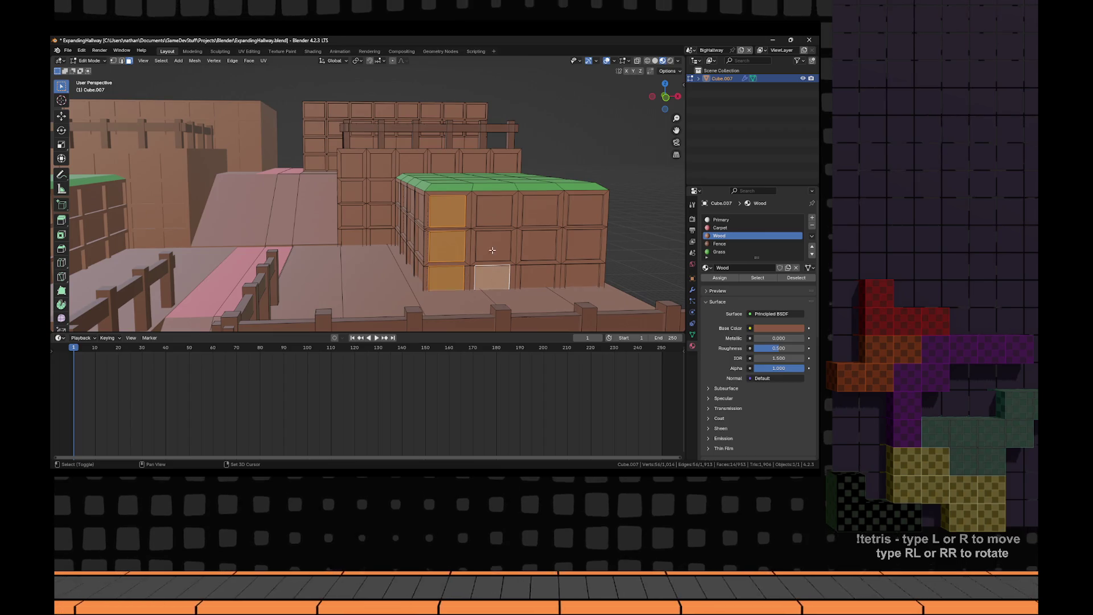
pyautogui.keyDown('shift'); pyautogui.click(492, 246); pyautogui.keyUp('shift')
pyautogui.keyDown('shift'); pyautogui.click(493, 211); pyautogui.keyUp('shift')
pyautogui.keyDown('shift'); pyautogui.click(539, 210); pyautogui.keyUp('shift')
pyautogui.keyDown('shift'); pyautogui.click(538, 245); pyautogui.keyUp('shift')
pyautogui.keyDown('shift'); pyautogui.click(538, 276); pyautogui.keyUp('shift')
pyautogui.keyDown('shift'); pyautogui.click(582, 275); pyautogui.keyUp('shift')
pyautogui.keyDown('shift'); pyautogui.click(583, 245); pyautogui.keyUp('shift')
pyautogui.keyDown('shift'); pyautogui.click(569, 211); pyautogui.keyUp('shift')
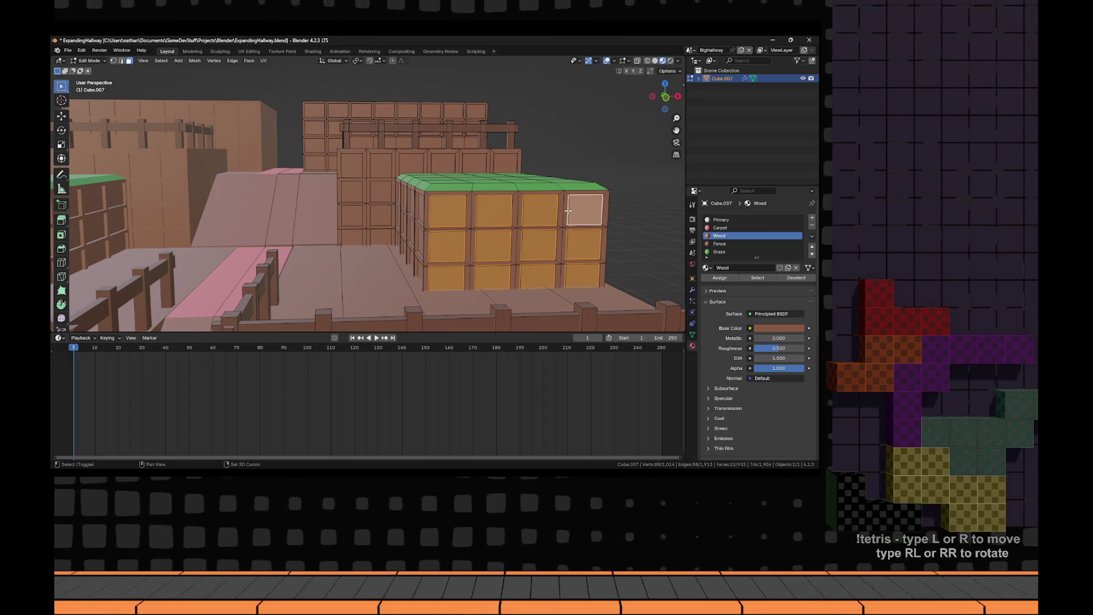
pyautogui.moveTo(568, 210); pyautogui.dragTo(458, 228)
# - Add nine panels on the block's left side to the selection
pyautogui.keyDown('shift'); pyautogui.click(470, 203); pyautogui.keyUp('shift')
pyautogui.keyDown('shift'); pyautogui.click(465, 225); pyautogui.keyUp('shift')
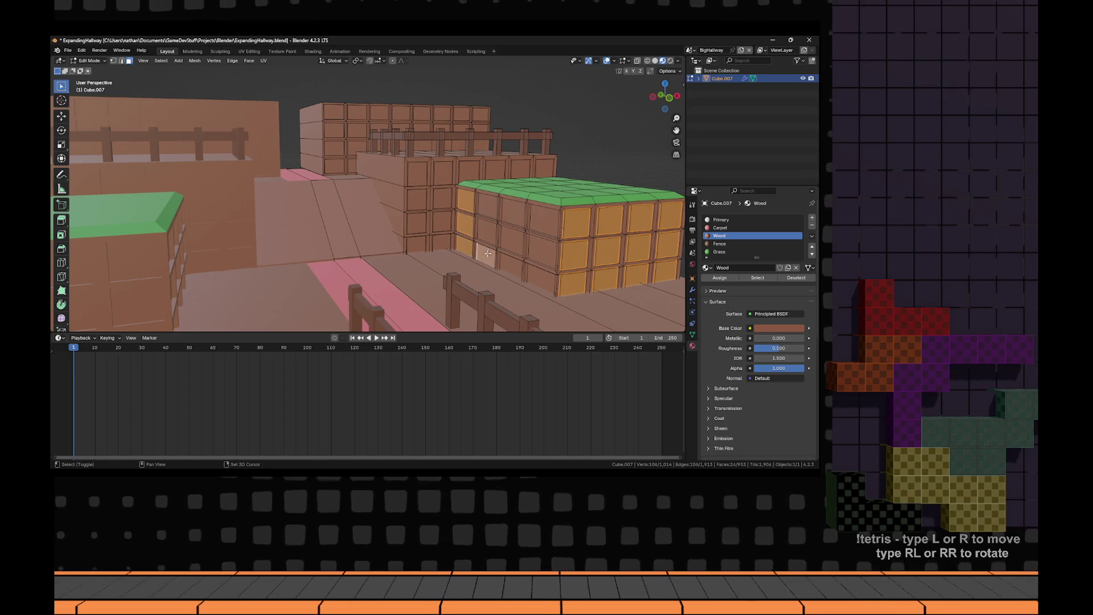
pyautogui.keyDown('shift'); pyautogui.click(487, 231); pyautogui.keyUp('shift')
pyautogui.keyDown('shift'); pyautogui.click(487, 205); pyautogui.keyUp('shift')
pyautogui.keyDown('shift'); pyautogui.click(513, 214); pyautogui.keyUp('shift')
pyautogui.keyDown('shift'); pyautogui.click(511, 241); pyautogui.keyUp('shift')
pyautogui.keyDown('shift'); pyautogui.click(514, 265); pyautogui.keyUp('shift')
pyautogui.keyDown('shift'); pyautogui.click(537, 246); pyautogui.keyUp('shift')
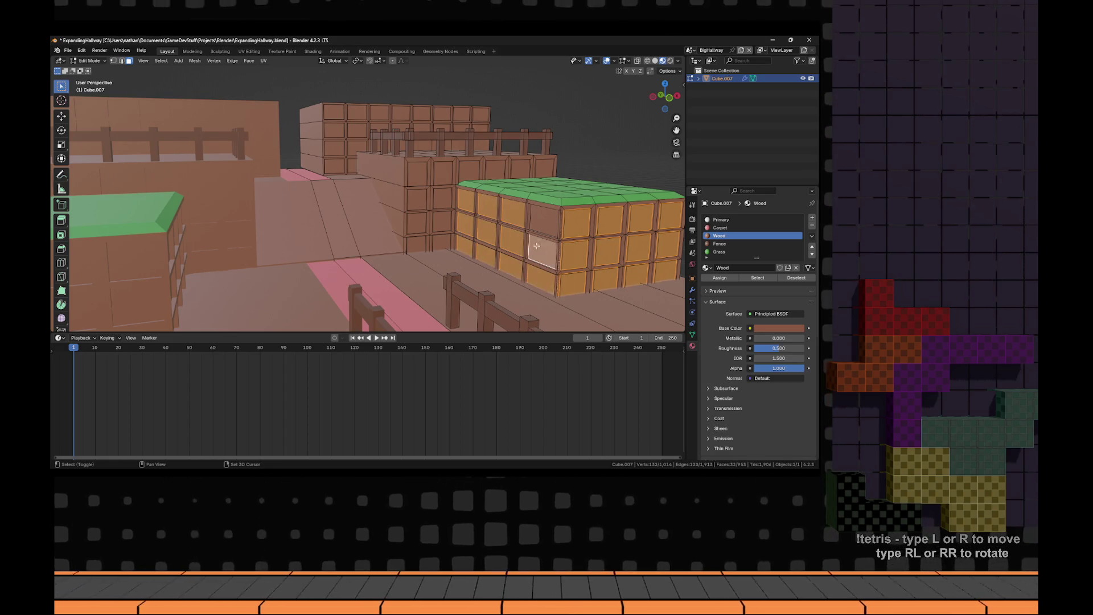
pyautogui.keyDown('shift'); pyautogui.click(540, 216); pyautogui.keyUp('shift')
pyautogui.moveTo(541, 216); pyautogui.dragTo(468, 249)
# - Add twelve more crate panels on the front, including the top row
pyautogui.keyDown('shift'); pyautogui.click(469, 305); pyautogui.keyUp('shift')
pyautogui.keyDown('shift'); pyautogui.click(420, 314); pyautogui.keyUp('shift')
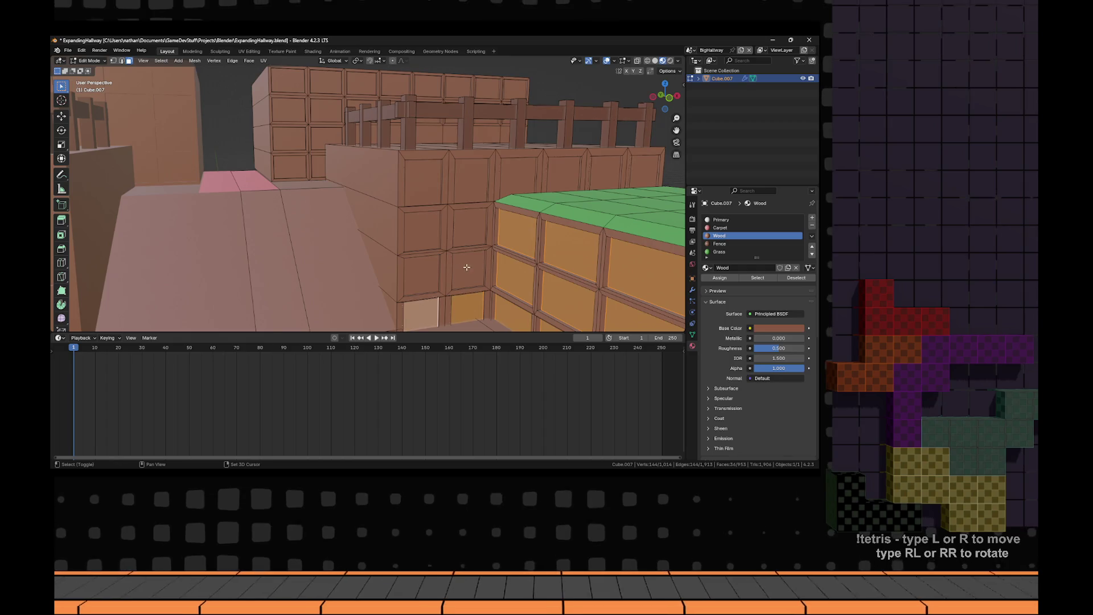
pyautogui.keyDown('shift'); pyautogui.click(468, 270); pyautogui.keyUp('shift')
pyautogui.keyDown('shift'); pyautogui.click(422, 276); pyautogui.keyUp('shift')
pyautogui.keyDown('shift'); pyautogui.click(468, 227); pyautogui.keyUp('shift')
pyautogui.keyDown('shift'); pyautogui.click(422, 229); pyautogui.keyUp('shift')
pyautogui.keyDown('shift'); pyautogui.click(423, 183); pyautogui.keyUp('shift')
pyautogui.keyDown('shift'); pyautogui.click(481, 181); pyautogui.keyUp('shift')
pyautogui.keyDown('shift'); pyautogui.click(517, 177); pyautogui.keyUp('shift')
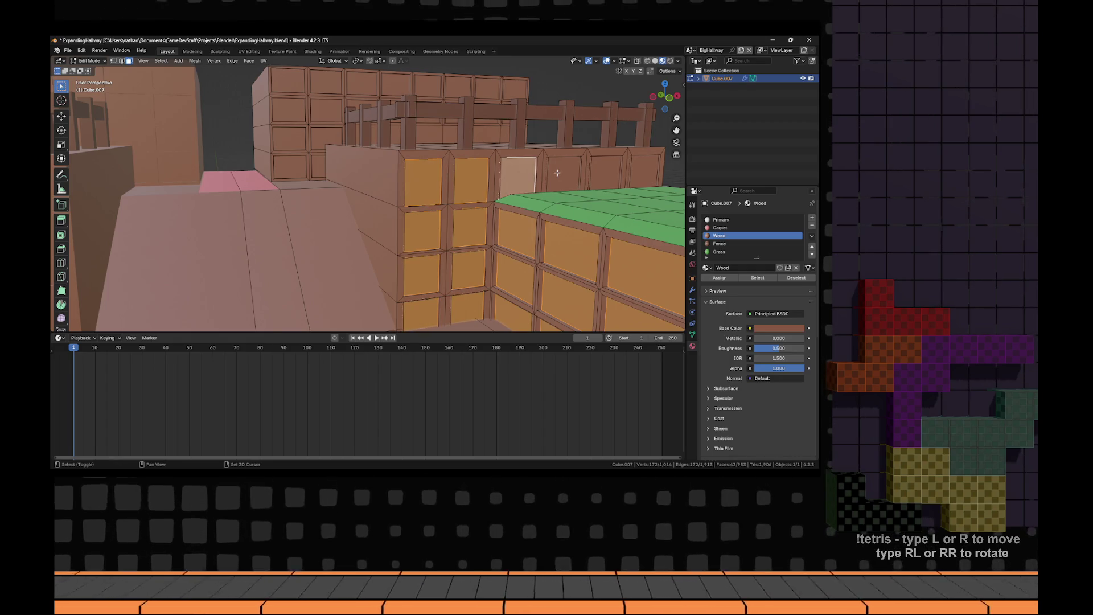
pyautogui.keyDown('shift'); pyautogui.click(563, 174); pyautogui.keyUp('shift')
pyautogui.keyDown('shift'); pyautogui.click(604, 172); pyautogui.keyUp('shift')
pyautogui.keyDown('shift'); pyautogui.click(643, 171); pyautogui.keyUp('shift')
pyautogui.moveTo(643, 171); pyautogui.dragTo(416, 197)
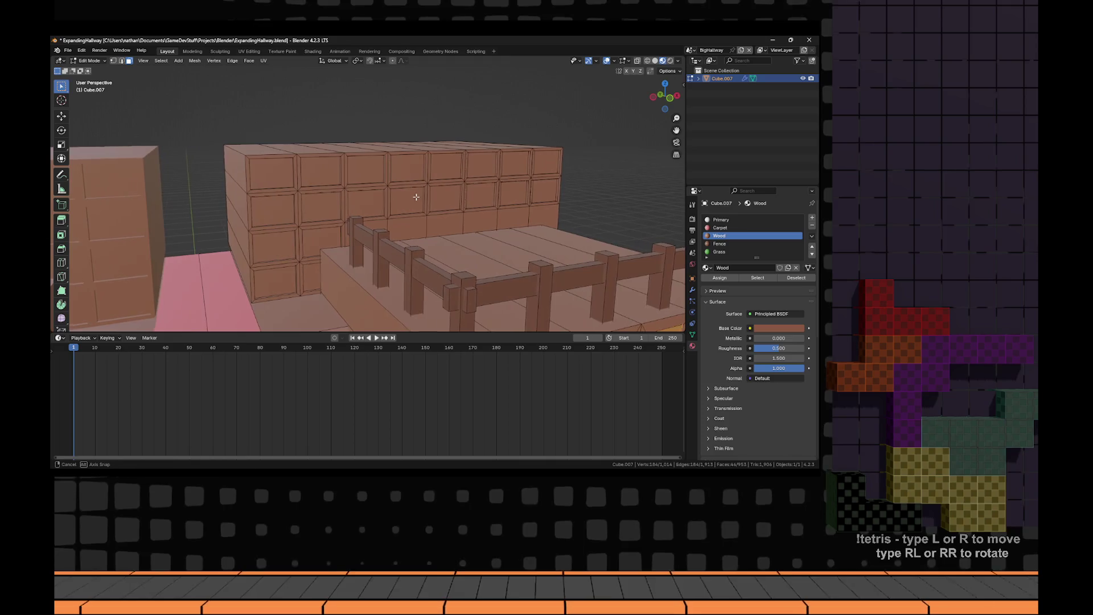
# - Add the first eleven panels of the long crate wall to the selection
pyautogui.keyDown('shift'); pyautogui.click(313, 277); pyautogui.keyUp('shift')
pyautogui.keyDown('shift'); pyautogui.click(275, 282); pyautogui.keyUp('shift')
pyautogui.keyDown('shift'); pyautogui.click(321, 242); pyautogui.keyUp('shift')
pyautogui.keyDown('shift'); pyautogui.click(274, 246); pyautogui.keyUp('shift')
pyautogui.keyDown('shift'); pyautogui.click(321, 207); pyautogui.keyUp('shift')
pyautogui.keyDown('shift'); pyautogui.click(272, 211); pyautogui.keyUp('shift')
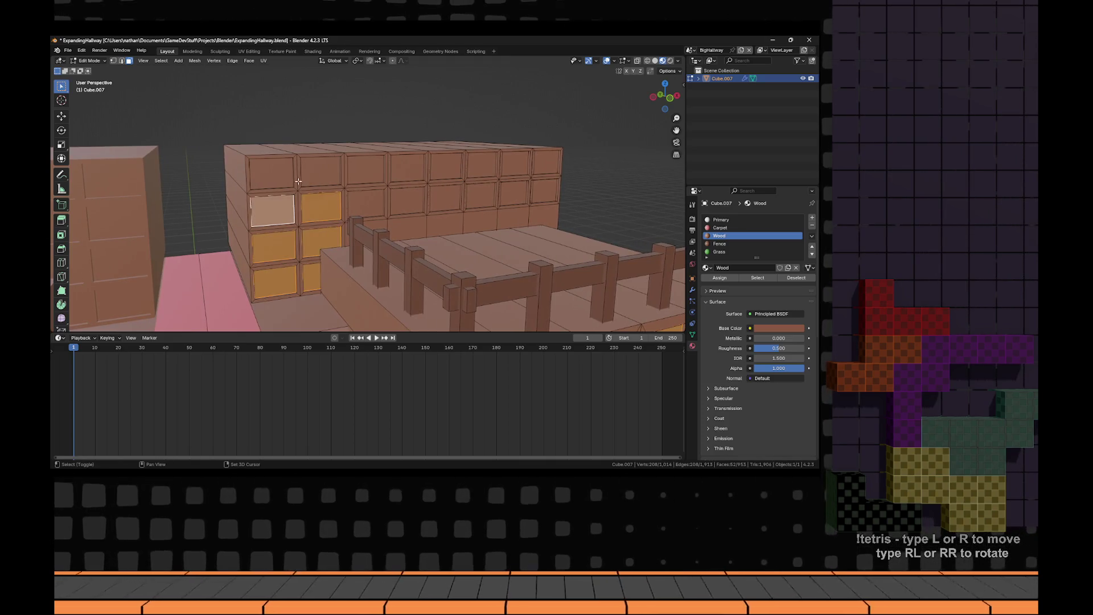
pyautogui.keyDown('shift'); pyautogui.click(320, 172); pyautogui.keyUp('shift')
pyautogui.keyDown('shift'); pyautogui.click(276, 176); pyautogui.keyUp('shift')
pyautogui.keyDown('shift'); pyautogui.click(366, 169); pyautogui.keyUp('shift')
pyautogui.keyDown('shift'); pyautogui.click(365, 203); pyautogui.keyUp('shift')
pyautogui.keyDown('shift'); pyautogui.click(406, 201); pyautogui.keyUp('shift')
# - Add the remaining nine top-row panels of the long wall
pyautogui.keyDown('shift'); pyautogui.click(407, 168); pyautogui.keyUp('shift')
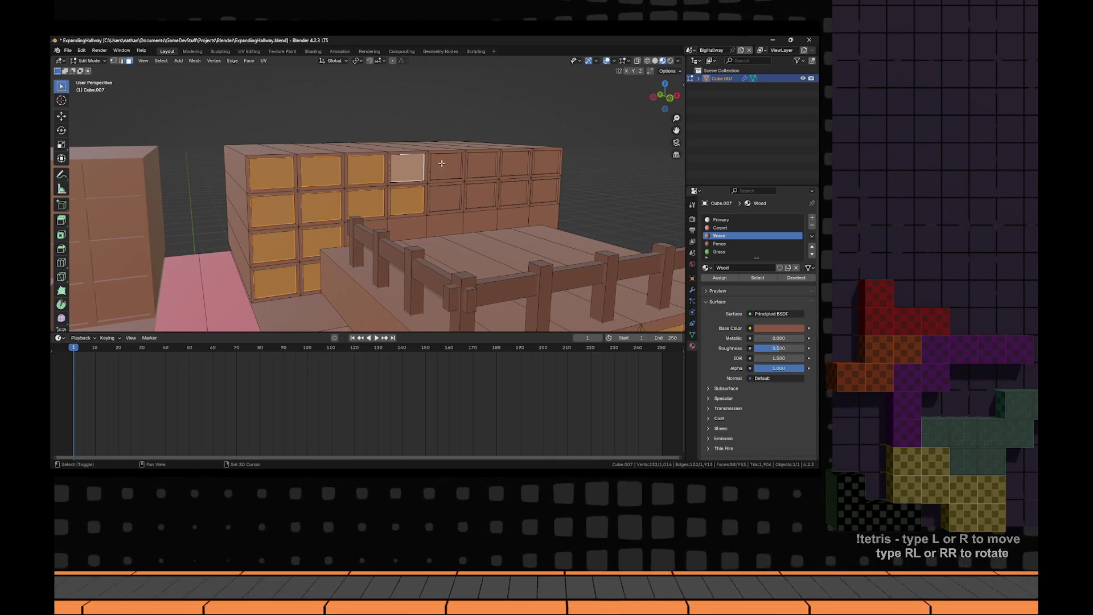
pyautogui.keyDown('shift'); pyautogui.click(446, 166); pyautogui.keyUp('shift')
pyautogui.keyDown('shift'); pyautogui.click(445, 198); pyautogui.keyUp('shift')
pyautogui.keyDown('shift'); pyautogui.click(479, 199); pyautogui.keyUp('shift')
pyautogui.keyDown('shift'); pyautogui.click(481, 165); pyautogui.keyUp('shift')
pyautogui.keyDown('shift'); pyautogui.click(514, 164); pyautogui.keyUp('shift')
pyautogui.keyDown('shift'); pyautogui.click(513, 193); pyautogui.keyUp('shift')
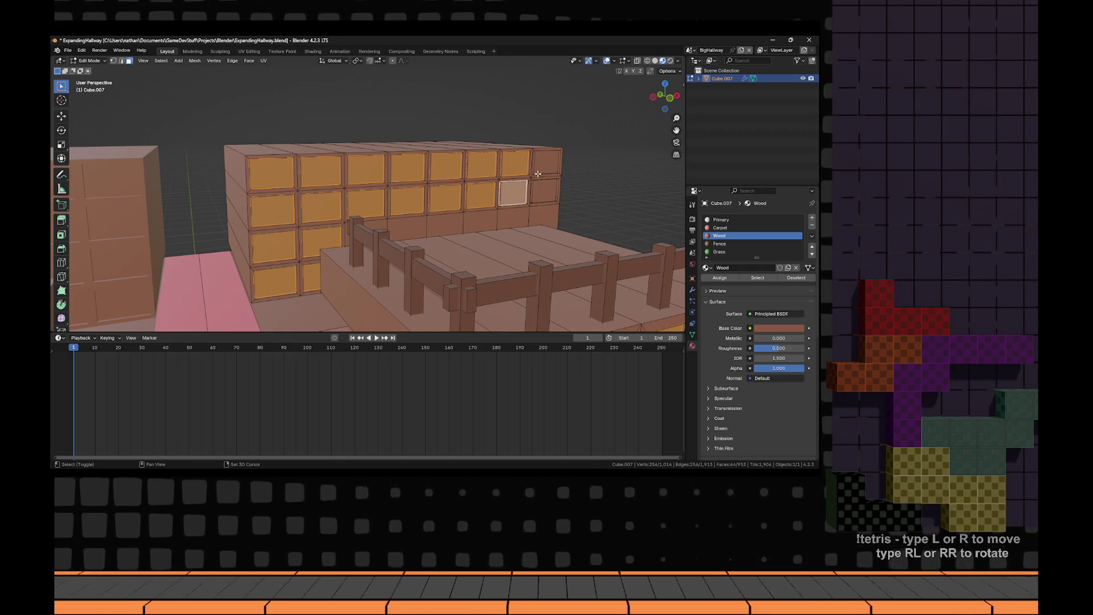
pyautogui.keyDown('shift'); pyautogui.click(544, 183); pyautogui.keyUp('shift')
pyautogui.keyDown('shift'); pyautogui.click(545, 162); pyautogui.keyUp('shift')
pyautogui.scroll(-5, 718, 346)
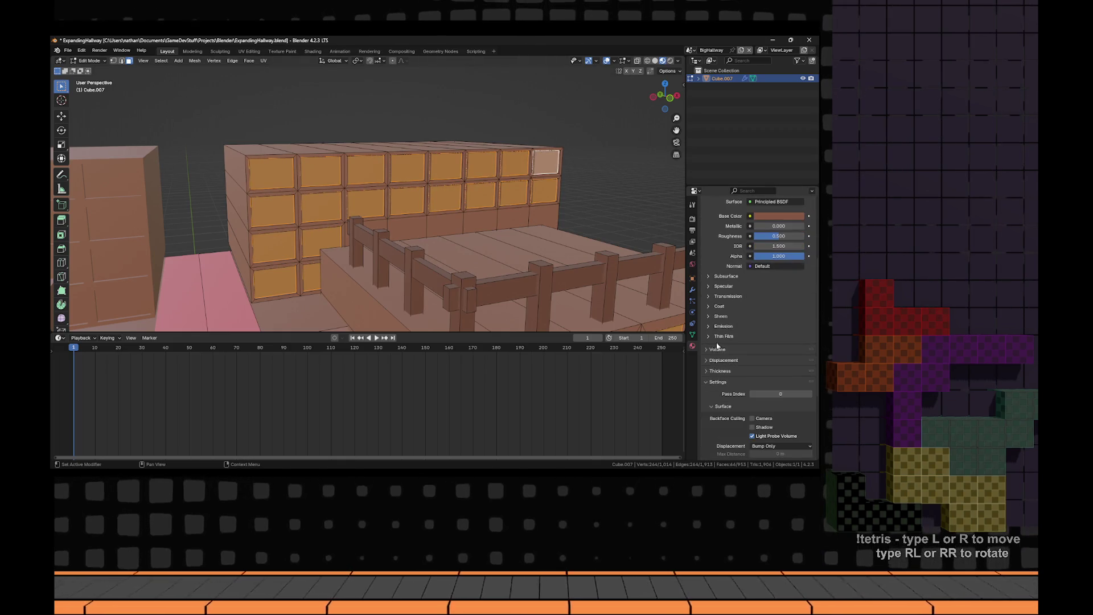
pyautogui.scroll(5, 734, 353)
pyautogui.click(693, 278)
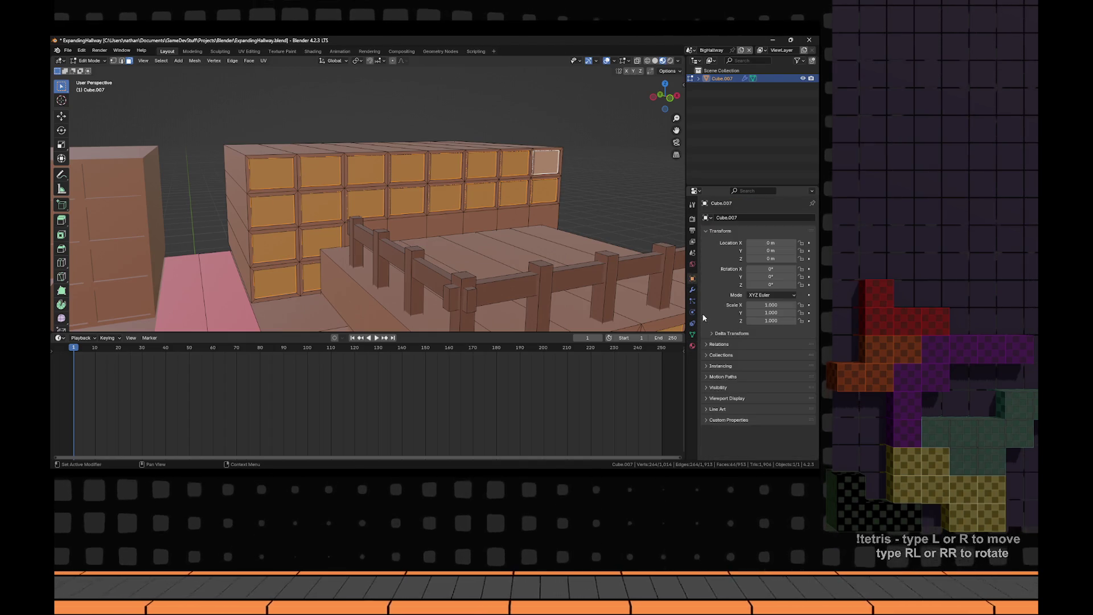
# - Add a new vertex group in the mesh data properties and check its faces
pyautogui.click(692, 300)
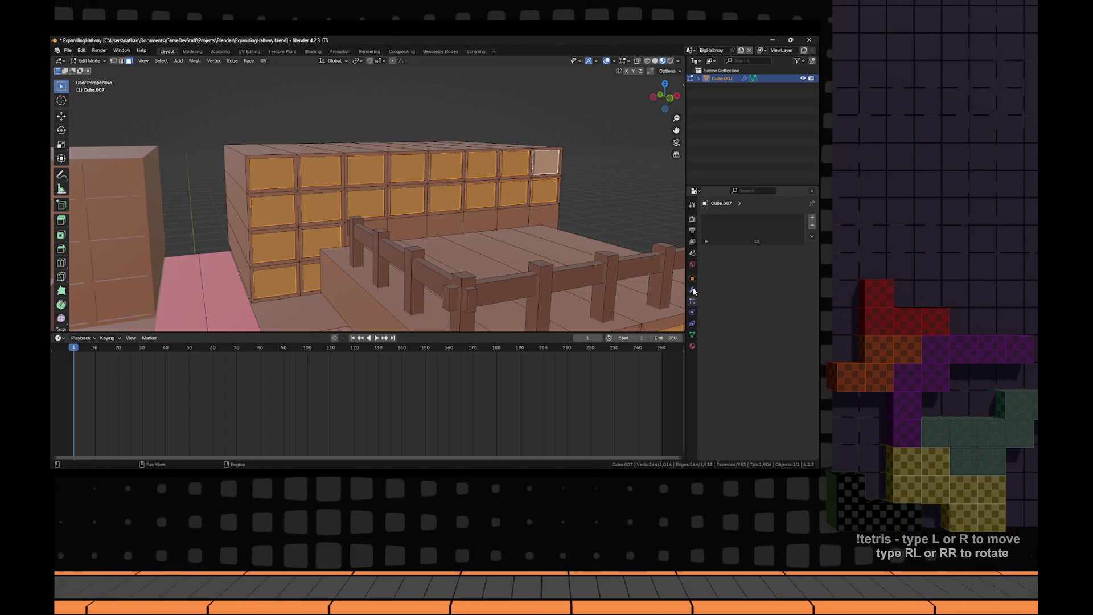
pyautogui.click(692, 290)
pyautogui.click(692, 300)
pyautogui.click(693, 312)
pyautogui.click(693, 324)
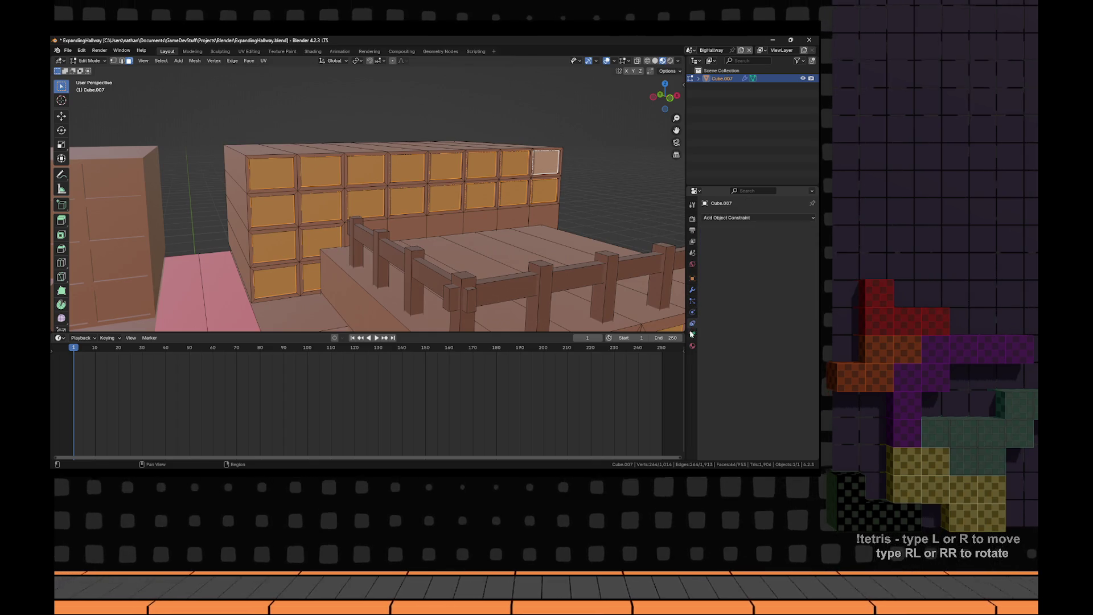
pyautogui.click(692, 335)
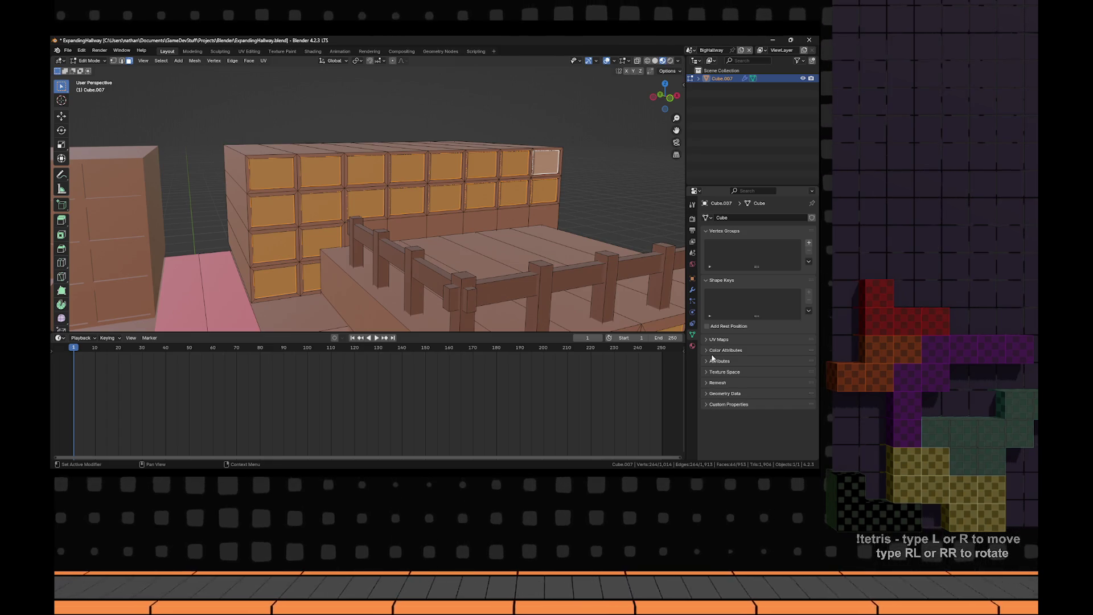
pyautogui.click(809, 243)
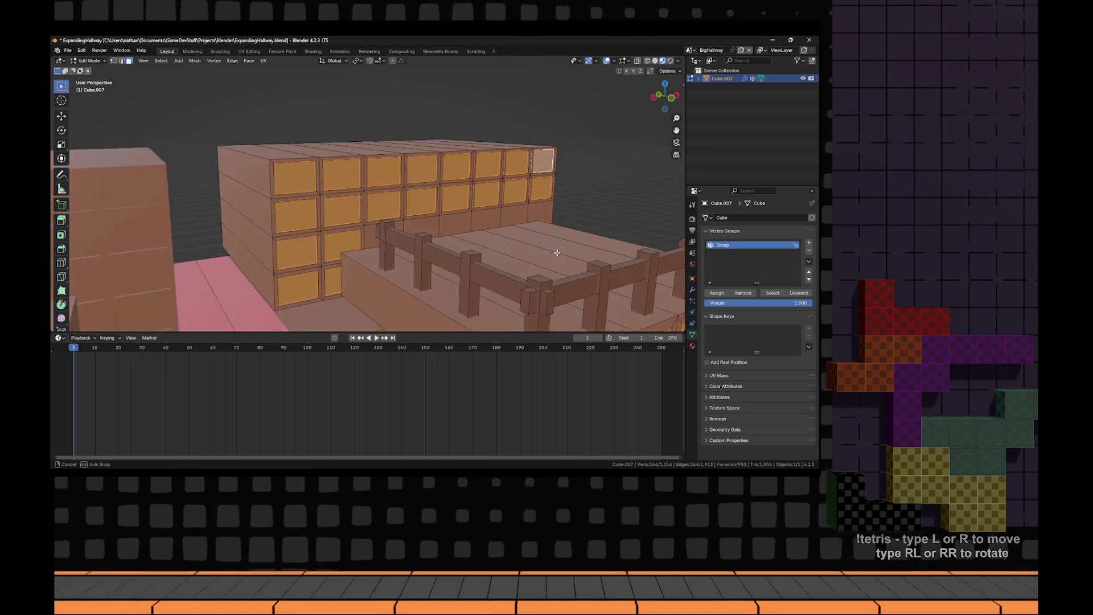
pyautogui.hotkey('alt', 'a')
pyautogui.click(773, 293)
# - Rename the vertex group to 'Faces' and test selecting and deselecting its panels
pyautogui.doubleClick(731, 245)
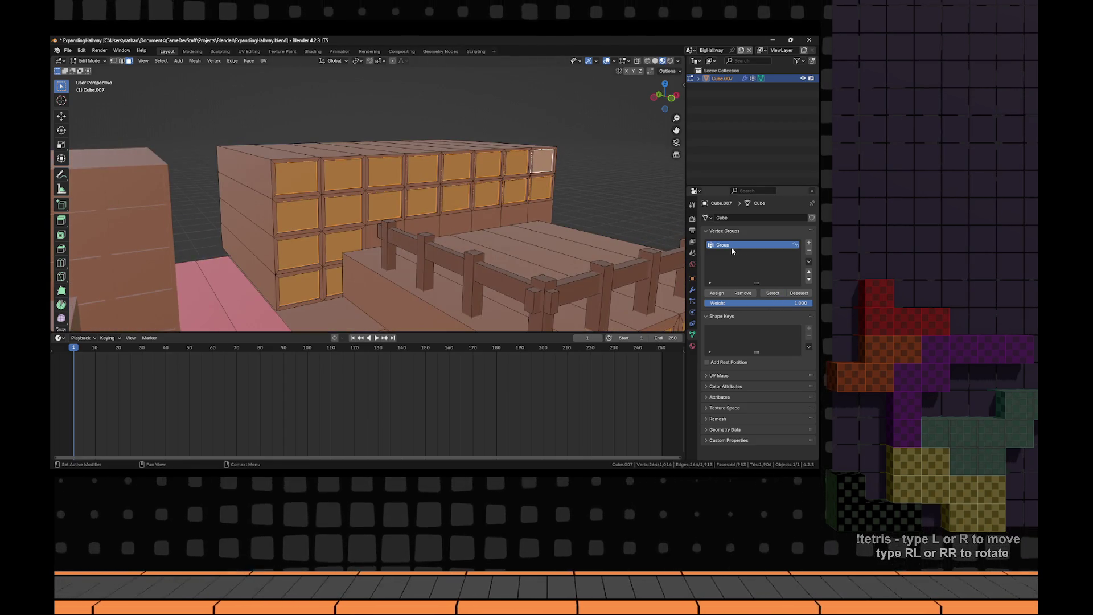
pyautogui.write('Faces')
pyautogui.press('Return')
pyautogui.hotkey('alt', 'a')
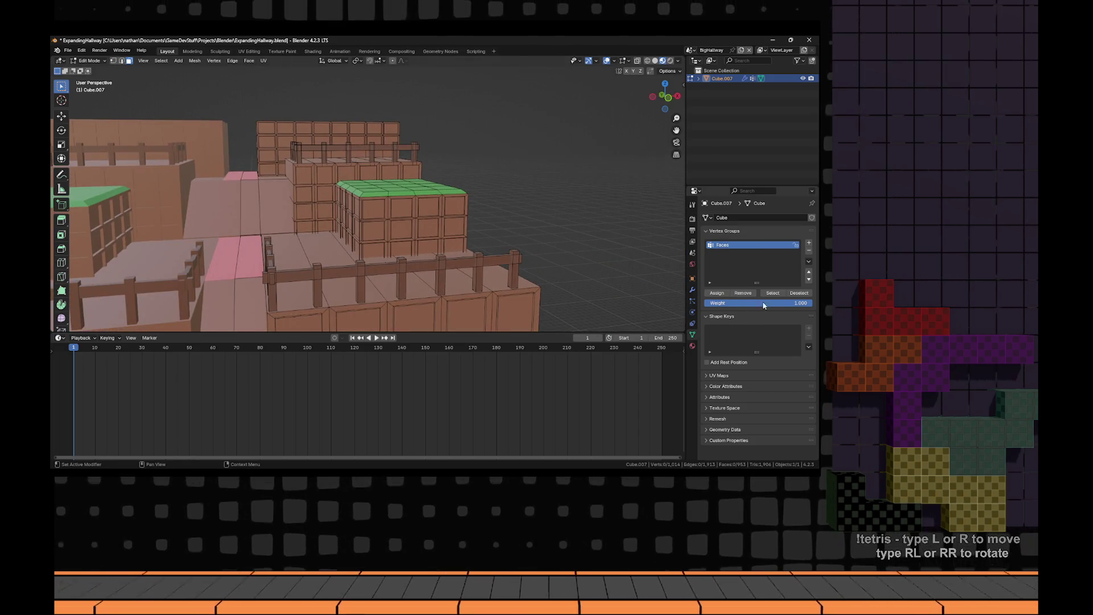
pyautogui.click(773, 292)
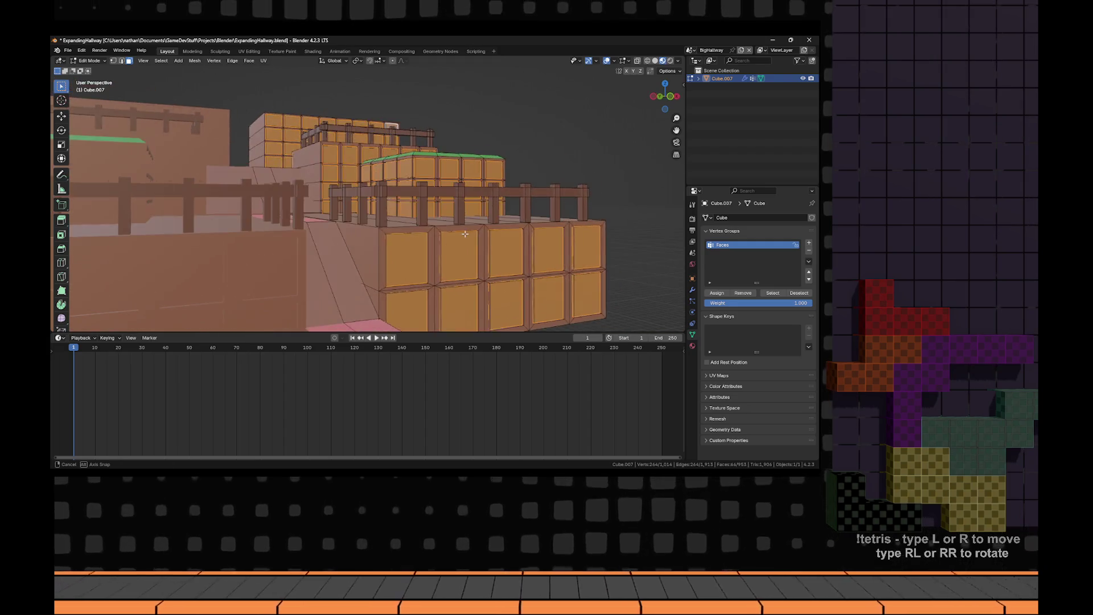
pyautogui.hotkey('alt', 'a')
pyautogui.scroll(3, 445, 236)
pyautogui.scroll(-2, 444, 236)
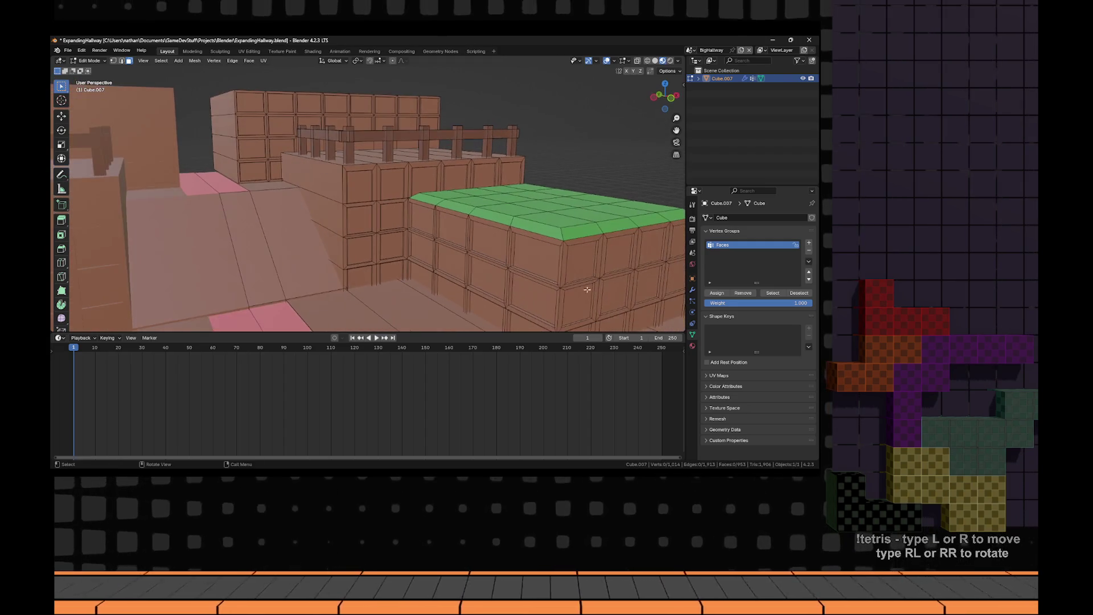
pyautogui.scroll(-4, 506, 241)
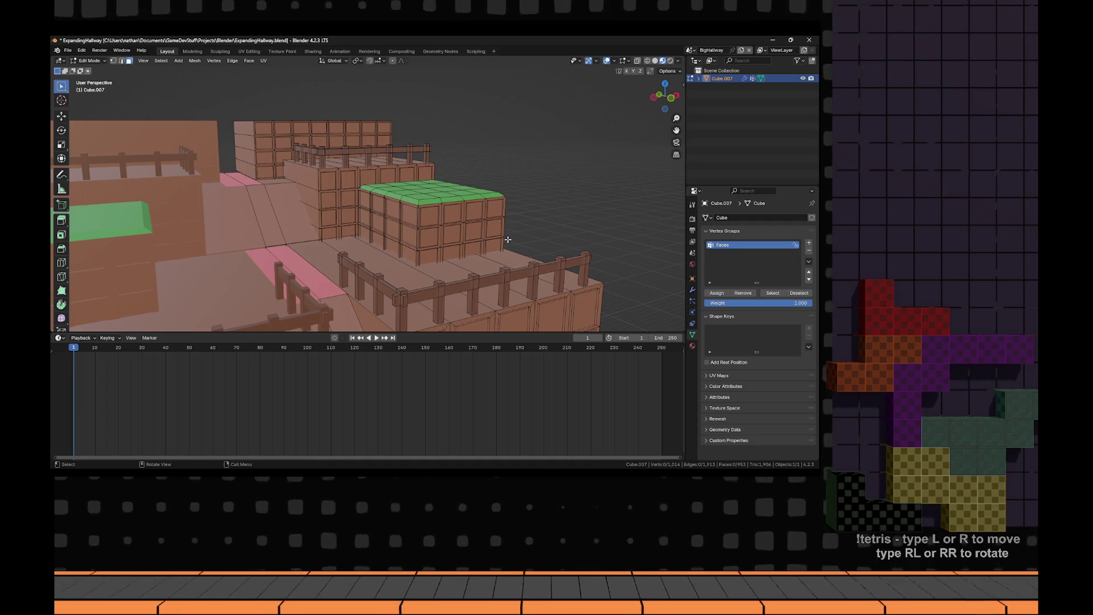
pyautogui.click(693, 346)
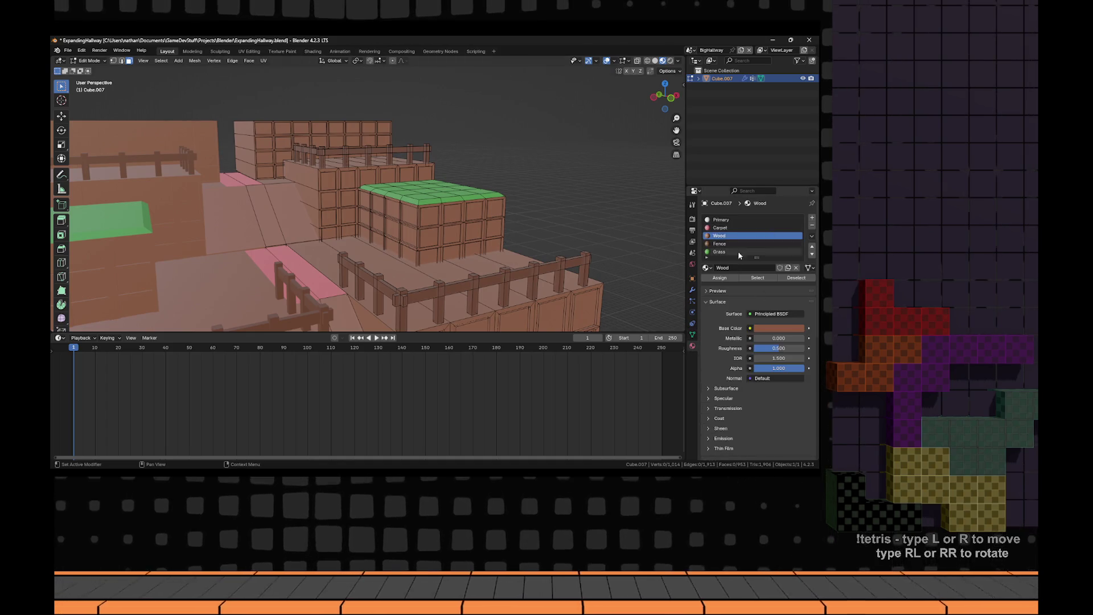
# - Choose the Primary slot and reselect the panels stored in the Faces vertex group
pyautogui.click(723, 234)
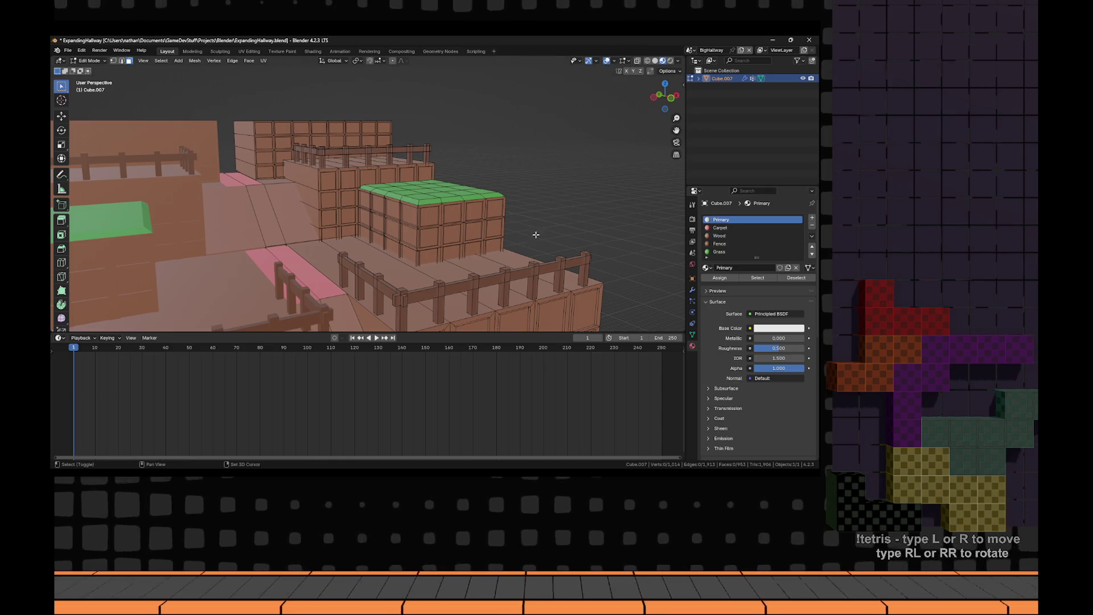
pyautogui.click(693, 312)
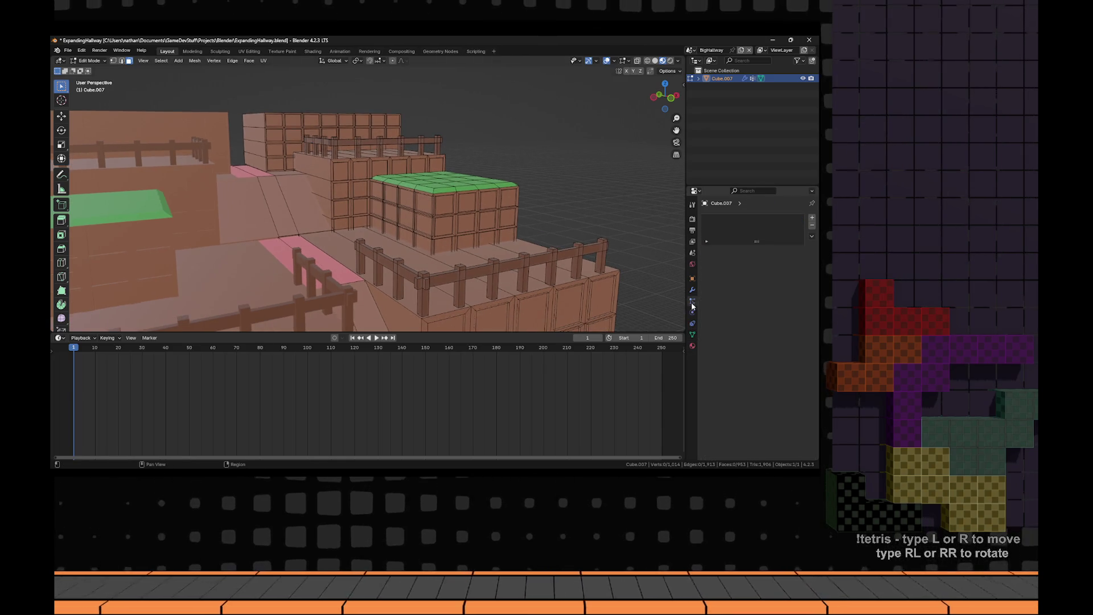
pyautogui.click(694, 324)
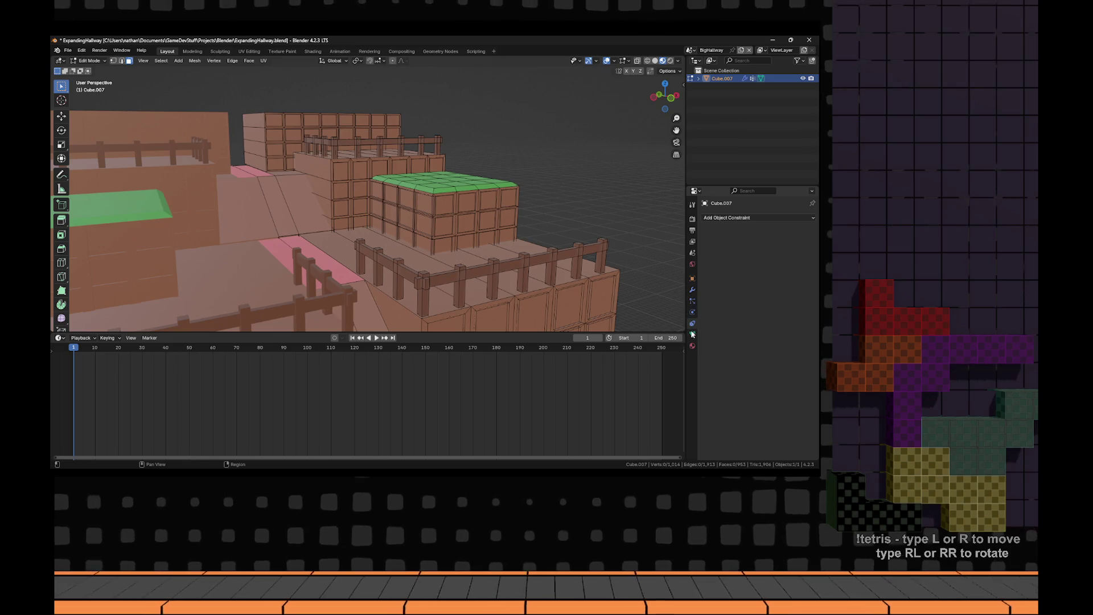
pyautogui.click(692, 335)
pyautogui.click(772, 293)
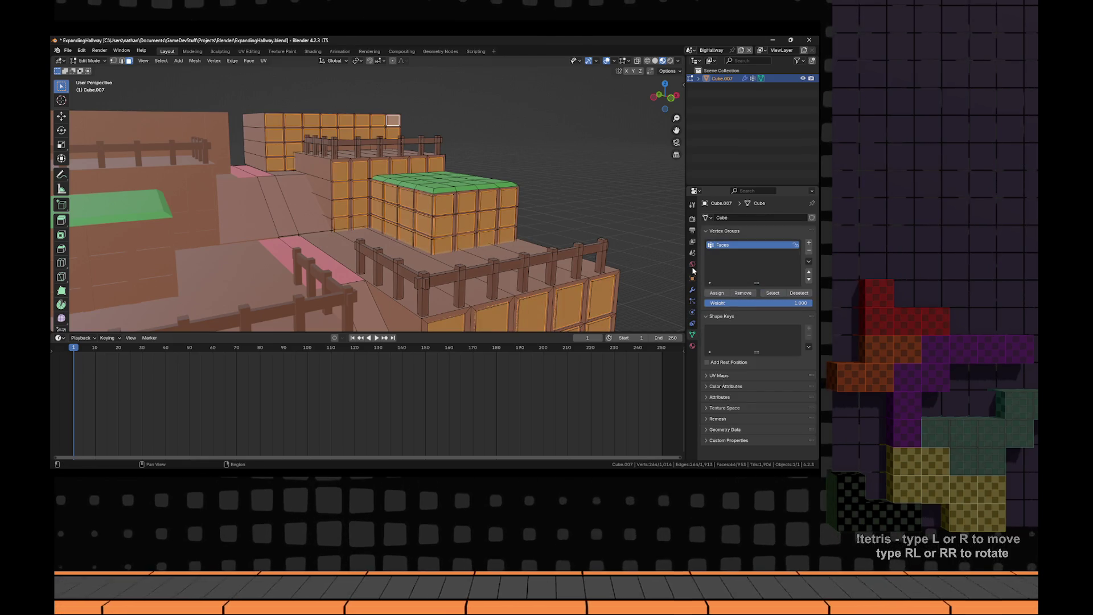
# - Browse the modifier, physics and world pages, then return to the material slots
pyautogui.click(691, 291)
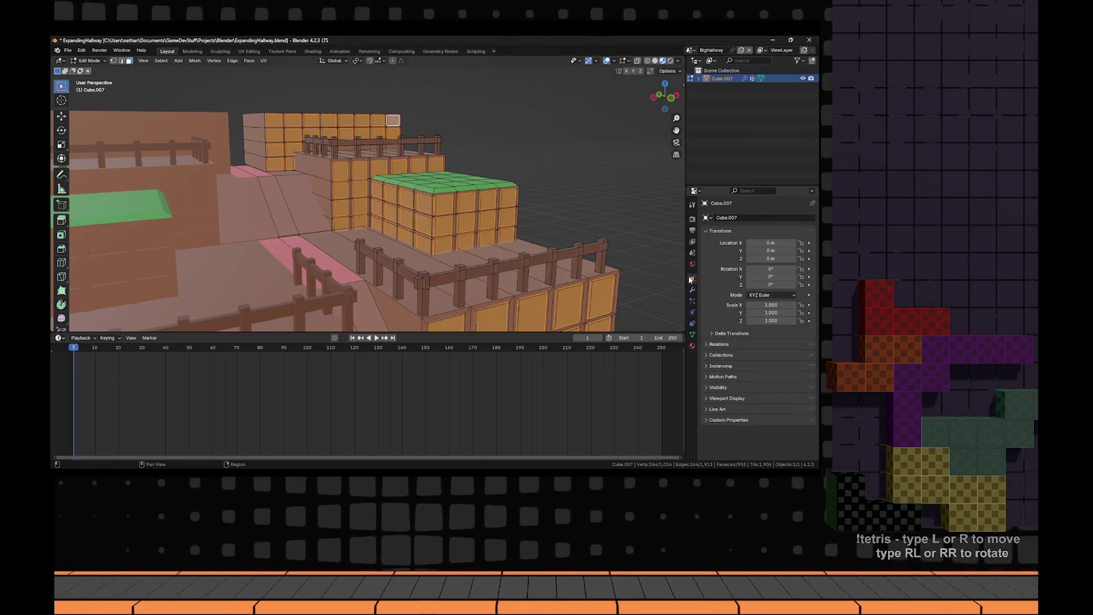
pyautogui.click(692, 313)
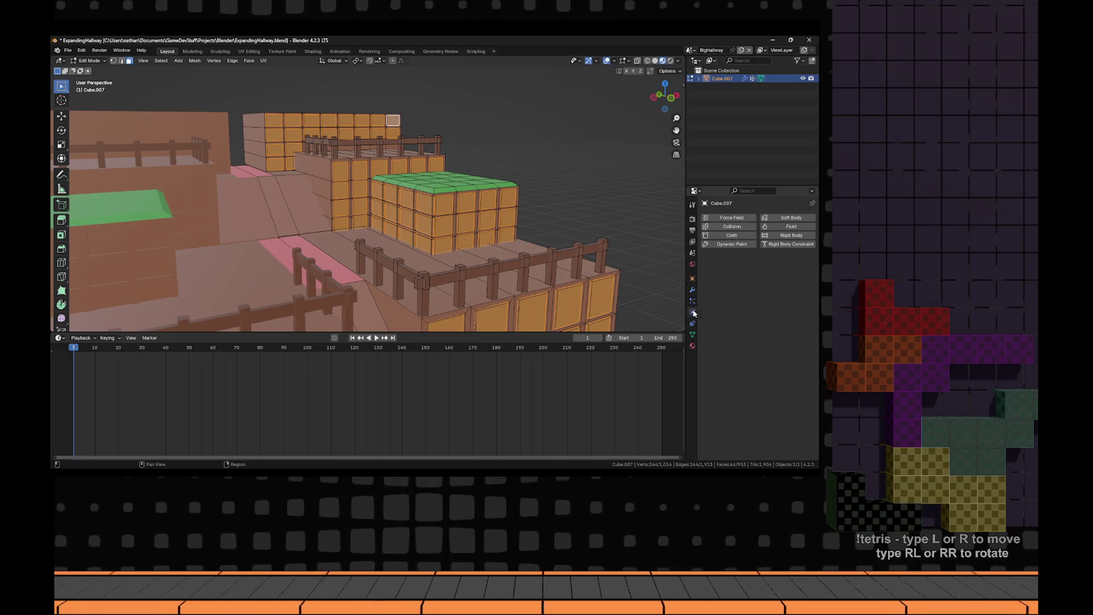
pyautogui.click(693, 264)
pyautogui.click(692, 345)
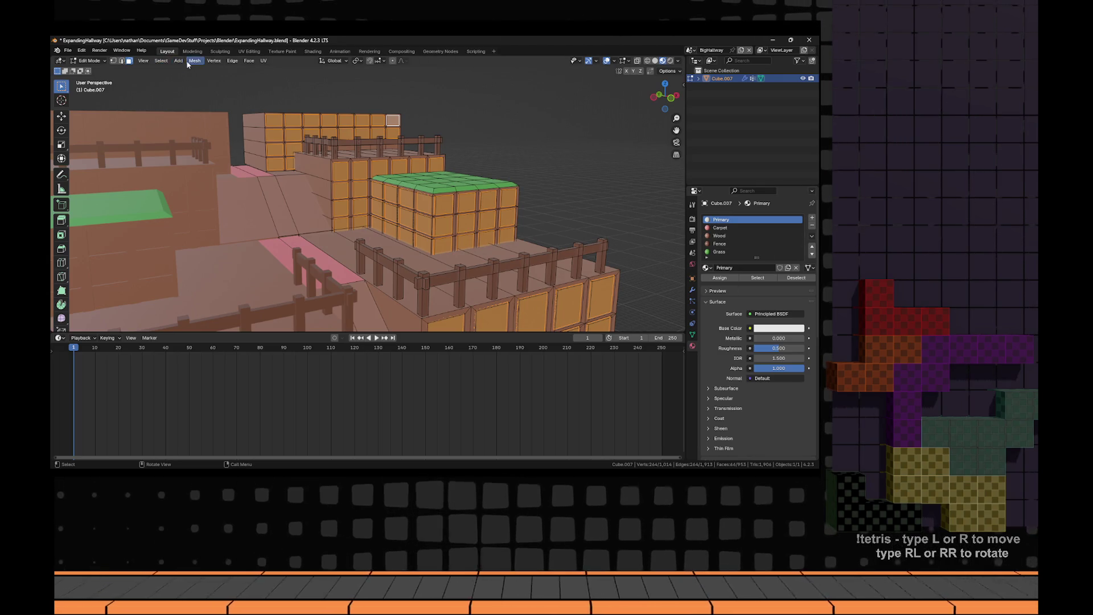
pyautogui.click(161, 61)
pyautogui.moveTo(203, 113)
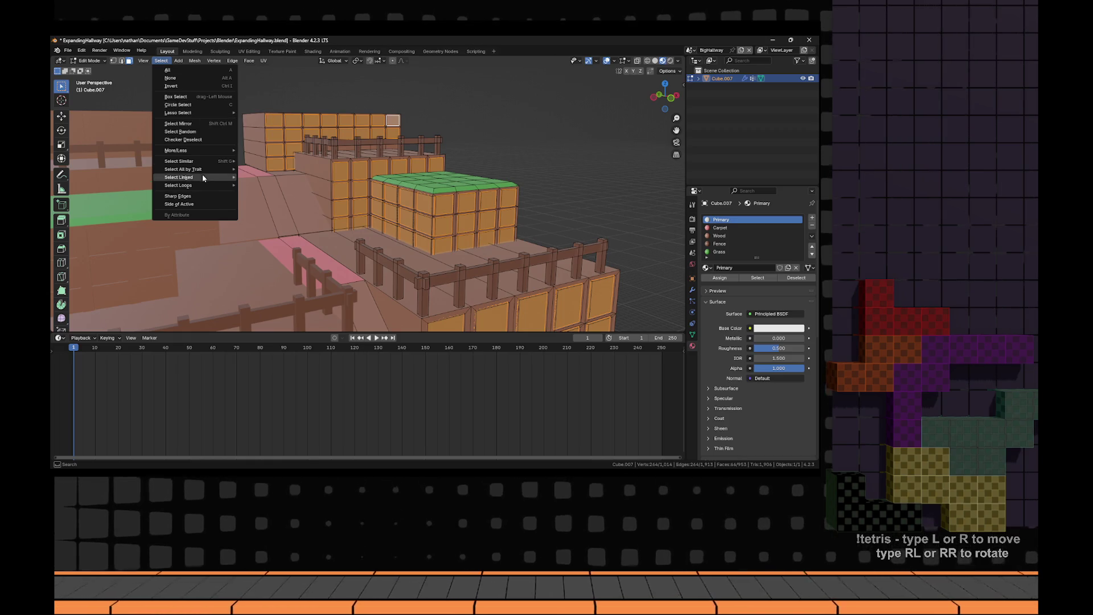
# - Apply Select Random to pick a scattered subset of the mesh's vertices
pyautogui.moveTo(202, 147)
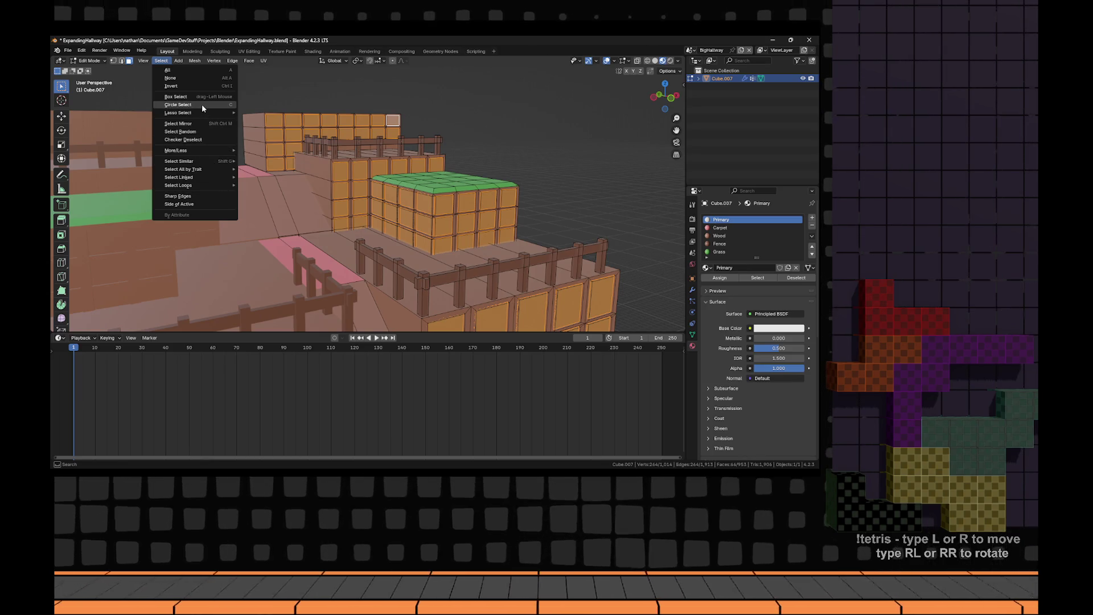
pyautogui.click(213, 132)
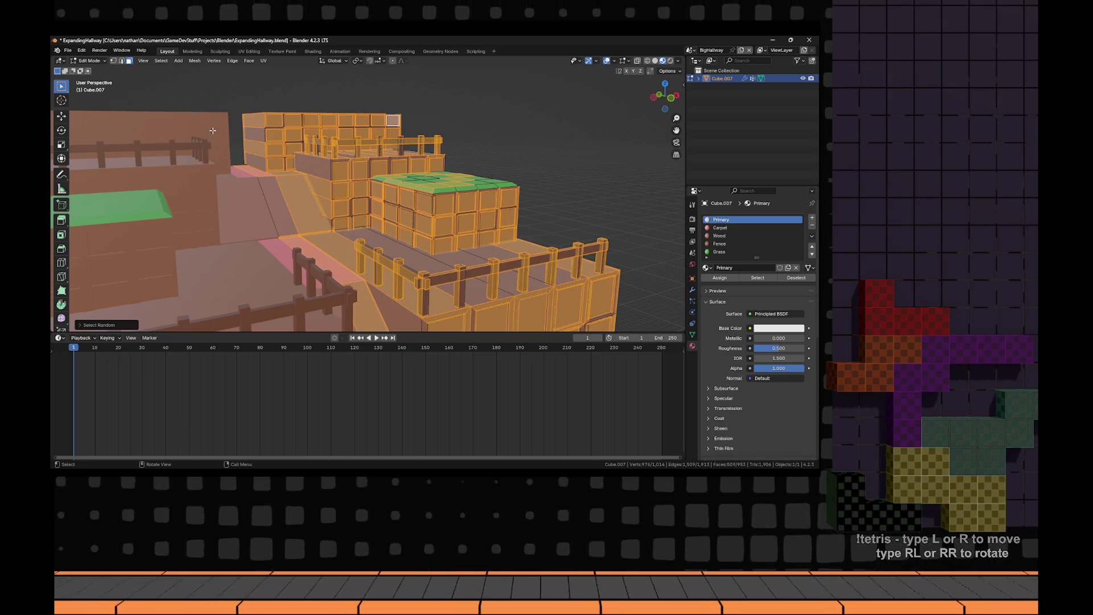
pyautogui.rightClick(382, 181)
# - Undo the random selection, deselect several panels and assign Primary to the remaining panel faces
pyautogui.press('Escape')
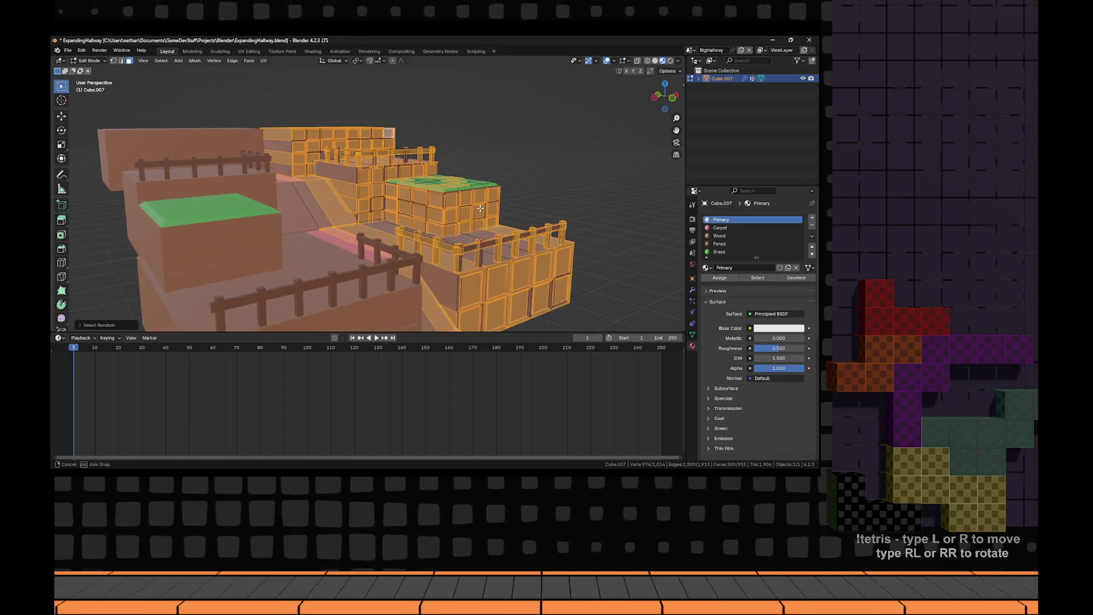
pyautogui.moveTo(477, 203)
pyautogui.mouseDown()
pyautogui.moveTo(459, 203)
pyautogui.moveTo(452, 222)
pyautogui.moveTo(453, 208)
pyautogui.mouseUp()
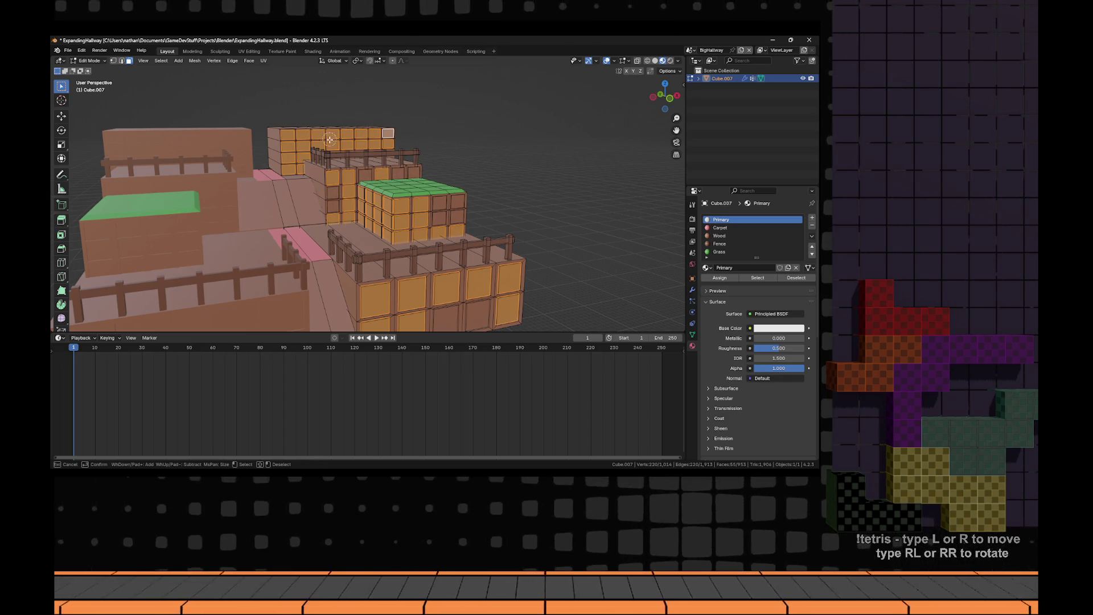
pyautogui.moveTo(330, 140); pyautogui.dragTo(326, 109)
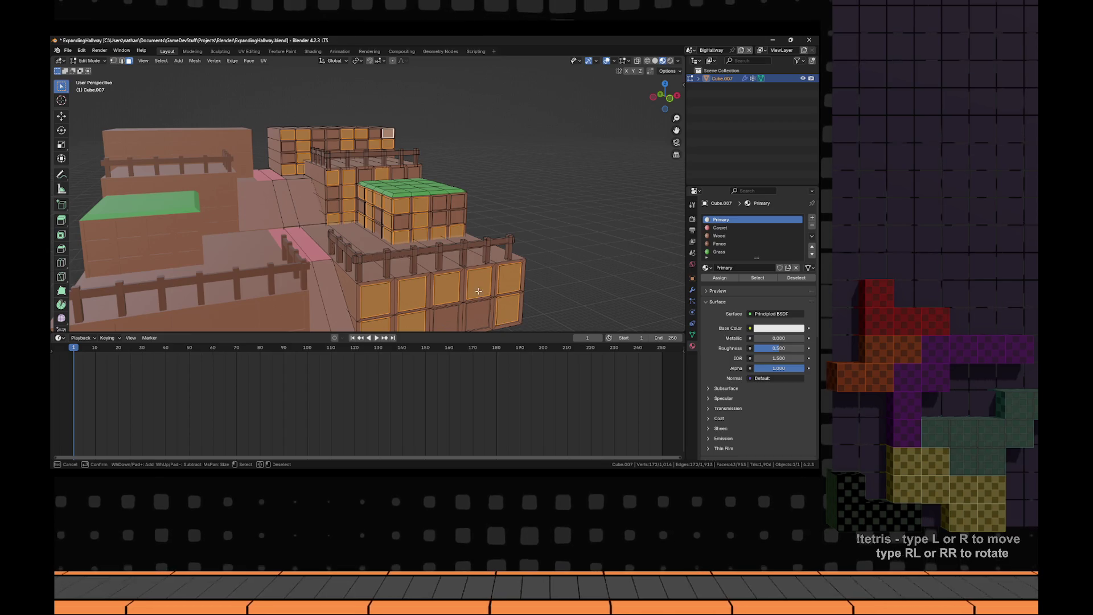
pyautogui.moveTo(371, 302); pyautogui.dragTo(527, 258)
pyautogui.click(508, 280)
pyautogui.rightClick(579, 234)
pyautogui.scroll(-6, 532, 246)
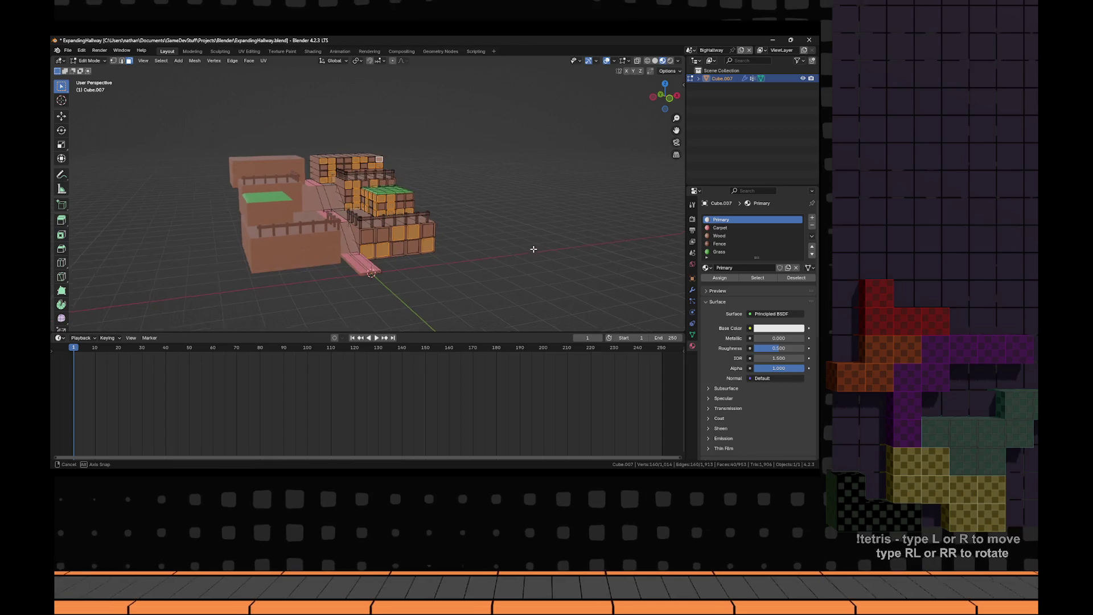
pyautogui.scroll(5, 379, 223)
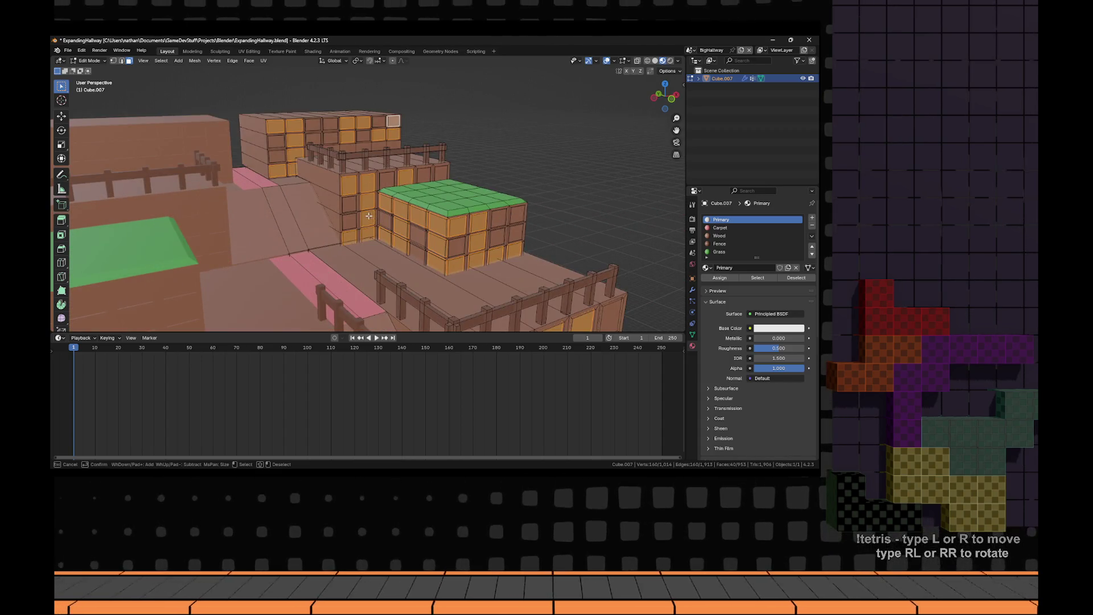
pyautogui.click(368, 216)
pyautogui.rightClick(369, 216)
pyautogui.scroll(-3, 369, 216)
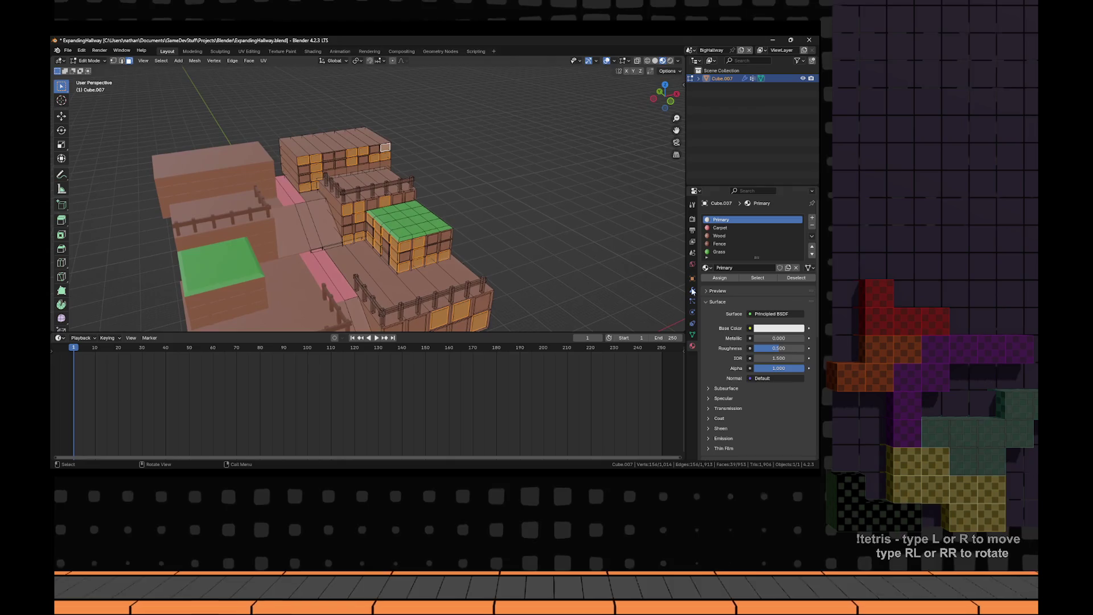
pyautogui.click(719, 278)
# - Sample the dark purple 41394f from the reference video and copy its hex value
pyautogui.moveTo(501, 228); pyautogui.dragTo(516, 225)
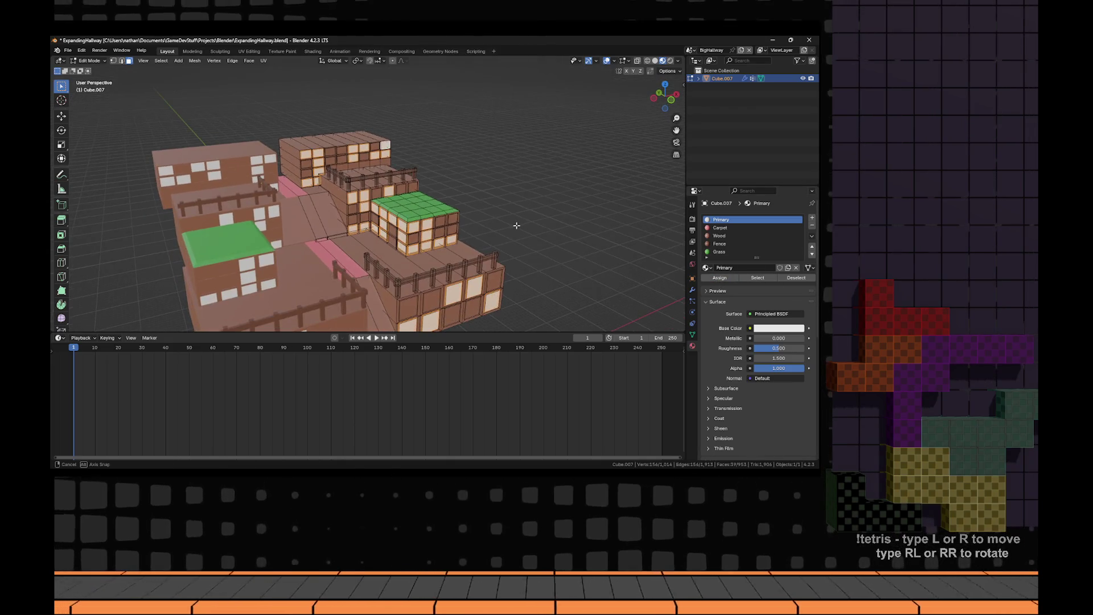
pyautogui.click(768, 329)
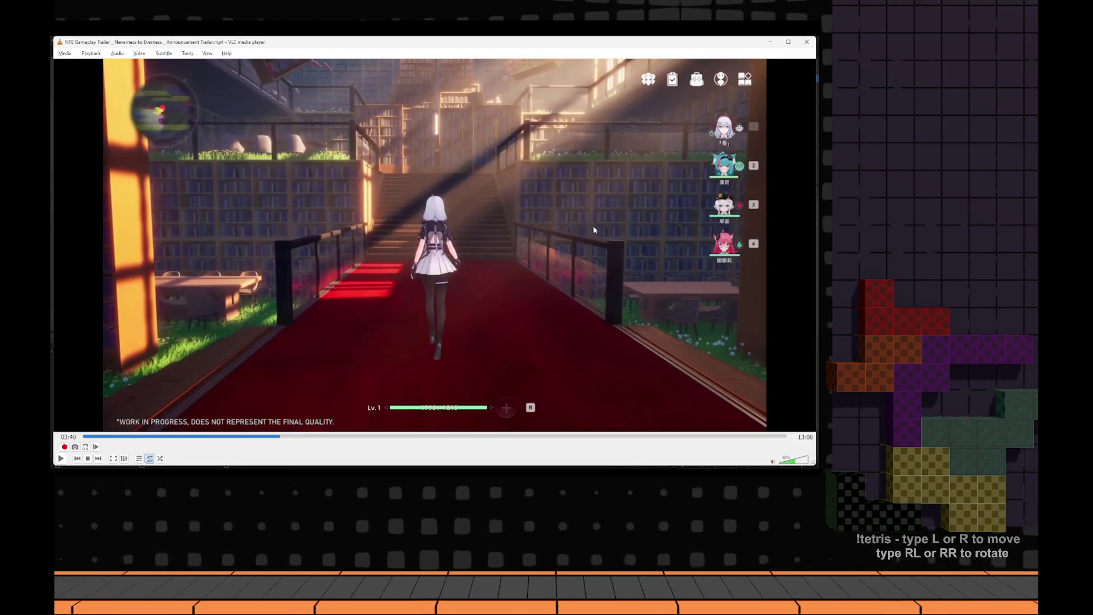
pyautogui.click(566, 204)
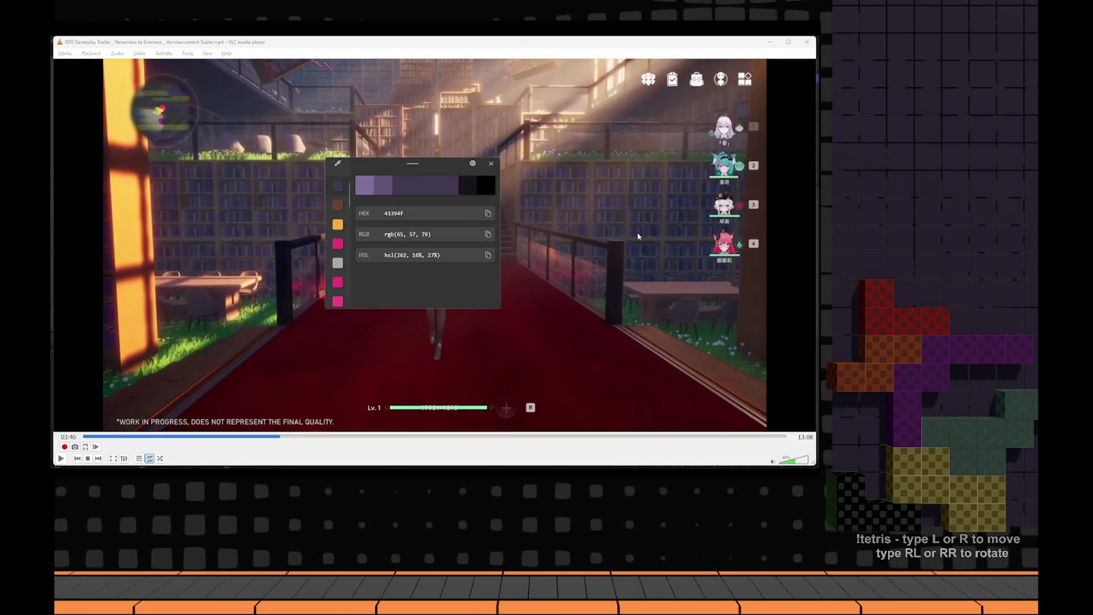
pyautogui.click(488, 212)
pyautogui.click(491, 163)
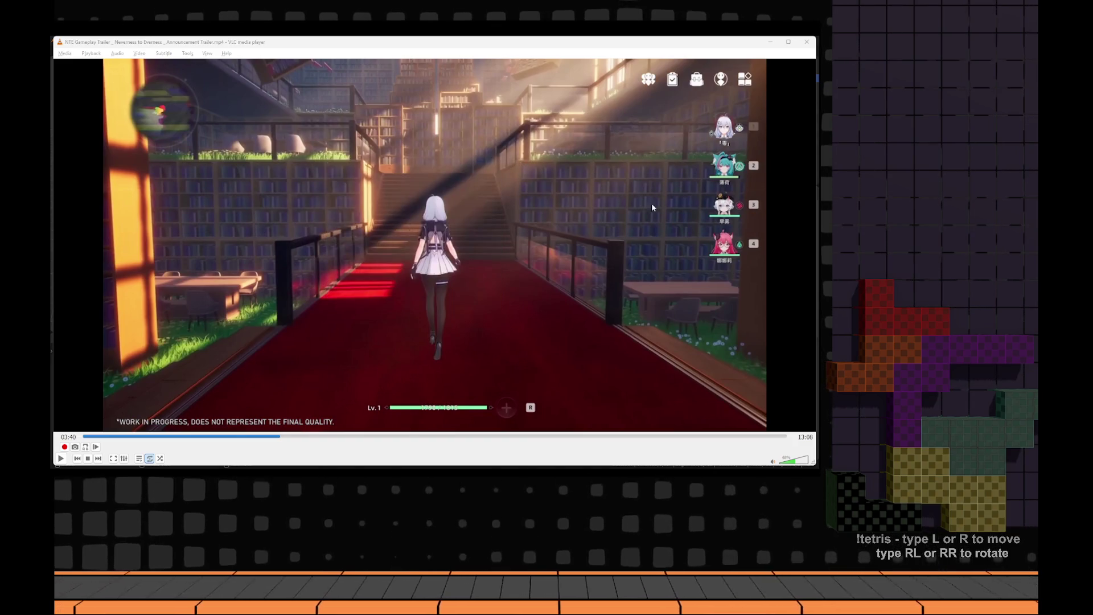
pyautogui.hotkey('alt', 'Tab')
pyautogui.click(762, 328)
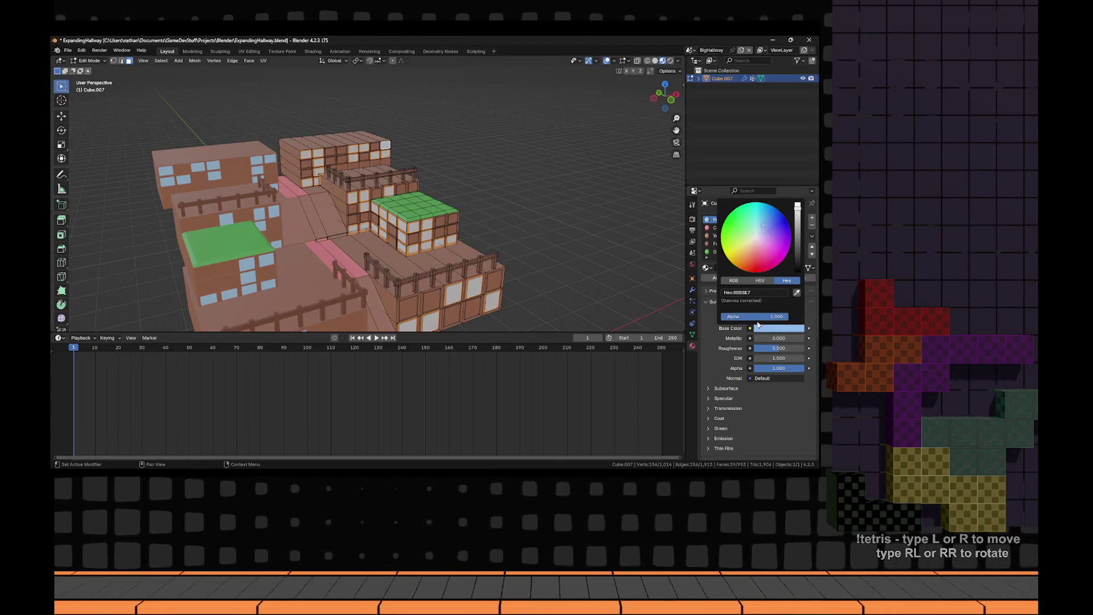
# - Paste 41394F as Primary's base colour, then clear the selection and orbit around the panelled walls
pyautogui.hotkey('ctrl', 'v')
pyautogui.press('Return')
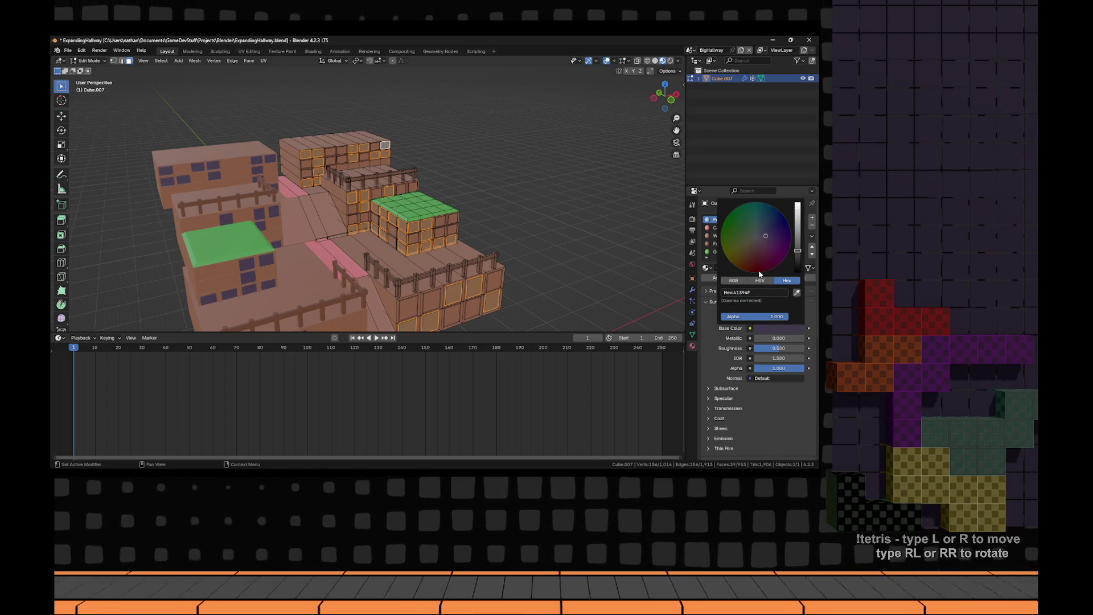
pyautogui.scroll(8, 782, 236)
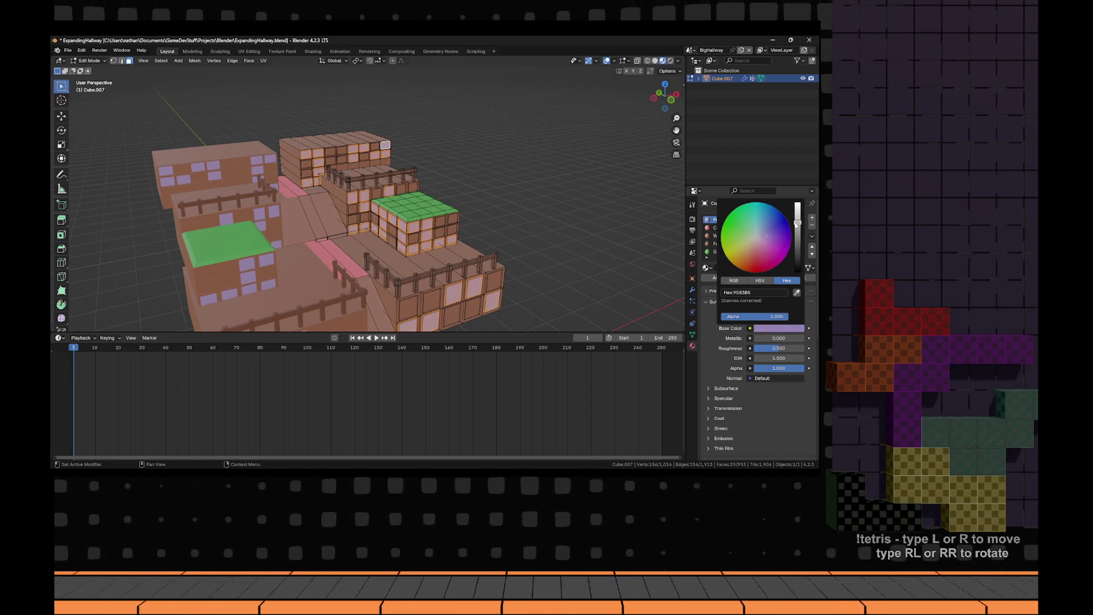
pyautogui.moveTo(574, 227); pyautogui.dragTo(541, 220)
pyautogui.hotkey('alt', 'a')
pyautogui.moveTo(476, 271); pyautogui.dragTo(504, 267)
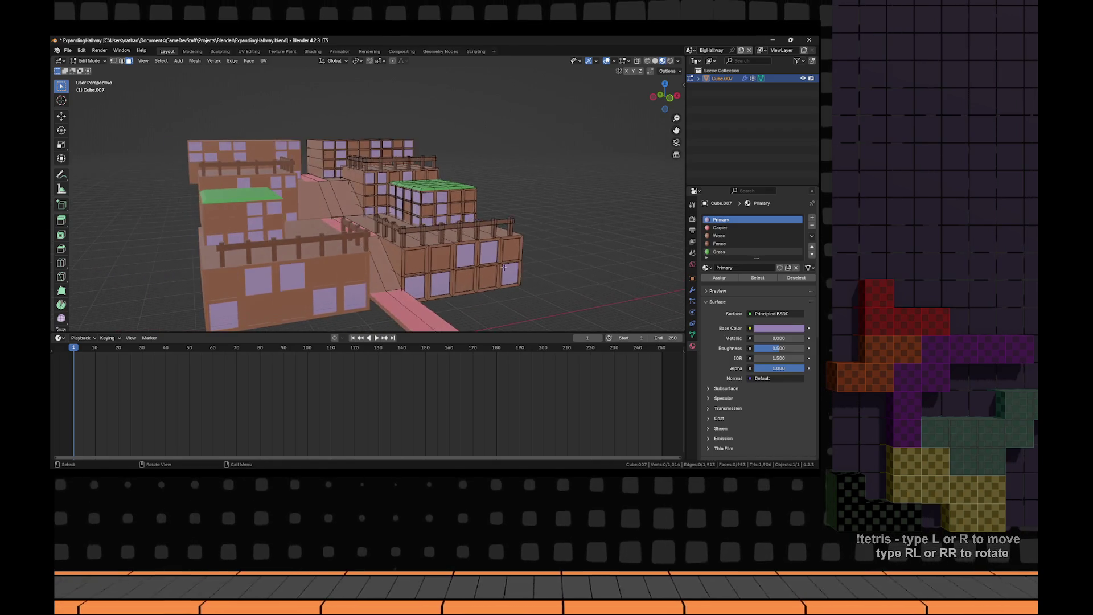
pyautogui.scroll(5, 504, 267)
pyautogui.click(475, 308)
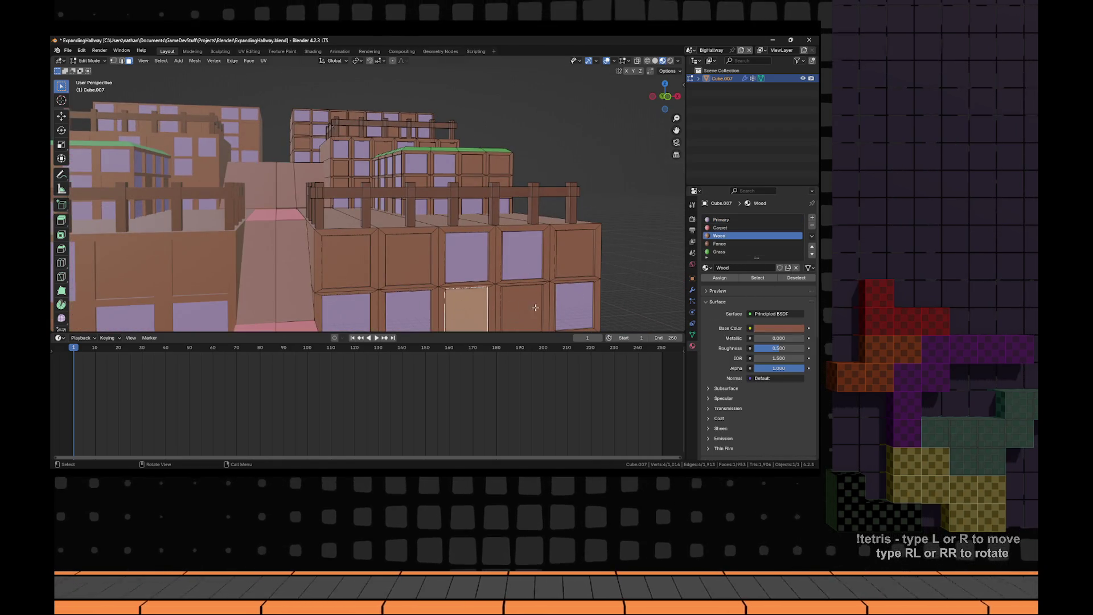
# - Pick a few panel faces, then select all, frame the mesh and clear the selection
pyautogui.keyDown('shift'); pyautogui.click(521, 307); pyautogui.keyUp('shift')
pyautogui.keyDown('shift'); pyautogui.click(574, 254); pyautogui.keyUp('shift')
pyautogui.keyDown('shift'); pyautogui.click(404, 262); pyautogui.keyUp('shift')
pyautogui.keyDown('shift'); pyautogui.click(345, 260); pyautogui.keyUp('shift')
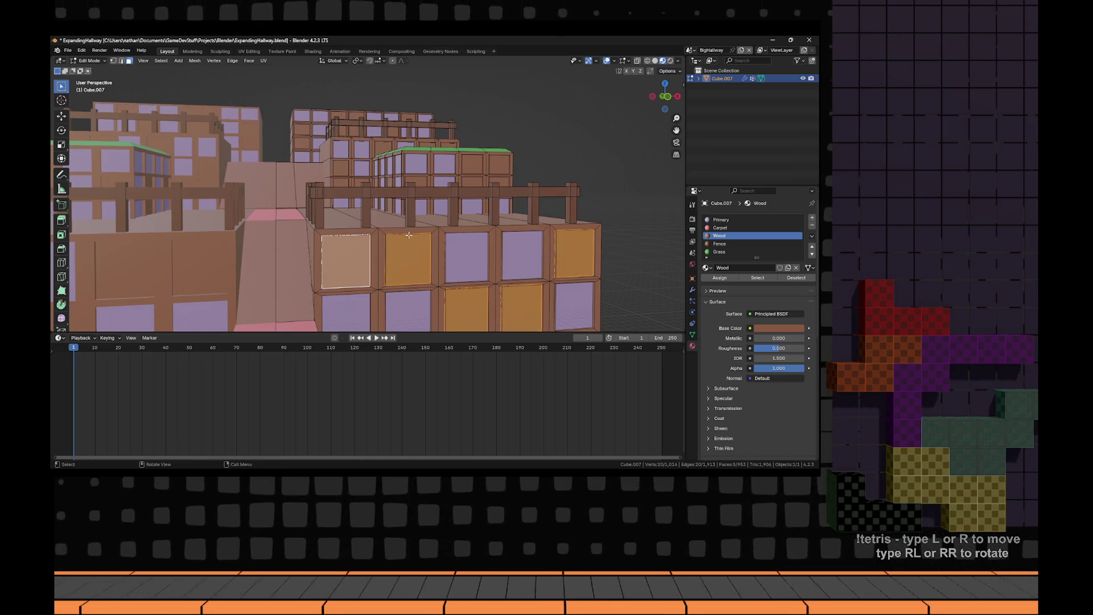
pyautogui.press('a')
pyautogui.press('KP_Decimal')
pyautogui.hotkey('alt', 'a')
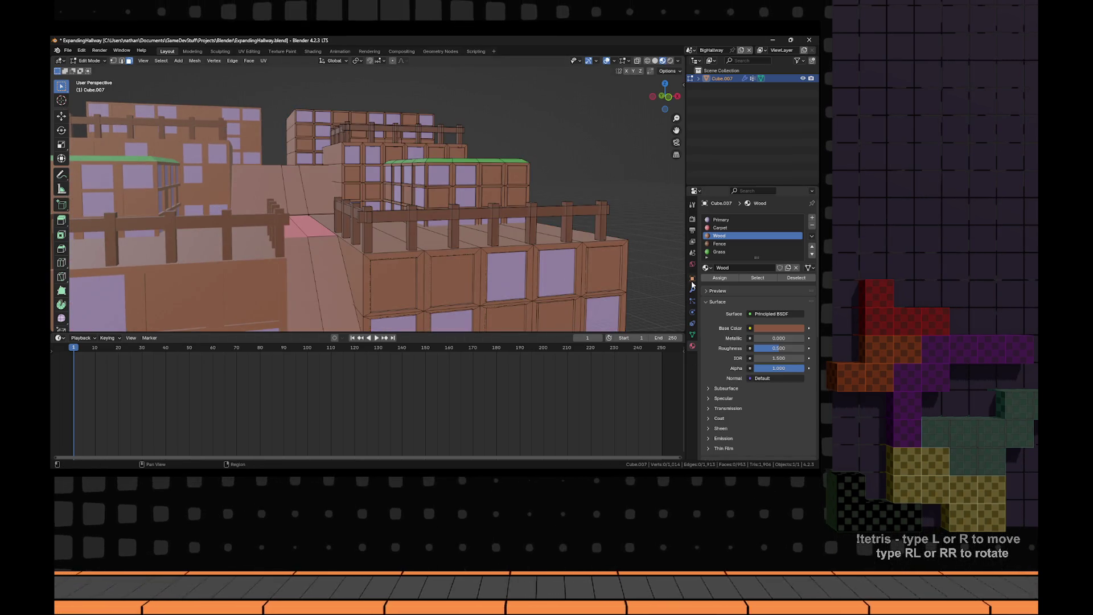
# - Select the Faces vertex group, then deselect the faces that use the Primary material
pyautogui.click(692, 278)
pyautogui.click(692, 336)
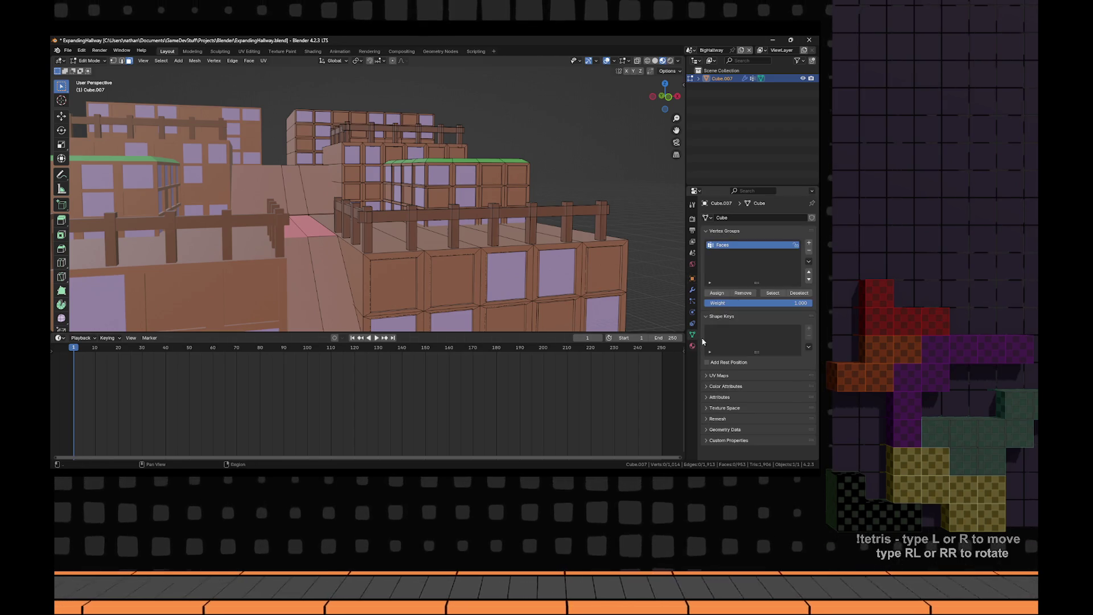
pyautogui.click(769, 293)
pyautogui.click(692, 346)
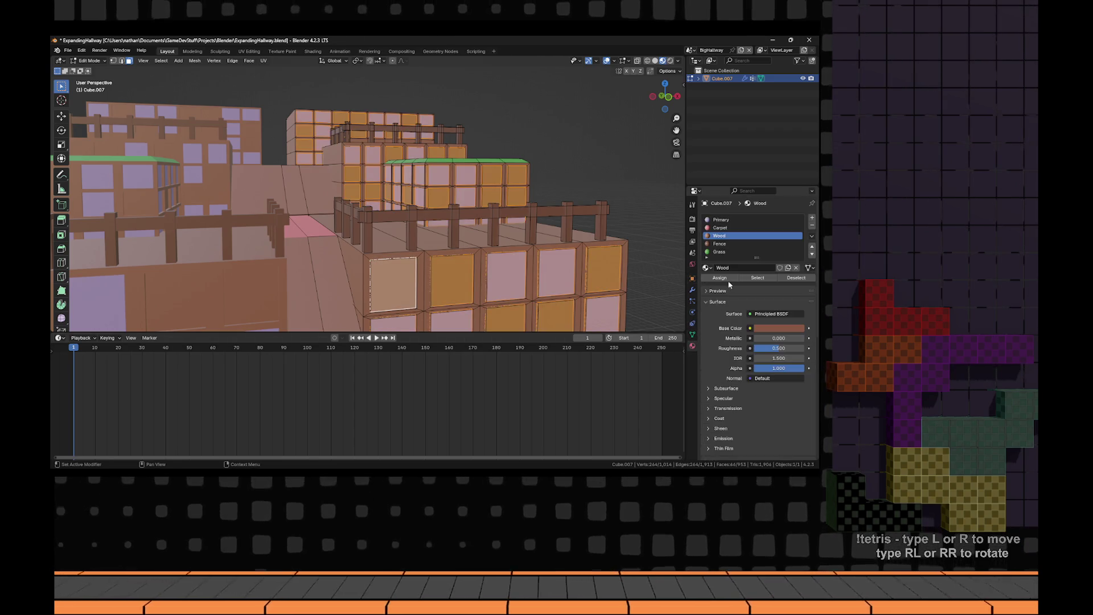
pyautogui.click(720, 220)
pyautogui.click(797, 278)
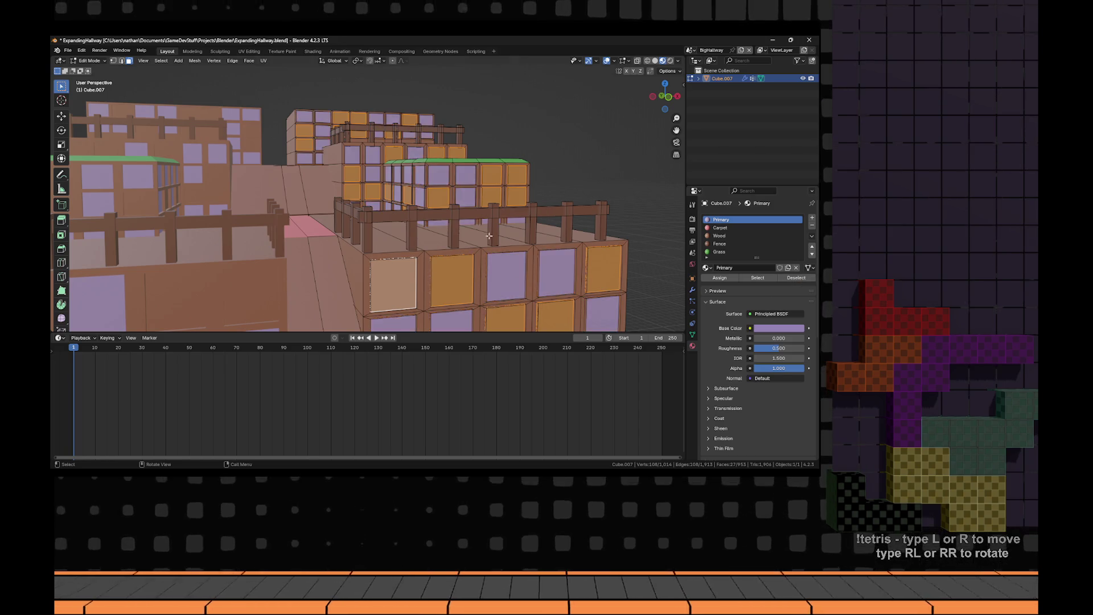
pyautogui.scroll(-3, 426, 225)
pyautogui.scroll(6, 425, 225)
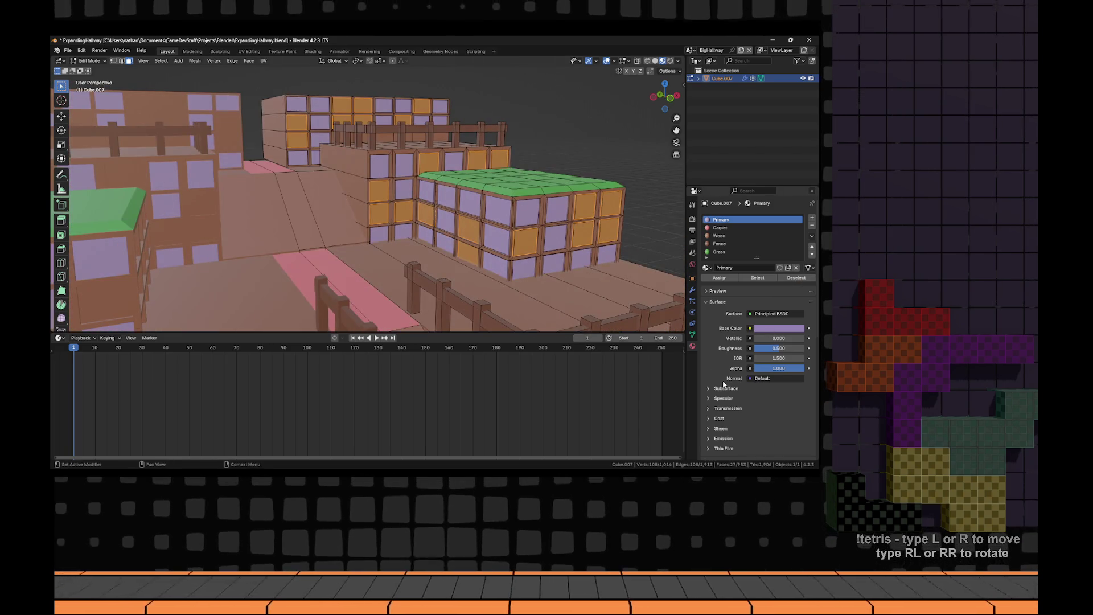
# - Add a new material slot holding a new material named Secondary
pyautogui.click(692, 335)
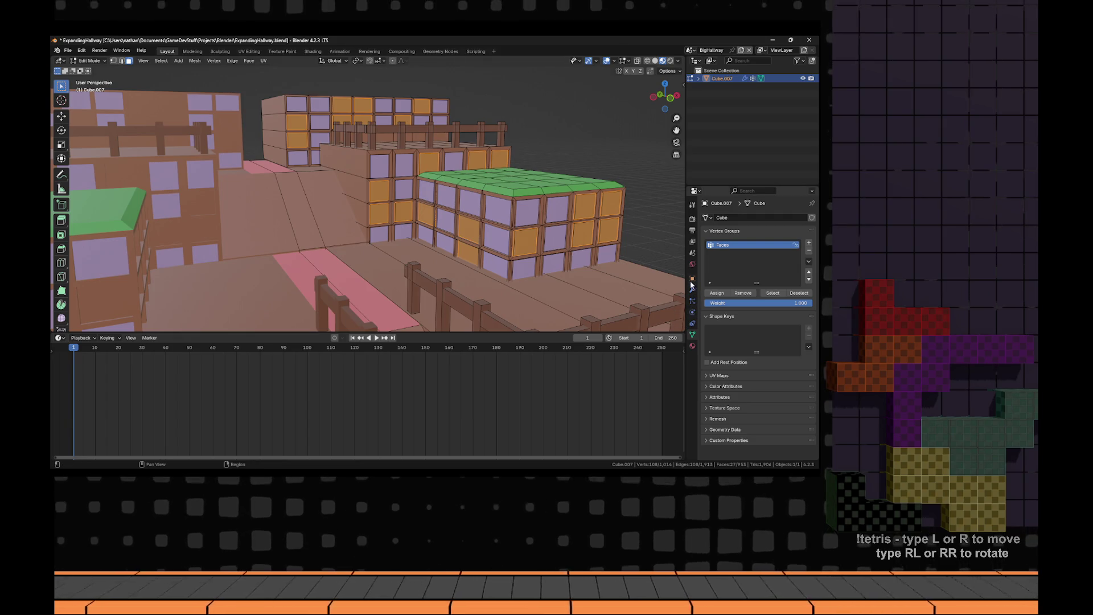
pyautogui.click(692, 345)
pyautogui.click(811, 218)
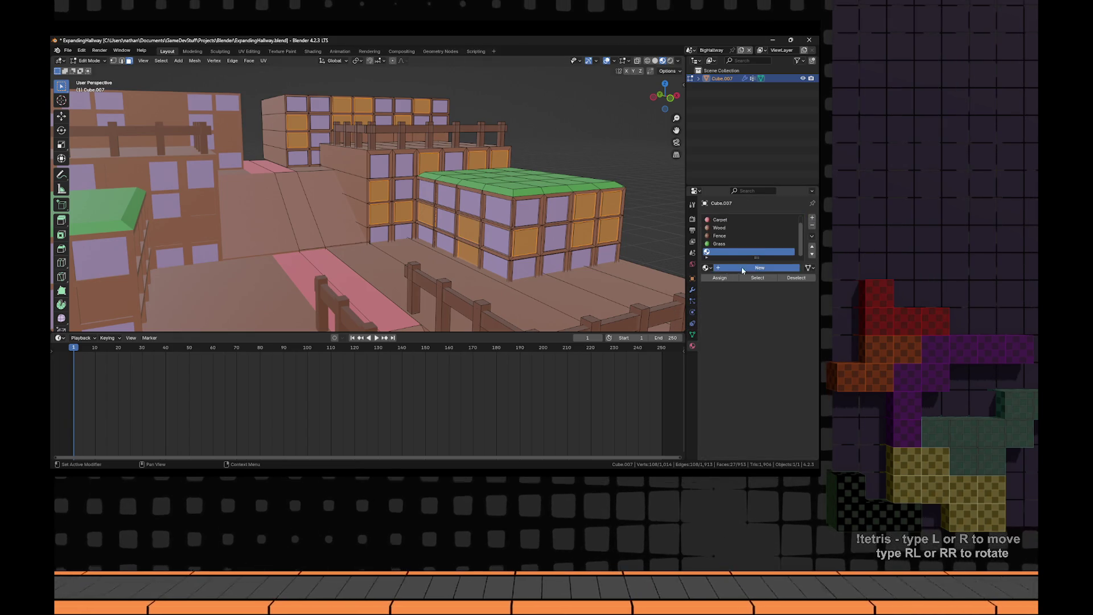
pyautogui.click(740, 267)
pyautogui.write('Secondar')
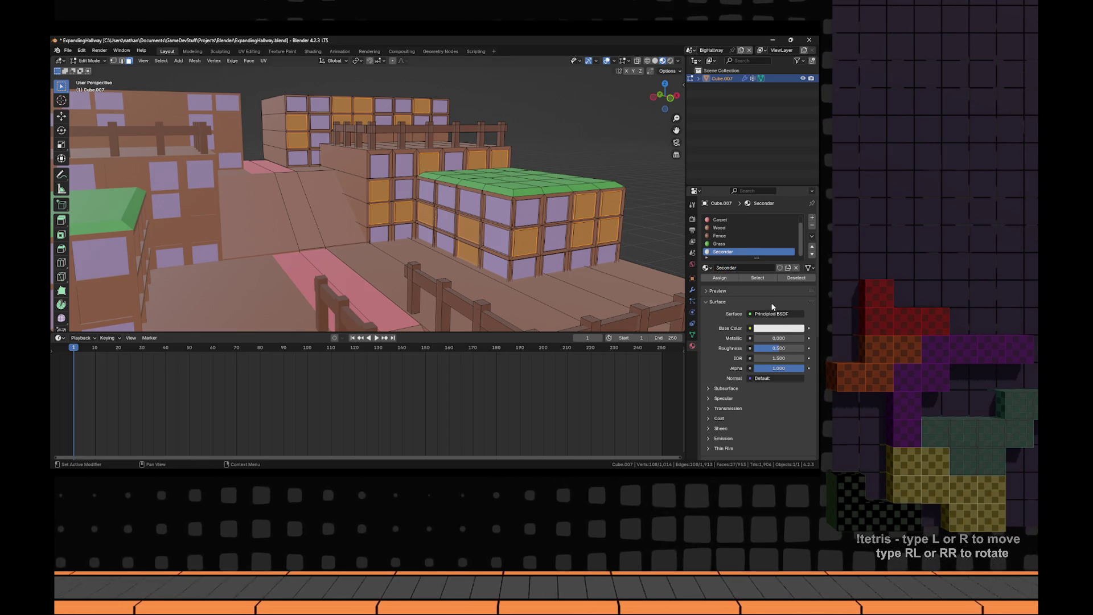
pyautogui.press('F2')
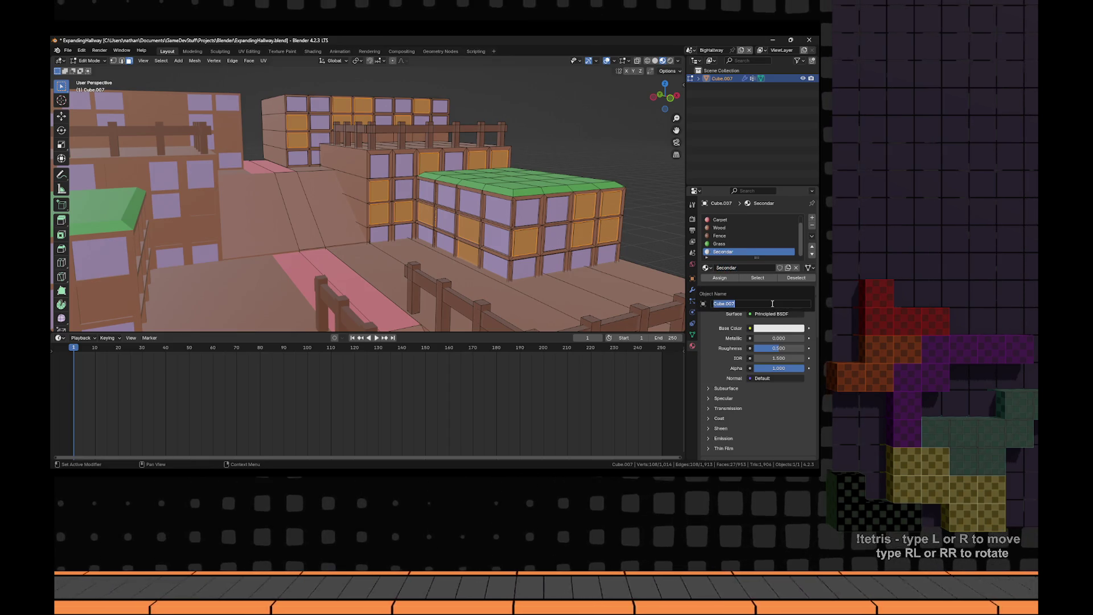
# - Set the Secondary material's base colour to light lavender
pyautogui.click(768, 327)
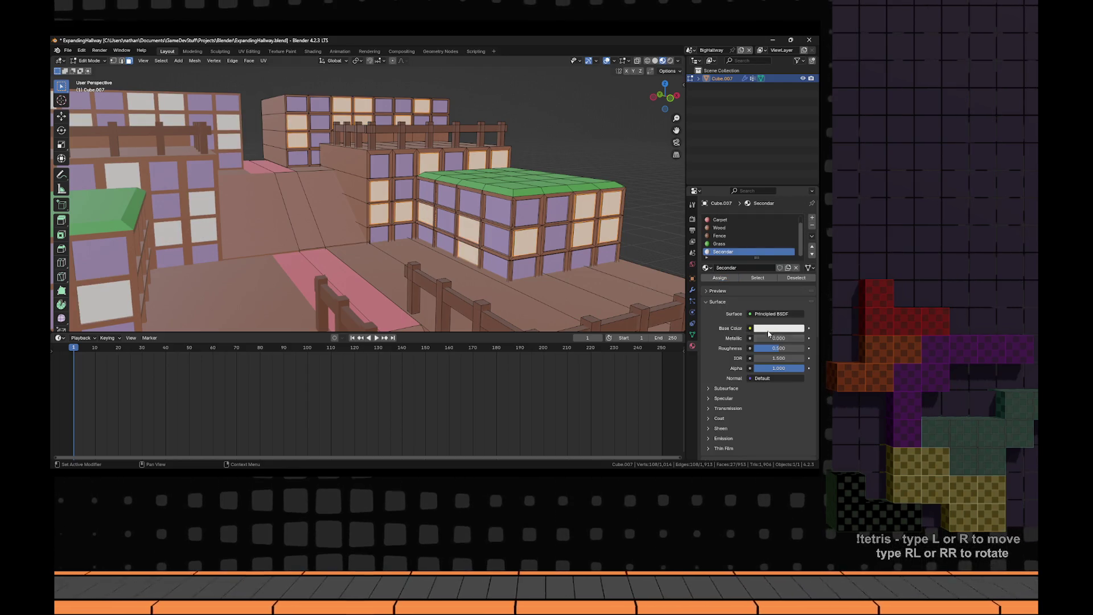
pyautogui.click(779, 330)
pyautogui.moveTo(797, 210)
pyautogui.mouseDown()
pyautogui.moveTo(798, 262)
pyautogui.moveTo(798, 230)
pyautogui.mouseUp()
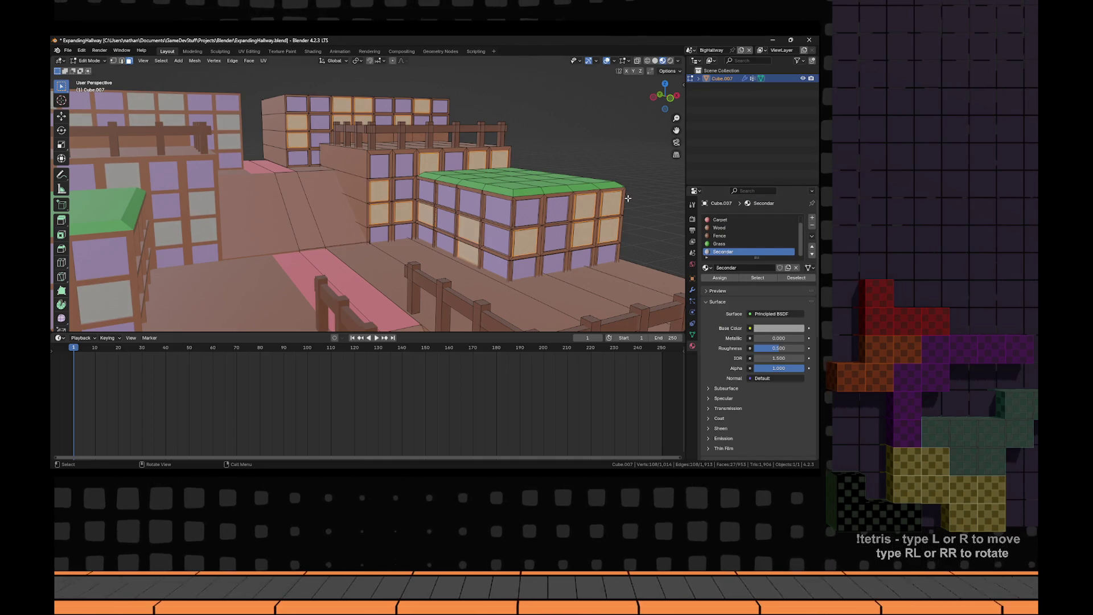
pyautogui.hotkey('alt', 'Tab')
pyautogui.hotkey('alt', 'Tab')
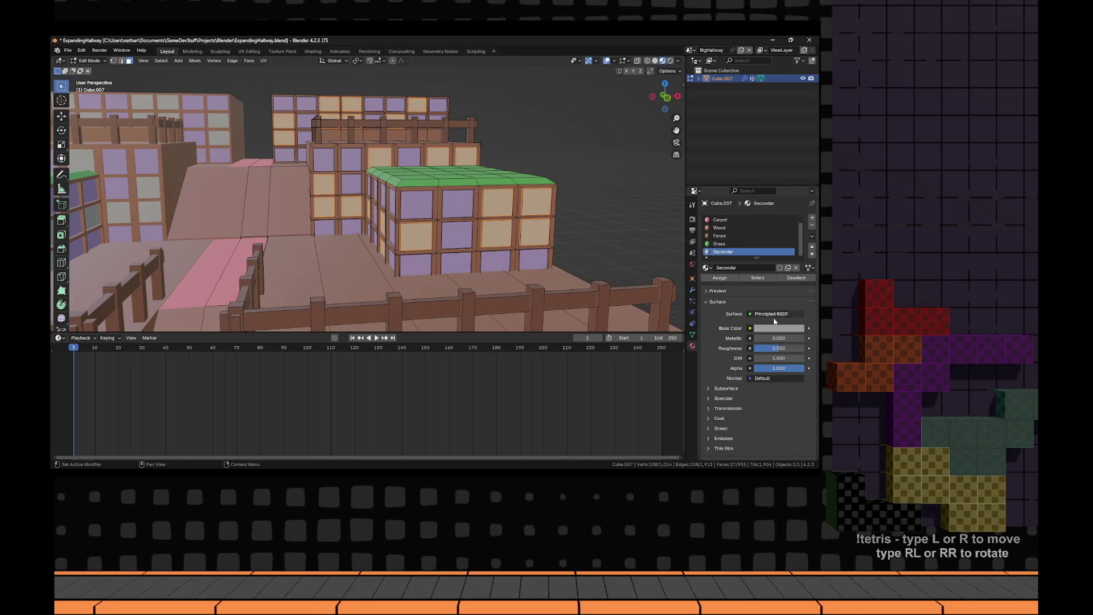
pyautogui.click(772, 327)
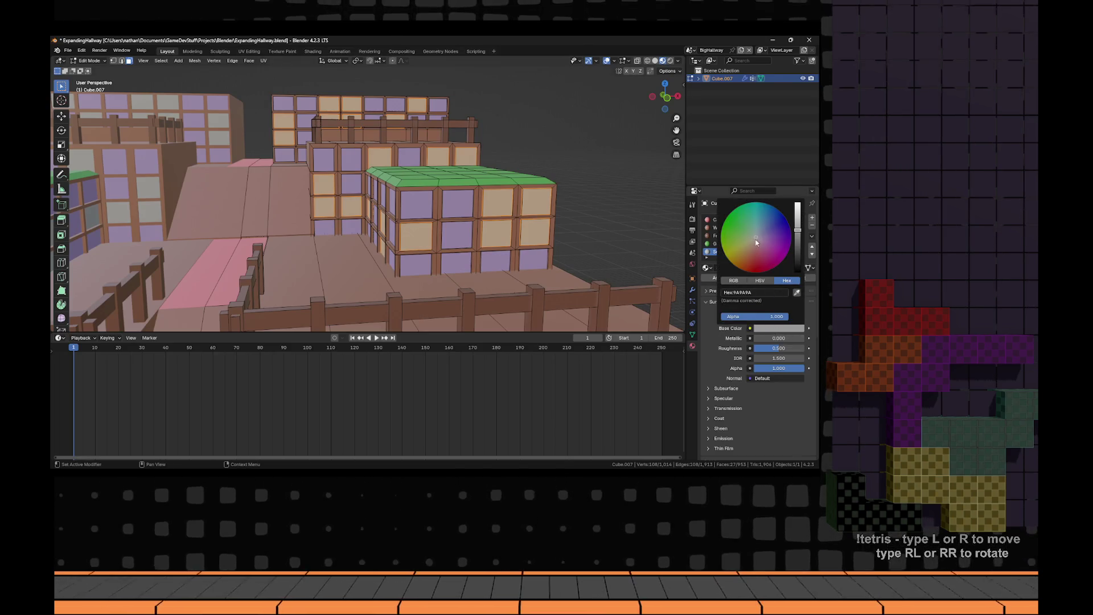
pyautogui.click(757, 243)
# - Return to Object Mode and orbit over the buildings, comparing with the reference trailer
pyautogui.press('Tab')
pyautogui.moveTo(602, 179)
pyautogui.mouseDown()
pyautogui.moveTo(357, 195)
pyautogui.moveTo(373, 193)
pyautogui.moveTo(376, 225)
pyautogui.moveTo(352, 196)
pyautogui.mouseUp()
pyautogui.hotkey('alt', 'Tab')
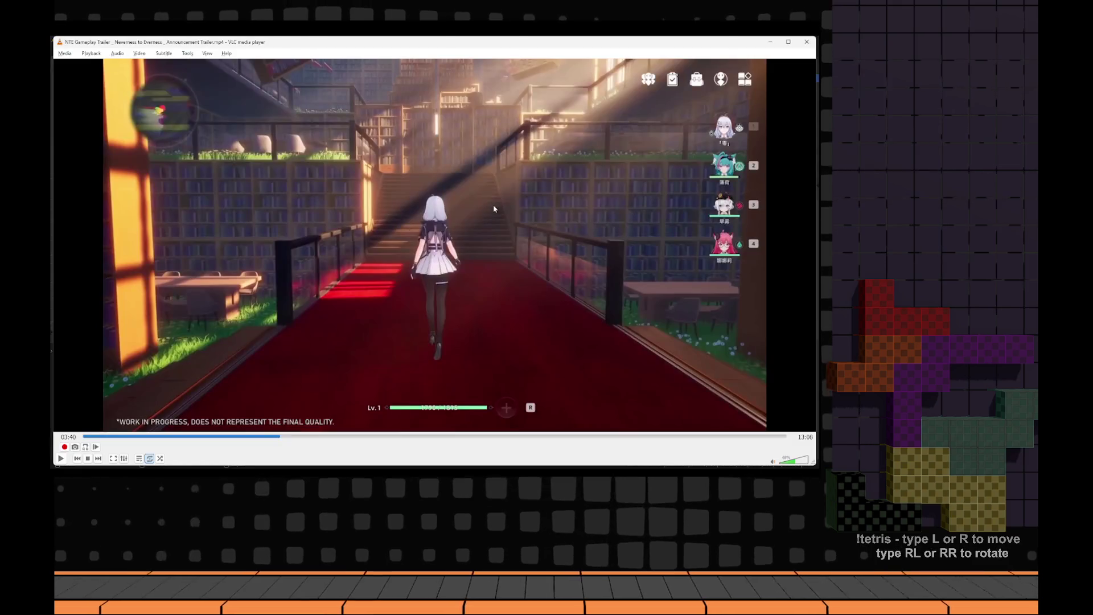
pyautogui.moveTo(433, 268)
pyautogui.mouseDown()
pyautogui.moveTo(422, 232)
pyautogui.moveTo(433, 250)
pyautogui.moveTo(552, 269)
pyautogui.moveTo(495, 214)
pyautogui.moveTo(569, 165)
pyautogui.mouseUp()
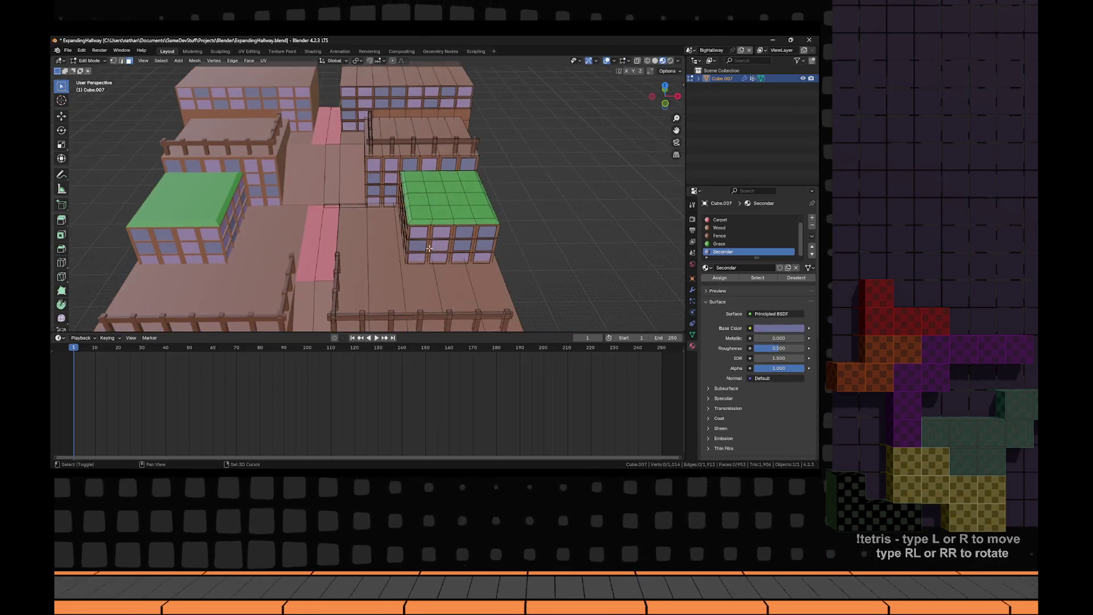
# - Add two loop cuts across the upper floor of the block
pyautogui.hotkey('ctrl', 'r')
pyautogui.click(584, 135)
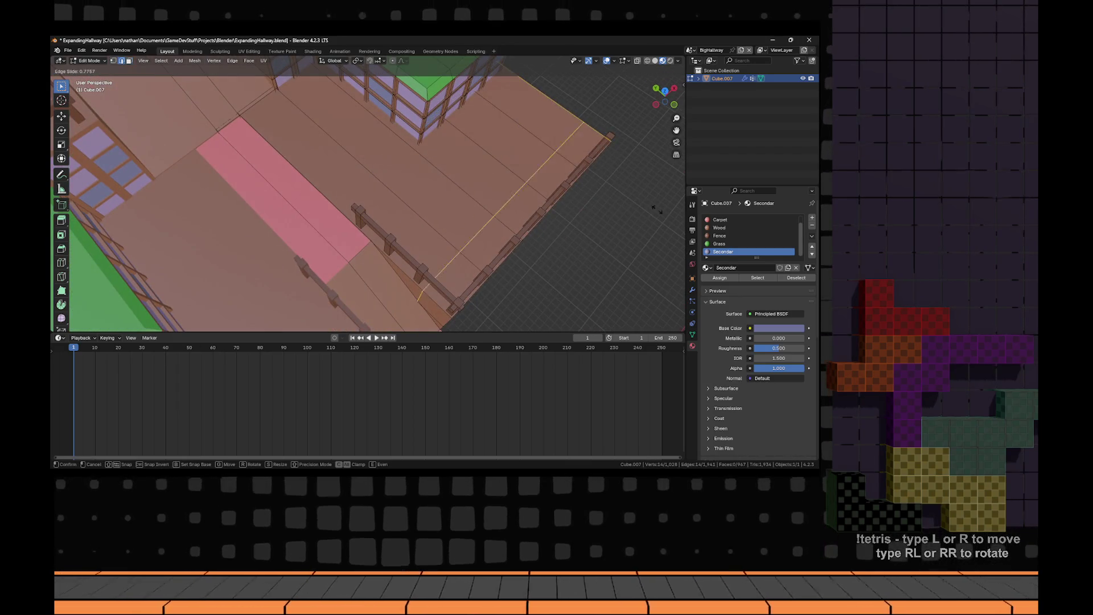
pyautogui.click(605, 227)
pyautogui.moveTo(605, 228); pyautogui.dragTo(354, 198)
pyautogui.hotkey('ctrl', 'r')
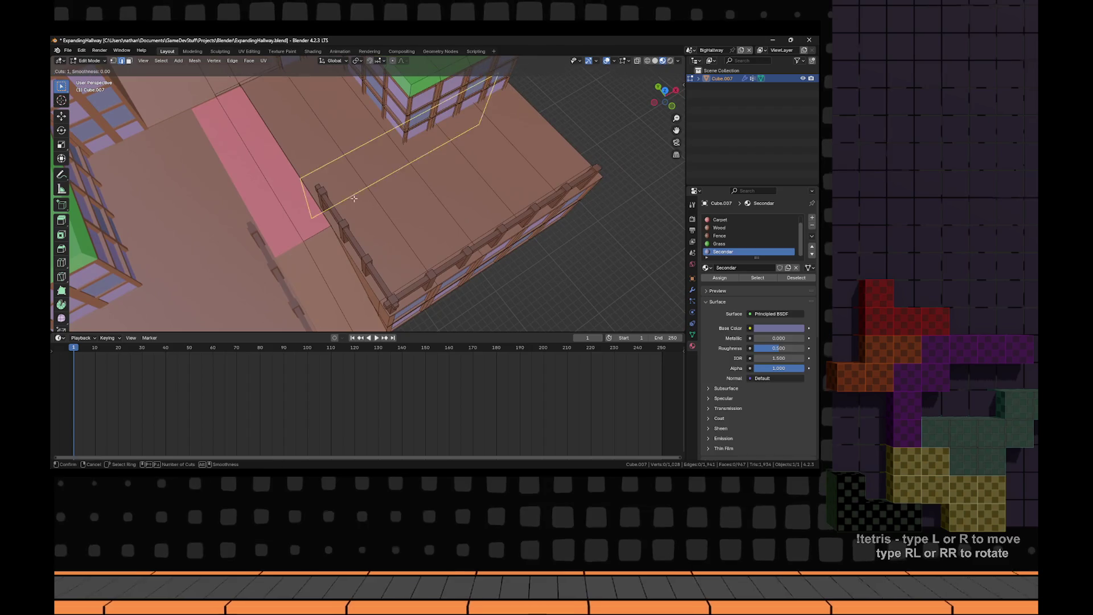
pyautogui.click(409, 301)
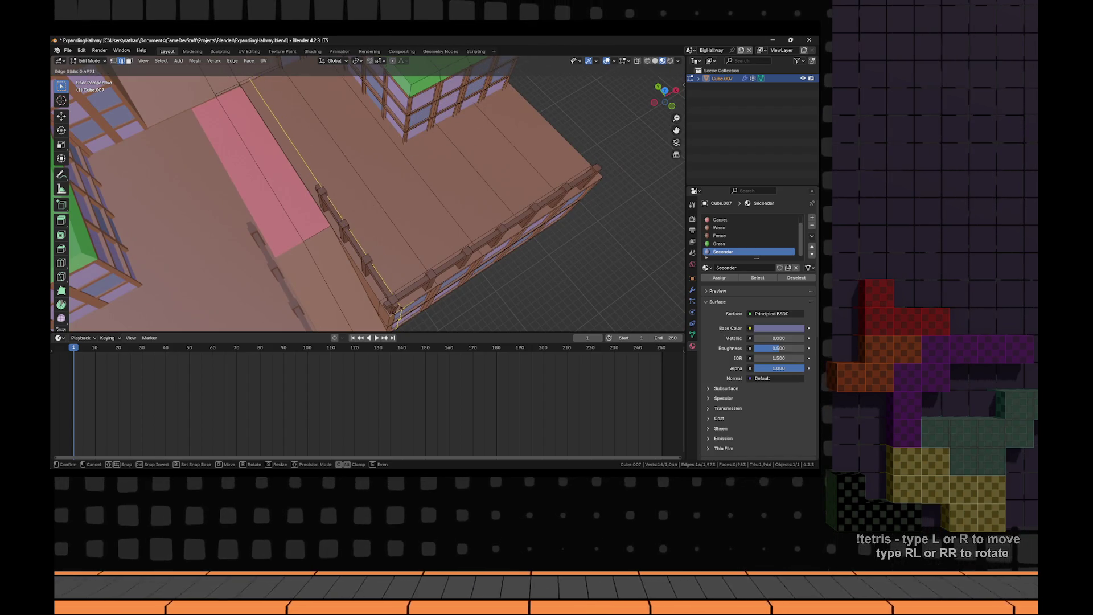
pyautogui.click(391, 239)
# - Grow a floor face selection, extrude it upward and make the Grass slot active
pyautogui.press('3')
pyautogui.click(424, 222)
pyautogui.press('ctrl+KP_Add')
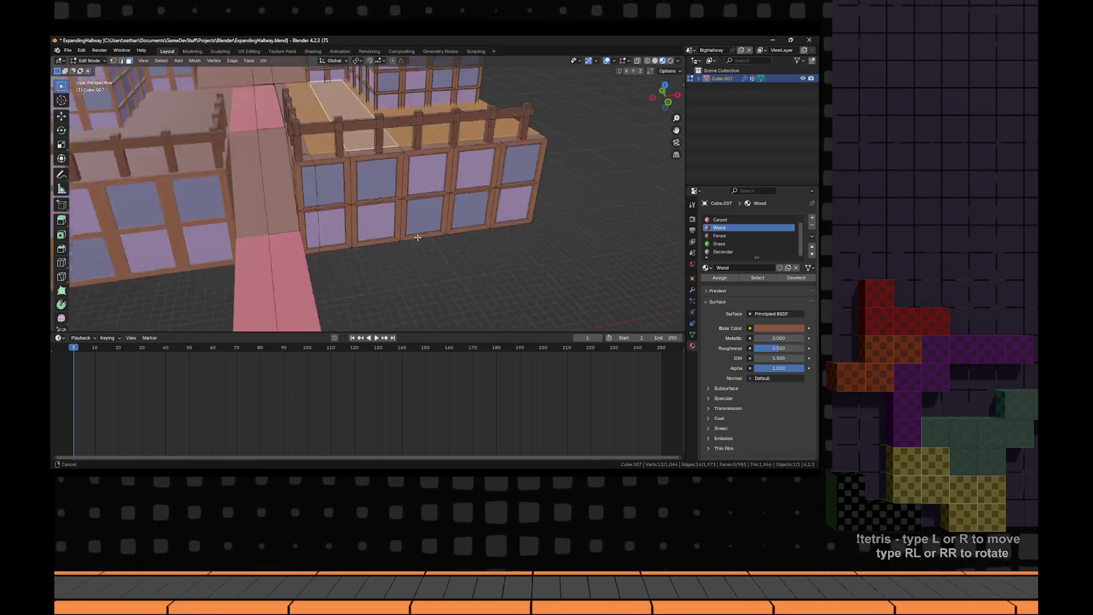
pyautogui.press('e')
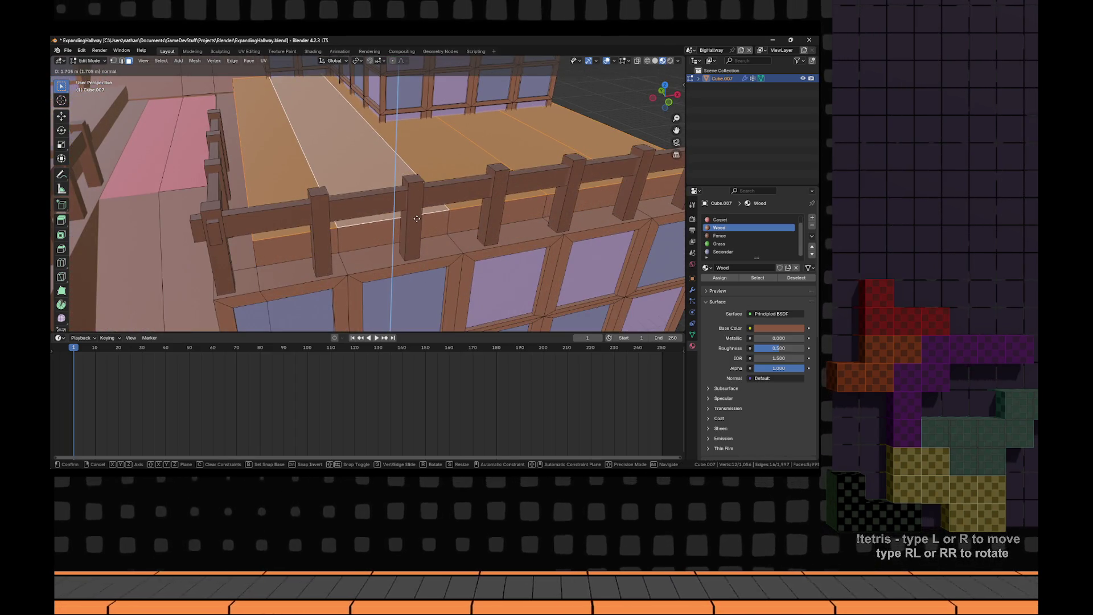
pyautogui.click(417, 219)
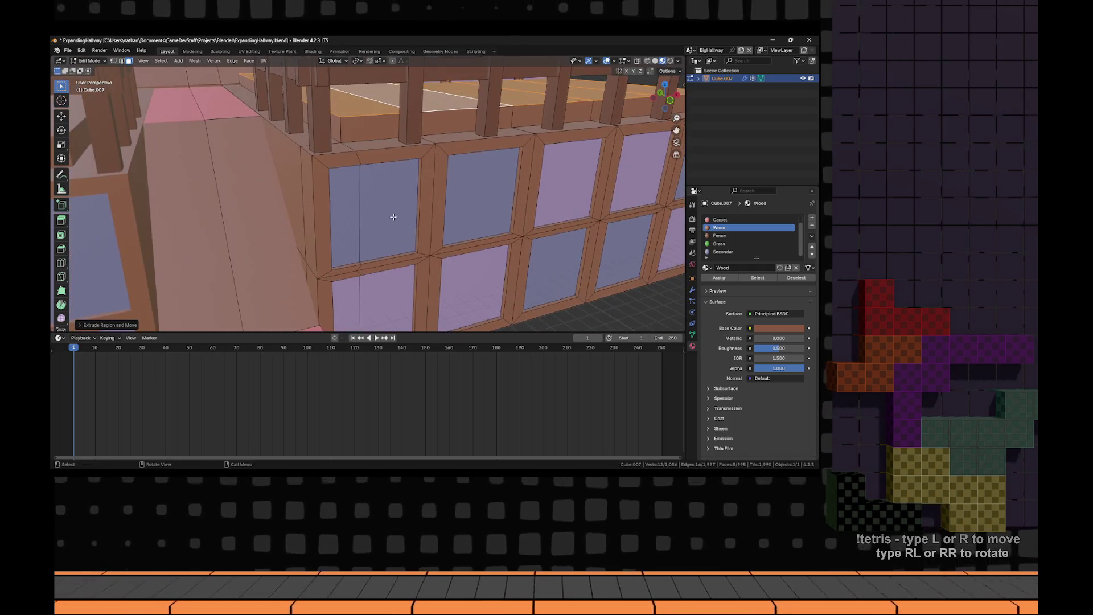
pyautogui.keyDown('alt'); pyautogui.keyDown('shift'); pyautogui.click(342, 137); pyautogui.keyUp('shift'); pyautogui.keyUp('alt')
pyautogui.scroll(-8, 342, 137)
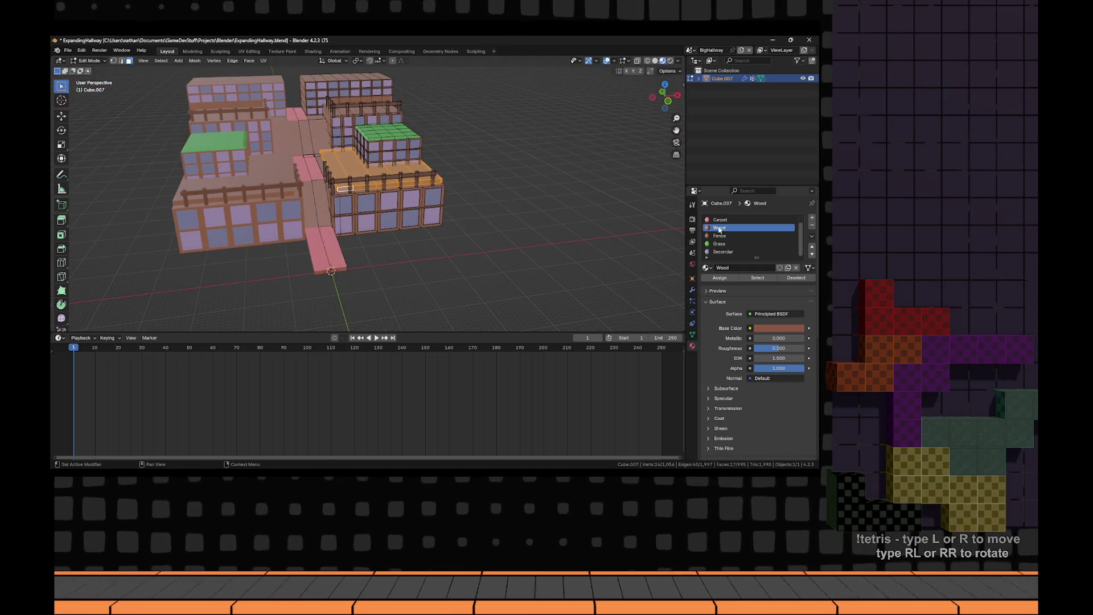
pyautogui.click(719, 244)
pyautogui.press('Tab')
# - Frame the lower floor and add two loop cuts beside the fence
pyautogui.moveTo(492, 244)
pyautogui.mouseDown()
pyautogui.moveTo(474, 272)
pyautogui.moveTo(517, 289)
pyautogui.moveTo(506, 281)
pyautogui.mouseUp()
pyautogui.press('Tab')
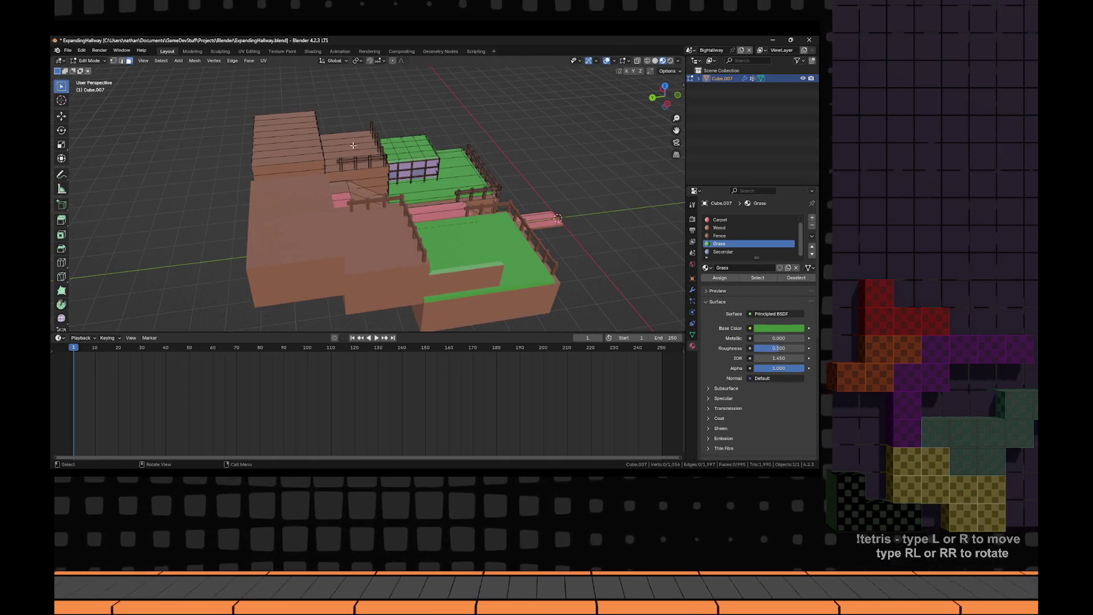
pyautogui.click(505, 281)
pyautogui.press('KP_Decimal')
pyautogui.hotkey('ctrl', 'r')
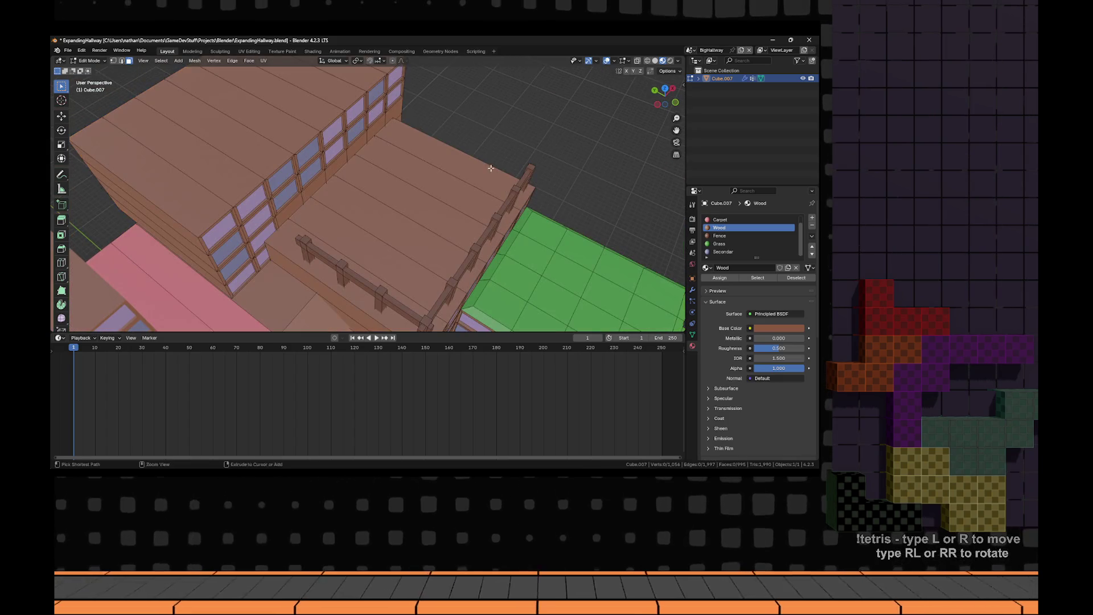
pyautogui.click(520, 196)
pyautogui.click(519, 197)
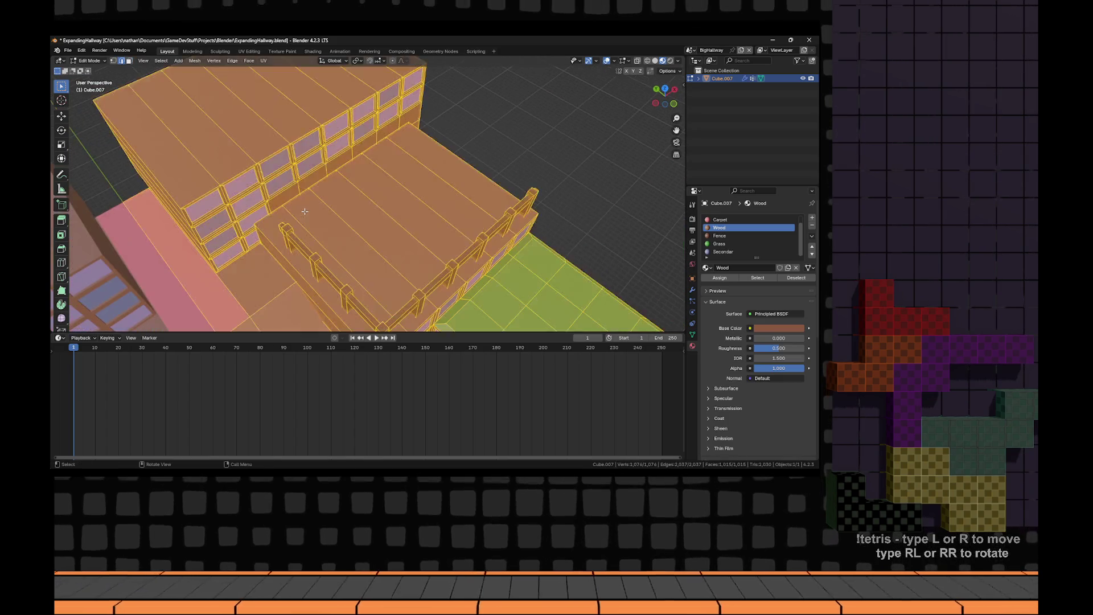
pyautogui.hotkey('ctrl', 'r')
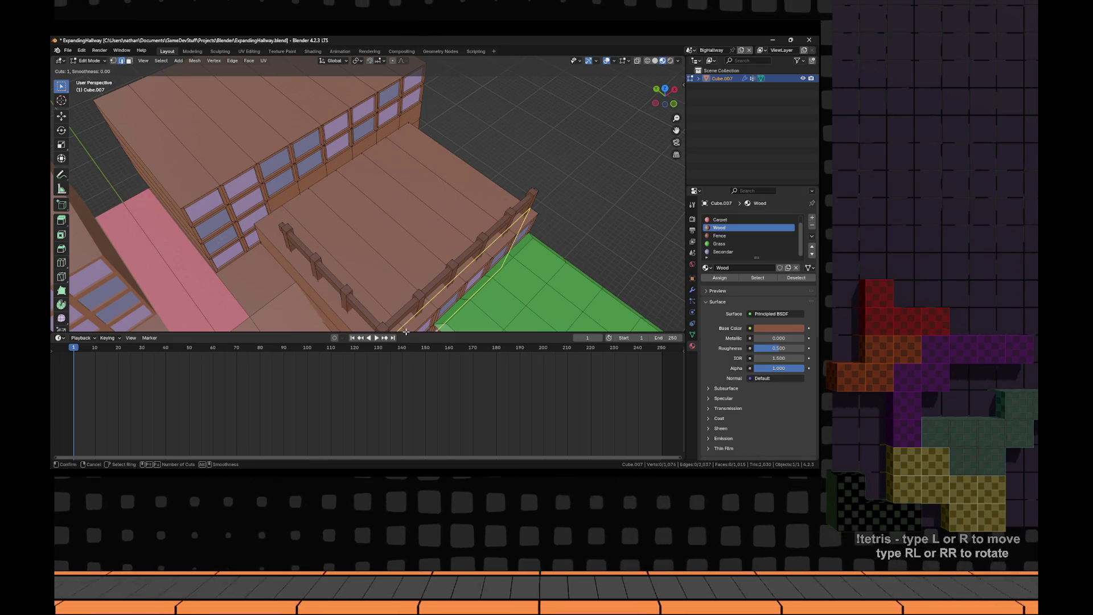
pyautogui.click(272, 217)
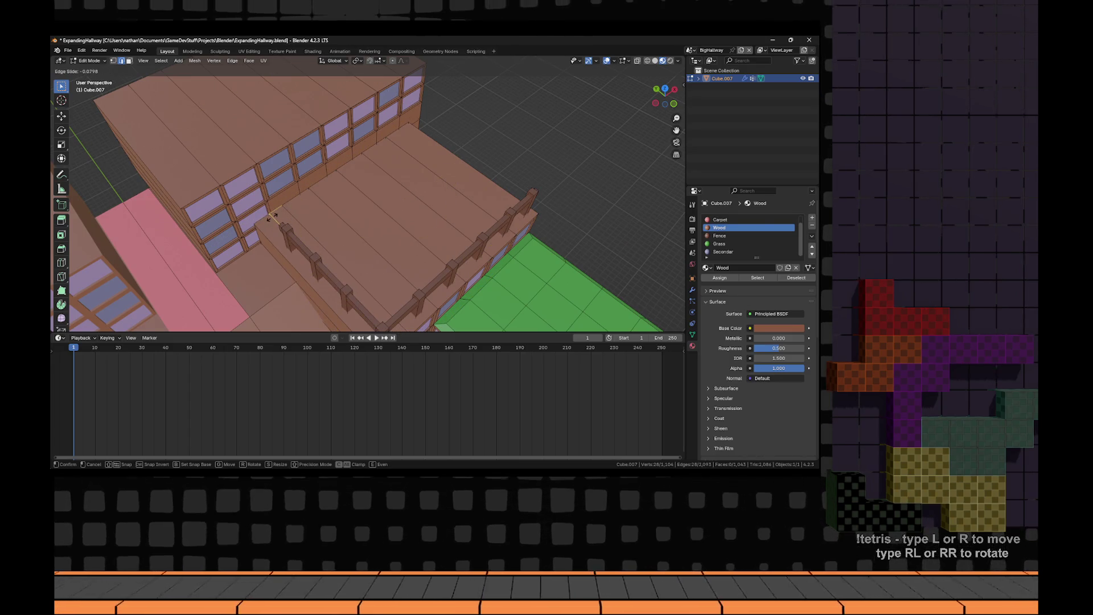
pyautogui.click(272, 217)
# - Circle-select the fenced floor faces, extrude them upward and assign the Grass material
pyautogui.press('3')
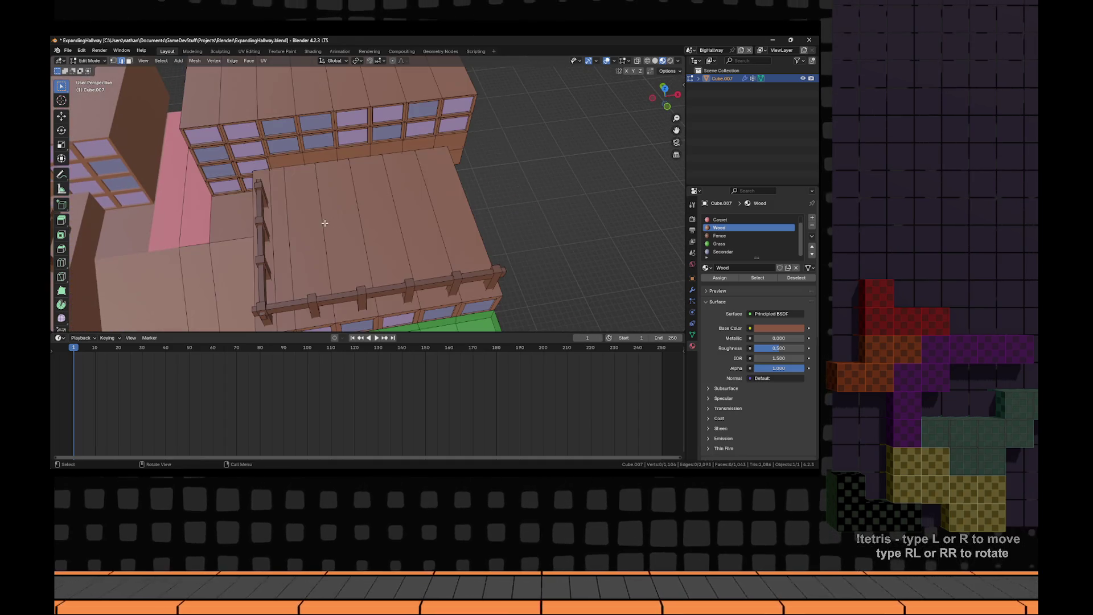
pyautogui.press('c')
pyautogui.moveTo(294, 242); pyautogui.dragTo(438, 217)
pyautogui.rightClick(438, 217)
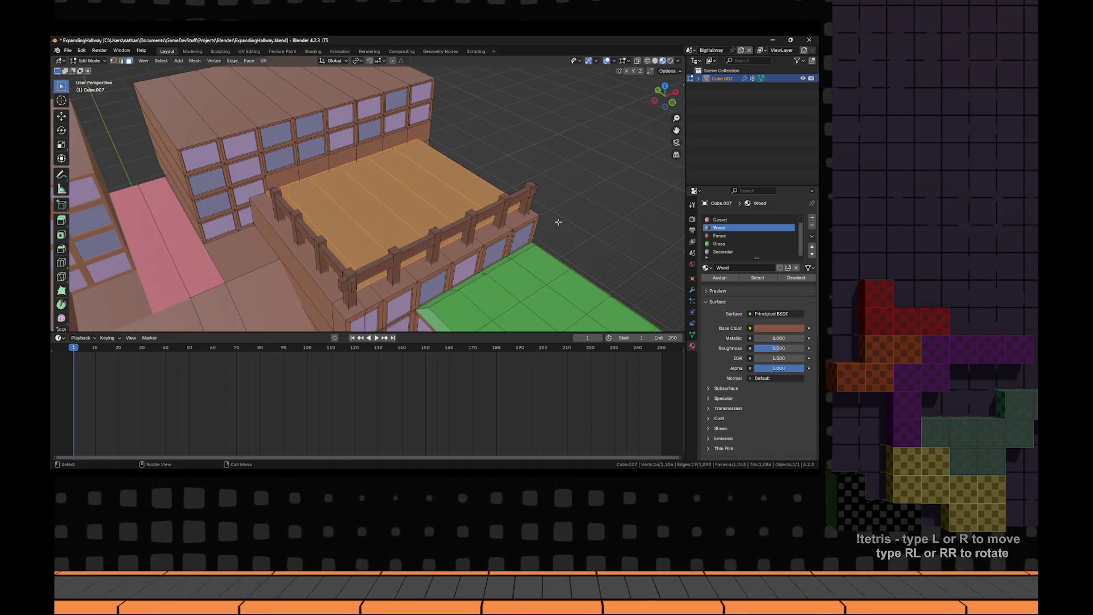
pyautogui.press('e')
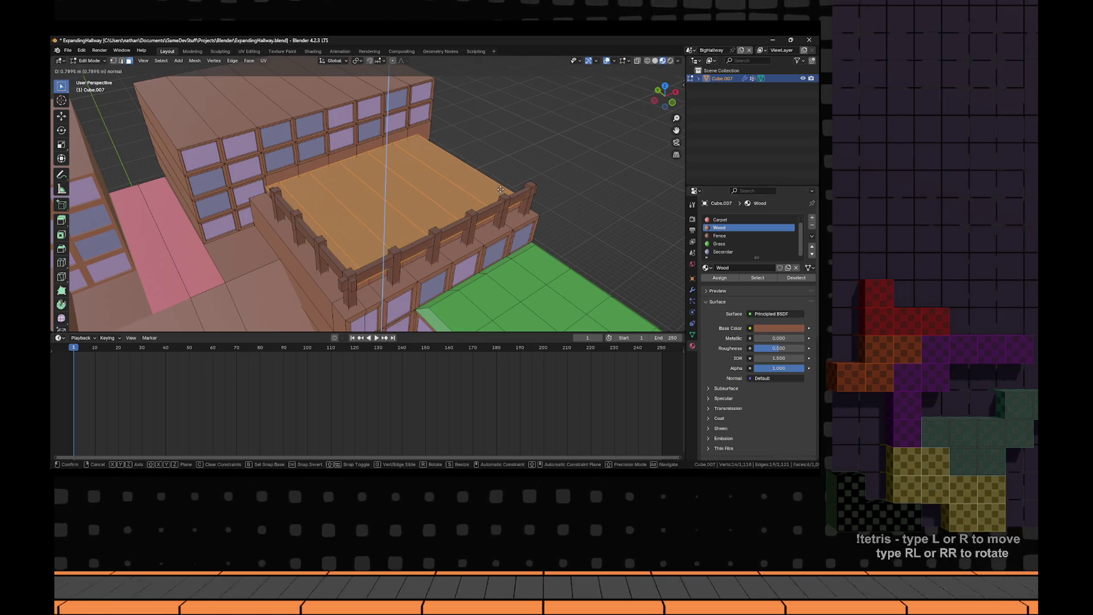
pyautogui.click(500, 189)
pyautogui.scroll(6, 309, 178)
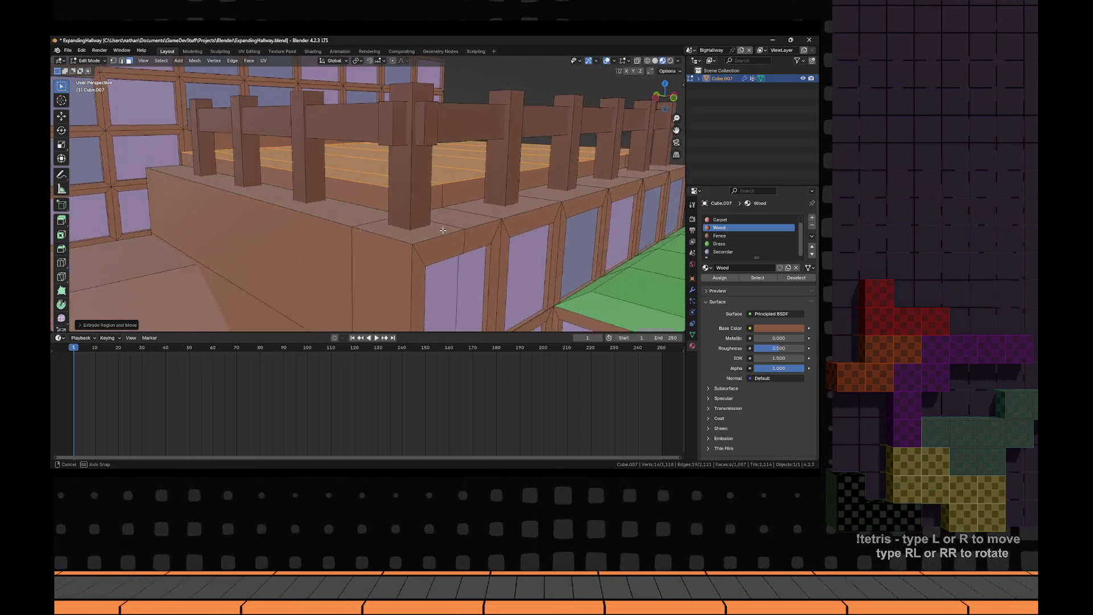
pyautogui.click(719, 244)
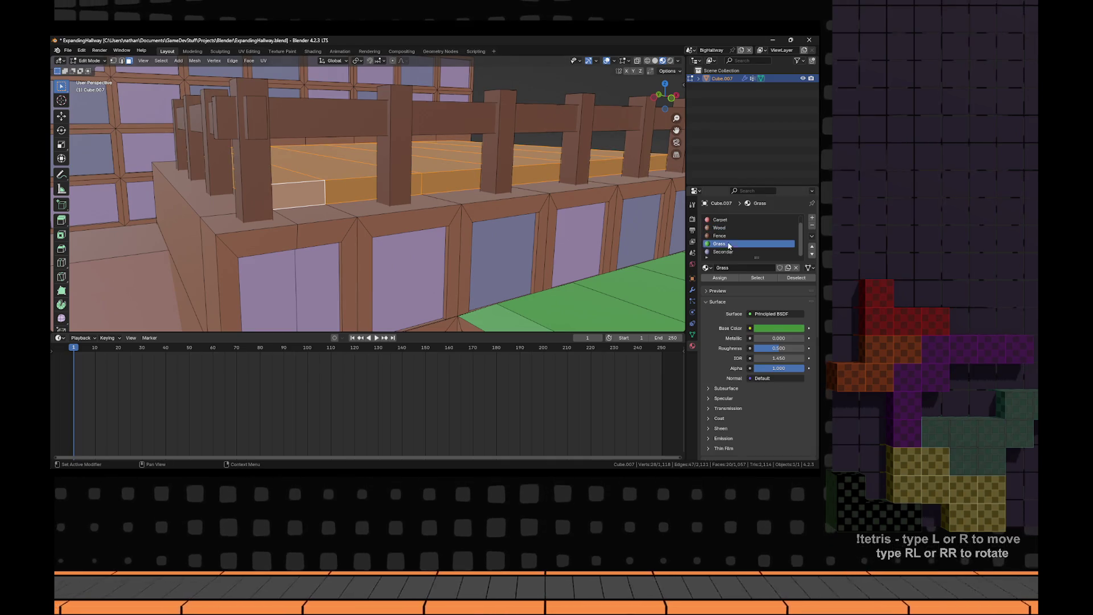
pyautogui.click(720, 277)
# - Return to Object Mode and orbit out over the whole hallway, checking the trailer
pyautogui.press('Tab')
pyautogui.scroll(-5, 506, 233)
pyautogui.moveTo(456, 231)
pyautogui.mouseDown()
pyautogui.moveTo(398, 231)
pyautogui.moveTo(510, 248)
pyautogui.moveTo(440, 203)
pyautogui.moveTo(421, 169)
pyautogui.mouseUp()
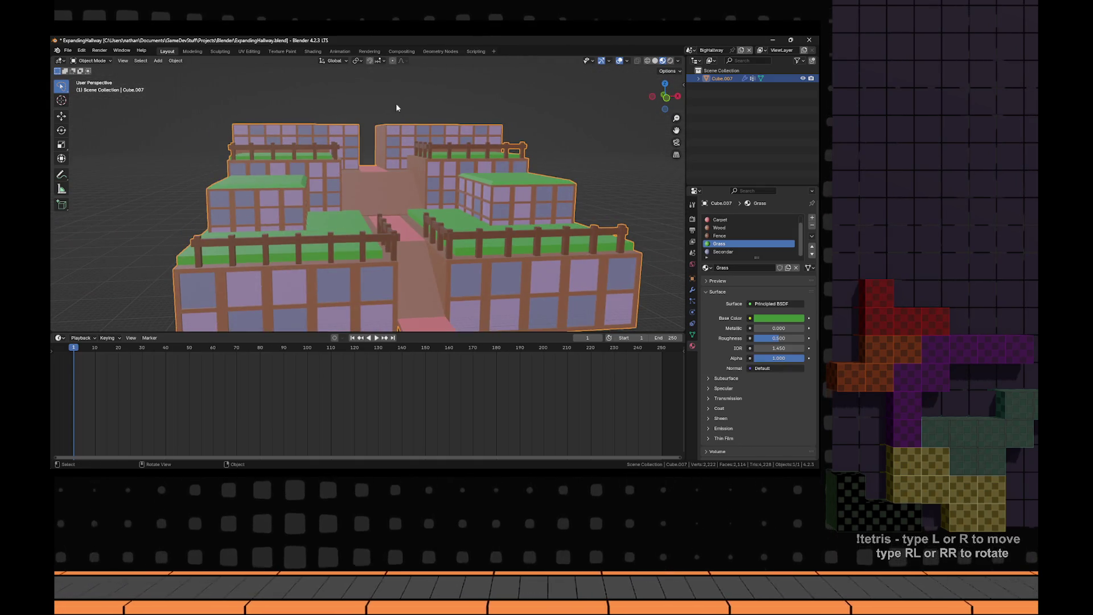
pyautogui.hotkey('alt', 'Tab')
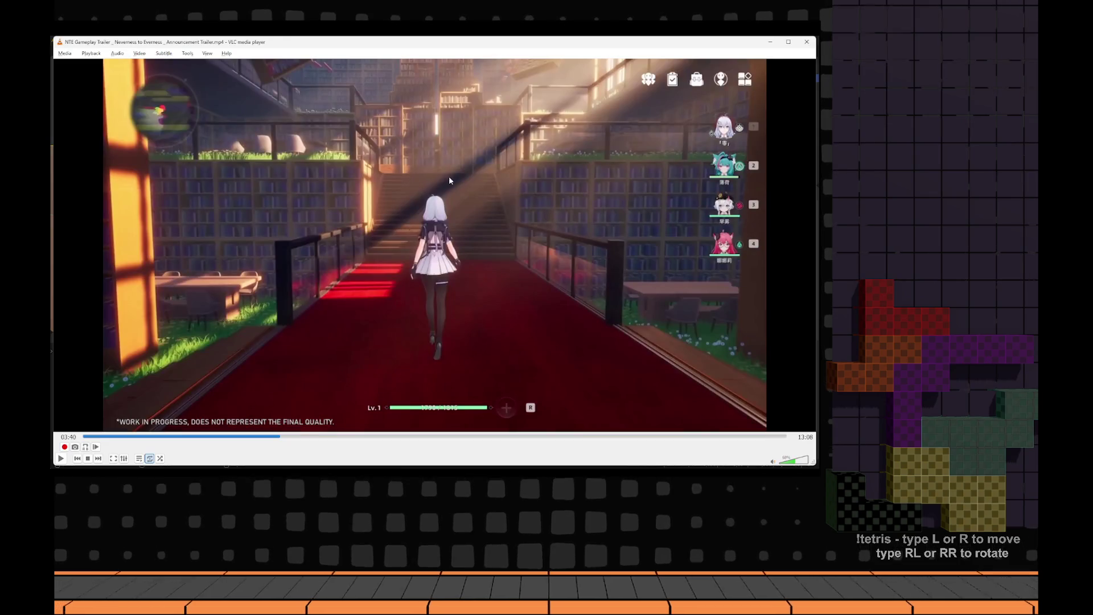
pyautogui.hotkey('alt', 'Tab')
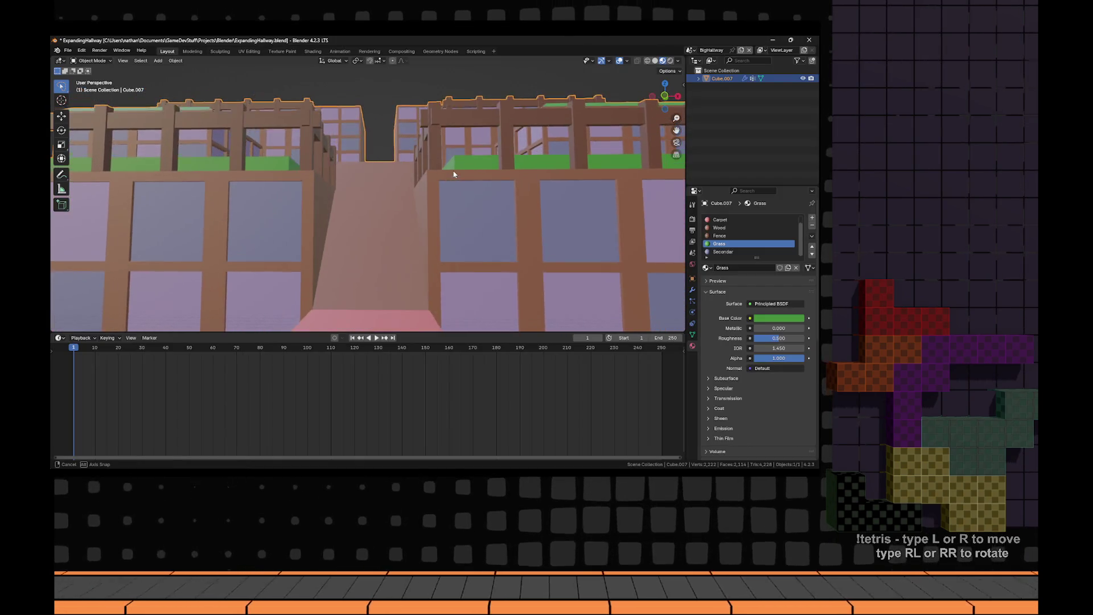
# - Recentre the view and scale the hallway model along the Y axis
pyautogui.moveTo(454, 183)
pyautogui.mouseDown()
pyautogui.moveTo(485, 189)
pyautogui.moveTo(468, 193)
pyautogui.mouseUp()
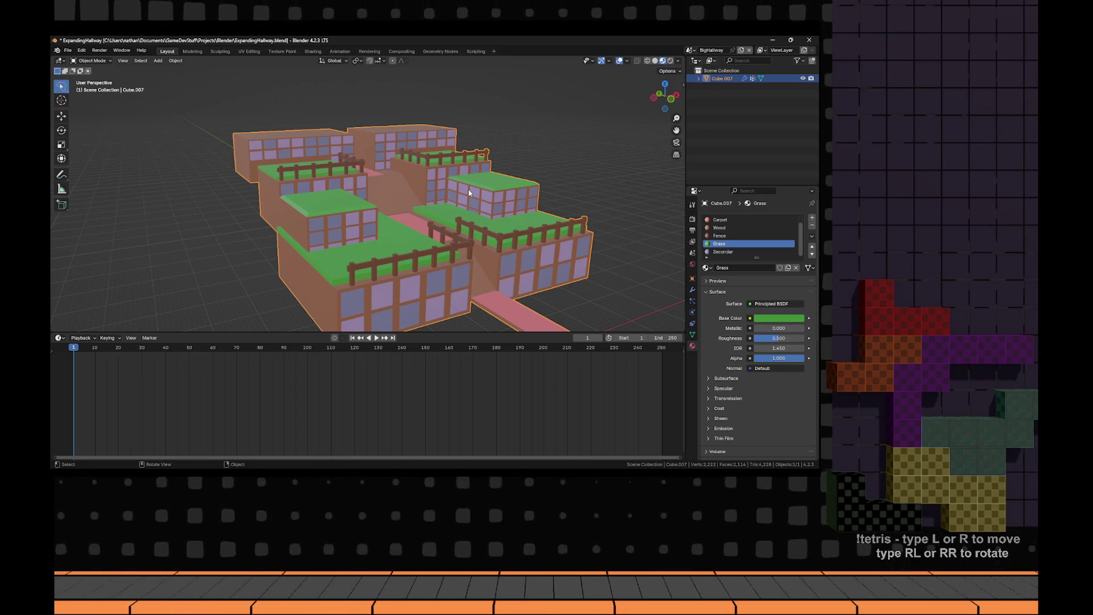
pyautogui.scroll(-3, 490, 197)
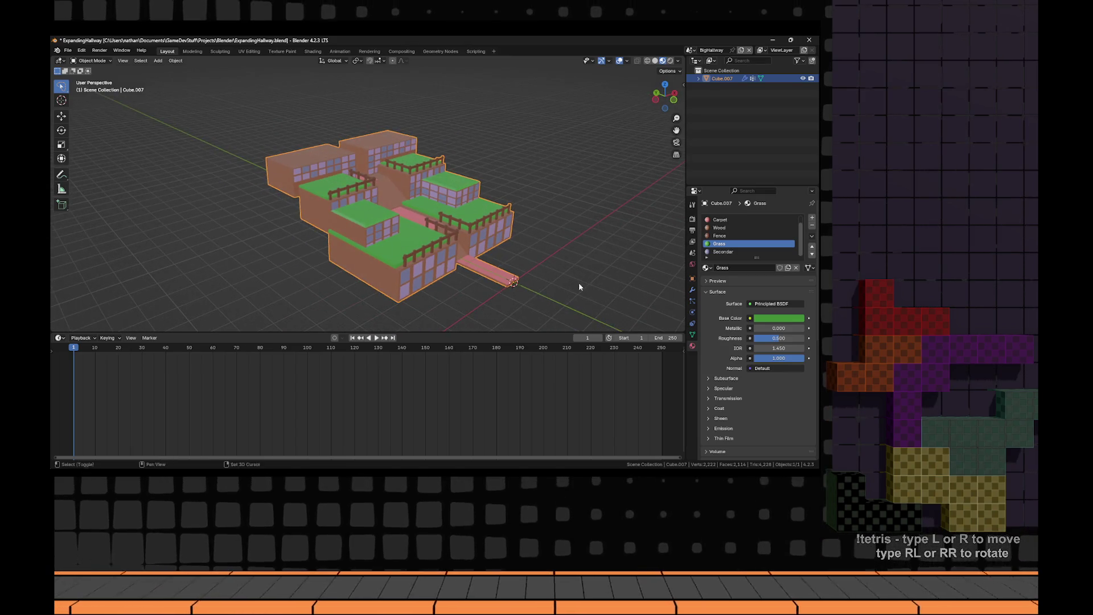
pyautogui.moveTo(578, 283); pyautogui.dragTo(527, 248)
pyautogui.press('s')
pyautogui.press('y')
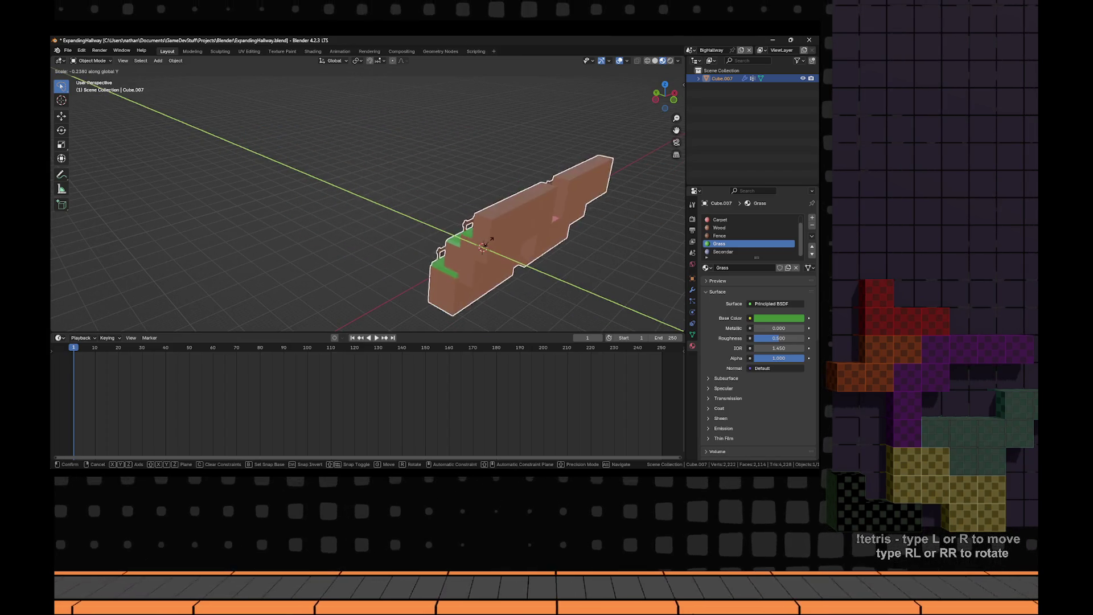
pyautogui.click(587, 209)
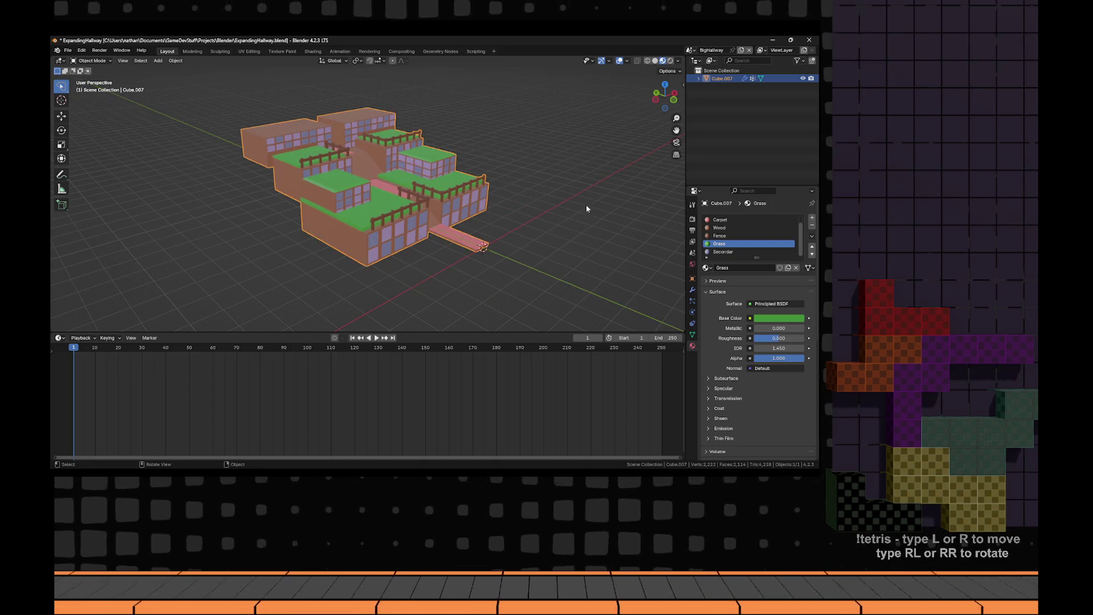
# - Drag Scale Y down to 0.020 in the sidebar and check the flat facade in front view
pyautogui.press('n')
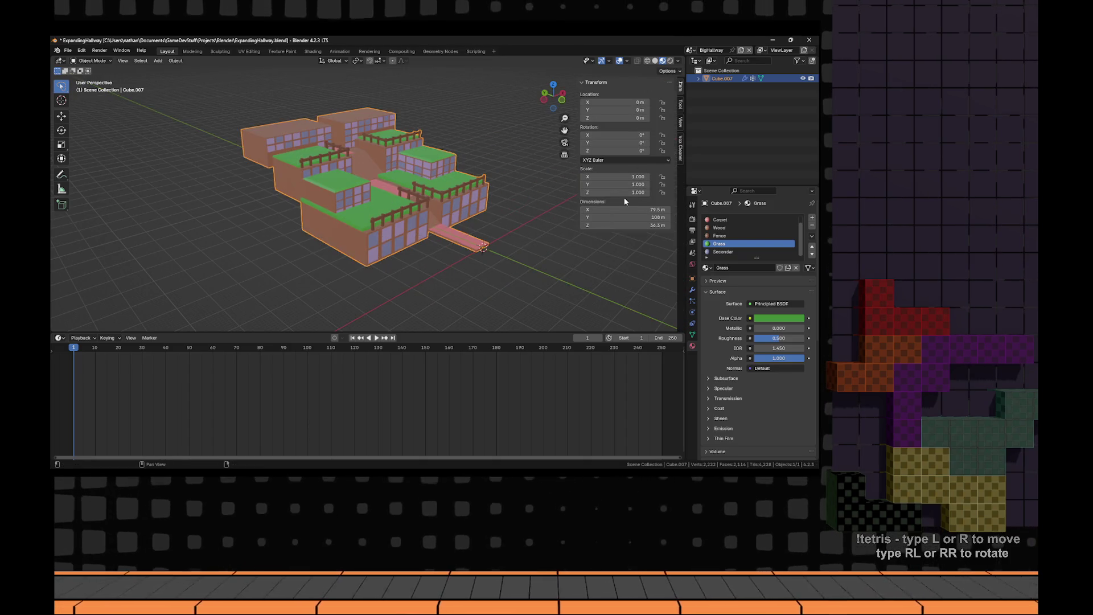
pyautogui.moveTo(627, 176)
pyautogui.mouseDown()
pyautogui.moveTo(649, 177)
pyautogui.moveTo(592, 184)
pyautogui.mouseUp()
pyautogui.moveTo(614, 185); pyautogui.dragTo(591, 184)
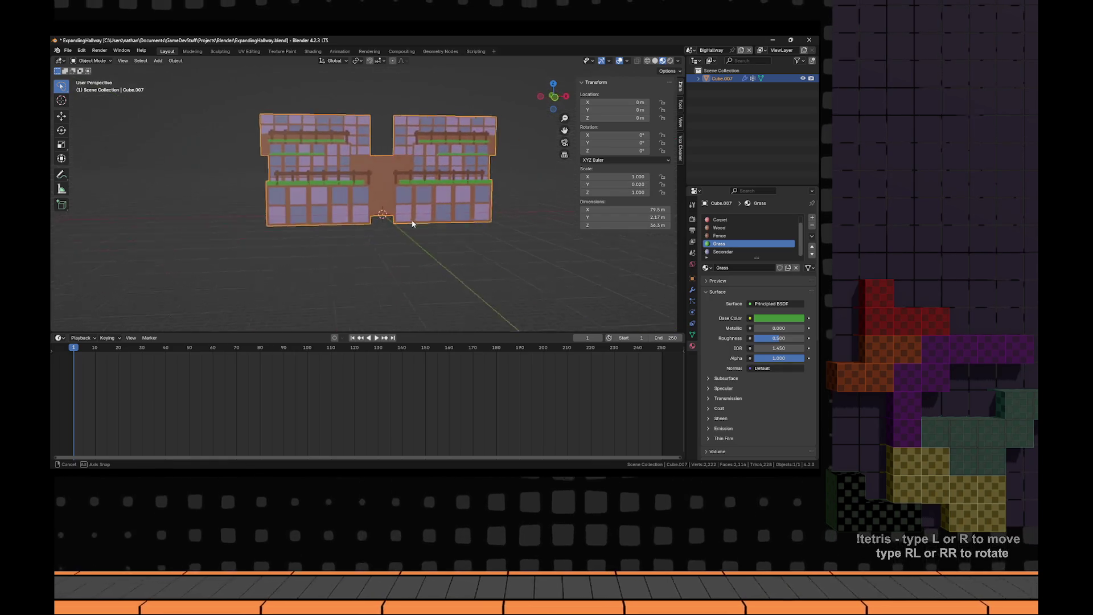
pyautogui.scroll(6, 398, 209)
pyautogui.scroll(-6, 398, 209)
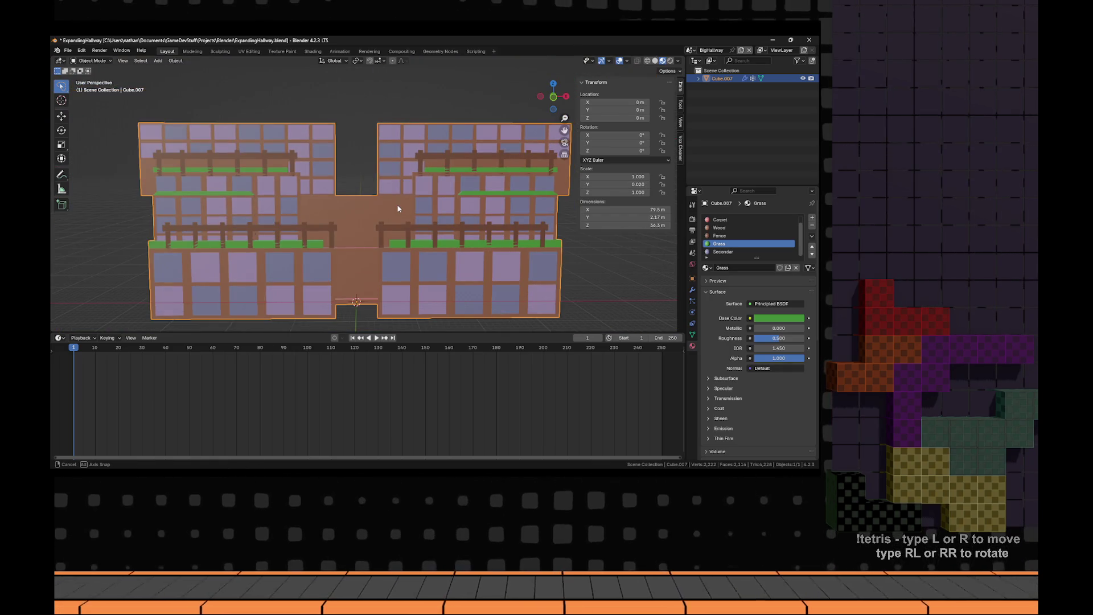
pyautogui.press('KP_1')
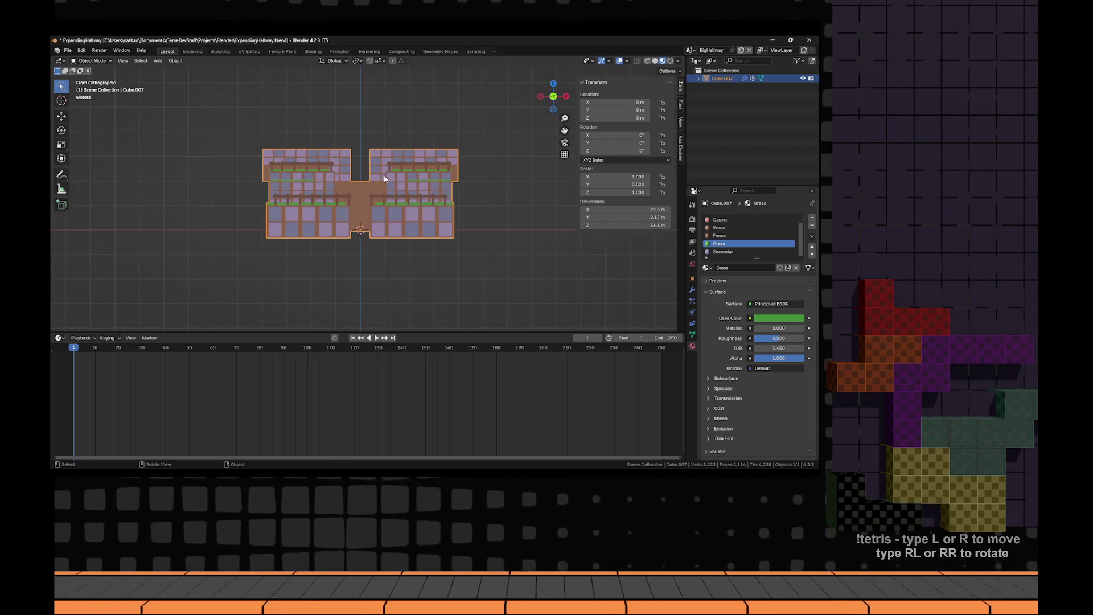
pyautogui.scroll(3, 397, 160)
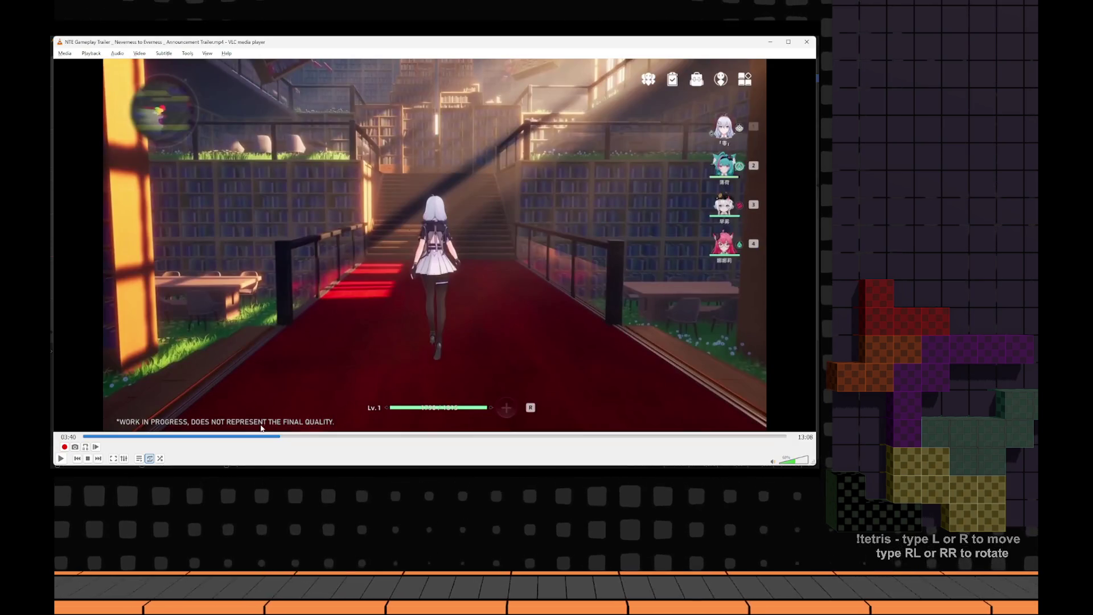
pyautogui.moveTo(280, 438); pyautogui.dragTo(278, 438)
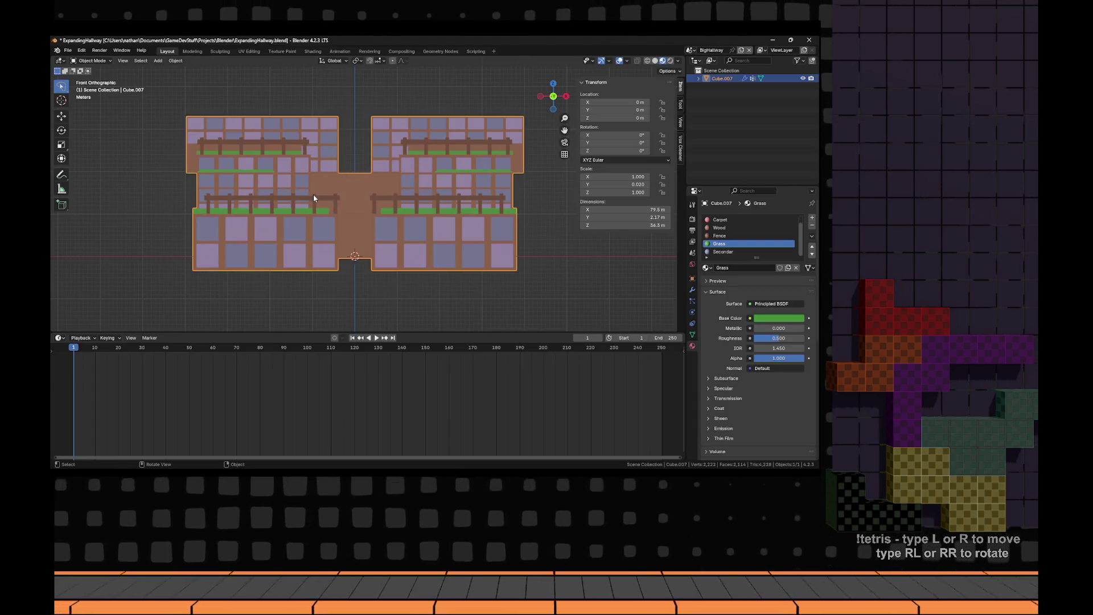
pyautogui.scroll(2, 313, 197)
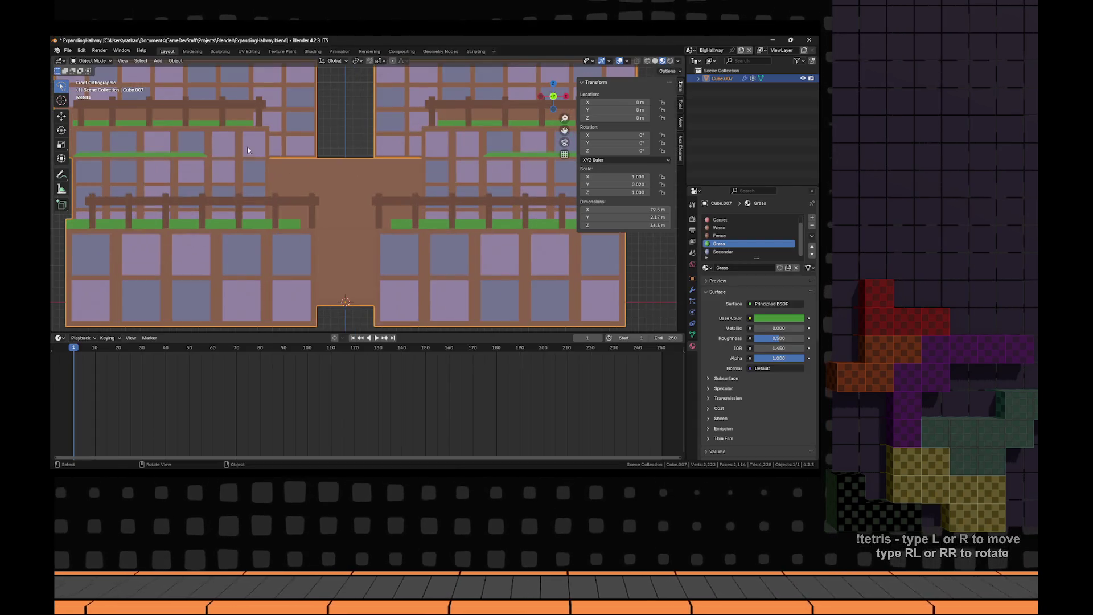
# - Drag Scale Y back up to 1.000 and orbit around the restored hallway
pyautogui.scroll(-2, 296, 169)
pyautogui.scroll(5, 344, 172)
pyautogui.scroll(-3, 404, 197)
pyautogui.moveTo(390, 187)
pyautogui.mouseDown()
pyautogui.moveTo(495, 212)
pyautogui.moveTo(562, 251)
pyautogui.mouseUp()
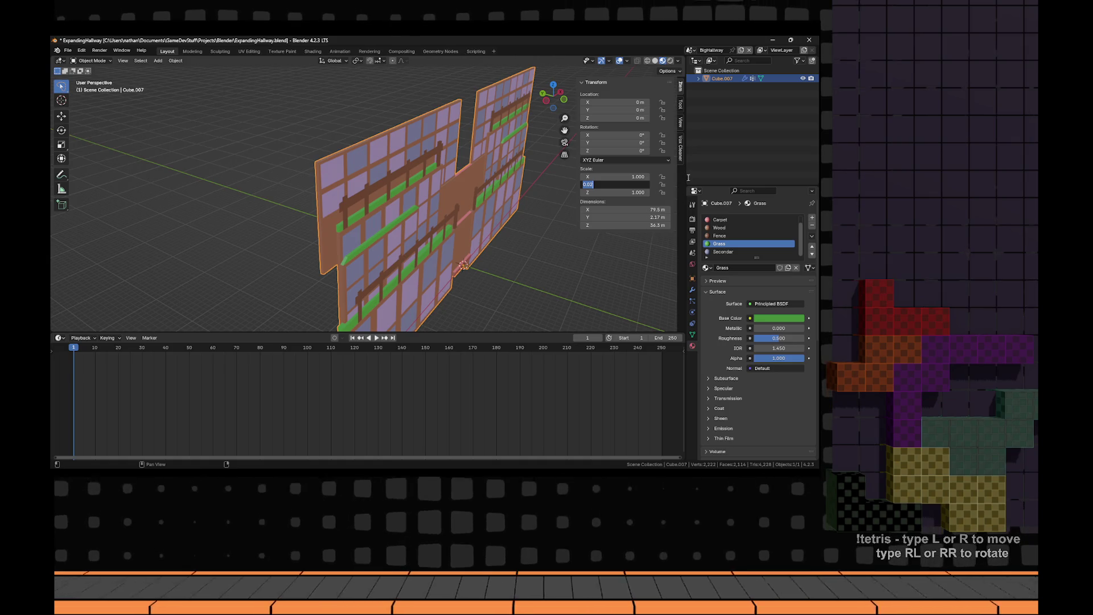
pyautogui.moveTo(617, 185)
pyautogui.mouseDown()
pyautogui.moveTo(652, 184)
pyautogui.moveTo(621, 185)
pyautogui.moveTo(631, 185)
pyautogui.mouseUp()
pyautogui.moveTo(350, 145)
pyautogui.mouseDown()
pyautogui.moveTo(342, 171)
pyautogui.moveTo(352, 188)
pyautogui.mouseUp()
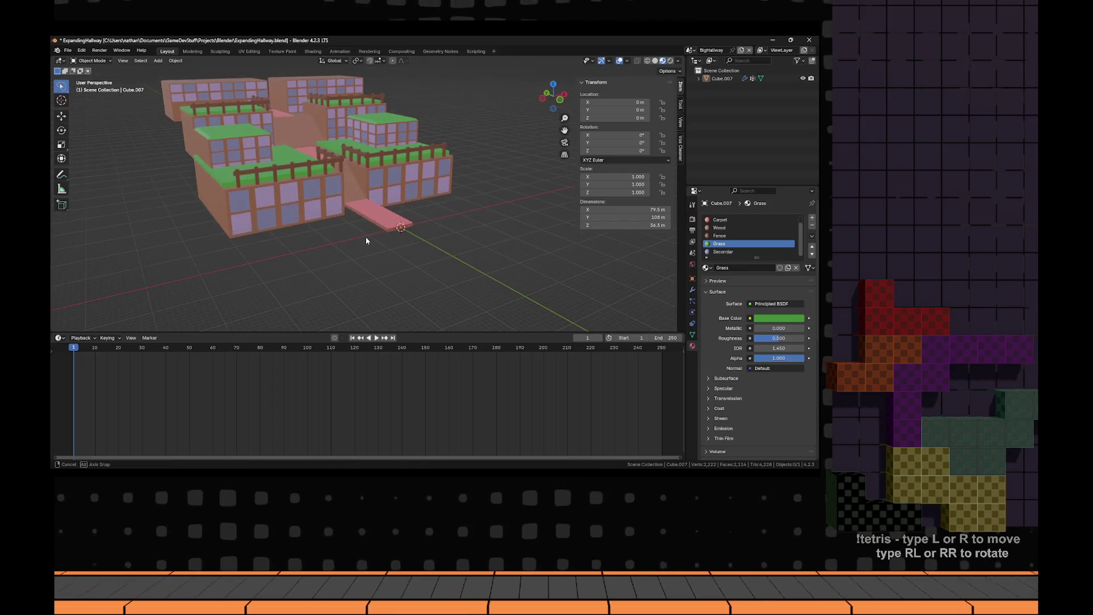
pyautogui.moveTo(365, 237)
pyautogui.mouseDown()
pyautogui.moveTo(412, 221)
pyautogui.moveTo(414, 175)
pyautogui.moveTo(387, 201)
pyautogui.mouseUp()
# - In Edit Mode top view, add a cube to the hallway mesh and move it down along Z
pyautogui.press('Tab')
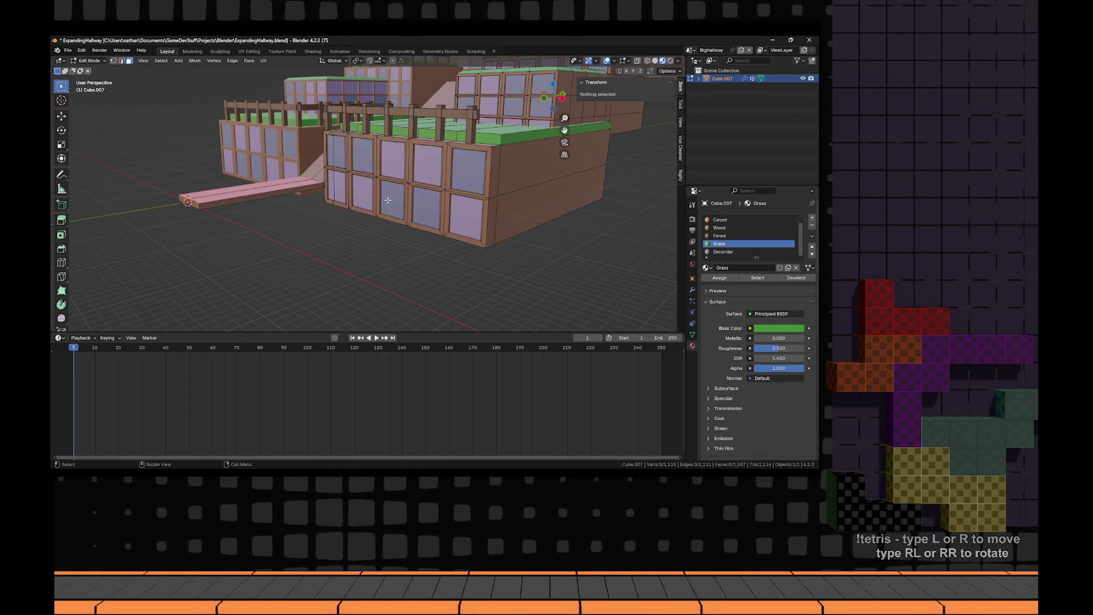
pyautogui.press('`')
pyautogui.click(353, 104)
pyautogui.hotkey('shift', 'a')
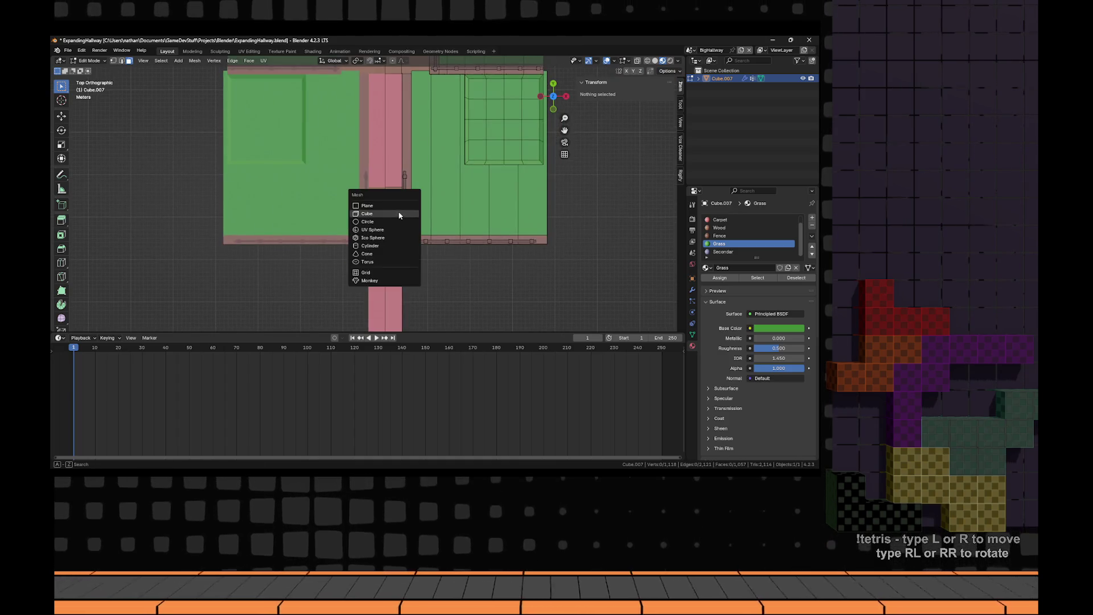
pyautogui.click(399, 215)
pyautogui.moveTo(399, 216); pyautogui.dragTo(459, 213)
pyautogui.press('g')
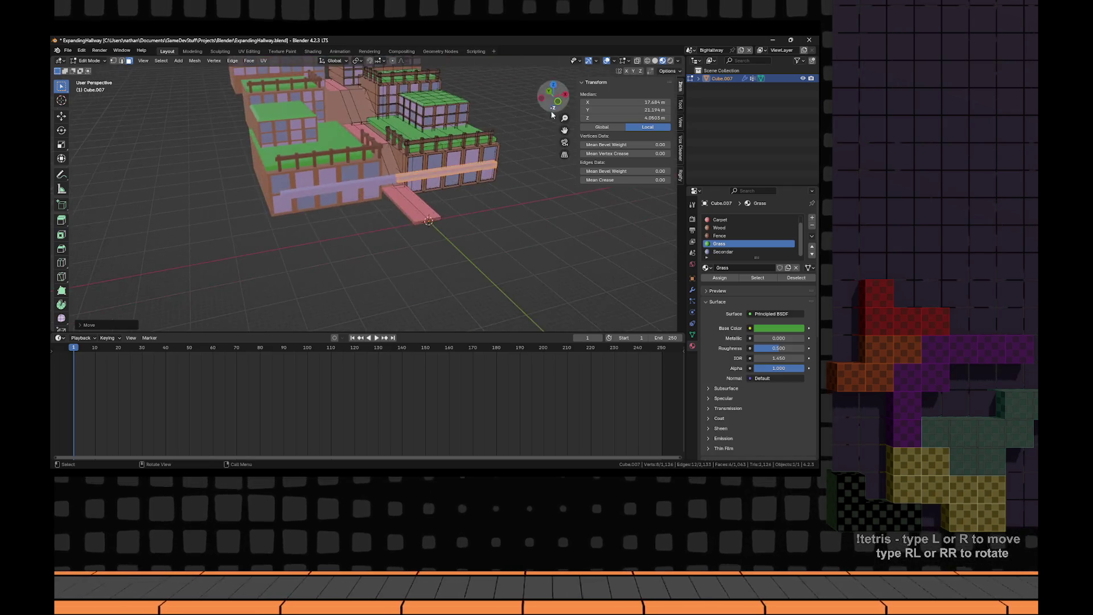
pyautogui.press('z')
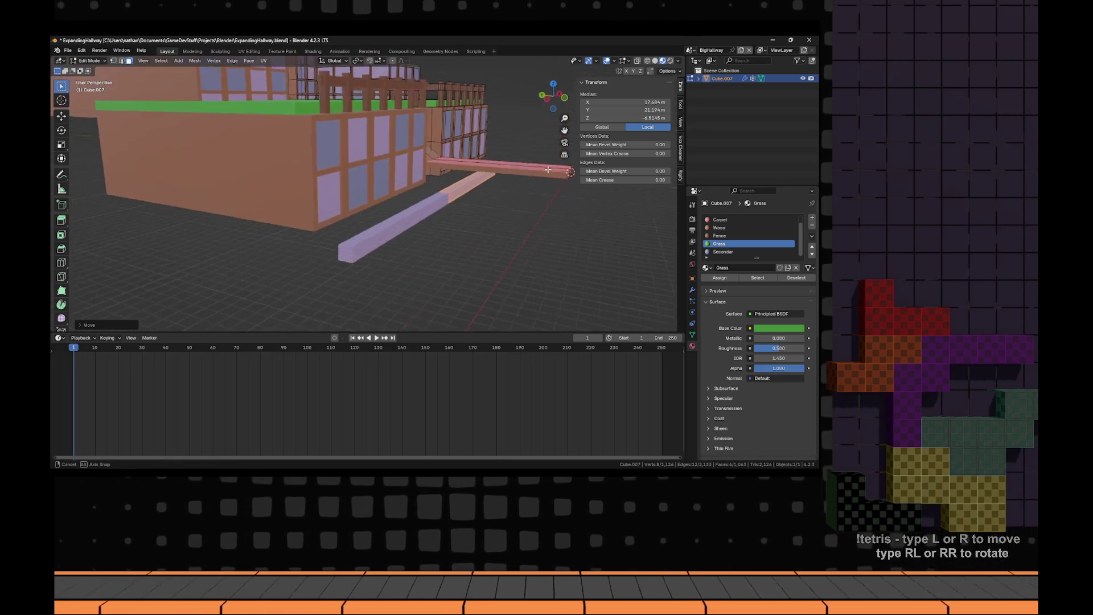
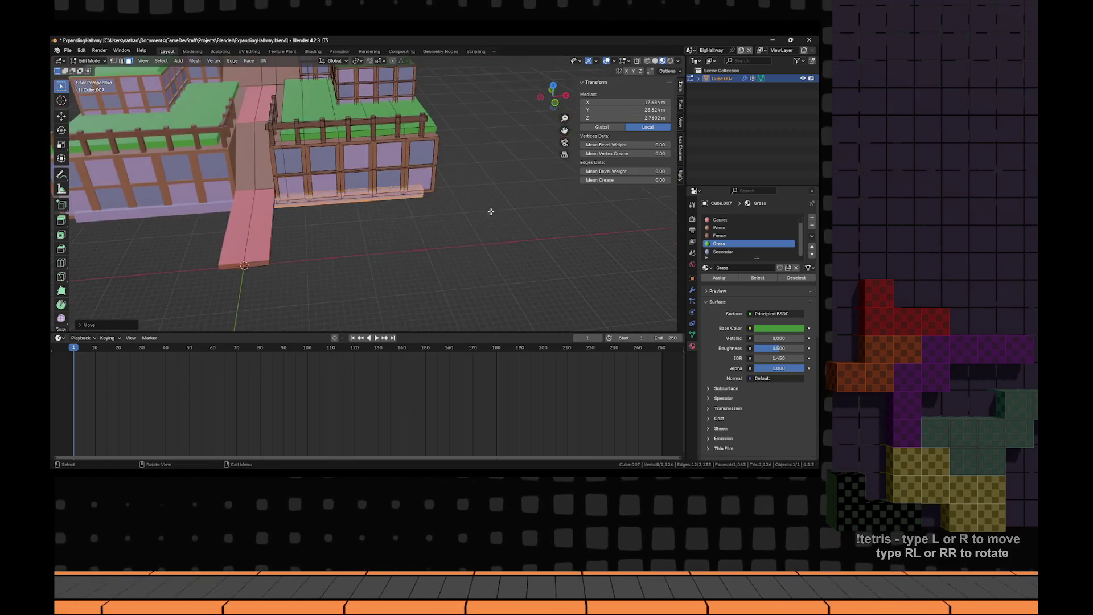
# - Shift the wall-base face and lower the baseboard piece along Z
pyautogui.click(406, 228)
pyautogui.press('g')
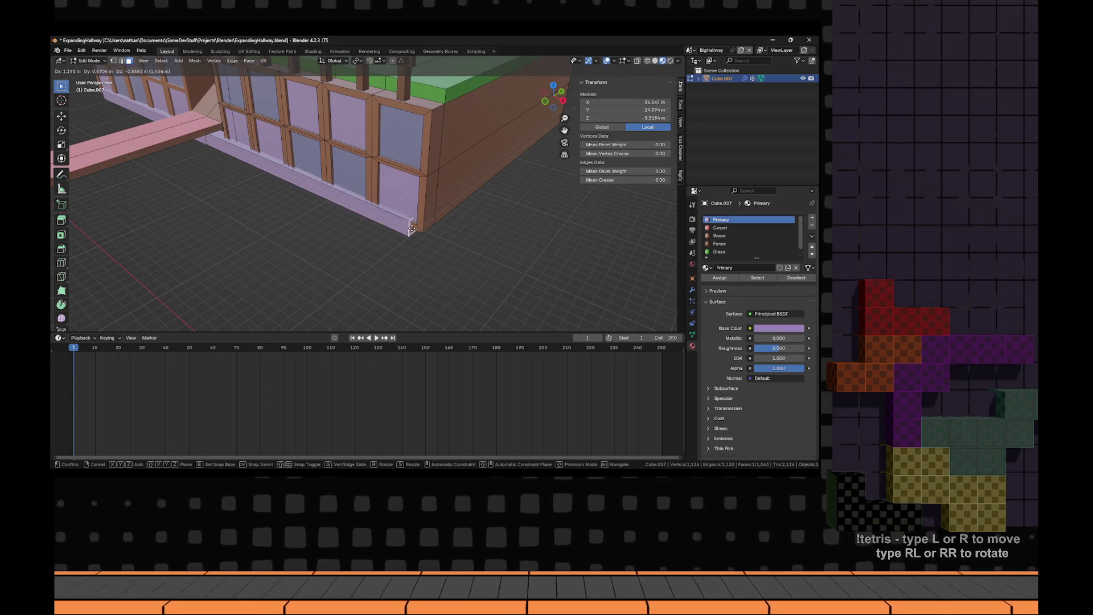
pyautogui.click(418, 231)
pyautogui.scroll(1, 391, 215)
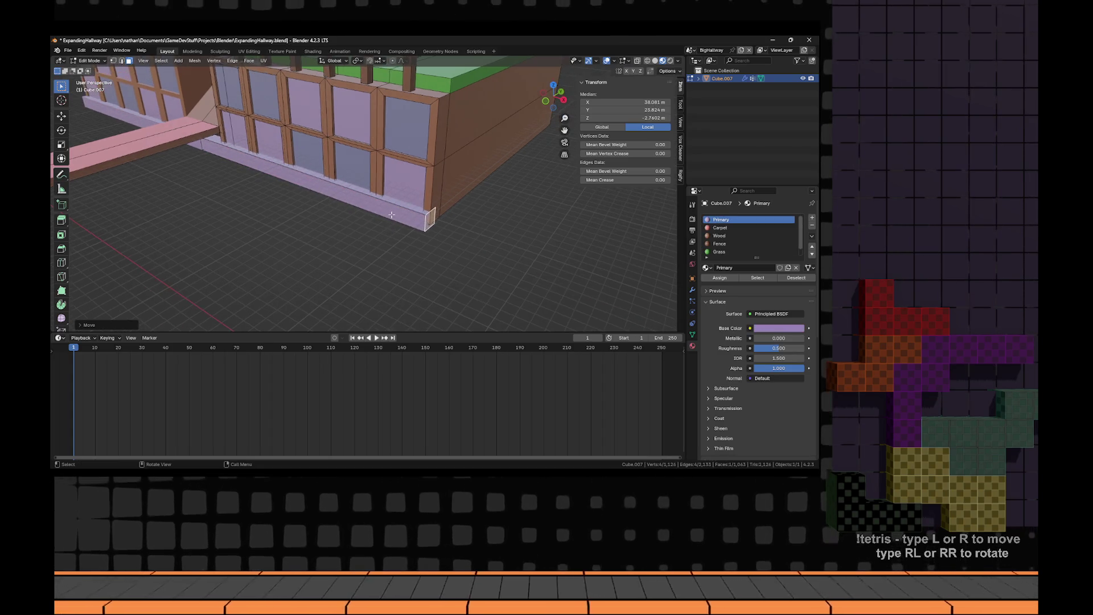
pyautogui.press('l')
pyautogui.press('g')
pyautogui.press('z')
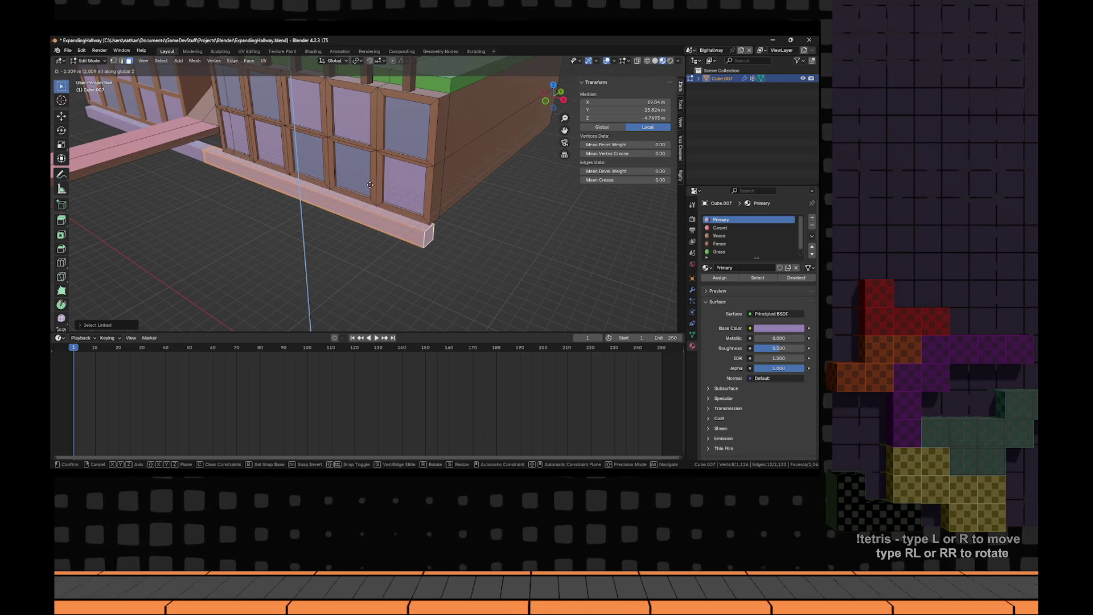
pyautogui.click(371, 181)
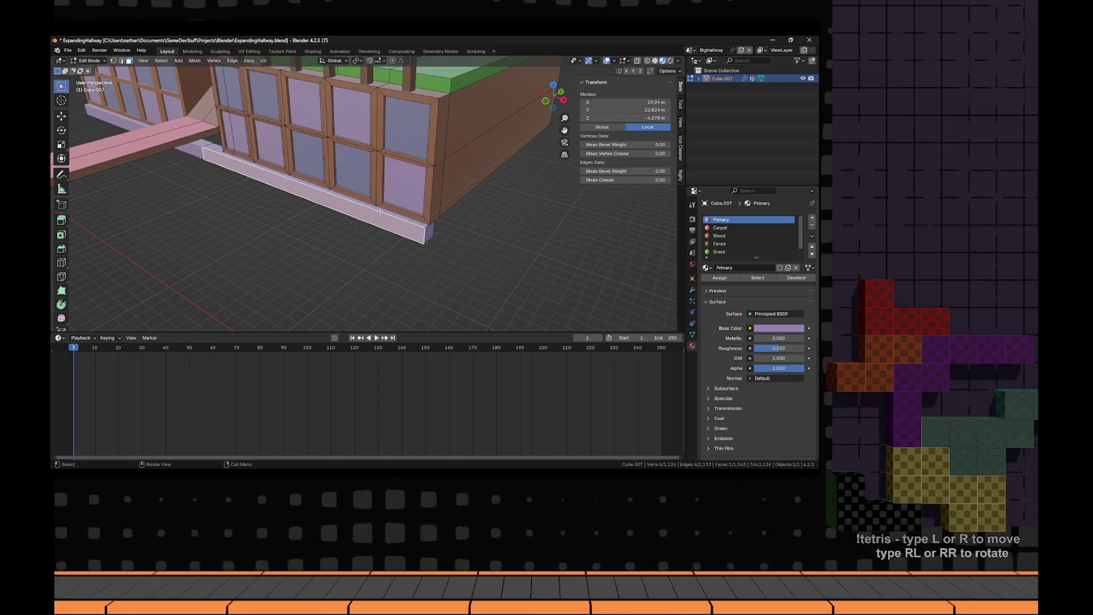
pyautogui.scroll(-3, 381, 201)
# - Extend the floor slab out in front of the hall along Y
pyautogui.press('y')
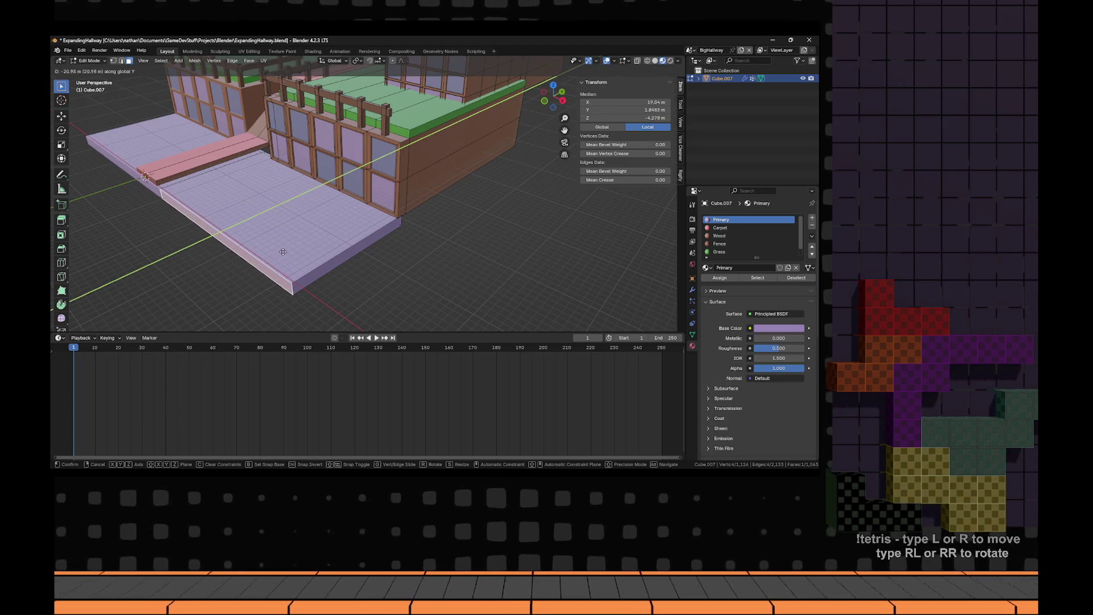
pyautogui.click(283, 252)
pyautogui.scroll(2, 517, 217)
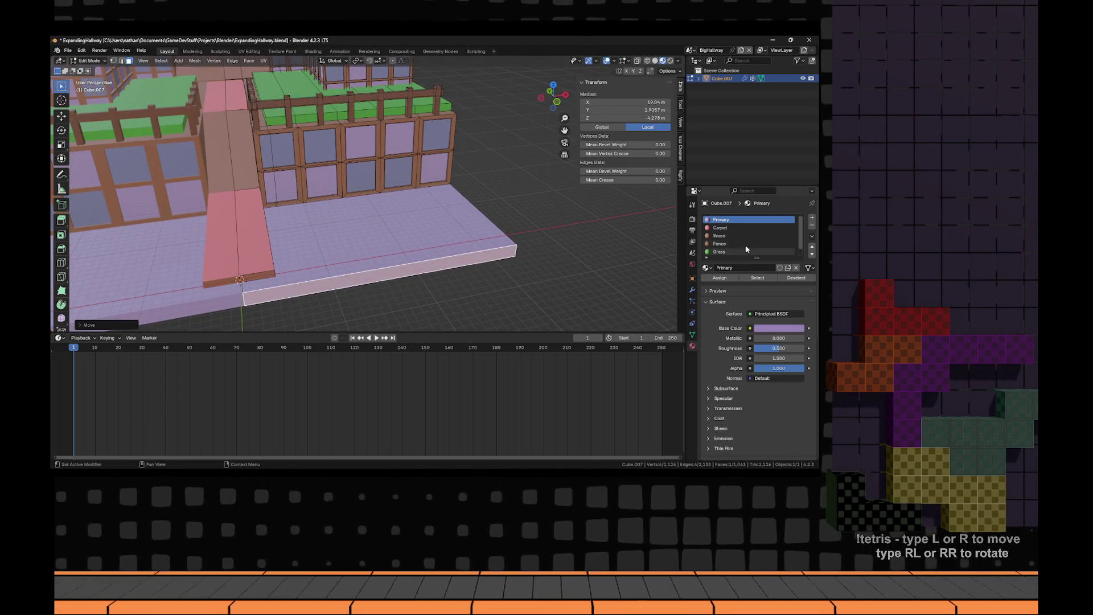
# - Select the whole new floor slab and assign it the Wood material
pyautogui.press('a')
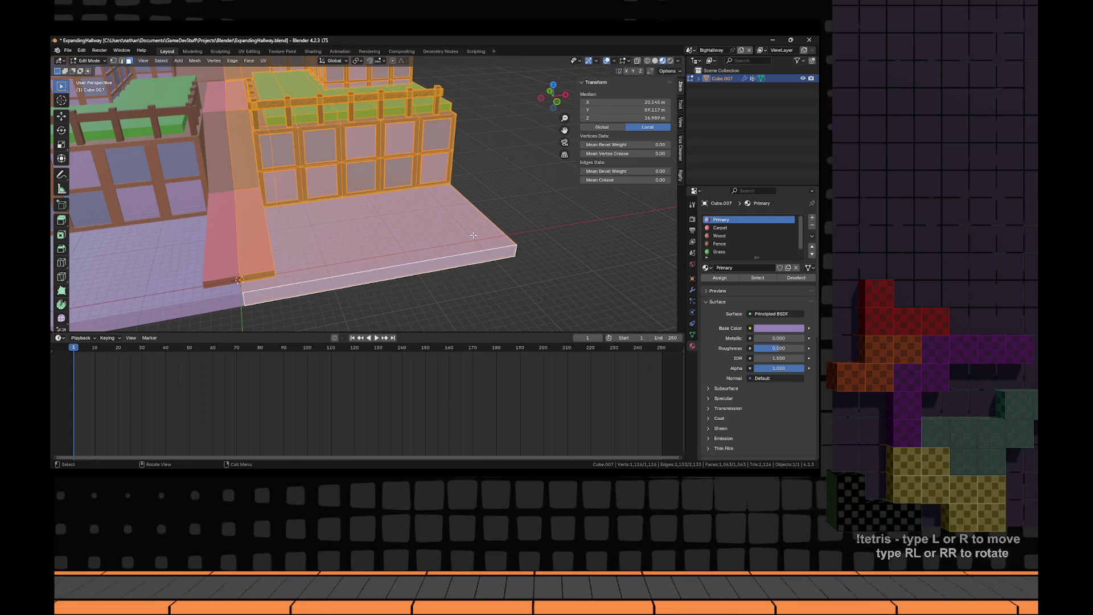
pyautogui.hotkey('alt', 'a')
pyautogui.press('l')
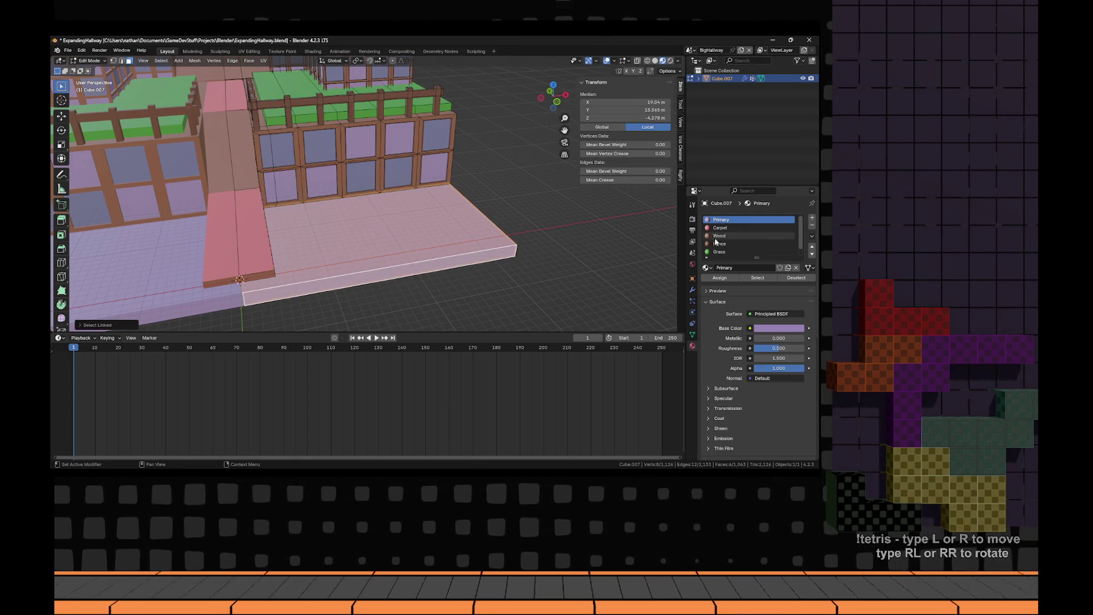
pyautogui.click(719, 278)
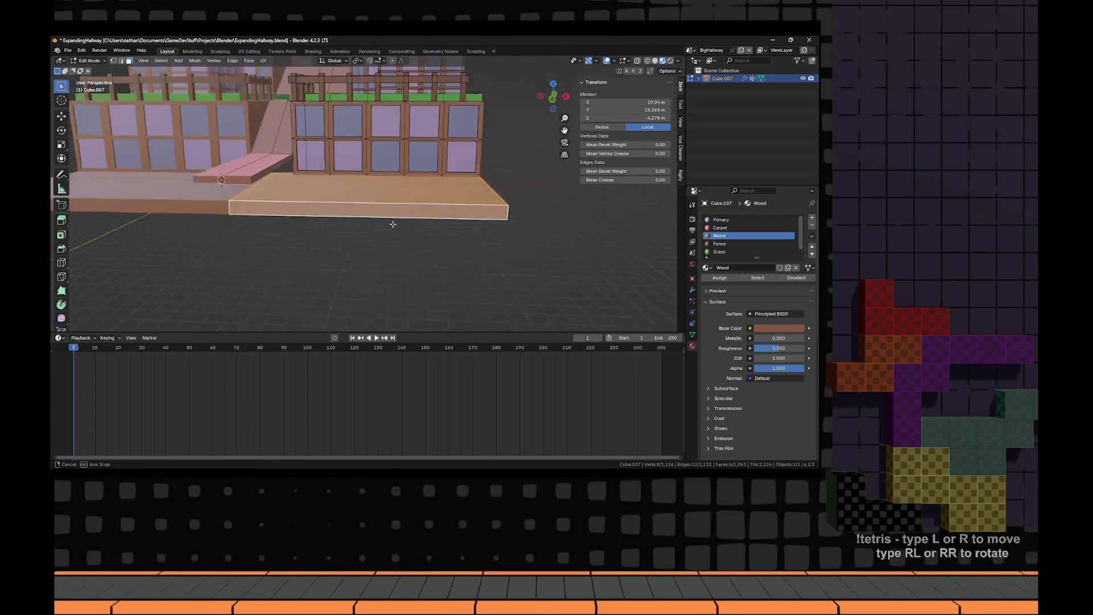
pyautogui.press('2')
pyautogui.hotkey('alt', 'a')
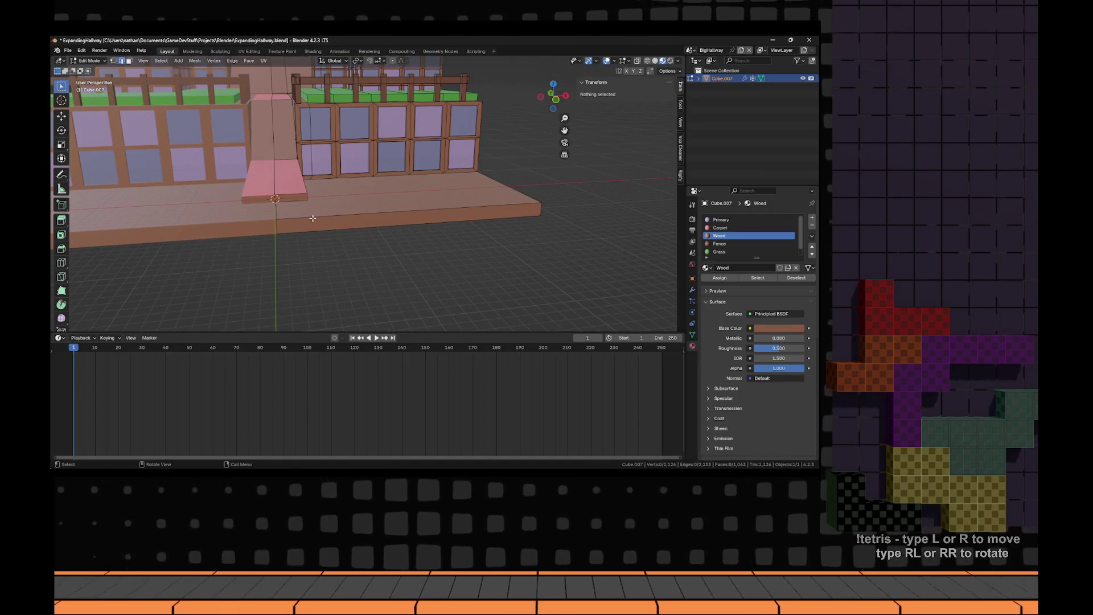
# - Add two loop cuts across the wood floor slab
pyautogui.hotkey('ctrl', 'r')
pyautogui.click(309, 216)
pyautogui.click(336, 212)
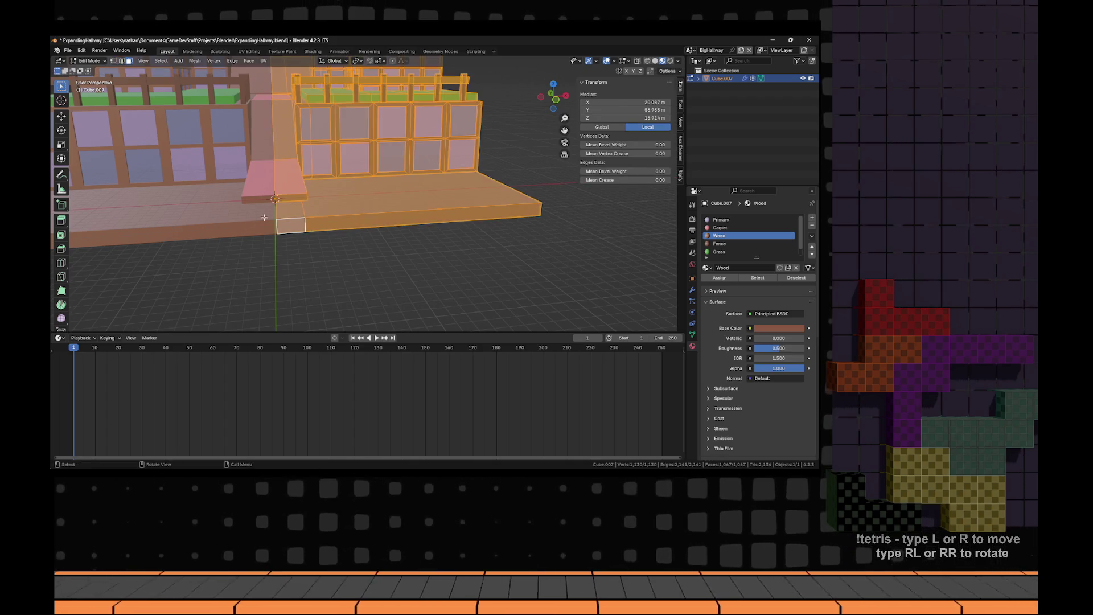
pyautogui.hotkey('ctrl', 'r')
pyautogui.click(340, 211)
pyautogui.click(251, 226)
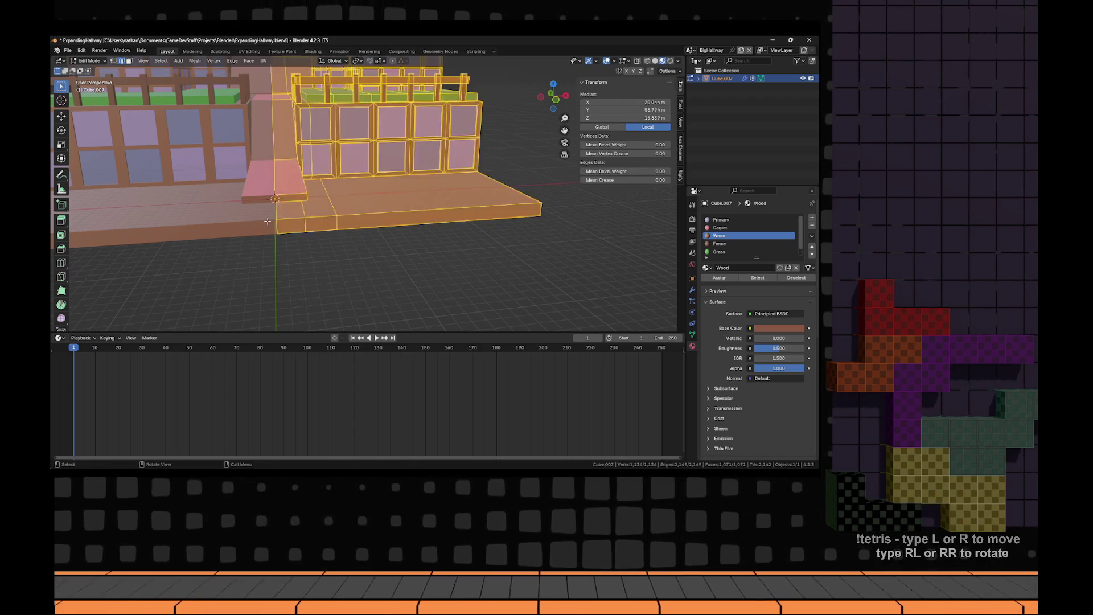
# - Slide the slab's small front face along Y to form a ramp
pyautogui.press('3')
pyautogui.click(290, 210)
pyautogui.press('g')
pyautogui.press('z')
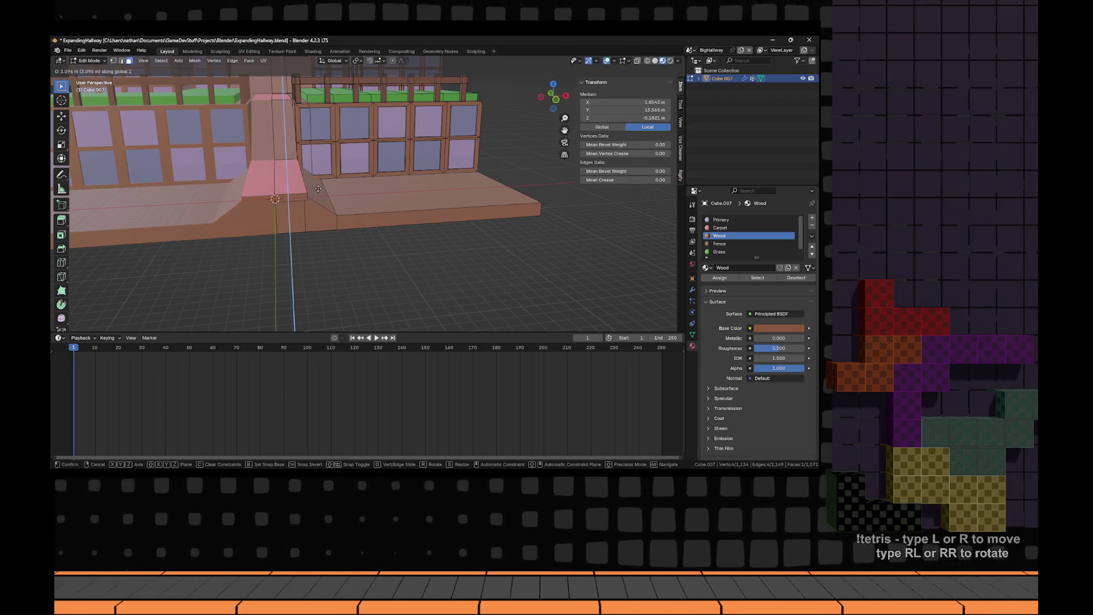
pyautogui.rightClick(319, 189)
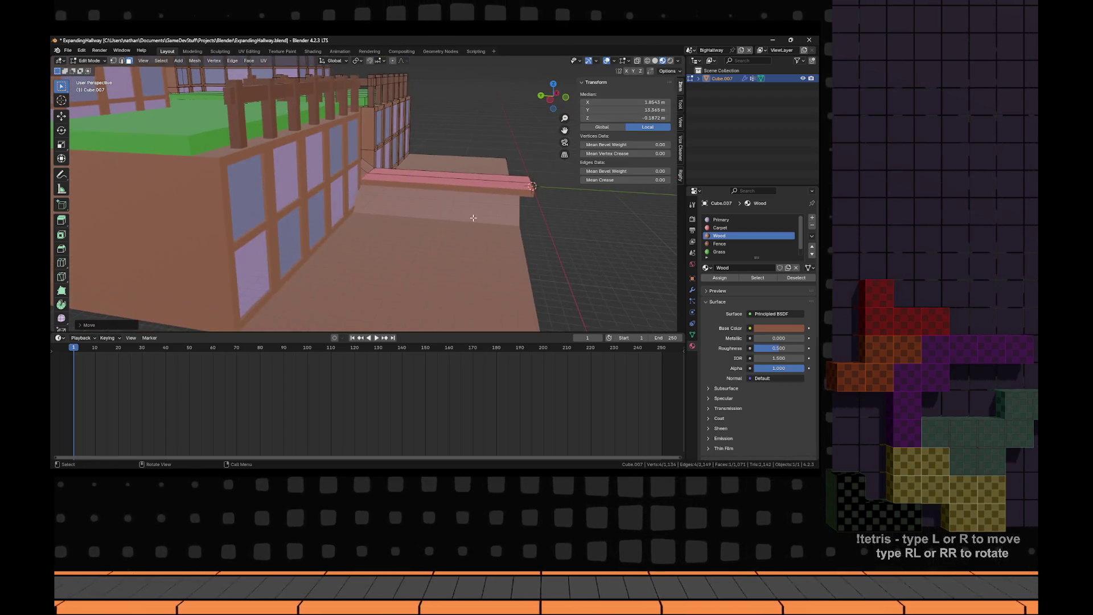
pyautogui.click(439, 216)
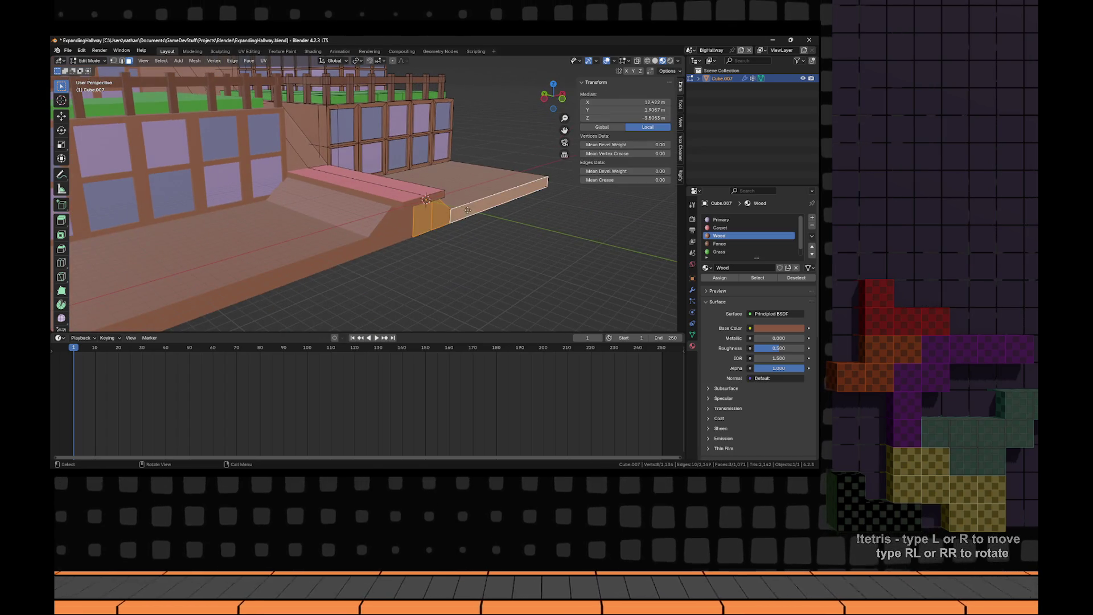
pyautogui.press('g')
pyautogui.press('y')
pyautogui.click(477, 219)
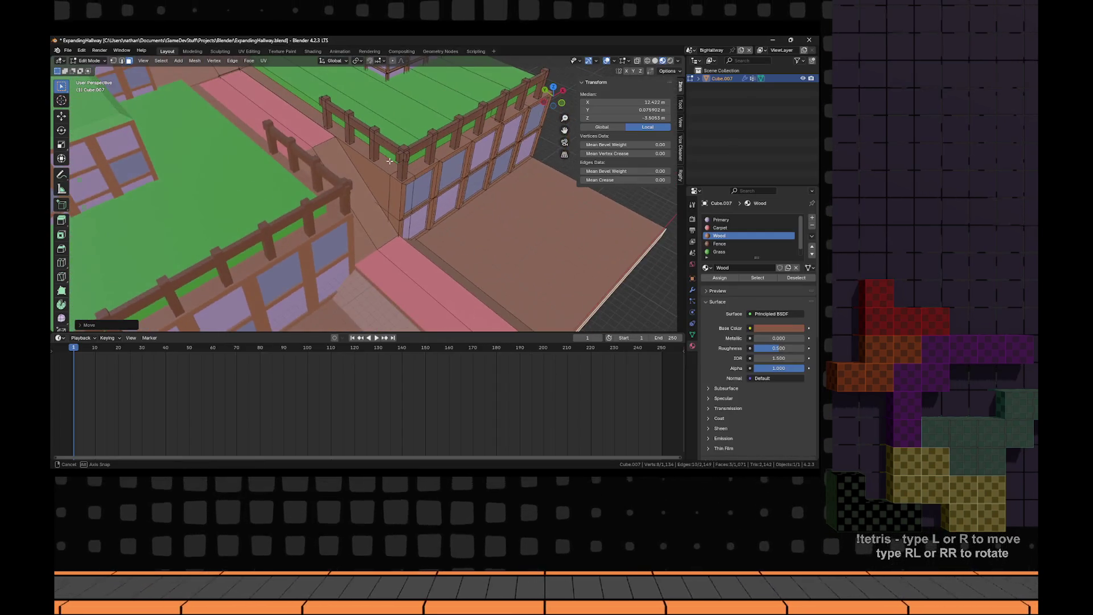
# - Select the slanted ramp face and try moving it along X, cancelling both attempts
pyautogui.press('a')
pyautogui.hotkey('alt', 'a')
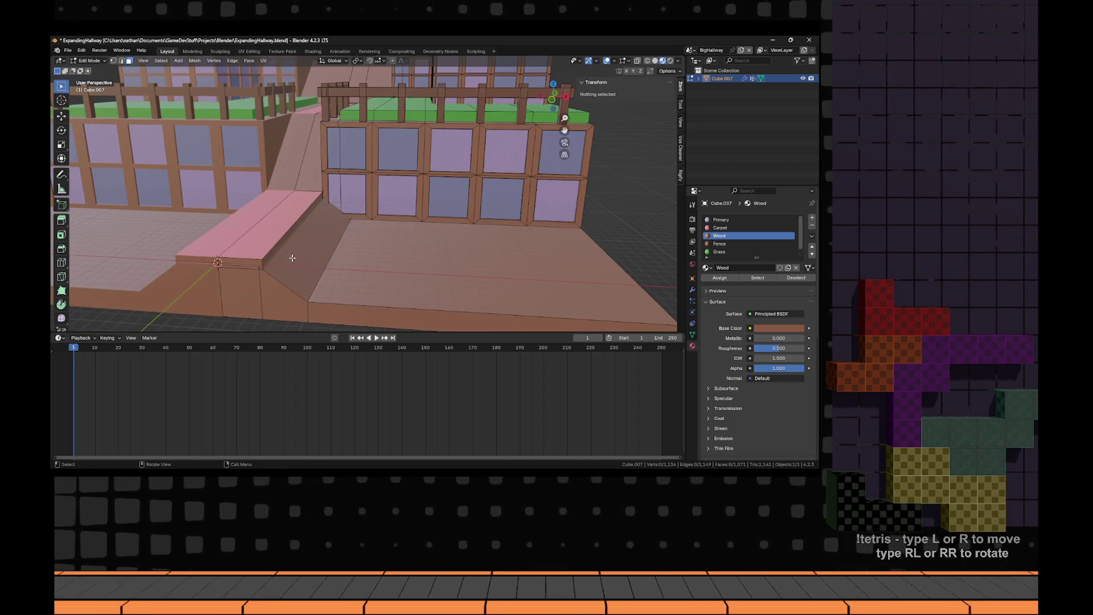
pyautogui.click(292, 258)
pyautogui.press('g')
pyautogui.press('x')
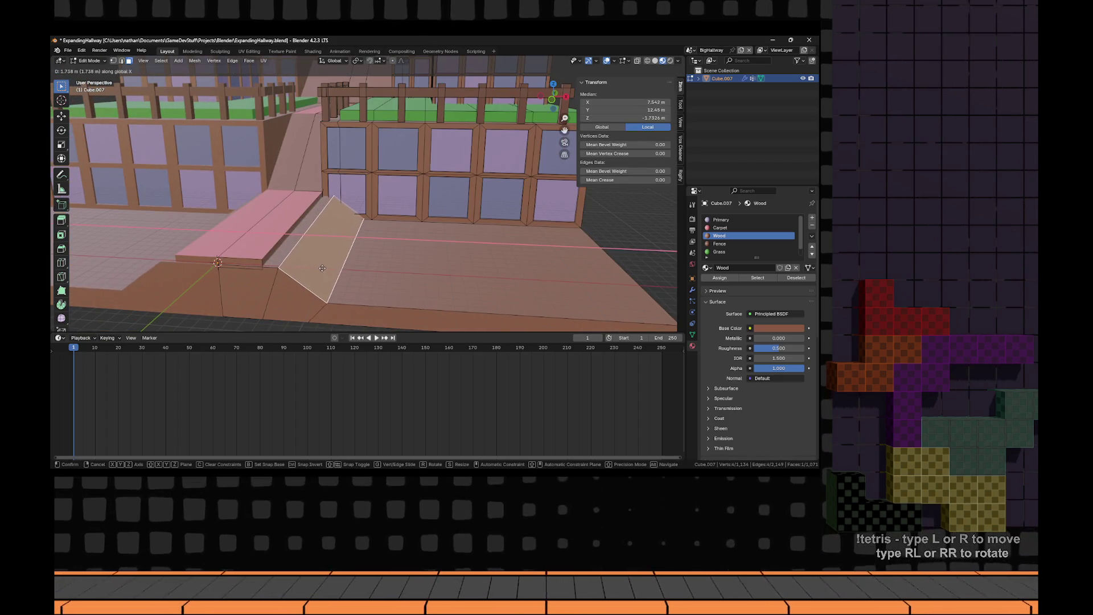
pyautogui.rightClick(322, 268)
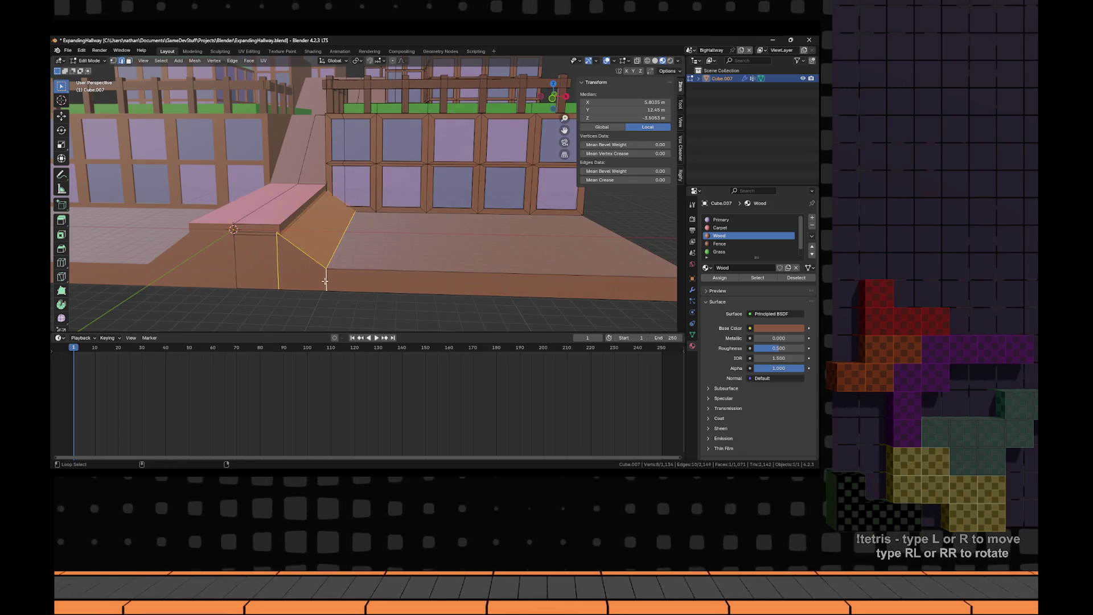
pyautogui.press('g')
pyautogui.press('x')
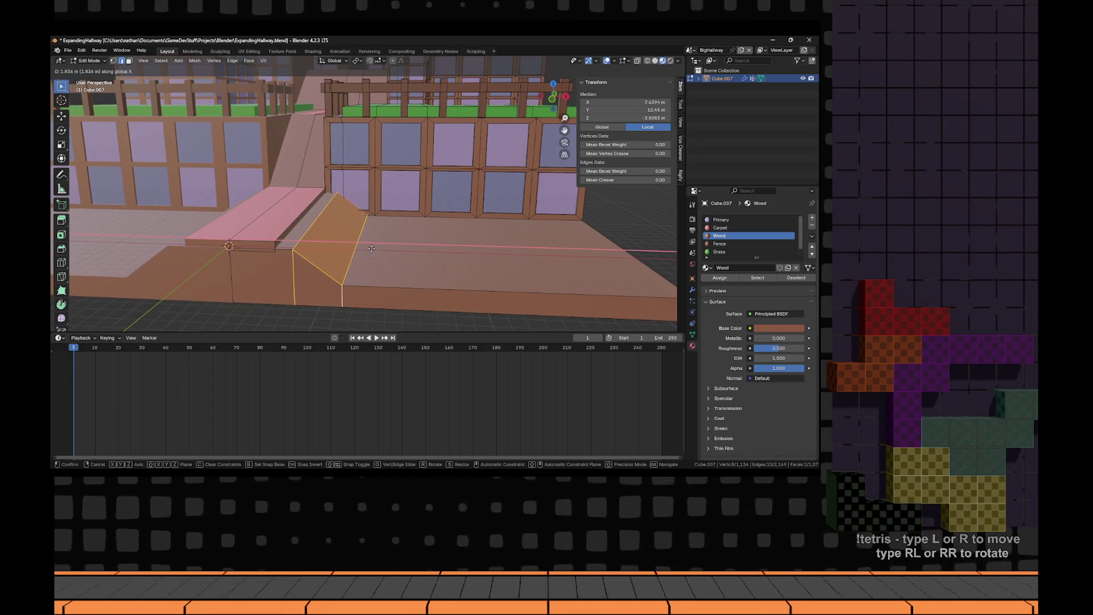
pyautogui.rightClick(370, 248)
# - Select a whole fence post with Ctrl+L
pyautogui.moveTo(370, 248); pyautogui.dragTo(376, 159)
pyautogui.click(365, 141)
pyautogui.hotkey('ctrl', 'l')
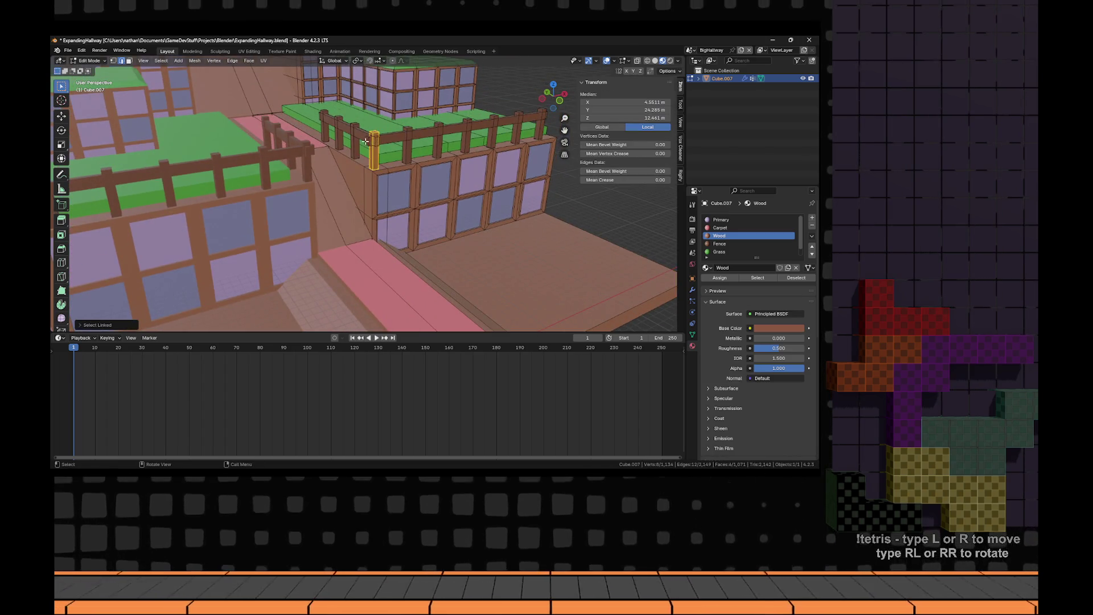
# - Add the second linked fence post to the selection
pyautogui.keyDown('shift'); pyautogui.click(329, 133); pyautogui.keyUp('shift')
pyautogui.hotkey('ctrl', 'l')
pyautogui.scroll(-2, 329, 133)
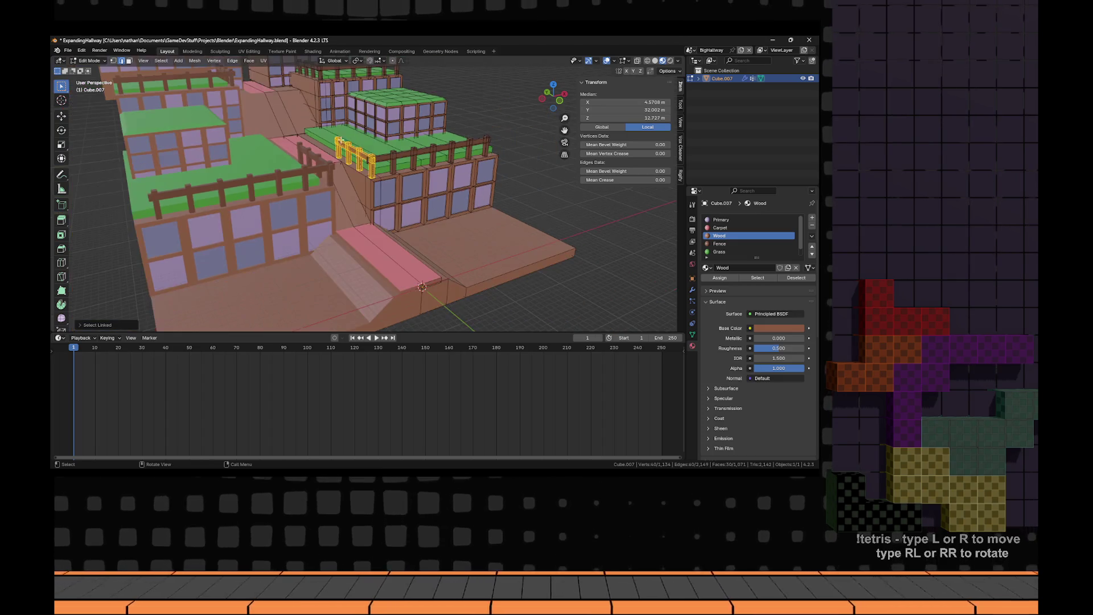
# - Place the fence copy along Y on the pink ledge beside the ramp
pyautogui.press('g')
pyautogui.press('y')
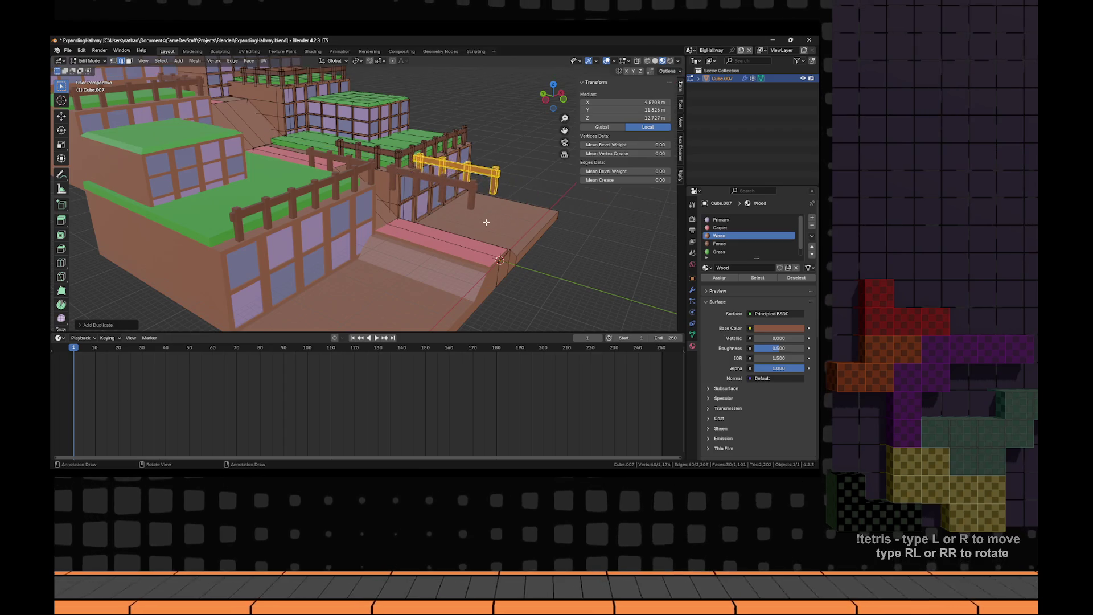
pyautogui.click(501, 275)
pyautogui.press('g')
pyautogui.press('y')
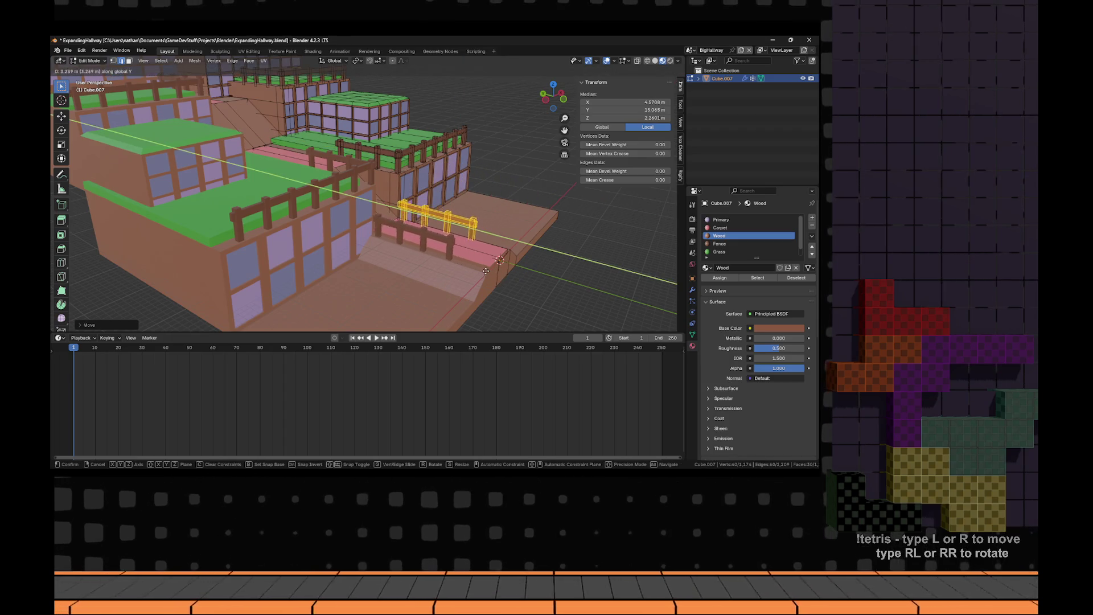
pyautogui.click(483, 270)
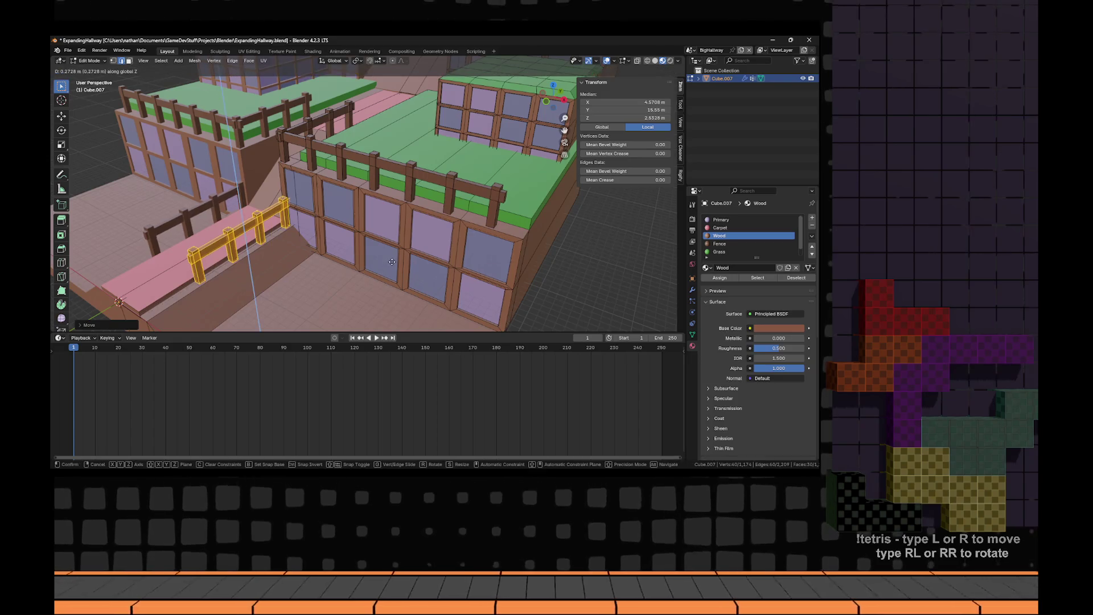
pyautogui.scroll(-5, 354, 260)
pyautogui.hotkey('alt', 'a')
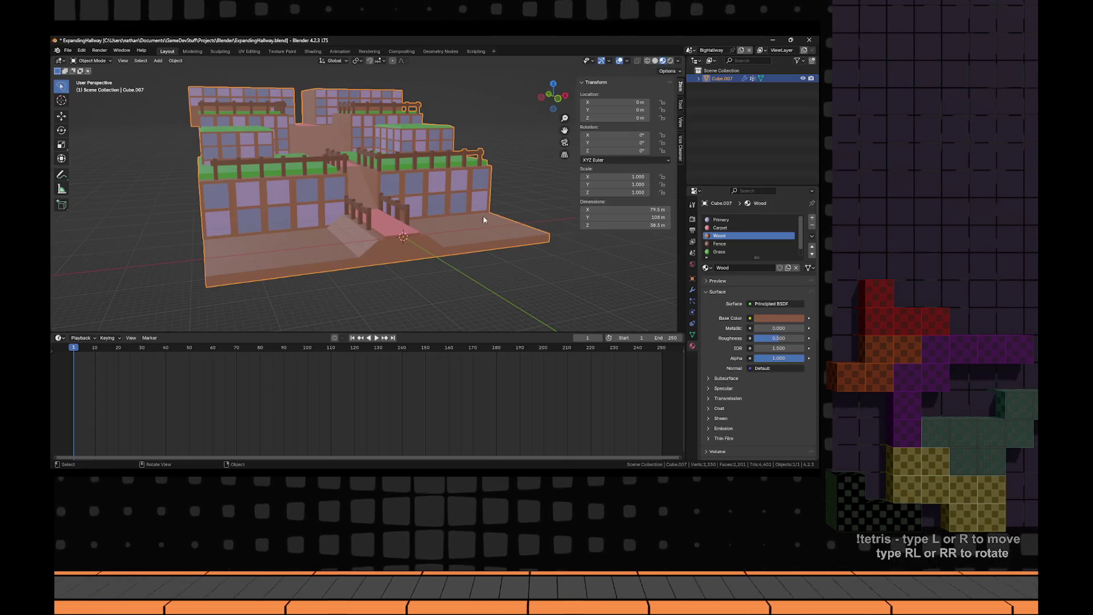
pyautogui.moveTo(483, 215)
pyautogui.mouseDown()
pyautogui.moveTo(343, 213)
pyautogui.moveTo(399, 211)
pyautogui.moveTo(410, 242)
pyautogui.moveTo(371, 251)
pyautogui.moveTo(393, 238)
pyautogui.mouseUp()
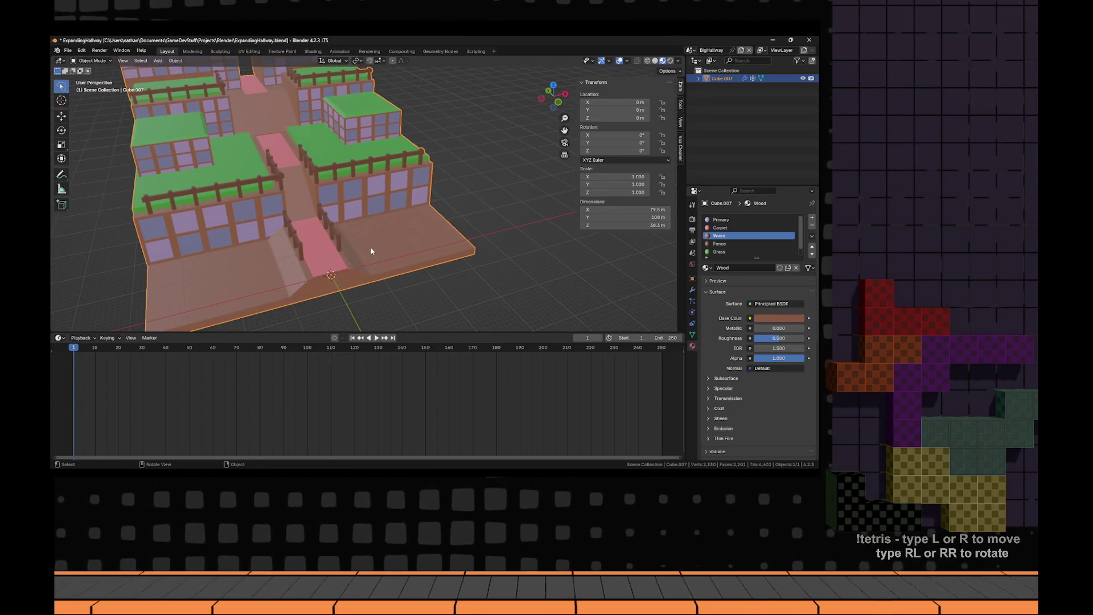
pyautogui.press('Tab')
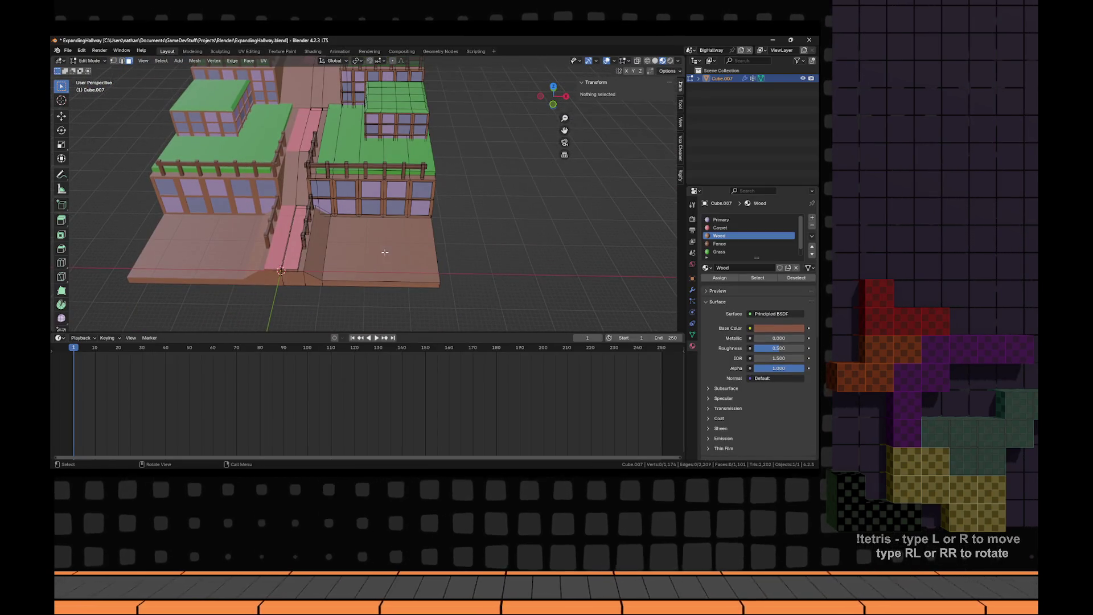
# - Inset the front floor face and extrude it upward into a raised platform
pyautogui.click(385, 252)
pyautogui.press('i')
pyautogui.click(508, 221)
pyautogui.moveTo(508, 221); pyautogui.dragTo(467, 212)
pyautogui.press('e')
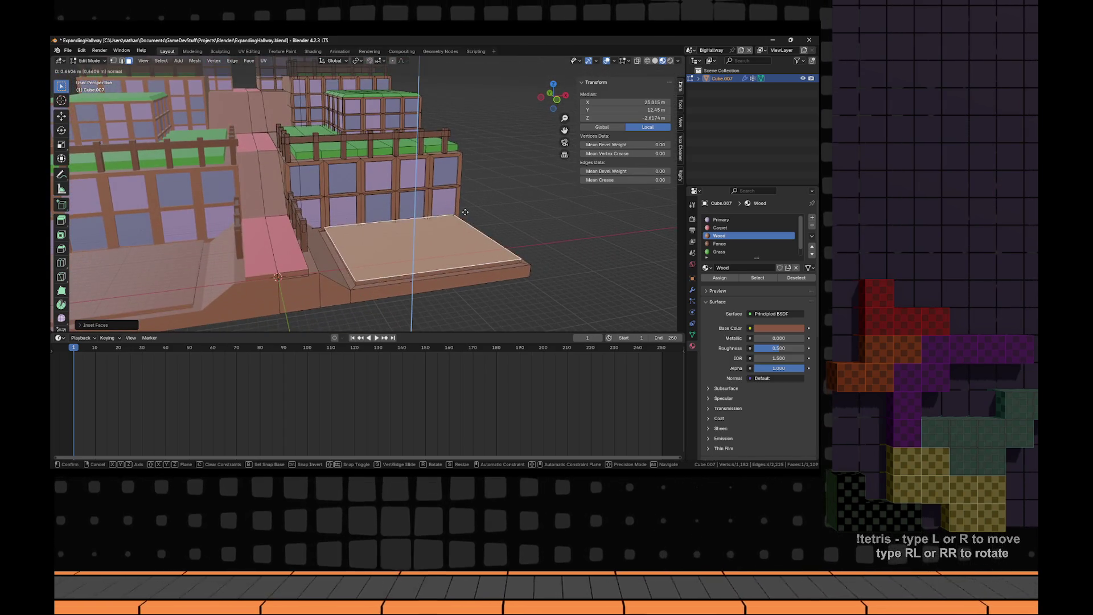
pyautogui.click(548, 234)
pyautogui.moveTo(493, 285); pyautogui.dragTo(420, 279)
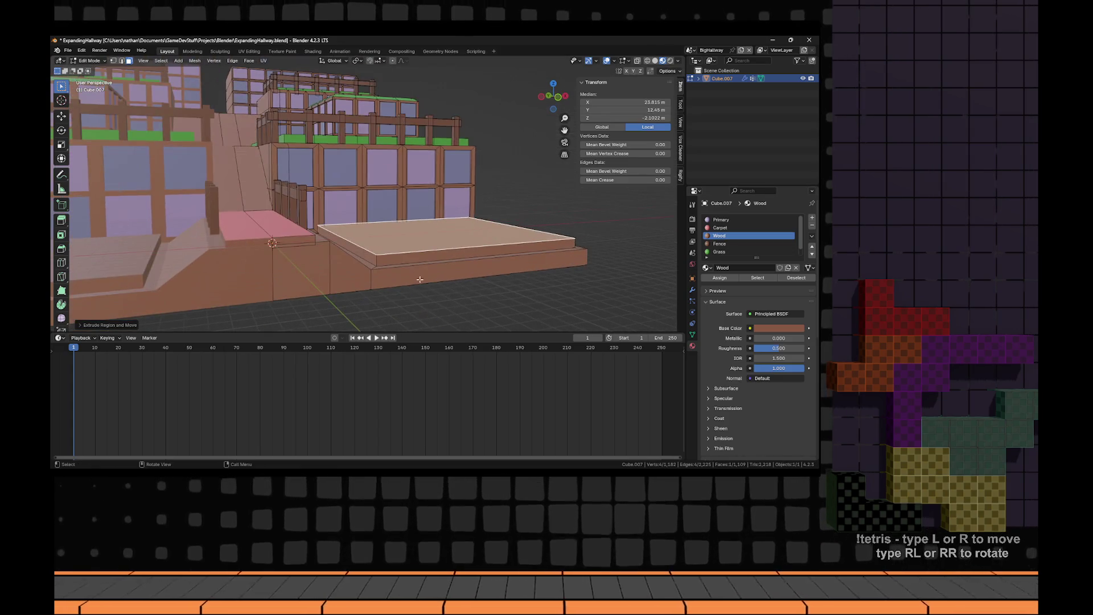
# - Select the raised platform and give it the Grass material
pyautogui.press('ctrl+KP_Add')
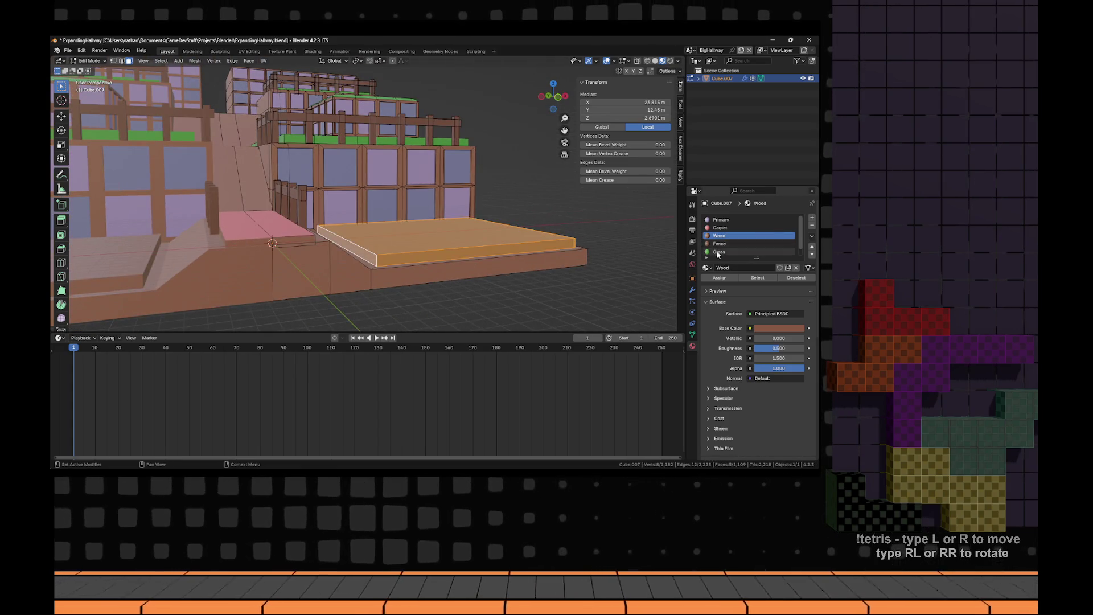
pyautogui.click(720, 276)
pyautogui.press('Tab')
pyautogui.moveTo(598, 319)
pyautogui.mouseDown()
pyautogui.moveTo(495, 305)
pyautogui.moveTo(532, 292)
pyautogui.mouseUp()
pyautogui.scroll(-5, 439, 293)
pyautogui.moveTo(439, 292)
pyautogui.mouseDown()
pyautogui.moveTo(446, 258)
pyautogui.moveTo(504, 259)
pyautogui.moveTo(490, 247)
pyautogui.moveTo(439, 245)
pyautogui.mouseUp()
# - Rewind the trailer to 03:34, let it play, and pause at 03:39
pyautogui.hotkey('alt', 'Tab')
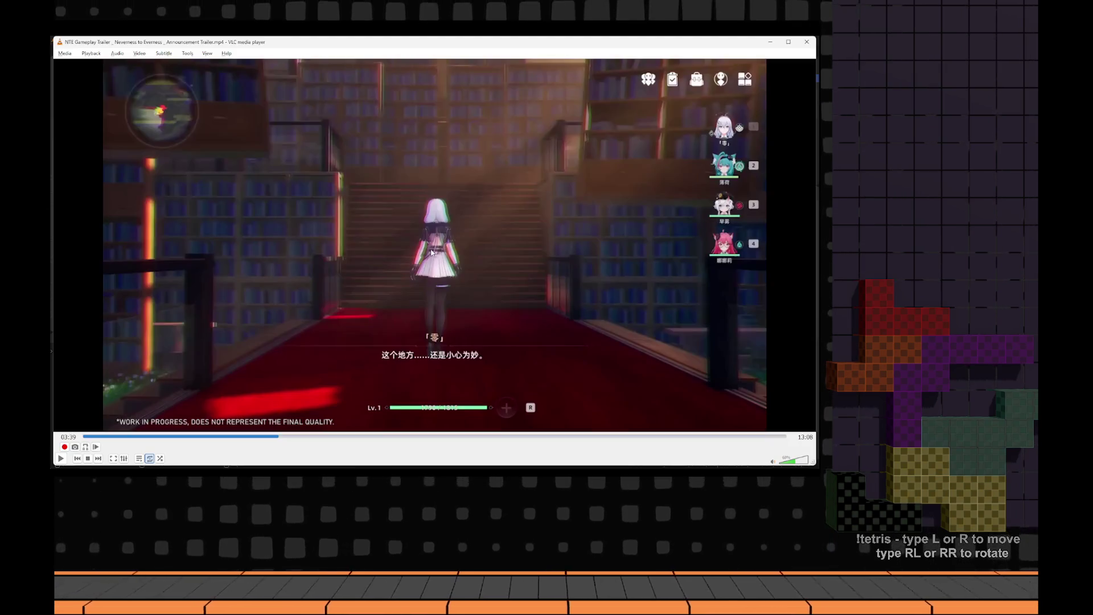
pyautogui.moveTo(280, 437); pyautogui.dragTo(275, 438)
pyautogui.press('space')
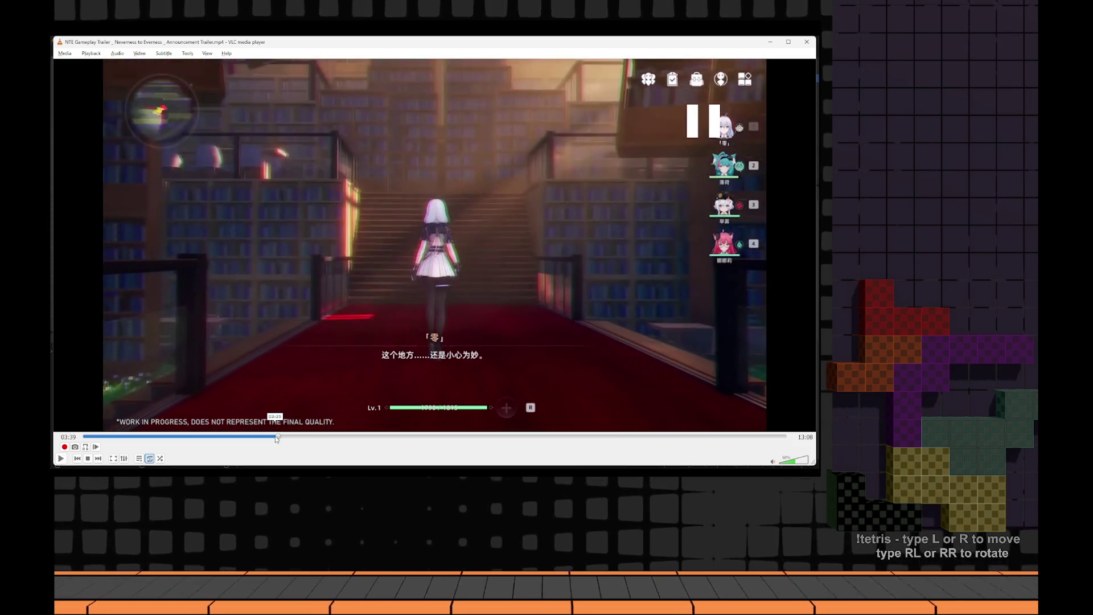
pyautogui.press('space')
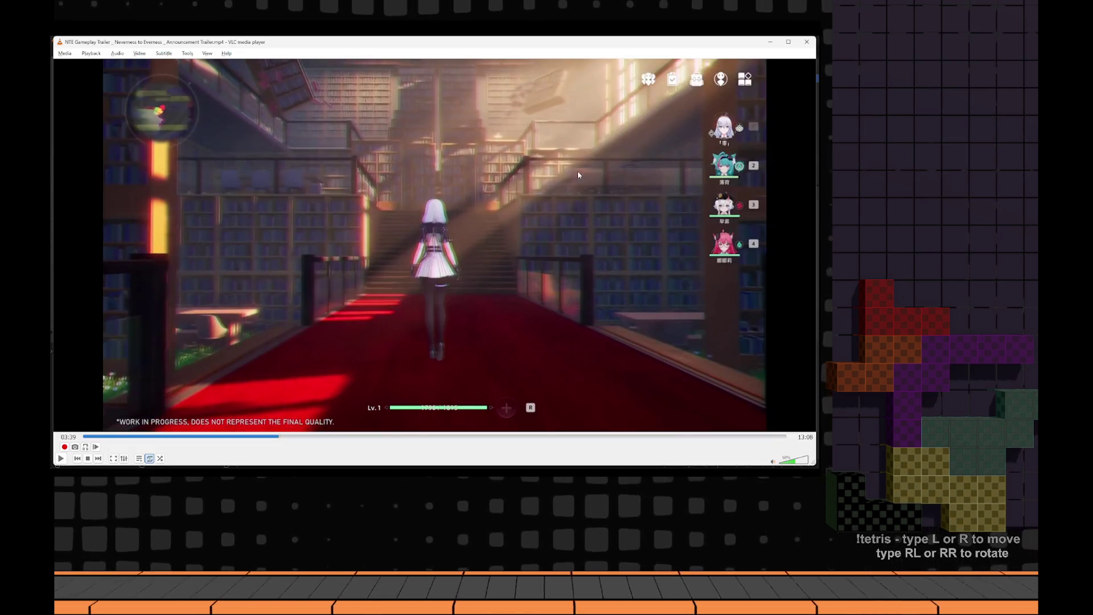
# - Switch between the VLC and Blender windows to return to Blender
pyautogui.hotkey('alt', 'Tab')
pyautogui.scroll(3, 413, 140)
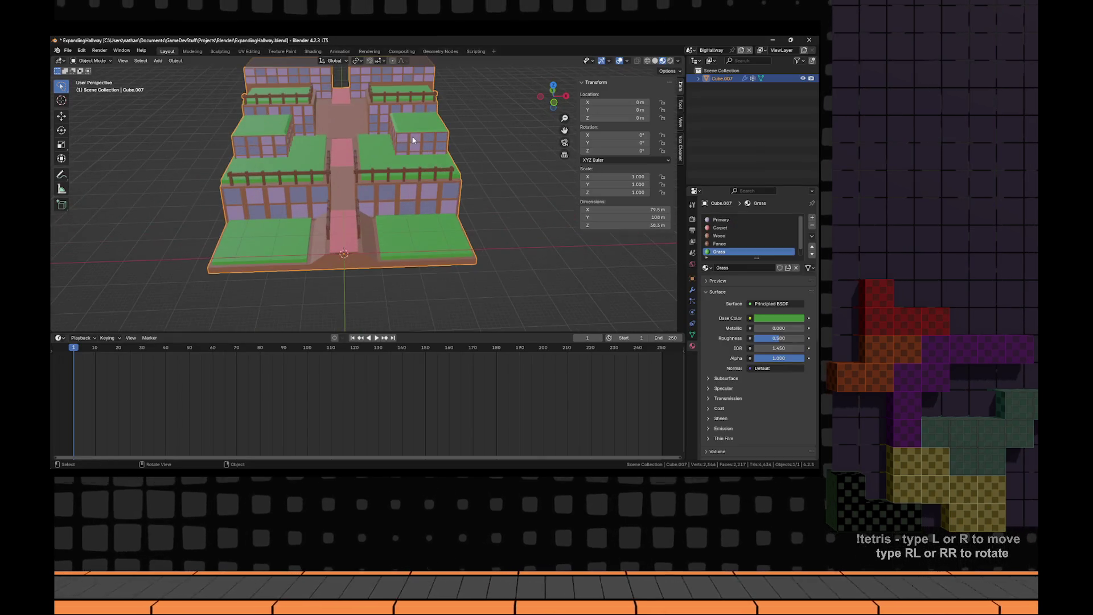
pyautogui.scroll(5, 413, 140)
pyautogui.hotkey('alt', 'Tab')
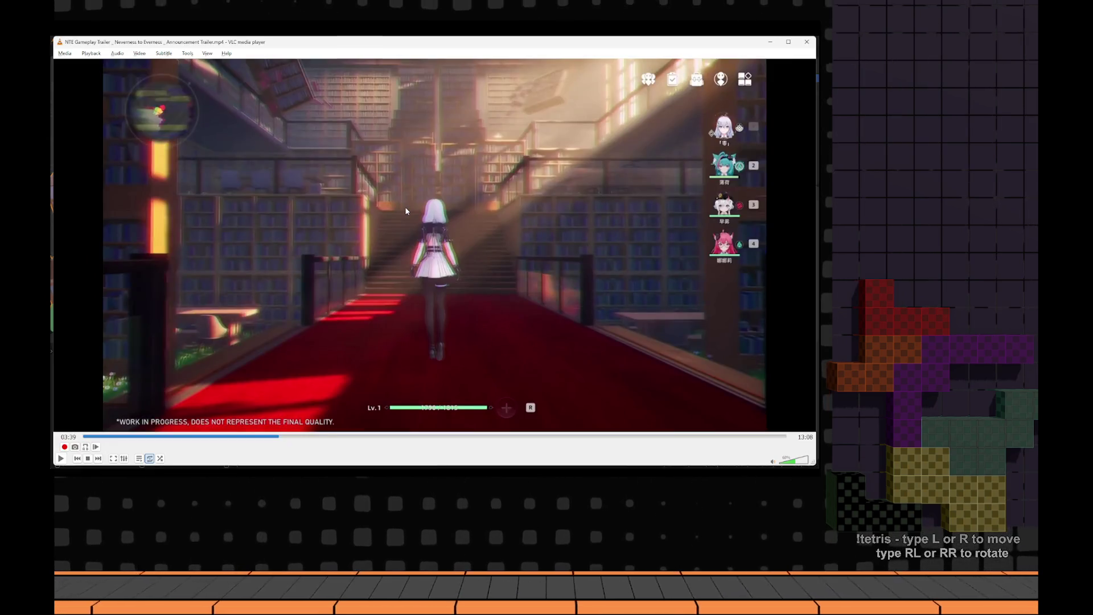
pyautogui.hotkey('alt', 'Tab')
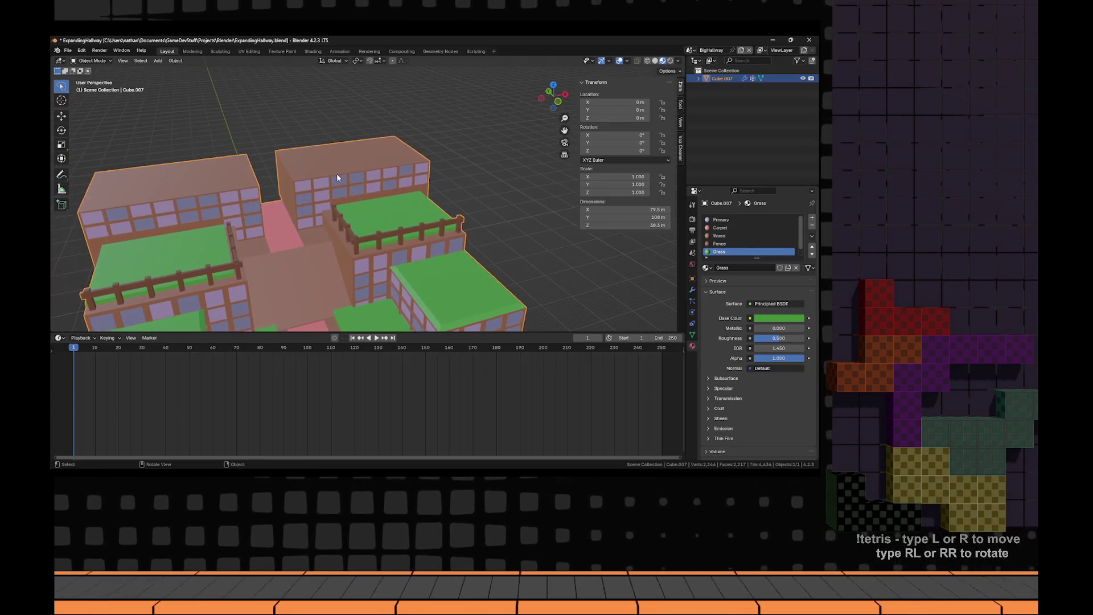
# - Extrude the two back roof faces upward into tall tower blocks
pyautogui.press('Tab')
pyautogui.keyDown('shift'); pyautogui.click(297, 166); pyautogui.keyUp('shift')
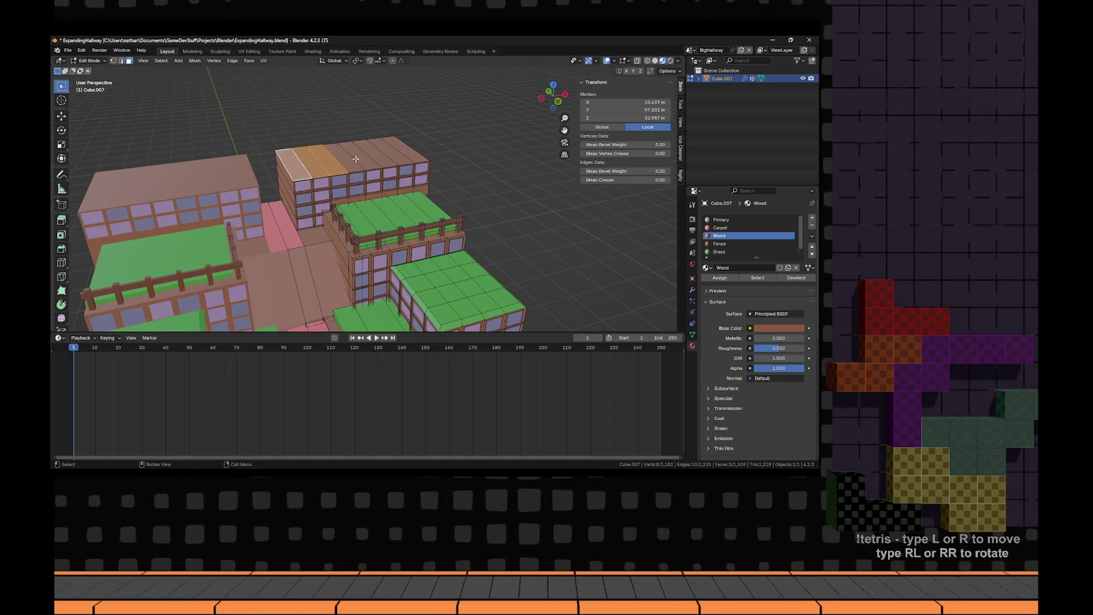
pyautogui.press('e')
pyautogui.click(357, 123)
pyautogui.press('Tab')
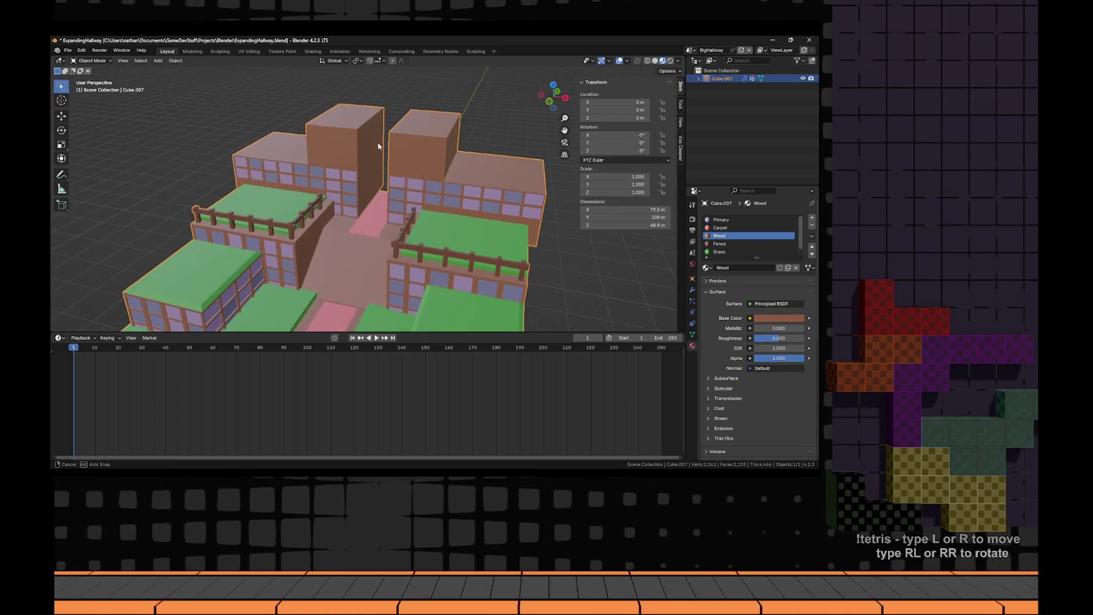
pyautogui.moveTo(448, 185); pyautogui.dragTo(480, 201)
pyautogui.scroll(-5, 361, 214)
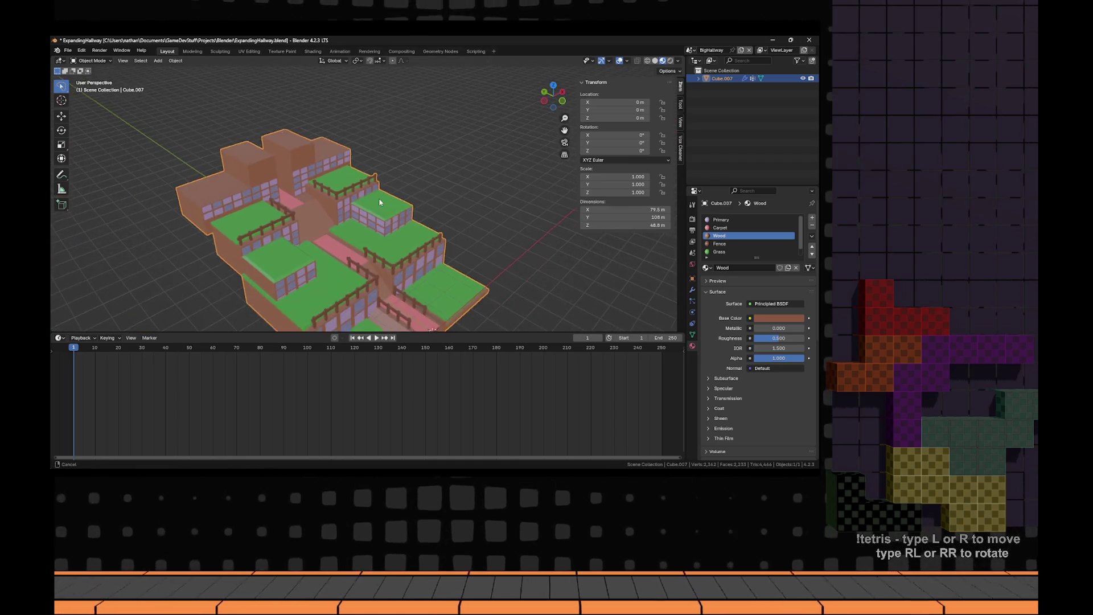
# - Add a test cube to the scene, then undo it
pyautogui.hotkey('shift', 'a')
pyautogui.press('Escape')
pyautogui.hotkey('shift', 'a')
pyautogui.moveTo(354, 204)
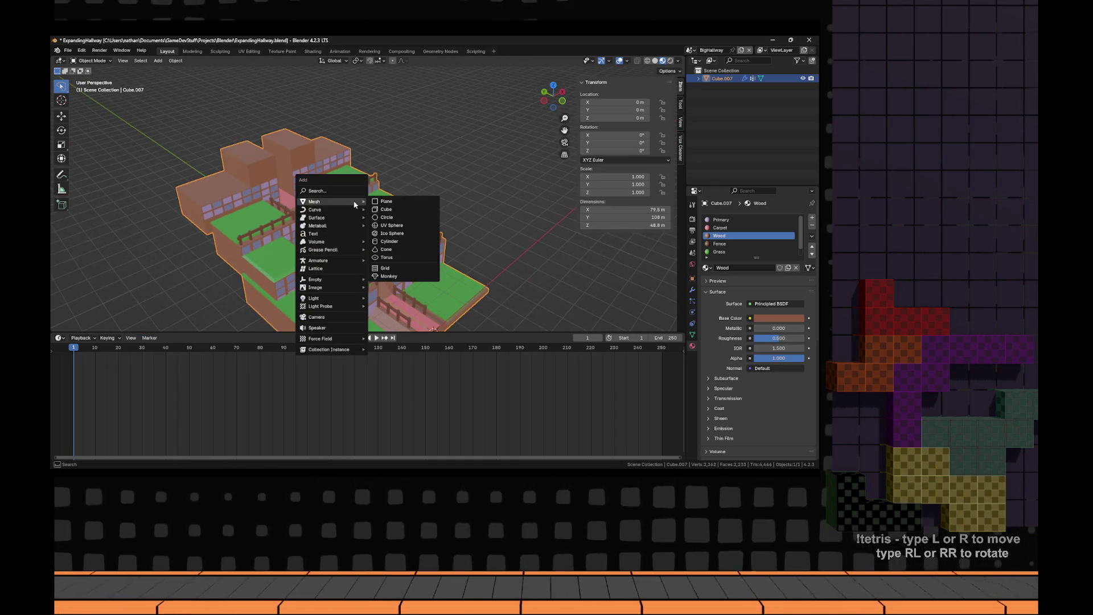
pyautogui.click(392, 209)
pyautogui.moveTo(392, 209)
pyautogui.mouseDown()
pyautogui.moveTo(405, 203)
pyautogui.moveTo(365, 268)
pyautogui.moveTo(382, 274)
pyautogui.moveTo(380, 247)
pyautogui.mouseUp()
pyautogui.hotkey('ctrl', 'z')
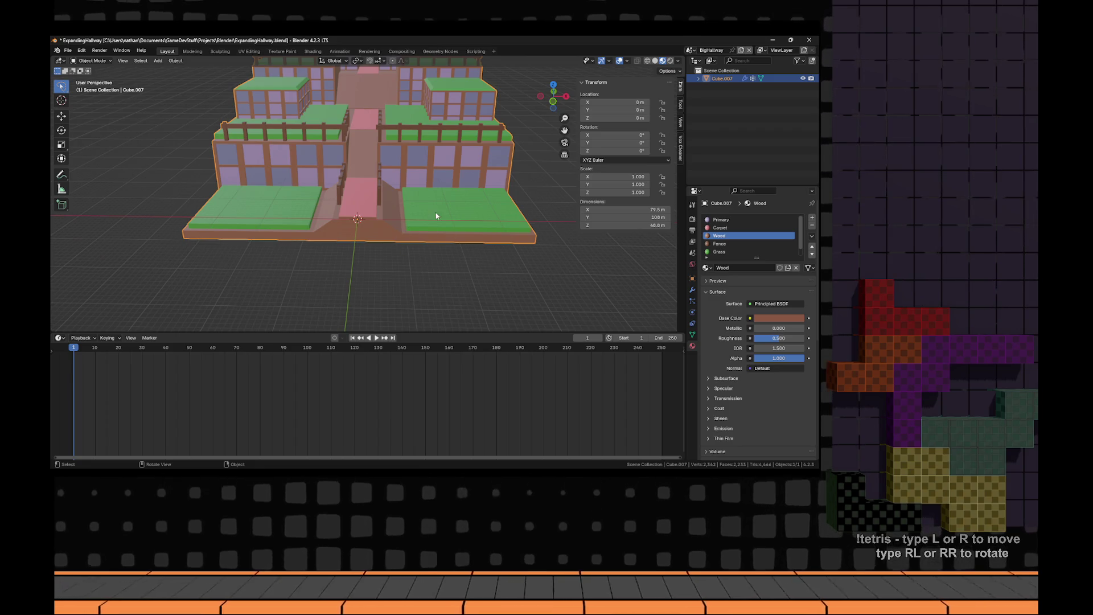
# - Inspect the hall's Mirror modifier, then add another cube and delete it
pyautogui.click(693, 290)
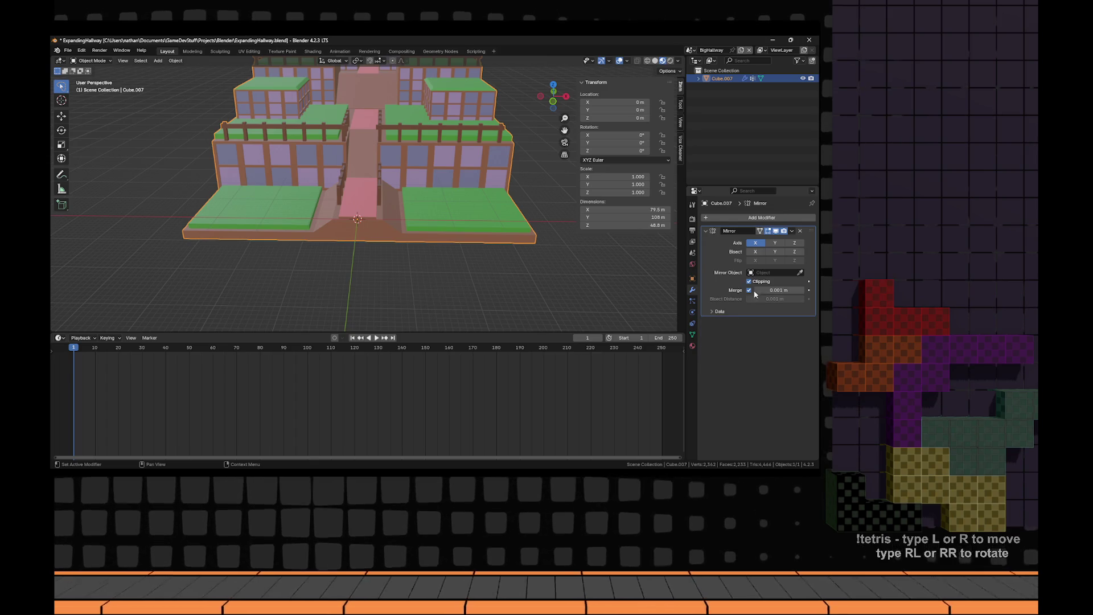
pyautogui.hotkey('shift', 'a')
pyautogui.moveTo(490, 242)
pyautogui.click(530, 253)
pyautogui.press('KP_1')
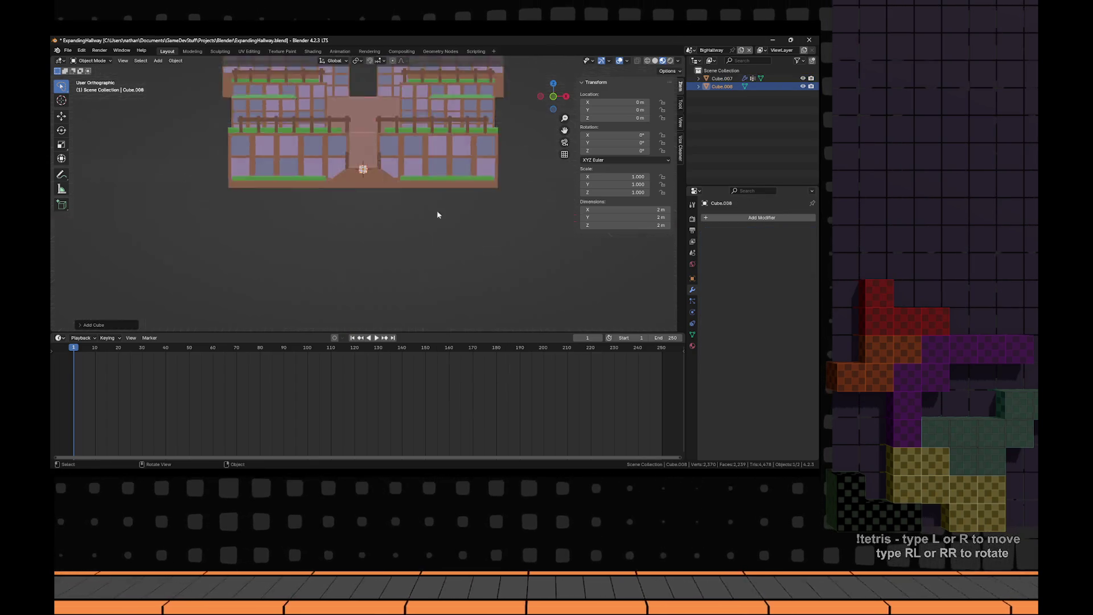
pyautogui.press('g')
pyautogui.scroll(5, 432, 215)
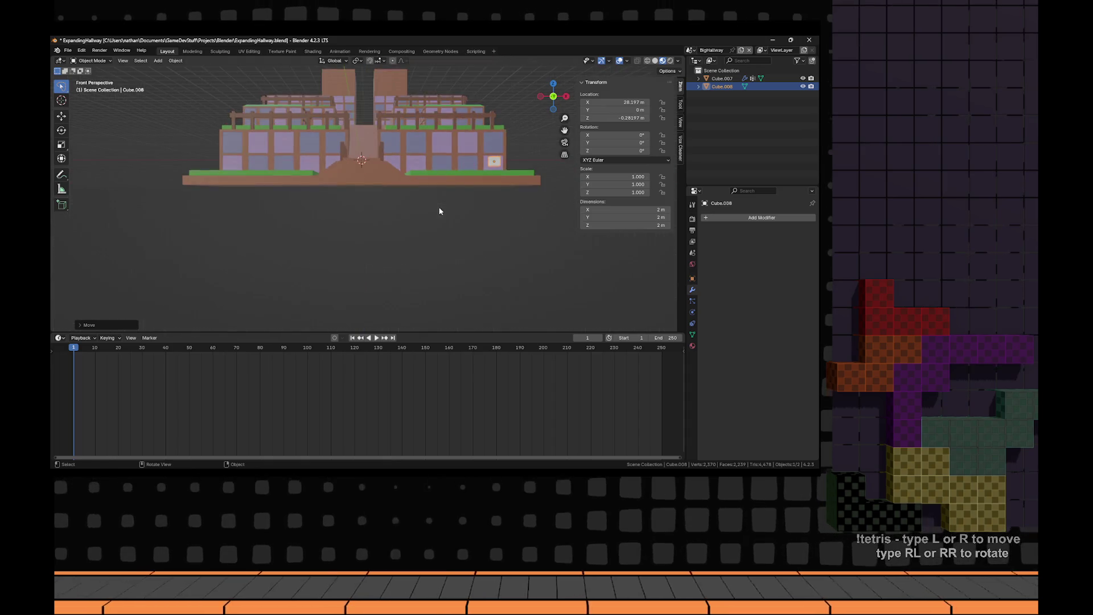
pyautogui.press('KP_8')
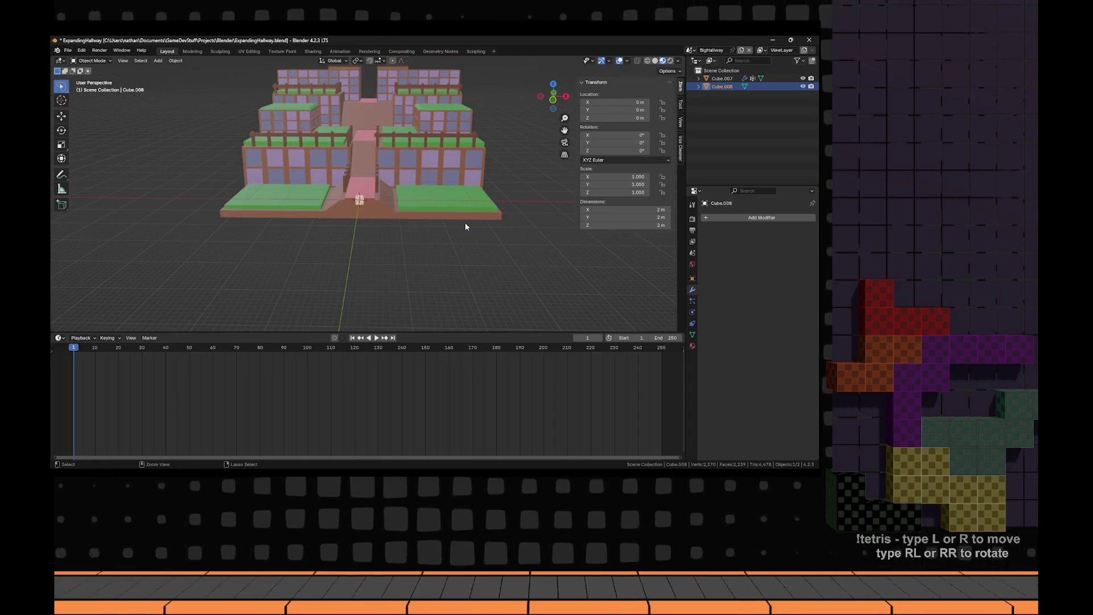
pyautogui.press('x')
# - Select the hall object and enter Edit Mode to add a mesh to it
pyautogui.click(464, 222)
pyautogui.click(439, 213)
pyautogui.rightClick(440, 213)
pyautogui.press('Escape')
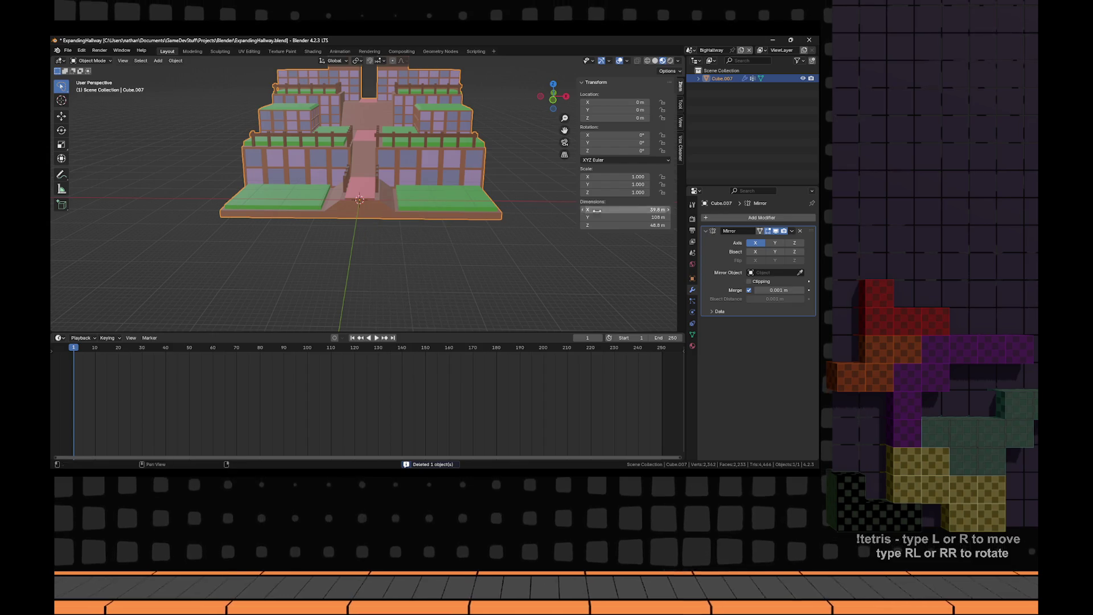
pyautogui.hotkey('shift', 'a')
pyautogui.press('Escape')
pyautogui.press('Tab')
pyautogui.hotkey('shift', 'a')
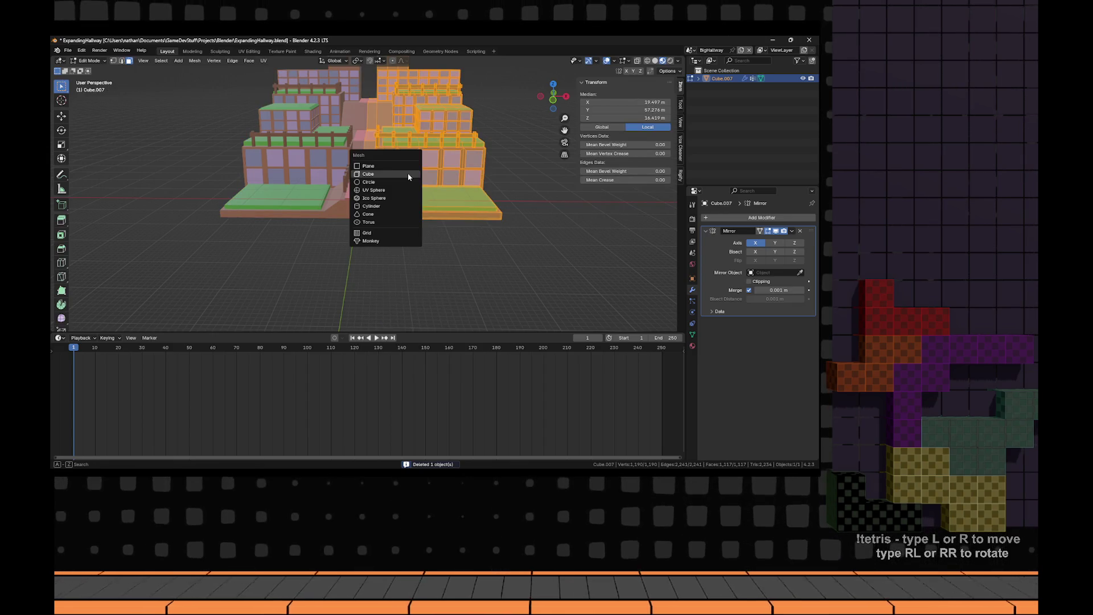
# - Add a cube inside the hall mesh and move it into position above the green floor
pyautogui.click(409, 174)
pyautogui.press('g')
pyautogui.click(518, 191)
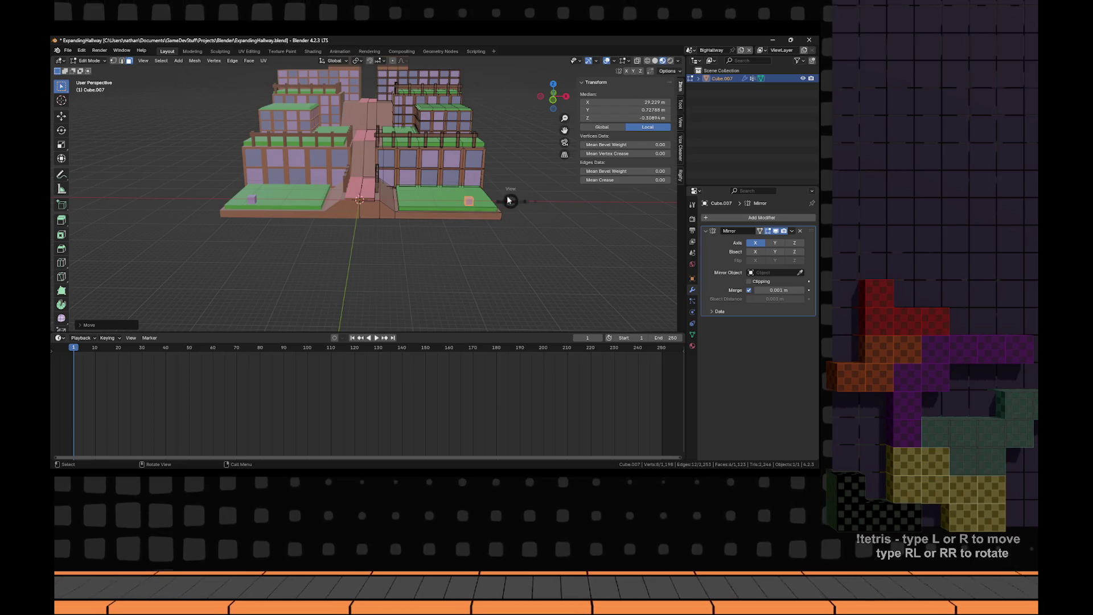
pyautogui.press('KP_1')
pyautogui.press('g')
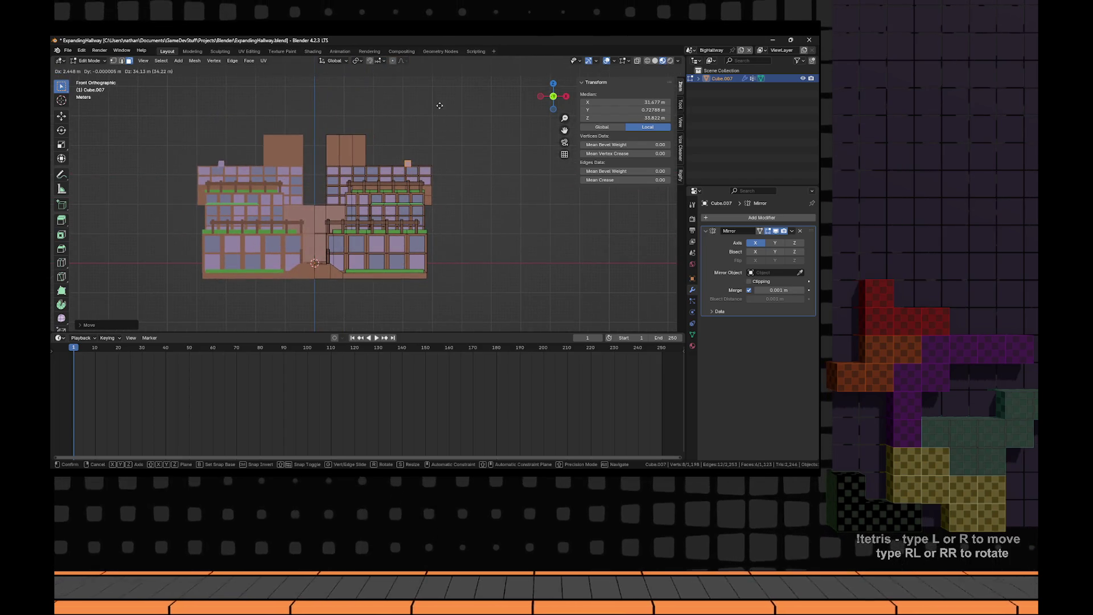
pyautogui.click(437, 106)
pyautogui.moveTo(437, 106)
pyautogui.mouseDown()
pyautogui.moveTo(419, 176)
pyautogui.moveTo(366, 207)
pyautogui.moveTo(375, 229)
pyautogui.mouseUp()
pyautogui.scroll(4, 417, 175)
pyautogui.scroll(-3, 379, 219)
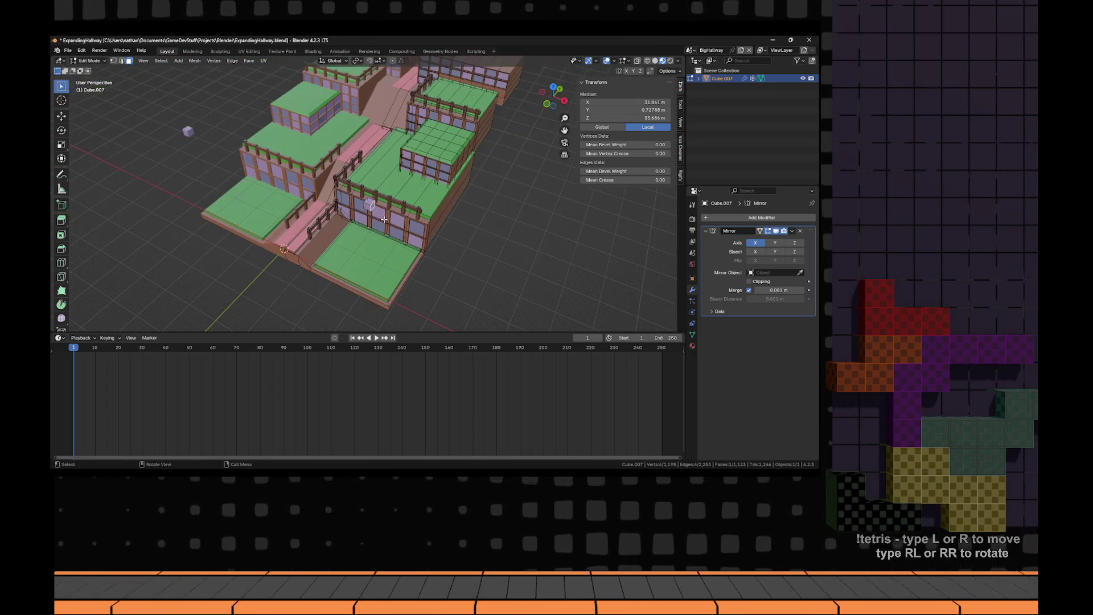
# - Stretch the cube along X and then along Y into a long beam
pyautogui.press('g')
pyautogui.click(419, 237)
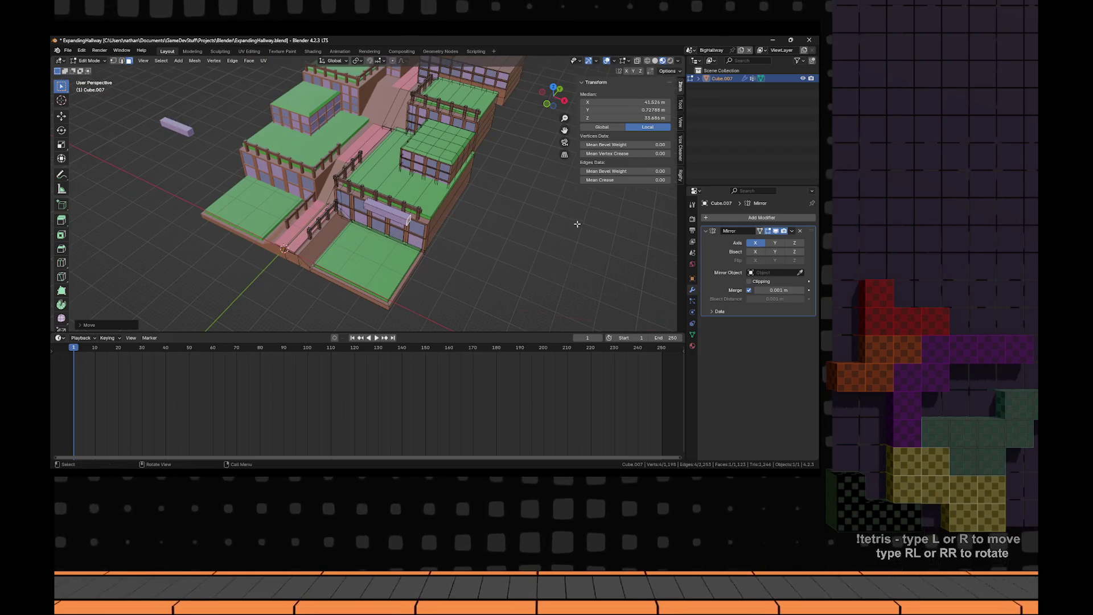
pyautogui.moveTo(577, 223); pyautogui.dragTo(52, 188)
pyautogui.scroll(-3, 300, 194)
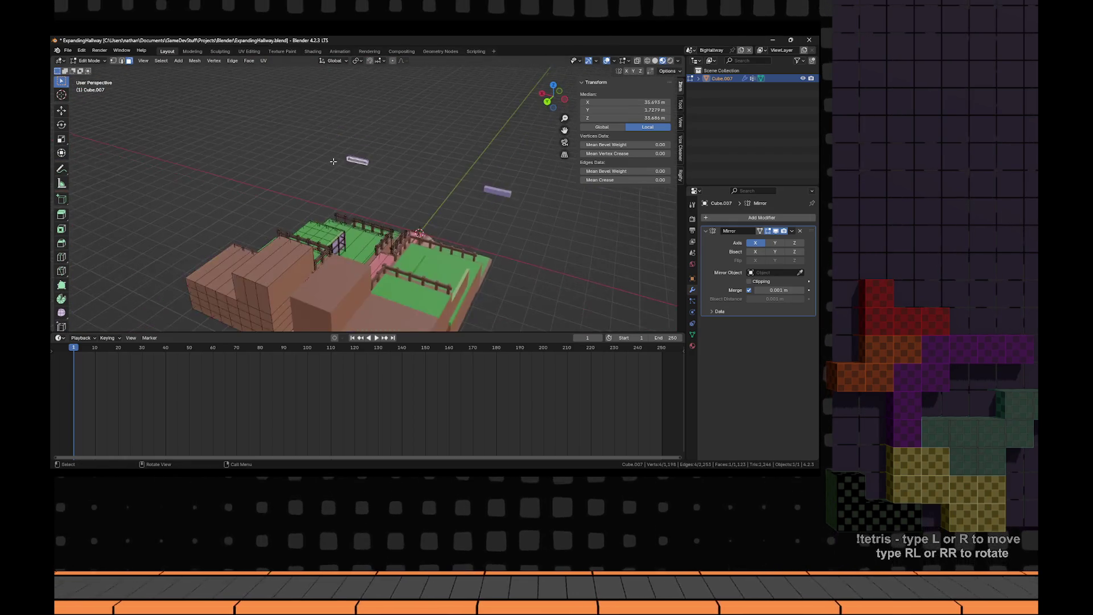
pyautogui.press('g')
pyautogui.press('y')
pyautogui.click(112, 285)
pyautogui.moveTo(111, 284); pyautogui.dragTo(475, 229)
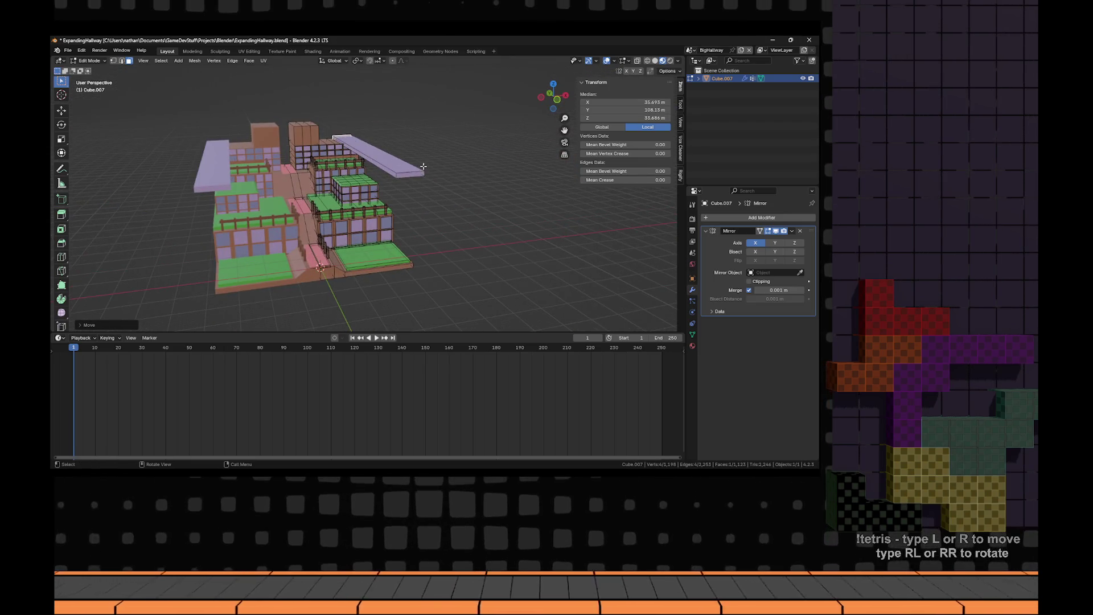
# - Move the Wood slot to the top of the material list and assign it to the beam
pyautogui.hotkey('ctrl', 'l')
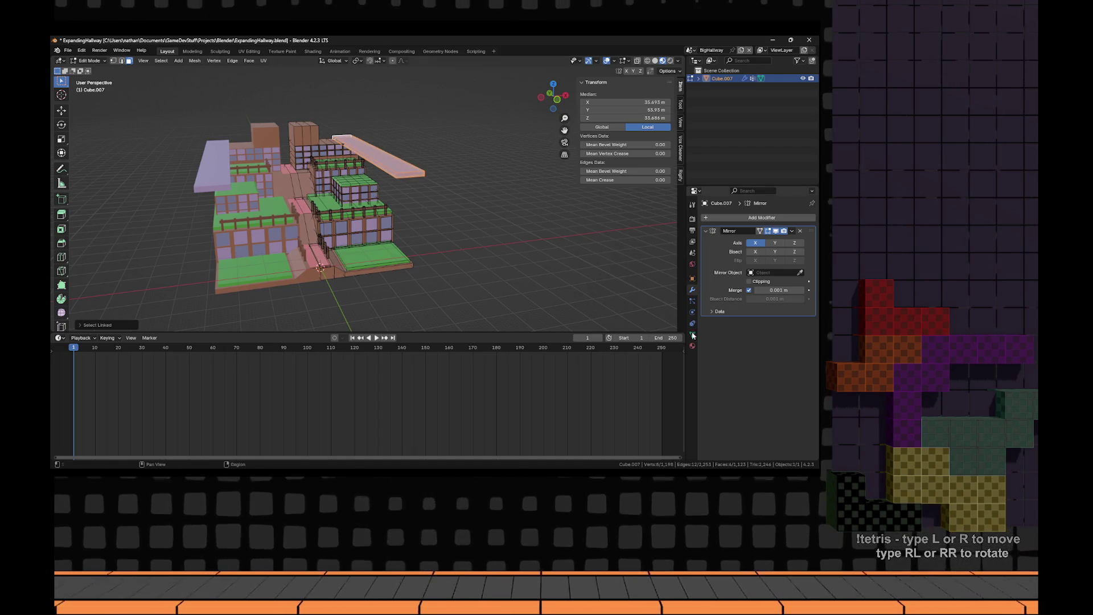
pyautogui.click(692, 346)
pyautogui.click(720, 244)
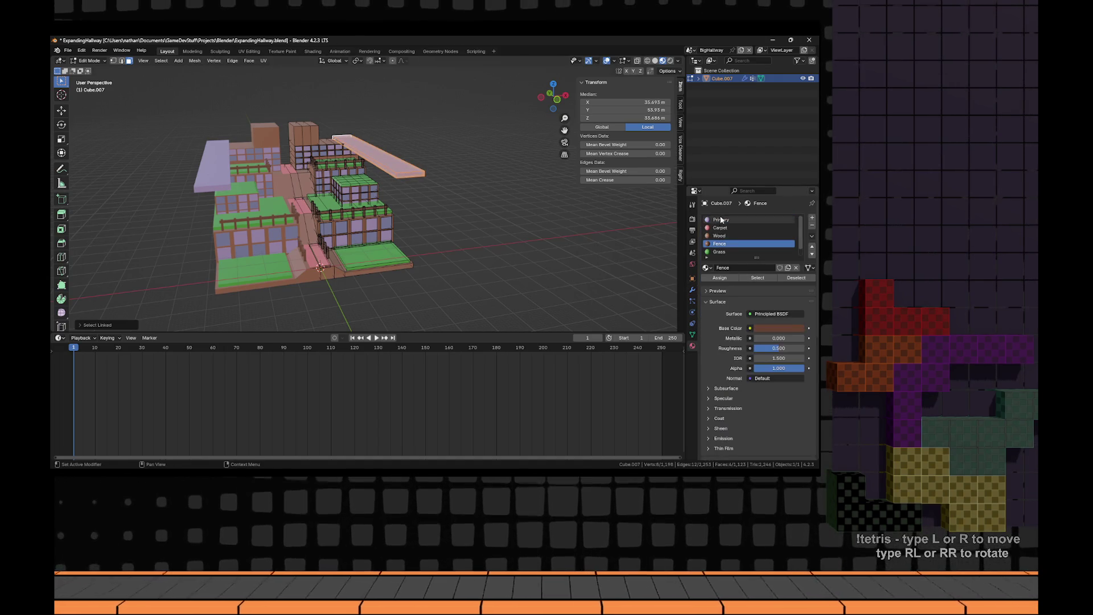
pyautogui.click(723, 235)
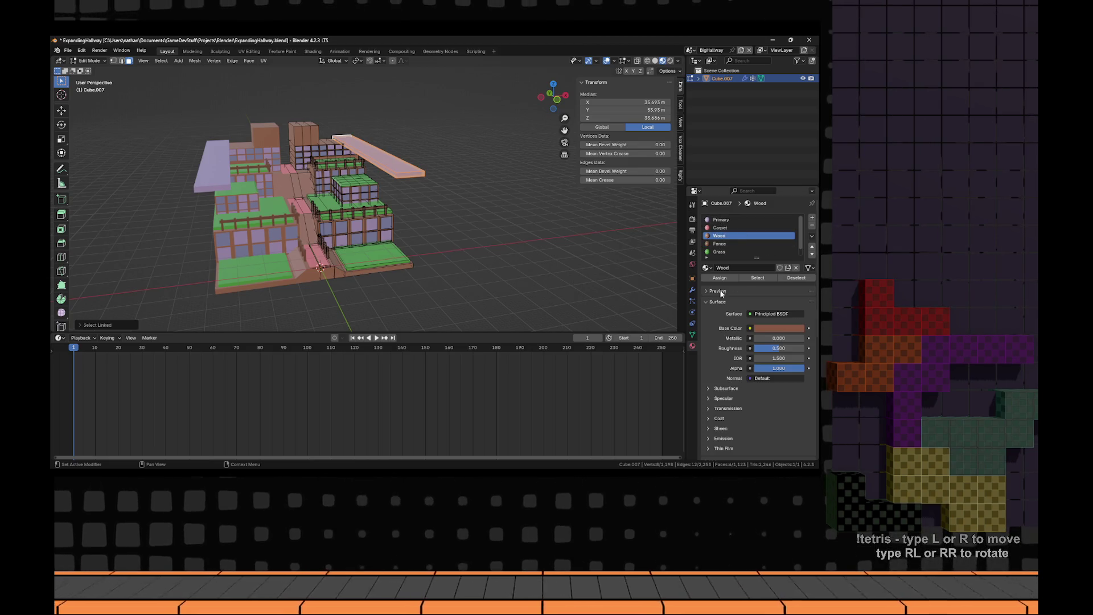
pyautogui.click(813, 248)
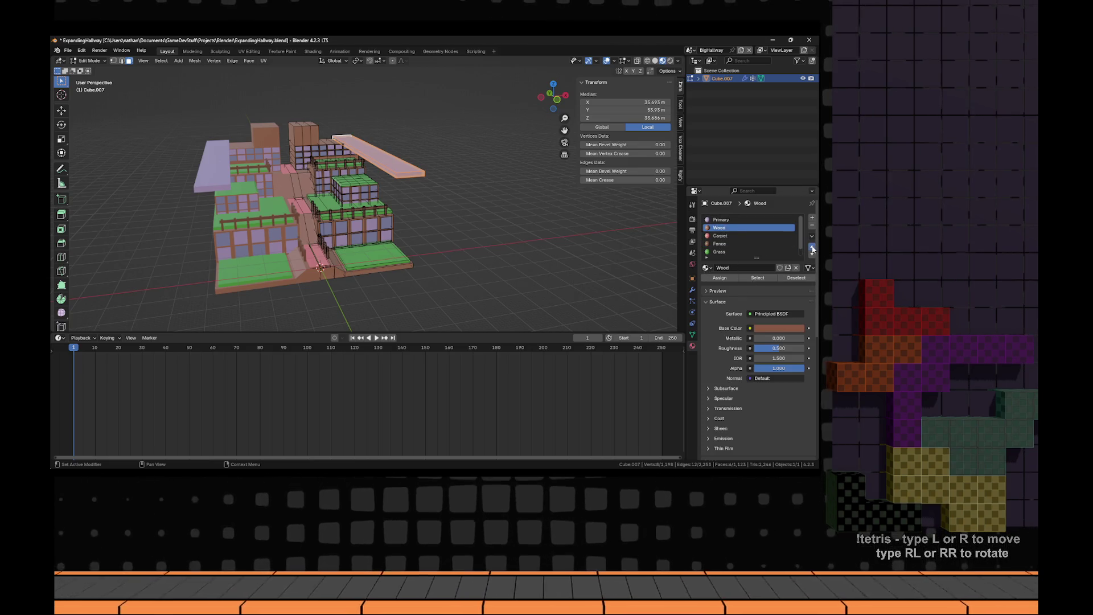
pyautogui.click(812, 248)
pyautogui.moveTo(523, 225)
pyautogui.mouseDown()
pyautogui.moveTo(434, 205)
pyautogui.moveTo(461, 228)
pyautogui.moveTo(407, 222)
pyautogui.moveTo(398, 249)
pyautogui.moveTo(362, 210)
pyautogui.moveTo(379, 242)
pyautogui.mouseUp()
pyautogui.click(728, 281)
pyautogui.click(447, 239)
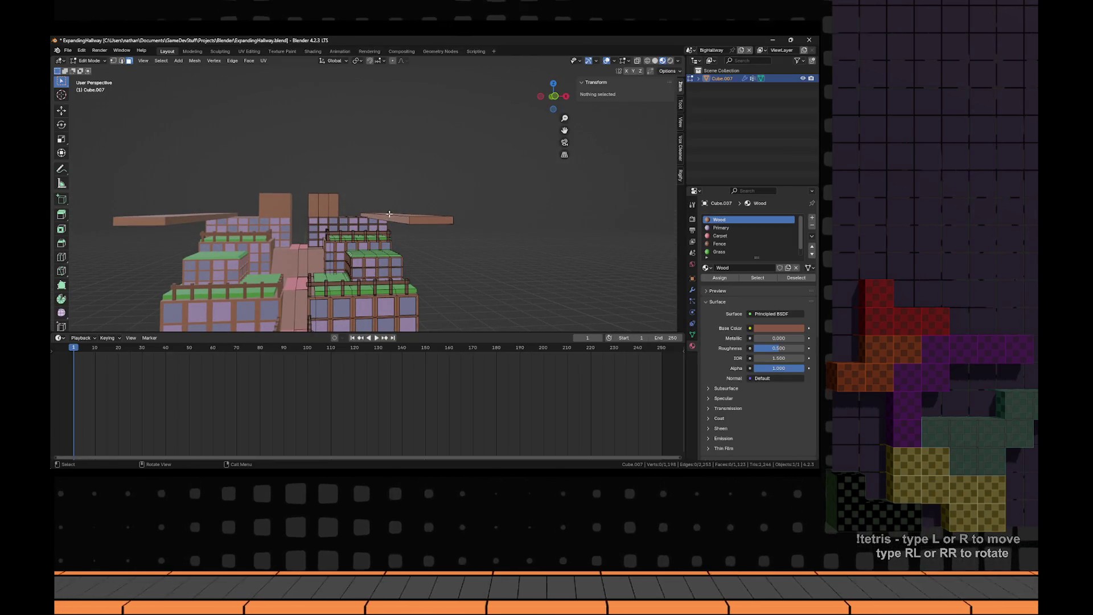
pyautogui.moveTo(389, 213); pyautogui.dragTo(411, 198)
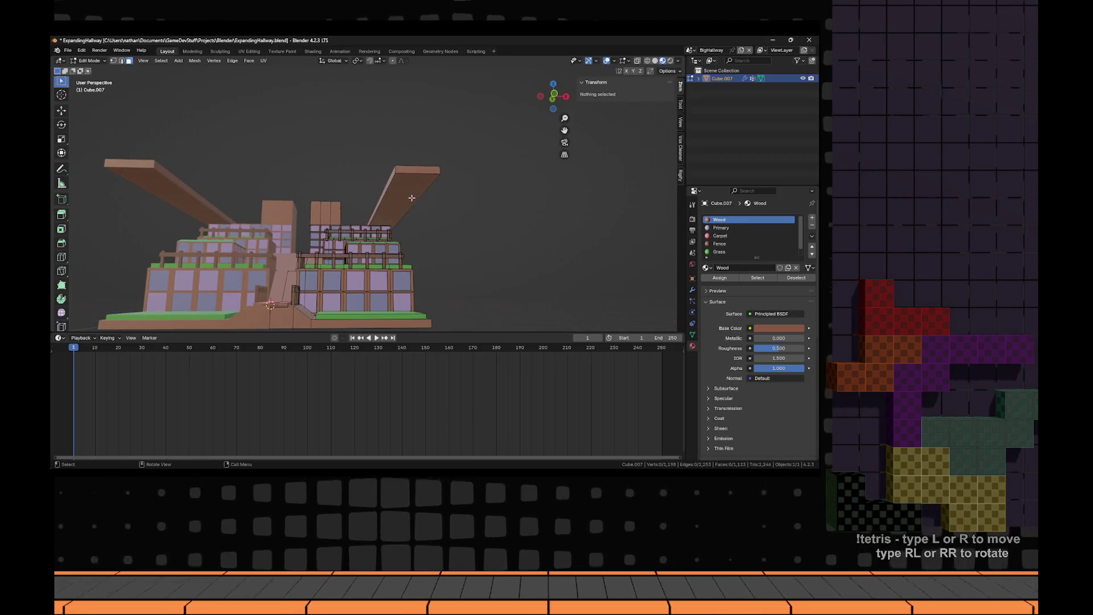
# - Lower the long Wood beam vertically so it runs alongside the hall's outer edge
pyautogui.click(411, 198)
pyautogui.press('g')
pyautogui.press('z')
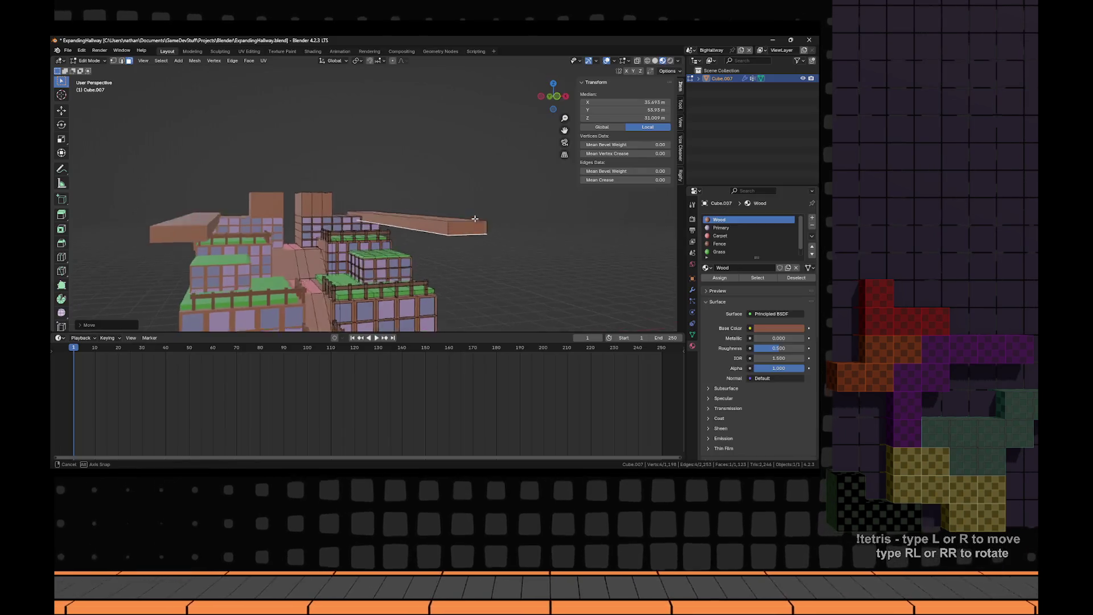
pyautogui.click(371, 242)
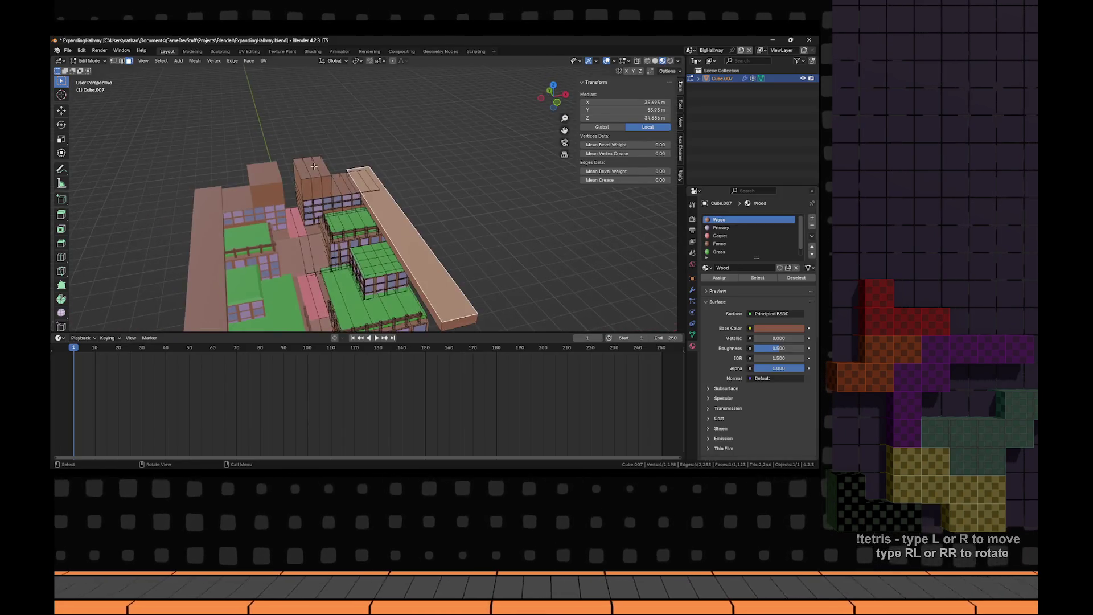
pyautogui.scroll(3, 484, 166)
pyautogui.scroll(2, 484, 166)
pyautogui.moveTo(484, 166)
pyautogui.mouseDown()
pyautogui.moveTo(410, 207)
pyautogui.moveTo(407, 240)
pyautogui.mouseUp()
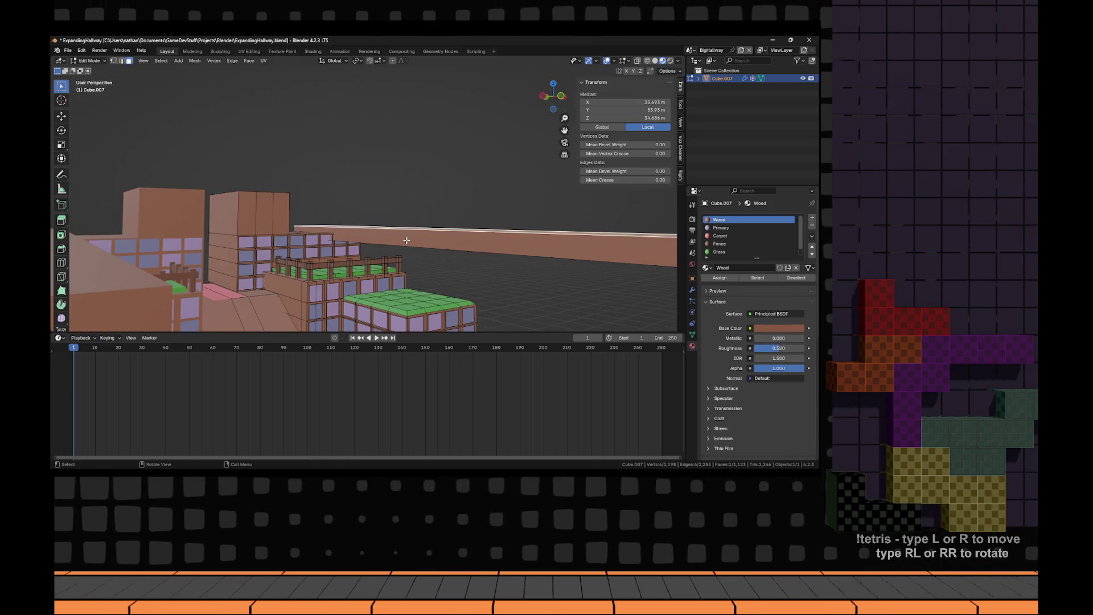
pyautogui.hotkey('ctrl', 'l')
pyautogui.press('g')
pyautogui.press('z')
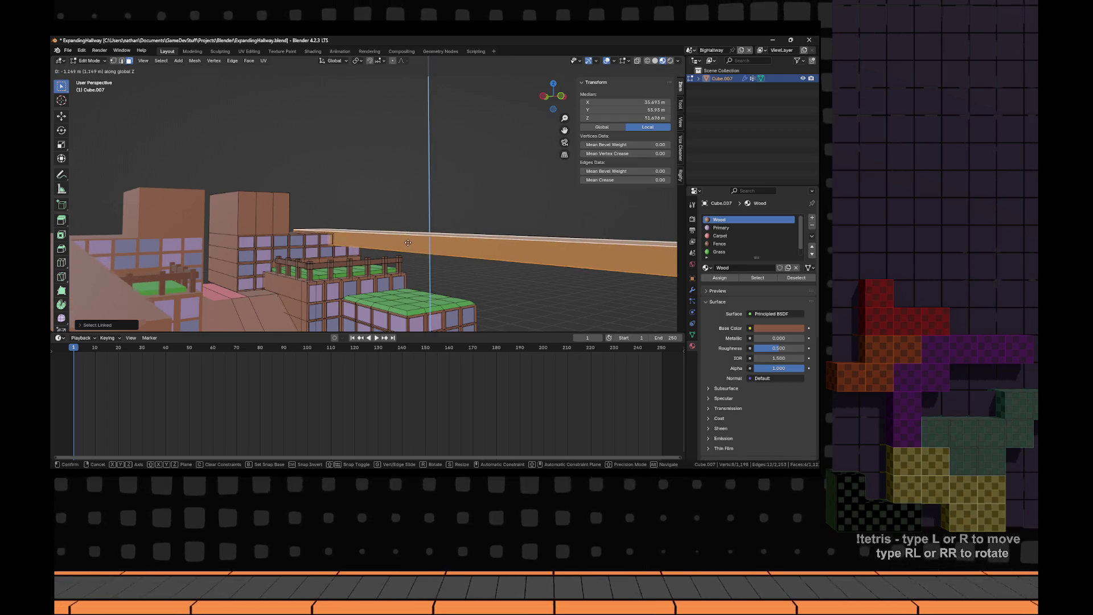
pyautogui.press('Escape')
# - Deselect all, leave and re-enter Edit Mode on the hallway mesh, and orbit around it
pyautogui.moveTo(432, 250)
pyautogui.mouseDown()
pyautogui.moveTo(474, 265)
pyautogui.moveTo(450, 257)
pyautogui.moveTo(542, 238)
pyautogui.moveTo(483, 261)
pyautogui.moveTo(411, 263)
pyautogui.moveTo(362, 207)
pyautogui.moveTo(370, 217)
pyautogui.mouseUp()
pyautogui.hotkey('alt', 'a')
pyautogui.press('Tab')
pyautogui.scroll(5, 387, 285)
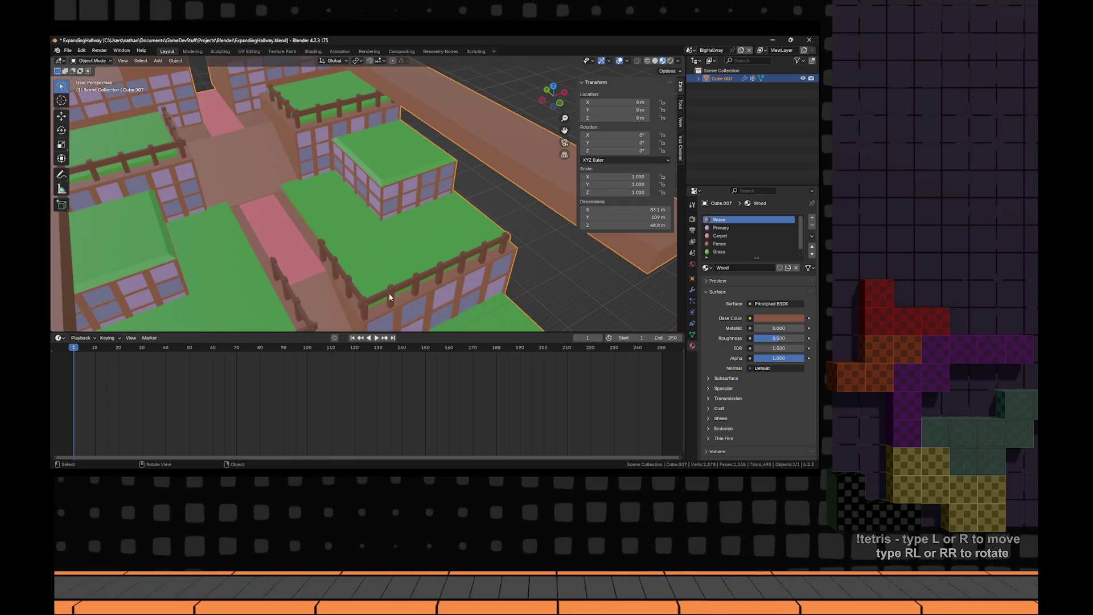
pyautogui.press('Tab')
pyautogui.moveTo(381, 297); pyautogui.dragTo(381, 271)
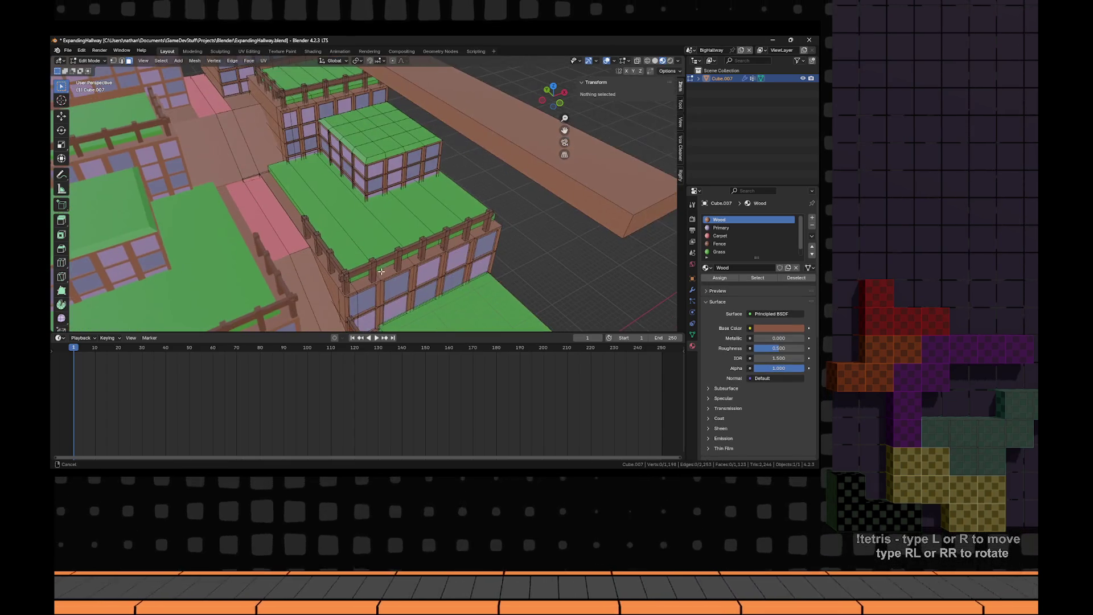
# - Duplicate the whole fence section and rotate the copy a quarter turn about Z
pyautogui.doubleClick(377, 273)
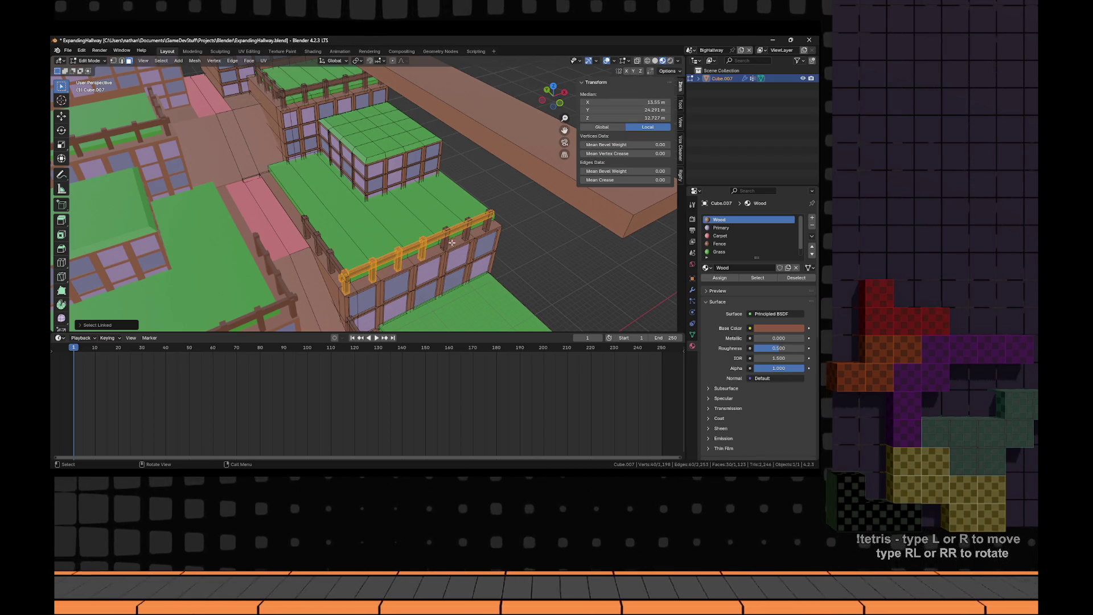
pyautogui.scroll(-4, 487, 224)
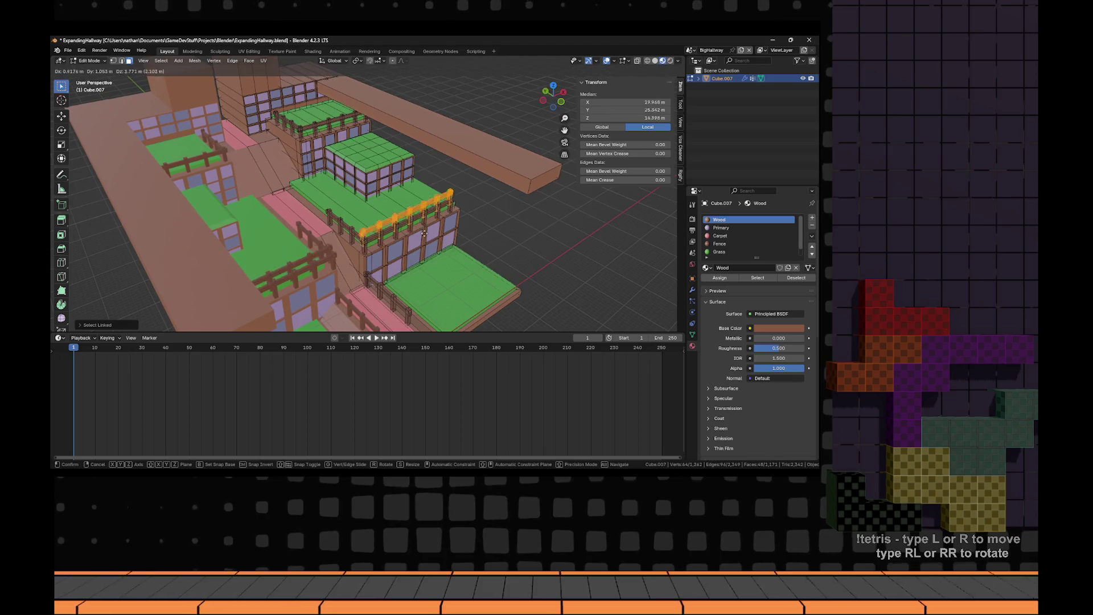
pyautogui.hotkey('shift', 'd')
pyautogui.click(458, 163)
pyautogui.press('r')
pyautogui.press('z')
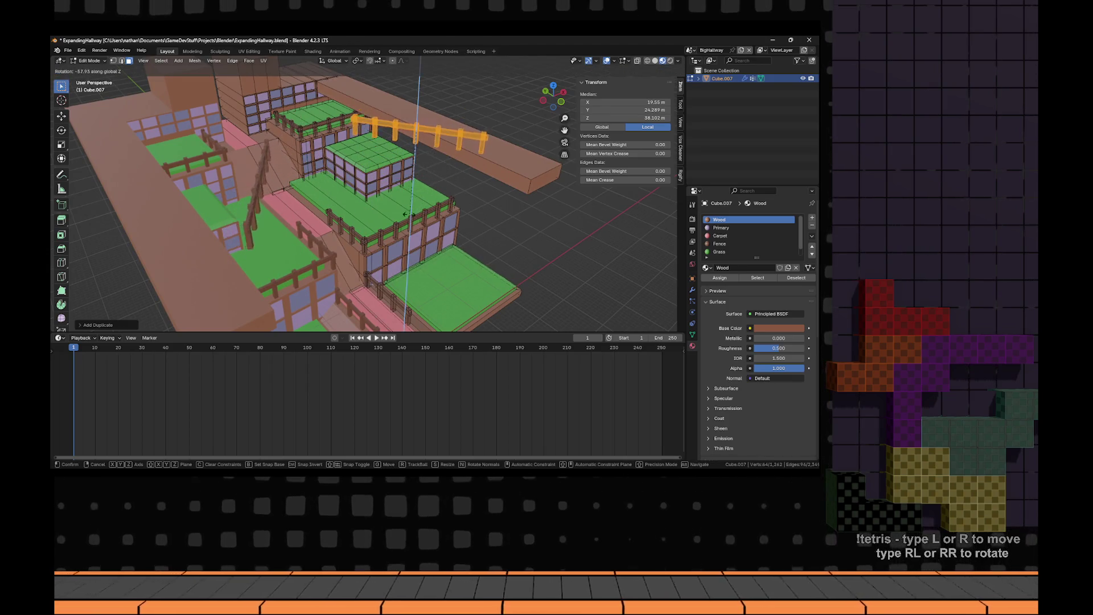
pyautogui.click(336, 242)
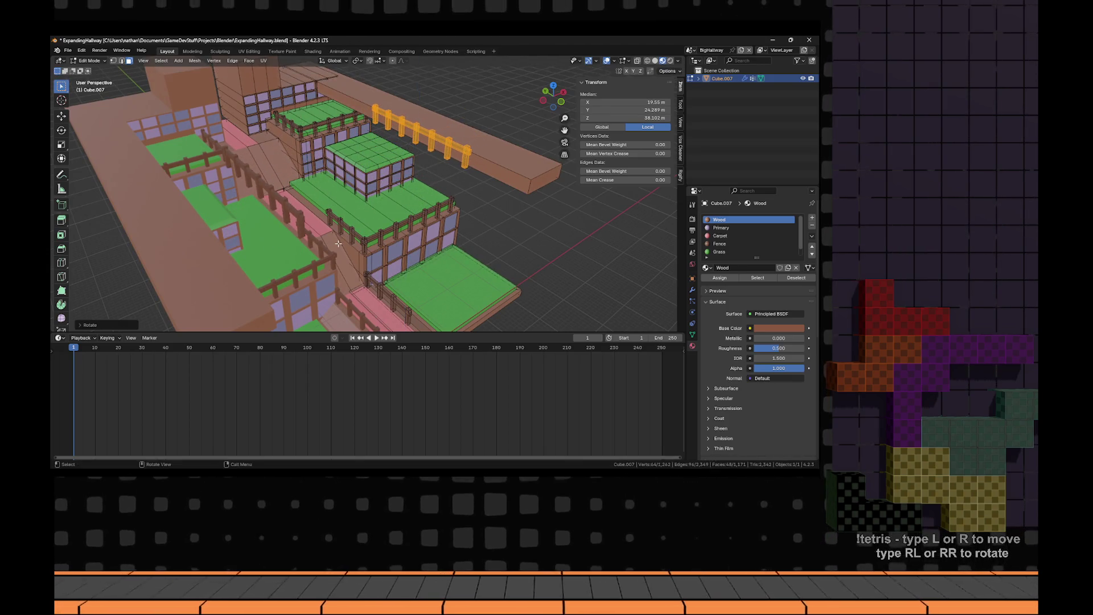
# - Position the fence copy over the long wall from top view and raise it onto the wall top
pyautogui.press('KP_7')
pyautogui.press('g')
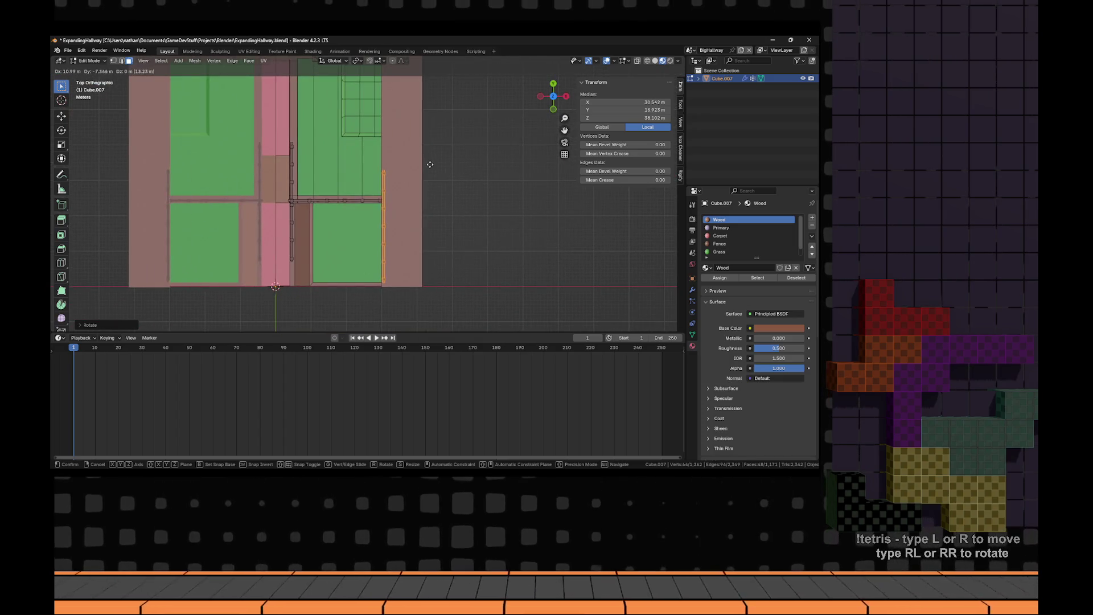
pyautogui.click(430, 167)
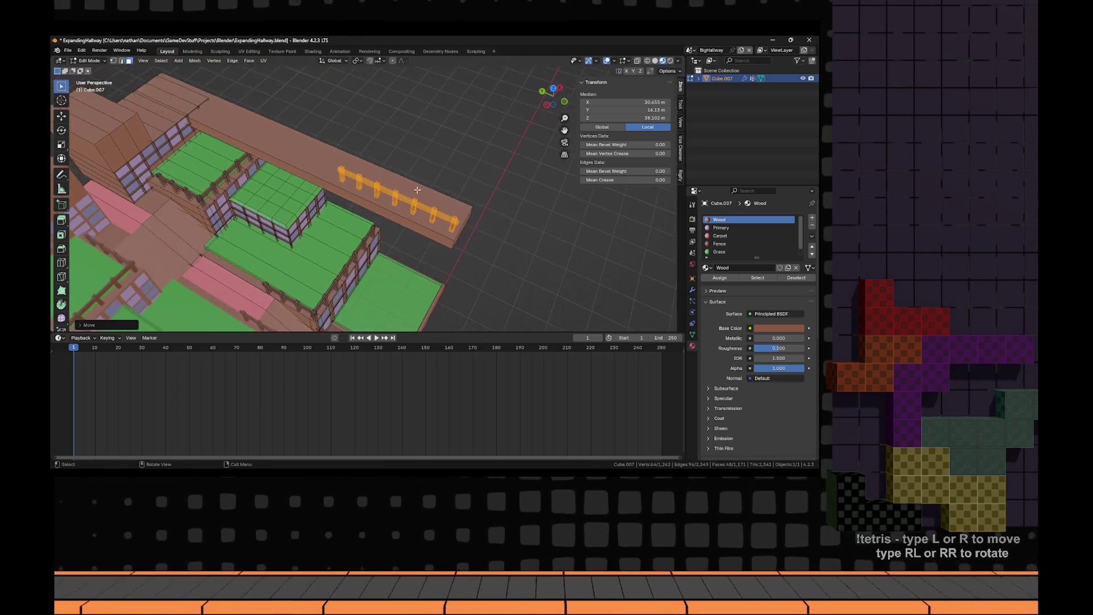
pyautogui.press('g')
pyautogui.press('z')
pyautogui.click(461, 166)
pyautogui.scroll(5, 380, 207)
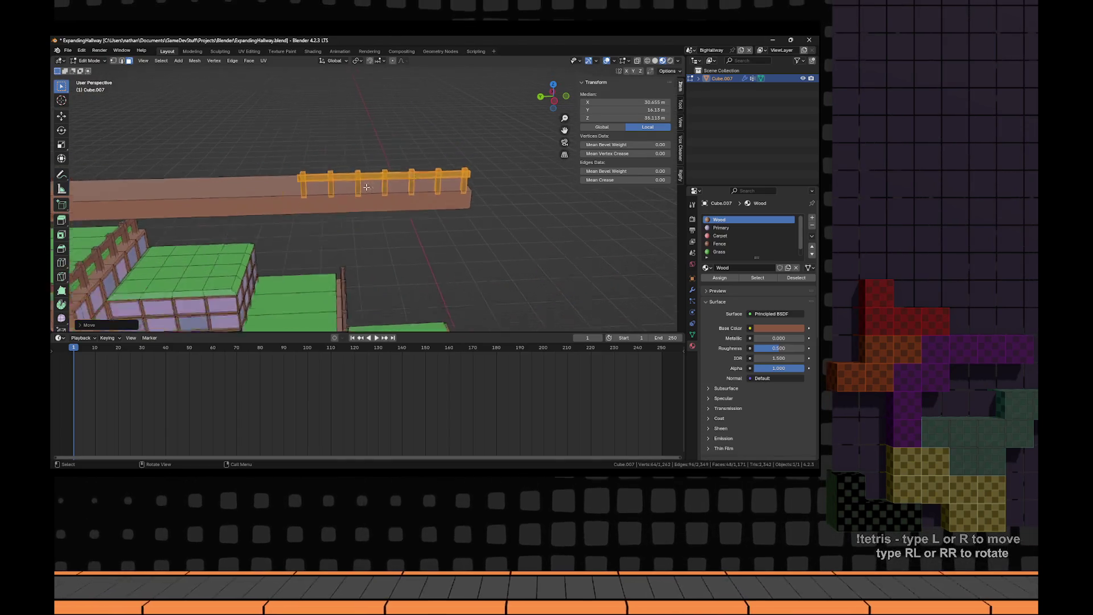
pyautogui.moveTo(380, 208)
pyautogui.mouseDown()
pyautogui.moveTo(337, 233)
pyautogui.moveTo(300, 222)
pyautogui.moveTo(404, 202)
pyautogui.mouseUp()
# - Select only the fence posts without the rail and duplicate them further along Y
pyautogui.hotkey('alt', 'a')
pyautogui.press('l')
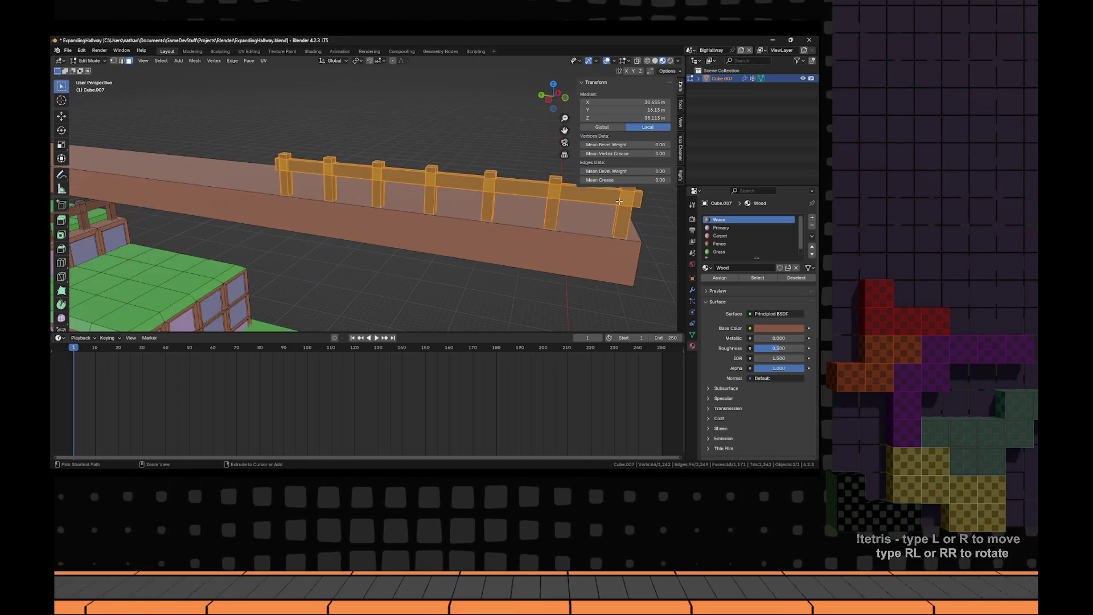
pyautogui.moveTo(621, 216); pyautogui.dragTo(620, 217)
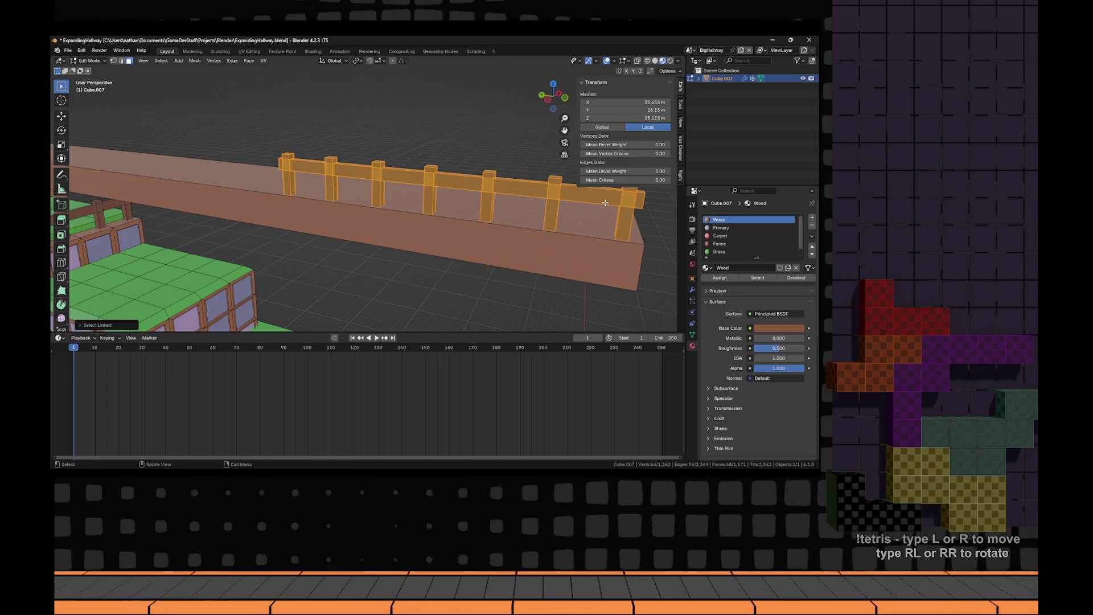
pyautogui.hotkey('shift', 'l')
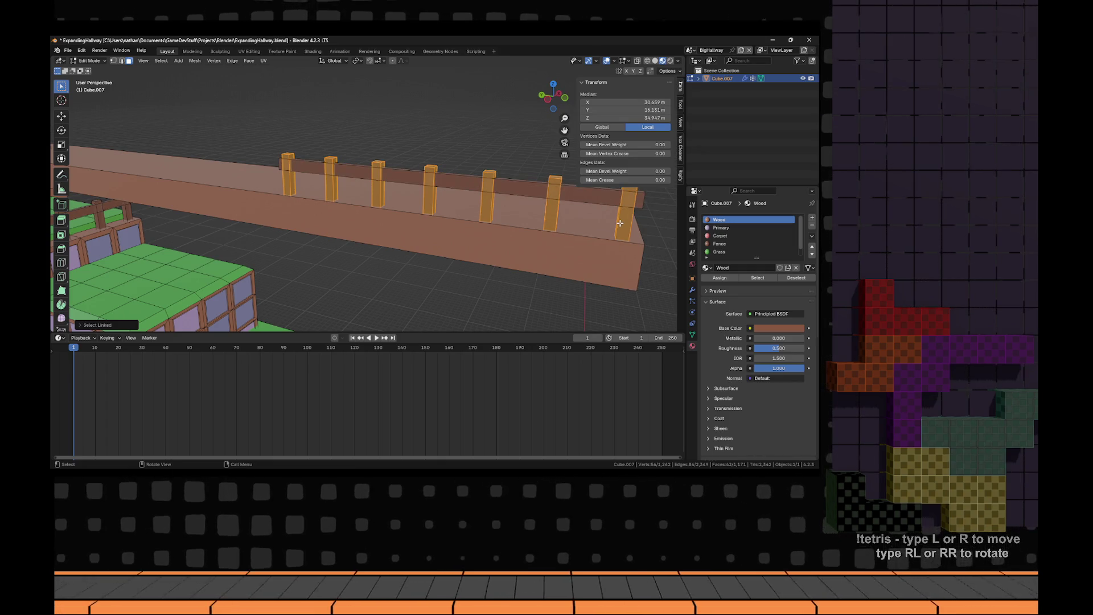
pyautogui.scroll(-2, 620, 222)
pyautogui.hotkey('shift', 'd')
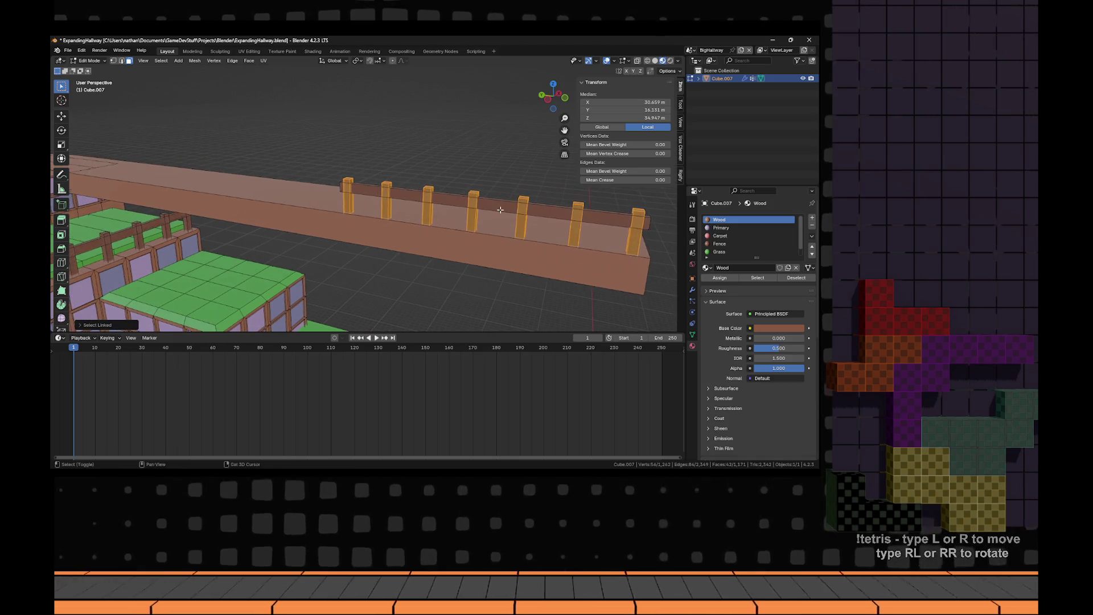
pyautogui.press('y')
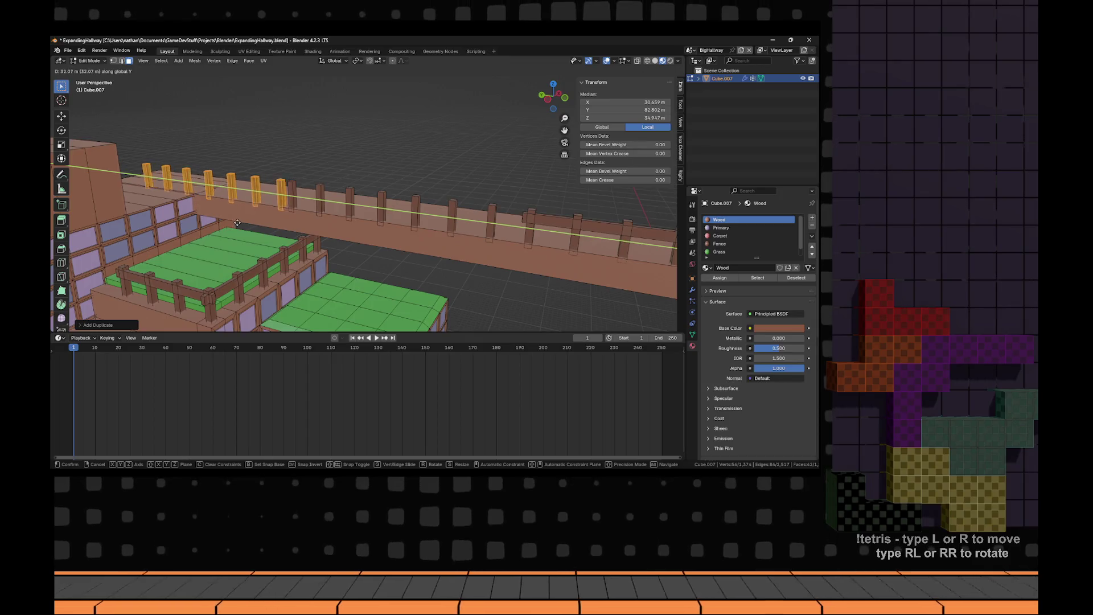
pyautogui.click(227, 221)
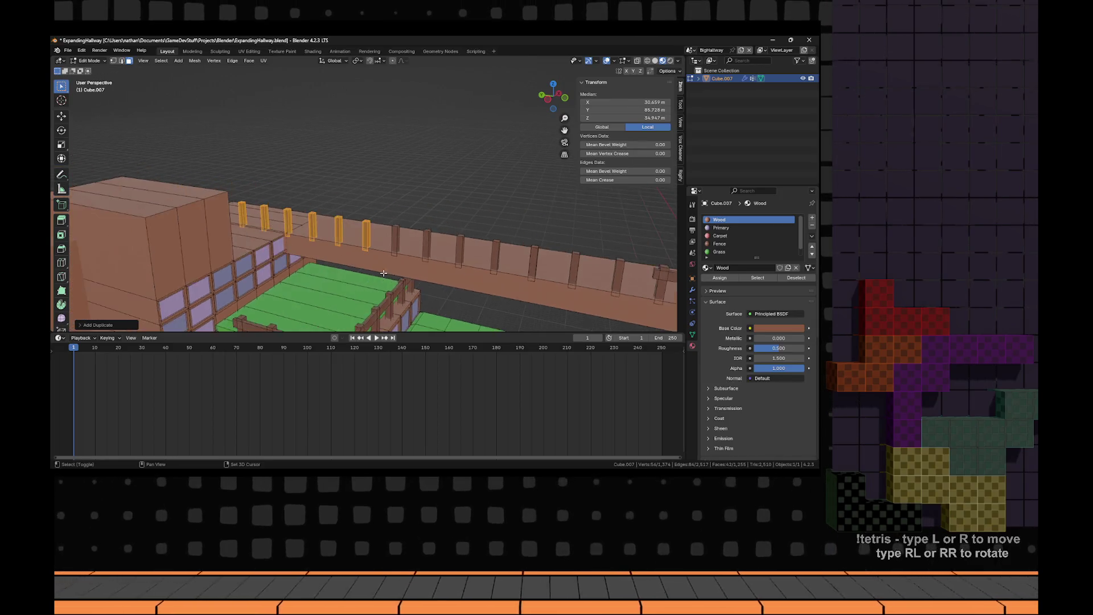
pyautogui.click(296, 122)
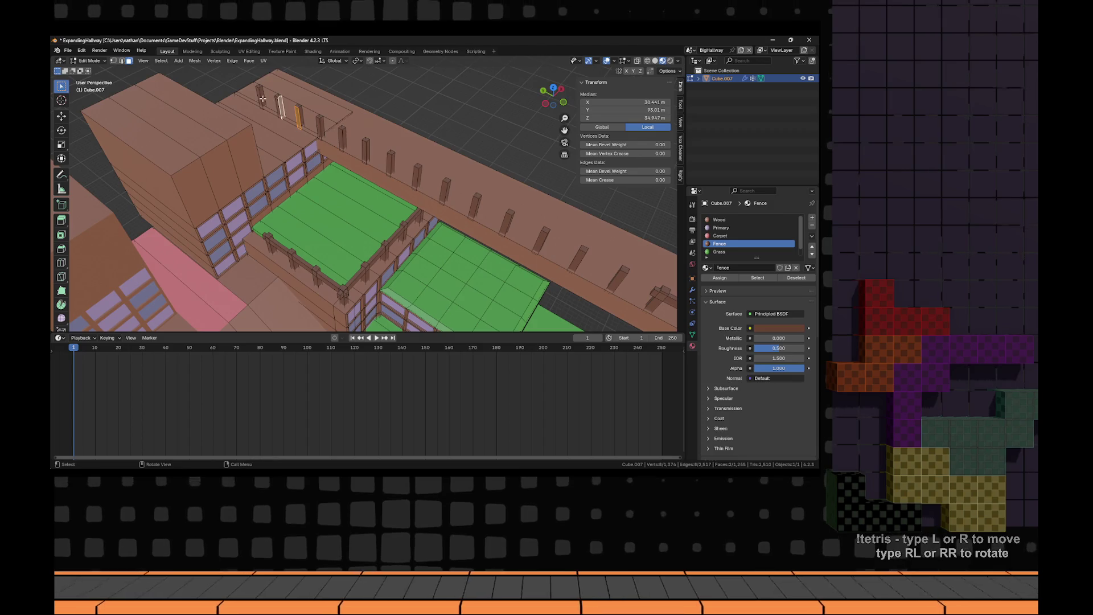
# - Select the three leftover fence posts and delete their vertices
pyautogui.press('a')
pyautogui.hotkey('alt', 'a')
pyautogui.press('a')
pyautogui.hotkey('alt', 'a')
pyautogui.press('a')
pyautogui.hotkey('alt', 'a')
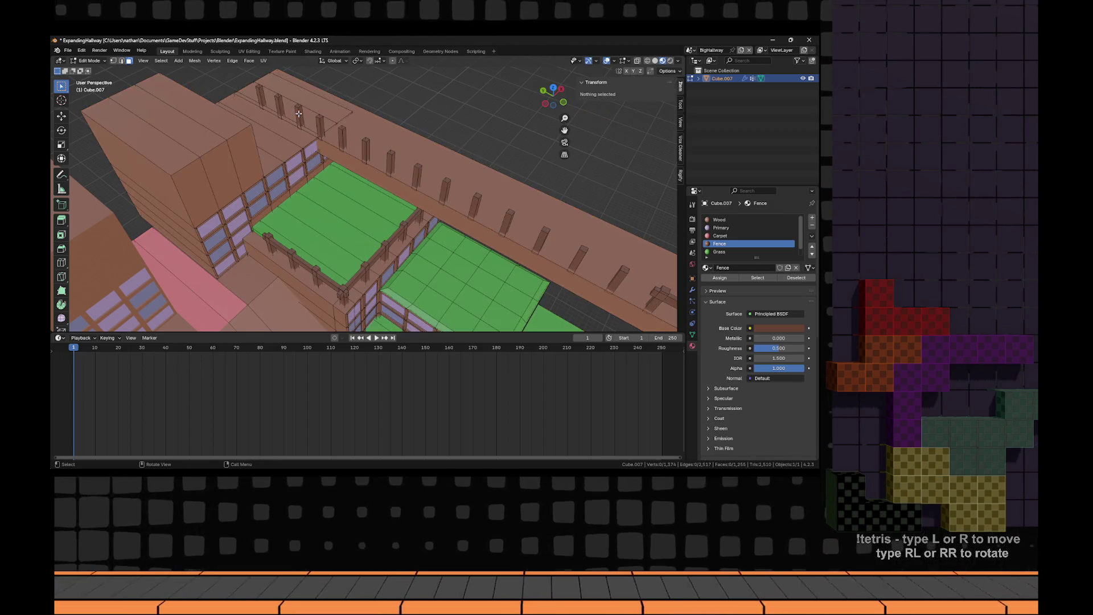
pyautogui.press('l')
pyautogui.press('x')
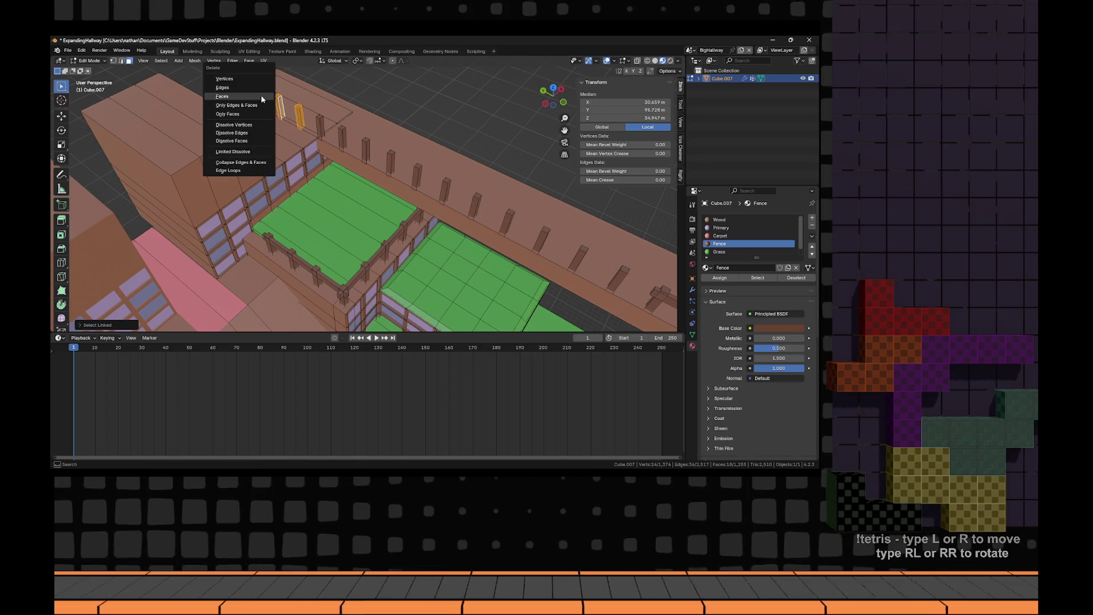
pyautogui.click(261, 95)
# - Stretch the top rail's end face along Y to span the long wall
pyautogui.moveTo(462, 170); pyautogui.dragTo(620, 234)
pyautogui.click(410, 197)
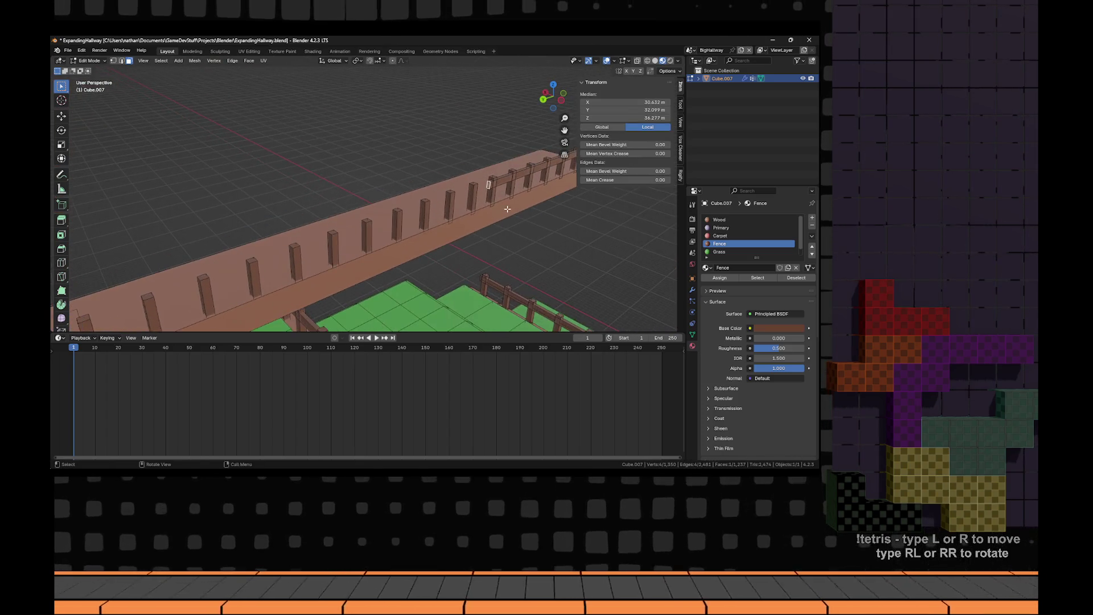
pyautogui.press('g')
pyautogui.press('y')
pyautogui.click(444, 207)
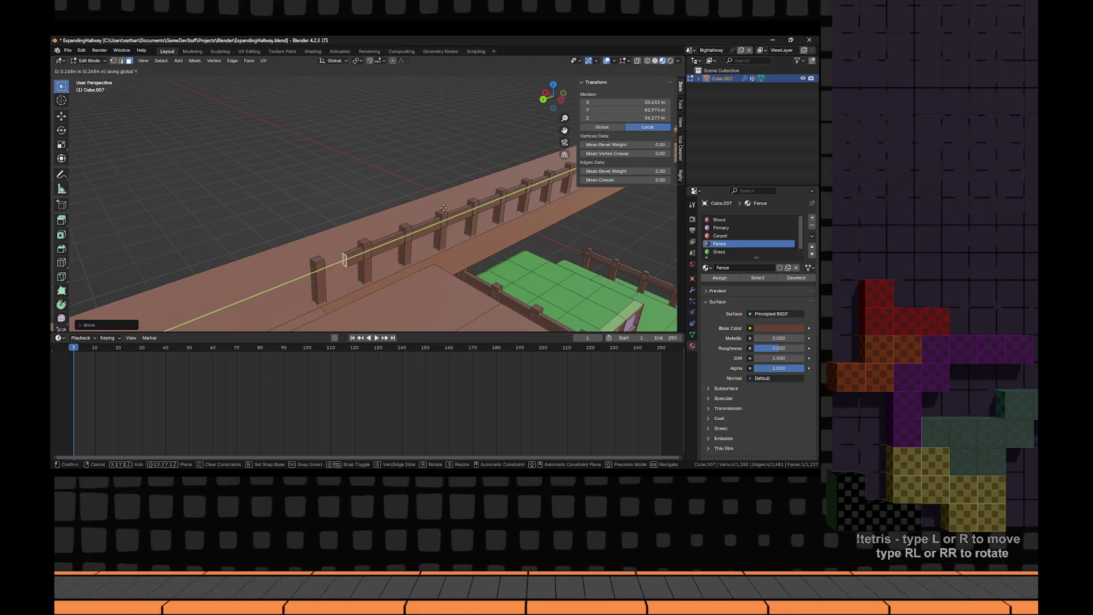
pyautogui.click(416, 222)
# - Return to Object Mode and orbit around the building, including a top view
pyautogui.press('Tab')
pyautogui.scroll(-5, 415, 223)
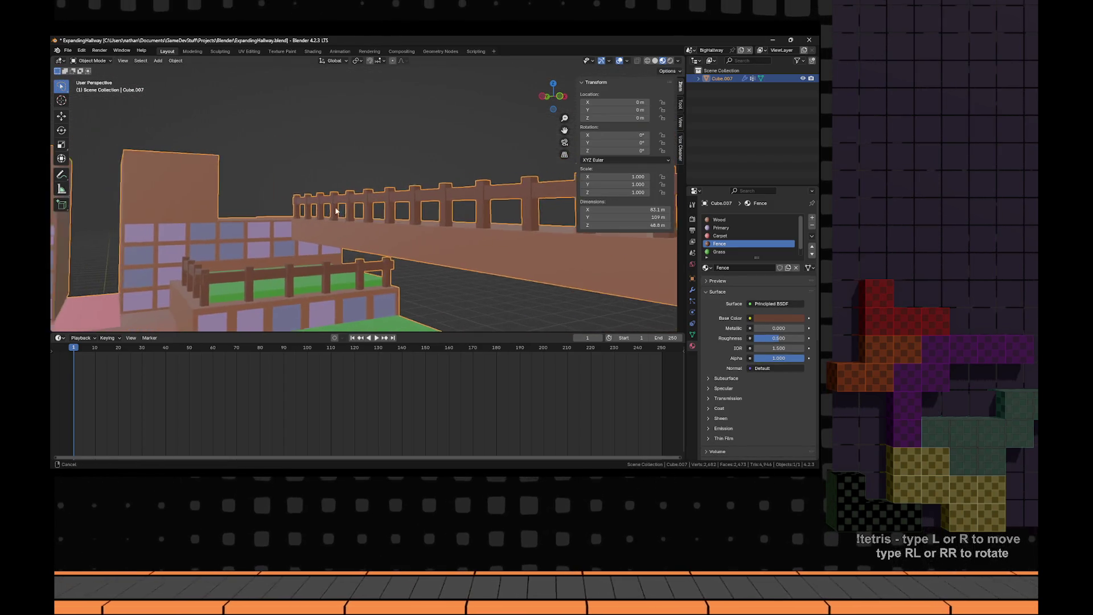
pyautogui.scroll(-3, 391, 205)
pyautogui.moveTo(364, 217); pyautogui.dragTo(311, 219)
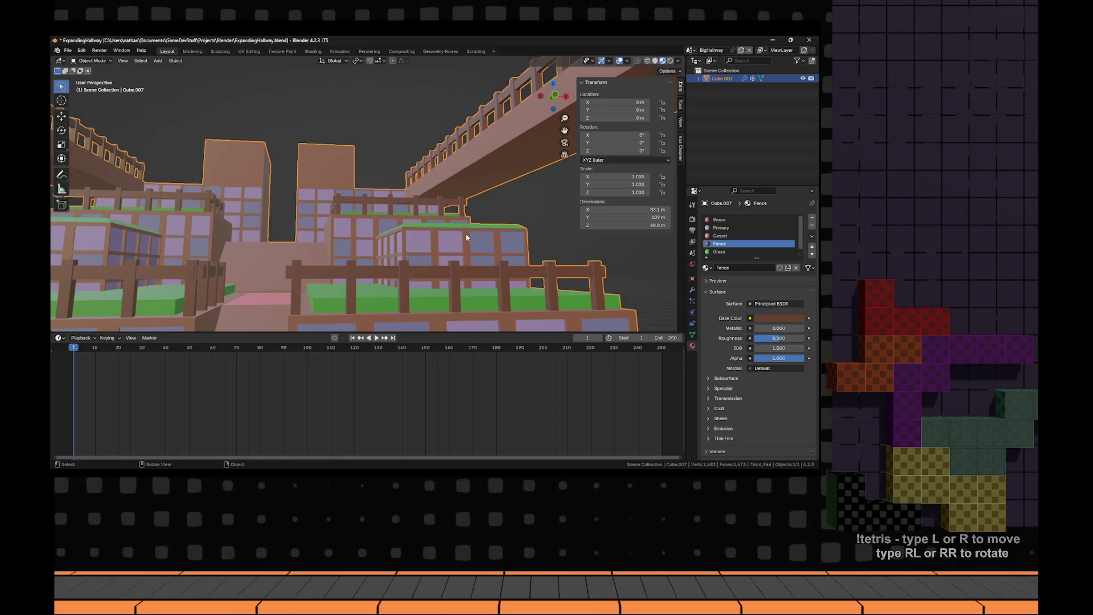
pyautogui.scroll(-2, 429, 248)
pyautogui.moveTo(430, 248)
pyautogui.mouseDown()
pyautogui.moveTo(406, 220)
pyautogui.moveTo(415, 239)
pyautogui.mouseUp()
pyautogui.press('KP_7')
pyautogui.moveTo(398, 201)
pyautogui.mouseDown()
pyautogui.moveTo(371, 220)
pyautogui.moveTo(398, 205)
pyautogui.mouseUp()
# - Add a cube to the hallway mesh in Edit Mode and move it into place
pyautogui.scroll(-3, 429, 171)
pyautogui.press('Tab')
pyautogui.hotkey('shift', 'a')
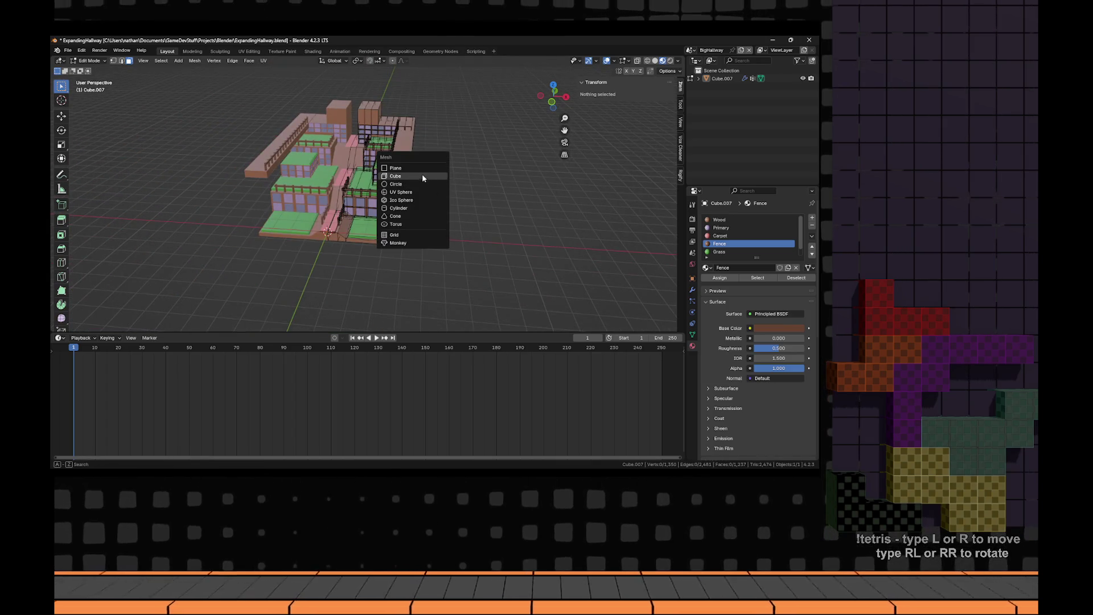
pyautogui.click(421, 173)
pyautogui.press('KP_7')
pyautogui.press('g')
pyautogui.moveTo(471, 113); pyautogui.dragTo(393, 114)
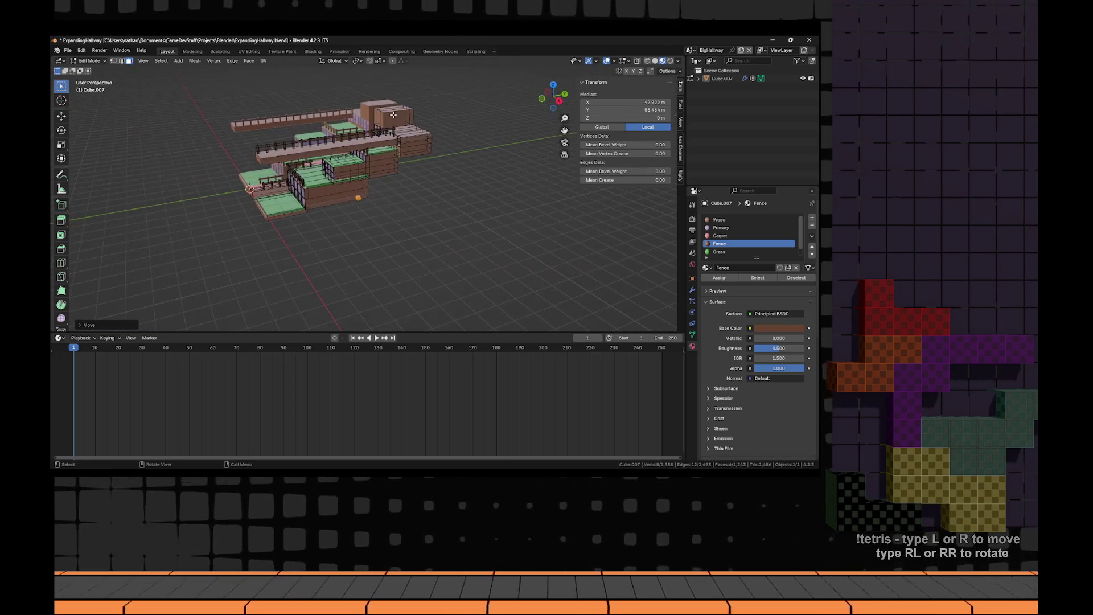
pyautogui.click(92, 130)
pyautogui.moveTo(92, 130); pyautogui.dragTo(467, 162)
# - Scale the new cube along X and Y into a long wall slab
pyautogui.press('s')
pyautogui.press('x')
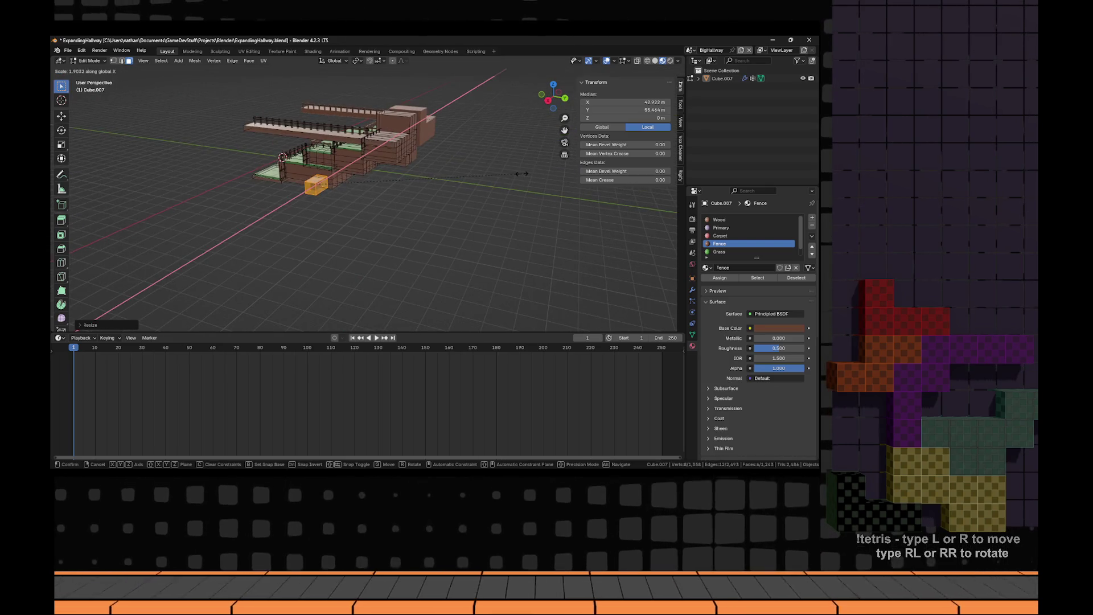
pyautogui.press('y')
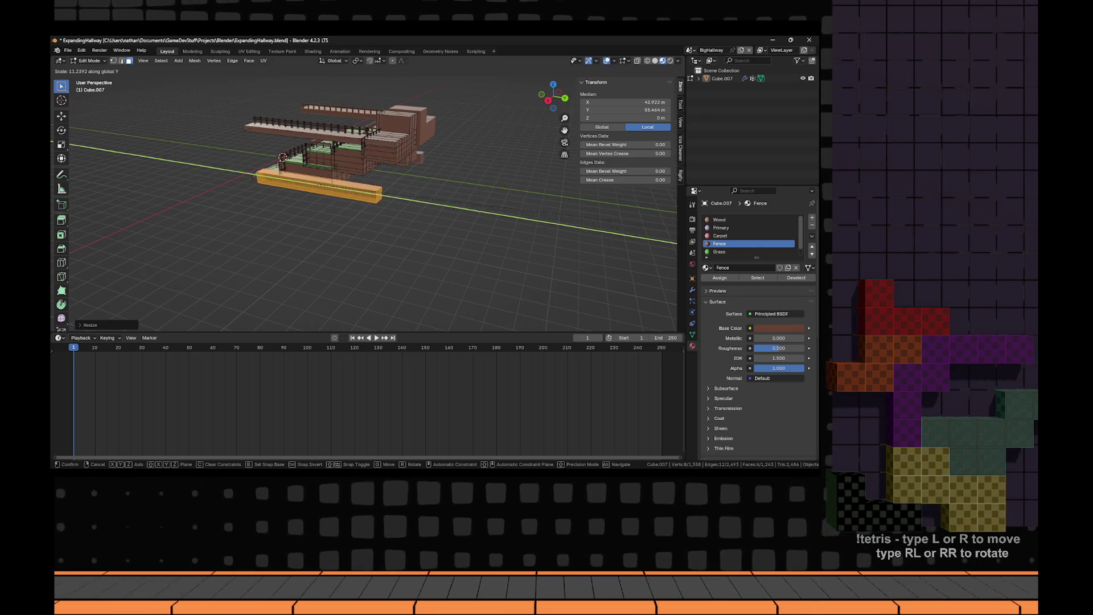
pyautogui.press('Return')
pyautogui.moveTo(364, 239)
pyautogui.mouseDown()
pyautogui.moveTo(319, 239)
pyautogui.moveTo(451, 285)
pyautogui.moveTo(470, 234)
pyautogui.mouseUp()
# - Raise the wall block along Z and shift it along X to the hallway's open end
pyautogui.press('g')
pyautogui.press('z')
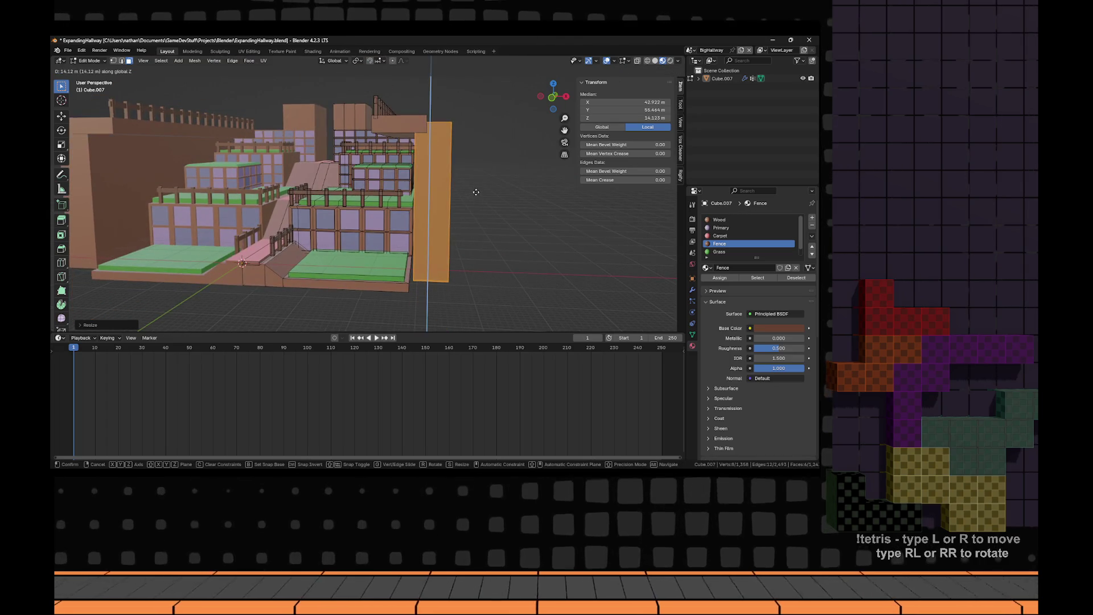
pyautogui.click(476, 196)
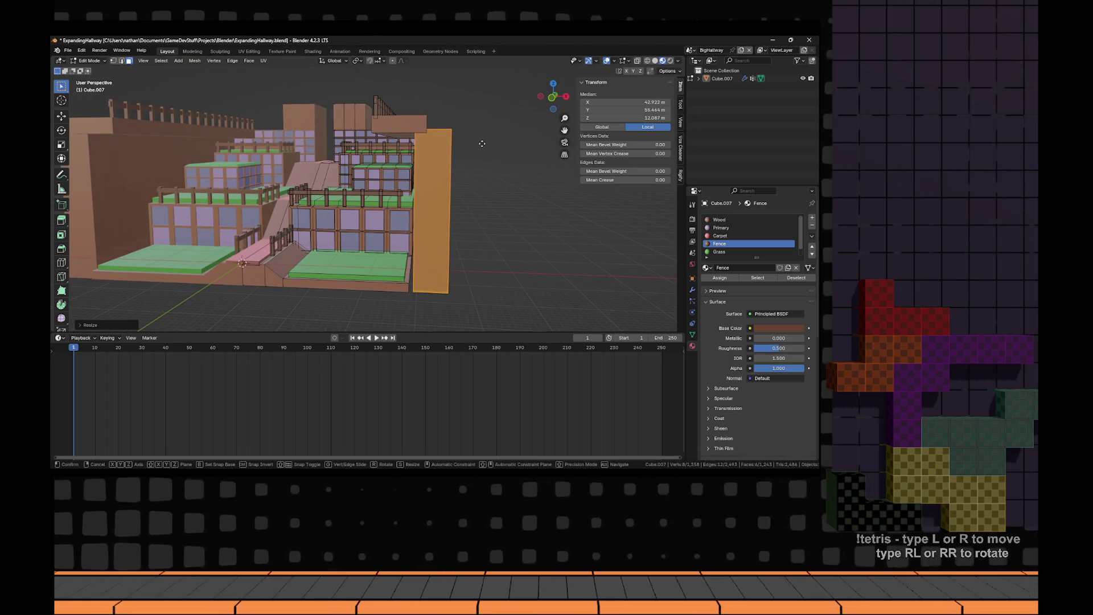
pyautogui.press('x')
pyautogui.click(478, 148)
pyautogui.moveTo(479, 148)
pyautogui.mouseDown()
pyautogui.moveTo(331, 201)
pyautogui.moveTo(323, 236)
pyautogui.moveTo(341, 242)
pyautogui.mouseUp()
pyautogui.scroll(-3, 347, 245)
# - Deselect the block and select a face of the hallway's side wall
pyautogui.hotkey('alt', 'a')
pyautogui.moveTo(549, 217); pyautogui.dragTo(335, 235)
pyautogui.click(336, 235)
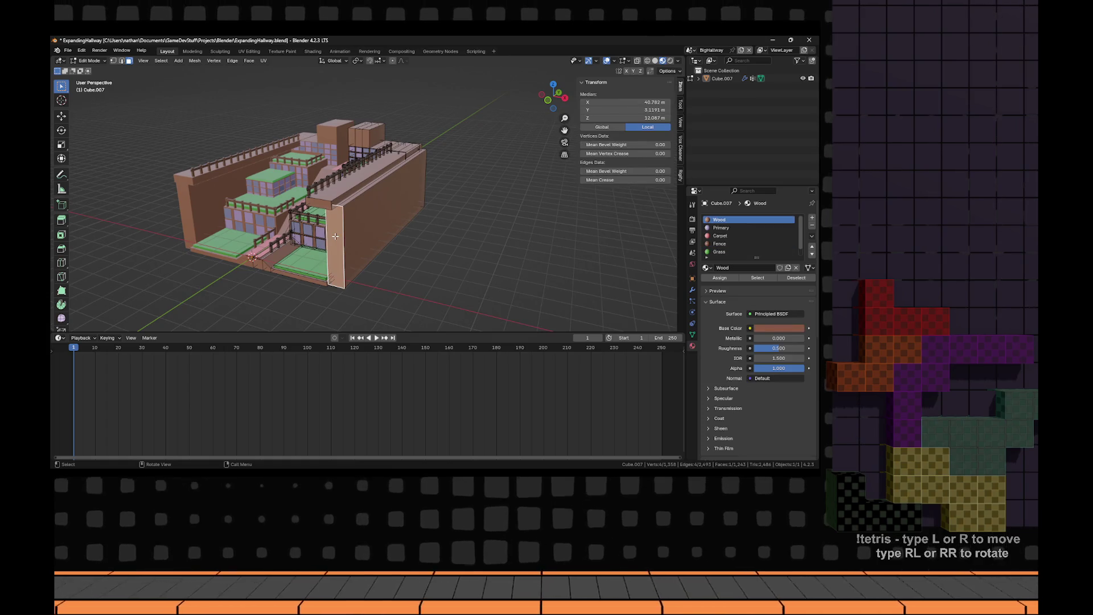
# - Move the selected wall face along Y and then X to thicken the wall
pyautogui.press('g')
pyautogui.press('y')
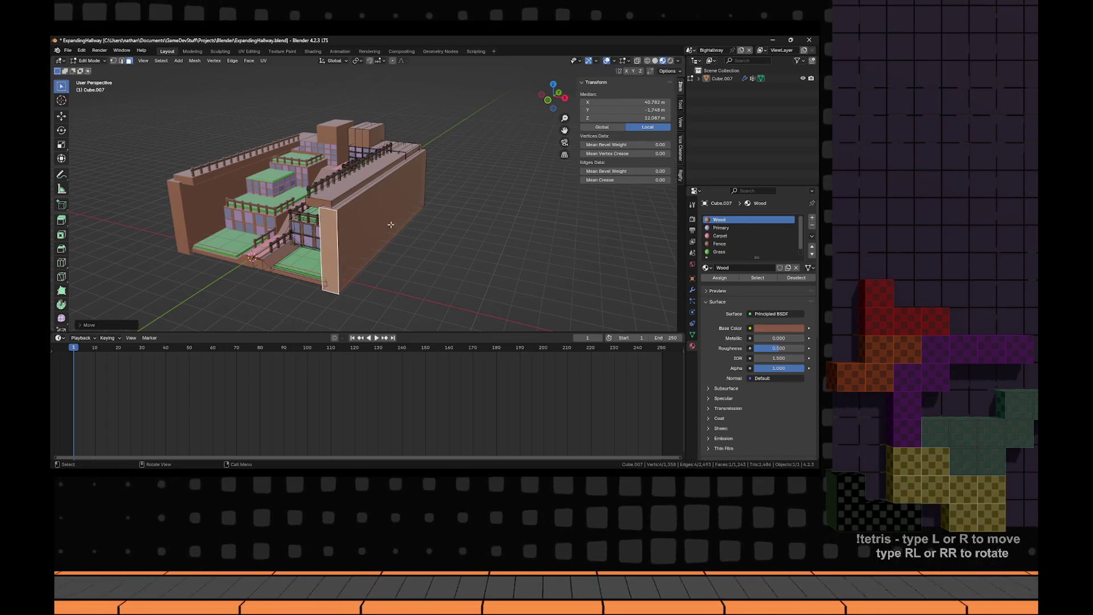
pyautogui.click(391, 224)
pyautogui.scroll(3, 393, 223)
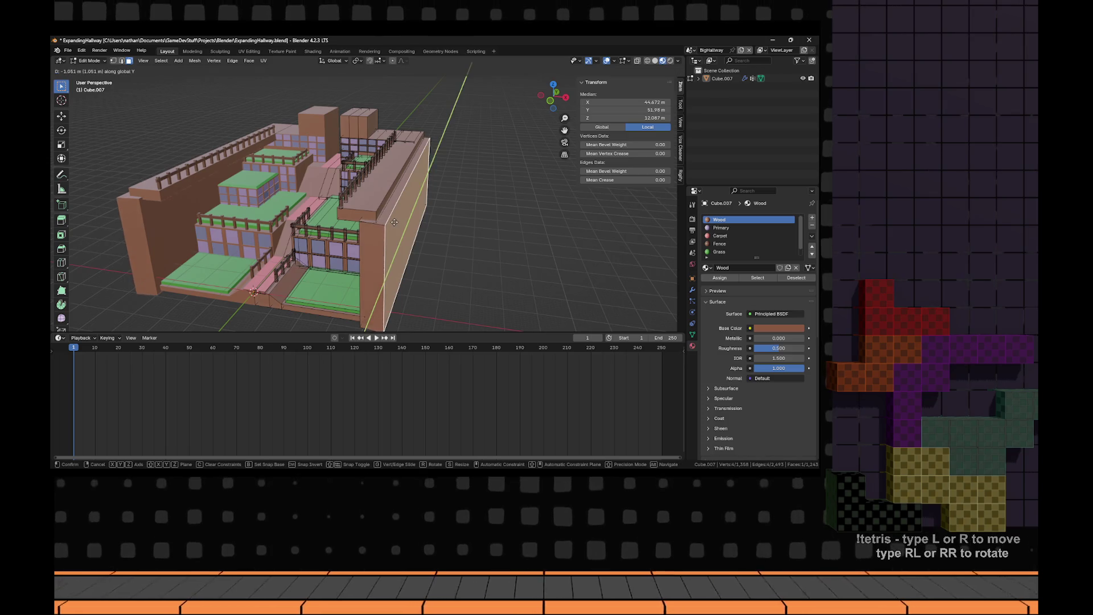
pyautogui.press('x')
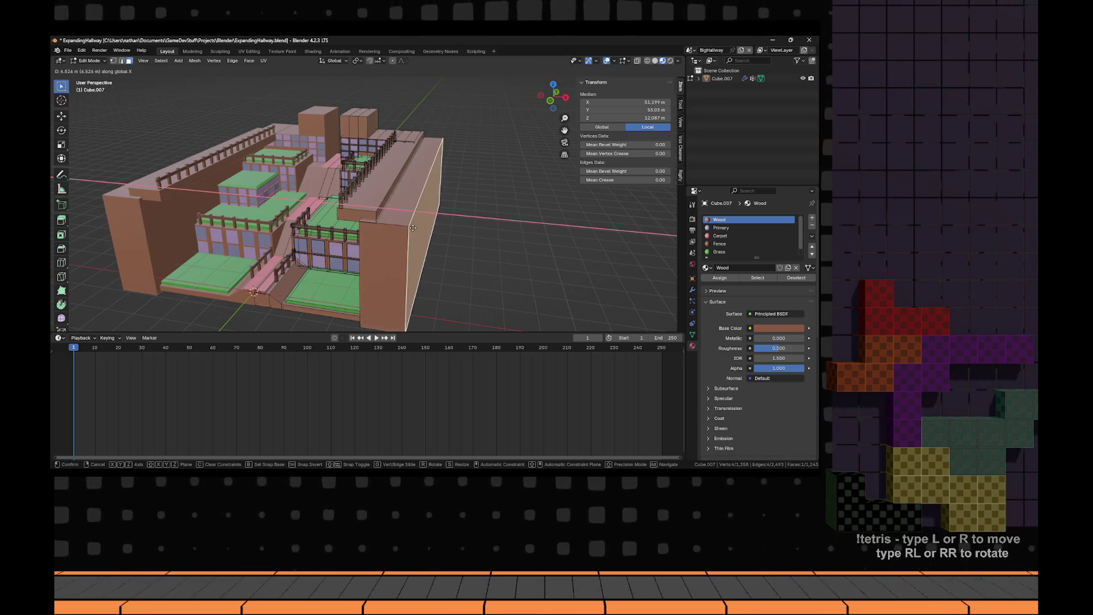
pyautogui.click(377, 219)
pyautogui.hotkey('alt', 'a')
# - Extrude the wall's right side face, then try an edge slide on the wall end and cancel it
pyautogui.click(418, 221)
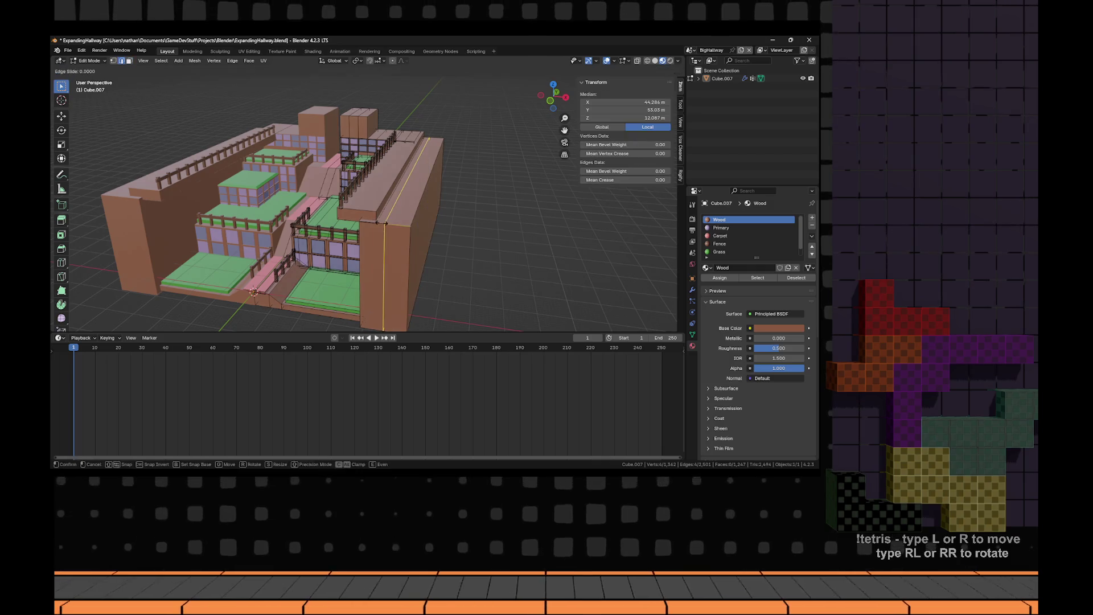
pyautogui.press('e')
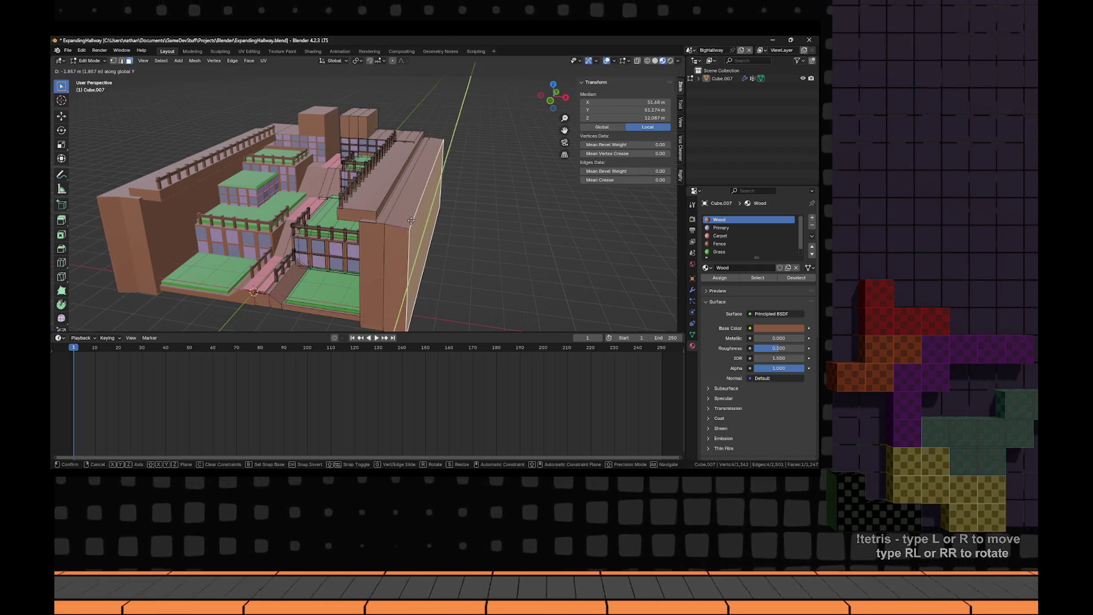
pyautogui.click(408, 221)
pyautogui.press('2')
pyautogui.keyDown('alt'); pyautogui.click(385, 222); pyautogui.keyUp('alt')
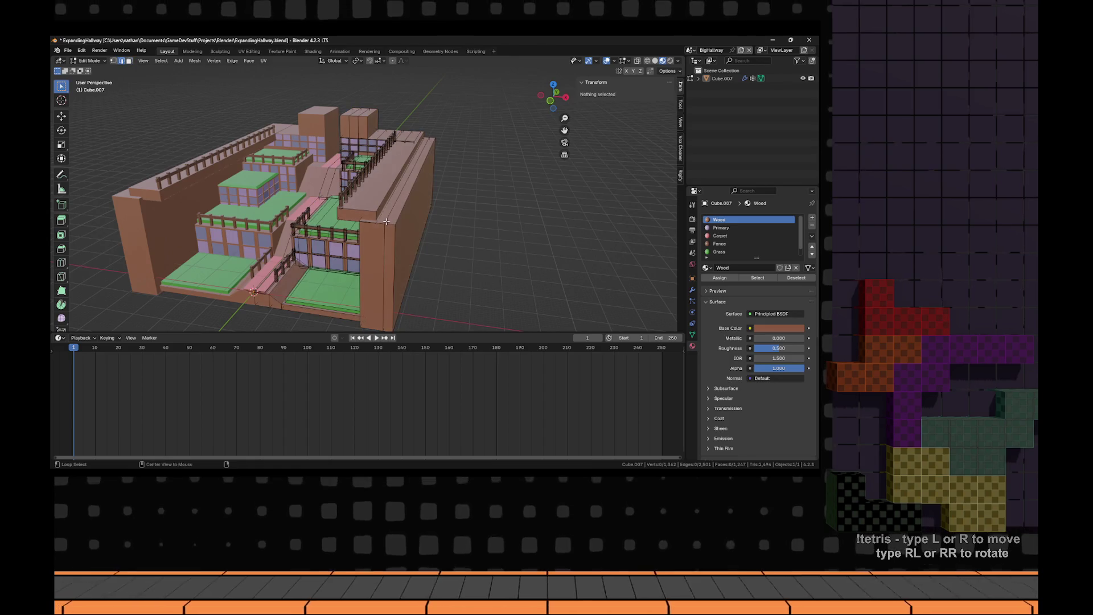
pyautogui.press('g')
pyautogui.rightClick(419, 215)
# - Extrude the wall's end face upward into a tall tower and show the Mirror modifier settings
pyautogui.press('3')
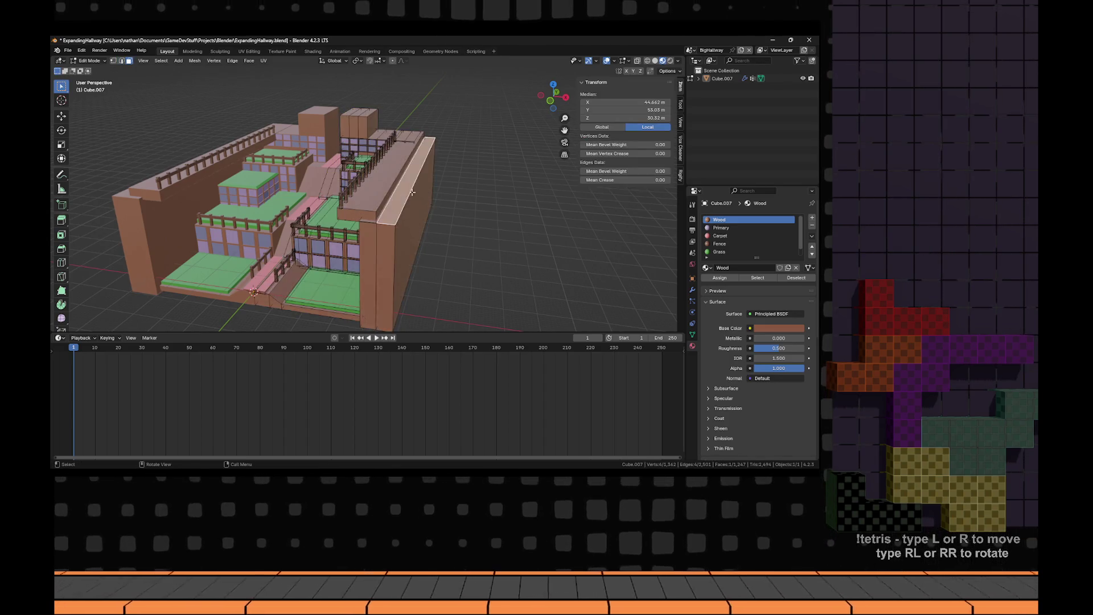
pyautogui.click(455, 227)
pyautogui.press('e')
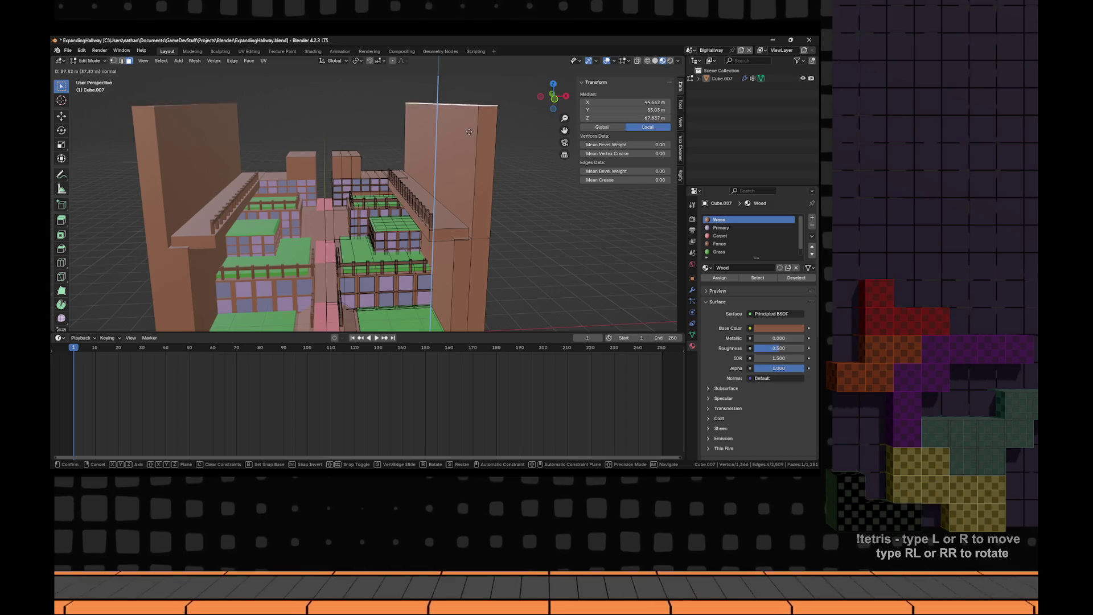
pyautogui.click(472, 138)
pyautogui.press('e')
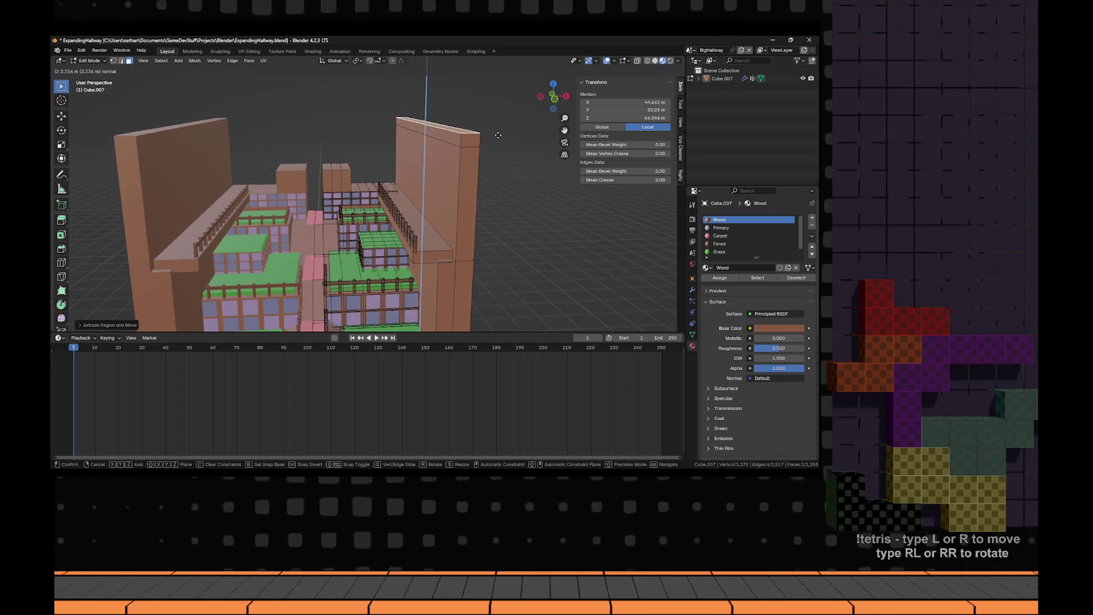
pyautogui.click(498, 135)
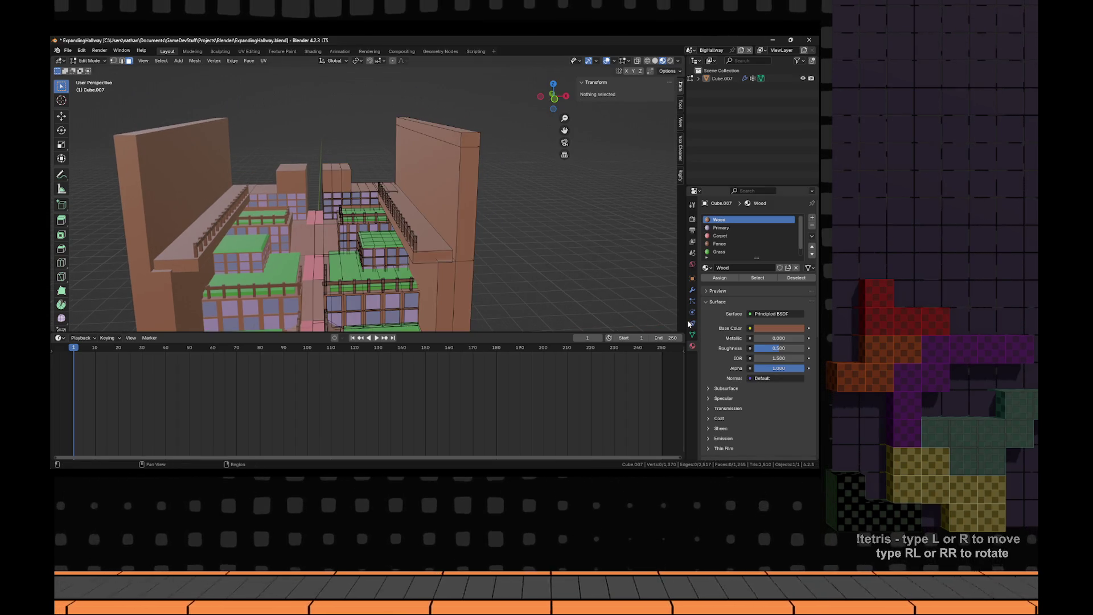
pyautogui.click(692, 290)
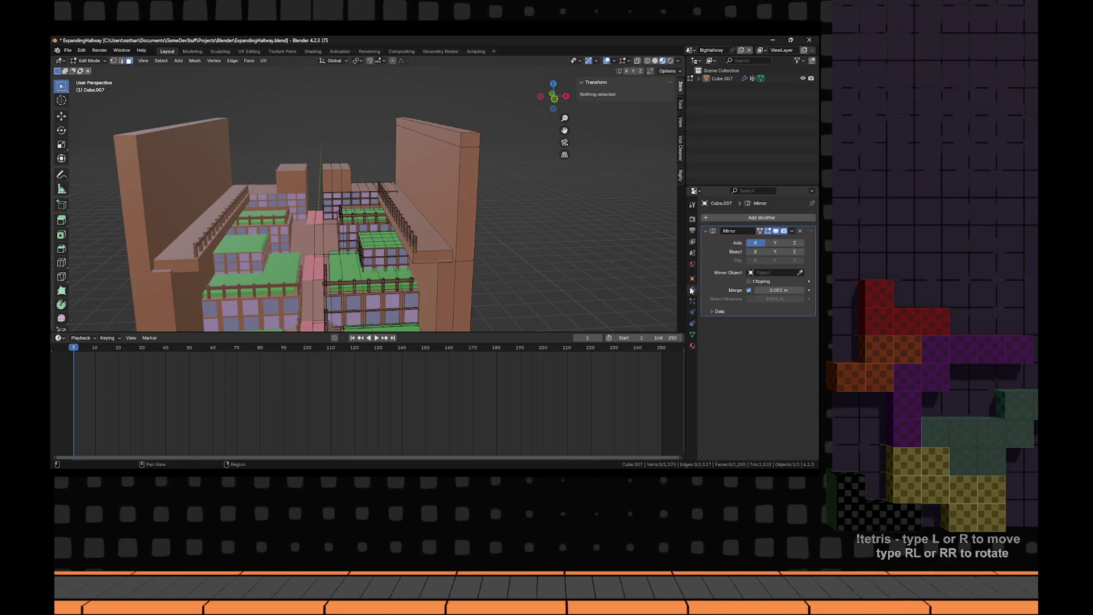
# - Extrude the tall wall's top face across to meet its mirrored half as a roof
pyautogui.click(431, 138)
pyautogui.press('e')
pyautogui.click(319, 138)
pyautogui.press('e')
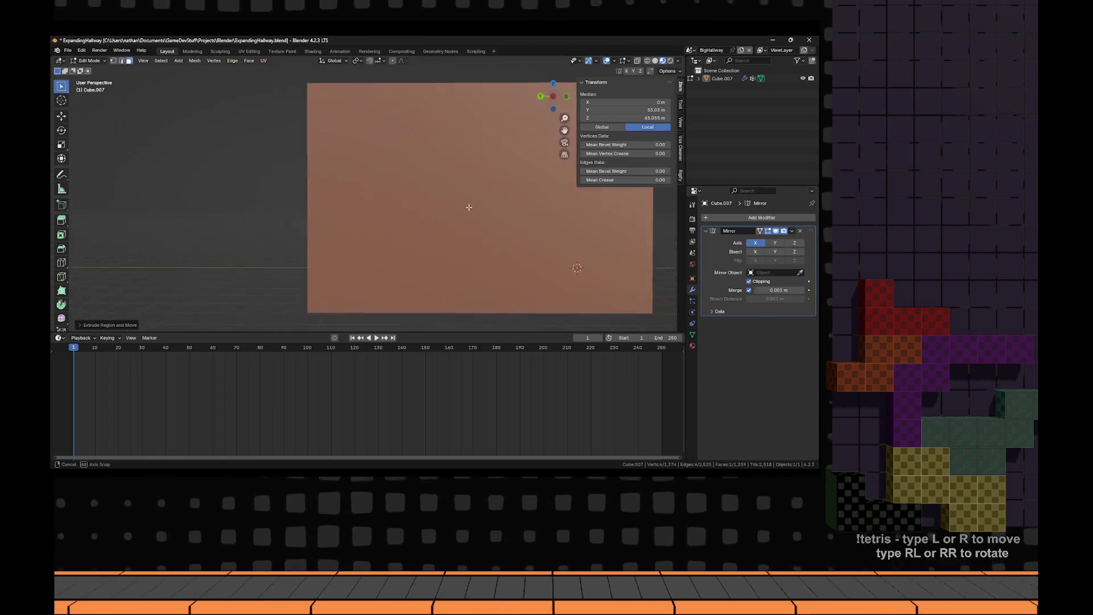
# - Extrude the left wall's narrow, inner and column faces to close the side walls
pyautogui.click(340, 169)
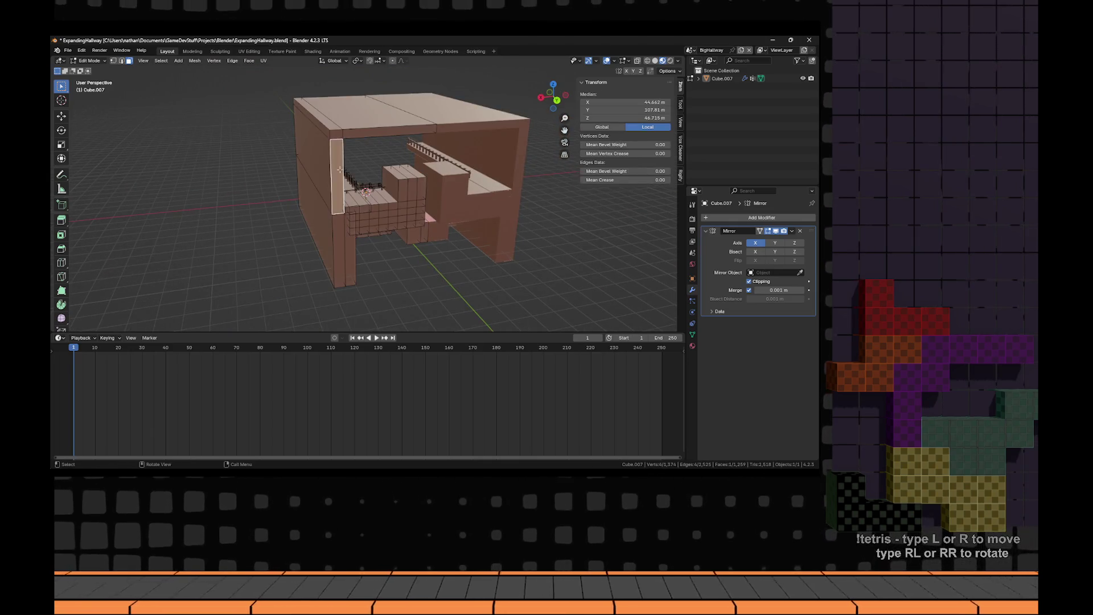
pyautogui.scroll(3, 340, 170)
pyautogui.keyDown('shift'); pyautogui.click(365, 267); pyautogui.keyUp('shift')
pyautogui.scroll(2, 360, 148)
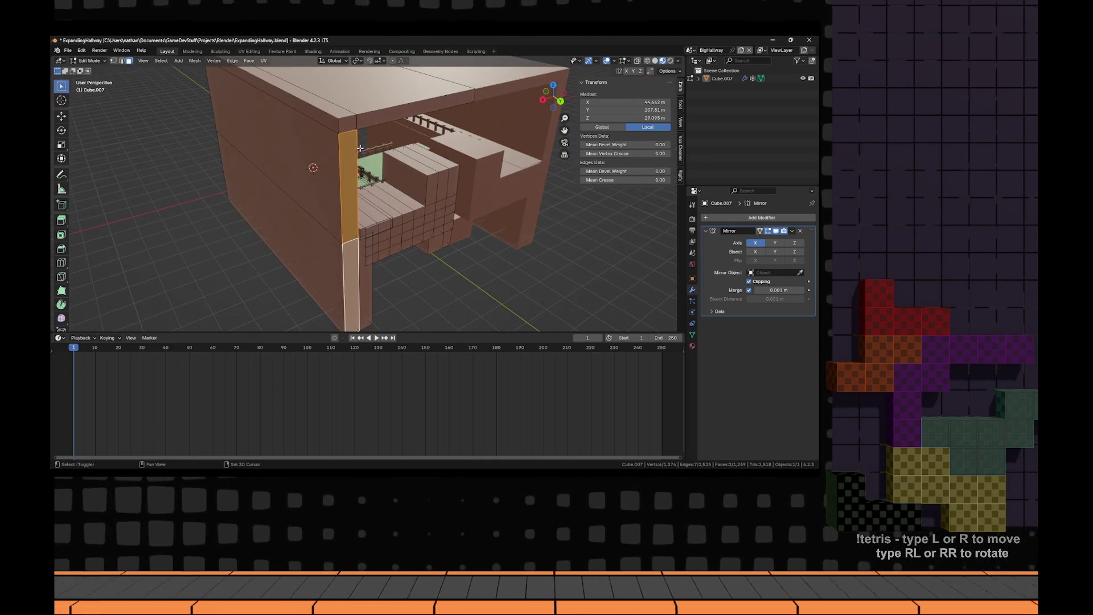
pyautogui.press('e')
pyautogui.click(361, 148)
pyautogui.moveTo(365, 194); pyautogui.dragTo(275, 100)
pyautogui.keyDown('shift'); pyautogui.click(275, 101); pyautogui.keyUp('shift')
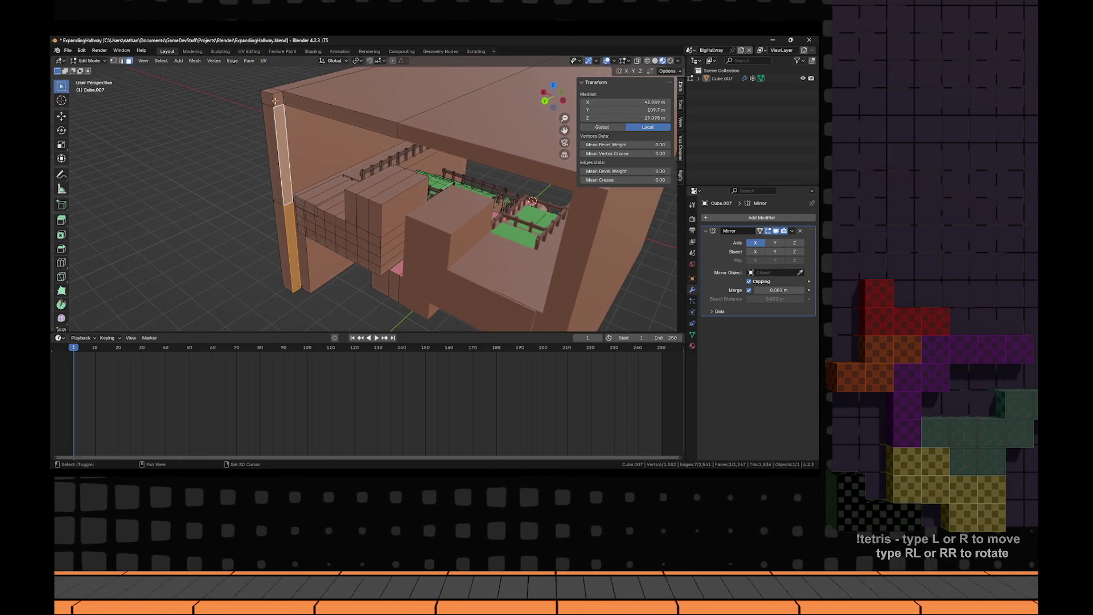
pyautogui.press('e')
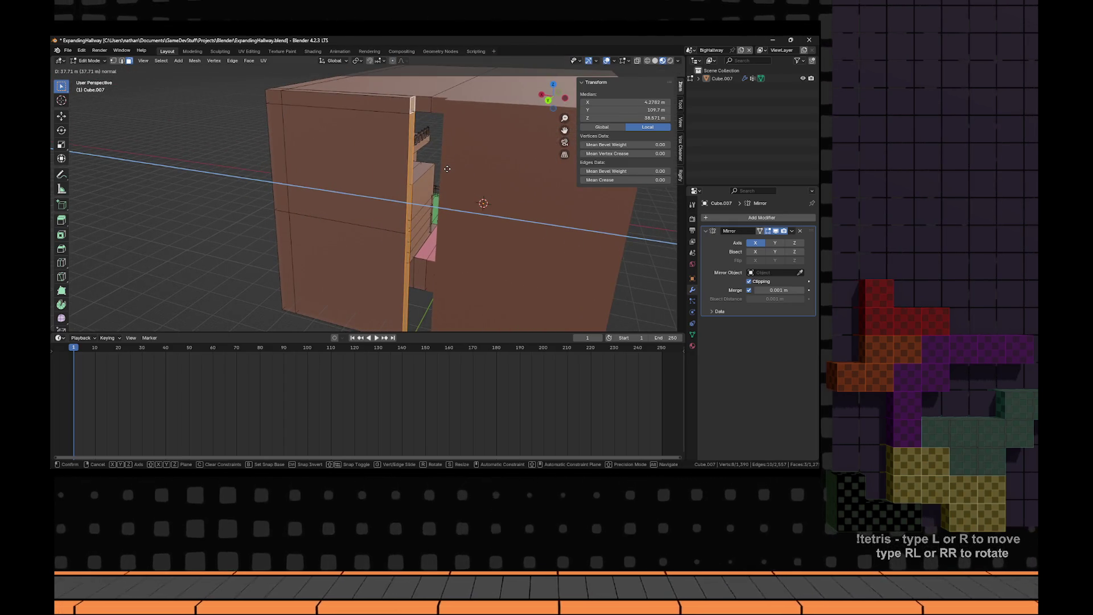
pyautogui.click(447, 169)
# - Leave Edit Mode and orbit to inspect the closed hallway from inside and outside
pyautogui.press('Tab')
pyautogui.moveTo(495, 185)
pyautogui.mouseDown()
pyautogui.moveTo(311, 176)
pyautogui.moveTo(365, 186)
pyautogui.moveTo(344, 153)
pyautogui.moveTo(403, 192)
pyautogui.mouseUp()
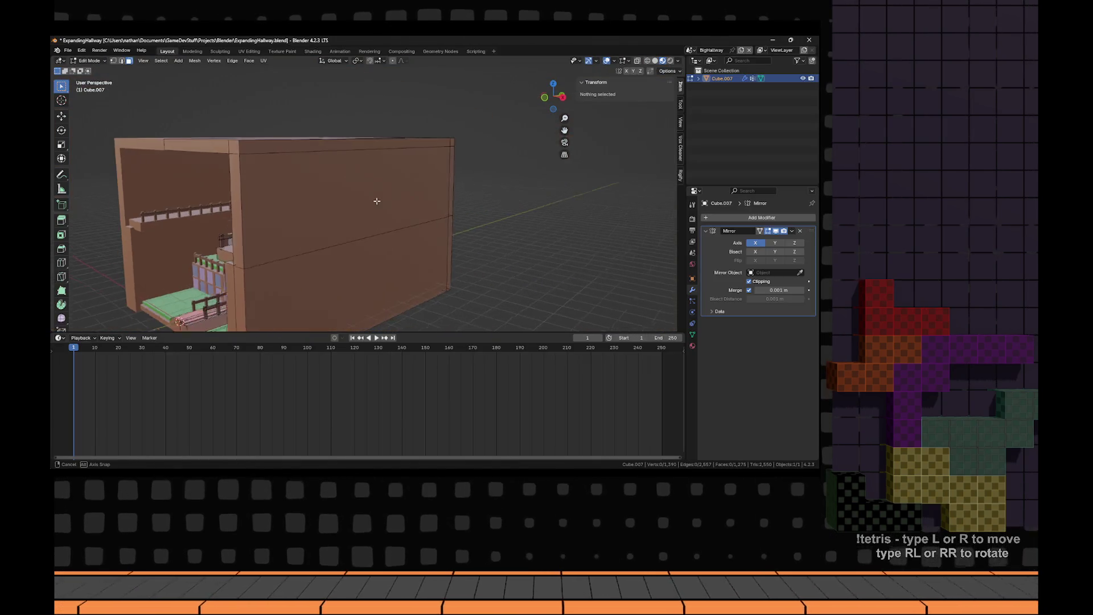
pyautogui.moveTo(347, 208); pyautogui.dragTo(507, 167)
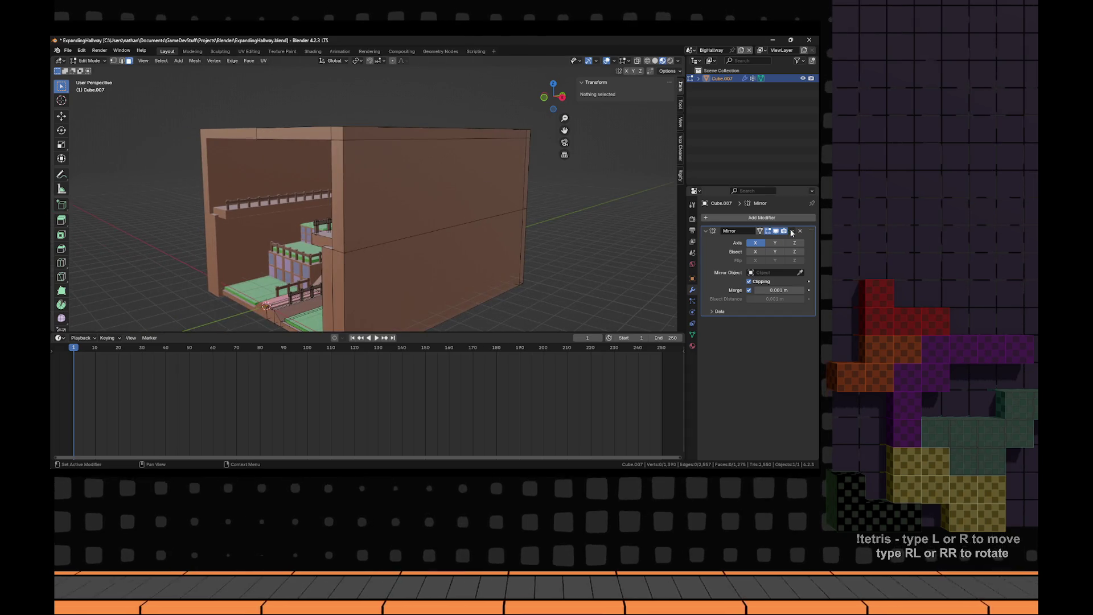
pyautogui.scroll(-2, 512, 216)
pyautogui.moveTo(512, 216)
pyautogui.mouseDown()
pyautogui.moveTo(446, 224)
pyautogui.moveTo(410, 302)
pyautogui.moveTo(423, 307)
pyautogui.moveTo(461, 210)
pyautogui.moveTo(448, 179)
pyautogui.mouseUp()
# - Add a cube, delete the stray cube, and return to Object Mode
pyautogui.hotkey('shift', 'a')
pyautogui.click(413, 311)
pyautogui.press('x')
pyautogui.click(382, 281)
pyautogui.scroll(-2, 448, 179)
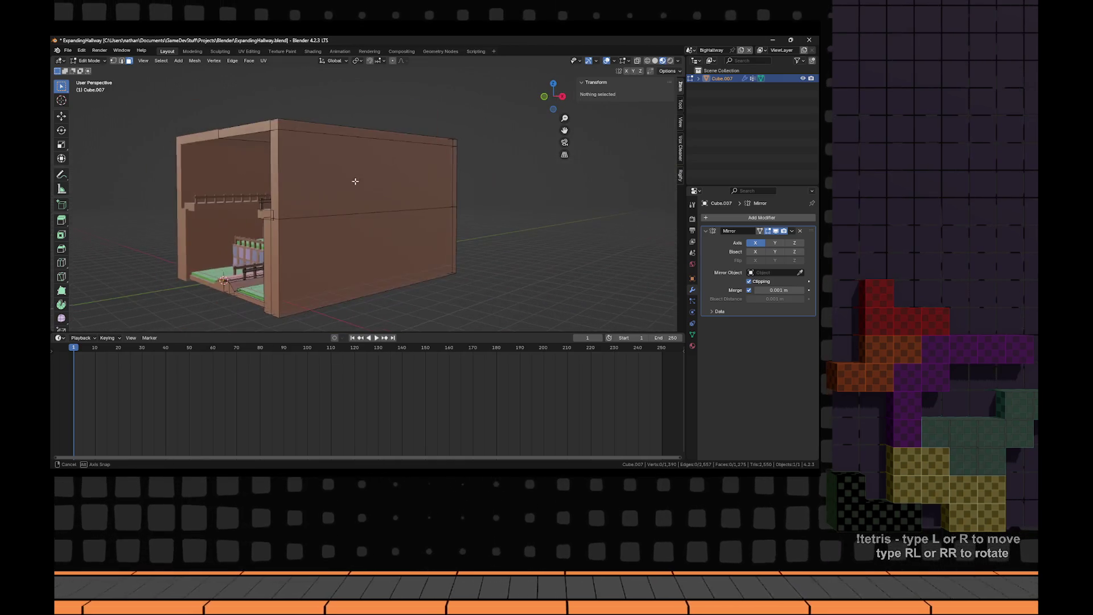
pyautogui.press('Tab')
pyautogui.scroll(-3, 341, 192)
pyautogui.hotkey('shift', 'a')
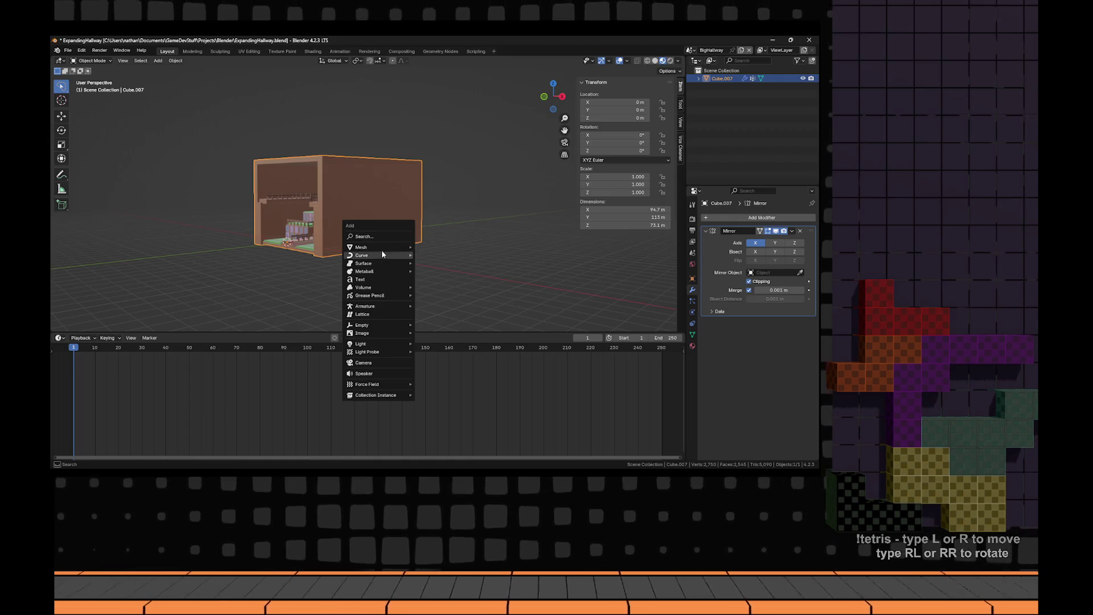
# - Add a new cube, Cube.008, and scale it up from the front view
pyautogui.moveTo(381, 247)
pyautogui.click(421, 255)
pyautogui.press('KP_7')
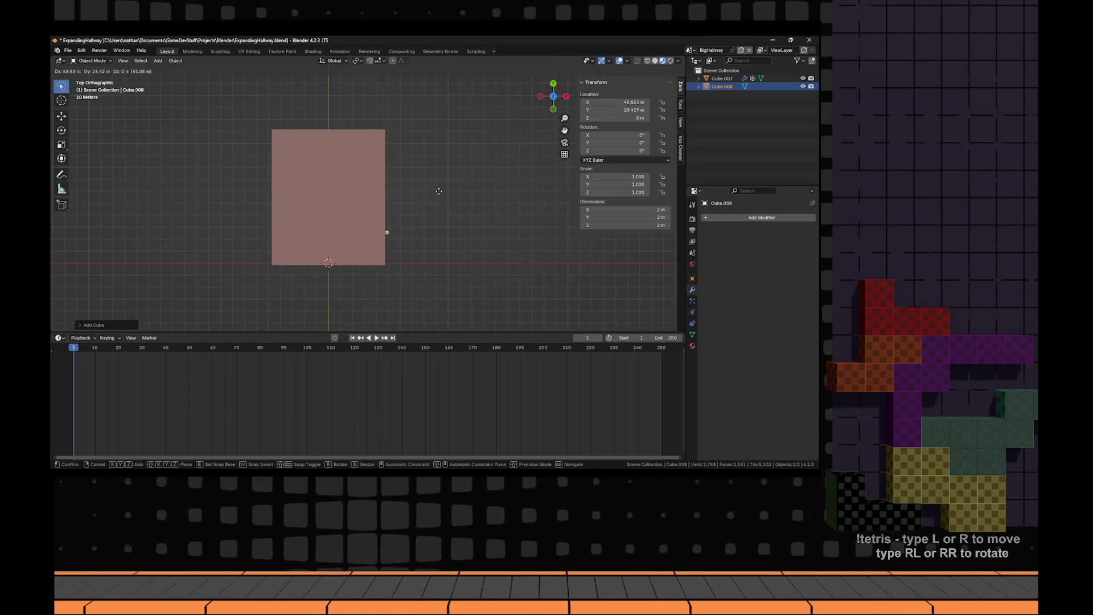
pyautogui.click(354, 197)
pyautogui.moveTo(353, 198); pyautogui.dragTo(341, 171)
pyautogui.press('`')
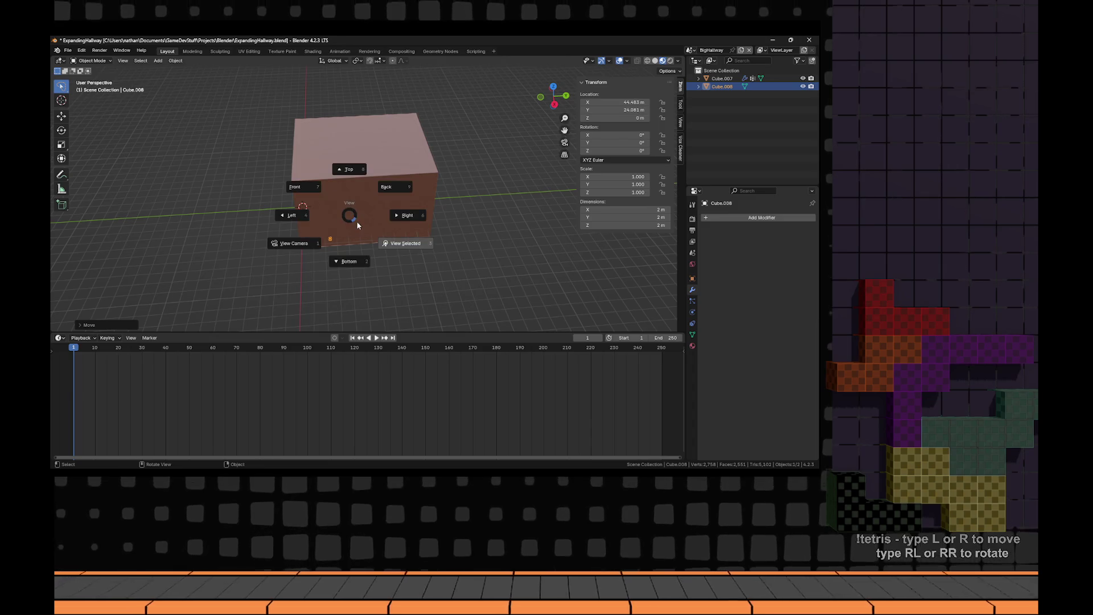
pyautogui.click(357, 222)
pyautogui.press('s')
pyautogui.click(476, 228)
# - Slide Cube.008 along Y toward the hall's inner wall
pyautogui.press('KP_1')
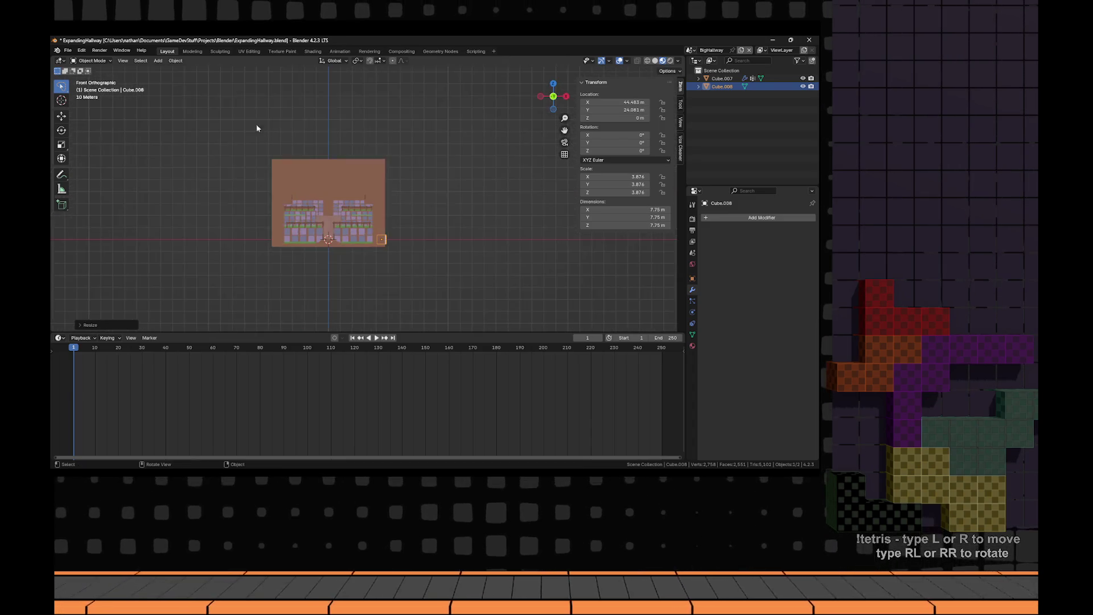
pyautogui.scroll(3, 369, 181)
pyautogui.moveTo(492, 149); pyautogui.dragTo(423, 162)
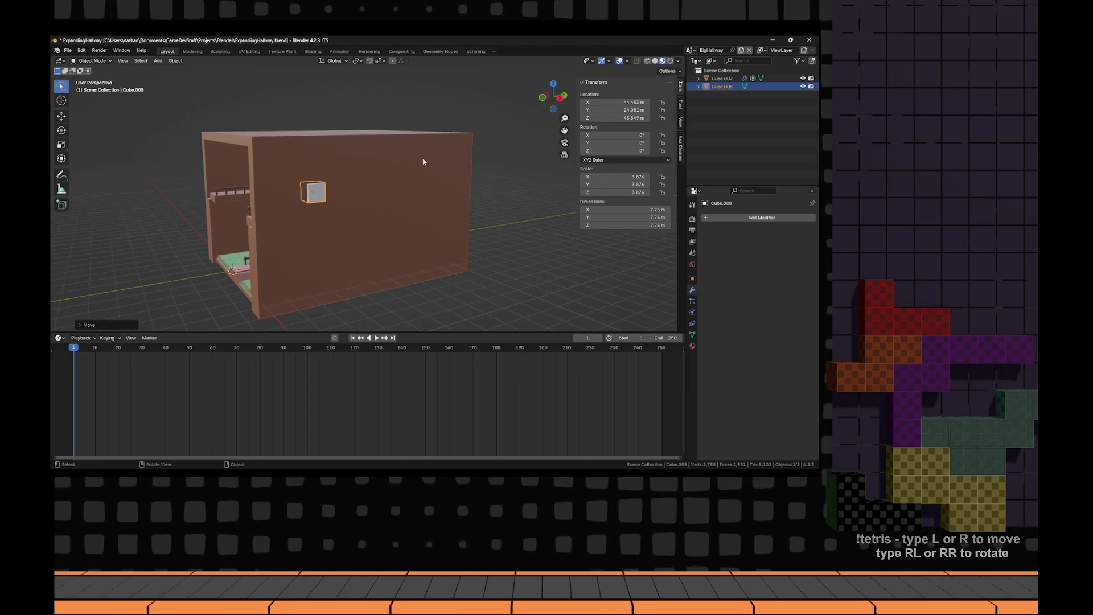
pyautogui.press('y')
pyautogui.click(318, 145)
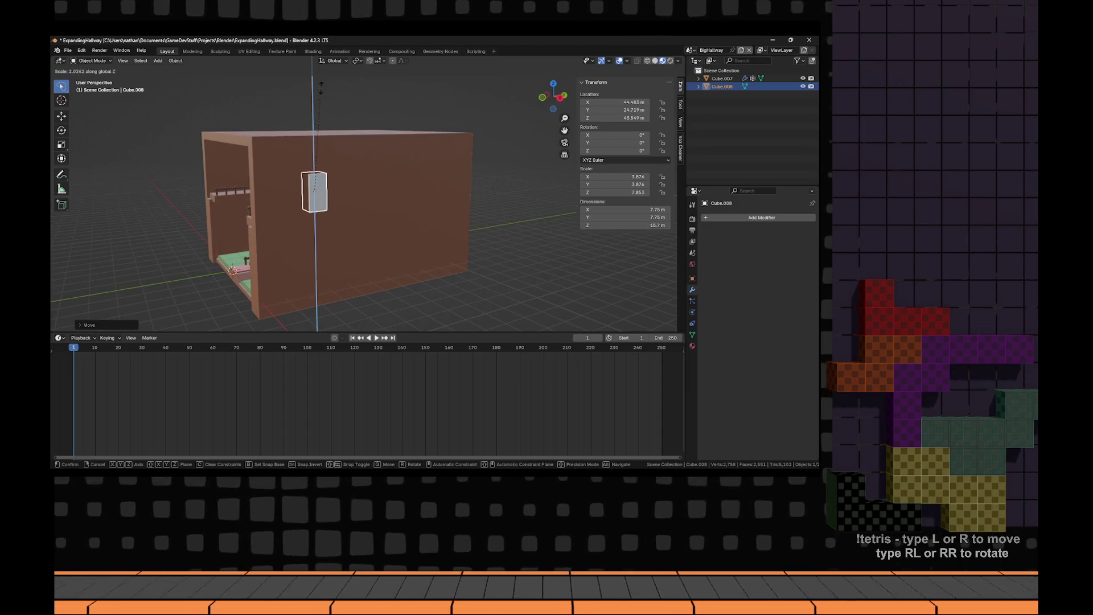
pyautogui.press('x')
pyautogui.press('y')
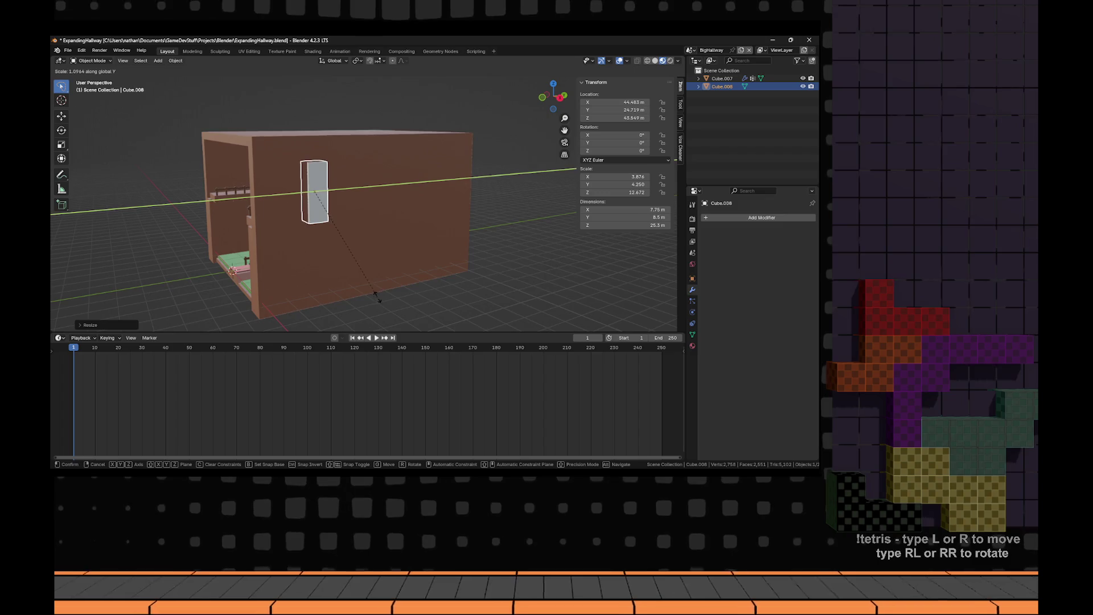
pyautogui.press('Escape')
# - Adjust the cube's Y position and raise it along Z into a tall door slab
pyautogui.press('g')
pyautogui.press('y')
pyautogui.click(330, 170)
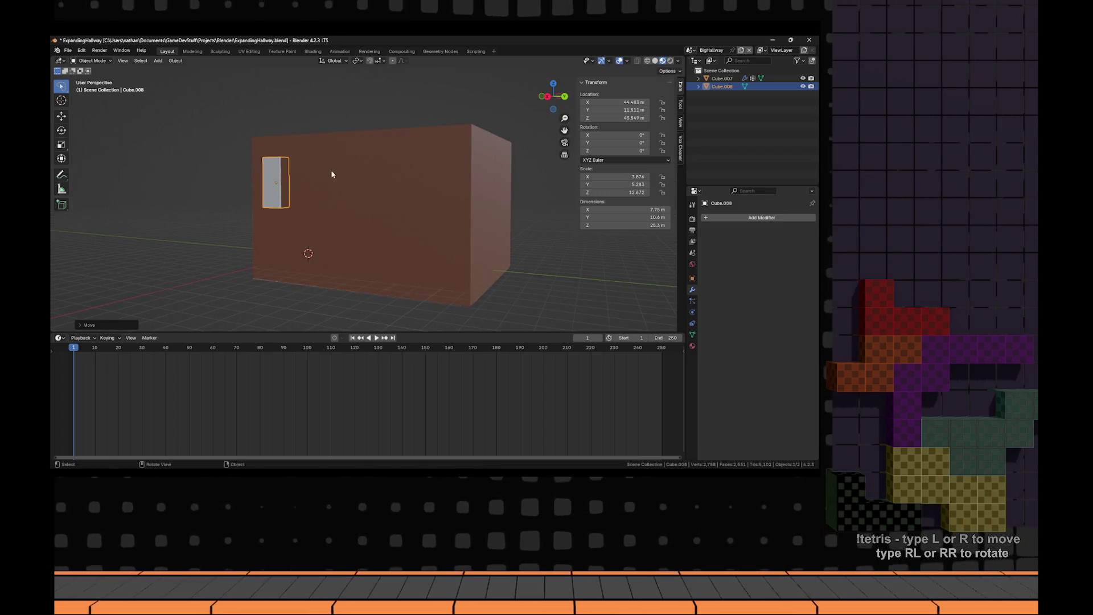
pyautogui.scroll(5, 465, 189)
pyautogui.press('g')
pyautogui.press('z')
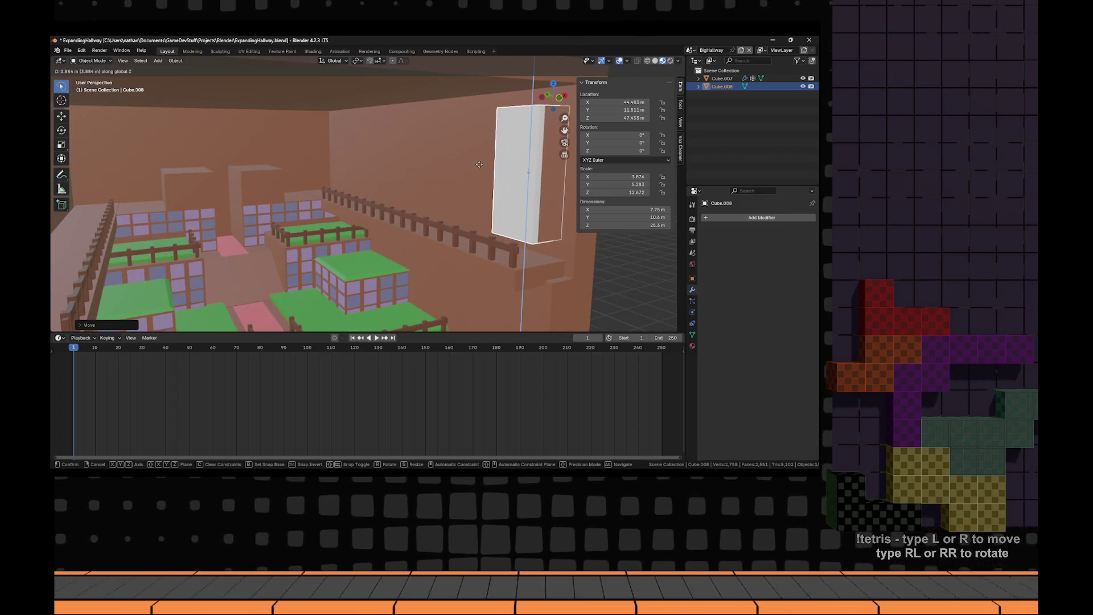
pyautogui.click(479, 164)
pyautogui.click(693, 335)
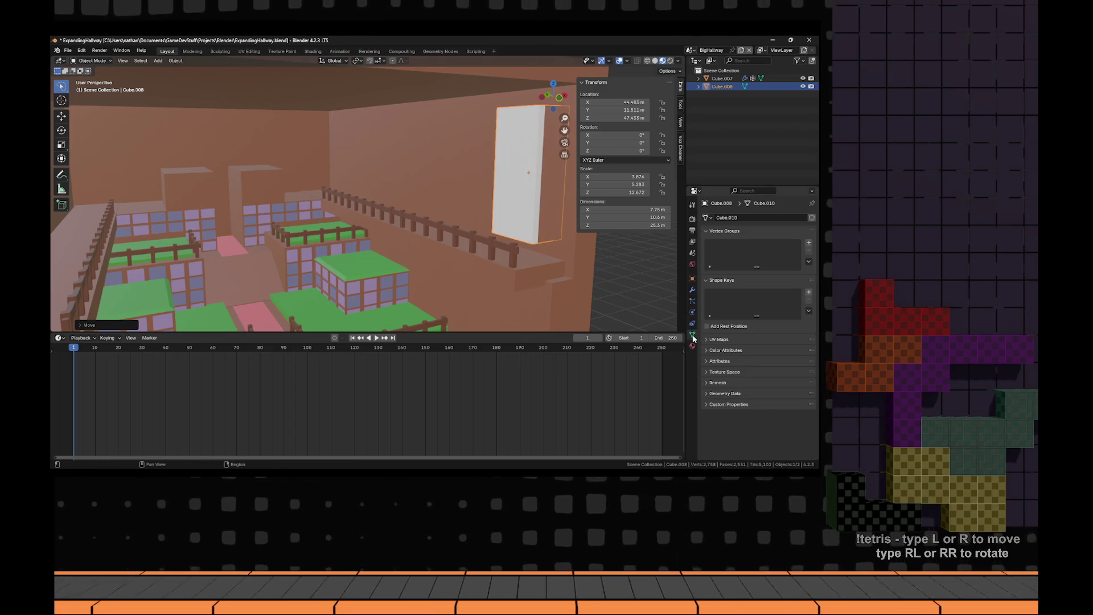
# - Add an Array modifier to Cube.008
pyautogui.click(692, 290)
pyautogui.click(745, 217)
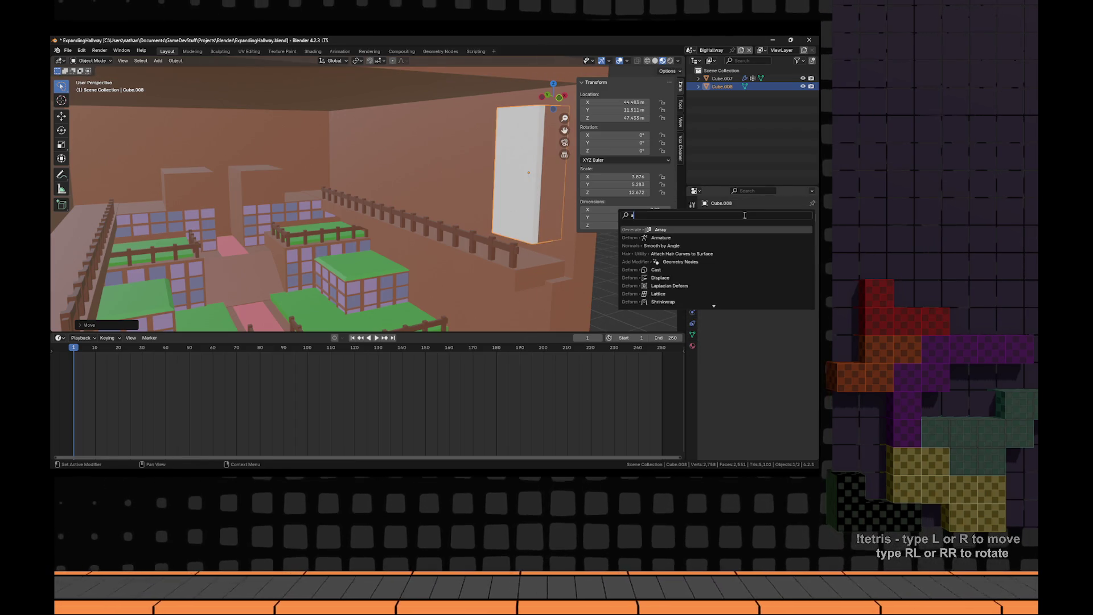
pyautogui.write('aarr')
pyautogui.write('array')
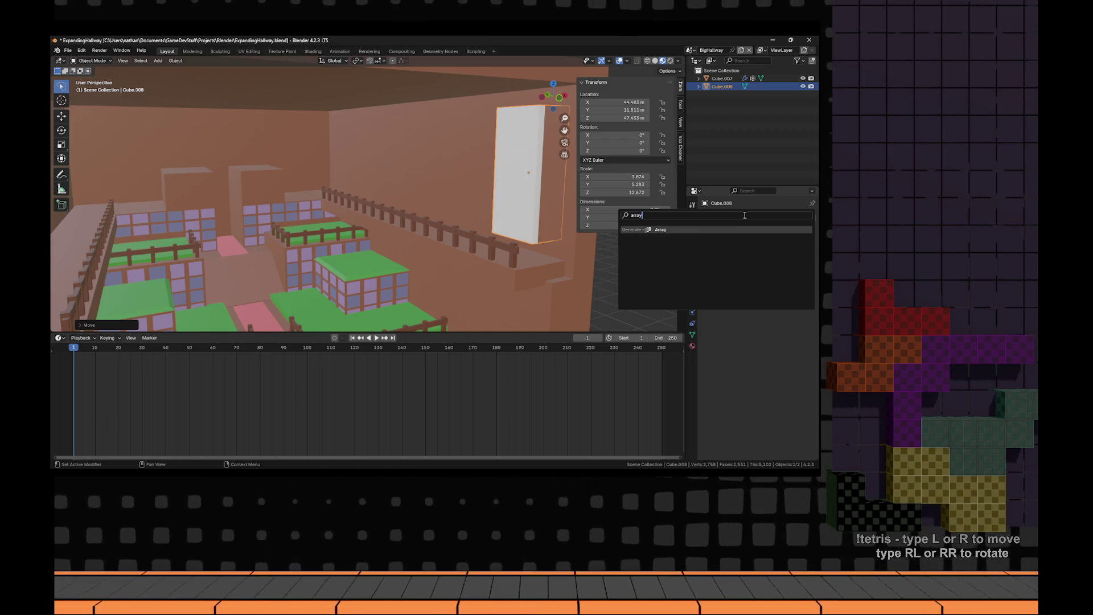
pyautogui.press('Return')
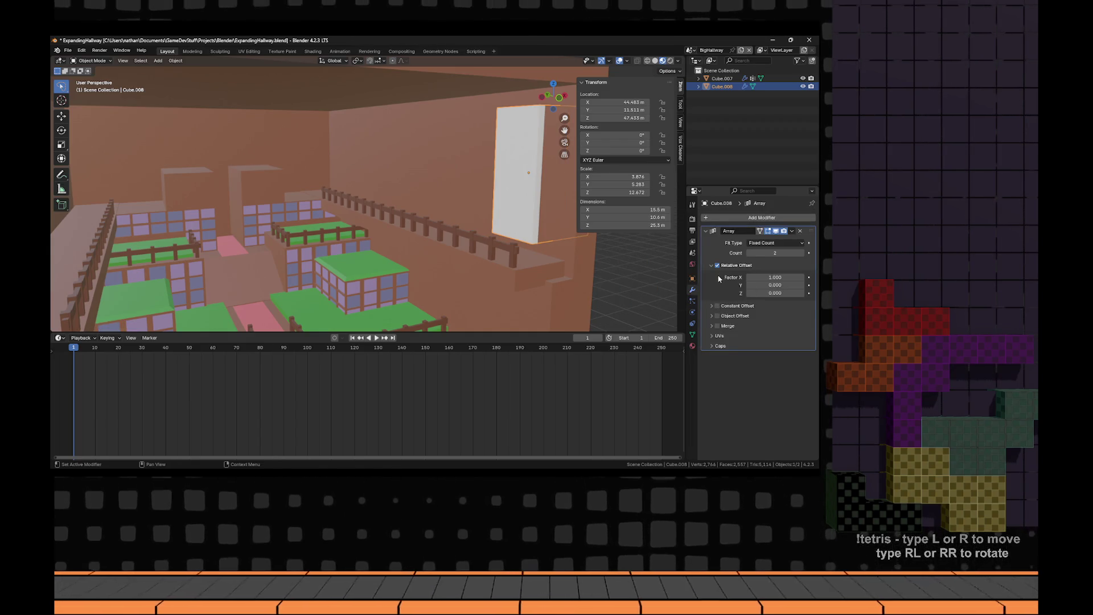
# - Set the array offset to X 0 and Y 5
pyautogui.click(782, 319)
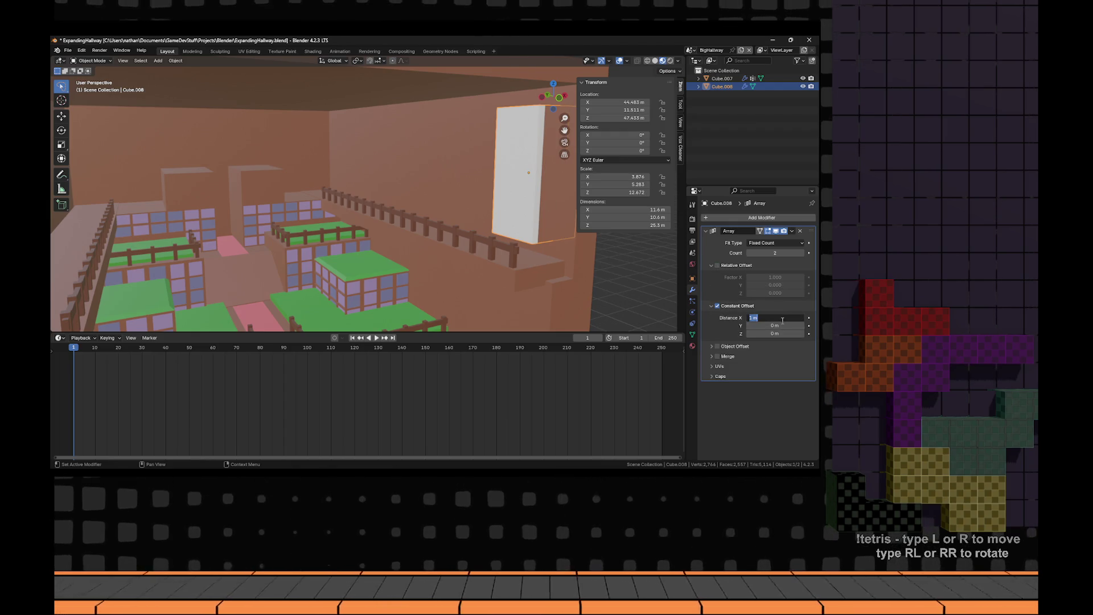
pyautogui.write('0')
pyautogui.press('Tab')
pyautogui.write('10')
pyautogui.press('Return')
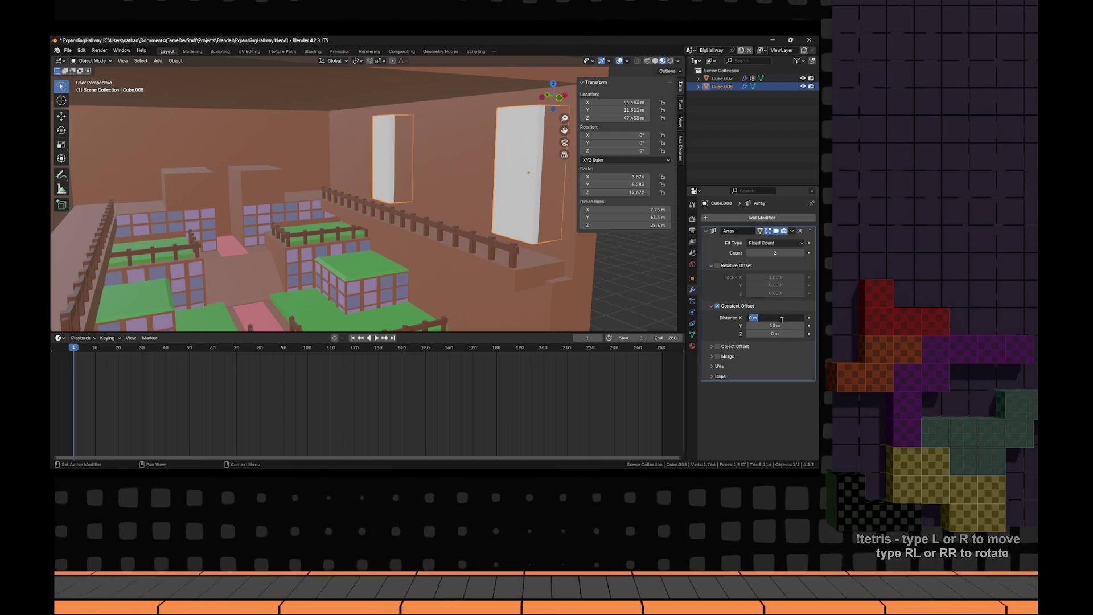
pyautogui.click(780, 326)
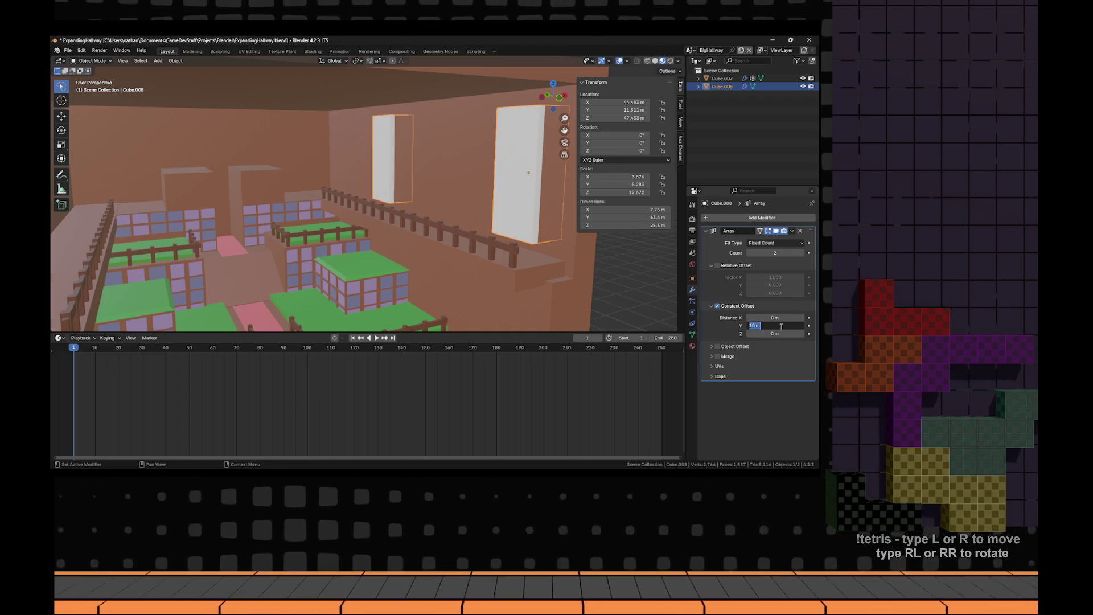
pyautogui.write('5')
pyautogui.press('Return')
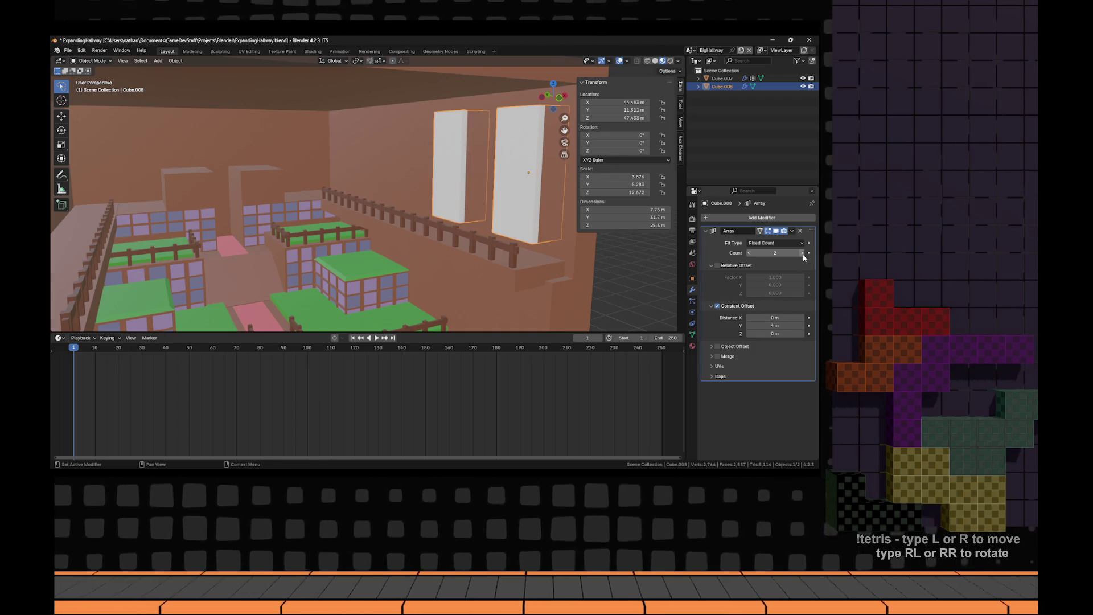
# - Raise the array Count from 2 to 5 and view the room from outside
pyautogui.click(802, 253)
pyautogui.click(802, 253)
pyautogui.click(802, 252)
pyautogui.scroll(-5, 341, 227)
pyautogui.moveTo(319, 250)
pyautogui.mouseDown()
pyautogui.moveTo(351, 272)
pyautogui.moveTo(298, 254)
pyautogui.moveTo(462, 257)
pyautogui.moveTo(484, 238)
pyautogui.moveTo(429, 220)
pyautogui.mouseUp()
# - Apply the Array and add a Boolean modifier with Cube.007 as its object
pyautogui.hotkey('ctrl', 'a')
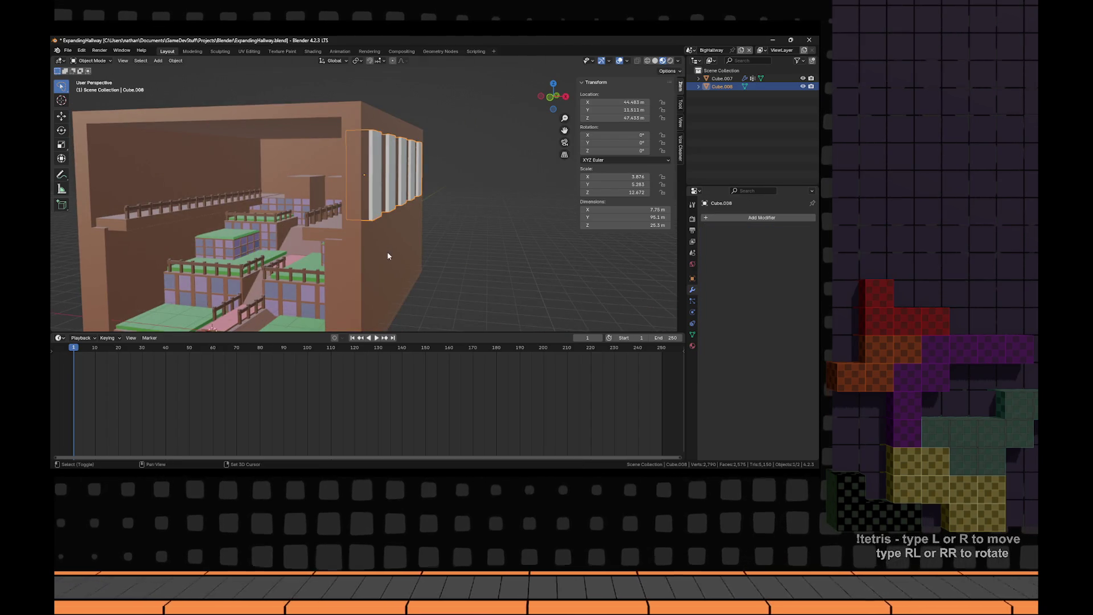
pyautogui.click(725, 219)
pyautogui.write('s')
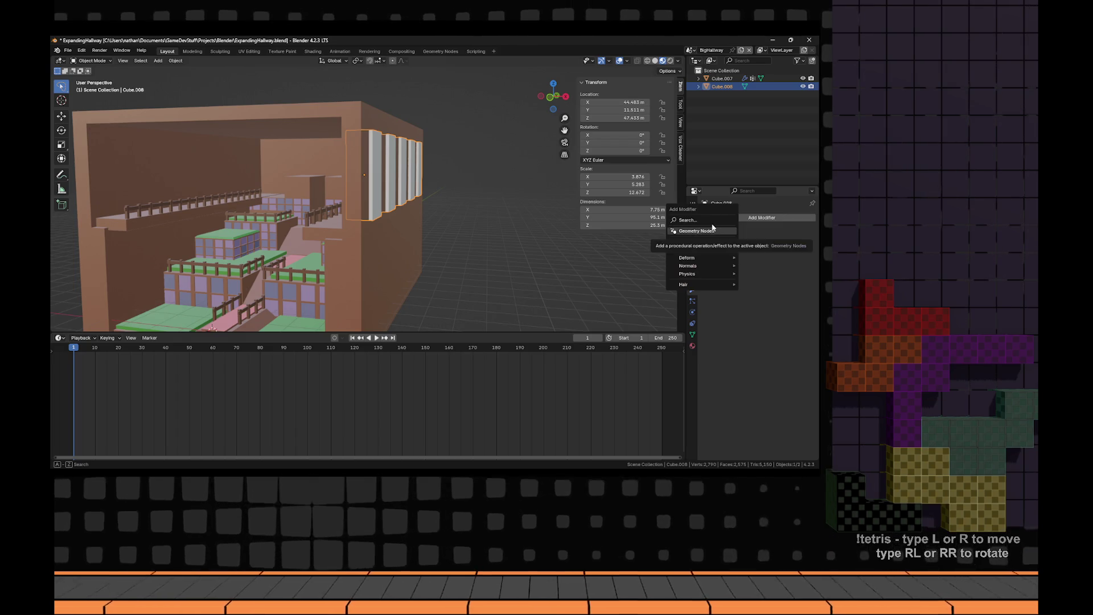
pyautogui.press('BackSpace')
pyautogui.write('bool')
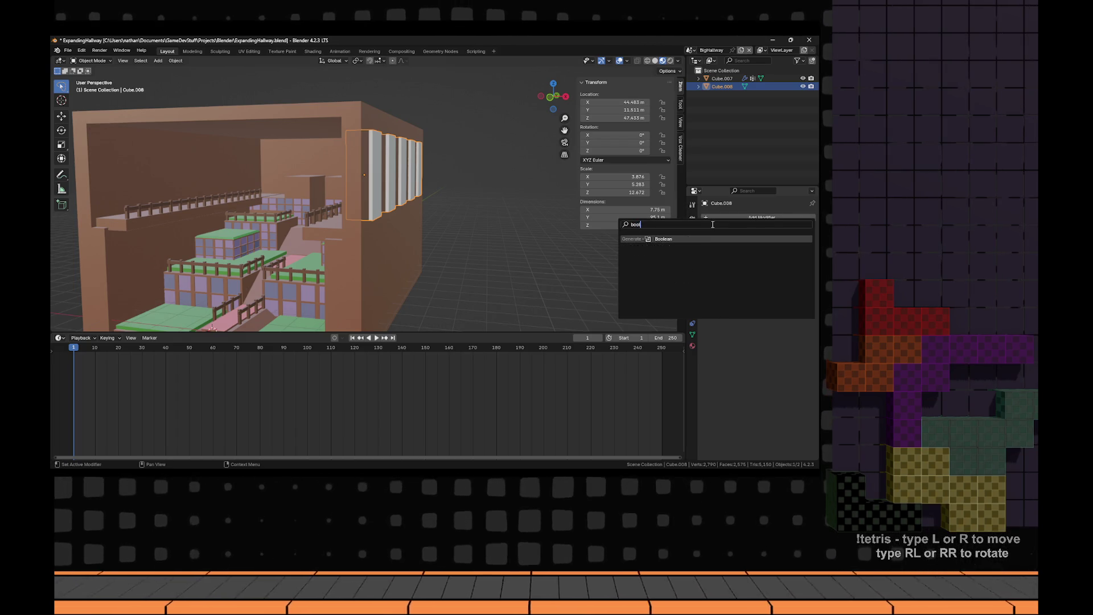
pyautogui.press('Return')
pyautogui.click(800, 262)
pyautogui.click(368, 216)
pyautogui.moveTo(367, 217)
pyautogui.mouseDown()
pyautogui.moveTo(382, 263)
pyautogui.moveTo(487, 215)
pyautogui.moveTo(467, 220)
pyautogui.mouseUp()
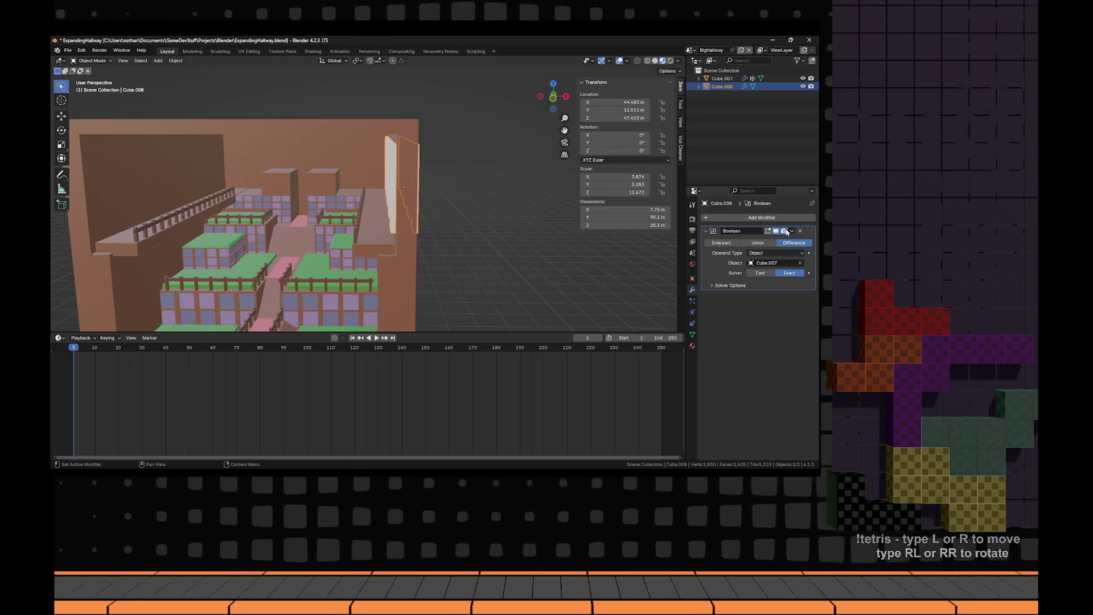
# - Redo the Boolean: add a fresh Boolean modifier targeting Cube.007
pyautogui.hotkey('ctrl', 'a')
pyautogui.moveTo(586, 274); pyautogui.dragTo(333, 208)
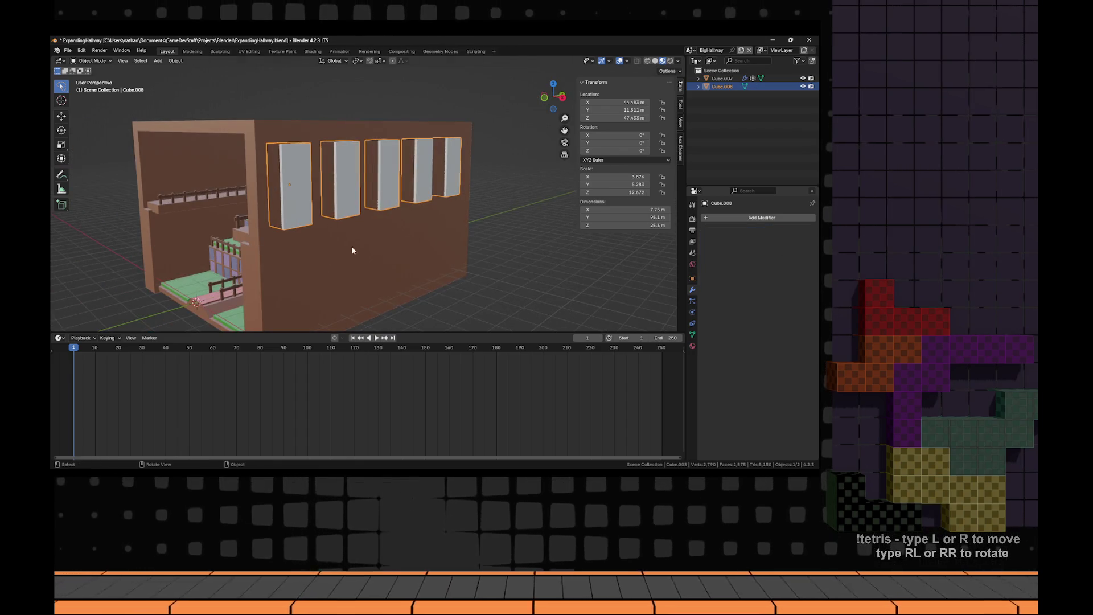
pyautogui.click(785, 219)
pyautogui.write('bo')
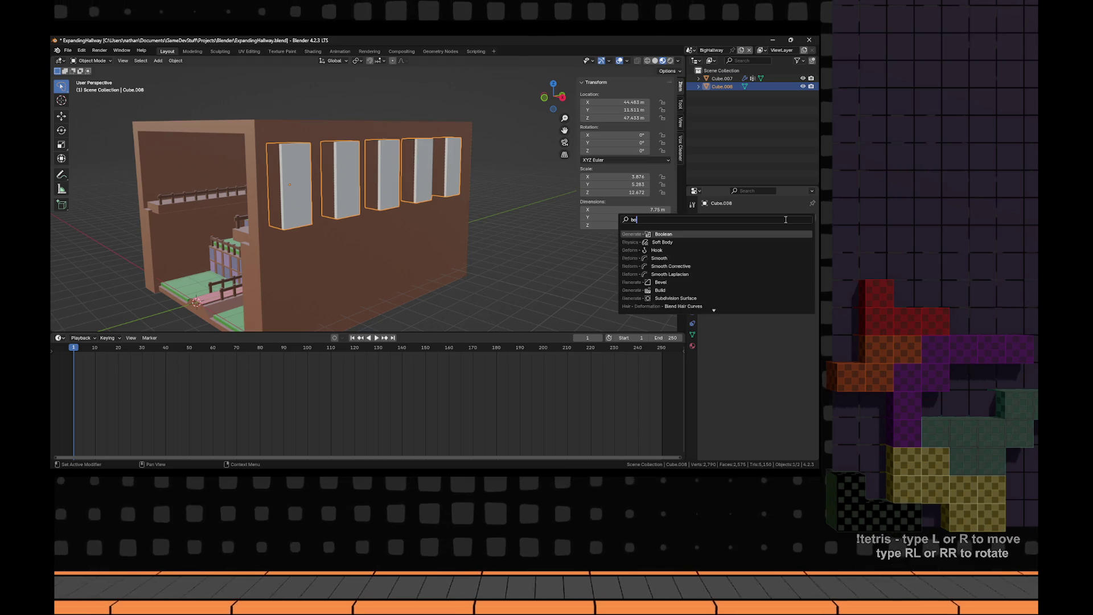
pyautogui.write('ol')
pyautogui.press('Return')
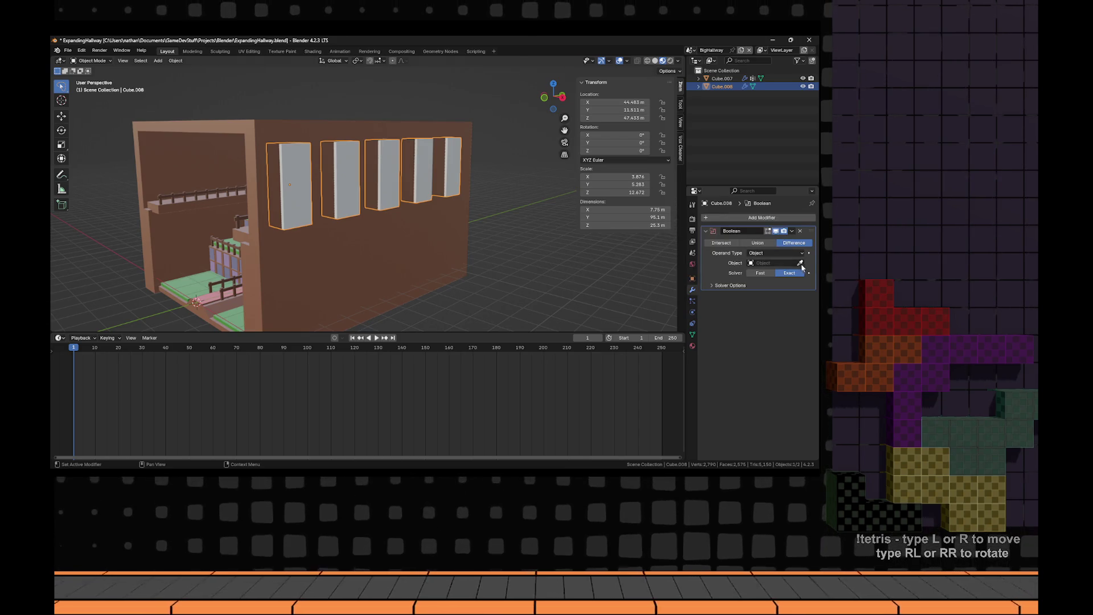
pyautogui.click(800, 263)
pyautogui.click(378, 267)
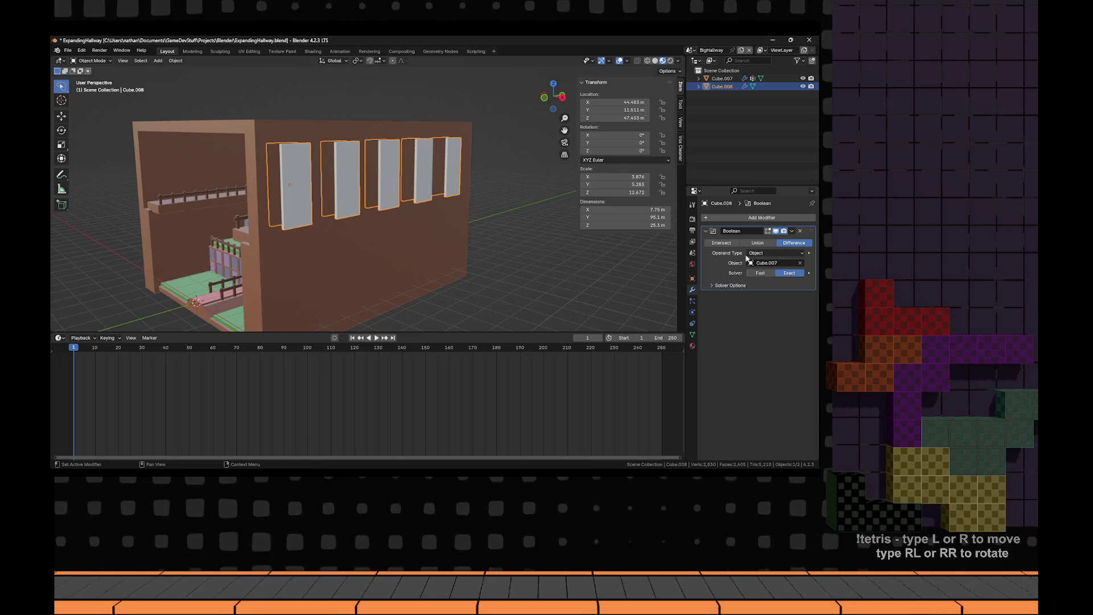
# - Test Intersect and Union, then return the Boolean to Difference and check solver options
pyautogui.click(725, 245)
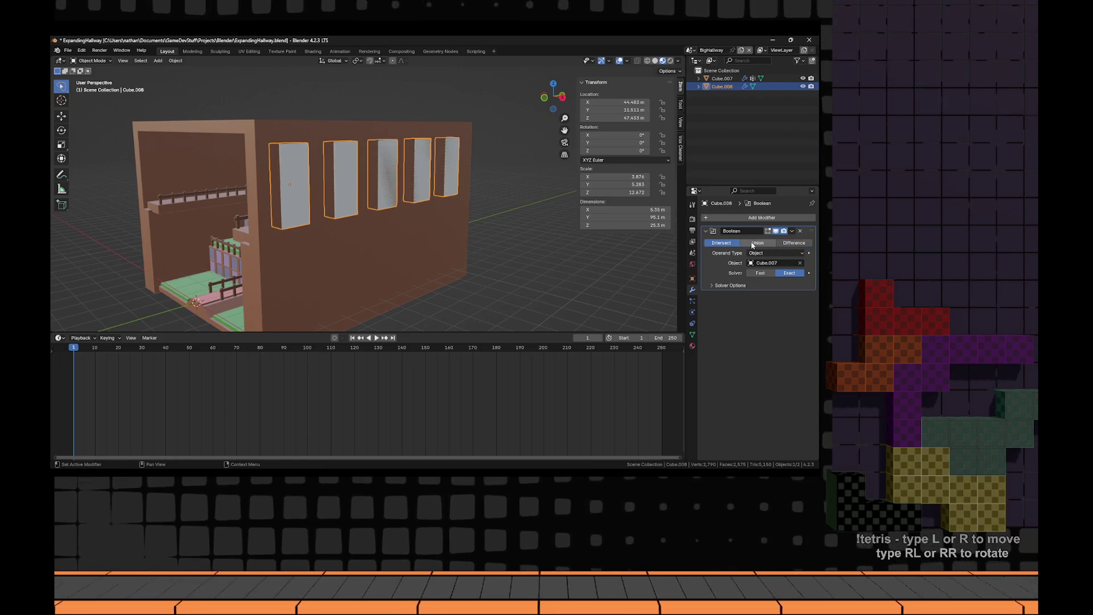
pyautogui.click(753, 243)
pyautogui.click(791, 243)
pyautogui.scroll(10, 439, 252)
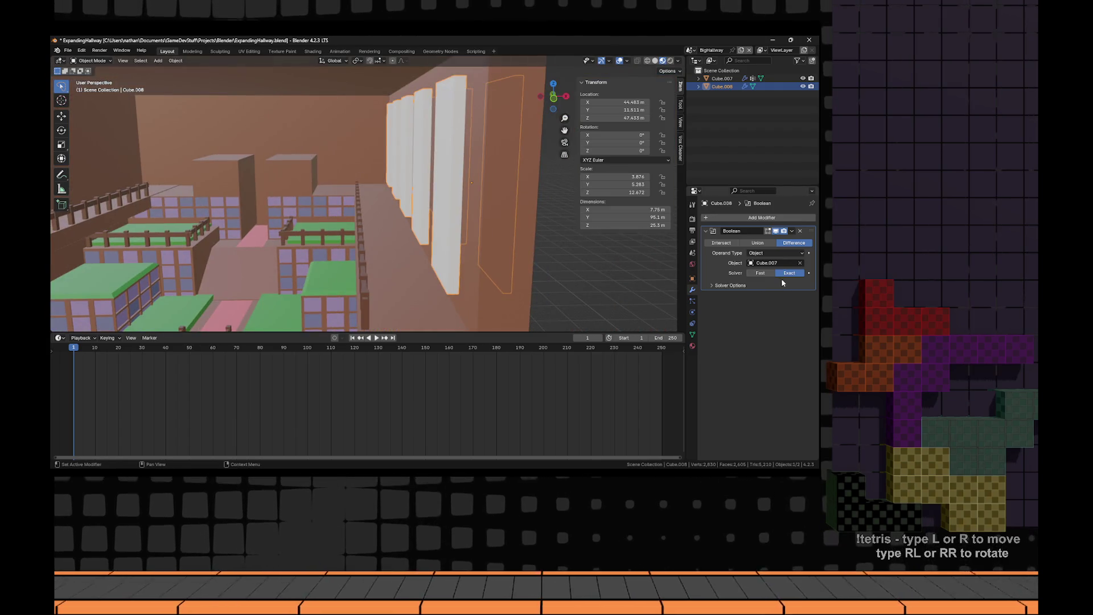
pyautogui.click(713, 286)
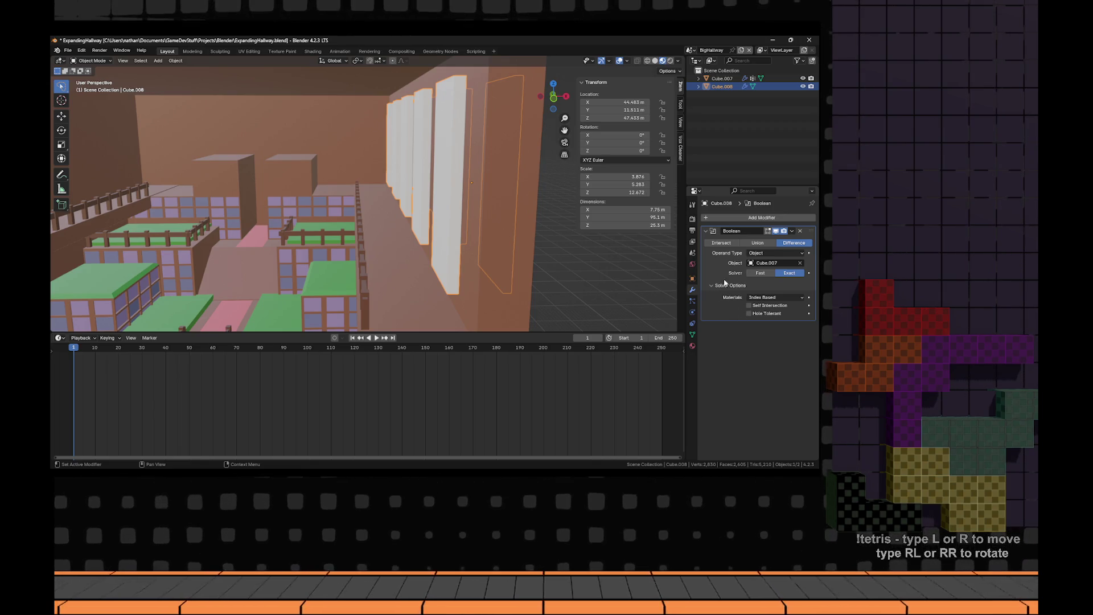
pyautogui.click(720, 285)
# - Try Collection as the operand type, set it back to Object, and select Cube.007
pyautogui.click(775, 253)
pyautogui.click(763, 271)
pyautogui.click(774, 252)
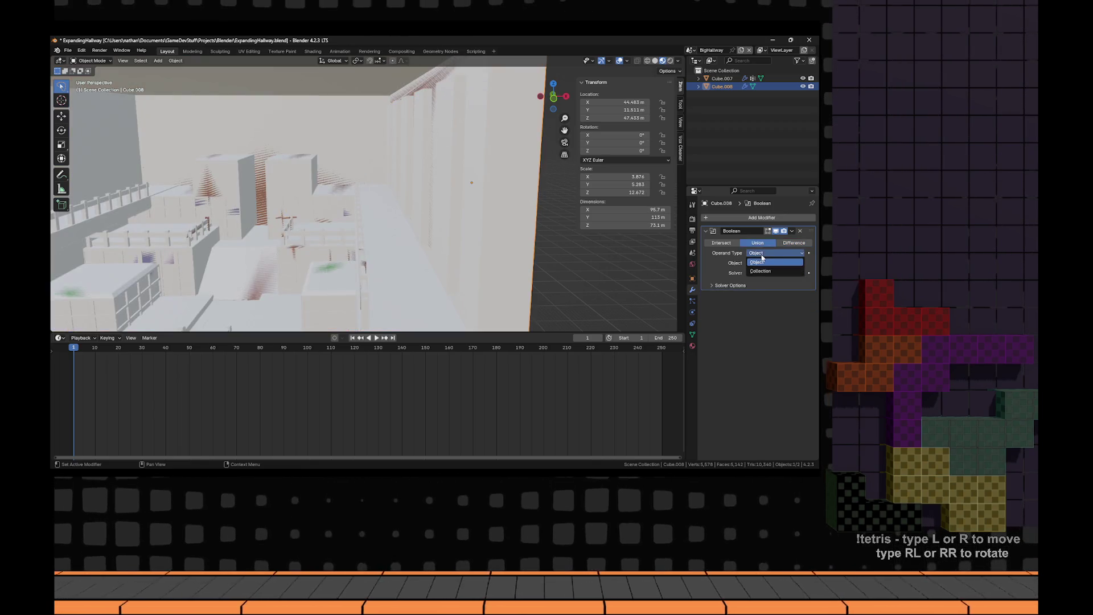
pyautogui.click(763, 252)
pyautogui.click(769, 253)
pyautogui.click(763, 271)
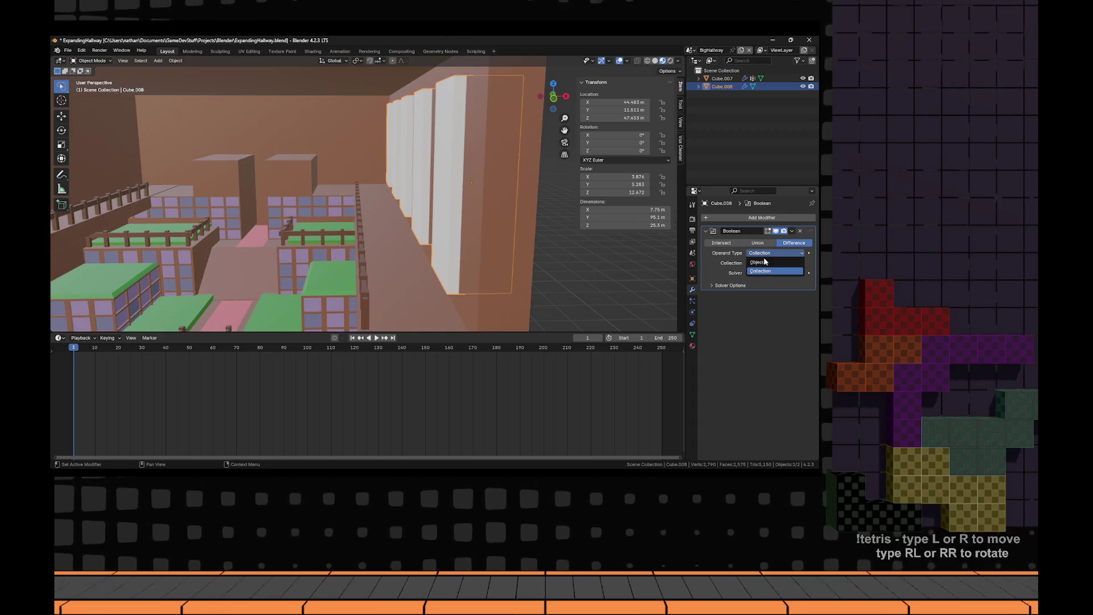
pyautogui.click(763, 253)
pyautogui.press('KP_Decimal')
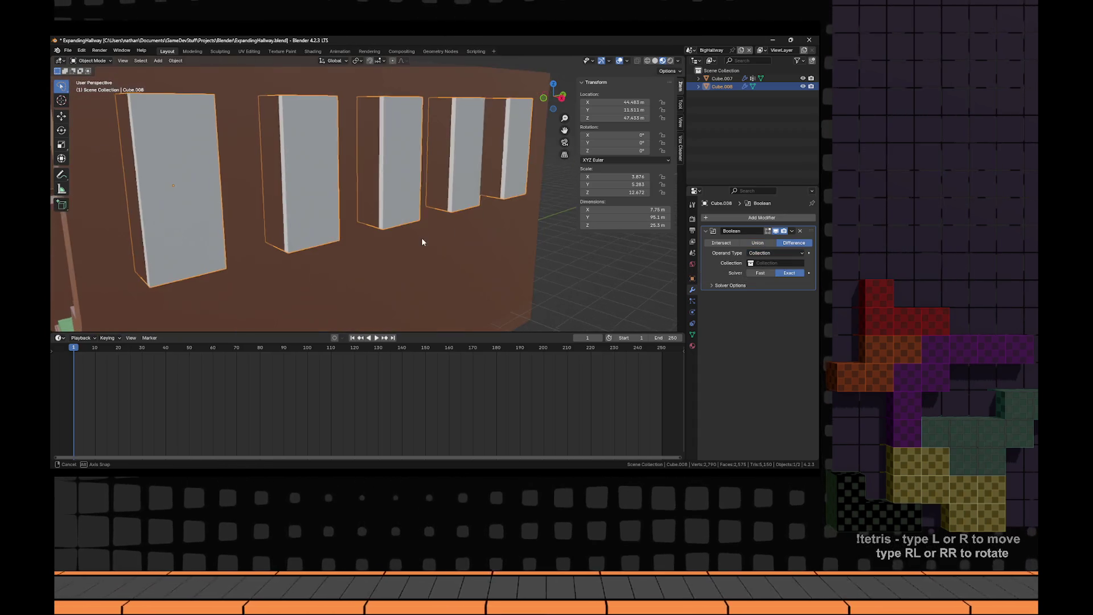
pyautogui.click(775, 253)
pyautogui.click(768, 262)
pyautogui.moveTo(537, 256); pyautogui.dragTo(392, 265)
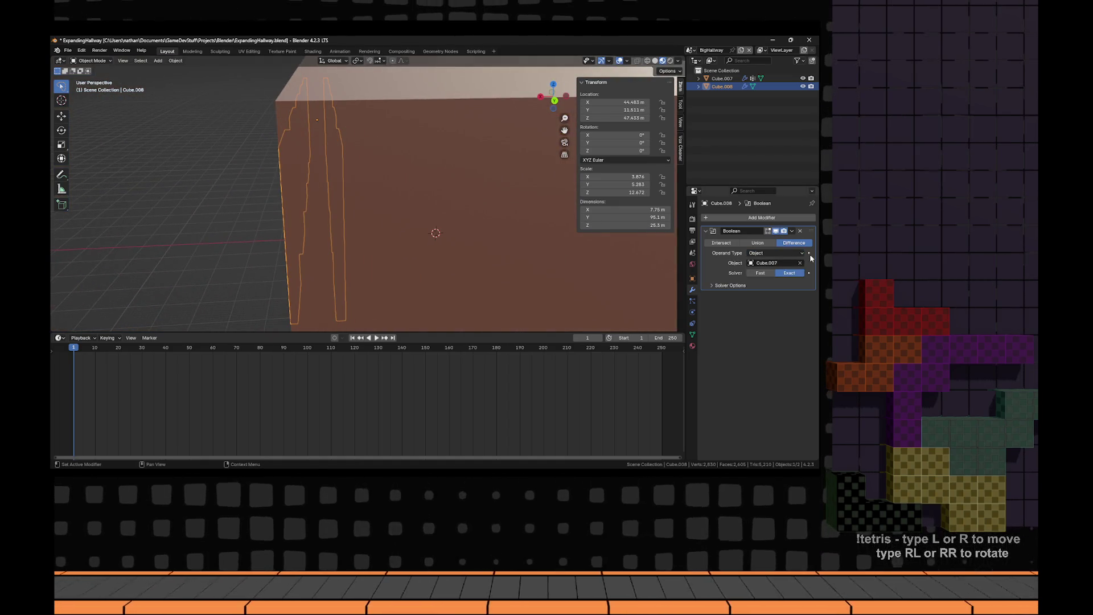
pyautogui.scroll(-10, 443, 207)
pyautogui.click(336, 255)
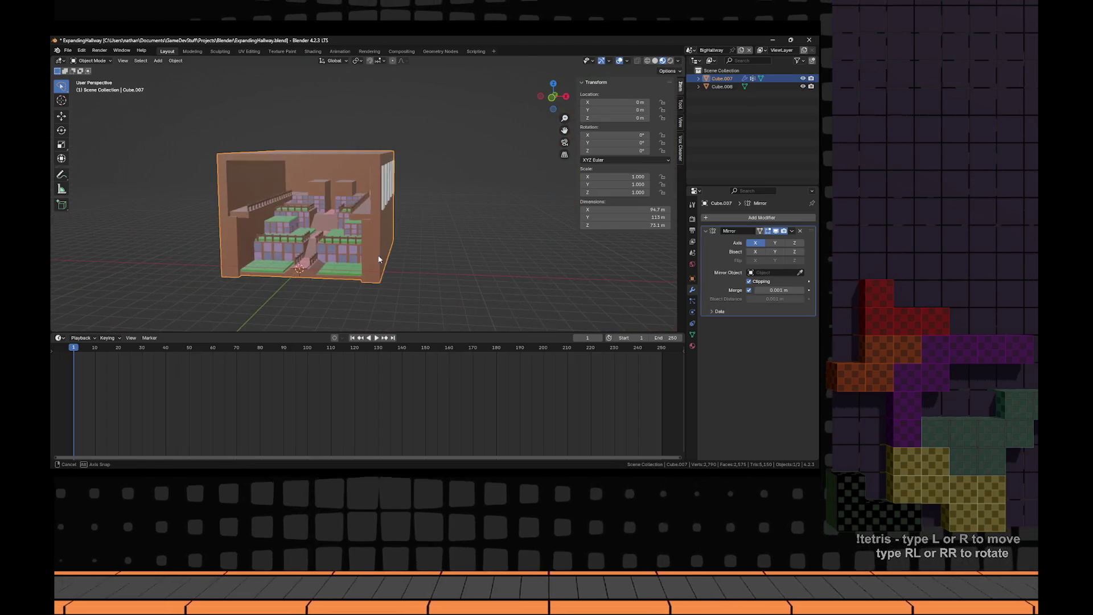
# - Add a Boolean modifier to the hall Cube.007 with Cube.008 as the cutter
pyautogui.moveTo(379, 259)
pyautogui.mouseDown()
pyautogui.moveTo(492, 268)
pyautogui.moveTo(481, 275)
pyautogui.mouseUp()
pyautogui.scroll(5, 492, 268)
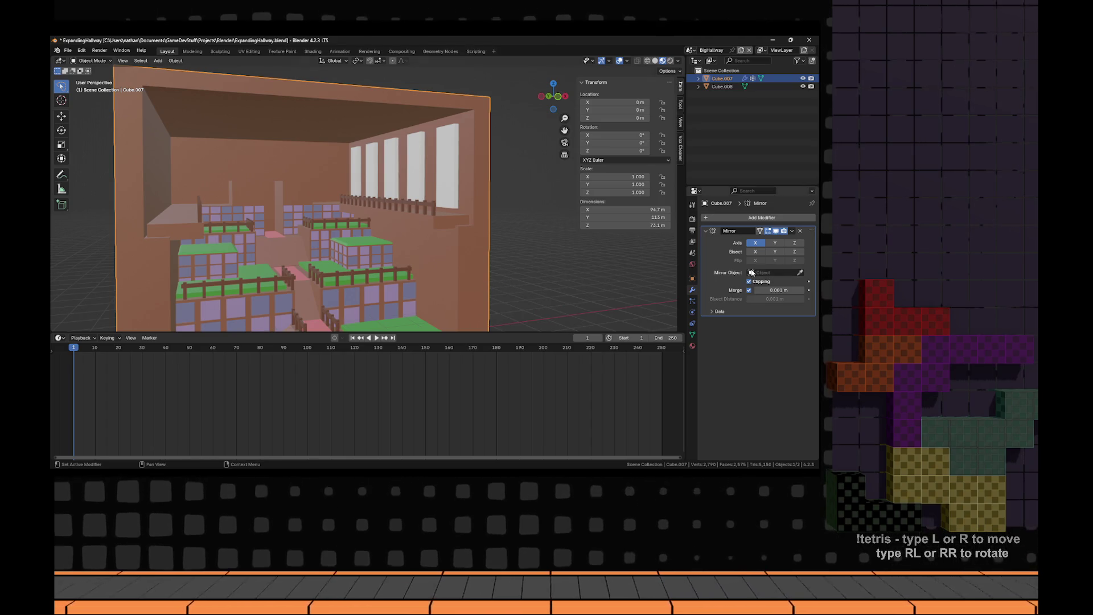
pyautogui.click(776, 218)
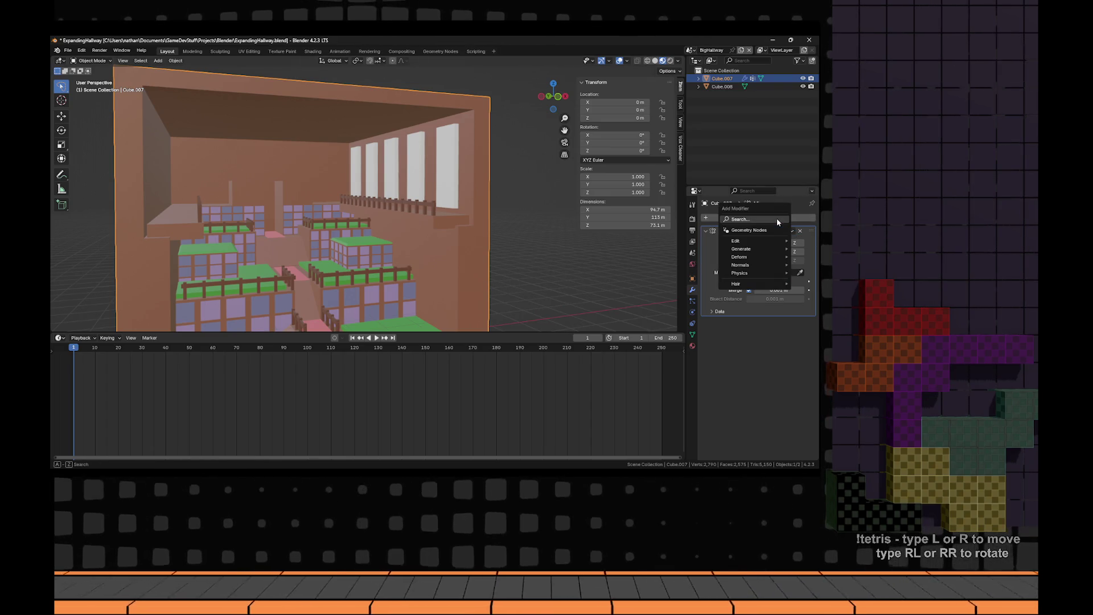
pyautogui.write('bool')
pyautogui.press('Return')
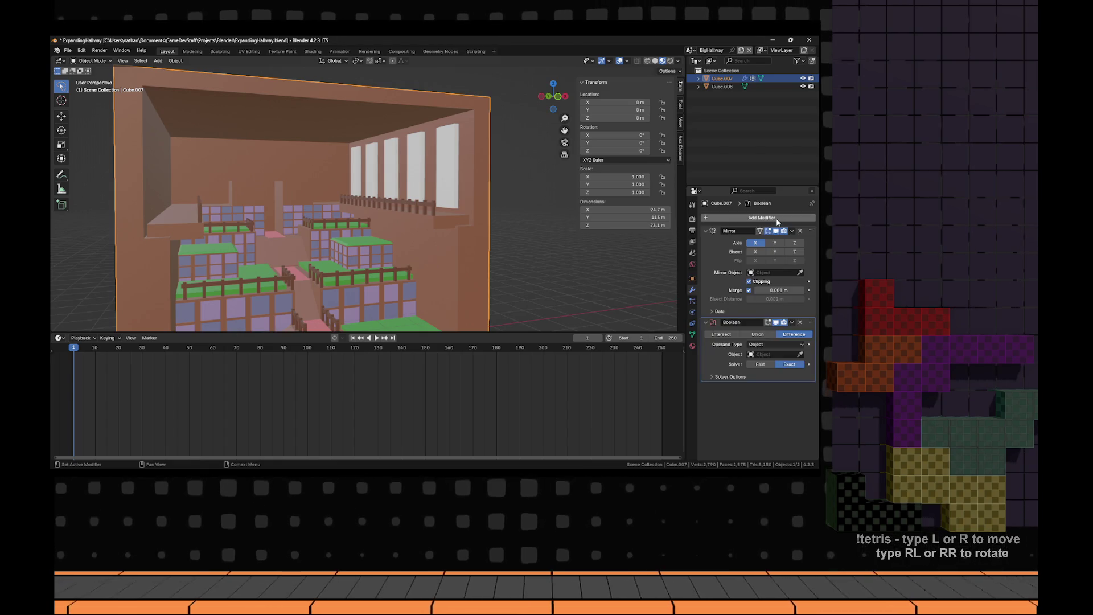
pyautogui.click(774, 354)
pyautogui.click(766, 365)
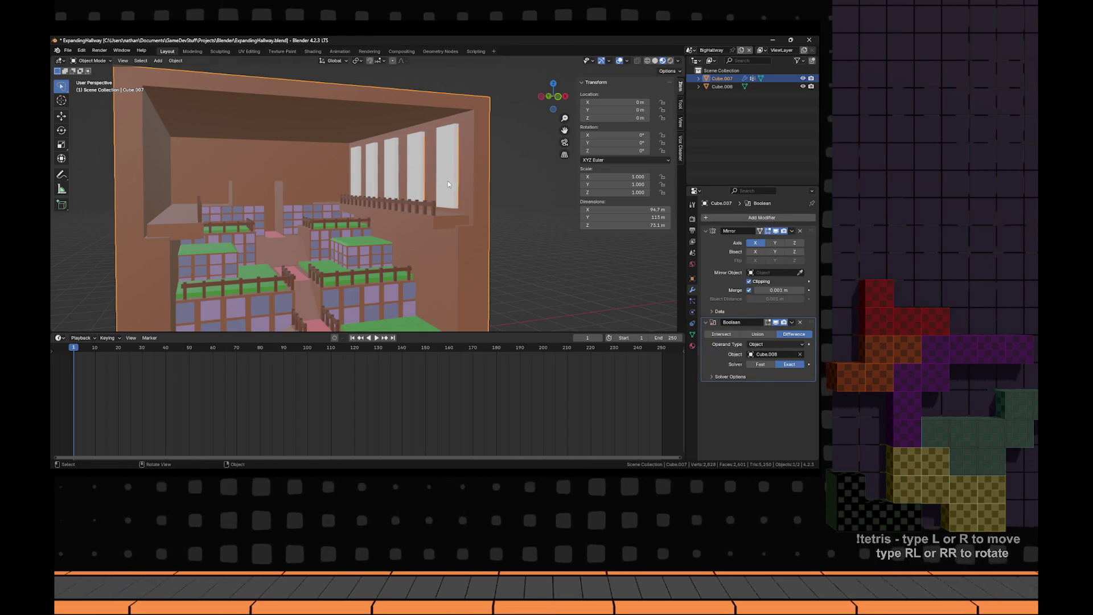
# - Apply the hall's Boolean modifier to cut the five window openings
pyautogui.scroll(-4, 447, 184)
pyautogui.click(365, 197)
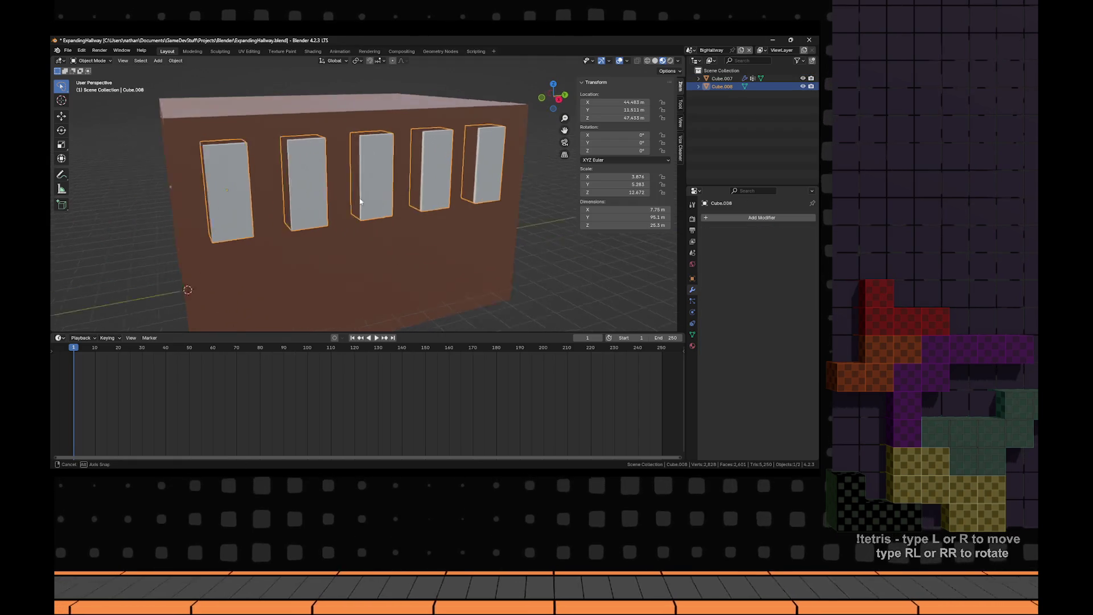
pyautogui.moveTo(361, 201); pyautogui.dragTo(766, 229)
pyautogui.scroll(3, 505, 234)
pyautogui.moveTo(505, 234); pyautogui.dragTo(500, 262)
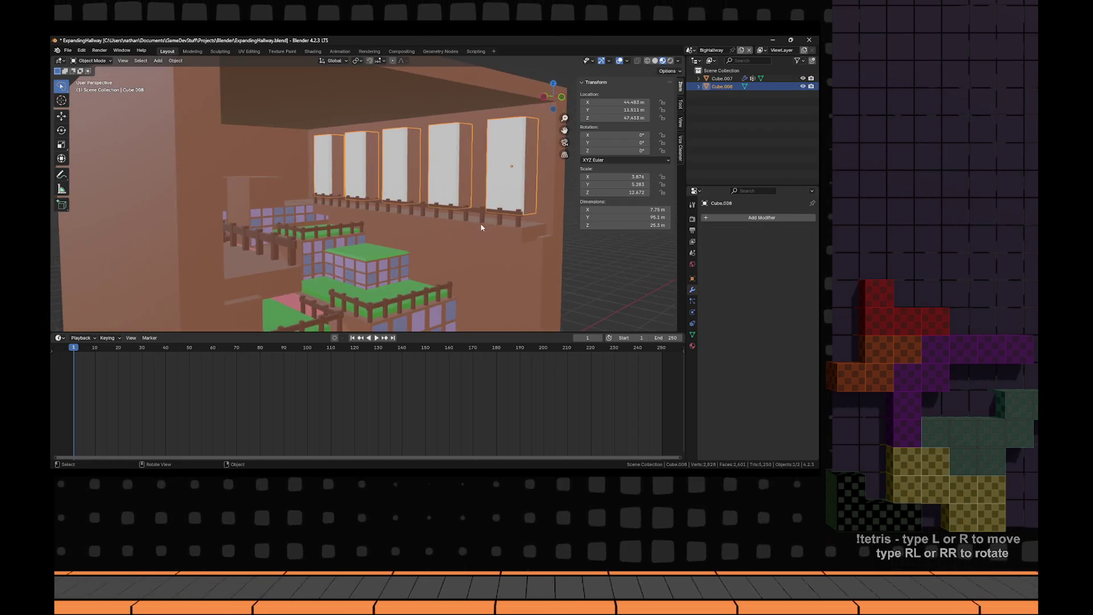
pyautogui.scroll(-2, 501, 262)
pyautogui.click(500, 262)
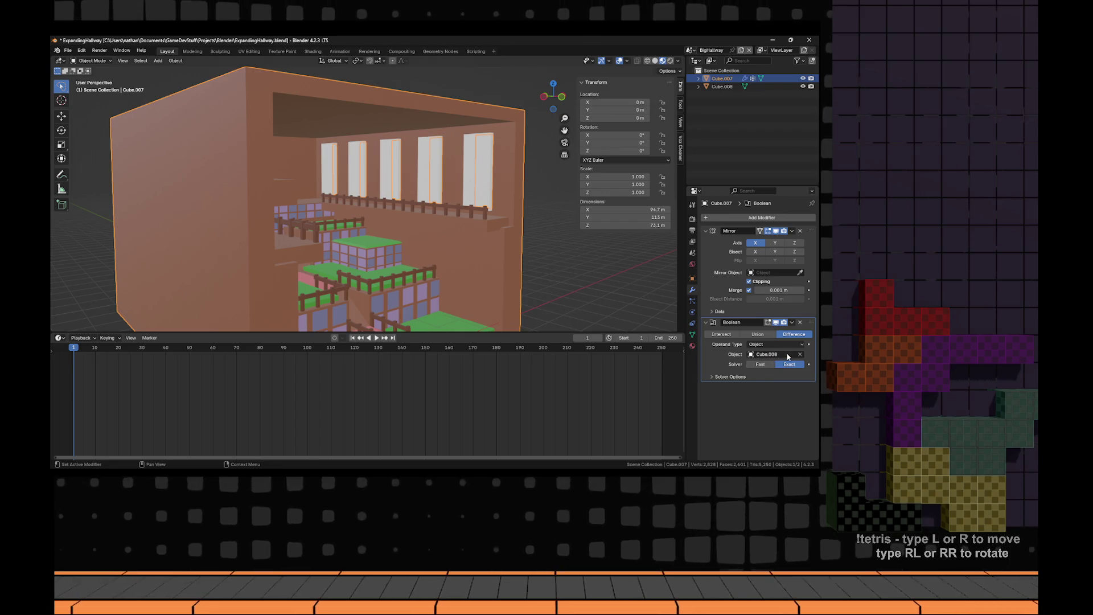
pyautogui.click(793, 323)
pyautogui.click(751, 333)
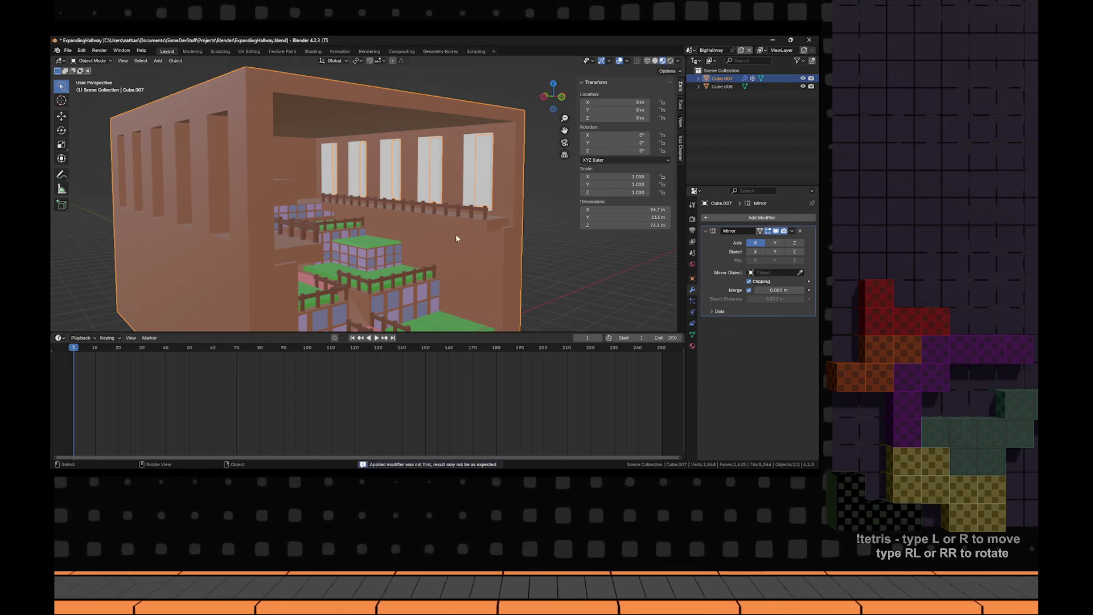
# - Delete the Cube.008 cutter boxes and enter Edit Mode on the hall
pyautogui.click(481, 165)
pyautogui.press('x')
pyautogui.click(464, 181)
pyautogui.press('Tab')
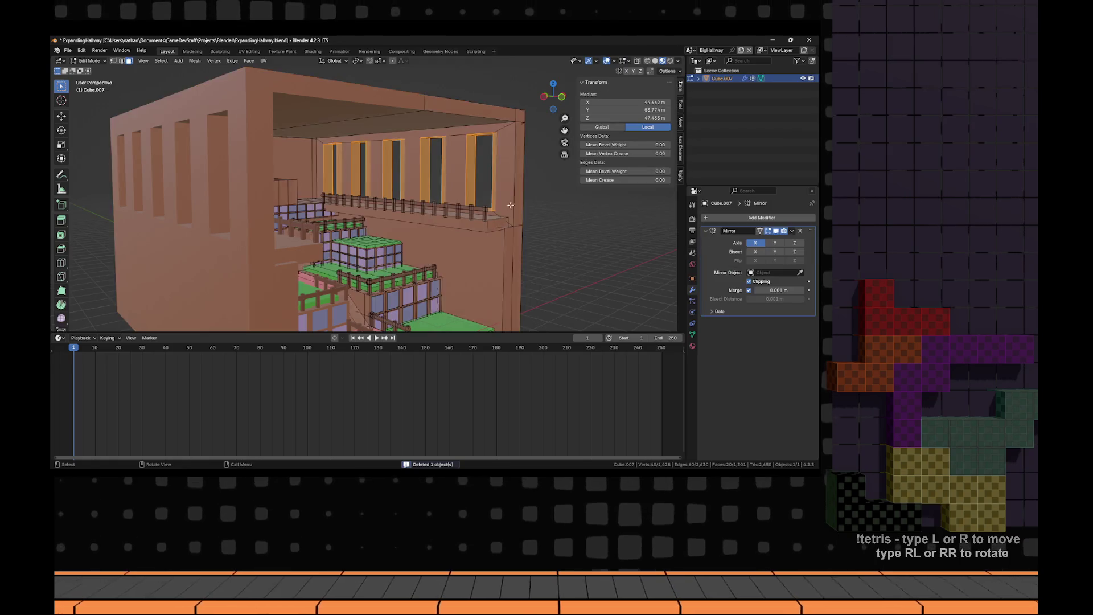
# - Separate the selected window faces into their own object and narrow it along X
pyautogui.scroll(-2, 437, 212)
pyautogui.moveTo(436, 212); pyautogui.dragTo(428, 211)
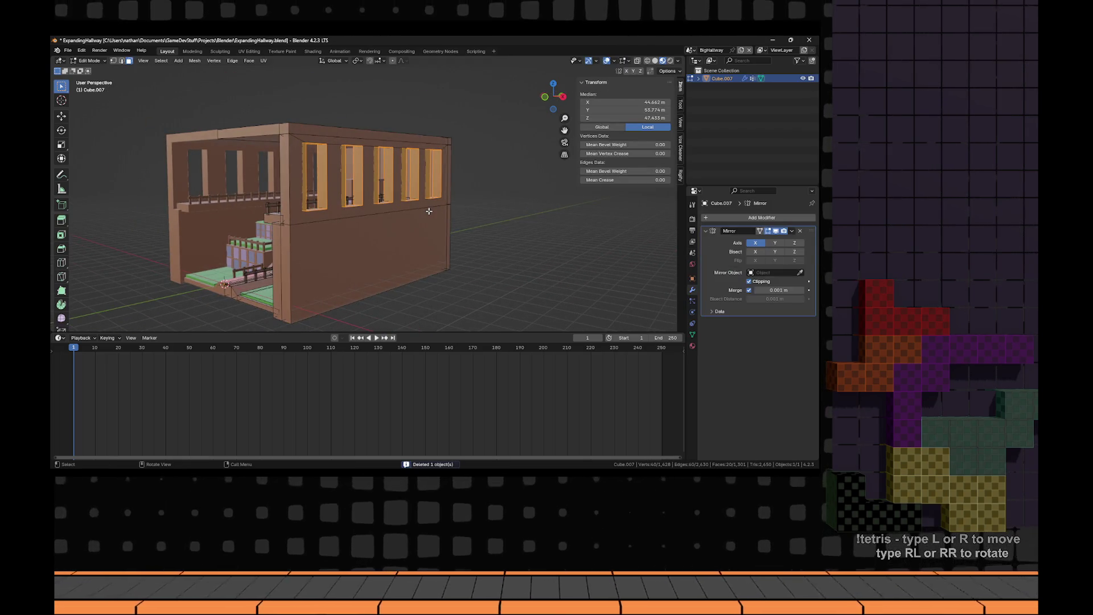
pyautogui.press('p')
pyautogui.click(428, 210)
pyautogui.press('Tab')
pyautogui.moveTo(428, 209)
pyautogui.mouseDown()
pyautogui.moveTo(407, 228)
pyautogui.moveTo(450, 228)
pyautogui.mouseUp()
pyautogui.press('s')
pyautogui.press('x')
pyautogui.click(425, 227)
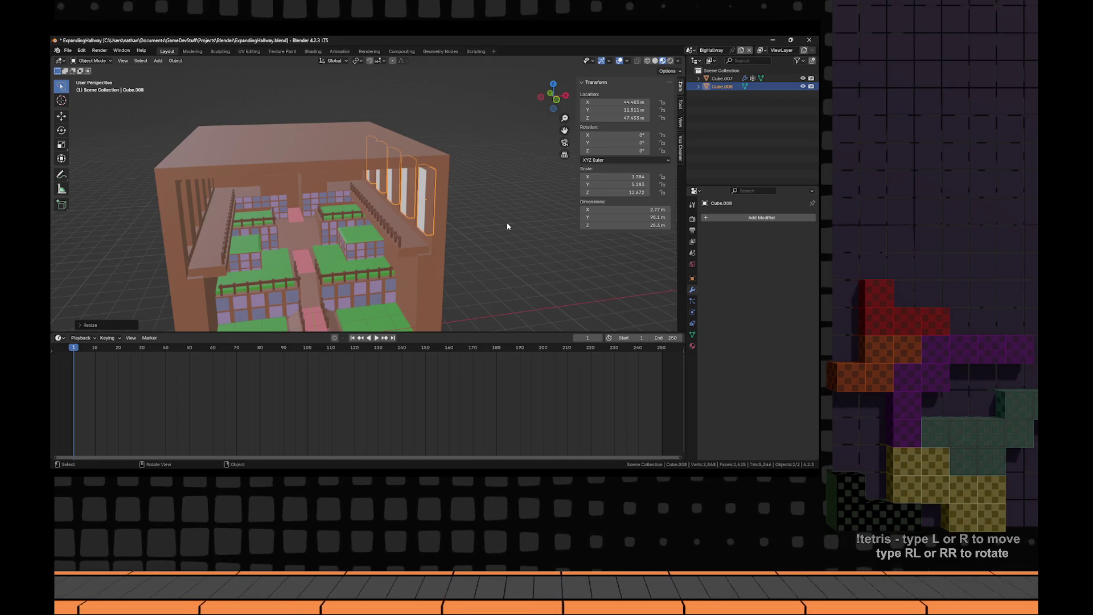
# - Rescale the separated window frames along global X
pyautogui.press('s')
pyautogui.press('Escape')
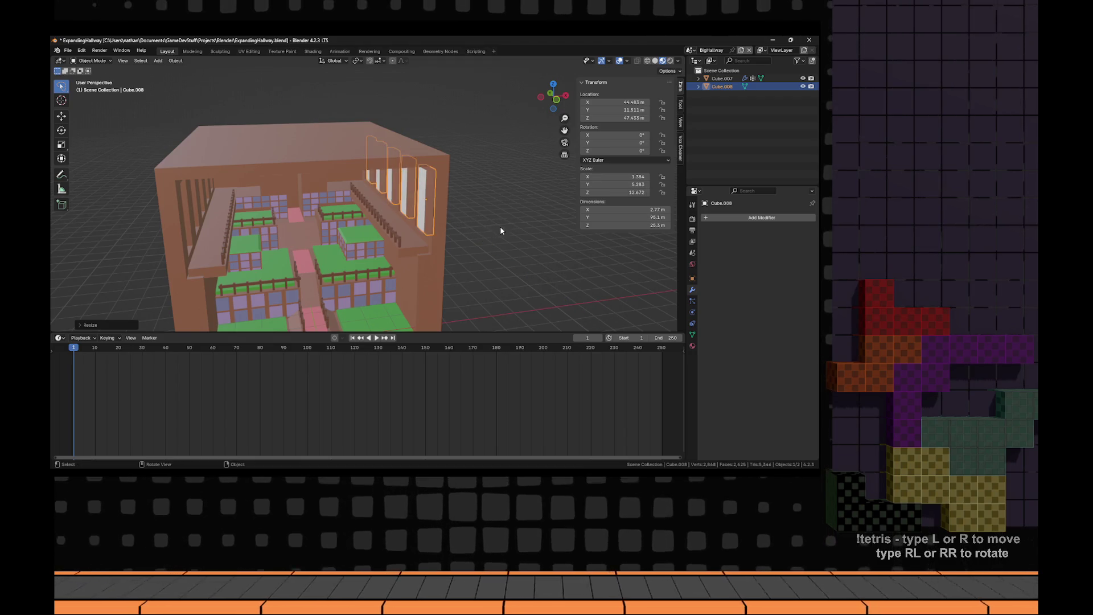
pyautogui.moveTo(500, 226); pyautogui.dragTo(501, 230)
pyautogui.press('s')
pyautogui.press('Escape')
pyautogui.press('s')
pyautogui.press('x')
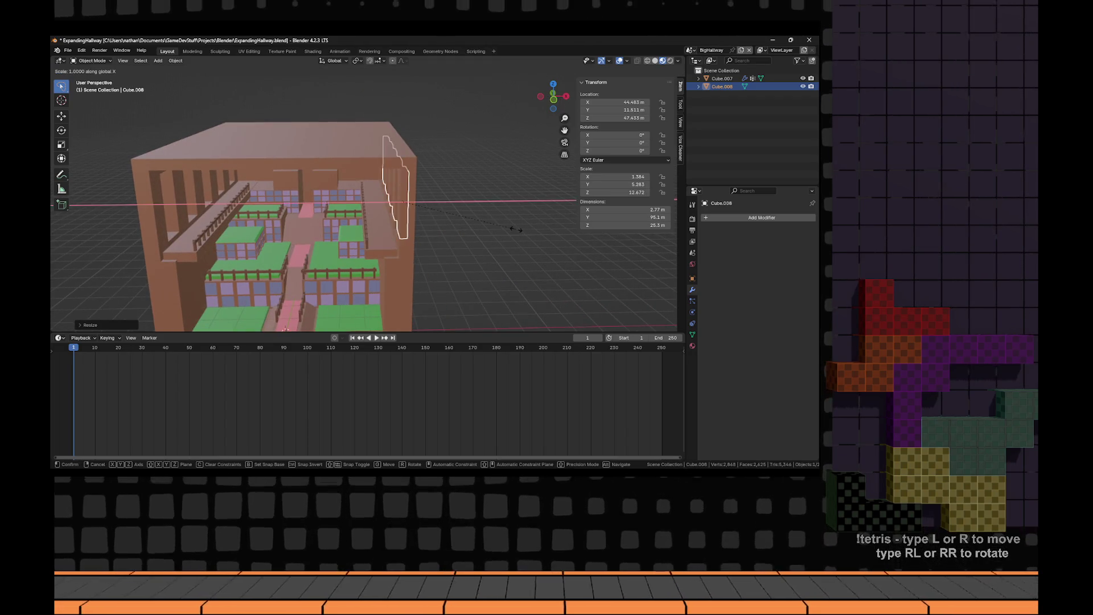
pyautogui.moveTo(534, 208)
pyautogui.mouseDown()
pyautogui.moveTo(555, 200)
pyautogui.moveTo(510, 231)
pyautogui.moveTo(421, 237)
pyautogui.moveTo(492, 234)
pyautogui.mouseUp()
pyautogui.click(511, 230)
# - Delete the separated window-frame object so only the hall Cube.007 remains
pyautogui.press('x')
pyautogui.click(420, 239)
pyautogui.hotkey('alt', 'Tab')
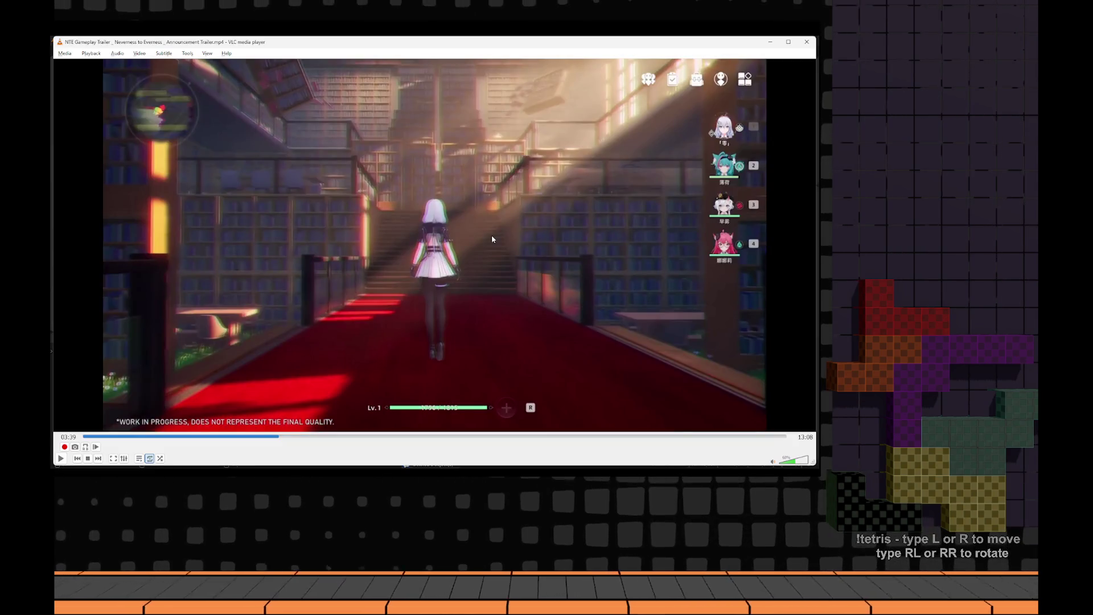
pyautogui.hotkey('alt', 'Tab')
pyautogui.moveTo(492, 239)
pyautogui.mouseDown()
pyautogui.moveTo(427, 271)
pyautogui.moveTo(319, 230)
pyautogui.mouseUp()
# - Select the duplicated hall and zoom in on the tall block's face in Edit Mode
pyautogui.scroll(8, 319, 230)
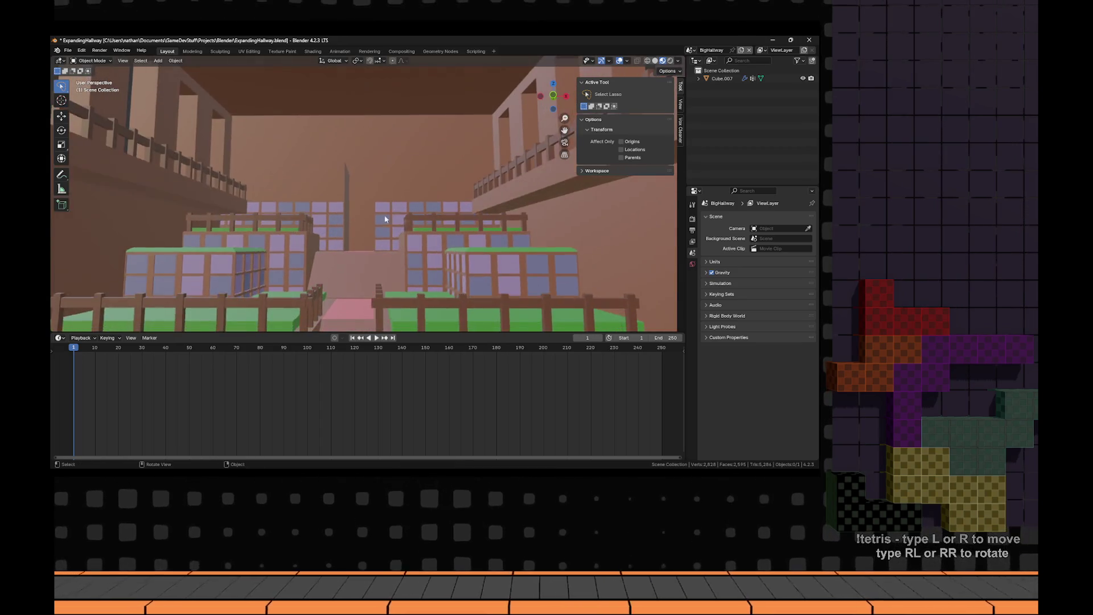
pyautogui.hotkey('alt', 'Tab')
pyautogui.hotkey('alt', 'Tab')
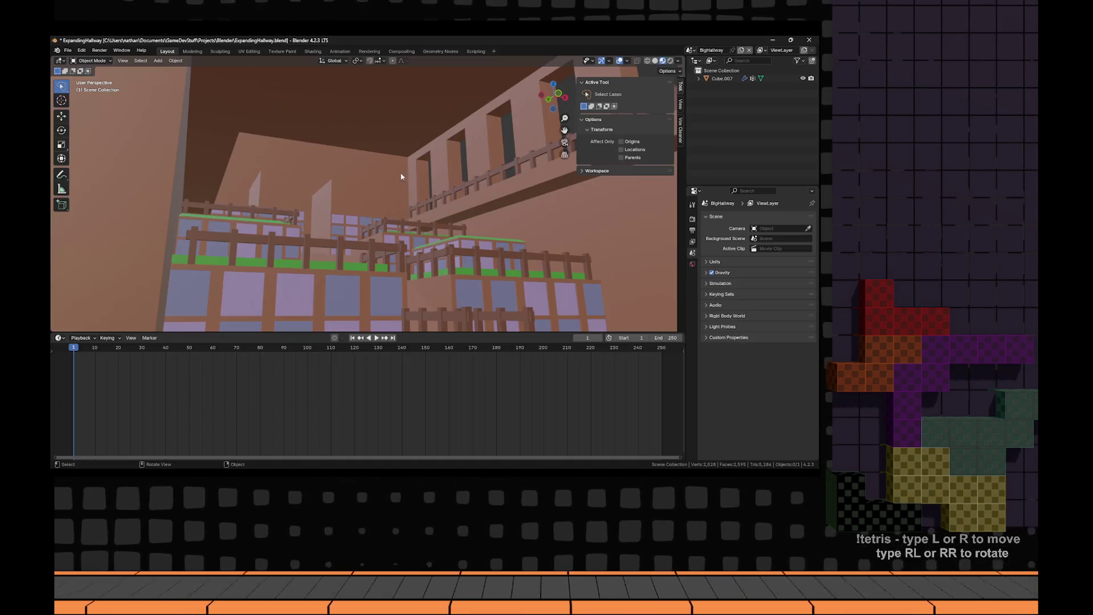
pyautogui.scroll(-3, 373, 178)
pyautogui.click(374, 178)
pyautogui.press('KP_Decimal')
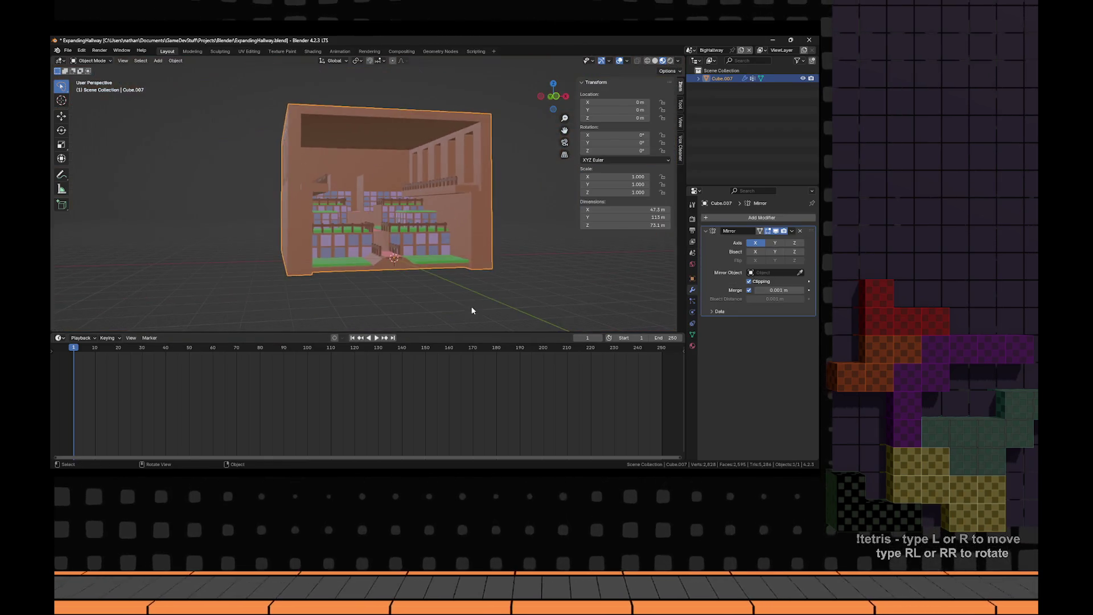
pyautogui.press('Tab')
pyautogui.click(372, 165)
pyautogui.press('KP_Decimal')
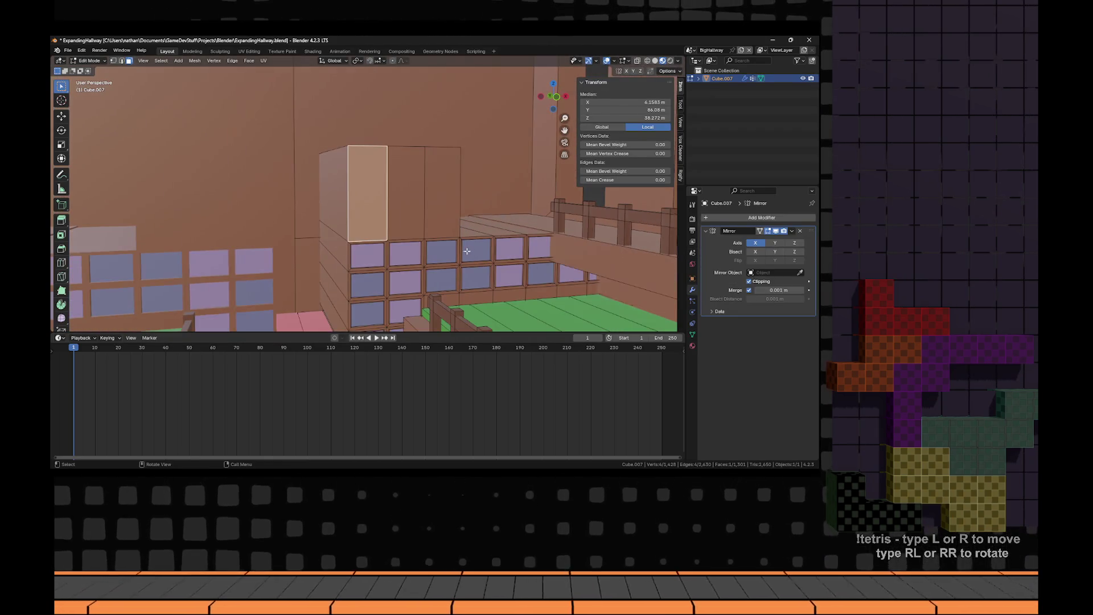
pyautogui.moveTo(437, 247); pyautogui.dragTo(454, 235)
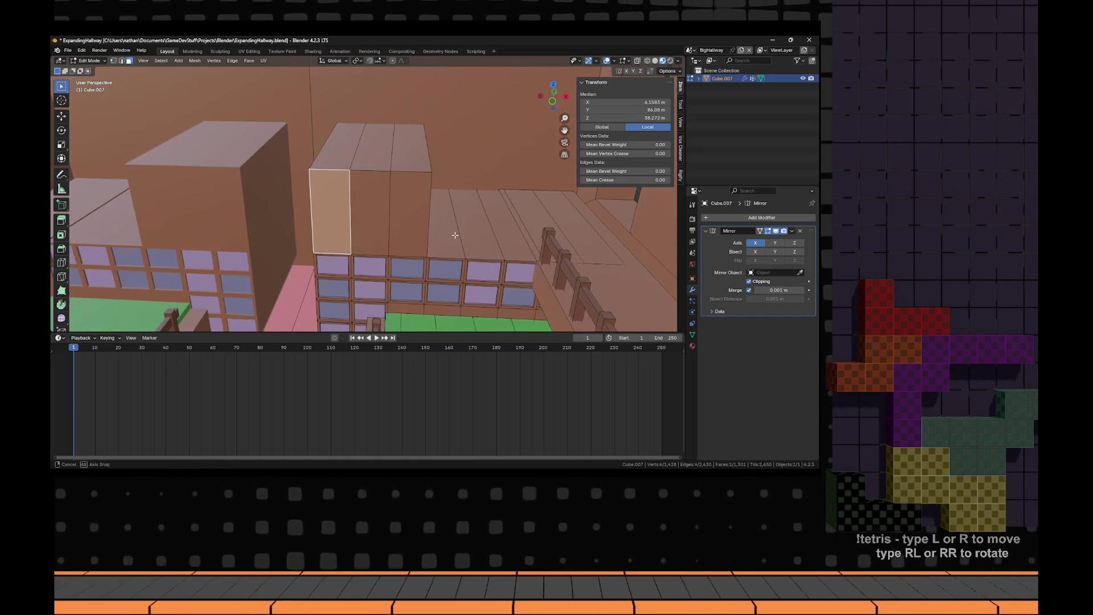
# - Add a centred loop cut to the block and select a 3x2 group of its faces
pyautogui.hotkey('ctrl', 'r')
pyautogui.click(406, 218)
pyautogui.rightClick(406, 218)
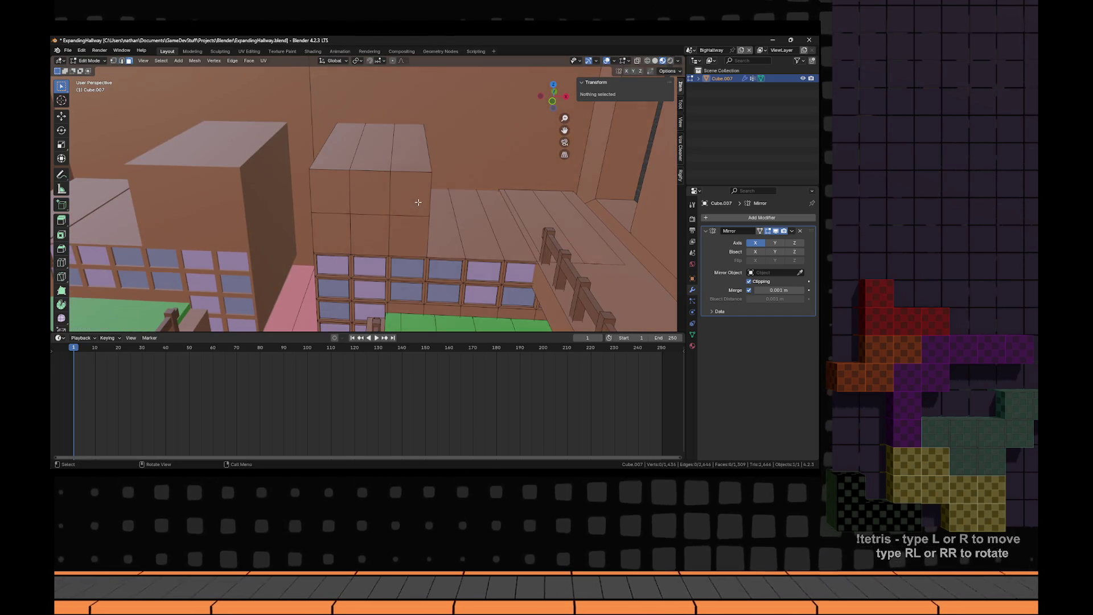
pyautogui.click(410, 194)
pyautogui.keyDown('shift'); pyautogui.click(408, 237); pyautogui.keyUp('shift')
pyautogui.keyDown('shift'); pyautogui.click(367, 237); pyautogui.keyUp('shift')
pyautogui.keyDown('shift'); pyautogui.click(370, 192); pyautogui.keyUp('shift')
pyautogui.keyDown('shift'); pyautogui.click(330, 191); pyautogui.keyUp('shift')
pyautogui.keyDown('shift'); pyautogui.click(331, 236); pyautogui.keyUp('shift')
pyautogui.press('KP_Decimal')
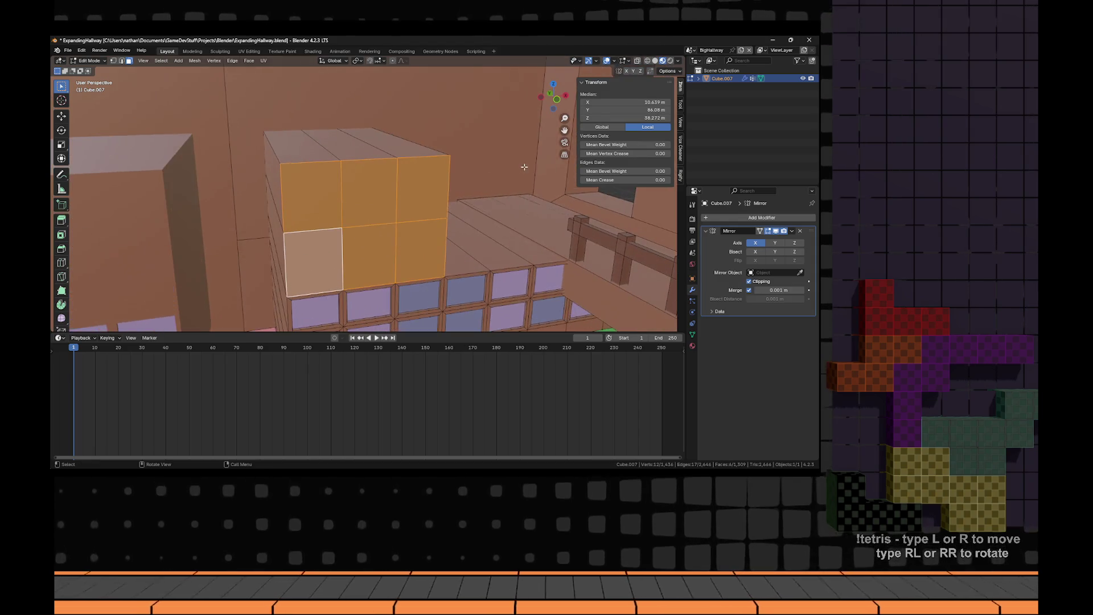
# - Inset the six faces individually and extrude them inward as recessed panels
pyautogui.press('i')
pyautogui.press('i')
pyautogui.click(526, 164)
pyautogui.press('e')
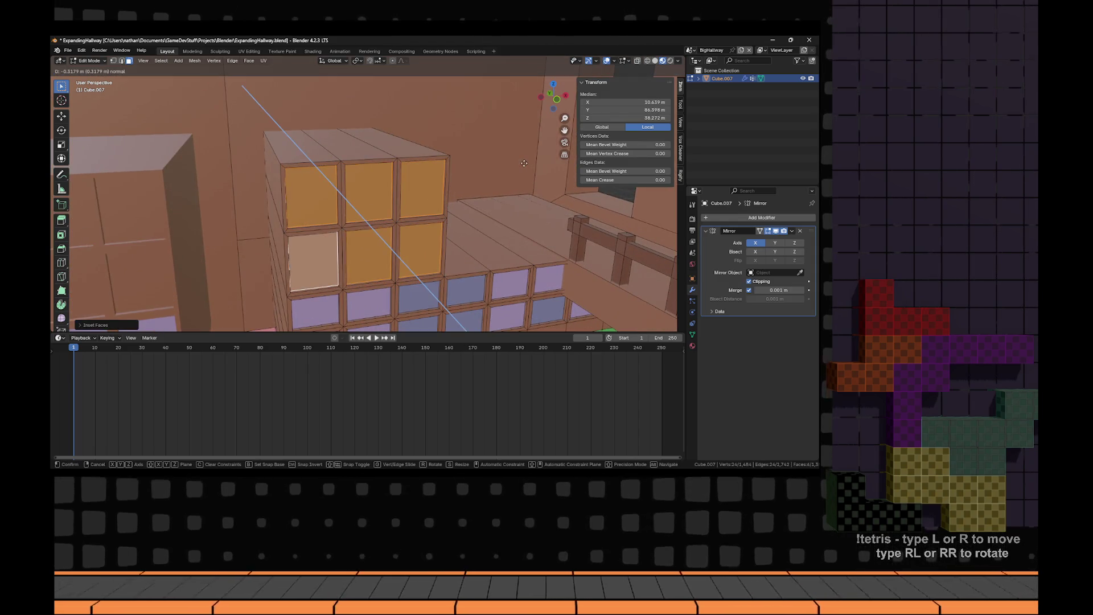
pyautogui.click(523, 162)
# - Assign the Primary material to three of the recessed panels
pyautogui.hotkey('alt', 'a')
pyautogui.click(381, 257)
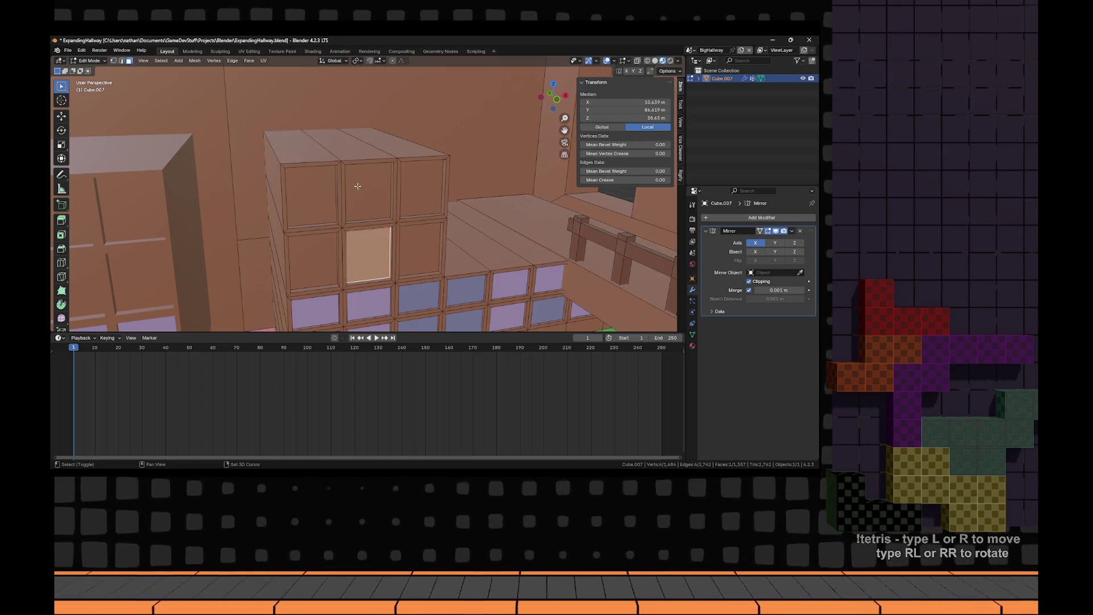
pyautogui.keyDown('shift'); pyautogui.click(369, 191); pyautogui.keyUp('shift')
pyautogui.keyDown('shift'); pyautogui.click(422, 250); pyautogui.keyUp('shift')
pyautogui.click(693, 346)
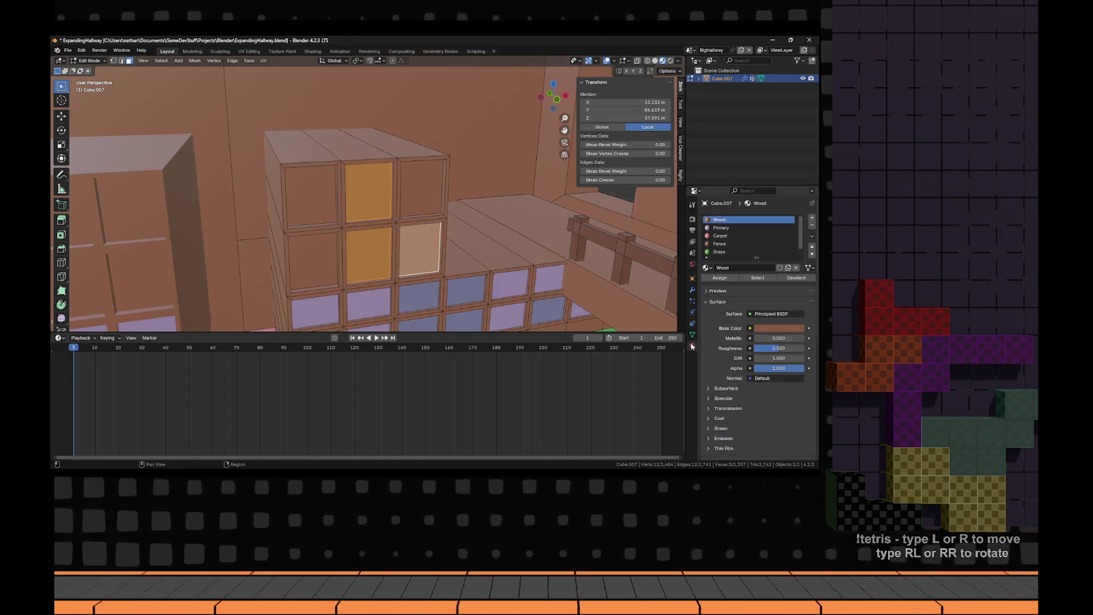
pyautogui.click(722, 227)
pyautogui.click(720, 278)
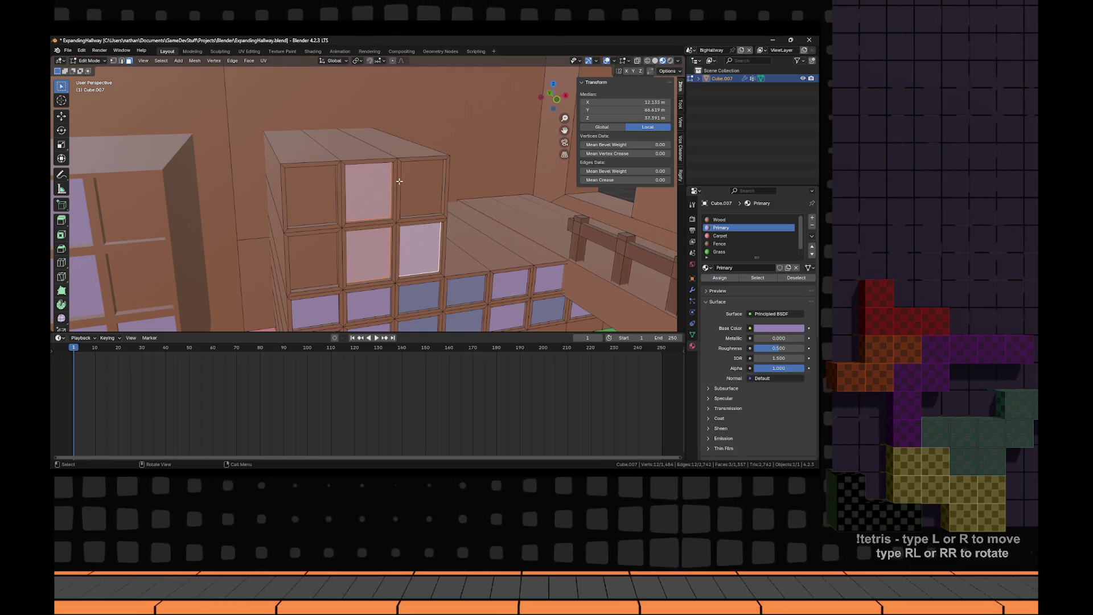
# - Select three more recessed panels, then clear the selection and pick the large back wall face
pyautogui.click(421, 188)
pyautogui.keyDown('shift'); pyautogui.click(310, 194); pyautogui.keyUp('shift')
pyautogui.keyDown('shift'); pyautogui.click(313, 259); pyautogui.keyUp('shift')
pyautogui.scroll(-1, 735, 245)
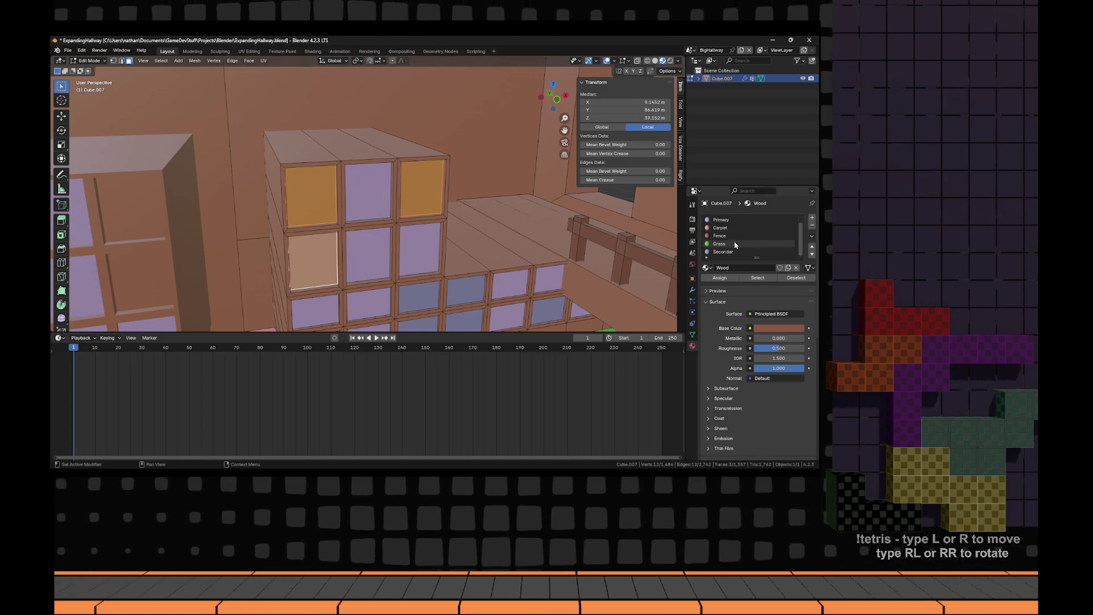
pyautogui.press('a')
pyautogui.hotkey('alt', 'a')
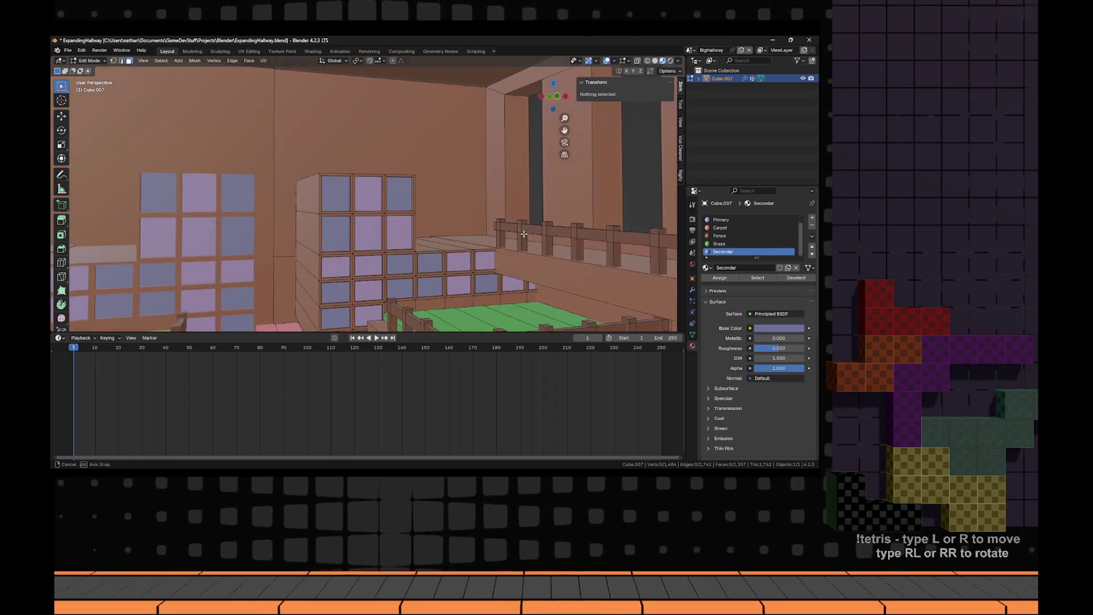
pyautogui.click(474, 162)
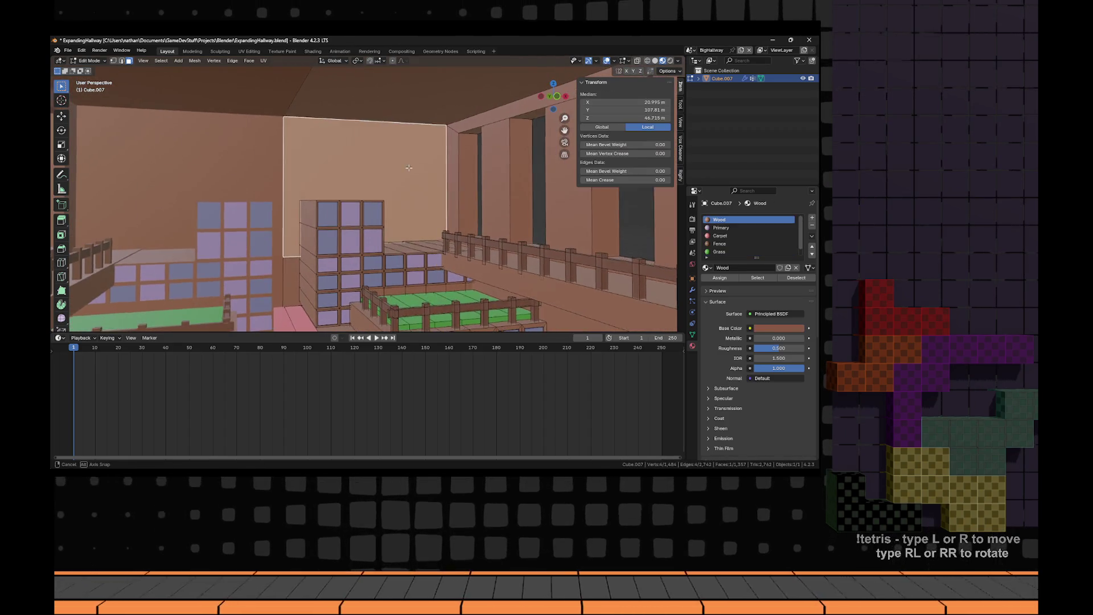
# - Subdivide the back wall face into a grid of tiles
pyautogui.scroll(3, 475, 161)
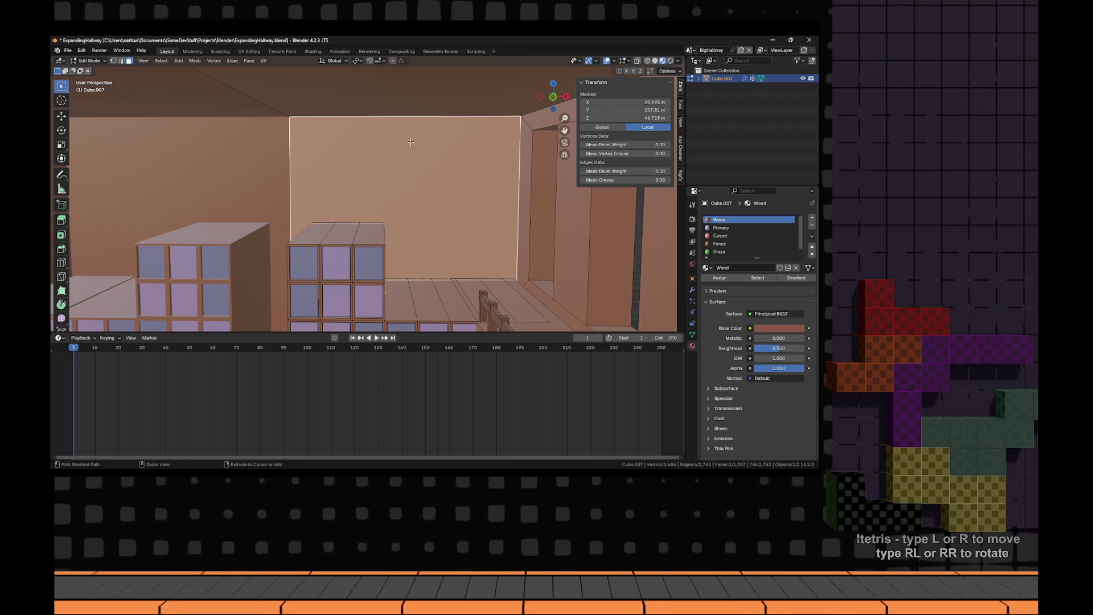
pyautogui.rightClick(440, 152)
pyautogui.click(439, 151)
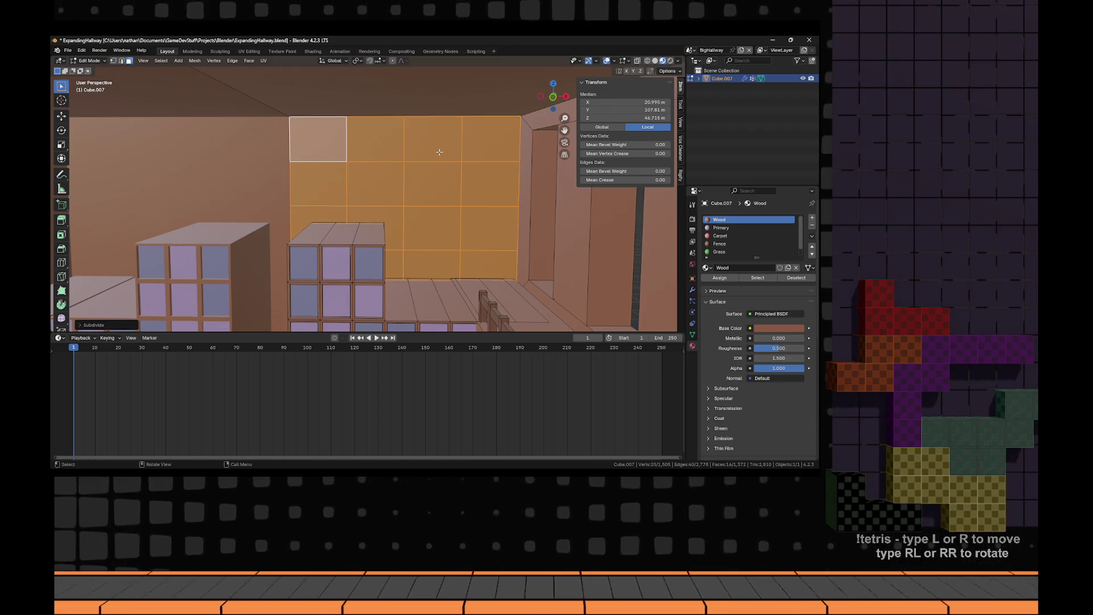
pyautogui.hotkey('alt', 'a')
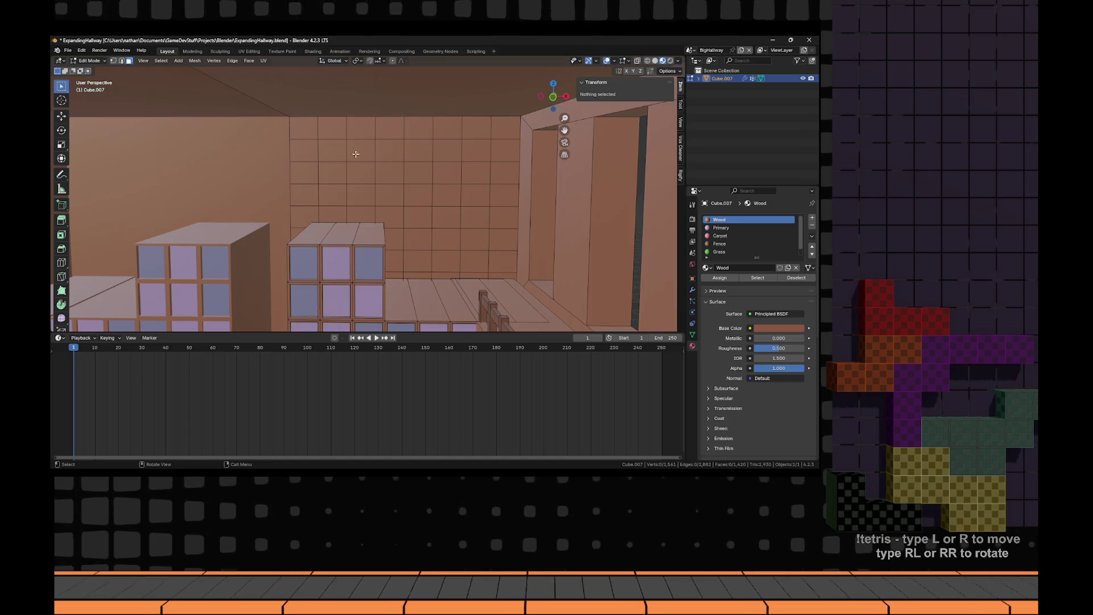
# - Select scattered tetromino-shaped groups of wall tiles, using circle select (C) for some
pyautogui.click(304, 128)
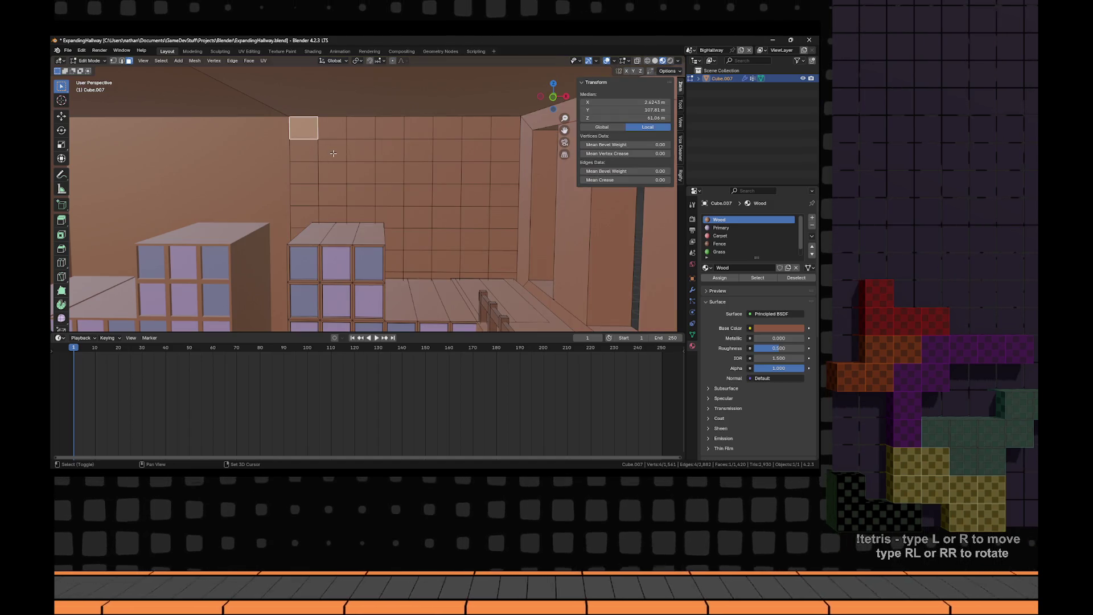
pyautogui.keyDown('shift'); pyautogui.click(332, 151); pyautogui.keyUp('shift')
pyautogui.press('c')
pyautogui.moveTo(404, 180); pyautogui.dragTo(411, 195)
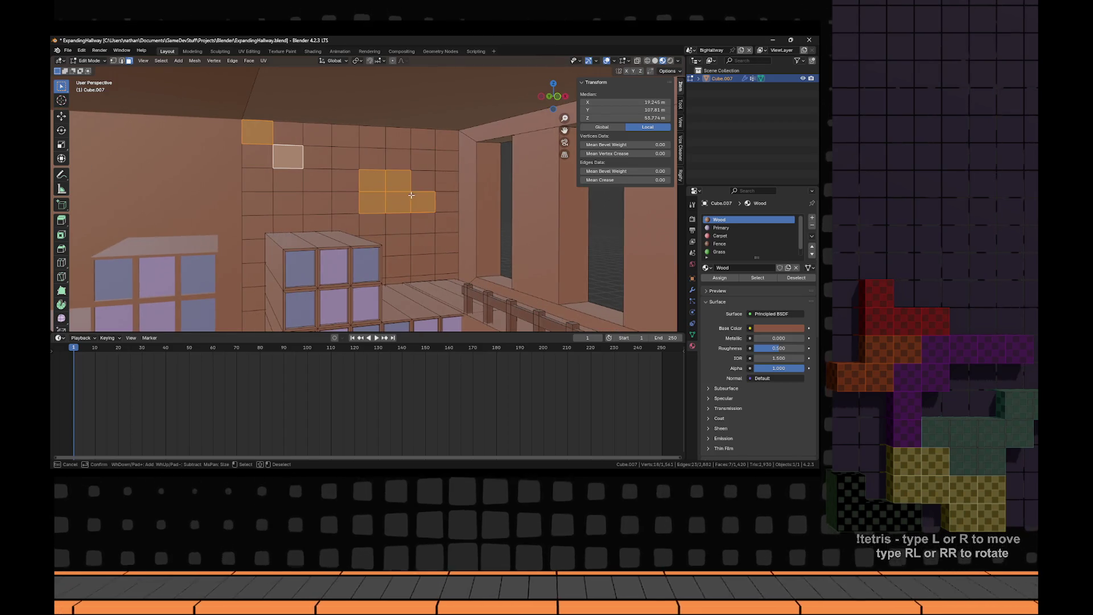
pyautogui.click(429, 262)
pyautogui.rightClick(422, 251)
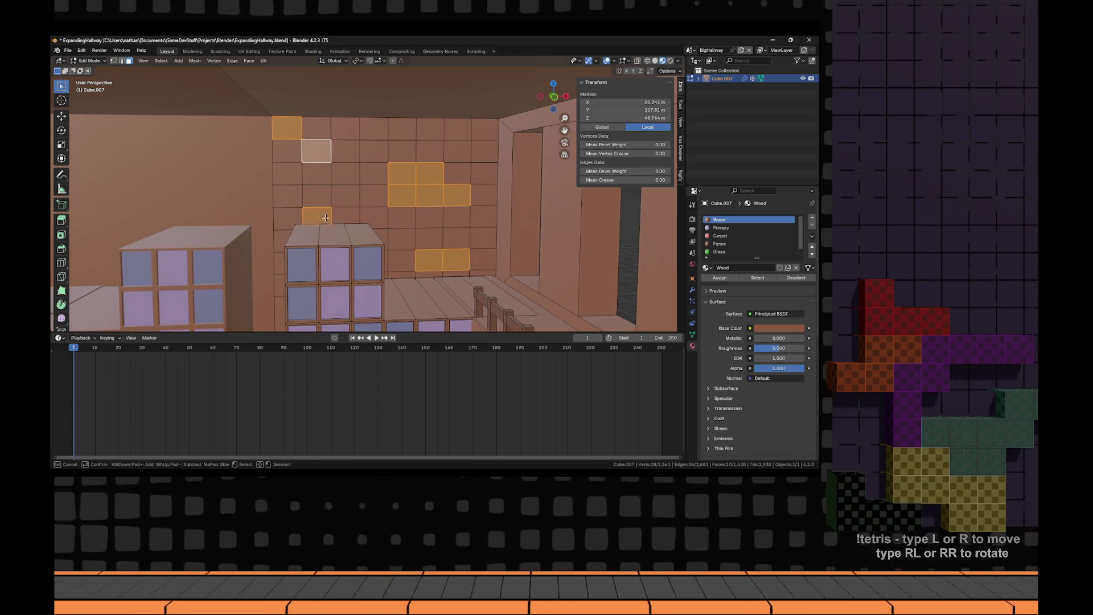
pyautogui.click(487, 196)
pyautogui.middleClick(483, 204)
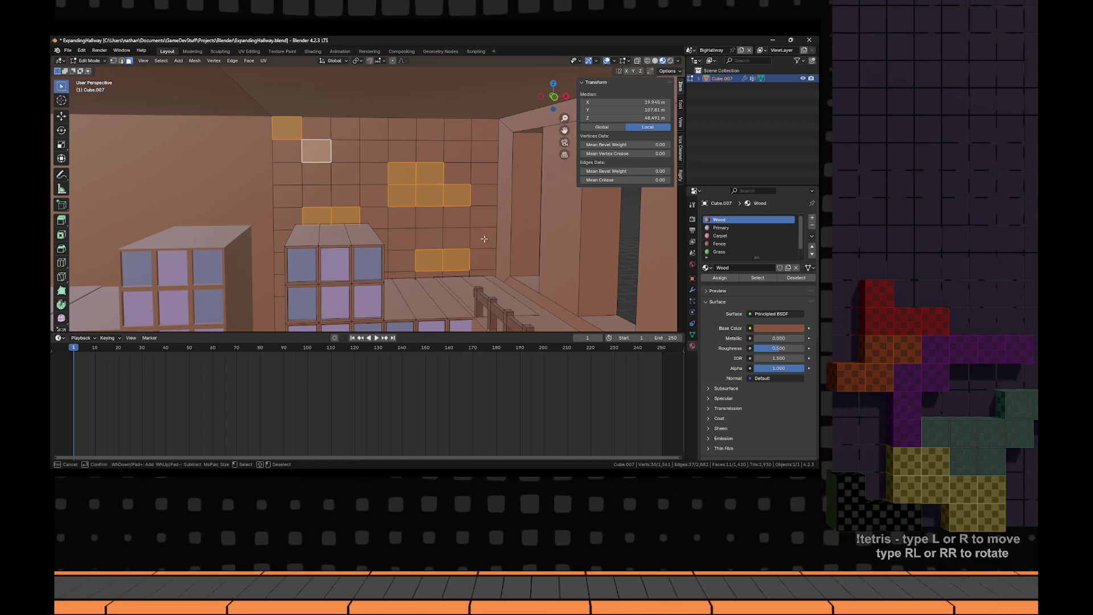
pyautogui.click(483, 238)
pyautogui.click(455, 139)
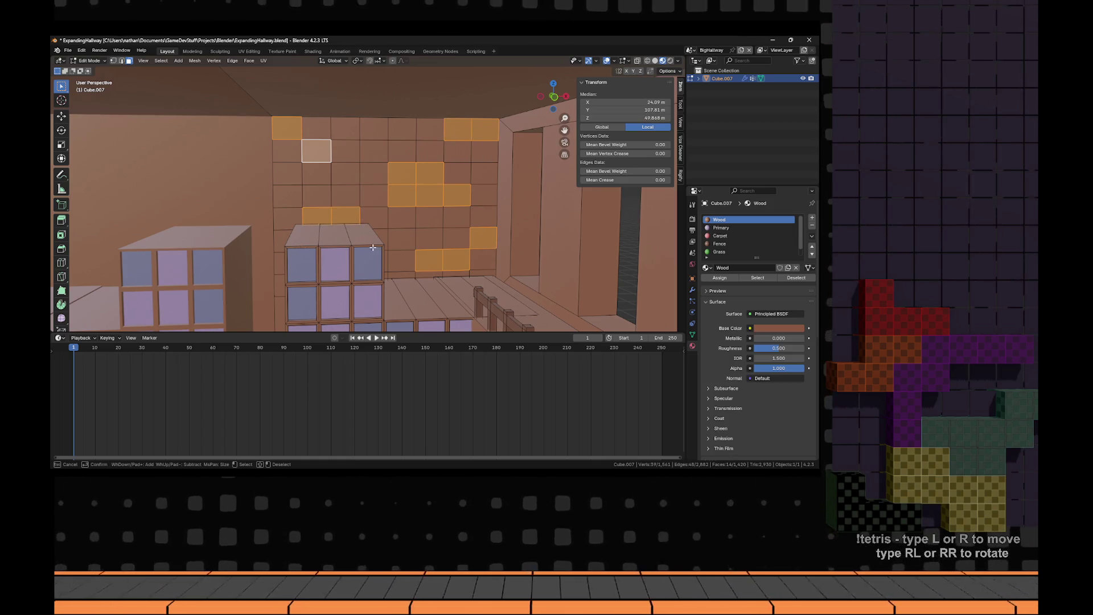
# - Undo a stray click and add two more lower wall tiles to the selection
pyautogui.moveTo(336, 254)
pyautogui.mouseDown()
pyautogui.moveTo(398, 220)
pyautogui.moveTo(439, 231)
pyautogui.moveTo(395, 245)
pyautogui.moveTo(360, 279)
pyautogui.moveTo(344, 259)
pyautogui.mouseUp()
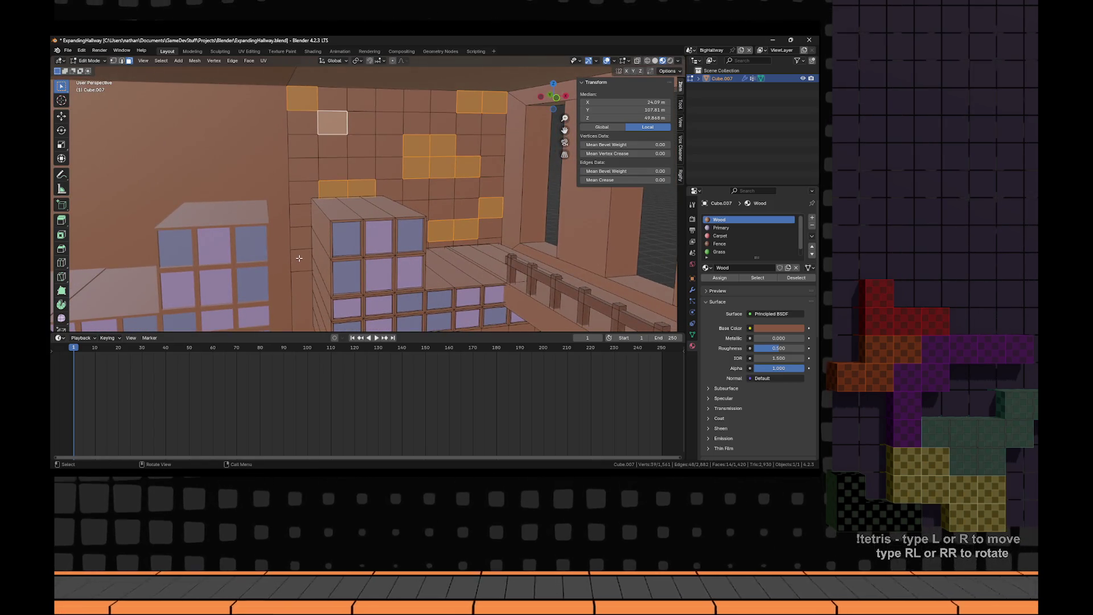
pyautogui.click(299, 257)
pyautogui.hotkey('ctrl', 'z')
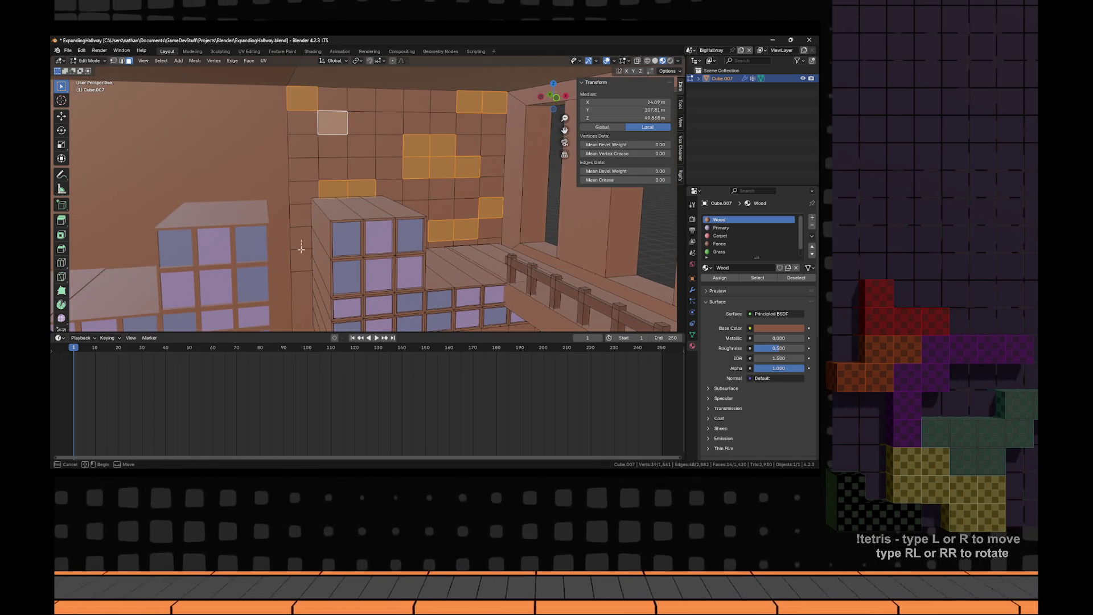
pyautogui.keyDown('shift'); pyautogui.click(302, 241); pyautogui.keyUp('shift')
pyautogui.keyDown('shift'); pyautogui.click(302, 263); pyautogui.keyUp('shift')
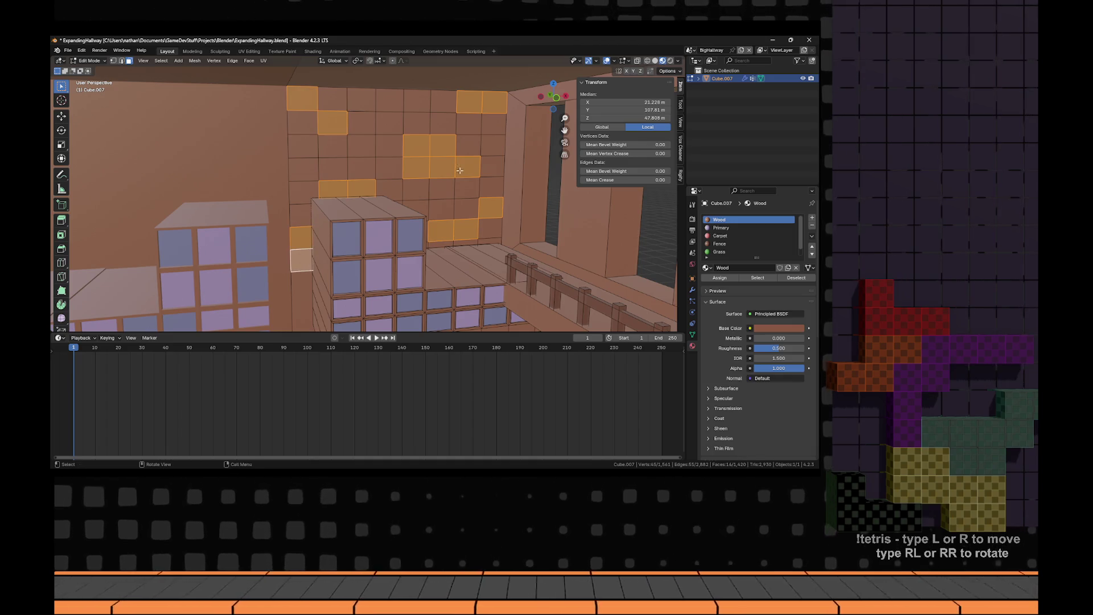
# - Give the tetromino tiles the Primary material, after deselecting four unwanted faces
pyautogui.click(726, 228)
pyautogui.click(730, 279)
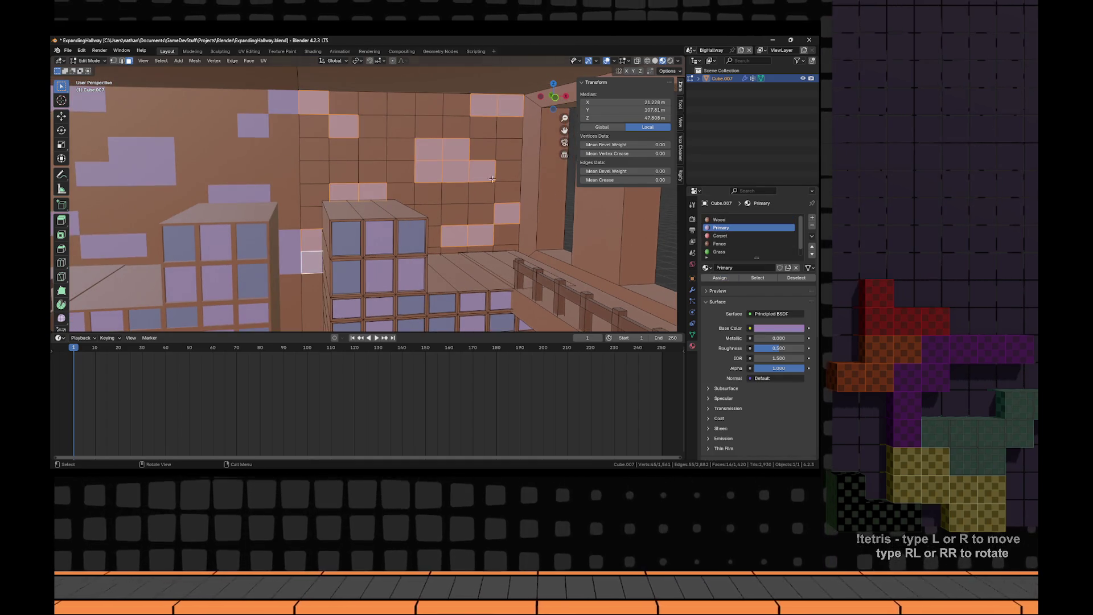
pyautogui.hotkey('ctrl', 'z')
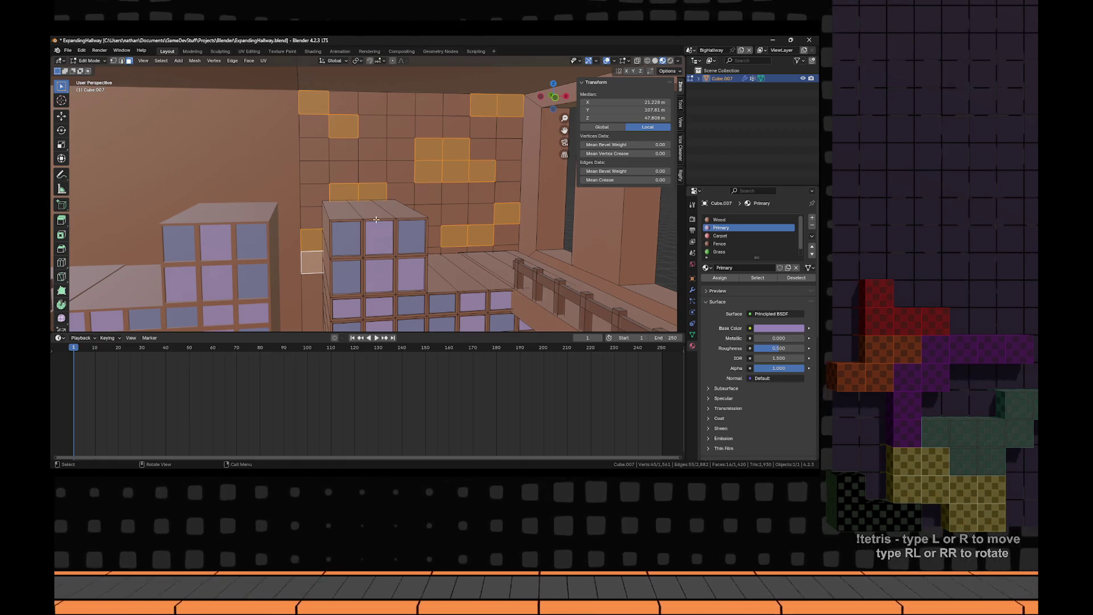
pyautogui.moveTo(319, 249); pyautogui.dragTo(300, 261)
pyautogui.moveTo(372, 136)
pyautogui.mouseDown()
pyautogui.moveTo(319, 107)
pyautogui.moveTo(344, 125)
pyautogui.mouseUp()
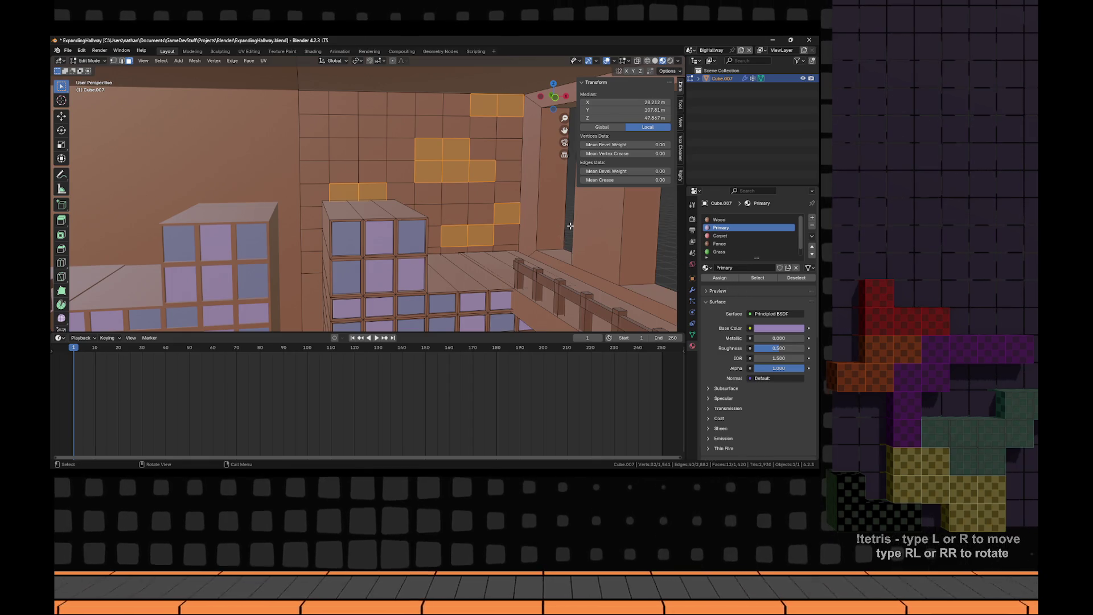
pyautogui.click(719, 277)
pyautogui.press('a')
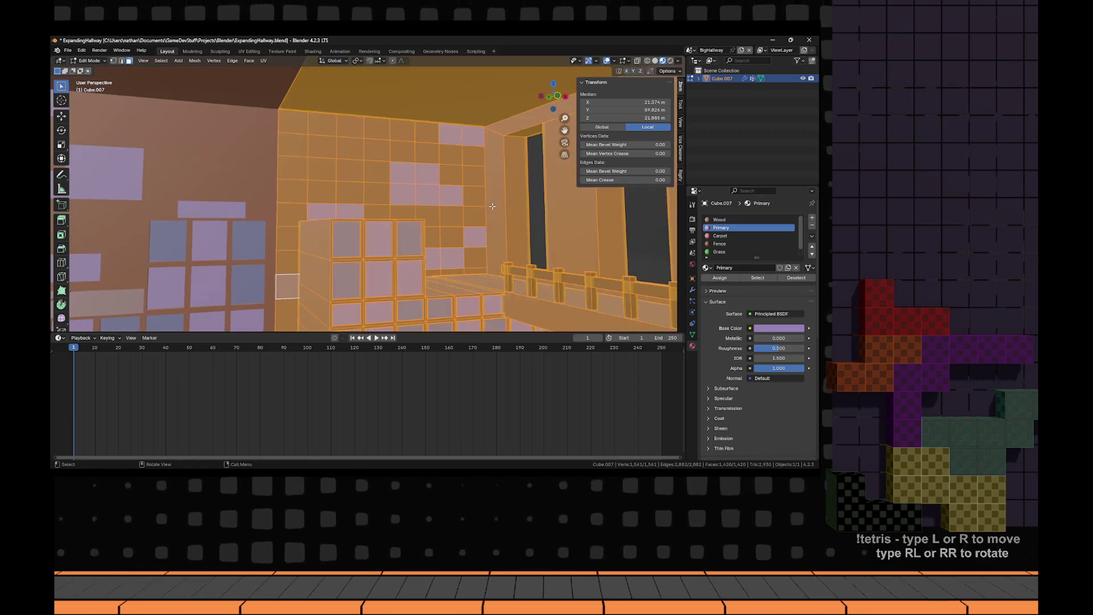
pyautogui.hotkey('alt', 'a')
pyautogui.moveTo(425, 197); pyautogui.dragTo(414, 194)
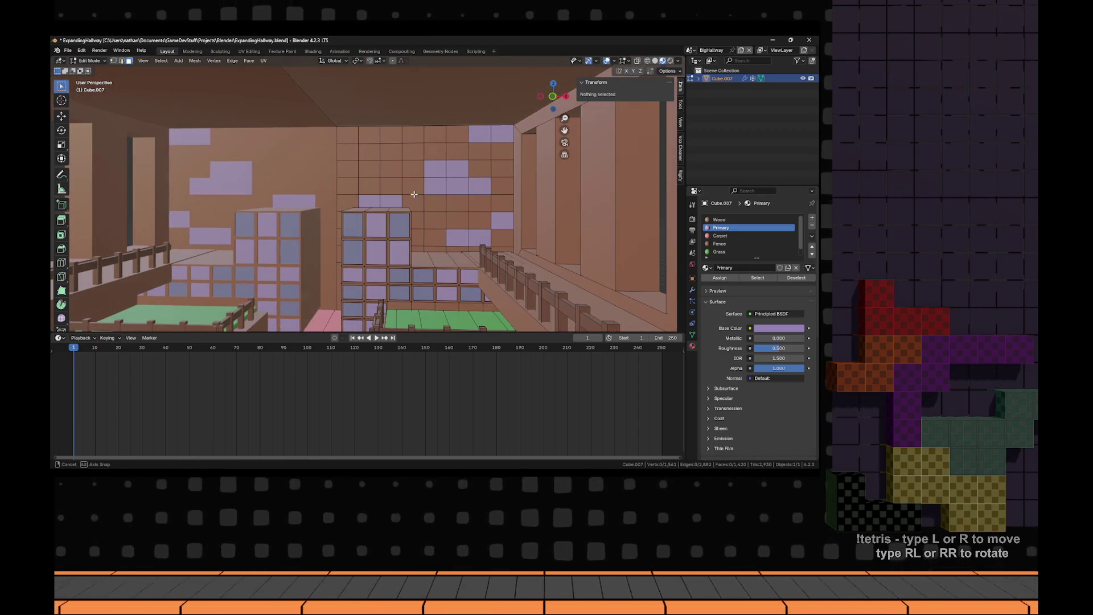
# - Select a column of wall faces and pick the Secondar slot, then check the hall in Object Mode
pyautogui.click(467, 205)
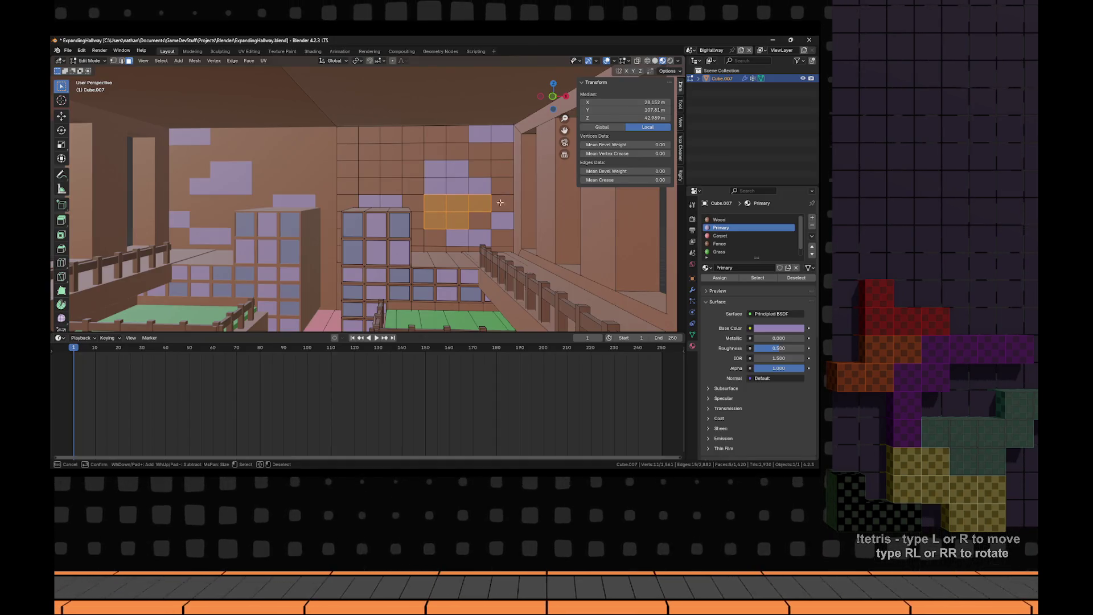
pyautogui.click(486, 161)
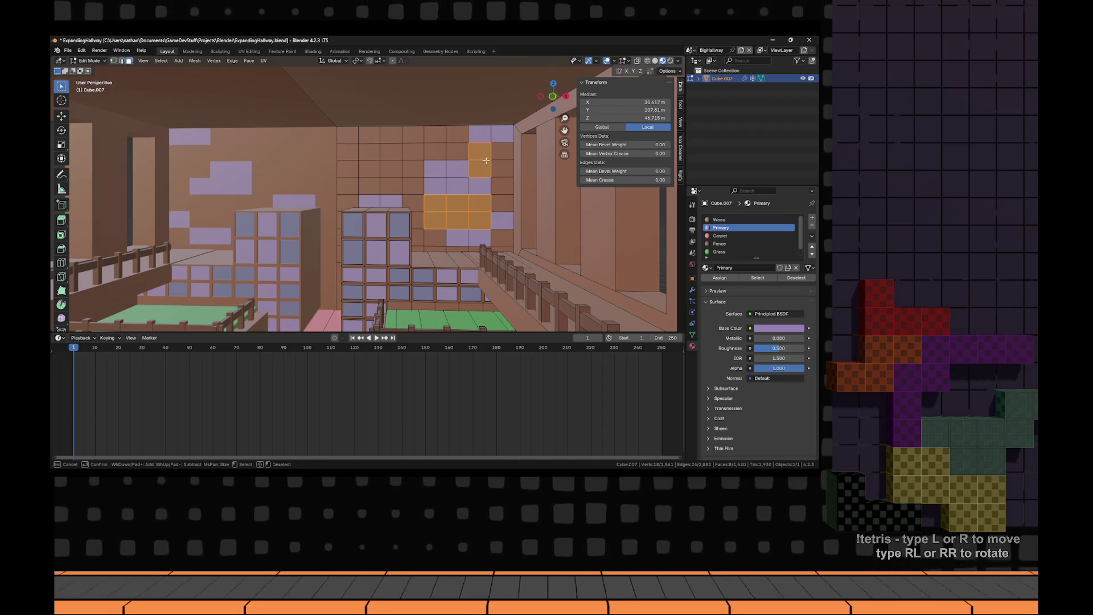
pyautogui.moveTo(389, 145)
pyautogui.mouseDown()
pyautogui.moveTo(391, 171)
pyautogui.moveTo(362, 169)
pyautogui.mouseUp()
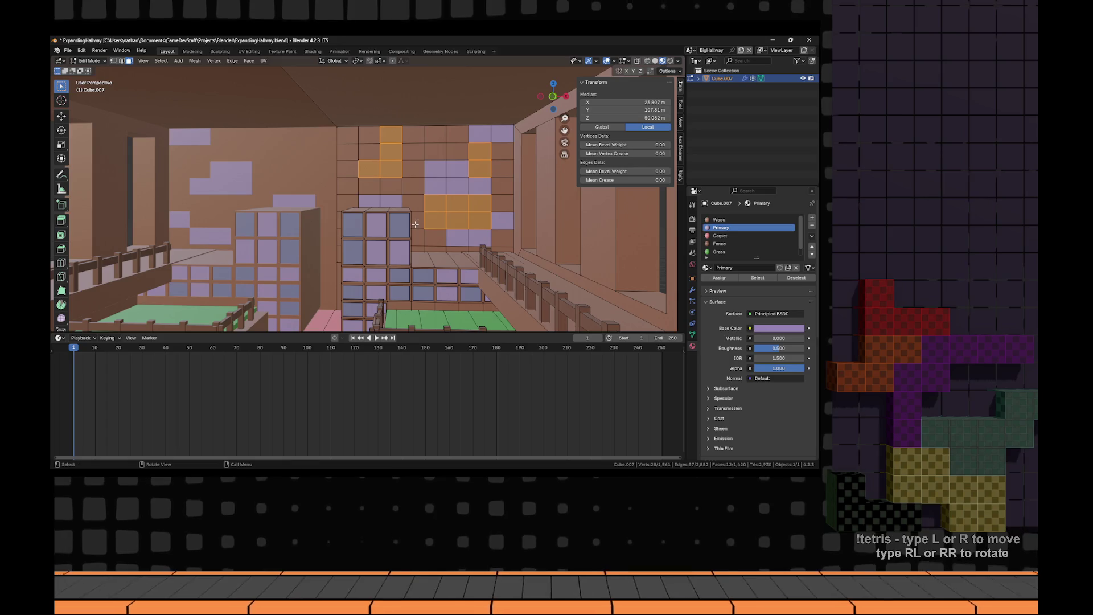
pyautogui.scroll(-1, 738, 249)
pyautogui.click(739, 251)
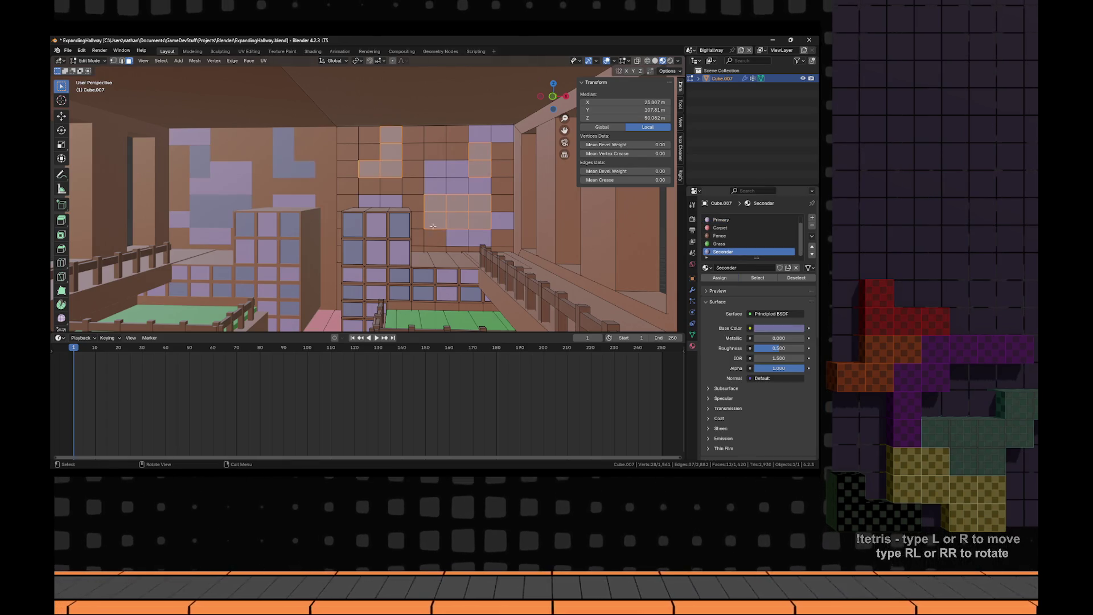
pyautogui.press('a')
pyautogui.press('Tab')
pyautogui.moveTo(444, 233)
pyautogui.mouseDown()
pyautogui.moveTo(425, 223)
pyautogui.moveTo(433, 216)
pyautogui.moveTo(437, 230)
pyautogui.moveTo(434, 186)
pyautogui.moveTo(459, 206)
pyautogui.mouseUp()
pyautogui.press('Tab')
pyautogui.hotkey('alt', 'a')
# - Assign the Primary material to ten scattered brown wall tiles
pyautogui.click(422, 209)
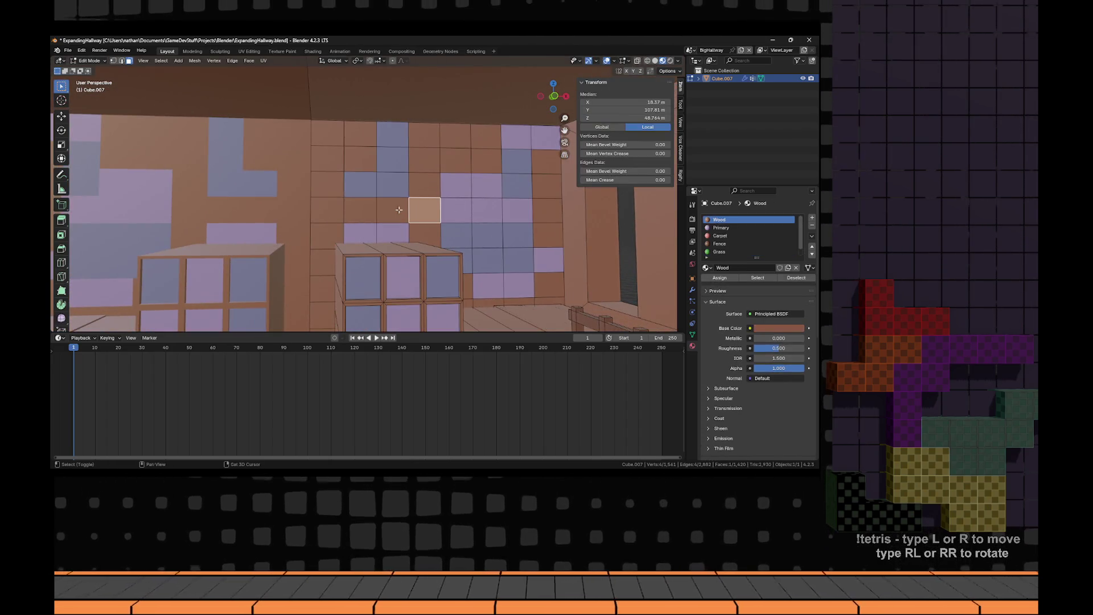
pyautogui.keyDown('shift'); pyautogui.click(393, 211); pyautogui.keyUp('shift')
pyautogui.keyDown('shift'); pyautogui.click(360, 210); pyautogui.keyUp('shift')
pyautogui.keyDown('shift'); pyautogui.click(360, 159); pyautogui.keyUp('shift')
pyautogui.keyDown('shift'); pyautogui.click(360, 133); pyautogui.keyUp('shift')
pyautogui.keyDown('shift'); pyautogui.click(322, 290); pyautogui.keyUp('shift')
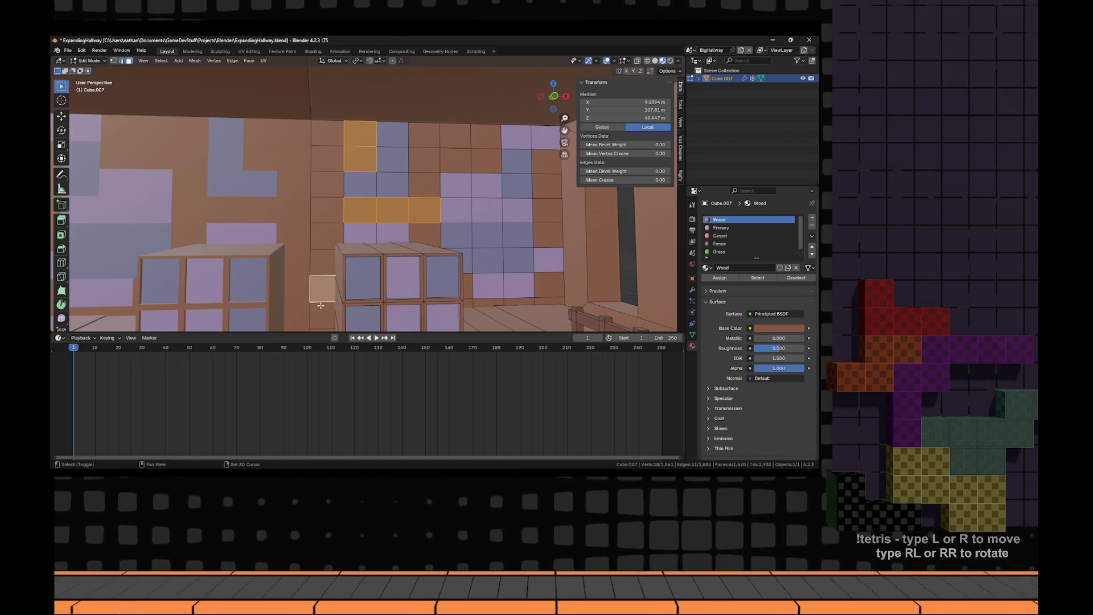
pyautogui.keyDown('shift'); pyautogui.click(322, 316); pyautogui.keyUp('shift')
pyautogui.keyDown('shift'); pyautogui.click(549, 285); pyautogui.keyUp('shift')
pyautogui.keyDown('shift'); pyautogui.click(547, 234); pyautogui.keyUp('shift')
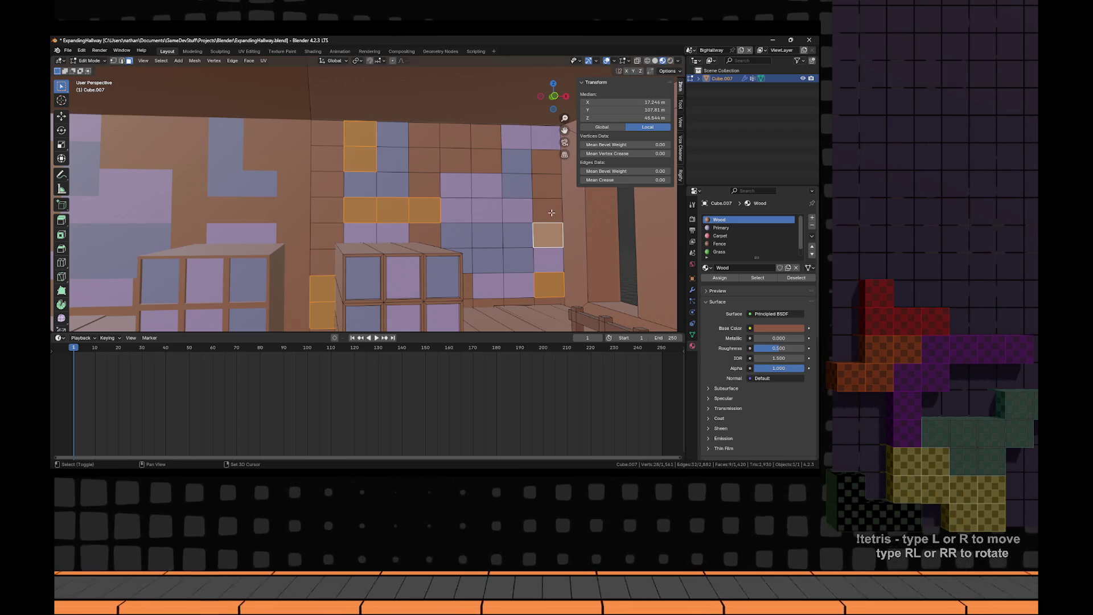
pyautogui.keyDown('shift'); pyautogui.click(549, 181); pyautogui.keyUp('shift')
pyautogui.click(719, 278)
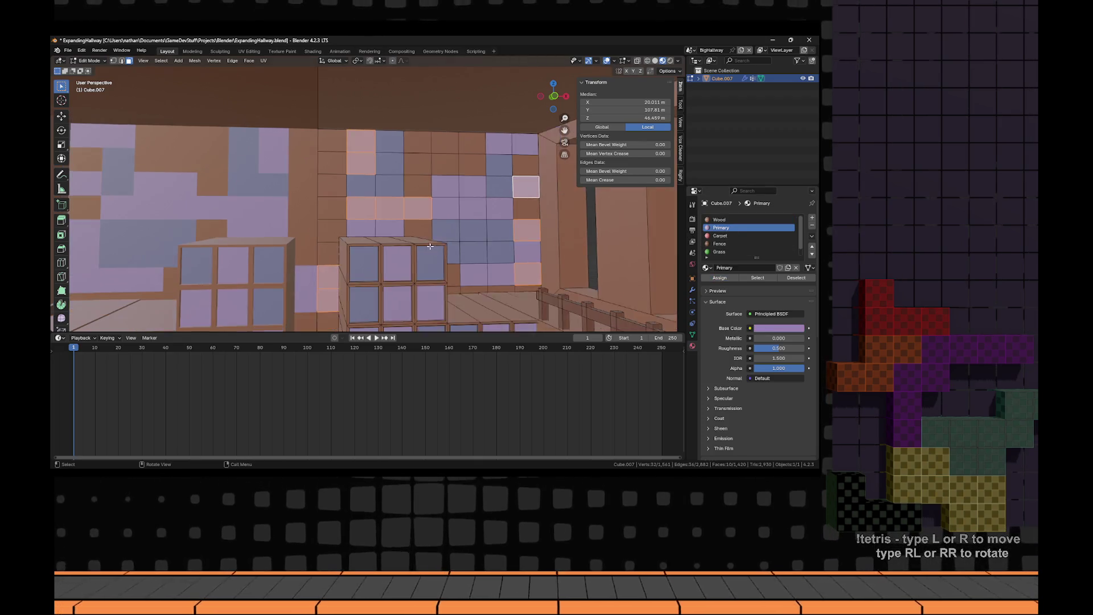
# - Give the column of faces on the wall's left the Secondar material
pyautogui.hotkey('alt', 'a')
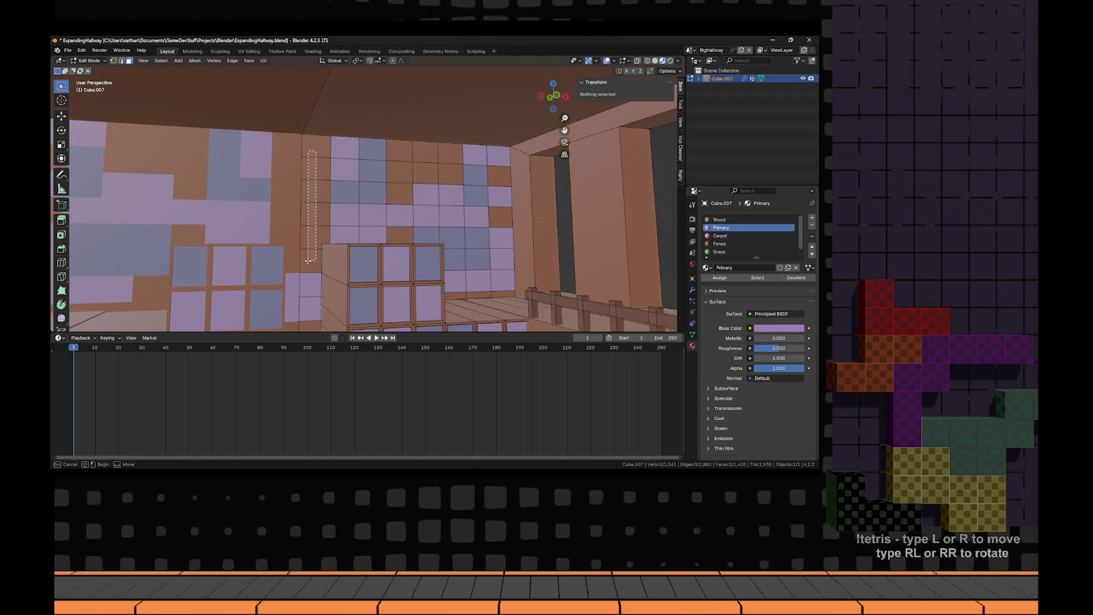
pyautogui.moveTo(308, 260); pyautogui.dragTo(308, 260)
pyautogui.scroll(-1, 726, 246)
pyautogui.click(723, 252)
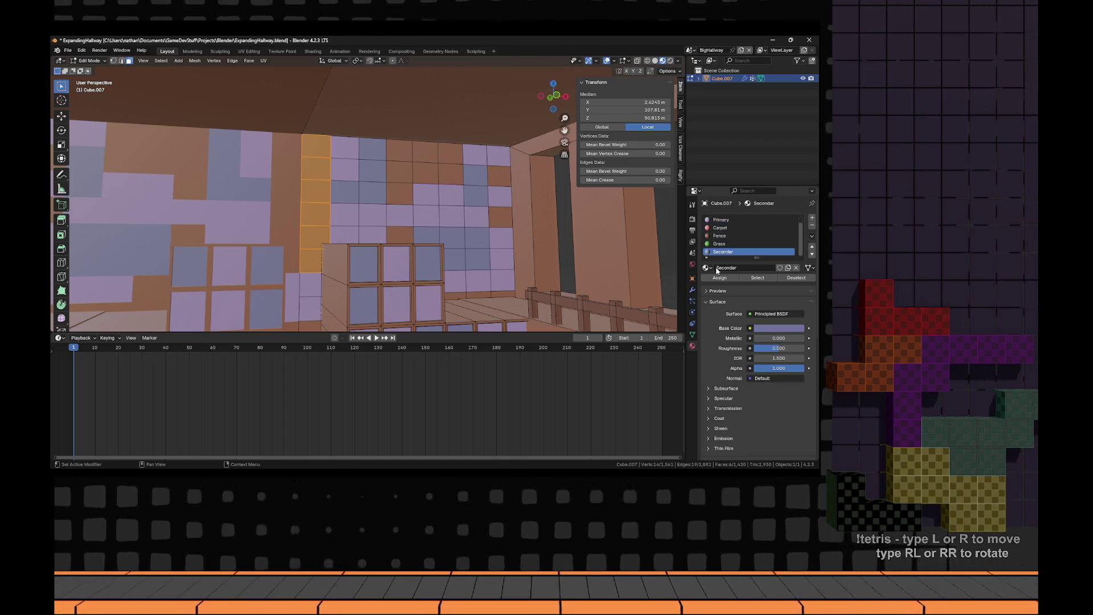
pyautogui.click(719, 278)
pyautogui.hotkey('alt', 'a')
pyautogui.press('Tab')
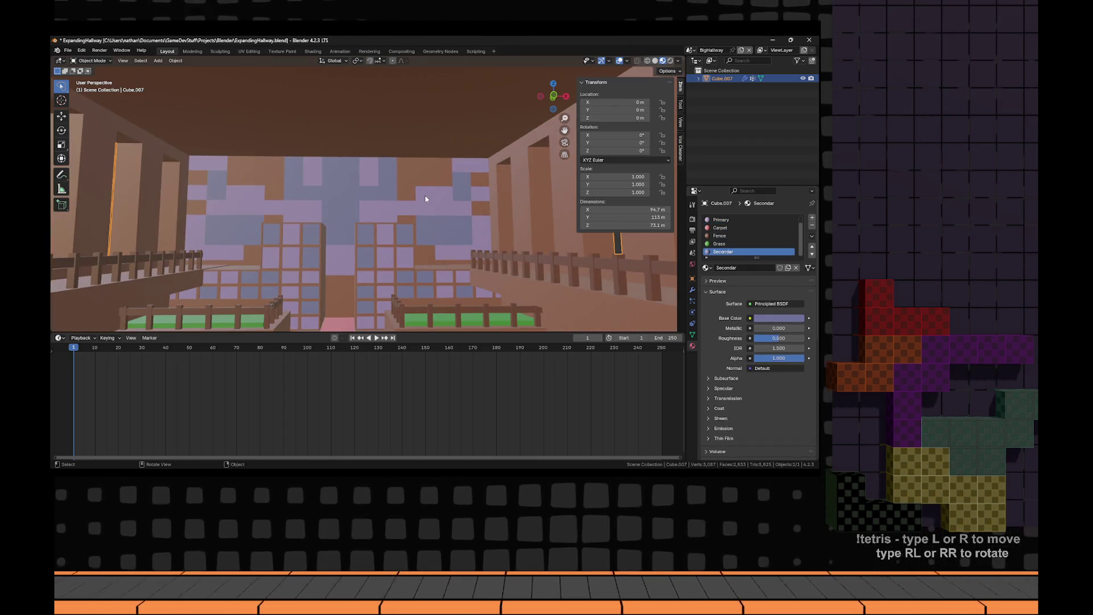
pyautogui.press('Tab')
# - Assign the Primary material to an L-shaped group of three tiles further down the hall
pyautogui.click(435, 236)
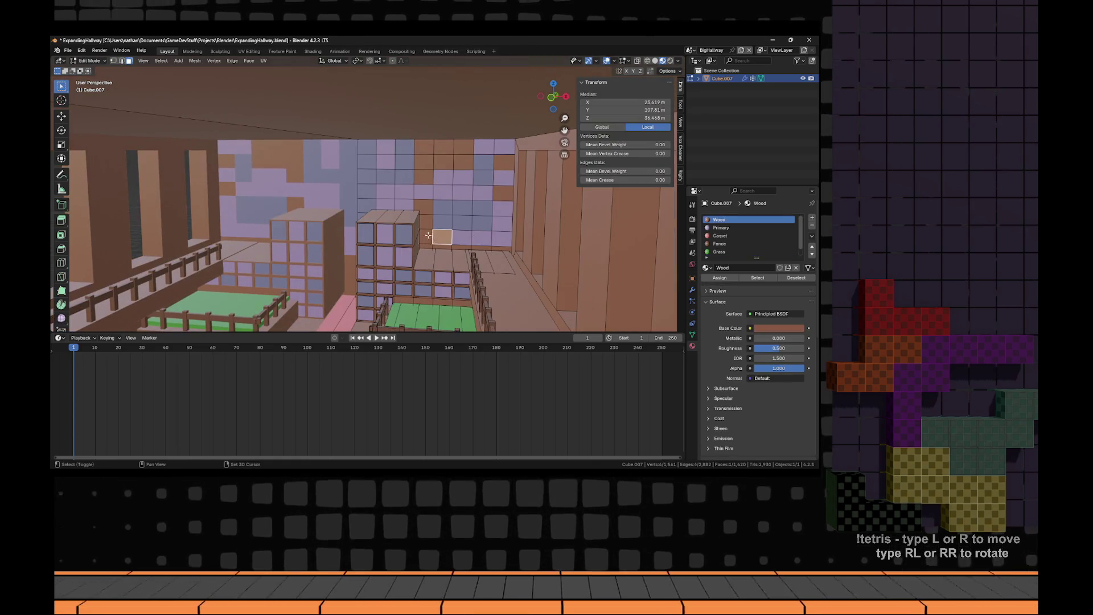
pyautogui.keyDown('shift'); pyautogui.click(427, 206); pyautogui.keyUp('shift')
pyautogui.keyDown('shift'); pyautogui.click(424, 177); pyautogui.keyUp('shift')
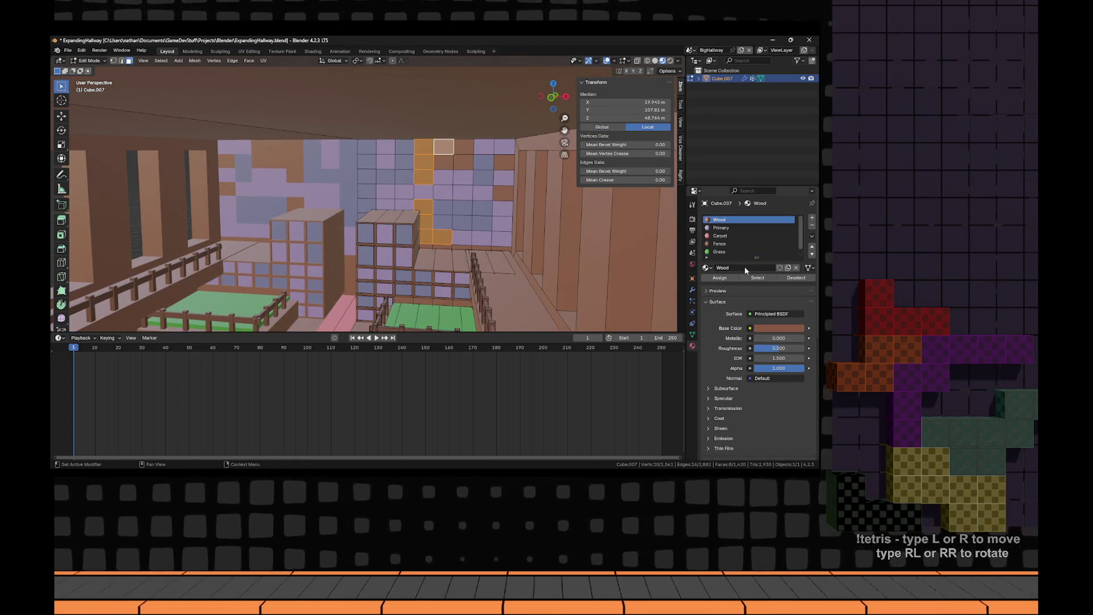
pyautogui.click(722, 227)
pyautogui.click(720, 278)
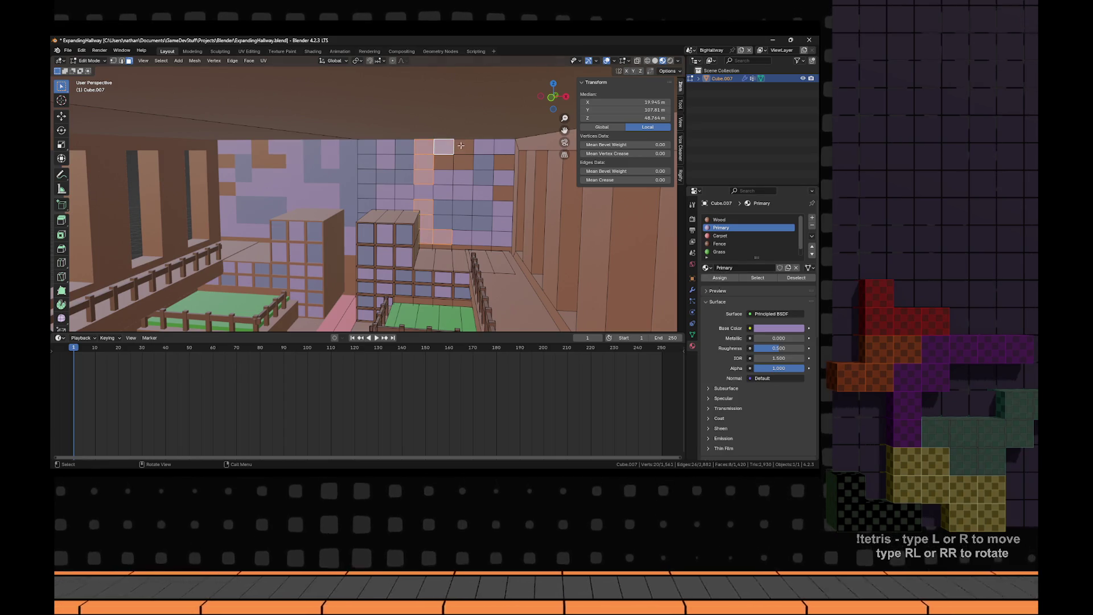
# - Give five more wall tiles the Secondar material
pyautogui.click(456, 169)
pyautogui.keyDown('shift'); pyautogui.click(444, 162); pyautogui.keyUp('shift')
pyautogui.keyDown('shift'); pyautogui.click(463, 147); pyautogui.keyUp('shift')
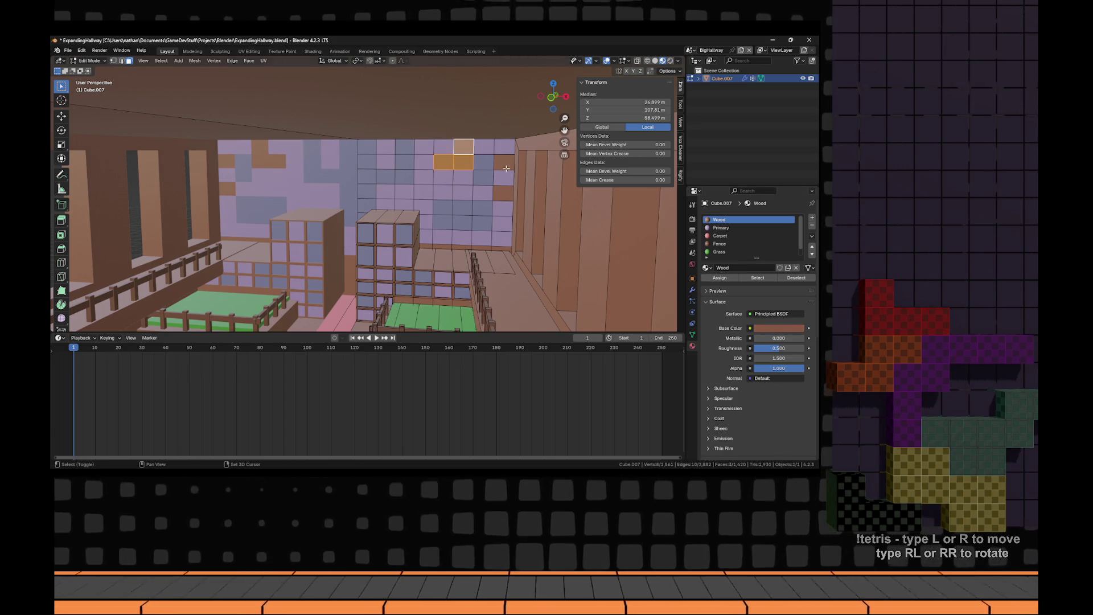
pyautogui.keyDown('shift'); pyautogui.click(504, 162); pyautogui.keyUp('shift')
pyautogui.keyDown('shift'); pyautogui.click(502, 193); pyautogui.keyUp('shift')
pyautogui.click(737, 251)
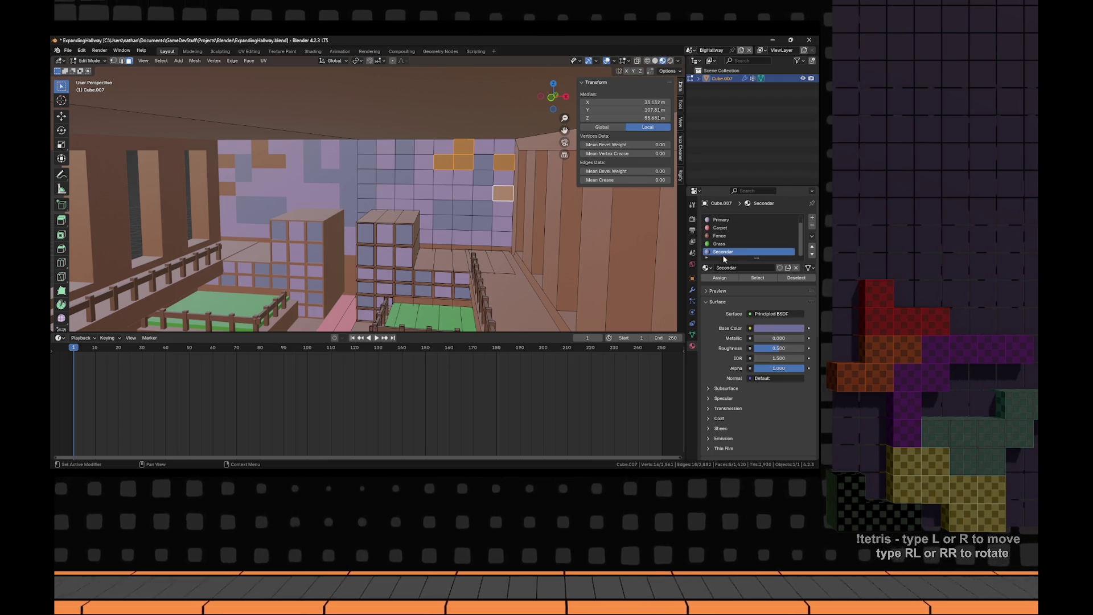
pyautogui.click(720, 278)
# - Look down the hallway and orbit around the hall to review the coloured tiles
pyautogui.press('Tab')
pyautogui.moveTo(436, 250)
pyautogui.mouseDown()
pyautogui.moveTo(460, 234)
pyautogui.moveTo(429, 247)
pyautogui.moveTo(449, 224)
pyautogui.moveTo(437, 216)
pyautogui.mouseUp()
pyautogui.scroll(2, 449, 222)
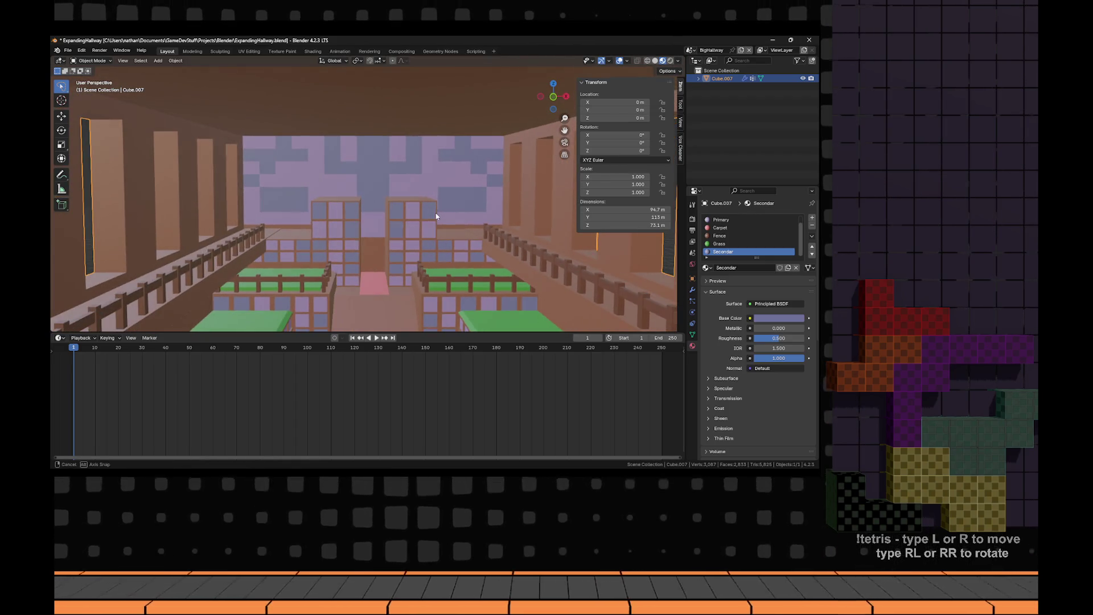
pyautogui.press('Tab')
pyautogui.scroll(2, 446, 183)
pyautogui.click(431, 163)
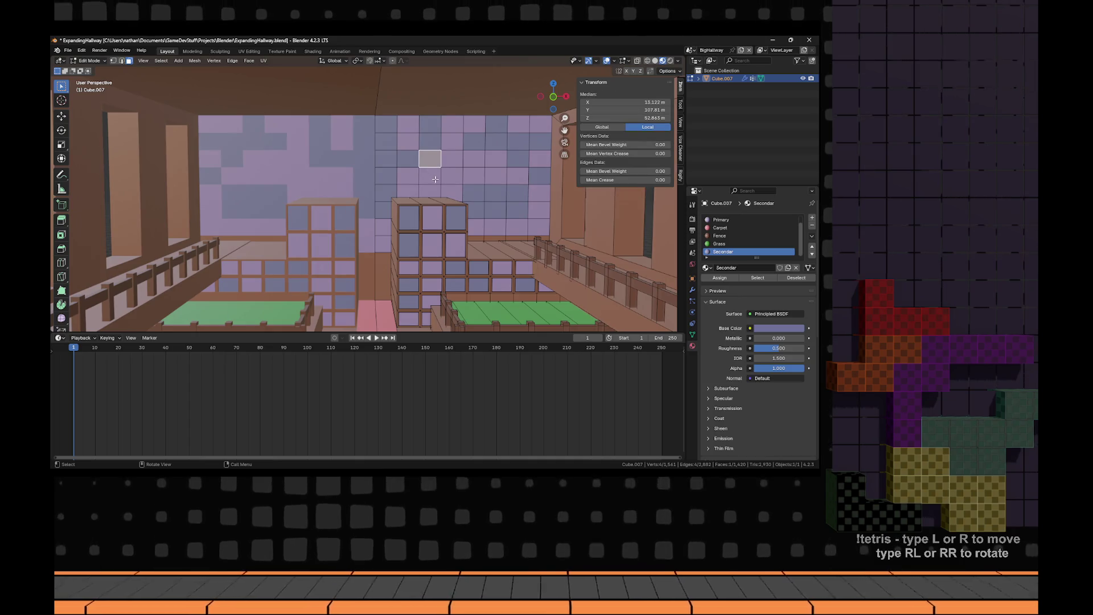
pyautogui.press('Tab')
pyautogui.scroll(-6, 409, 176)
pyautogui.moveTo(465, 238)
pyautogui.mouseDown()
pyautogui.moveTo(480, 258)
pyautogui.moveTo(470, 250)
pyautogui.mouseUp()
# - Duplicate the hall with Shift+D and place the copy beside it along X
pyautogui.hotkey('shift', 'd')
pyautogui.press('x')
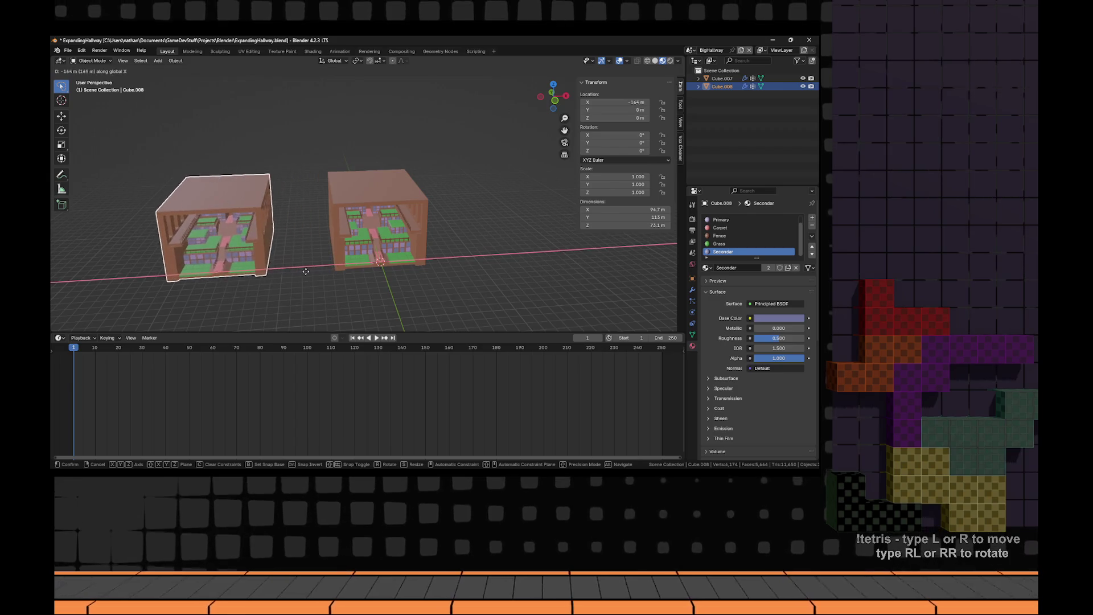
pyautogui.click(274, 234)
# - Remove the Mirror modifier from the original hall Cube.007
pyautogui.click(382, 210)
pyautogui.moveTo(383, 210); pyautogui.dragTo(541, 254)
pyautogui.scroll(-2, 541, 253)
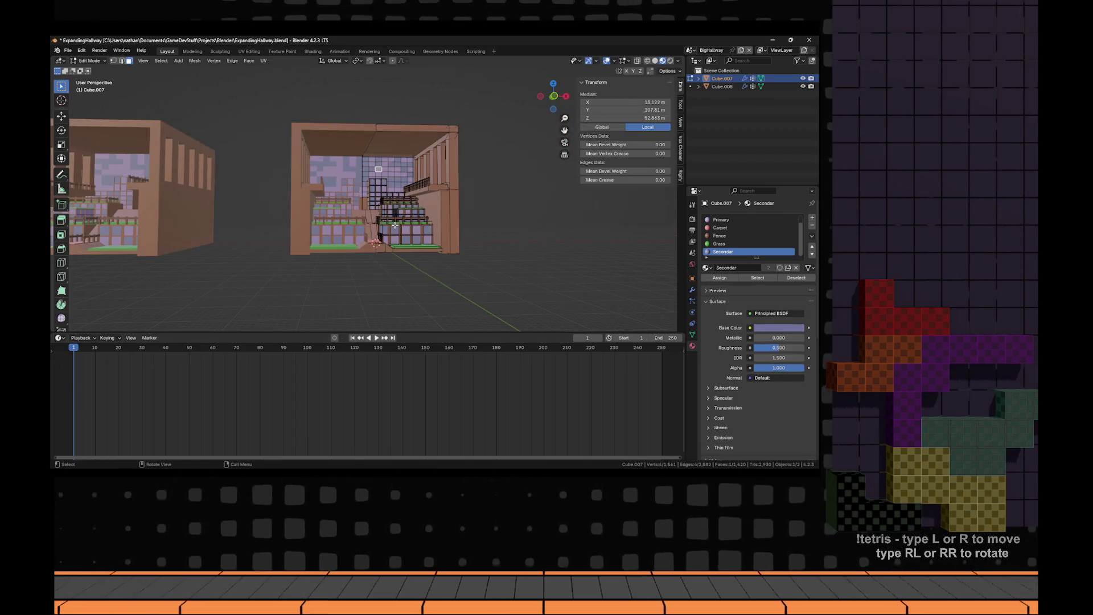
pyautogui.click(692, 292)
pyautogui.click(800, 231)
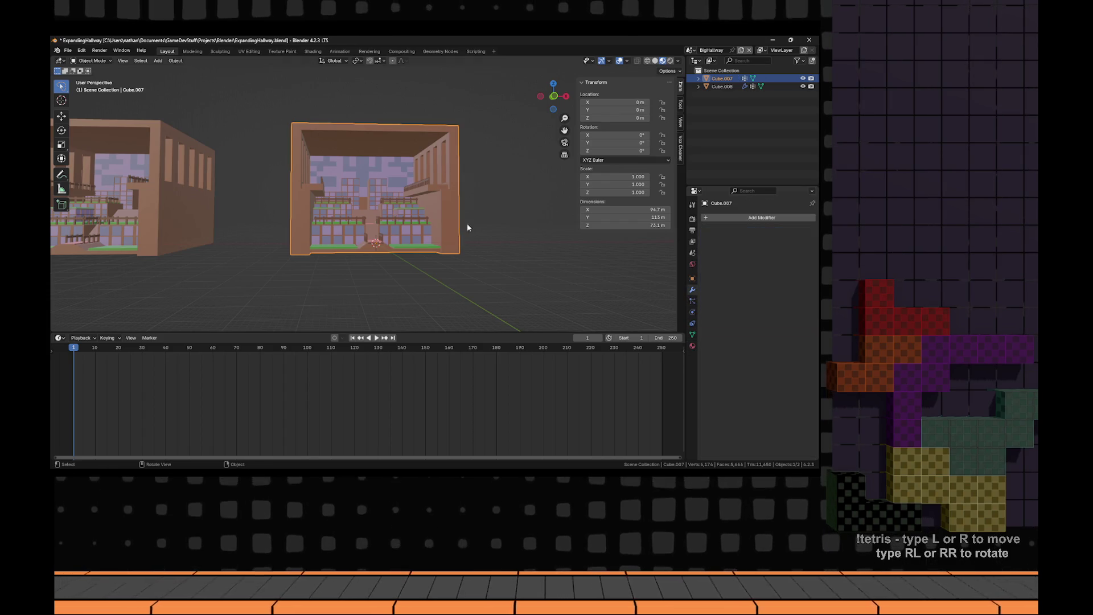
# - Orbit and zoom around the room to review the hall without its Mirror modifier
pyautogui.scroll(2, 402, 178)
pyautogui.scroll(-2, 495, 282)
pyautogui.scroll(1, 372, 169)
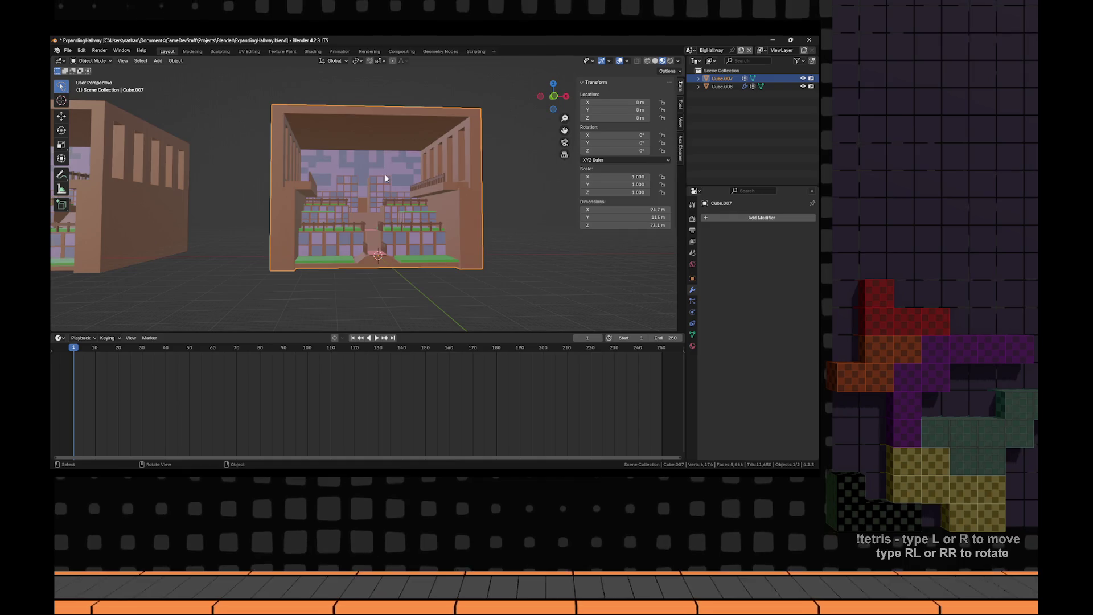
pyautogui.scroll(5, 387, 171)
pyautogui.moveTo(431, 209); pyautogui.dragTo(415, 235)
pyautogui.scroll(-5, 421, 228)
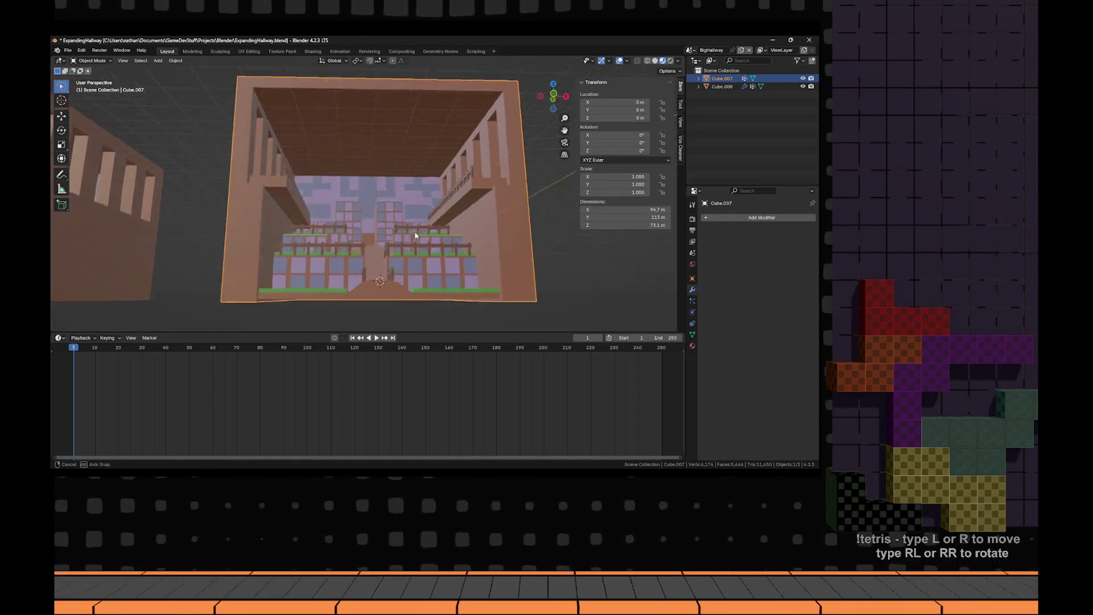
pyautogui.scroll(6, 412, 231)
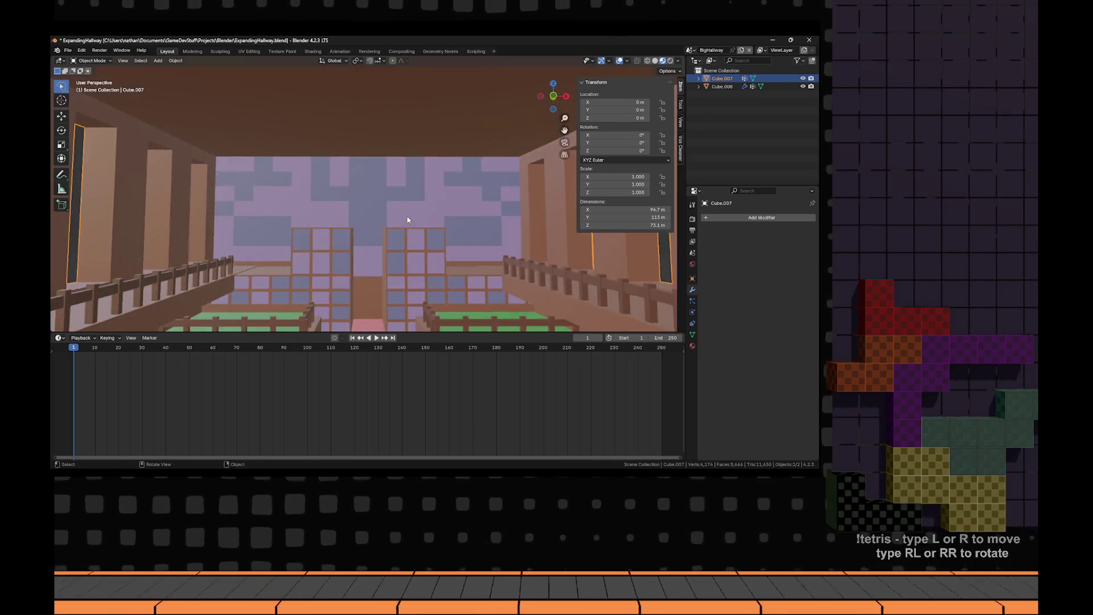
pyautogui.scroll(-5, 407, 220)
pyautogui.press('Tab')
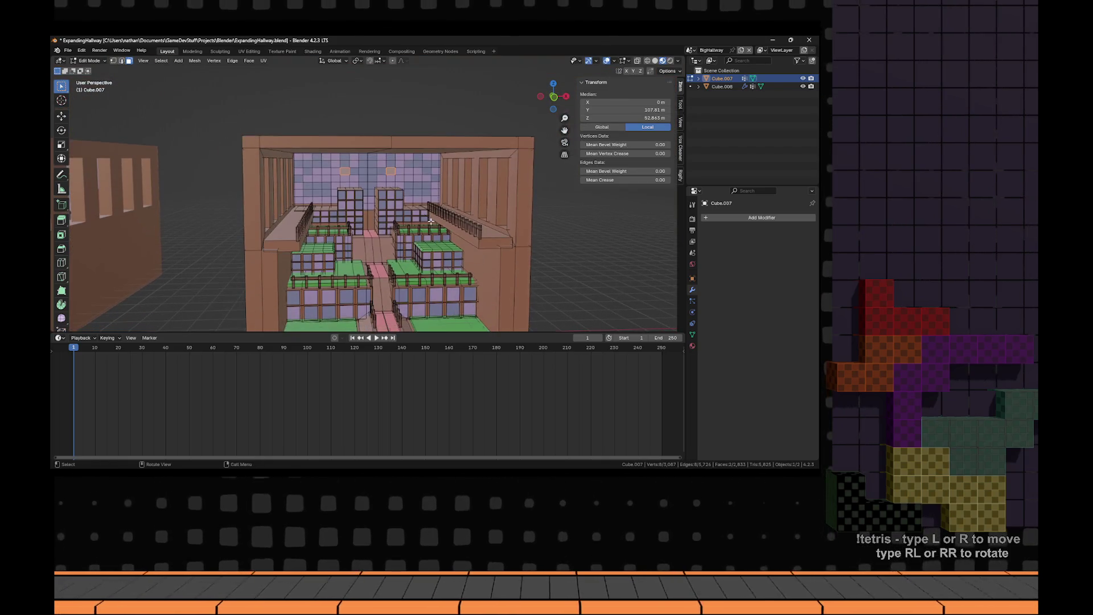
pyautogui.press('Tab')
pyautogui.moveTo(431, 221); pyautogui.dragTo(397, 234)
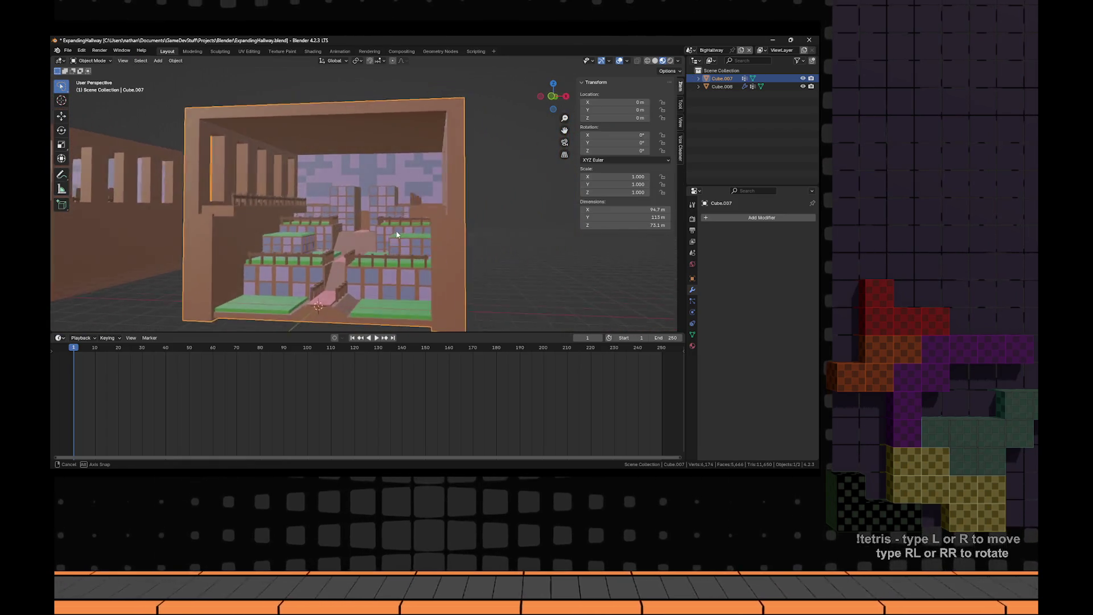
pyautogui.scroll(-6, 397, 235)
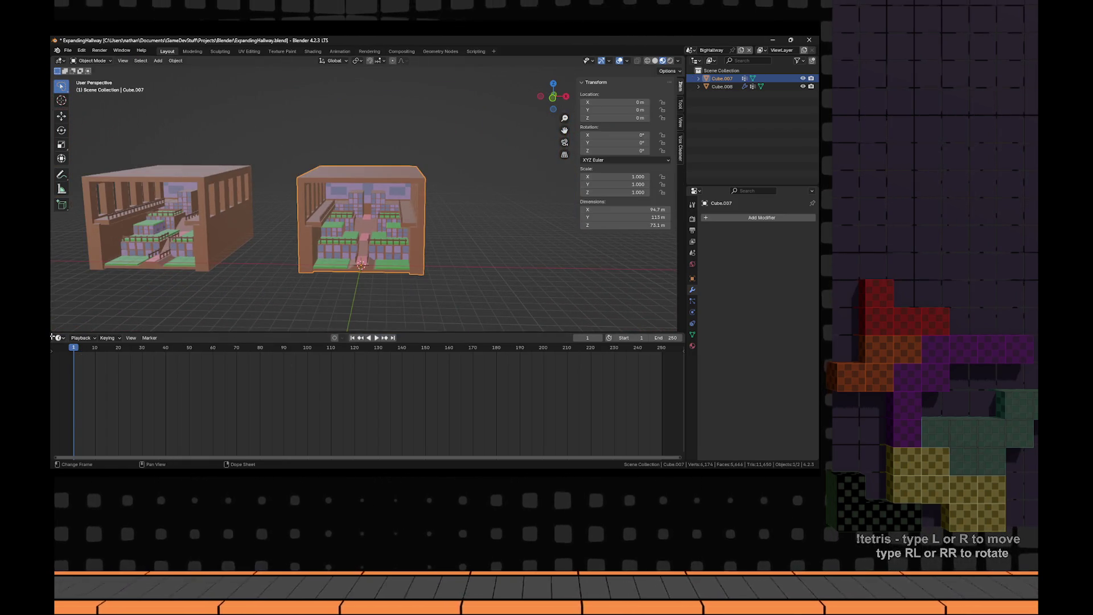
# - Make the bottom area an Image Editor and Smart UV unwrap the whole hall
pyautogui.click(53, 337)
pyautogui.click(74, 373)
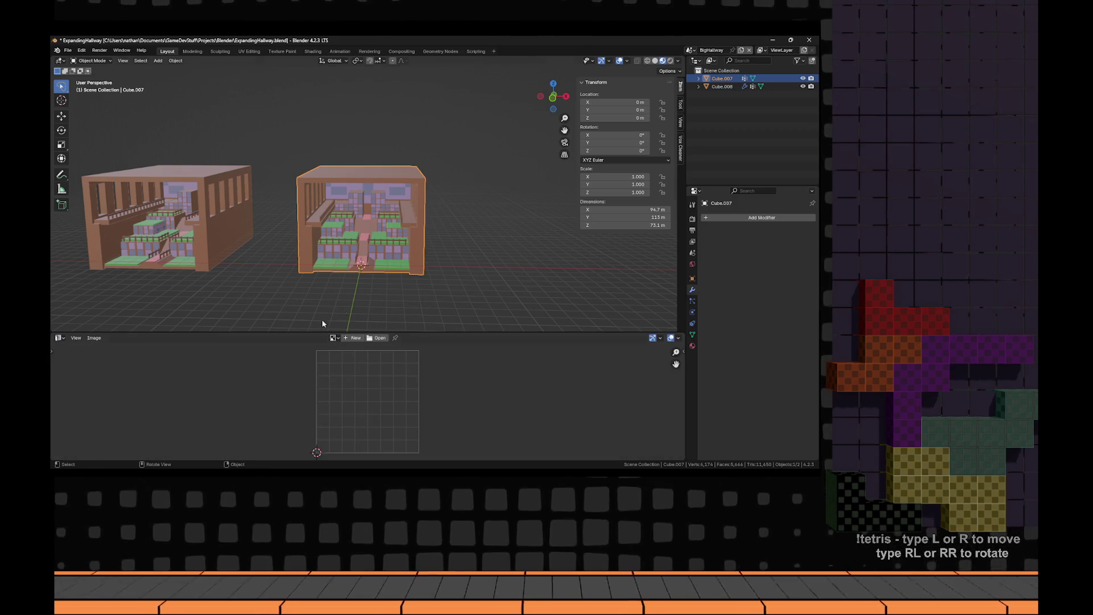
pyautogui.press('Tab')
pyautogui.press('u')
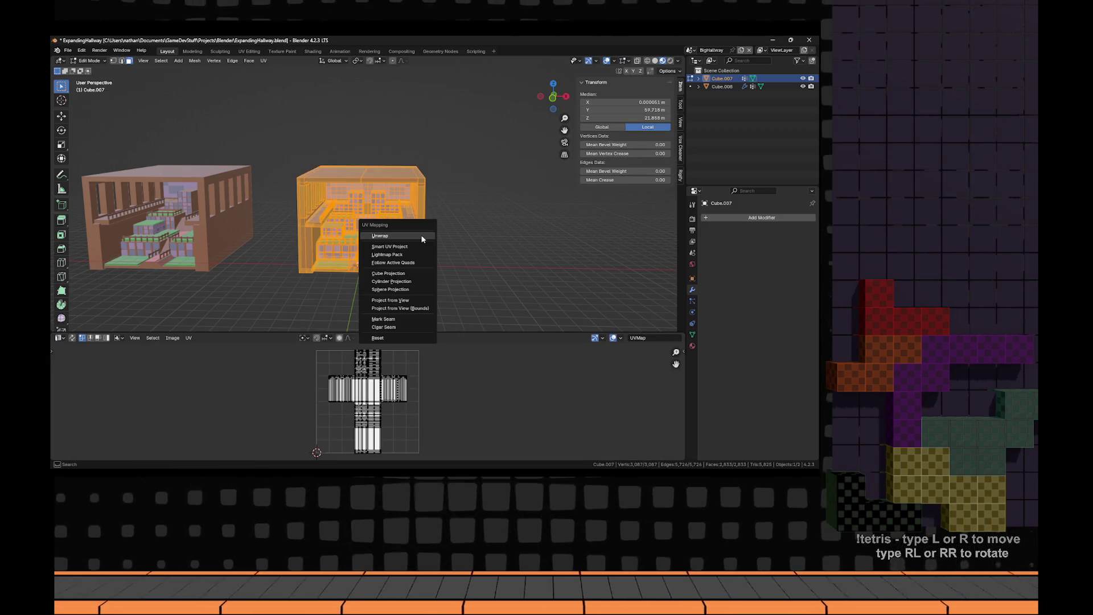
pyautogui.click(399, 249)
pyautogui.click(390, 324)
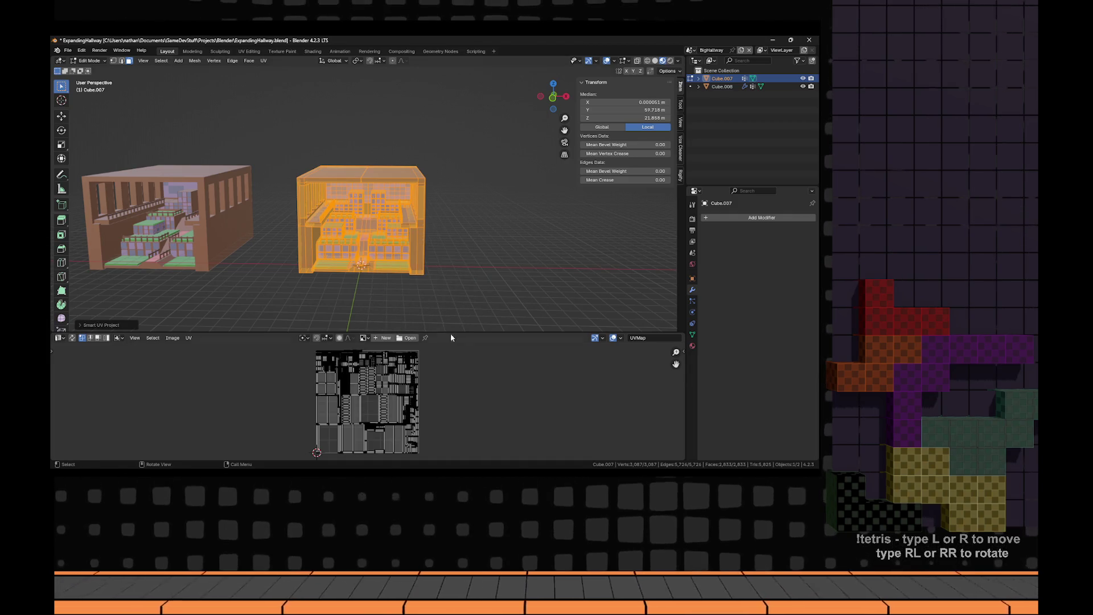
pyautogui.press('Tab')
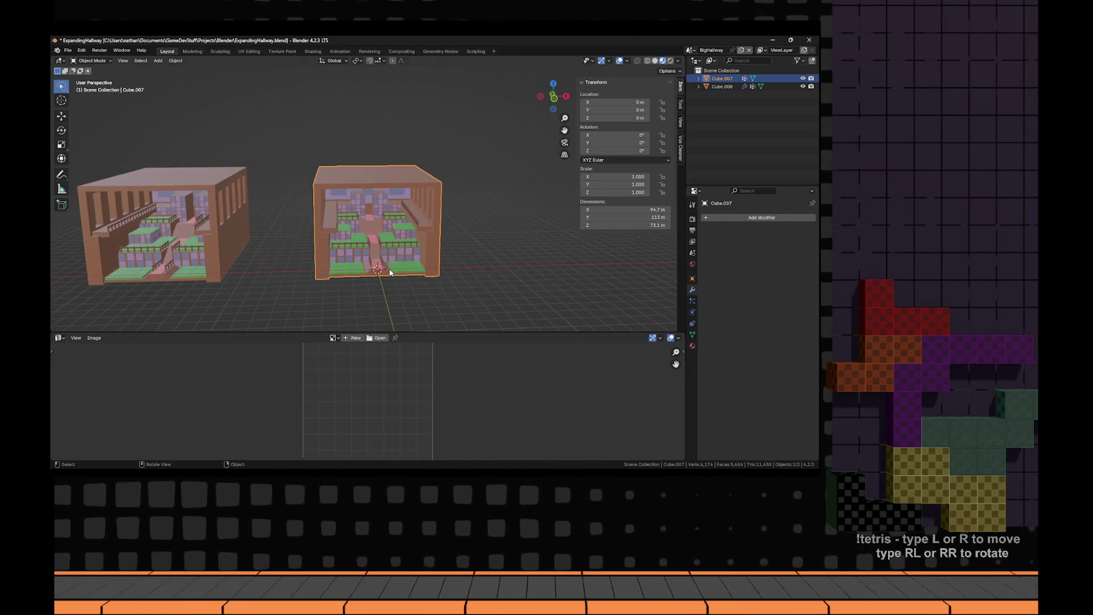
pyautogui.press('KP_Decimal')
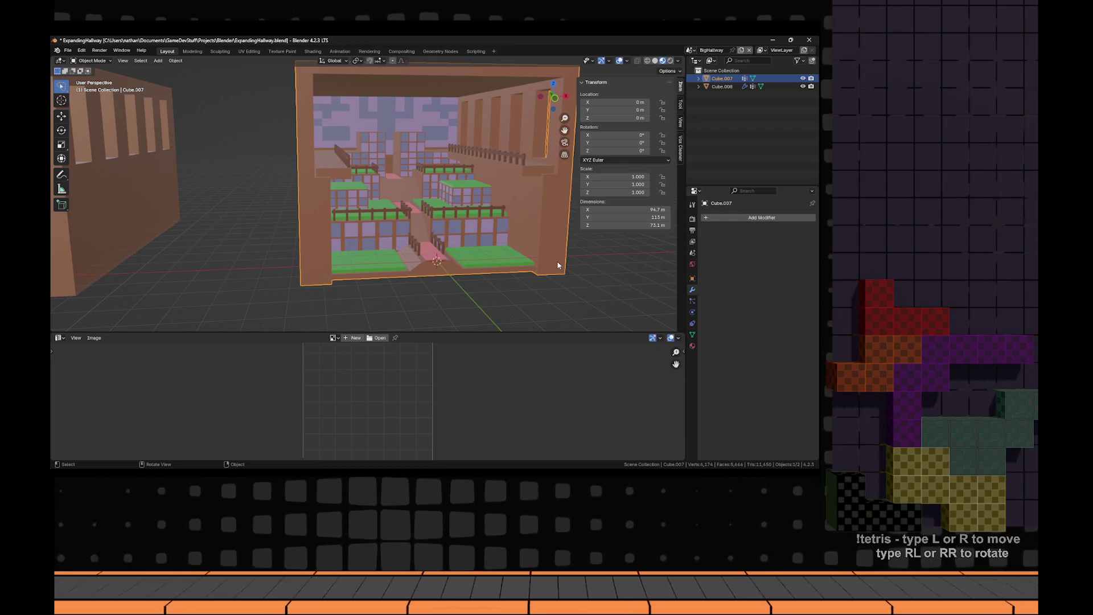
# - With the Primary slot selected, create a 1024×1024 image named ExpandingRoom
pyautogui.click(692, 346)
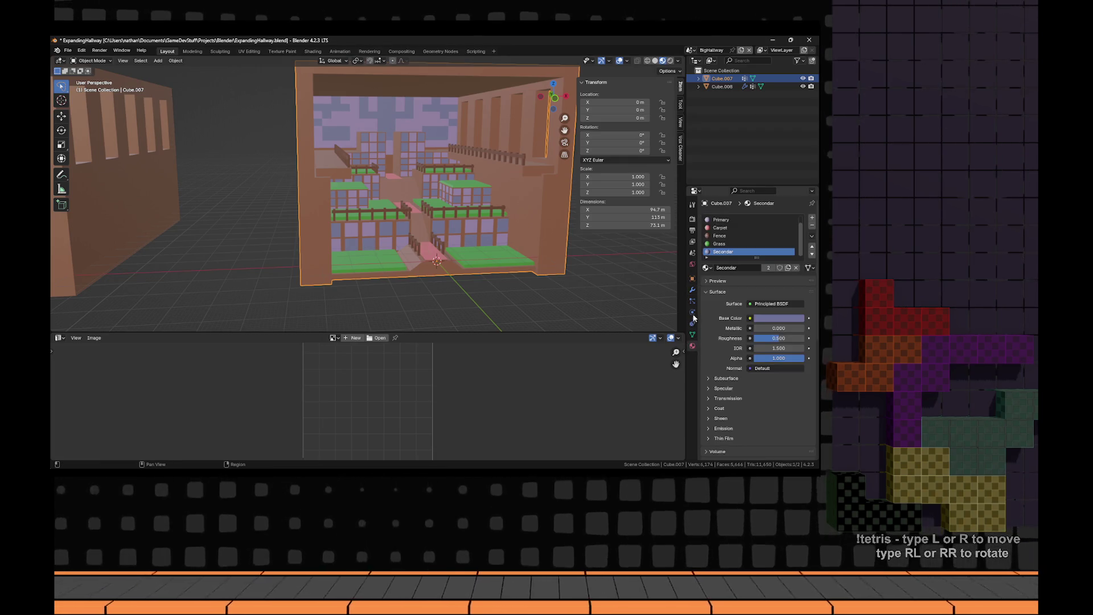
pyautogui.click(735, 219)
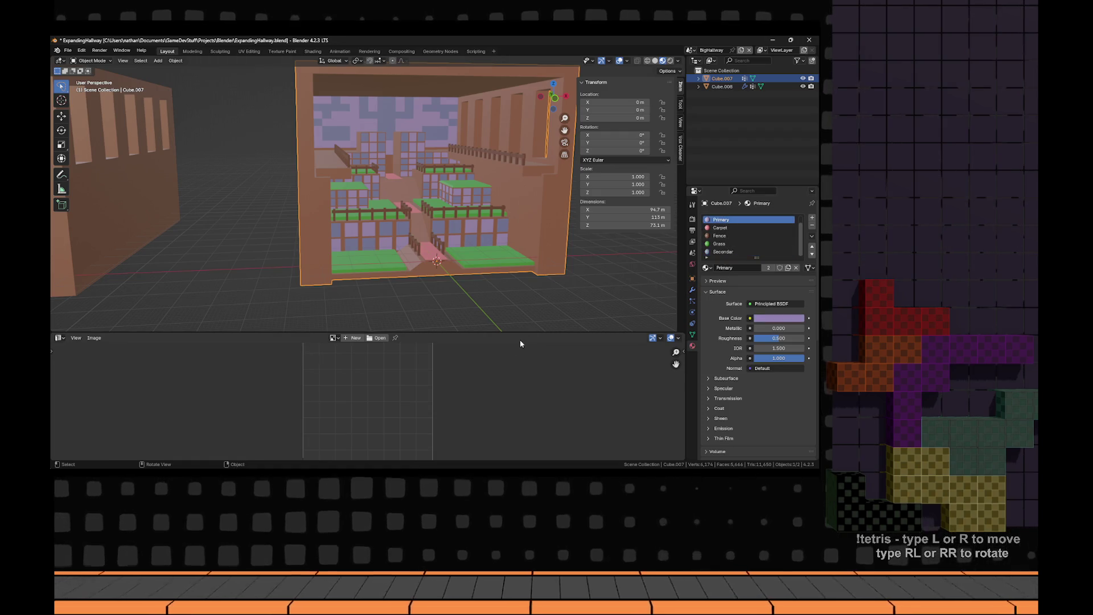
pyautogui.moveTo(70, 332); pyautogui.dragTo(73, 258)
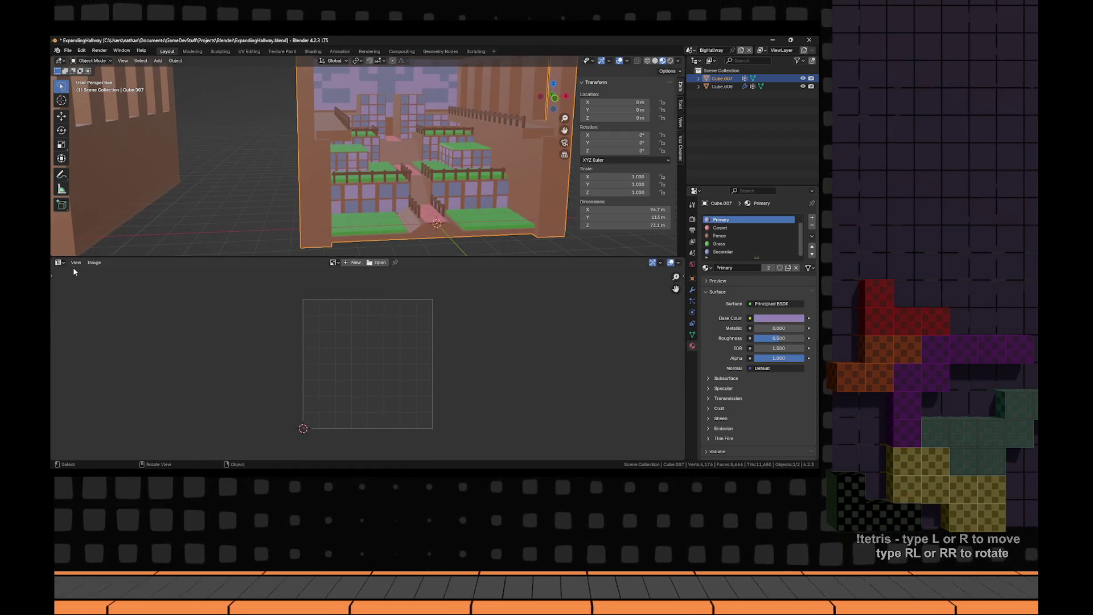
pyautogui.click(334, 262)
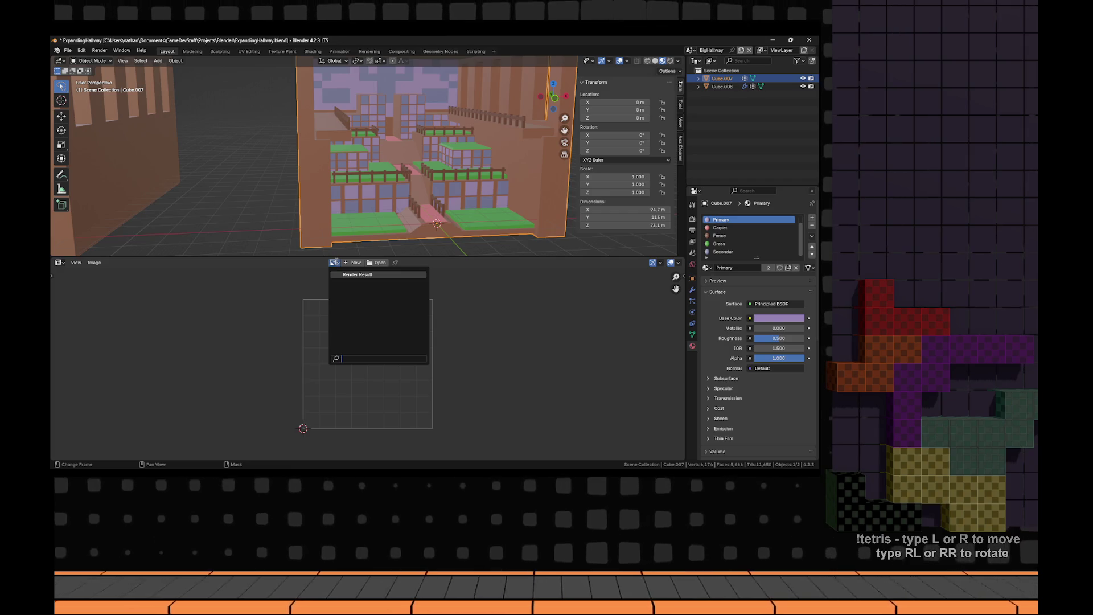
pyautogui.click(356, 263)
pyautogui.write('ExpandingRoom')
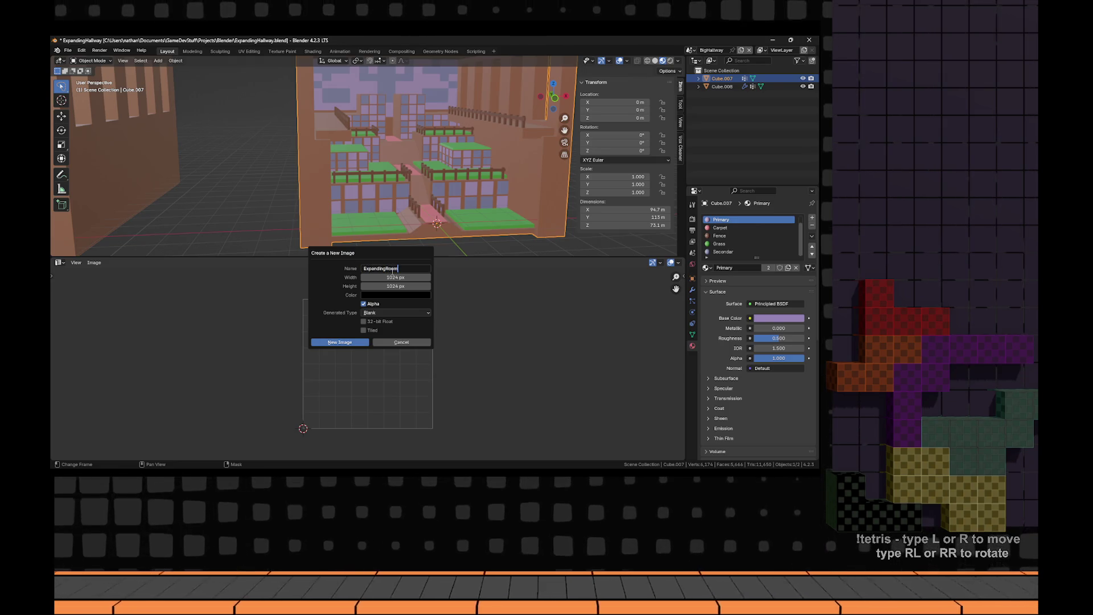
pyautogui.click(360, 343)
pyautogui.scroll(-8, 456, 354)
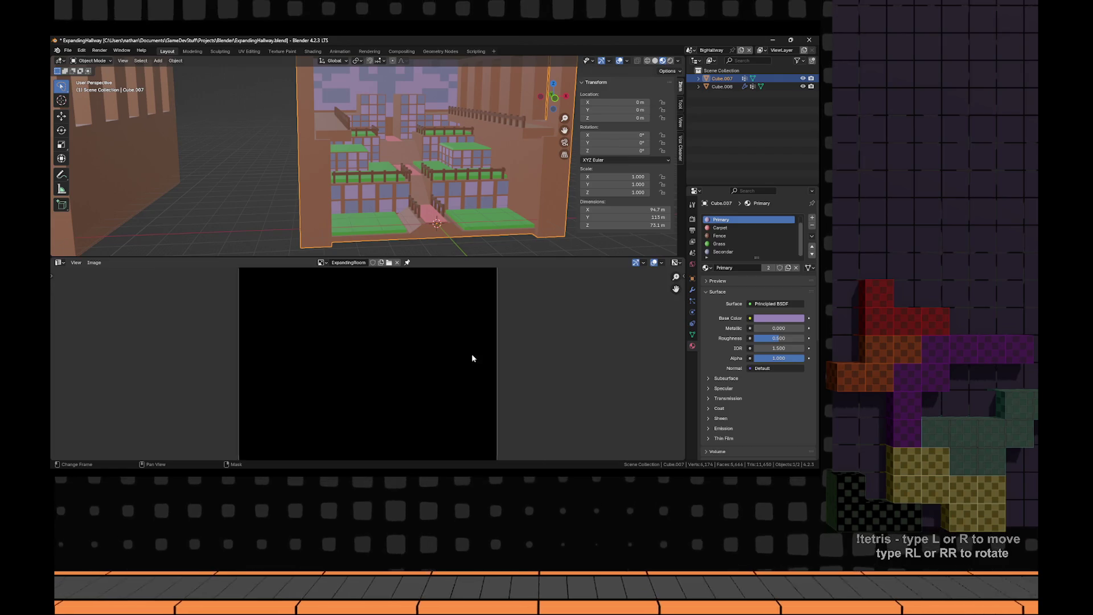
pyautogui.scroll(3, 338, 308)
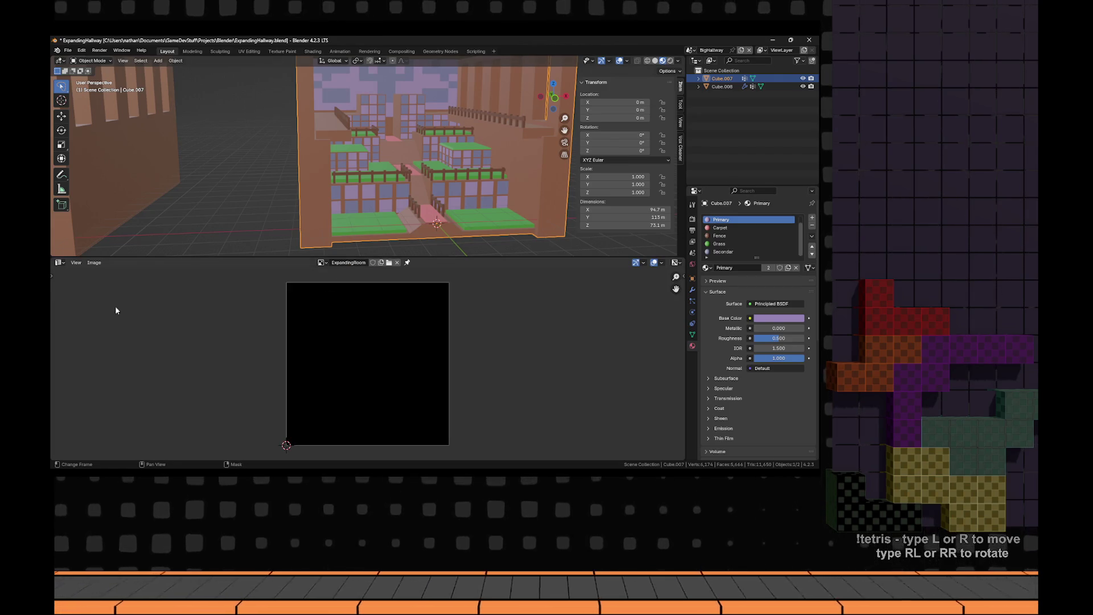
pyautogui.hotkey('shift', 'F5')
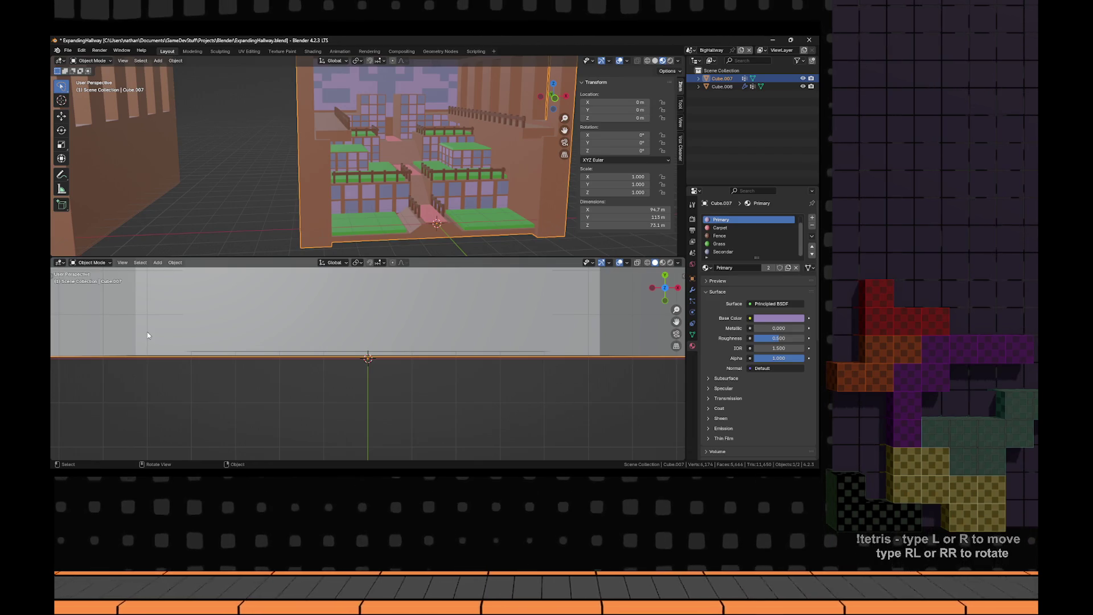
# - In the Shader Editor, add an Image Texture node using ExpandingRoom to Primary
pyautogui.click(61, 263)
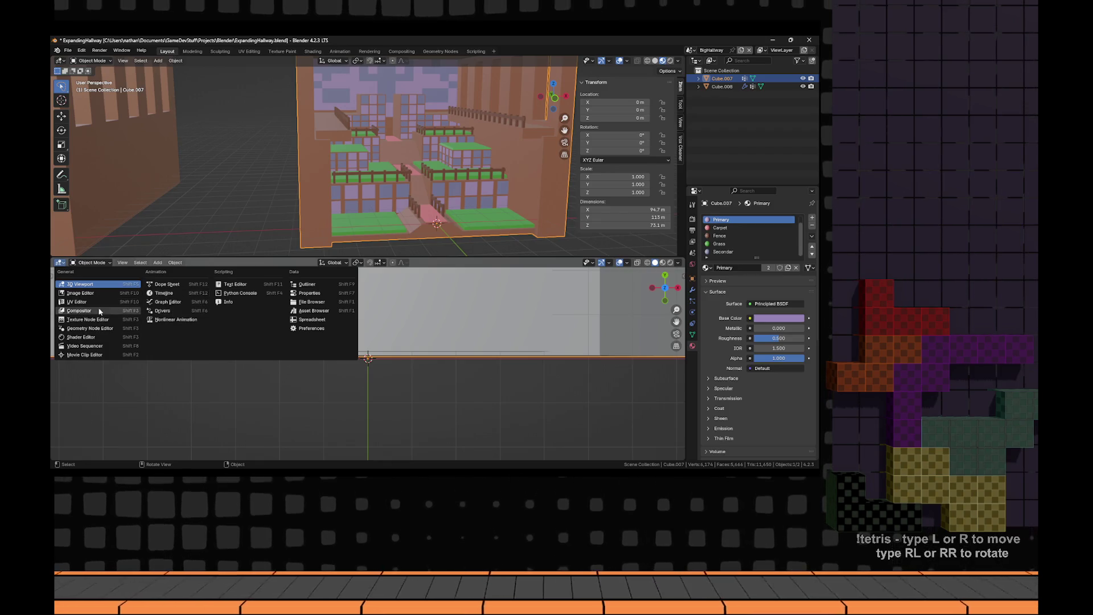
pyautogui.click(85, 337)
pyautogui.press('Home')
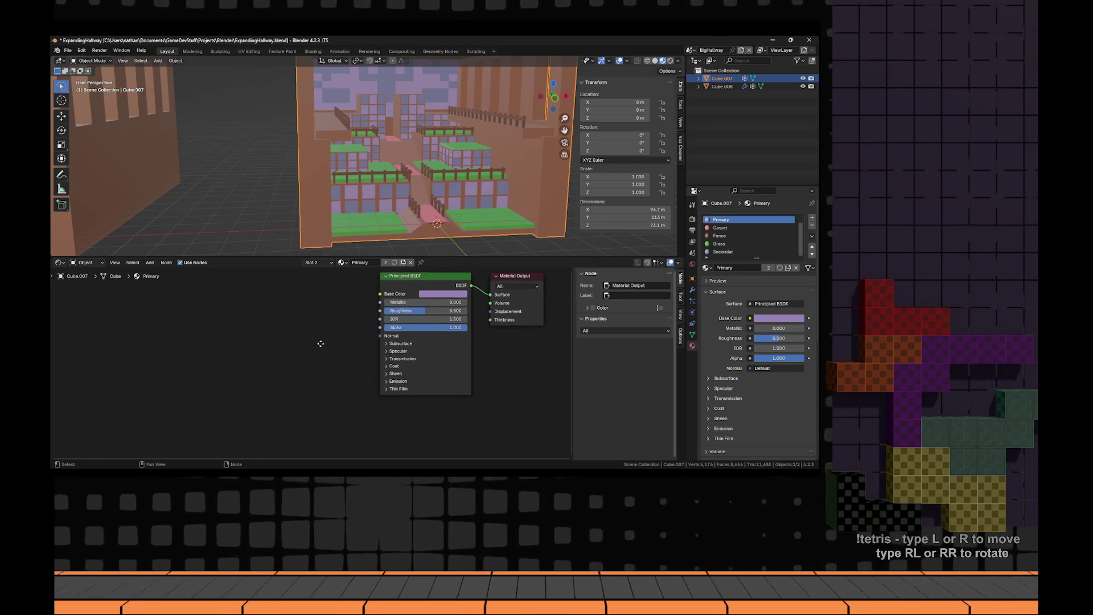
pyautogui.hotkey('shift', 'a')
pyautogui.write('image')
pyautogui.press('Return')
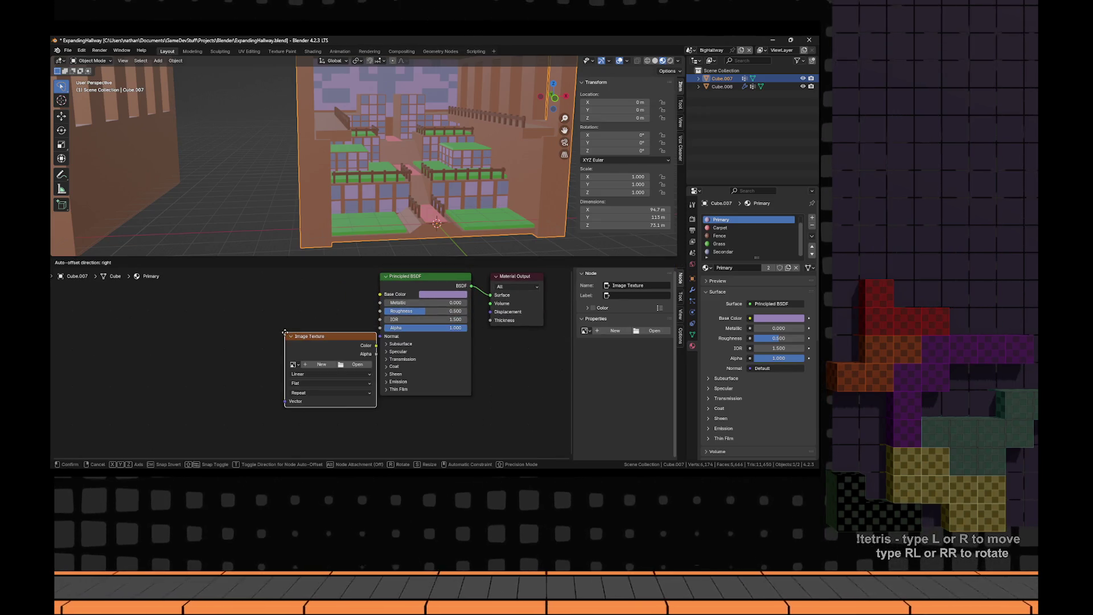
pyautogui.click(263, 349)
pyautogui.click(261, 343)
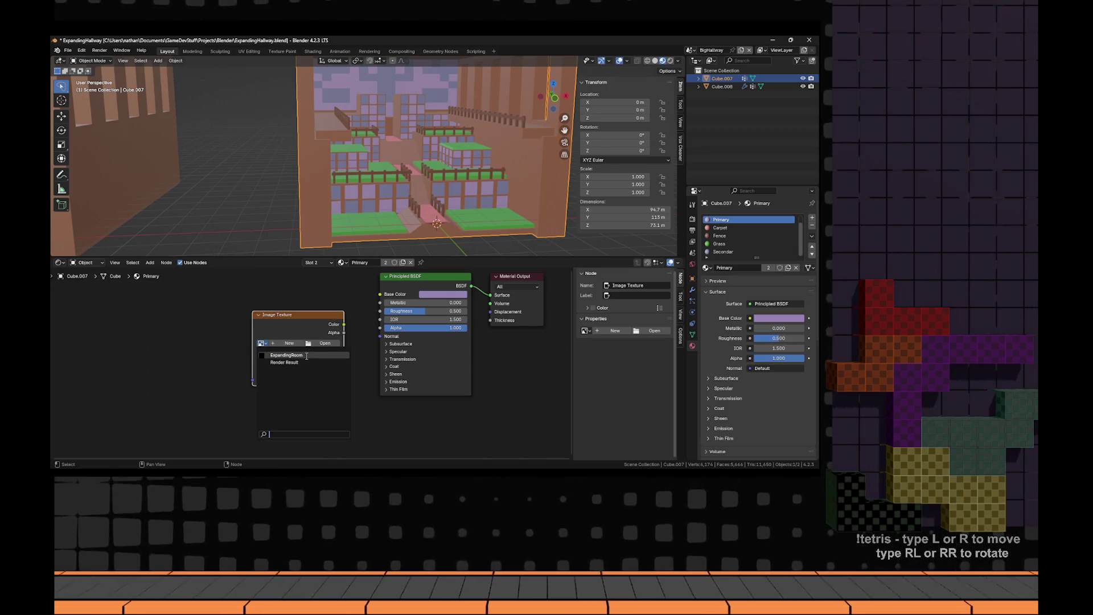
pyautogui.click(284, 362)
pyautogui.moveTo(306, 360); pyautogui.dragTo(281, 353)
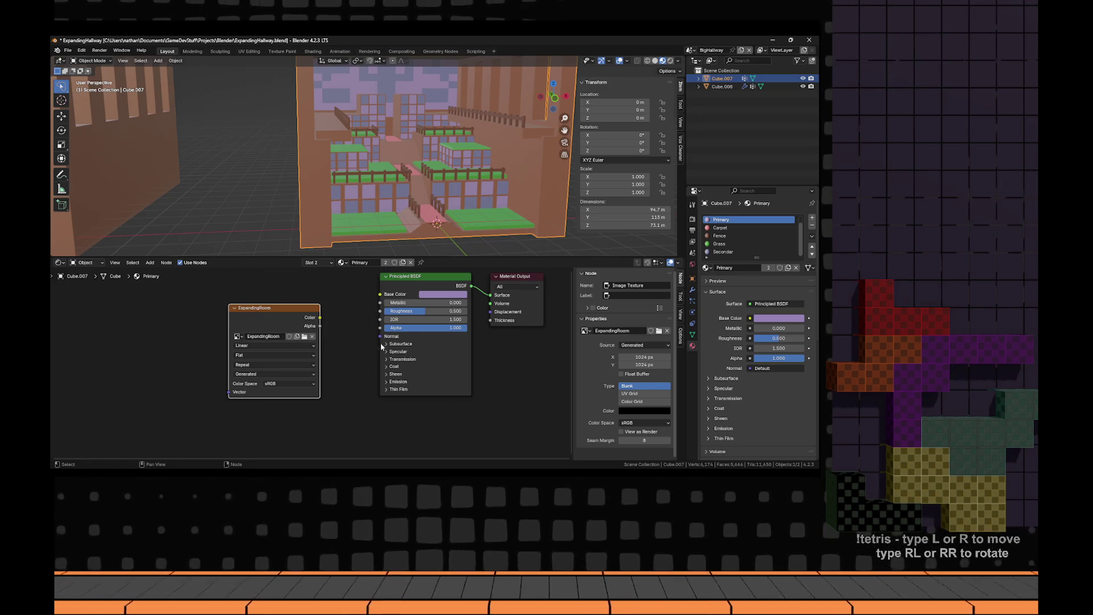
# - Paste the ExpandingRoom node into the Carpet, Fence, Grass and last materials
pyautogui.click(720, 227)
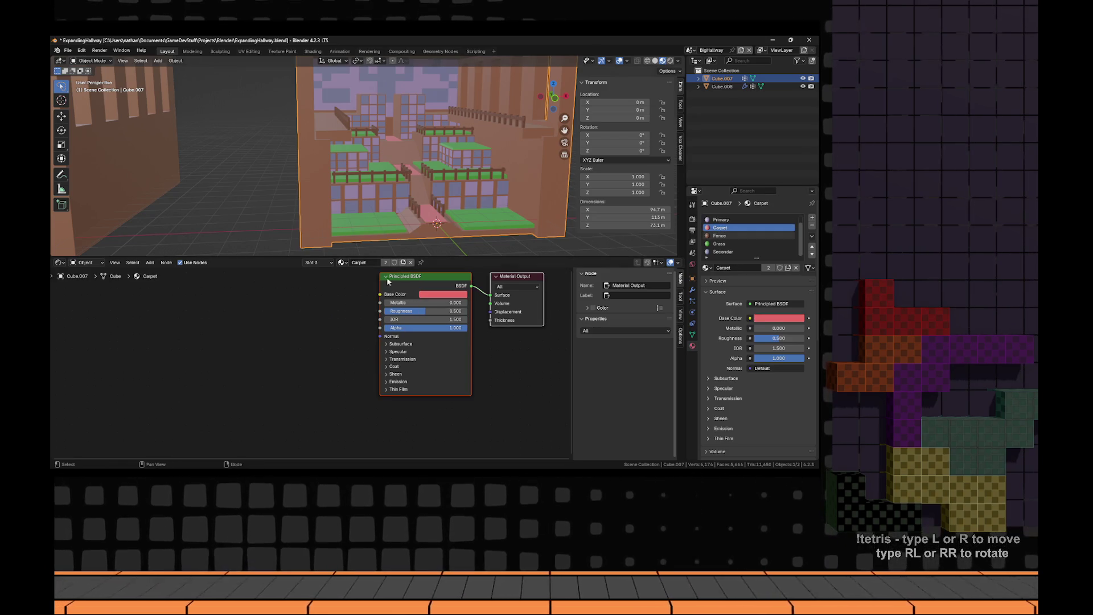
pyautogui.hotkey('ctrl', 'v')
pyautogui.moveTo(326, 312); pyautogui.dragTo(371, 330)
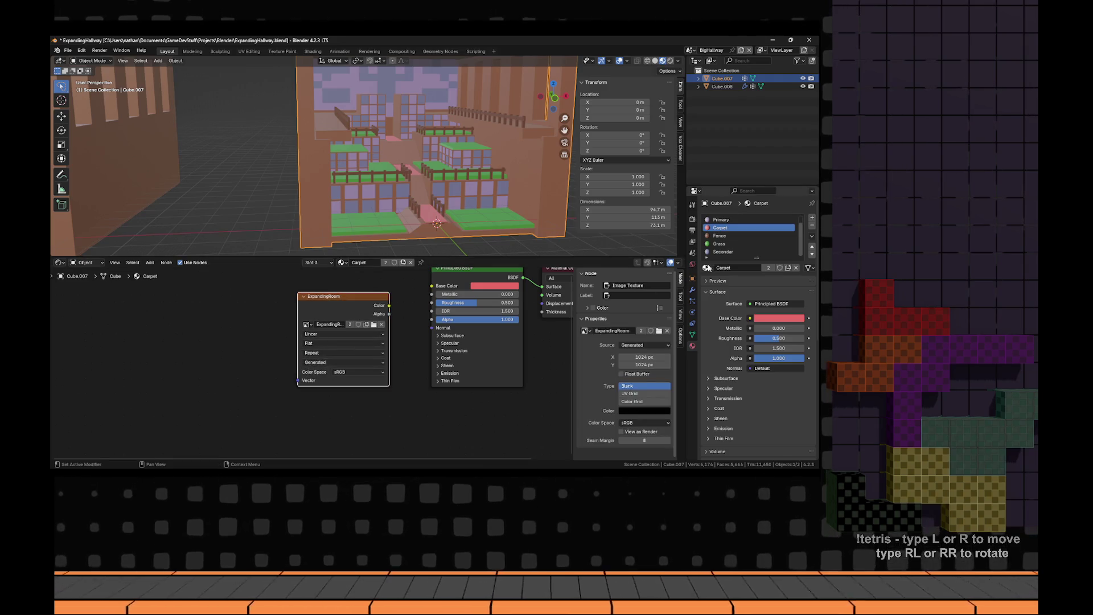
pyautogui.click(720, 235)
pyautogui.hotkey('ctrl', 'v')
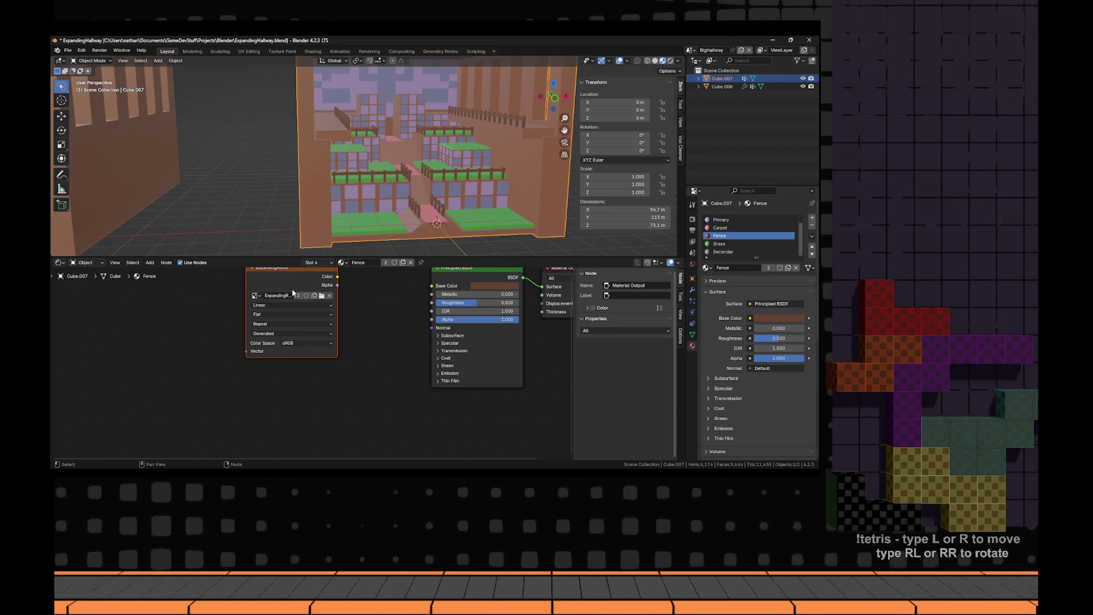
pyautogui.moveTo(291, 288); pyautogui.dragTo(327, 317)
pyautogui.click(732, 244)
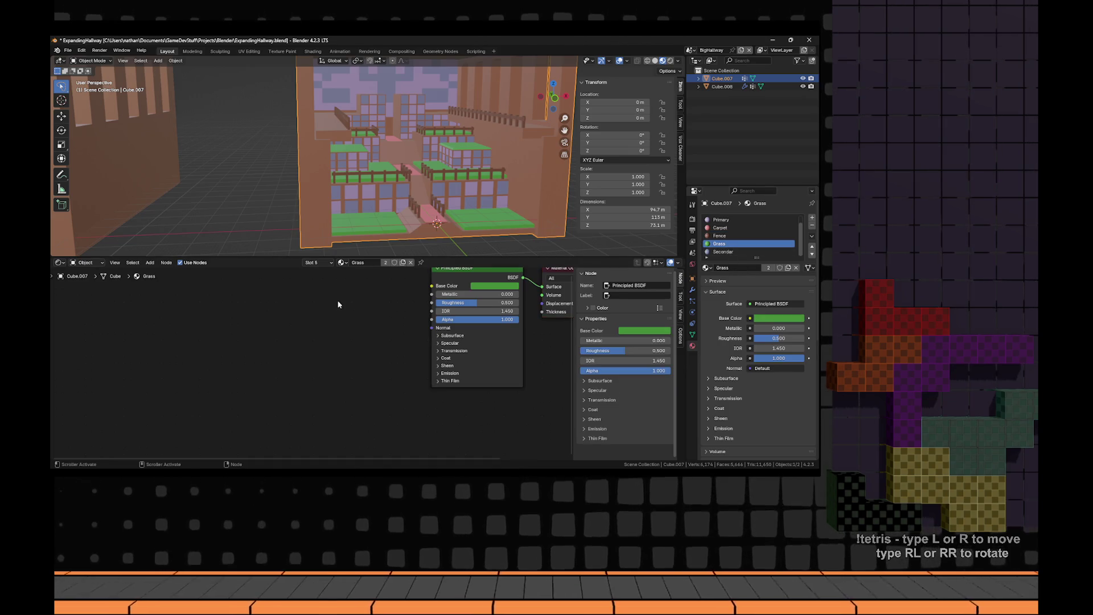
pyautogui.hotkey('ctrl', 'v')
pyautogui.moveTo(345, 296)
pyautogui.mouseDown()
pyautogui.moveTo(344, 328)
pyautogui.moveTo(323, 305)
pyautogui.mouseUp()
pyautogui.click(732, 251)
pyautogui.hotkey('ctrl', 'v')
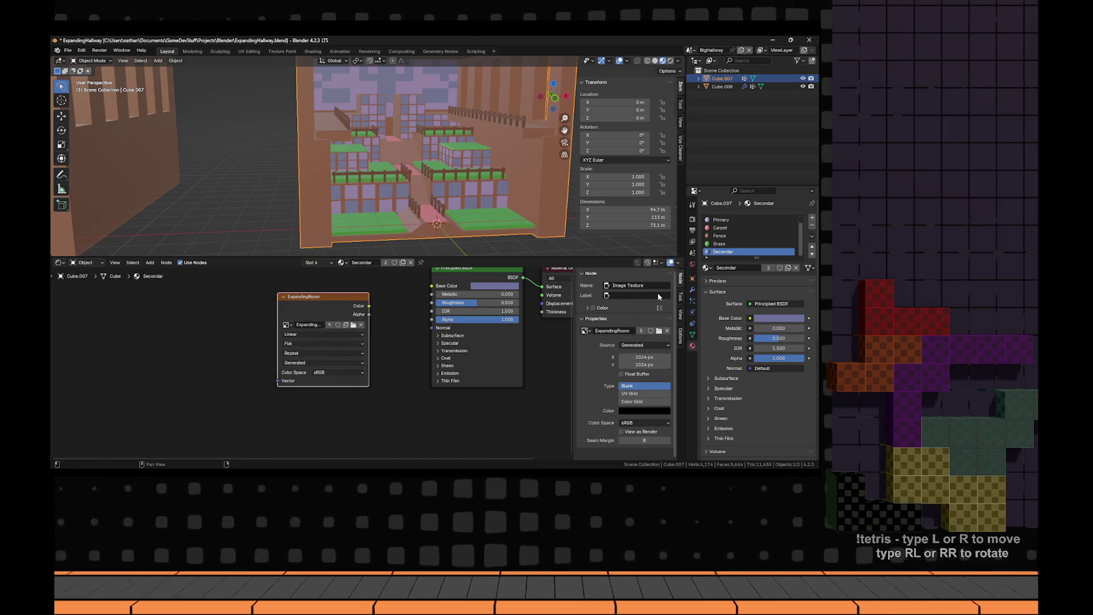
# - Paste the ExpandingRoom image node into the Wood material as well
pyautogui.scroll(1, 740, 227)
pyautogui.click(729, 220)
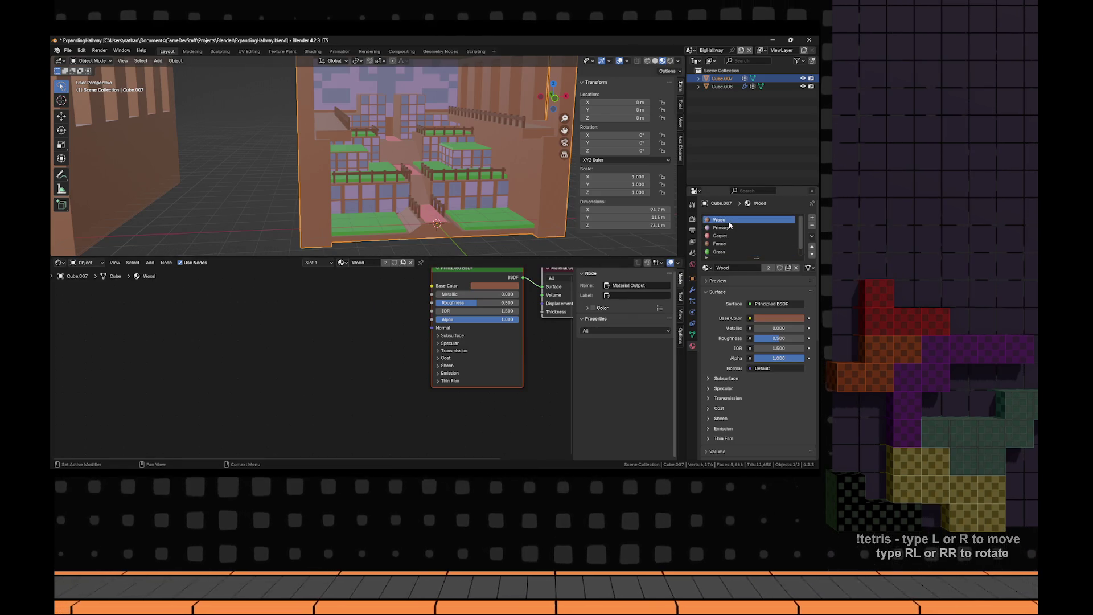
pyautogui.press('Home')
pyautogui.hotkey('ctrl', 'v')
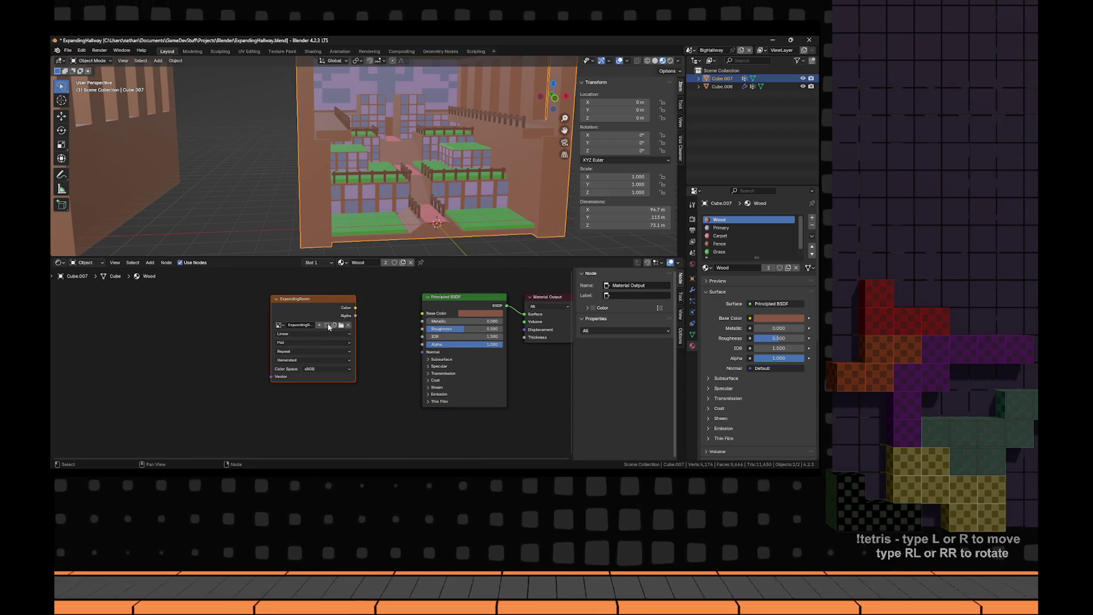
pyautogui.moveTo(328, 327); pyautogui.dragTo(336, 308)
# - Verify each material slot now holds the ExpandingRoom image node, ending on Wood
pyautogui.click(336, 309)
pyautogui.click(722, 228)
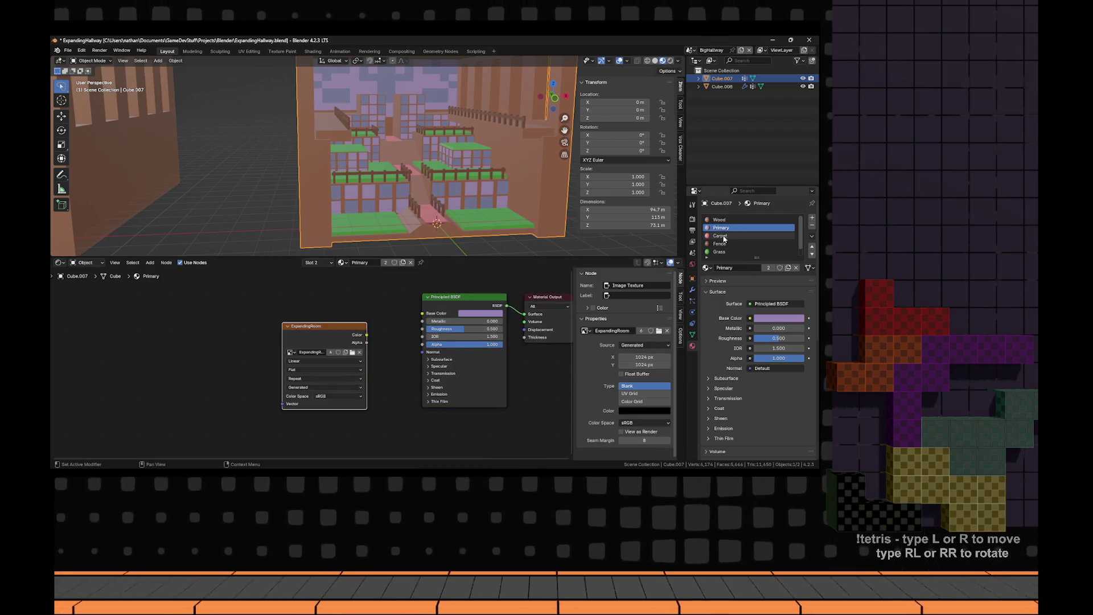
pyautogui.click(724, 239)
pyautogui.click(724, 243)
pyautogui.scroll(-1, 725, 243)
pyautogui.click(724, 243)
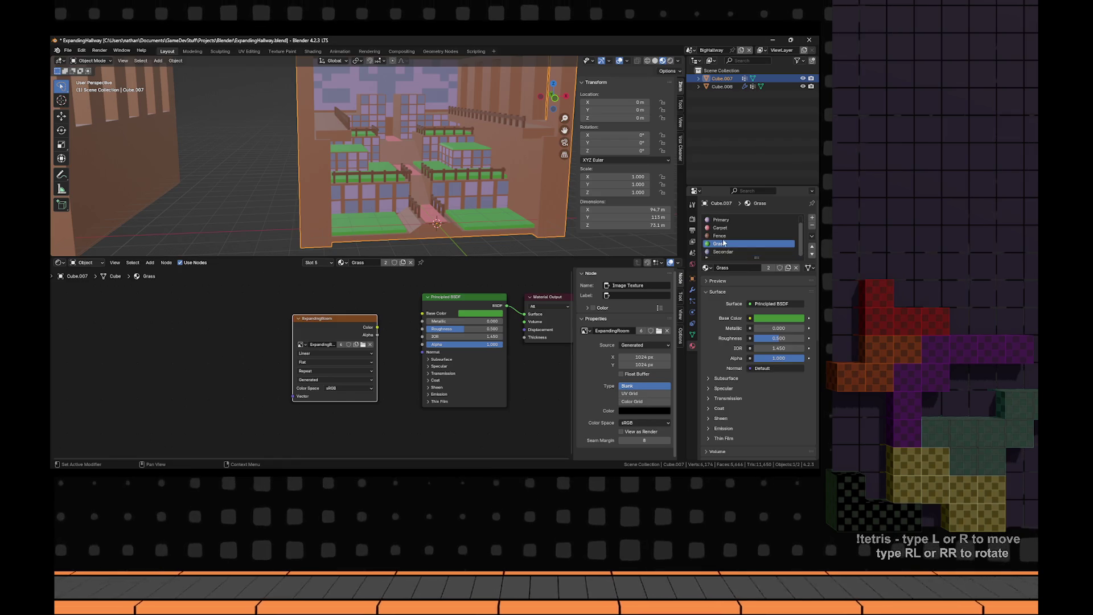
pyautogui.click(723, 251)
pyautogui.scroll(1, 724, 245)
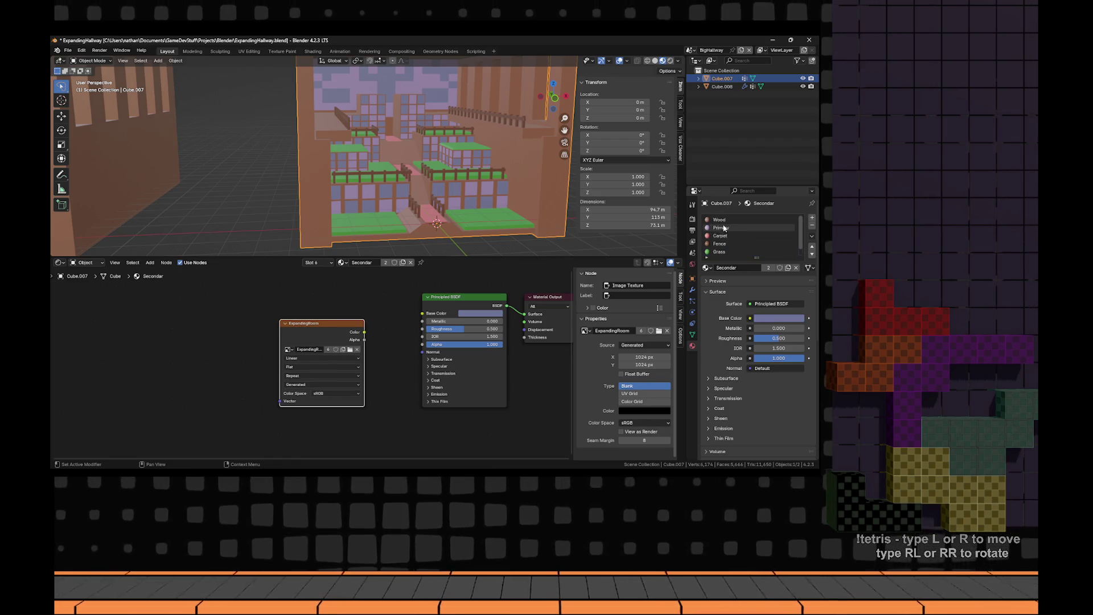
pyautogui.click(721, 219)
pyautogui.hotkey('ctrl', 'Tab')
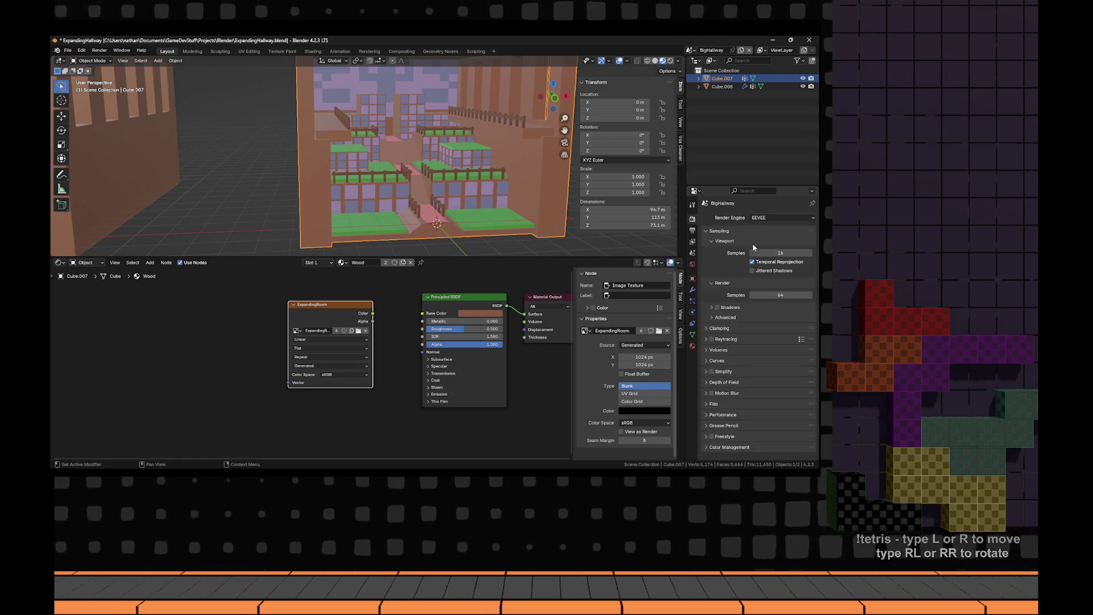
# - Switch the render engine to Cycles and collapse the sampling panels
pyautogui.click(781, 217)
pyautogui.click(774, 247)
pyautogui.scroll(-3, 724, 377)
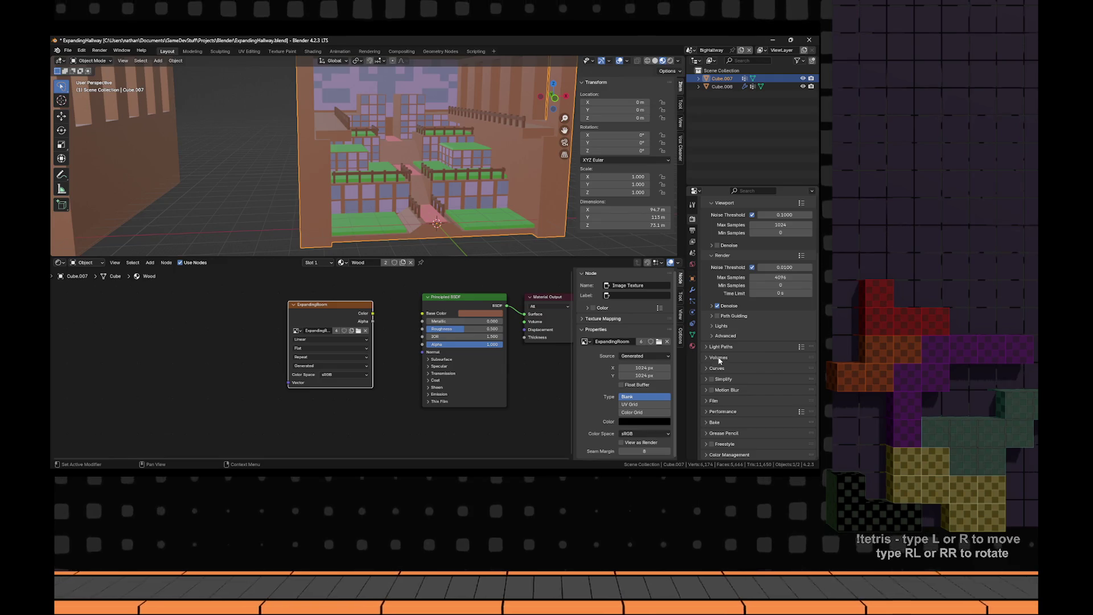
pyautogui.scroll(3, 717, 298)
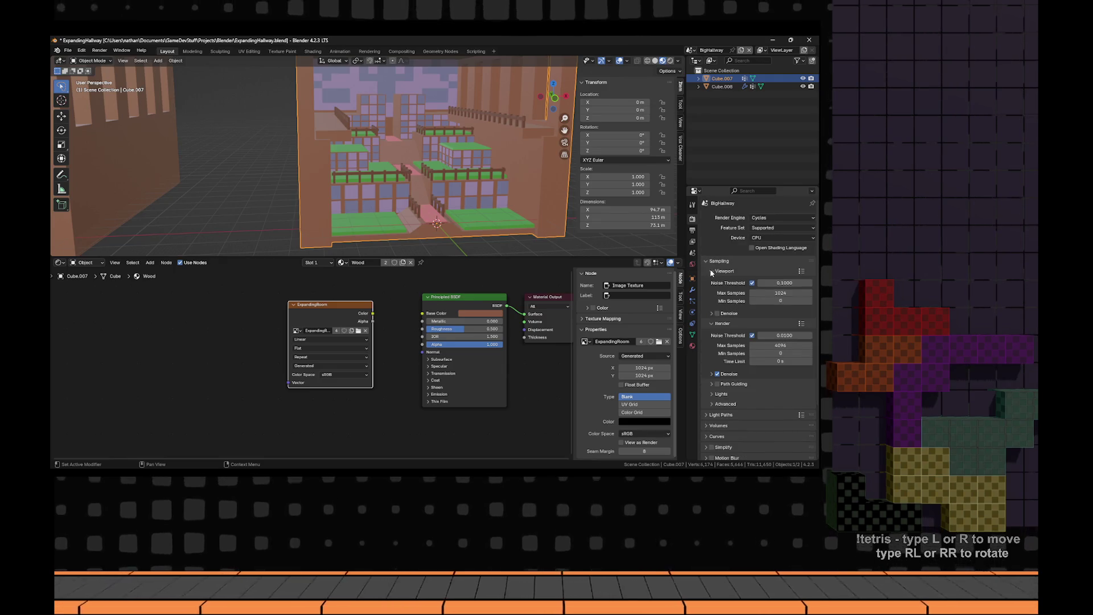
pyautogui.click(716, 271)
pyautogui.click(716, 281)
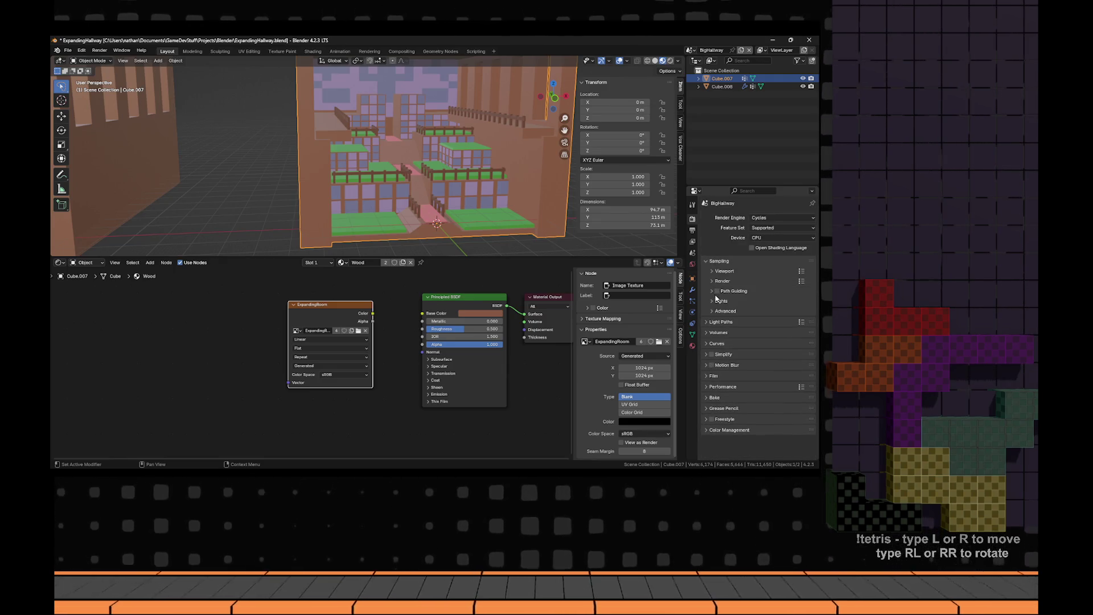
# - Bake a Diffuse pass with only Color, Direct and Indirect off, into ExpandingRoom
pyautogui.click(705, 397)
pyautogui.scroll(-3, 763, 407)
pyautogui.scroll(-3, 762, 408)
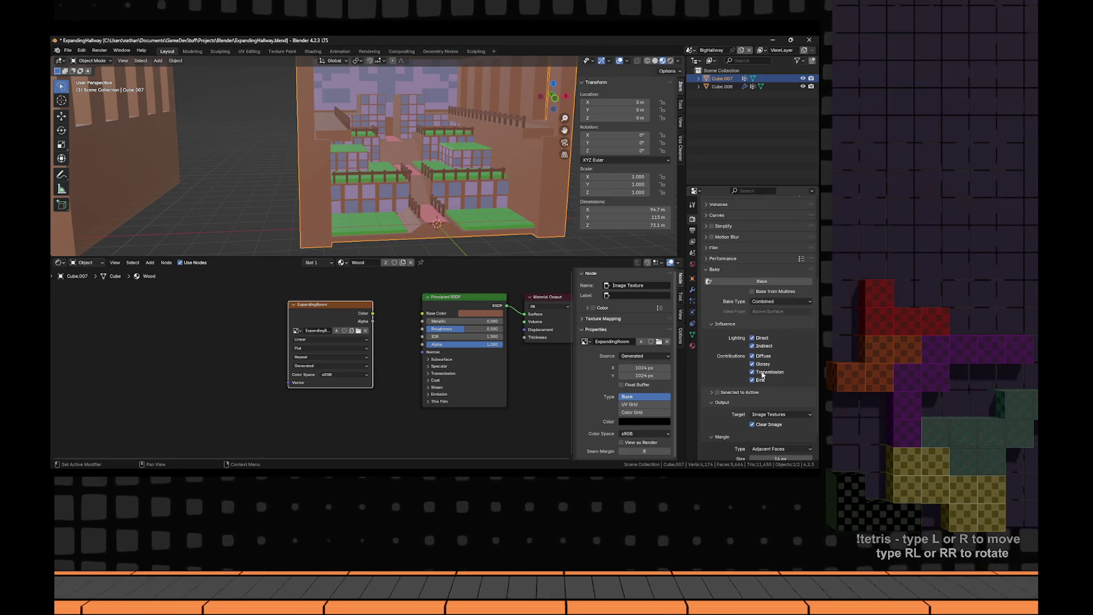
pyautogui.click(779, 302)
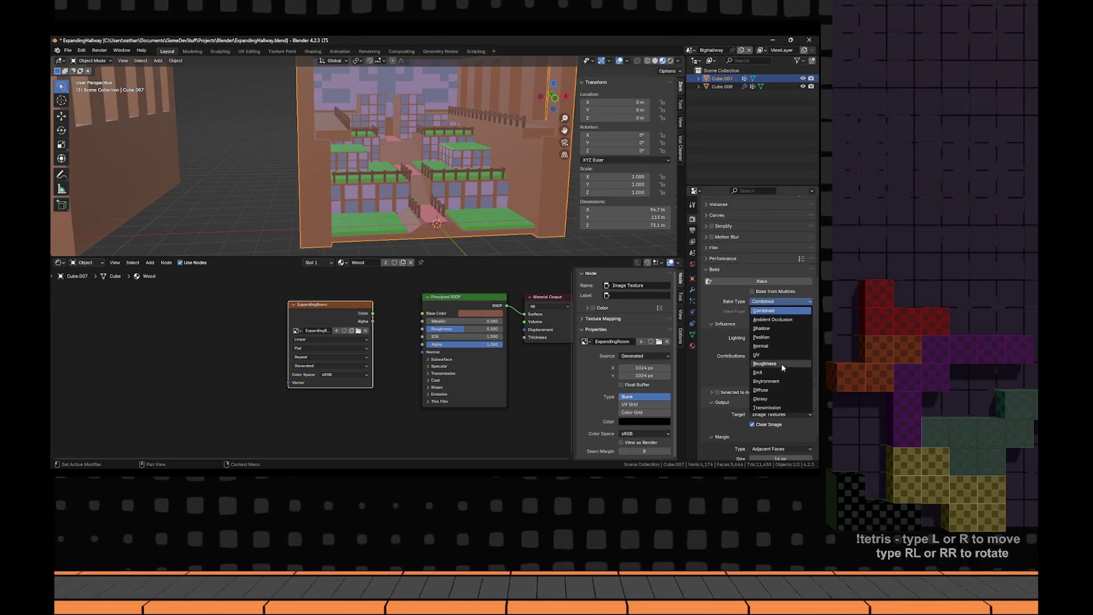
pyautogui.click(761, 390)
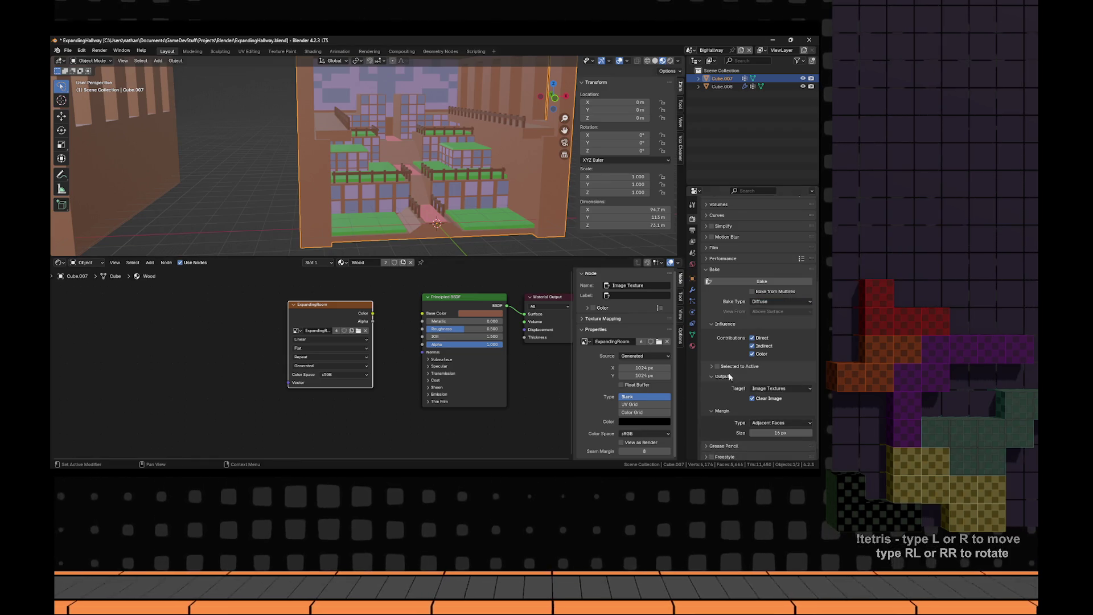
pyautogui.click(757, 345)
pyautogui.click(759, 354)
pyautogui.click(761, 338)
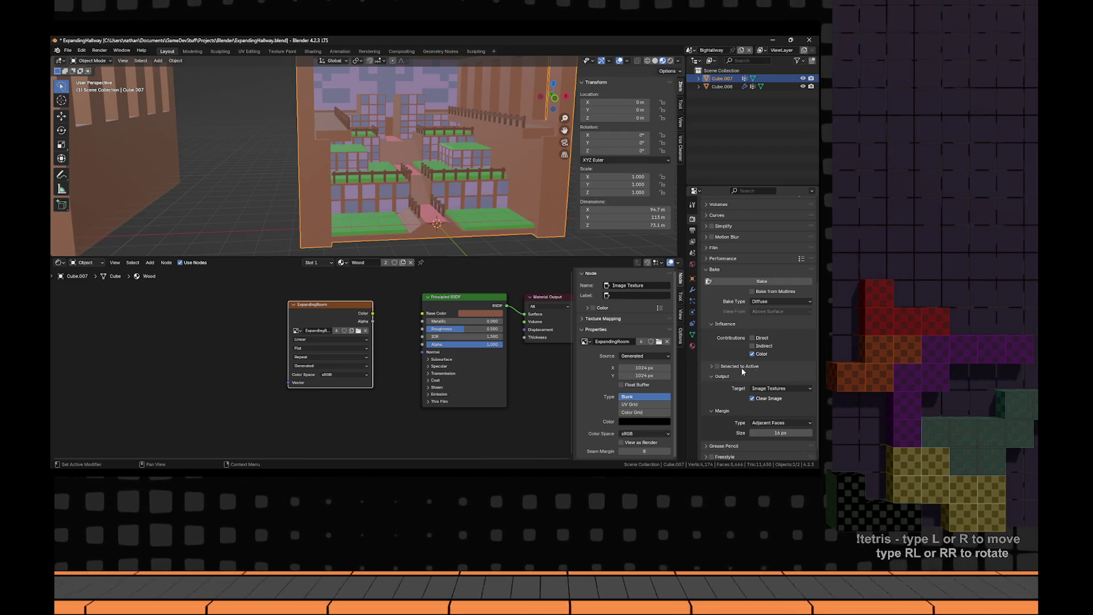
pyautogui.scroll(-1, 765, 376)
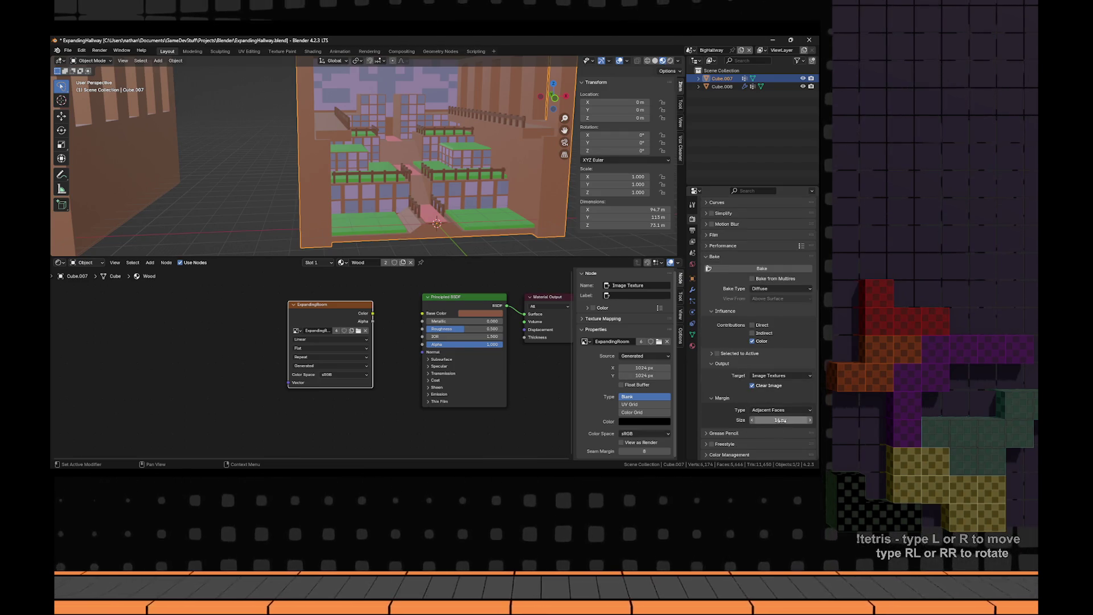
pyautogui.scroll(5, 751, 401)
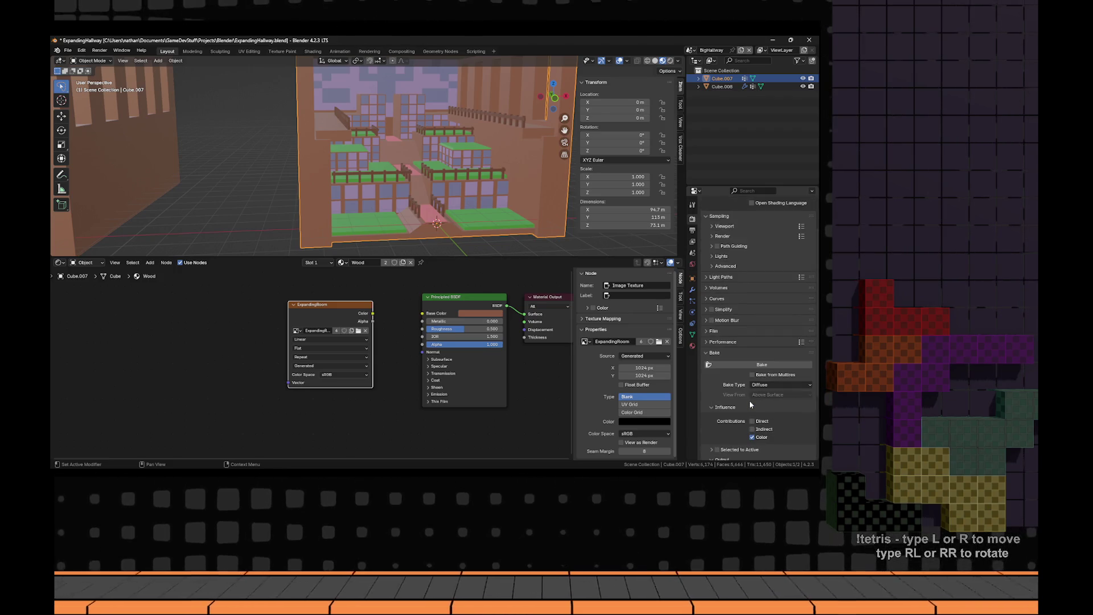
pyautogui.click(740, 364)
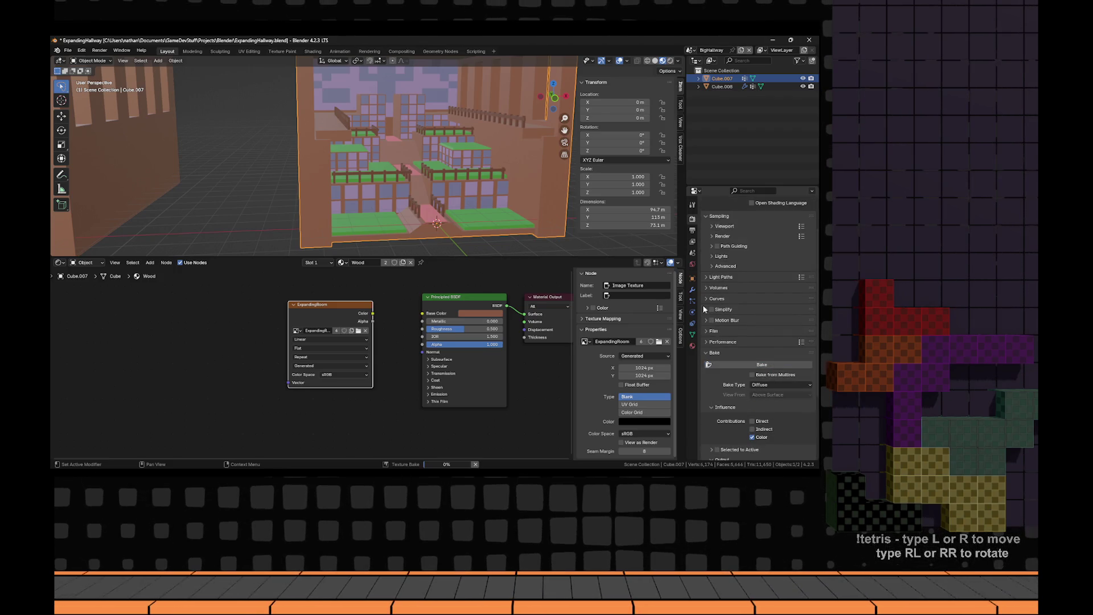
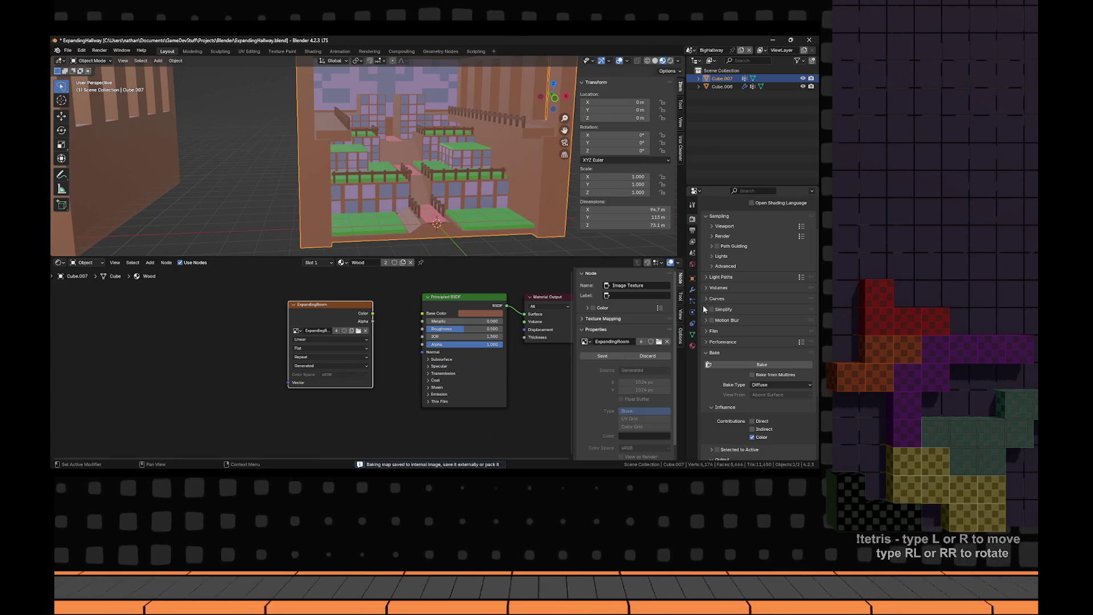
# - Split the node editor side by side and turn the left half into an Image Editor
pyautogui.moveTo(52, 255); pyautogui.dragTo(316, 300)
pyautogui.press('n')
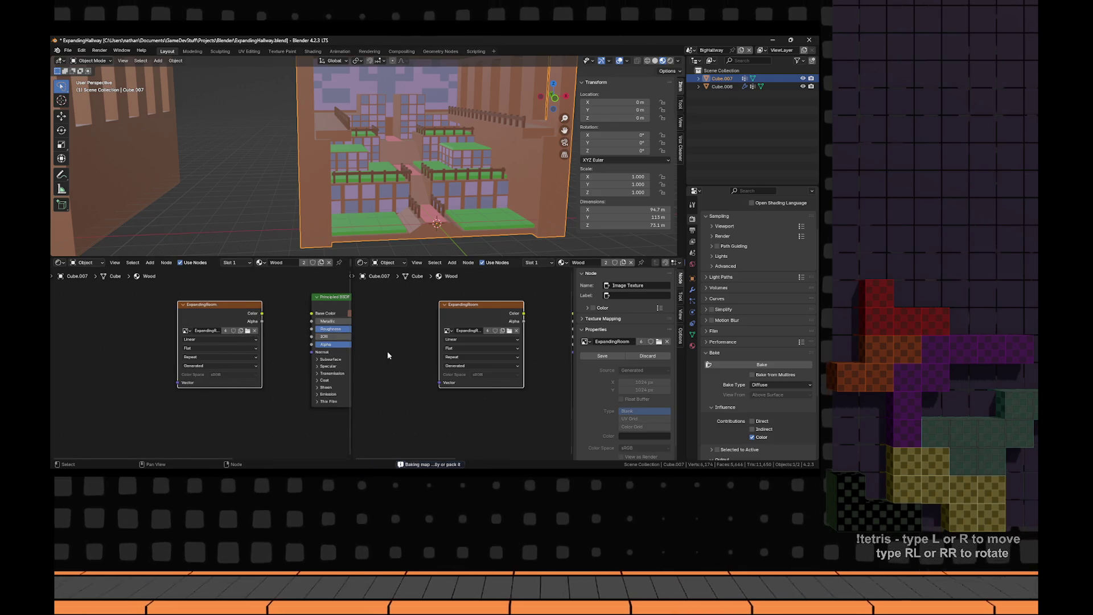
pyautogui.press('n')
pyautogui.click(60, 262)
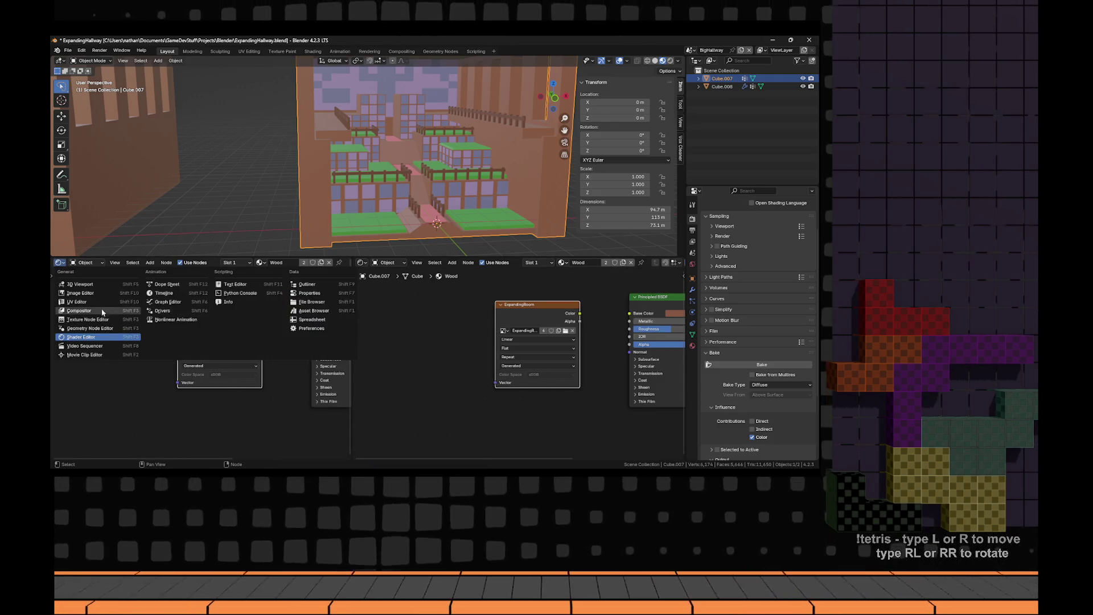
pyautogui.click(92, 294)
# - Zoom and pan to centre the baked ExpandingRoom texture, then begin saving it
pyautogui.scroll(1, 227, 347)
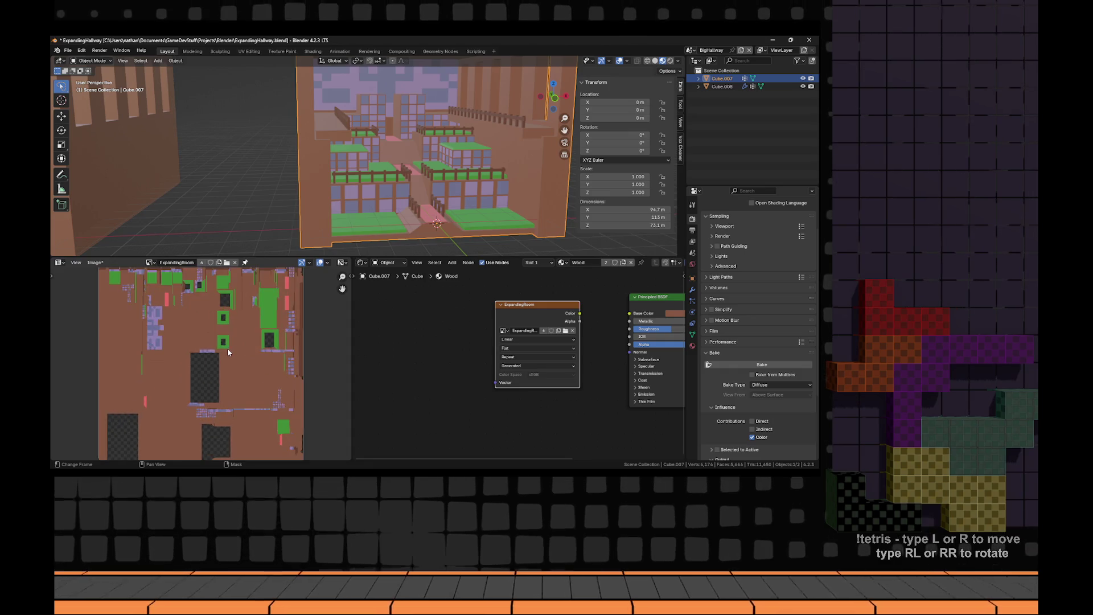
pyautogui.scroll(-3, 227, 347)
pyautogui.scroll(2, 227, 348)
pyautogui.scroll(-1, 150, 320)
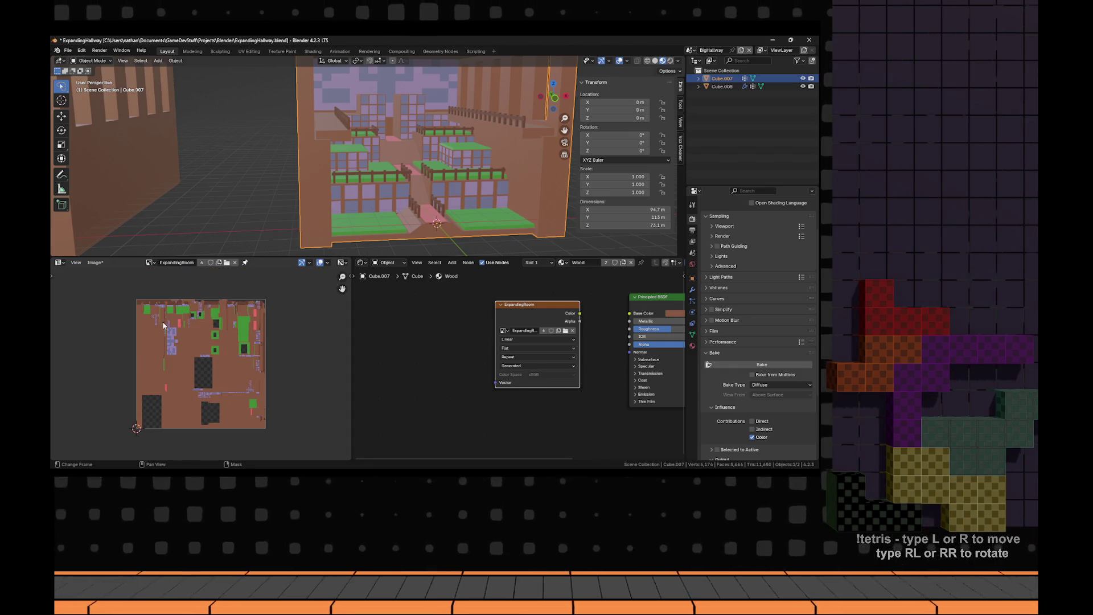
pyautogui.scroll(1, 163, 326)
pyautogui.moveTo(189, 315); pyautogui.dragTo(202, 312)
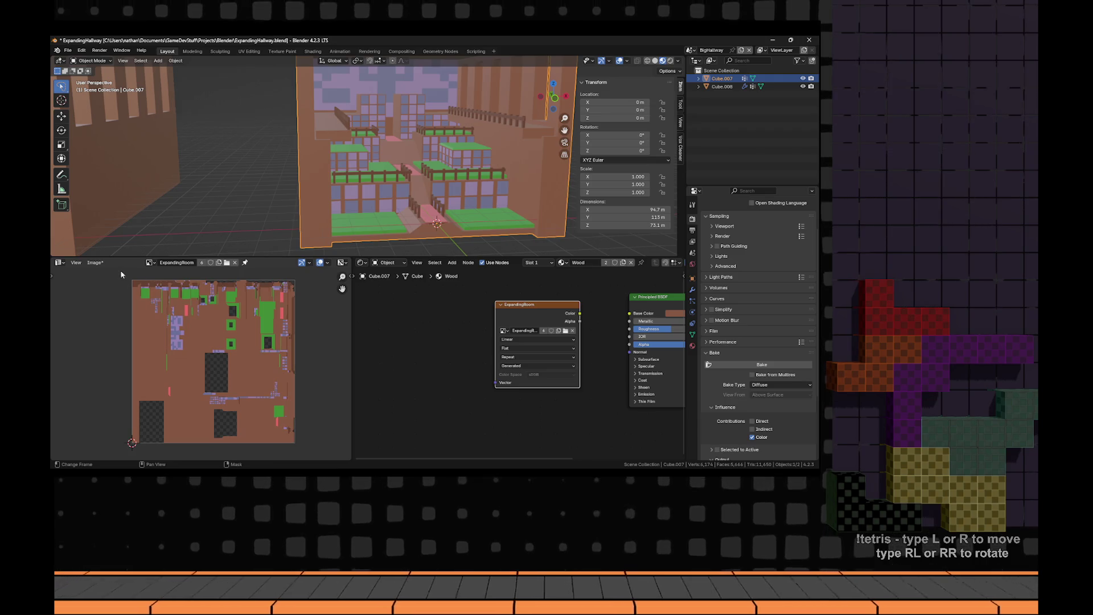
pyautogui.click(95, 263)
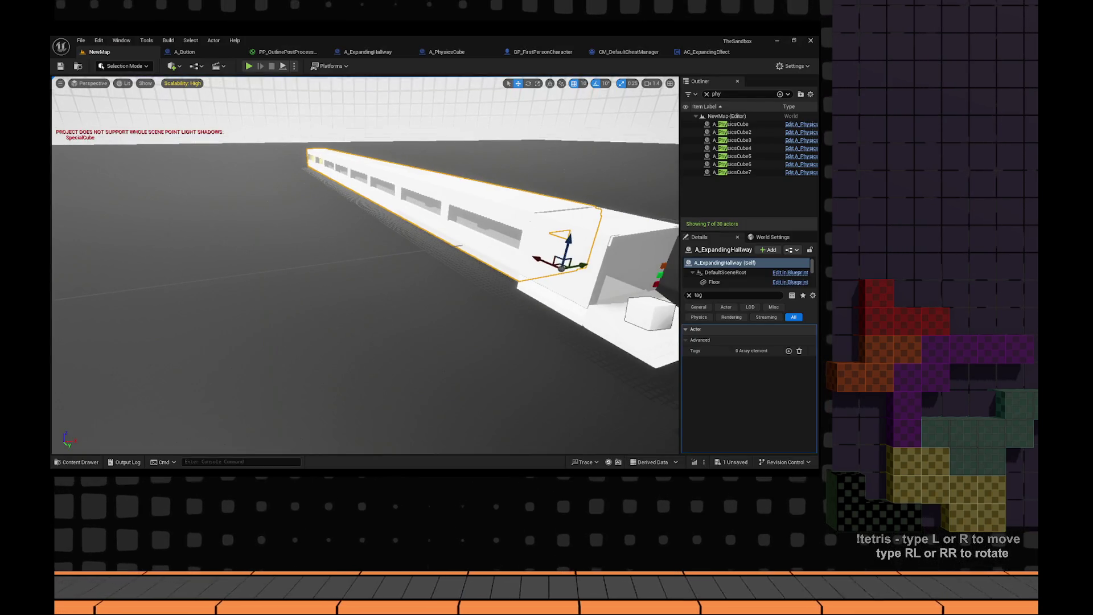
# - Copy A_ExpandingHallway's file path in Unreal and paste it into Blender's save-folder field
pyautogui.hotkey('ctrl', 'space')
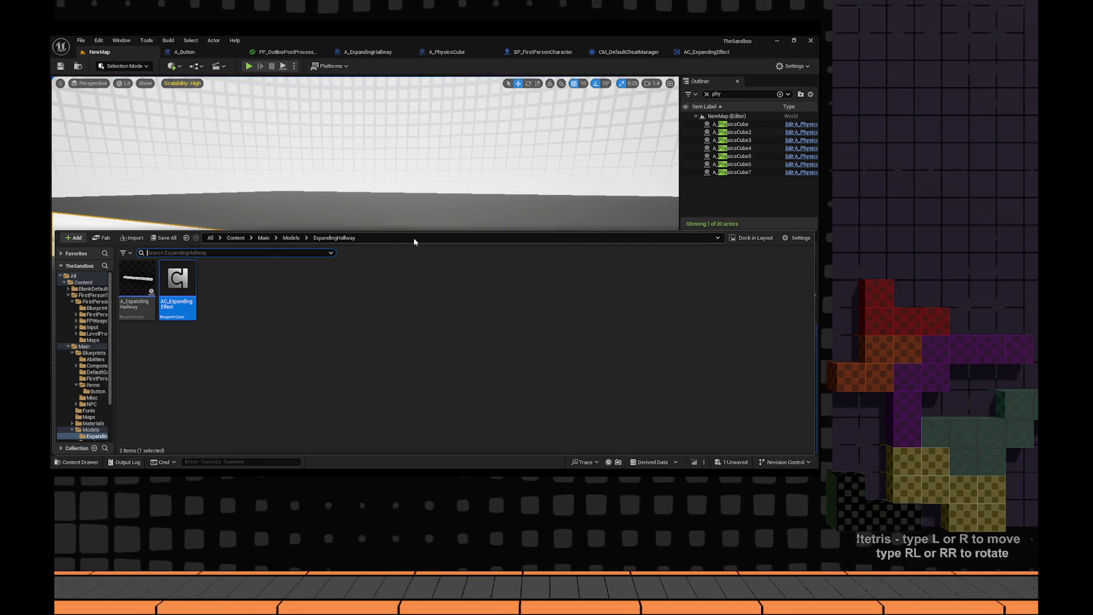
pyautogui.rightClick(355, 308)
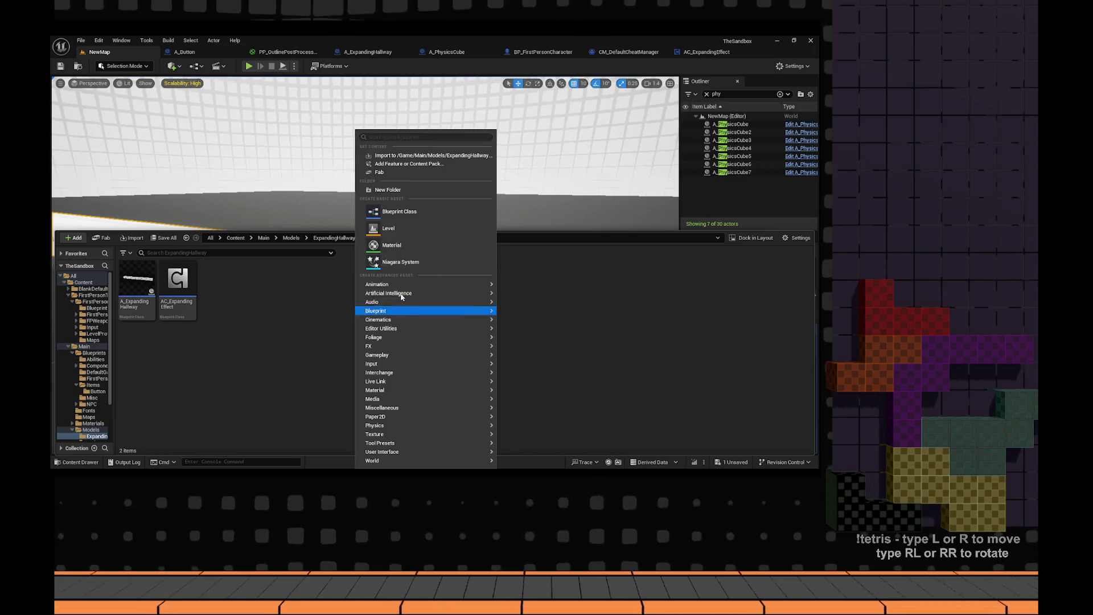
pyautogui.press('Escape')
pyautogui.rightClick(130, 291)
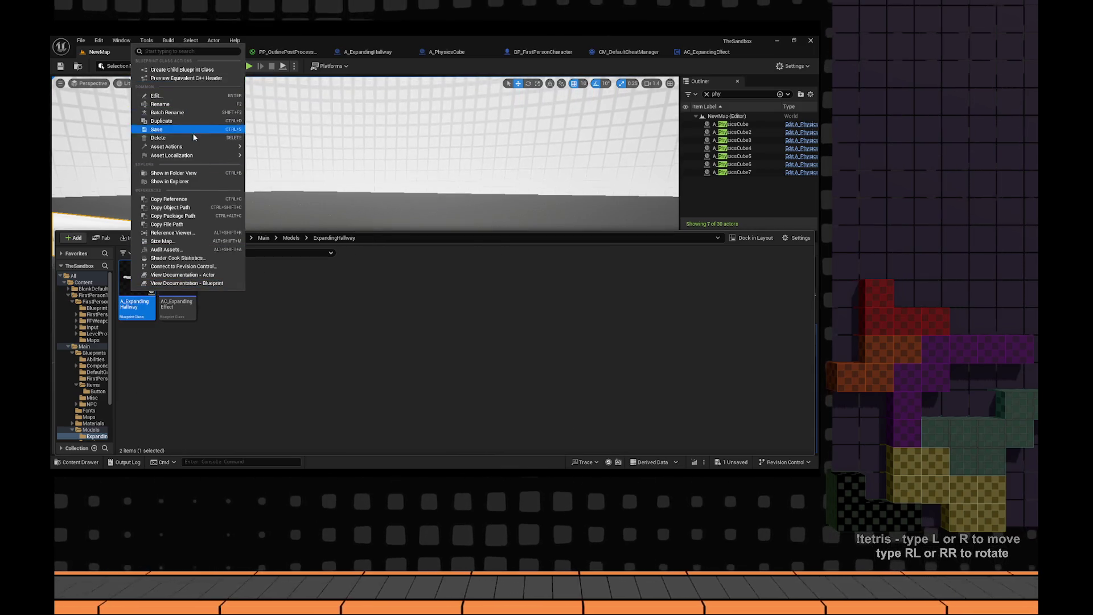
pyautogui.click(194, 173)
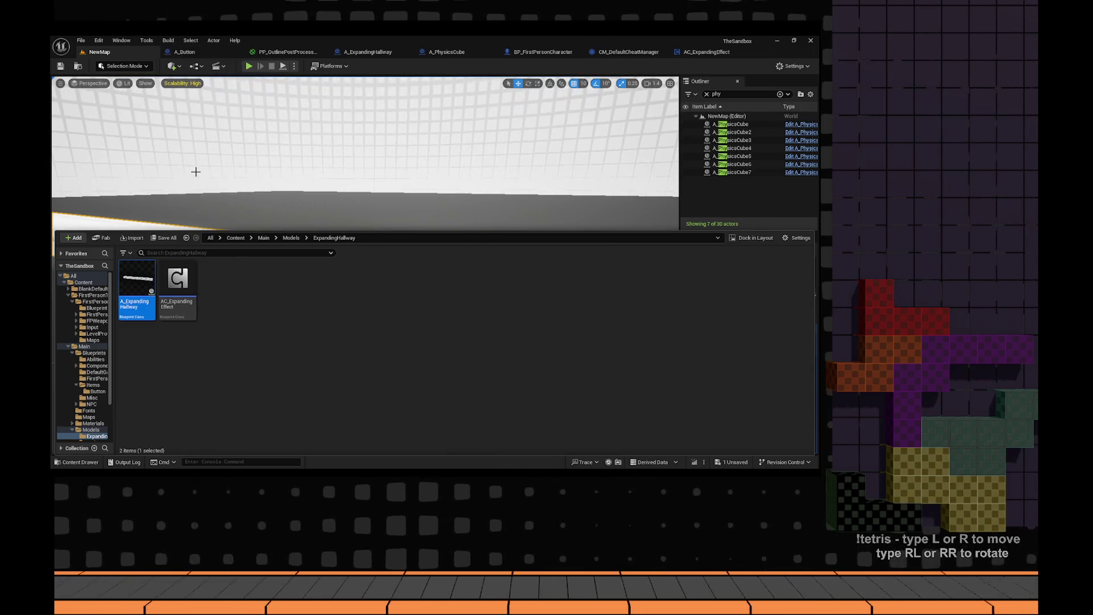
pyautogui.rightClick(146, 278)
pyautogui.click(182, 358)
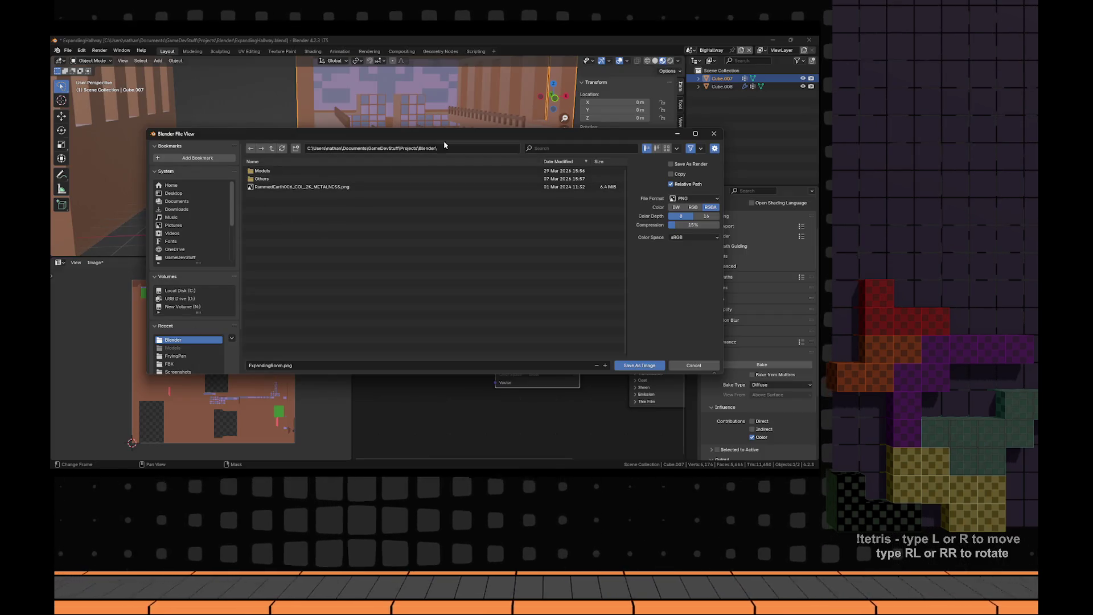
pyautogui.click(444, 147)
pyautogui.write('C:\\Users\\nathan\\Documents\\Unreal Projects\\TheSandbox\\Content\\Main\\Models\\ExpandingHallway')
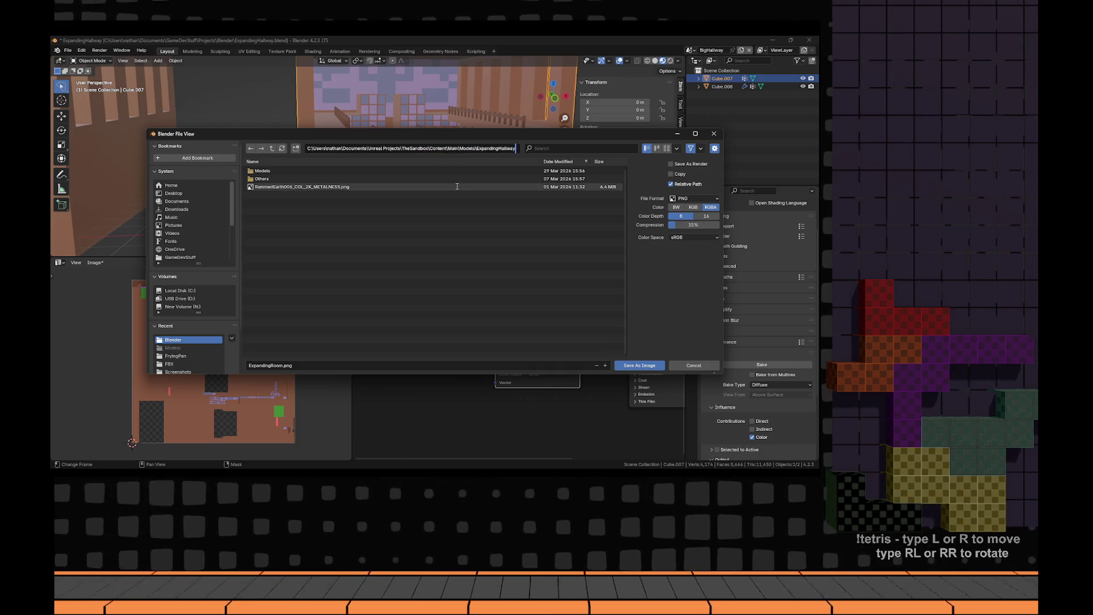
# - Save the baked texture as ExpandingRoom.png in the Unreal ExpandingHallway folder
pyautogui.press('Return')
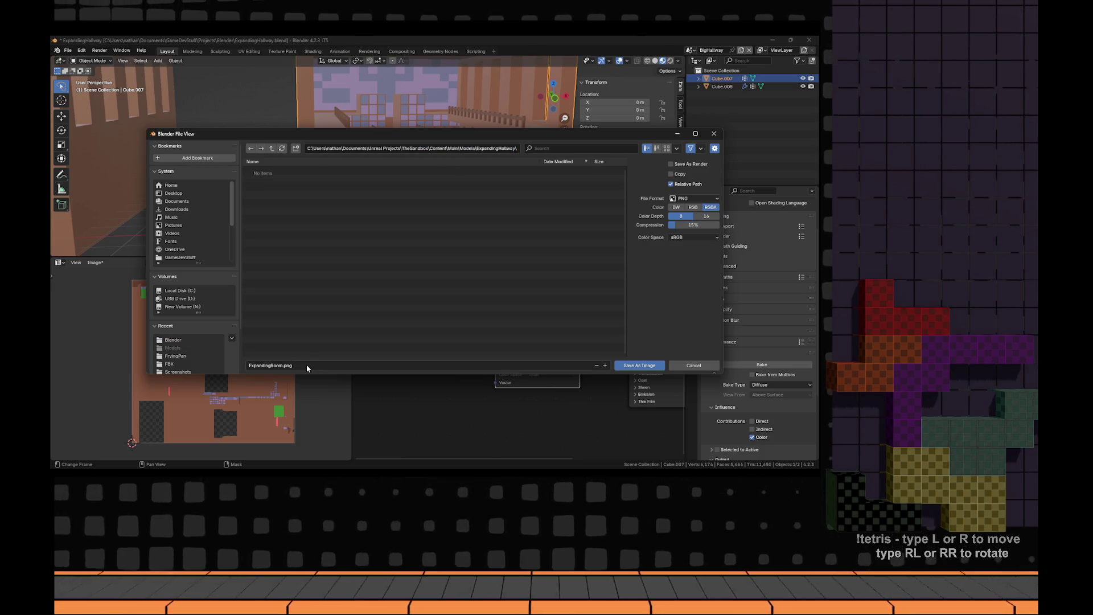
pyautogui.click(307, 365)
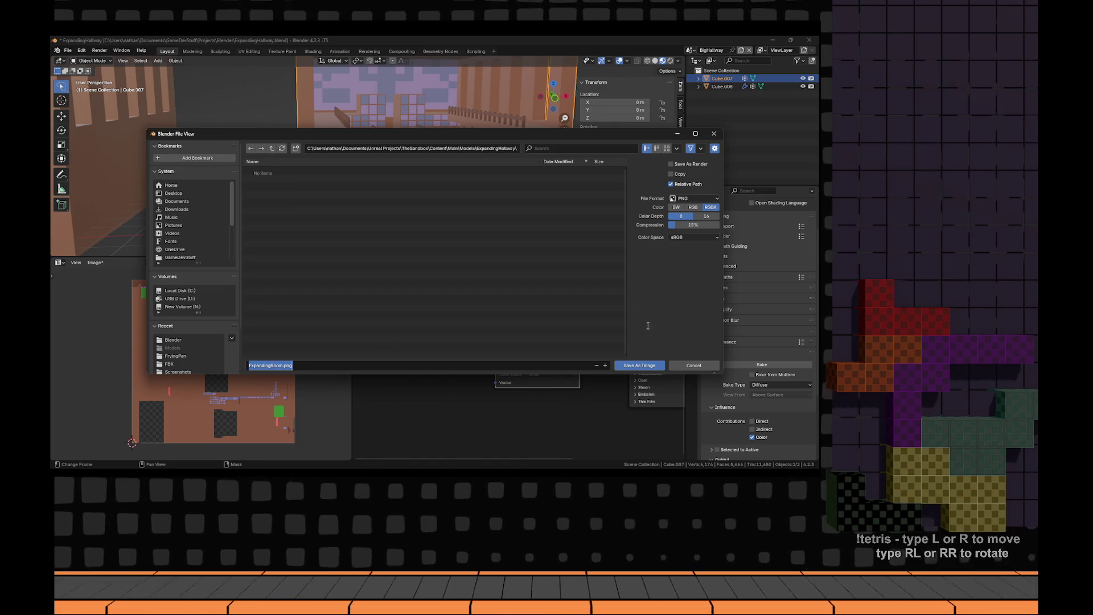
pyautogui.click(646, 366)
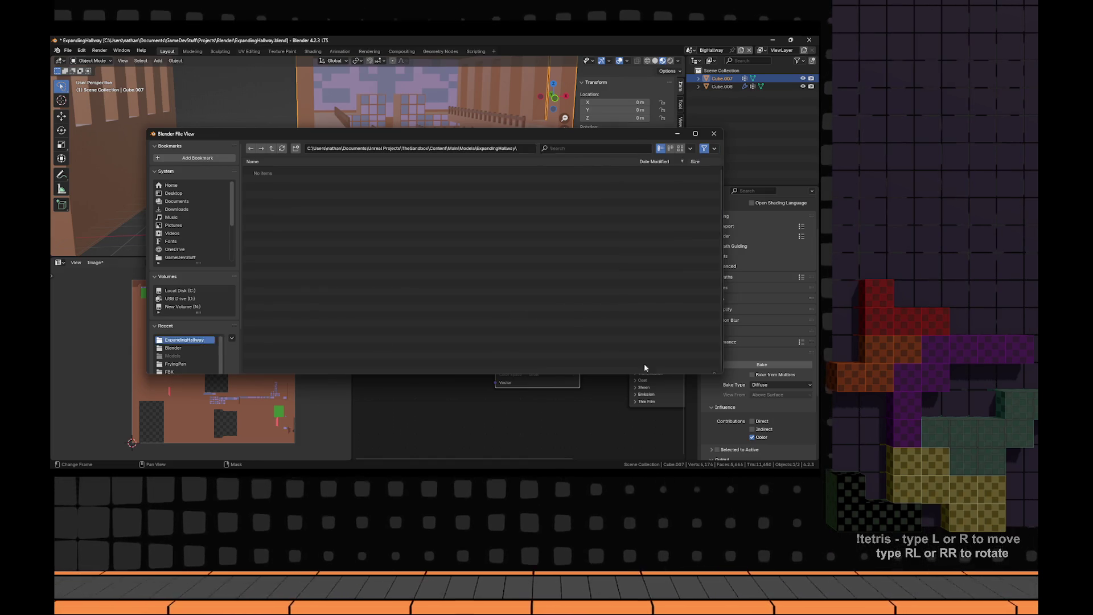
pyautogui.click(644, 363)
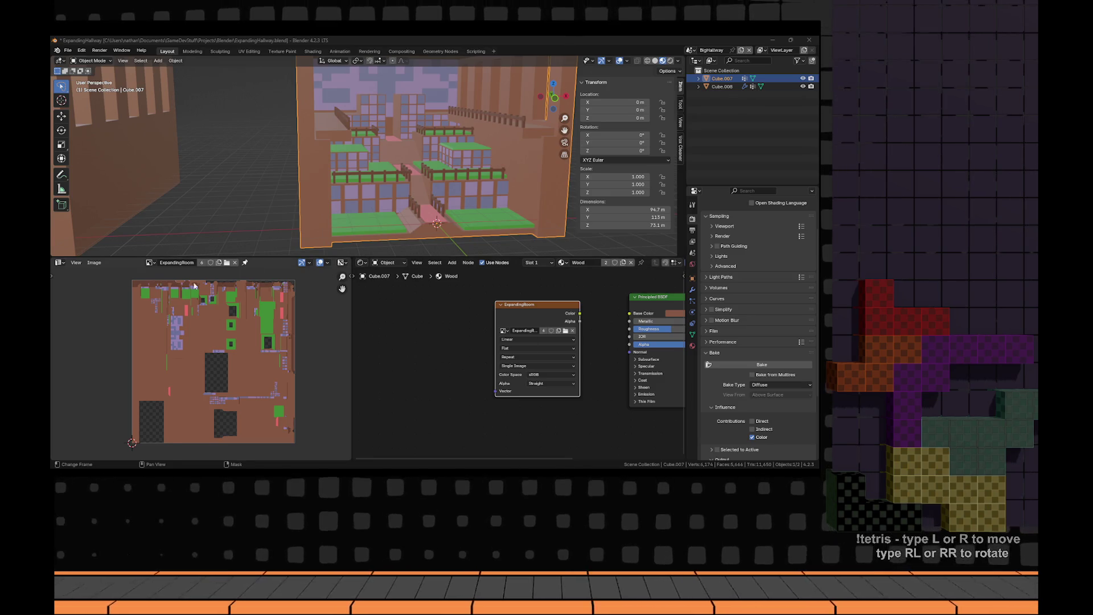
# - Accept Unreal's import of ExpandingRoom.png as a texture, then return to Blender
pyautogui.hotkey('alt', 'Tab')
pyautogui.click(242, 351)
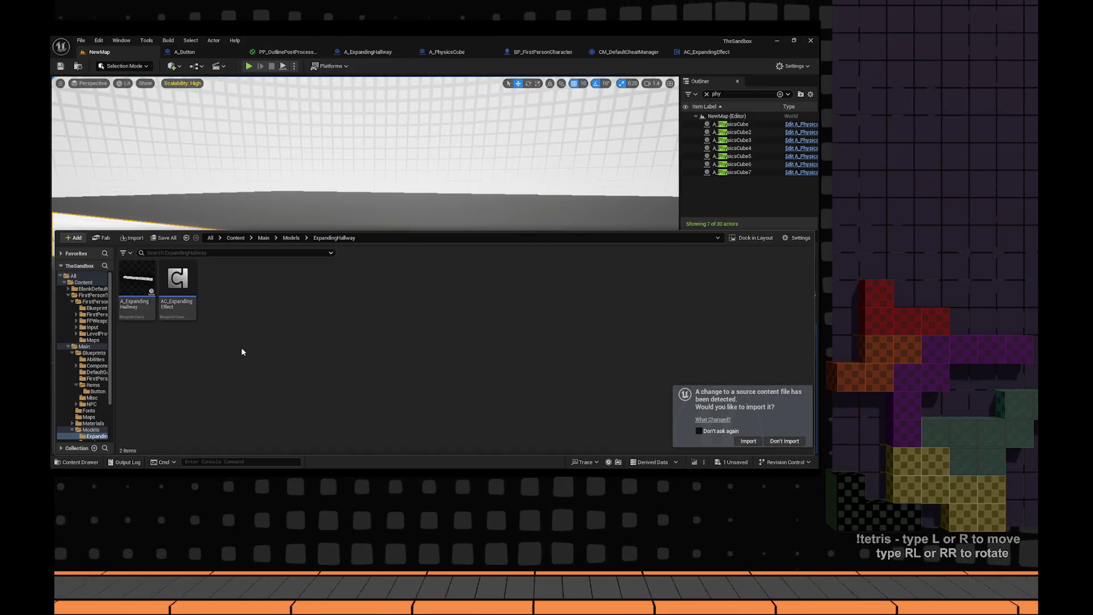
pyautogui.click(748, 441)
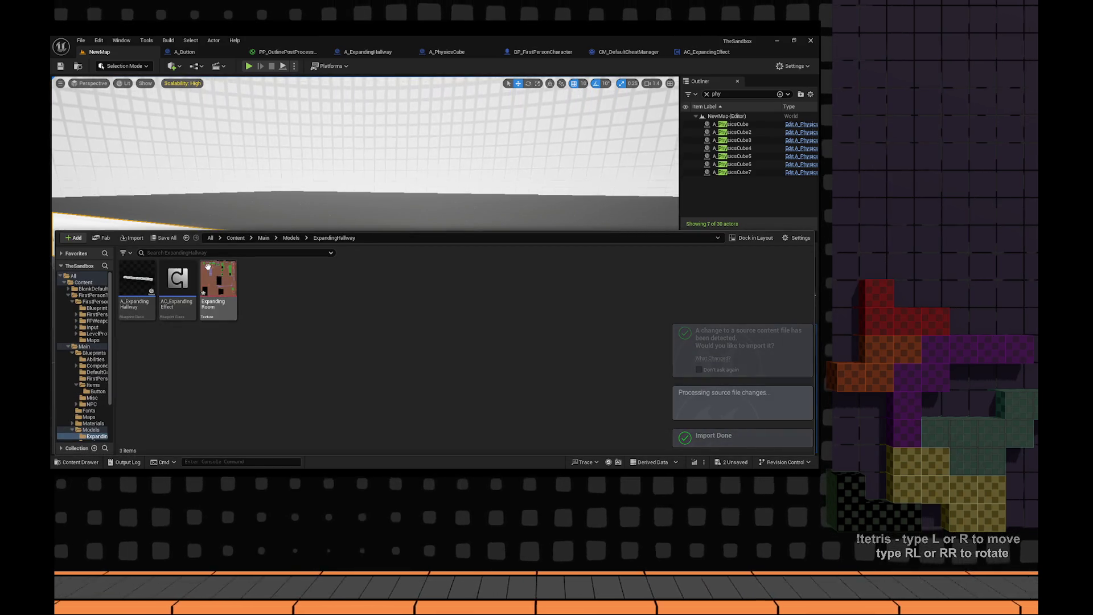
pyautogui.hotkey('alt', 'Tab')
pyautogui.scroll(-5, 406, 190)
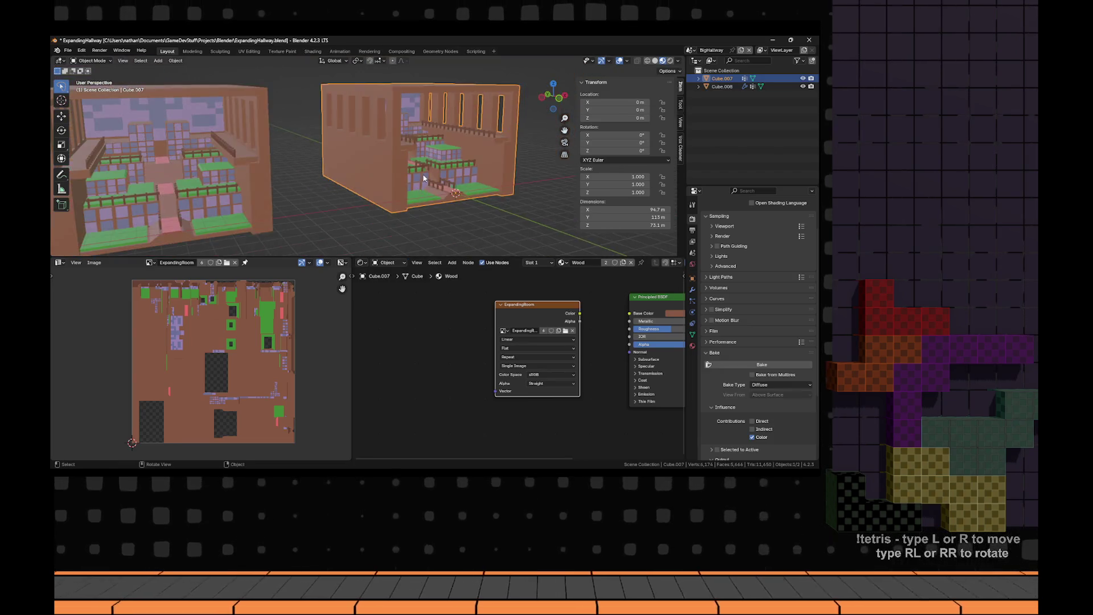
# - Apply all transforms and export ExpandingHallway.fbx with the selected-mesh preset at scale 0.50 to Unreal
pyautogui.hotkey('ctrl', 'a')
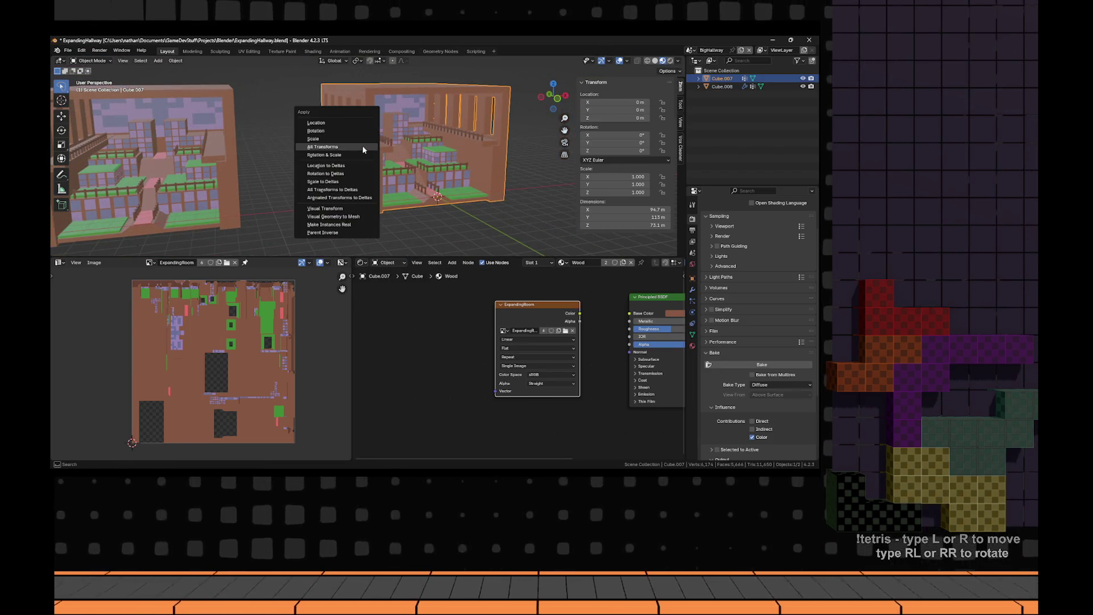
pyautogui.click(362, 145)
pyautogui.click(68, 50)
pyautogui.moveTo(81, 172)
pyautogui.click(182, 222)
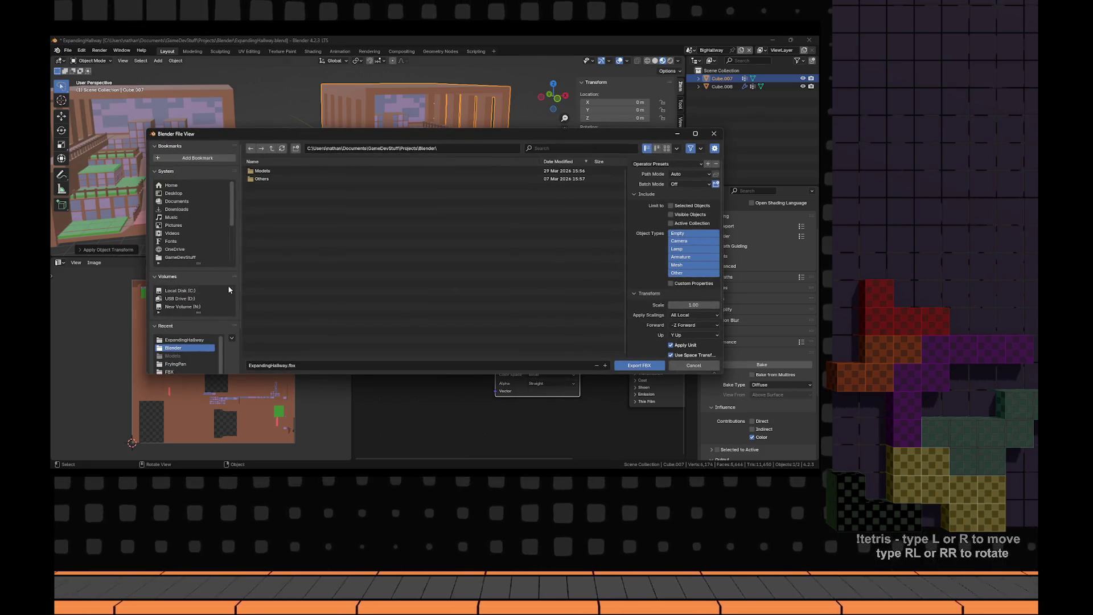
pyautogui.click(184, 340)
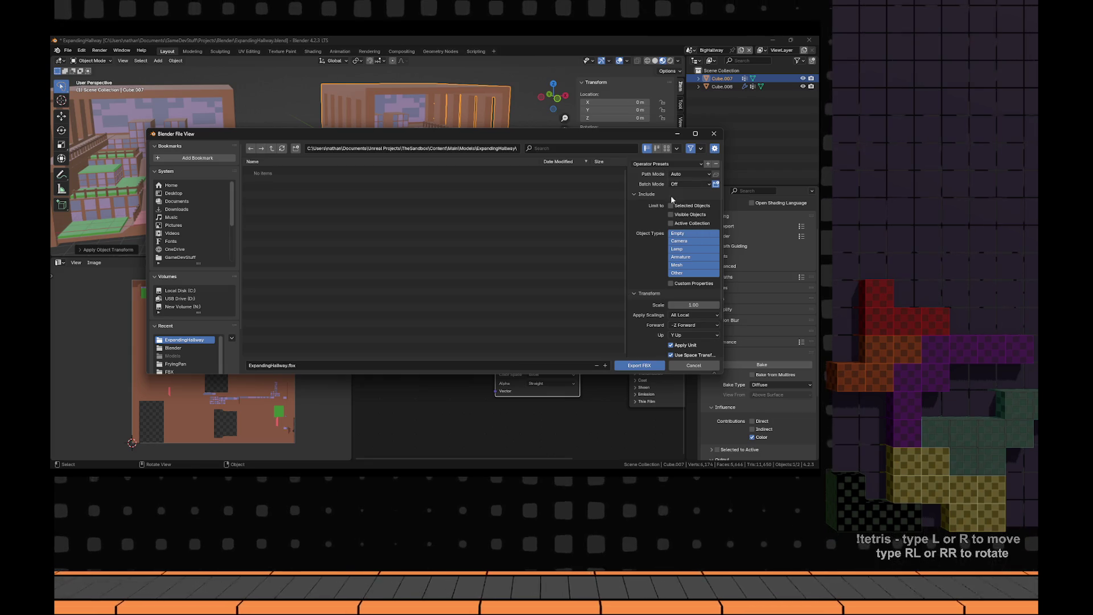
pyautogui.click(660, 165)
pyautogui.click(654, 200)
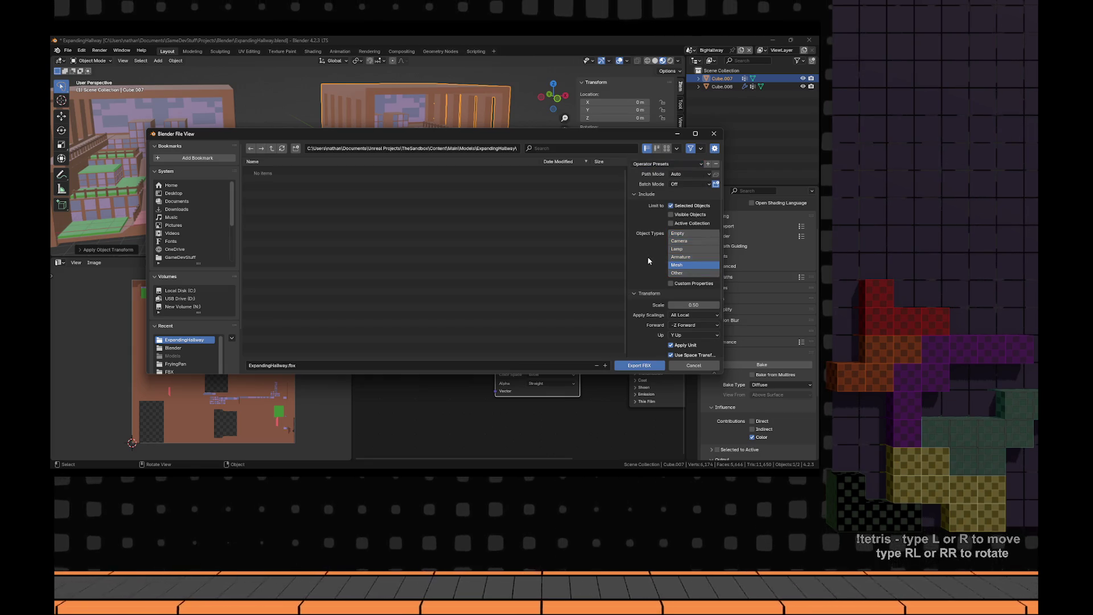
pyautogui.click(639, 366)
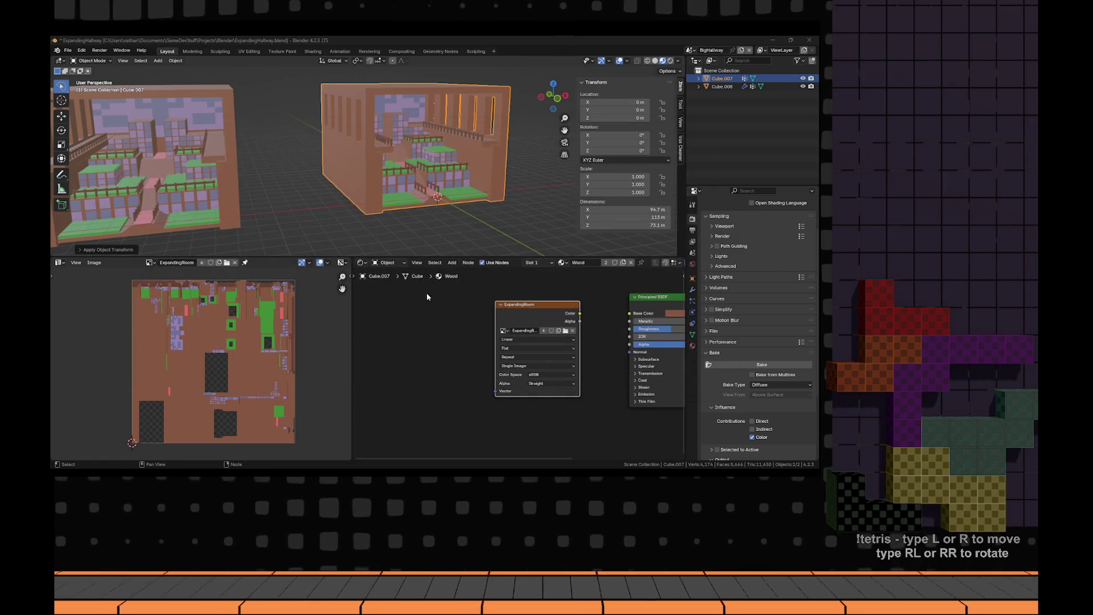
pyautogui.hotkey('alt', 'Tab')
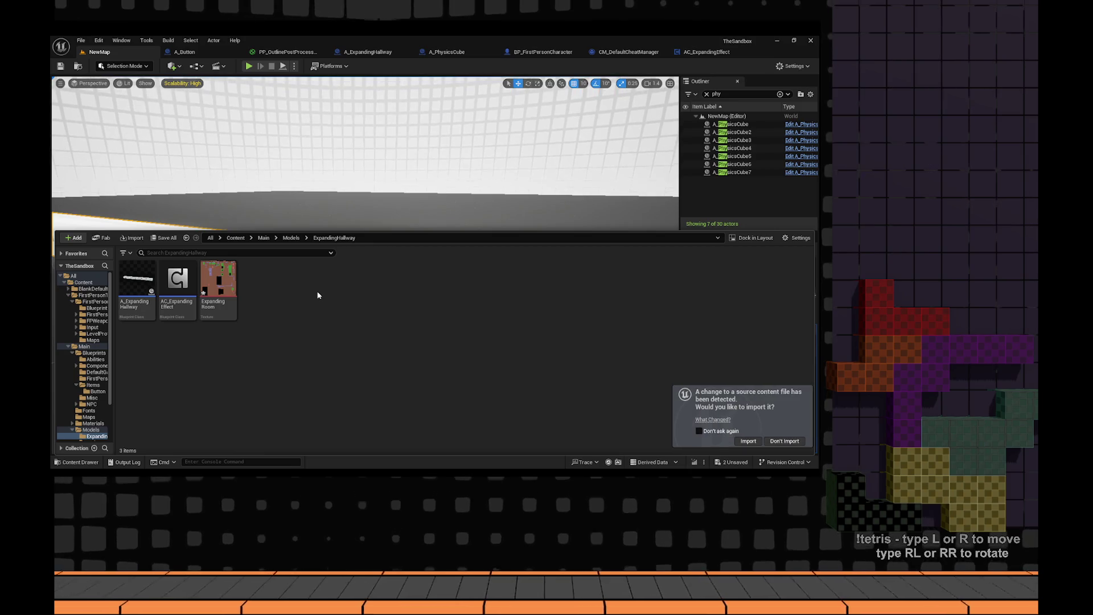
# - Confirm the hallway mesh import and drag the Expanding Hallway static mesh into the level
pyautogui.hotkey('ctrl', 'space')
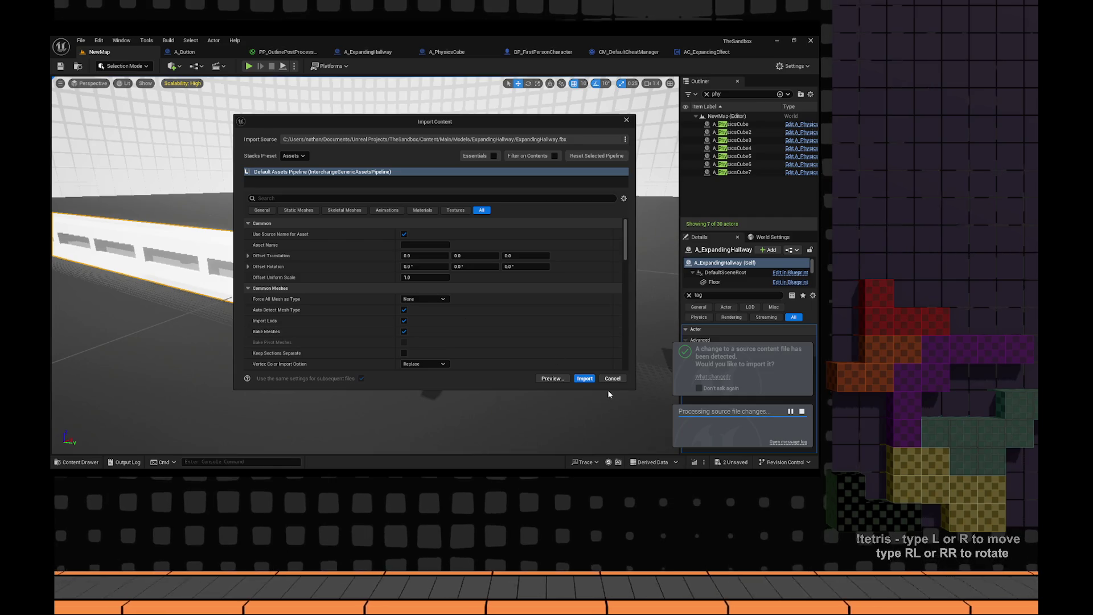
pyautogui.click(585, 380)
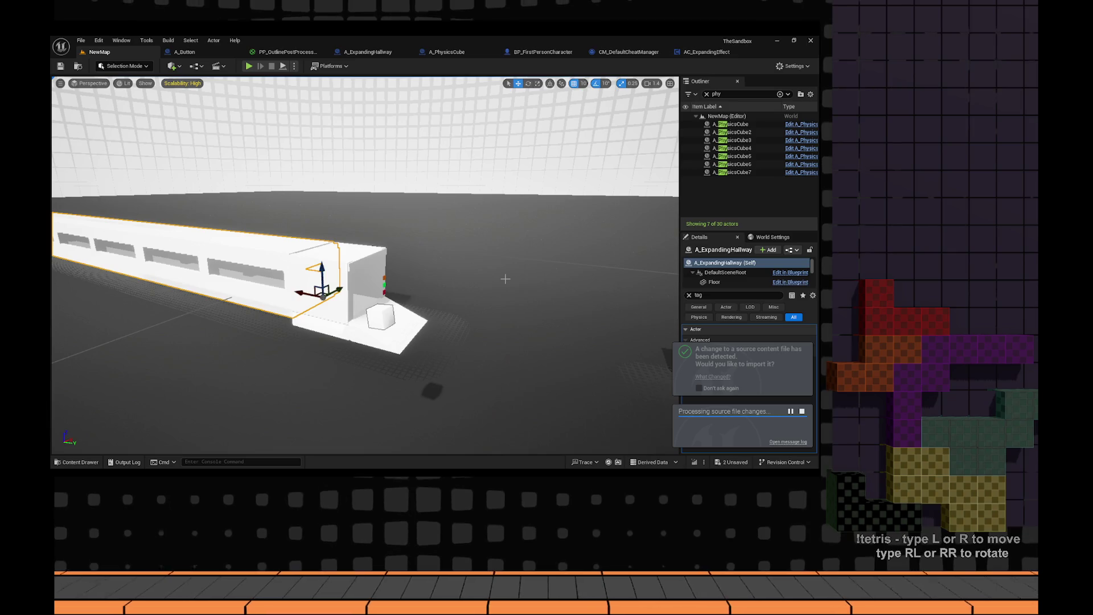
pyautogui.hotkey('ctrl', 'space')
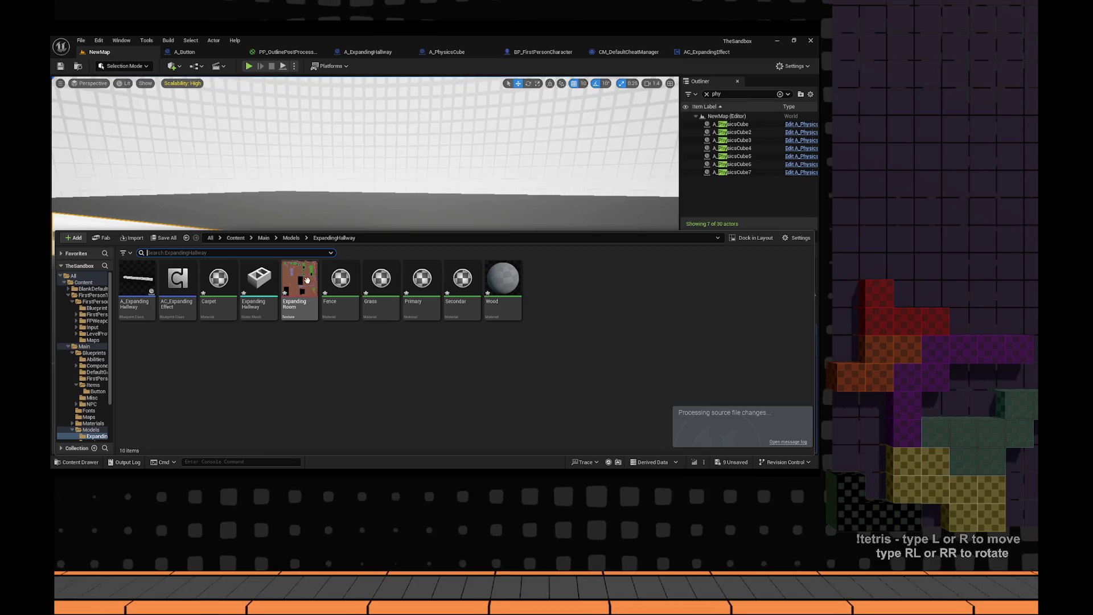
pyautogui.moveTo(437, 187)
pyautogui.mouseDown()
pyautogui.moveTo(456, 191)
pyautogui.moveTo(449, 182)
pyautogui.moveTo(438, 194)
pyautogui.mouseUp()
pyautogui.press('f')
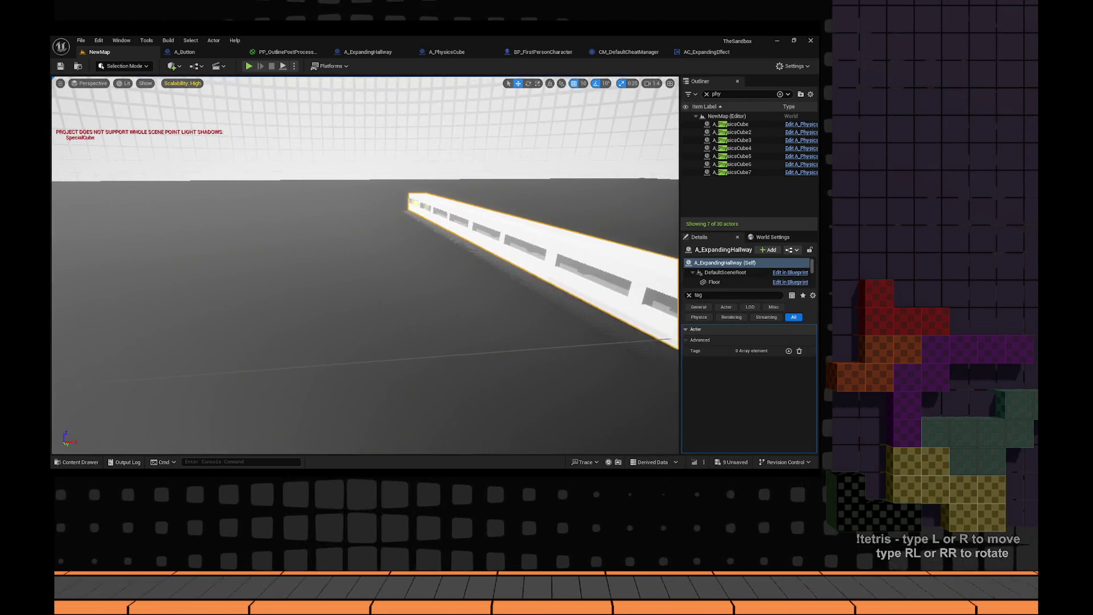
pyautogui.hotkey('ctrl', 'space')
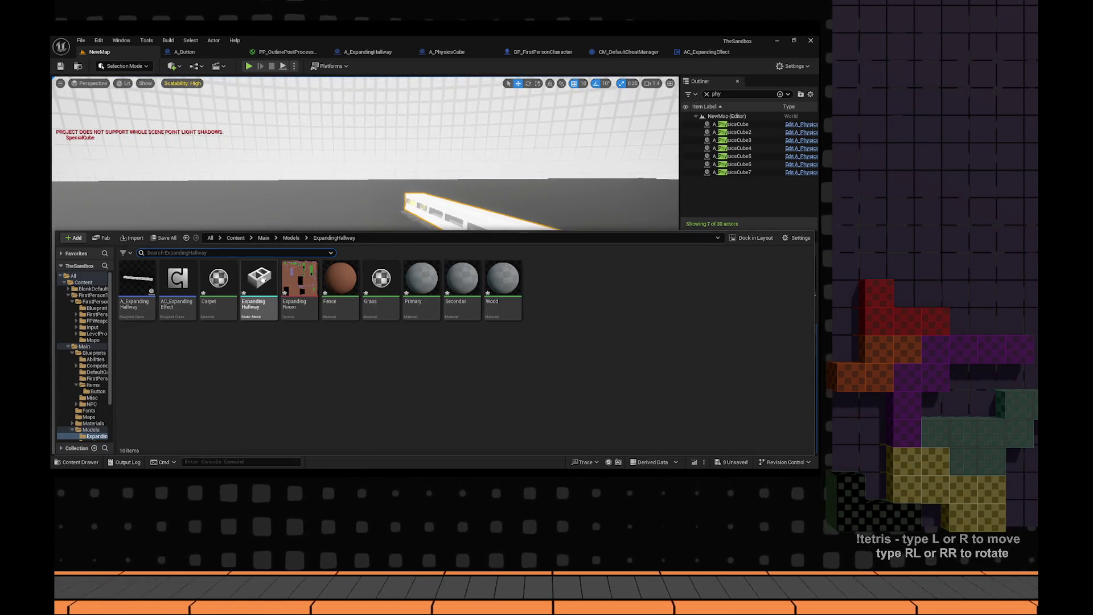
pyautogui.moveTo(260, 282)
pyautogui.mouseDown()
pyautogui.moveTo(256, 290)
pyautogui.moveTo(343, 300)
pyautogui.moveTo(396, 333)
pyautogui.moveTo(450, 319)
pyautogui.moveTo(476, 334)
pyautogui.mouseUp()
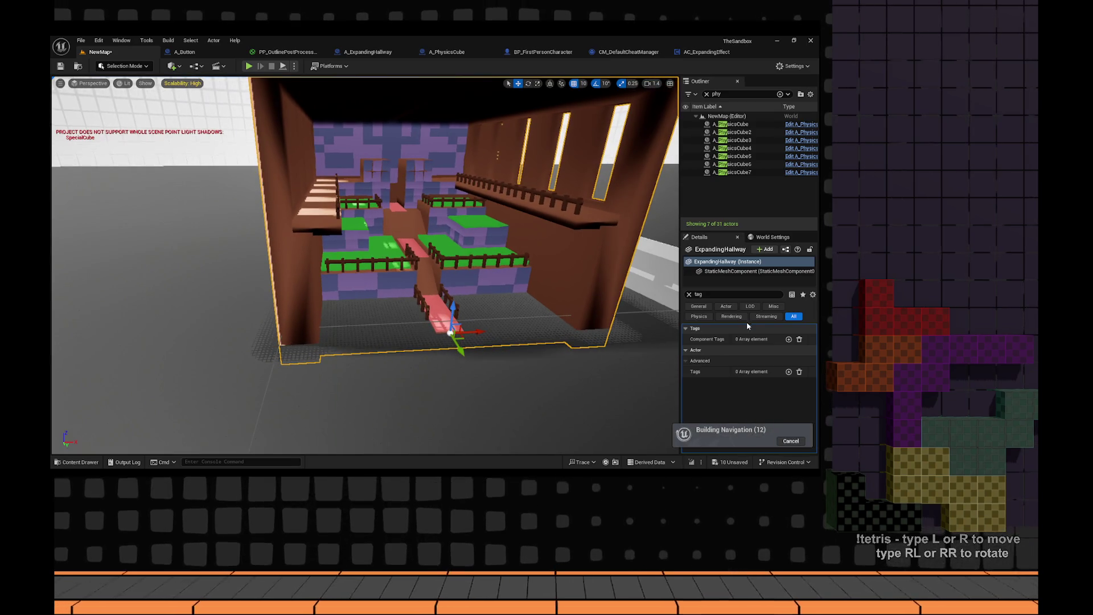
# - Inspect the placed hallway's Element 0 material (Wood) in the Details panel
pyautogui.click(689, 294)
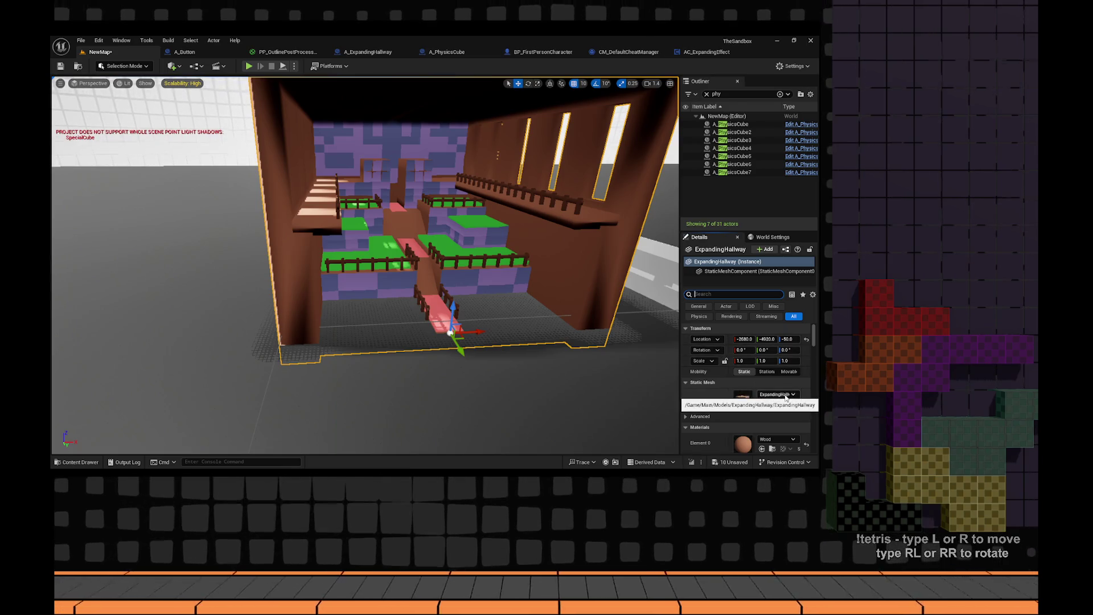
pyautogui.scroll(-3, 786, 399)
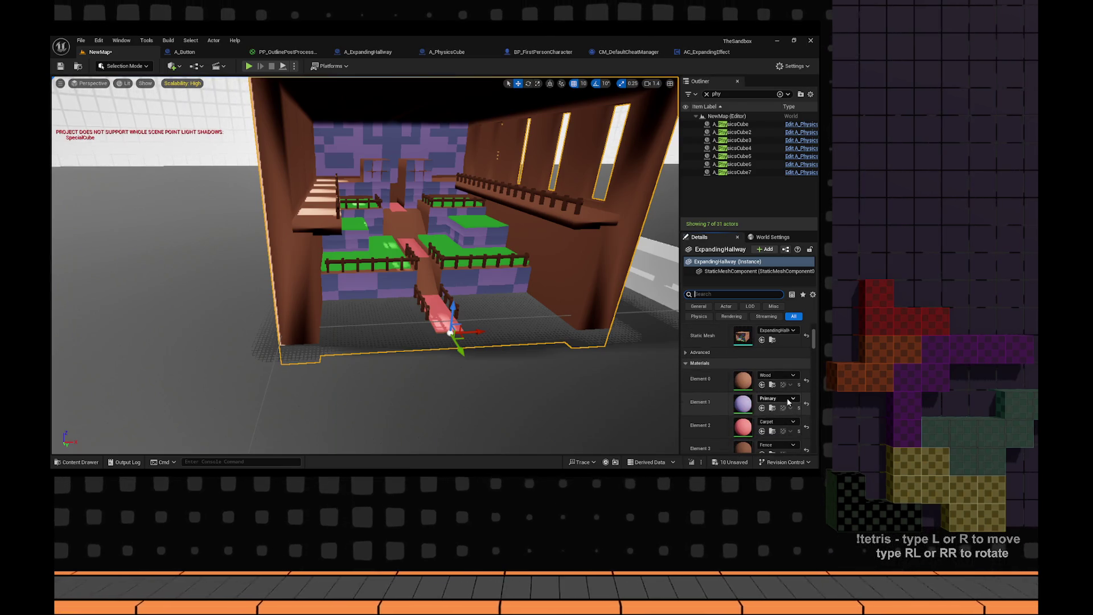
pyautogui.click(775, 375)
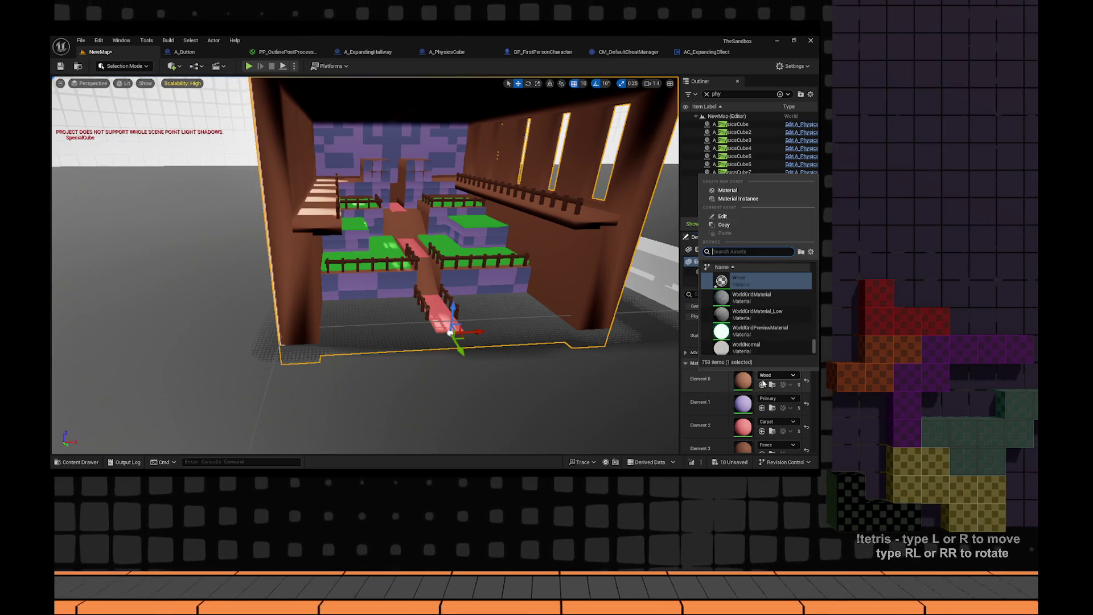
pyautogui.click(784, 386)
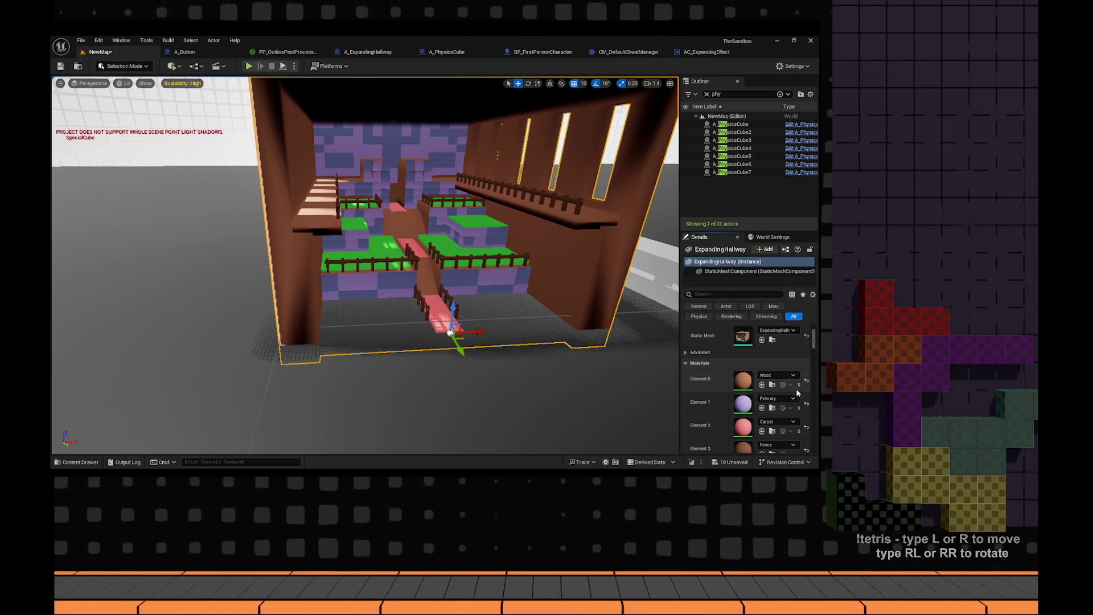
pyautogui.click(786, 374)
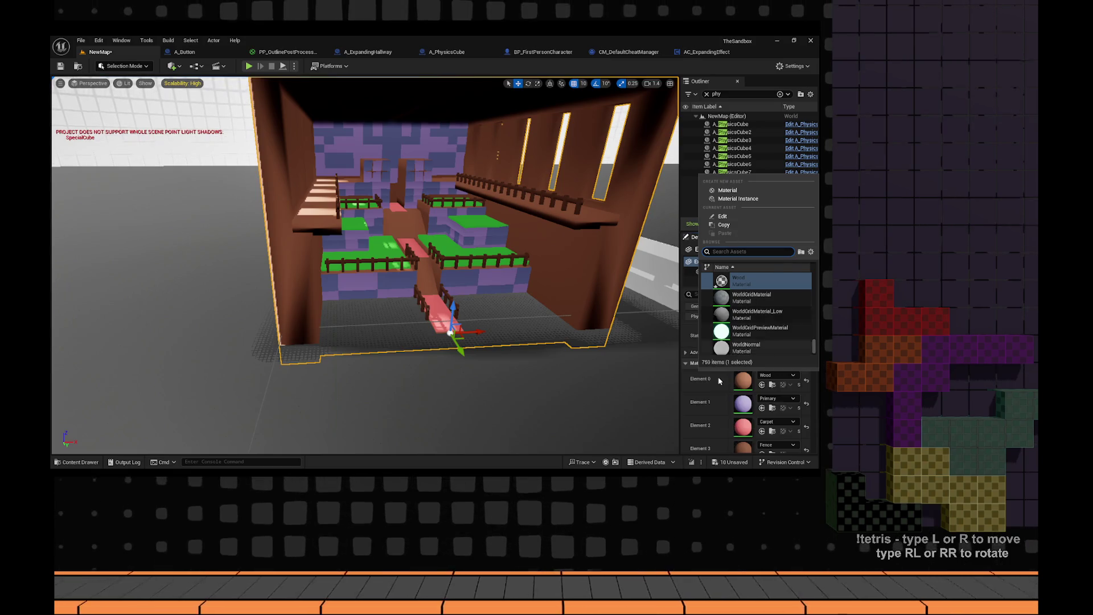
pyautogui.scroll(-4, 715, 398)
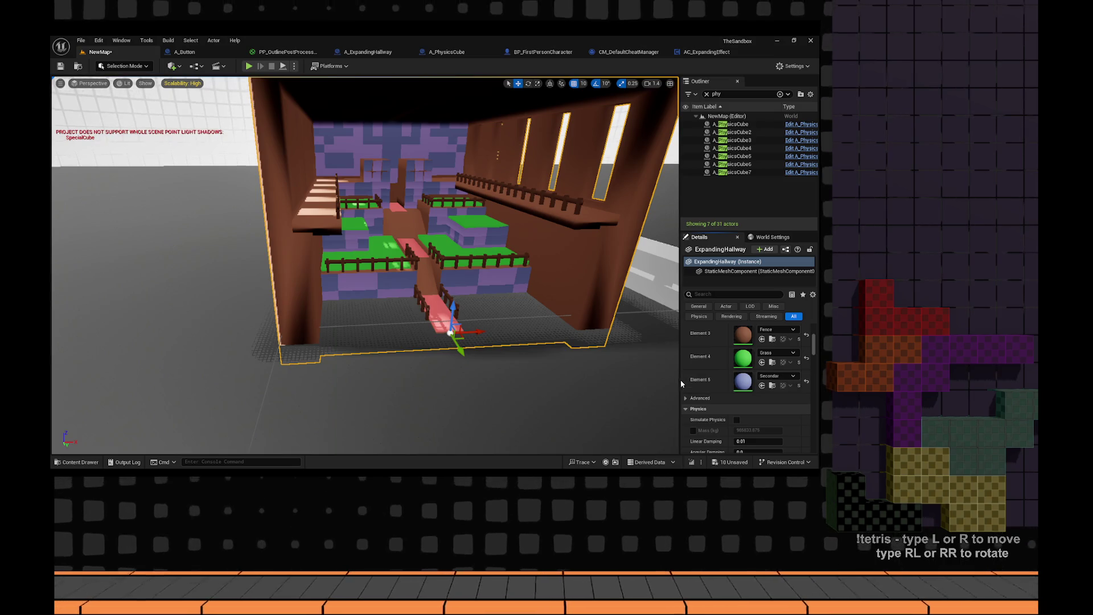
pyautogui.moveTo(679, 379); pyautogui.dragTo(638, 379)
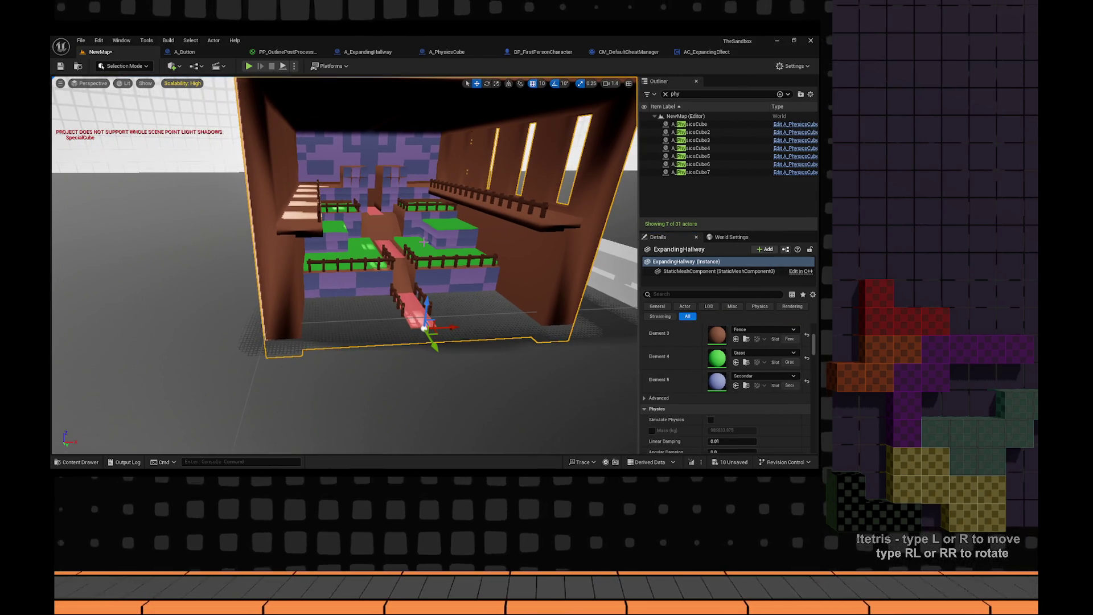
# - Delete the placed hallway actor and the old ExpandingHallway static mesh asset
pyautogui.press('Delete')
pyautogui.hotkey('ctrl', 'space')
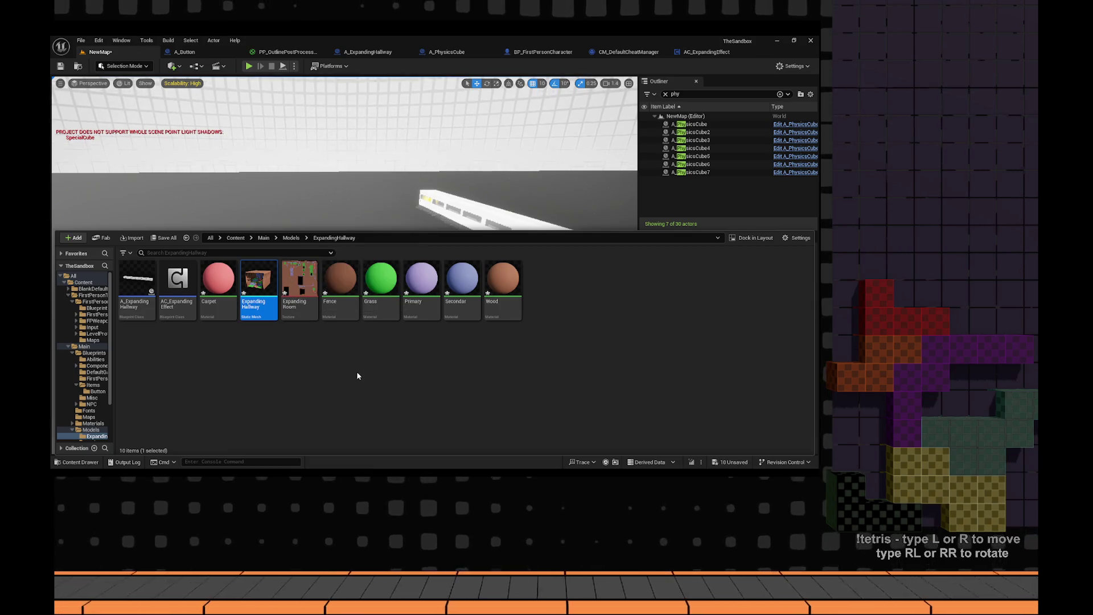
pyautogui.press('Delete')
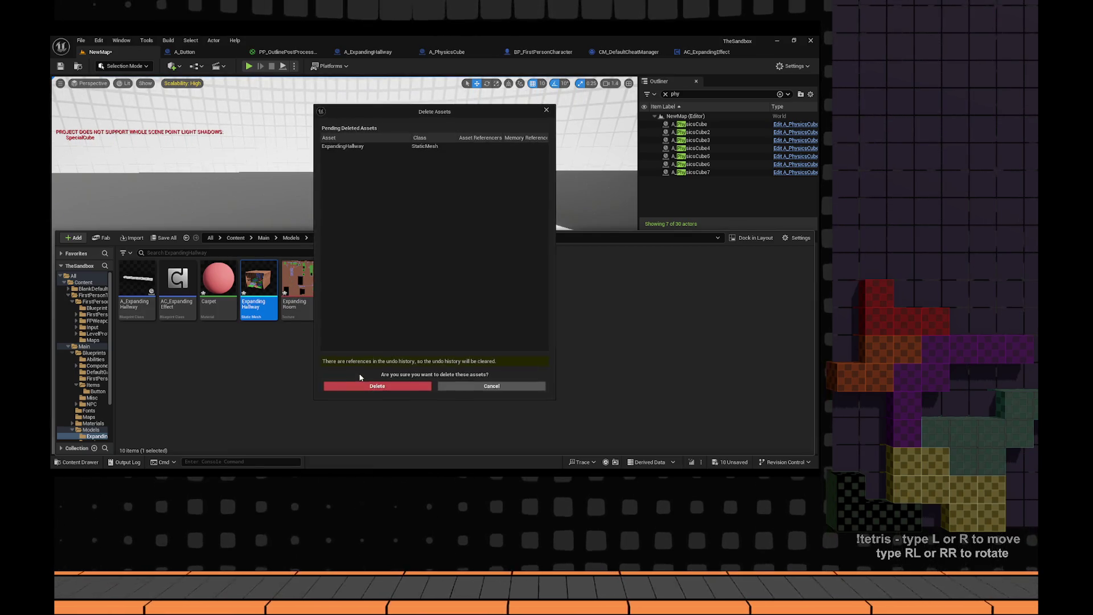
pyautogui.click(368, 387)
# - Delete the Fence, Grass, Primary, Secondary, Wood and Carpet material assets
pyautogui.click(298, 279)
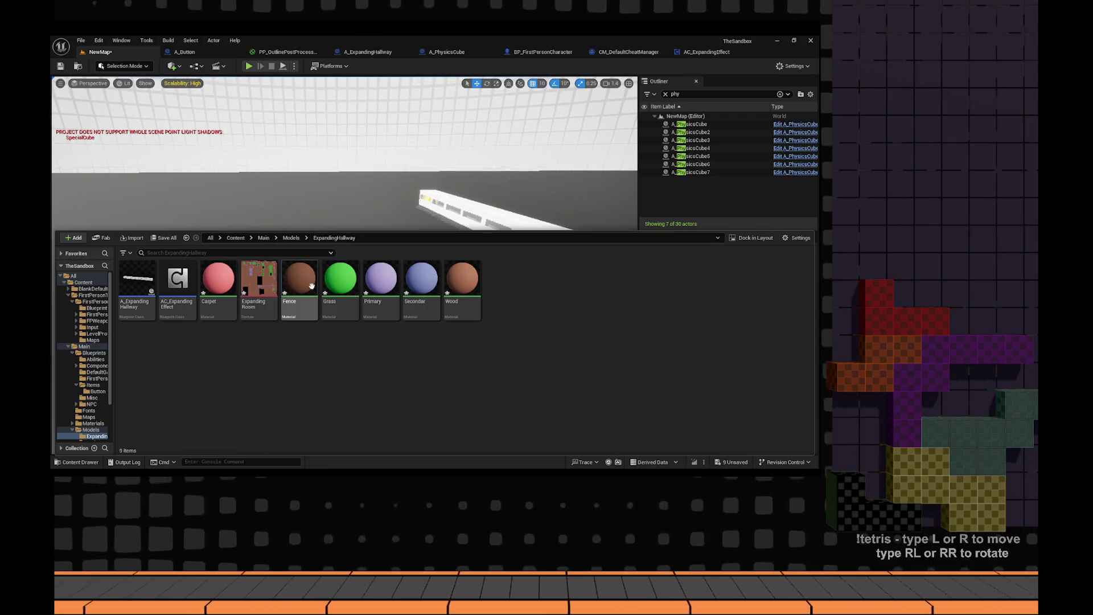
pyautogui.keyDown('shift'); pyautogui.click(462, 285); pyautogui.keyUp('shift')
pyautogui.press('Delete')
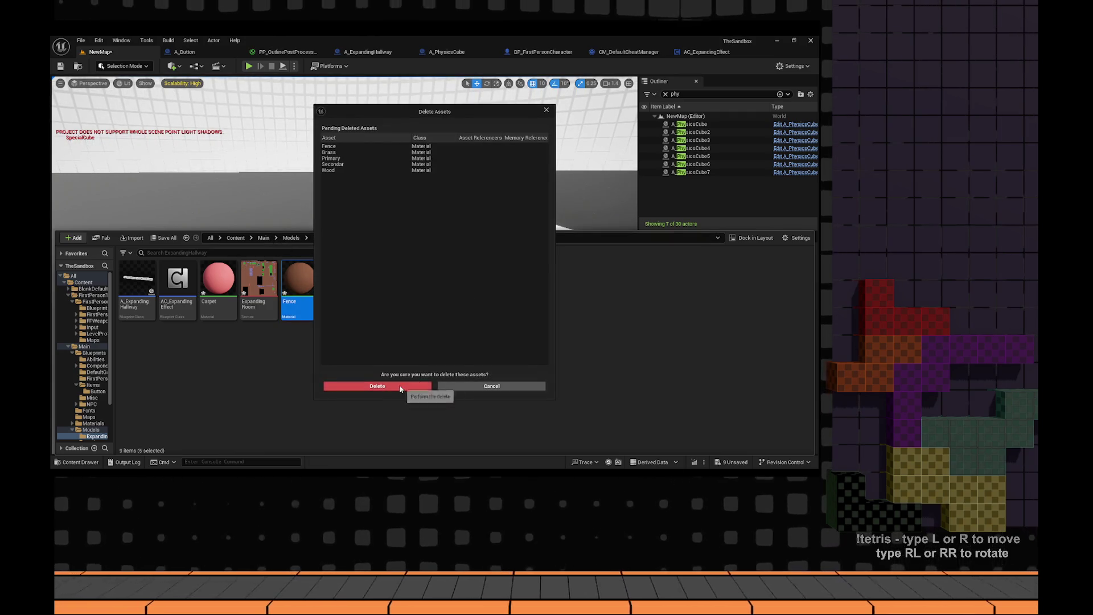
pyautogui.click(376, 387)
pyautogui.click(218, 280)
pyautogui.press('Delete')
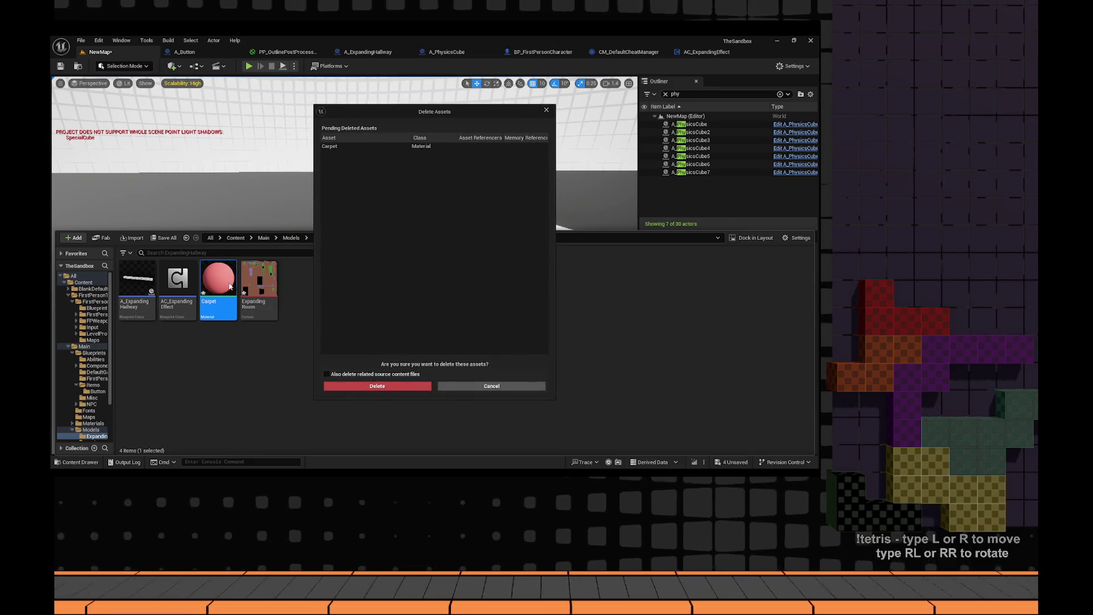
pyautogui.click(375, 387)
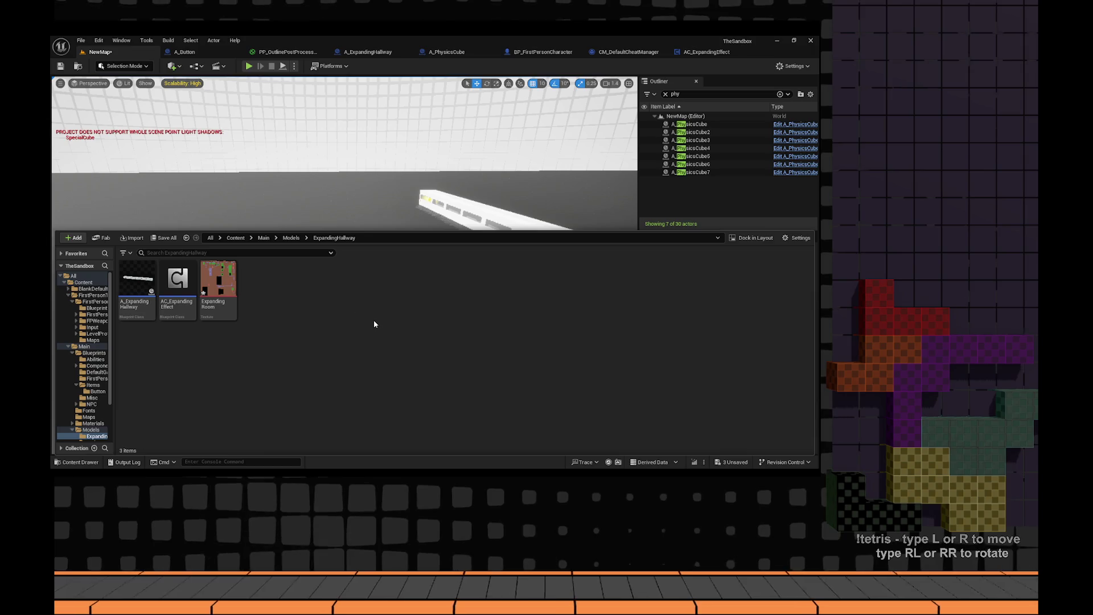
pyautogui.hotkey('alt', 'Tab')
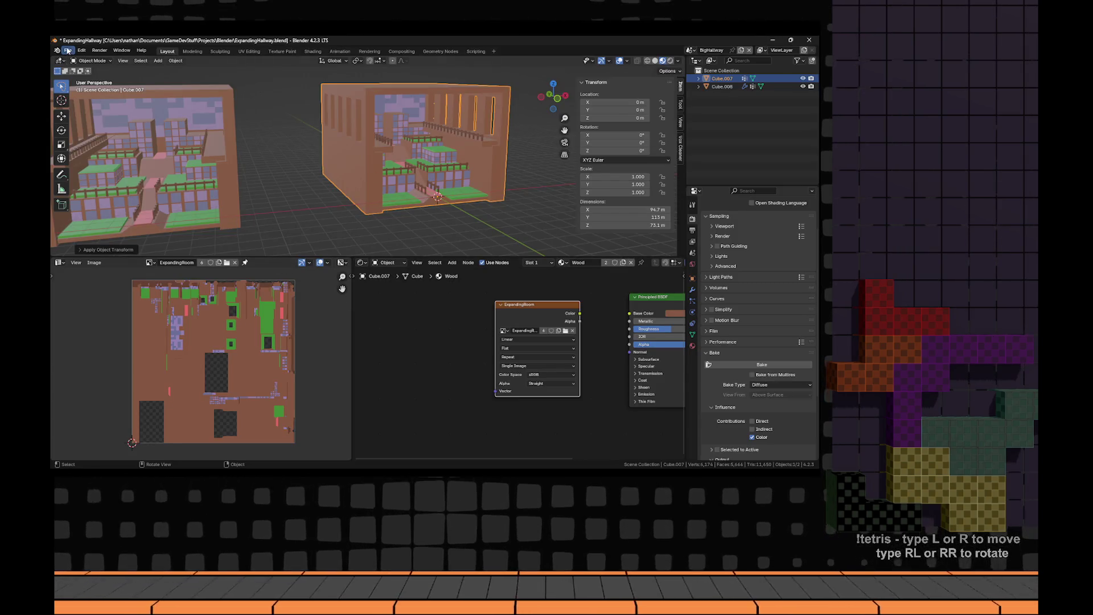
# - Re-export the room as ExpandingHallway.fbx into the Unreal folder and return to Unreal
pyautogui.click(67, 50)
pyautogui.click(200, 250)
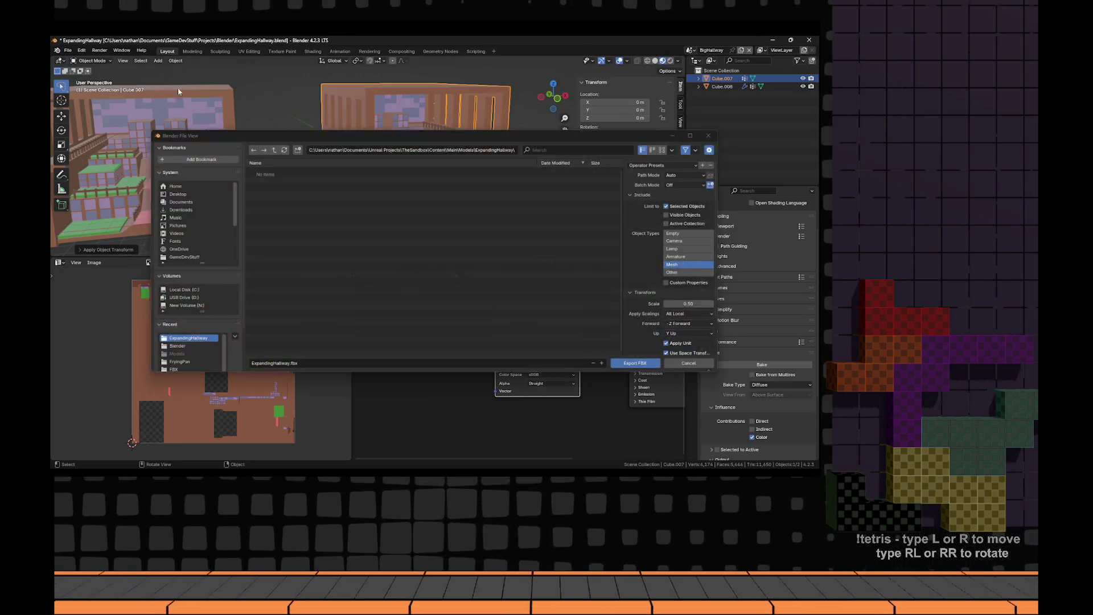
pyautogui.click(630, 367)
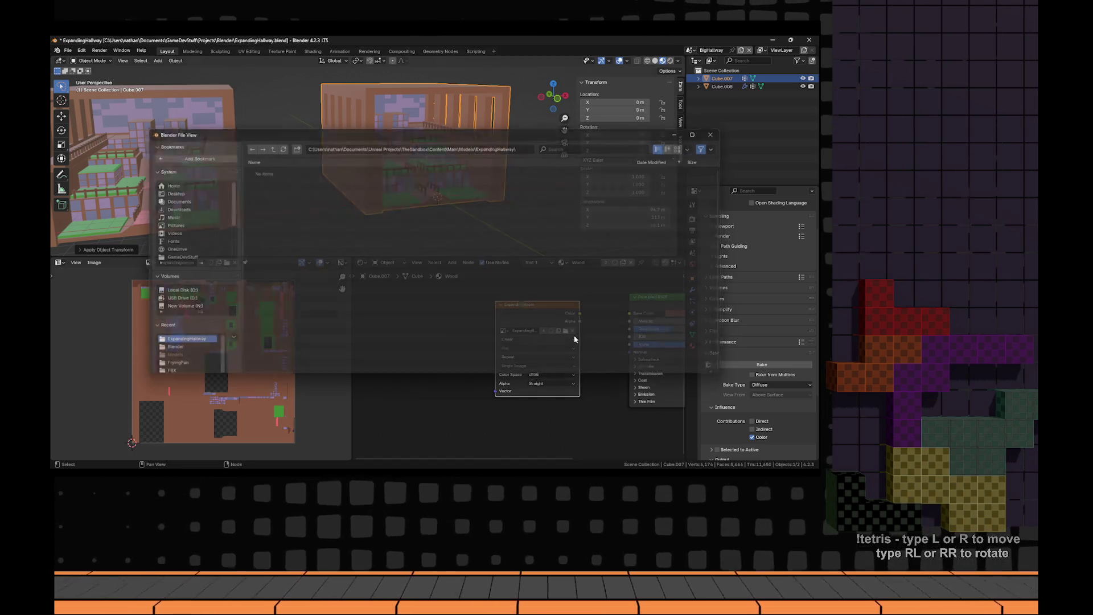
pyautogui.hotkey('alt', 'Tab')
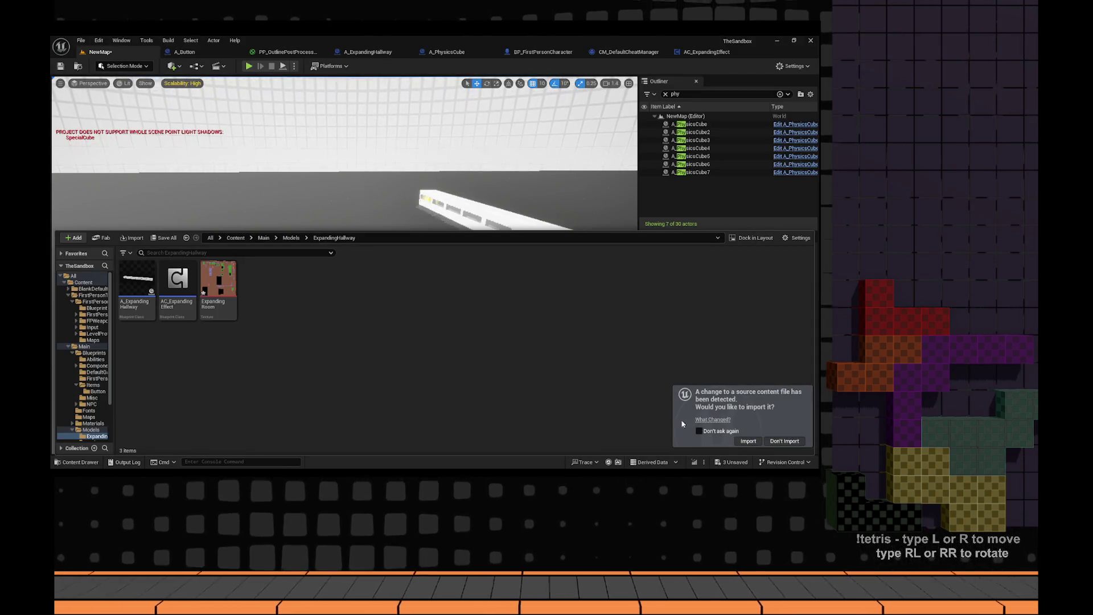
# - Reimport the changed hallway FBX with material importing turned off
pyautogui.click(748, 443)
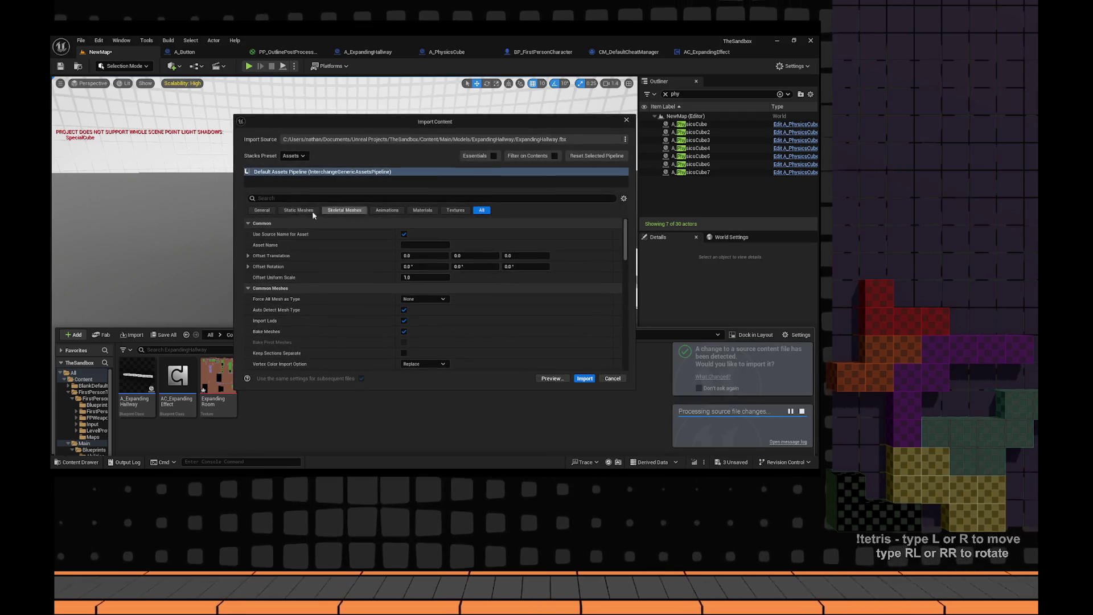
pyautogui.click(422, 210)
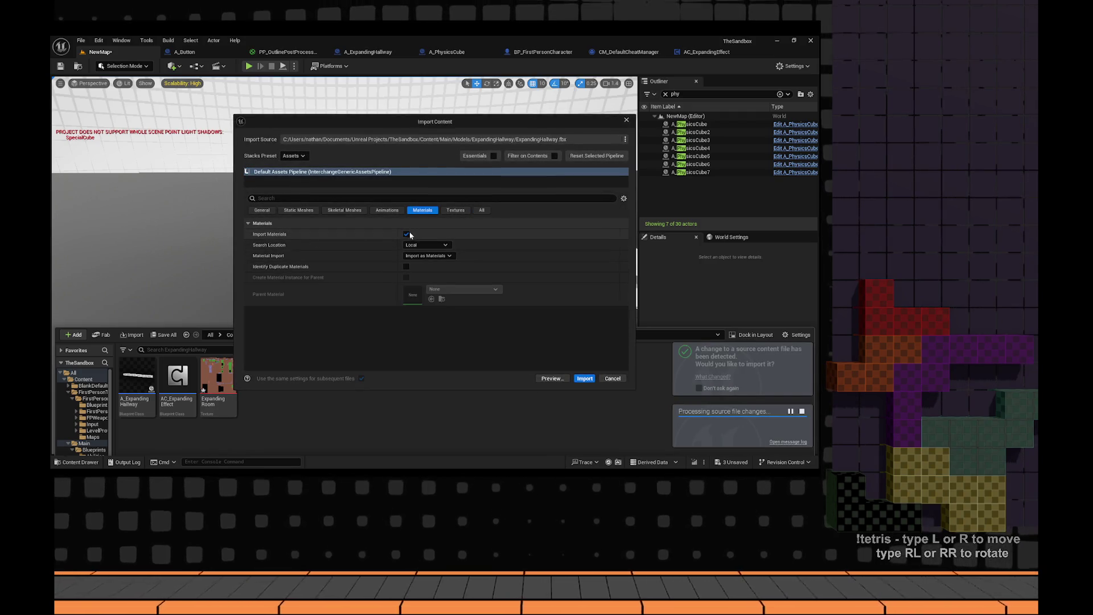
pyautogui.click(482, 210)
pyautogui.click(423, 210)
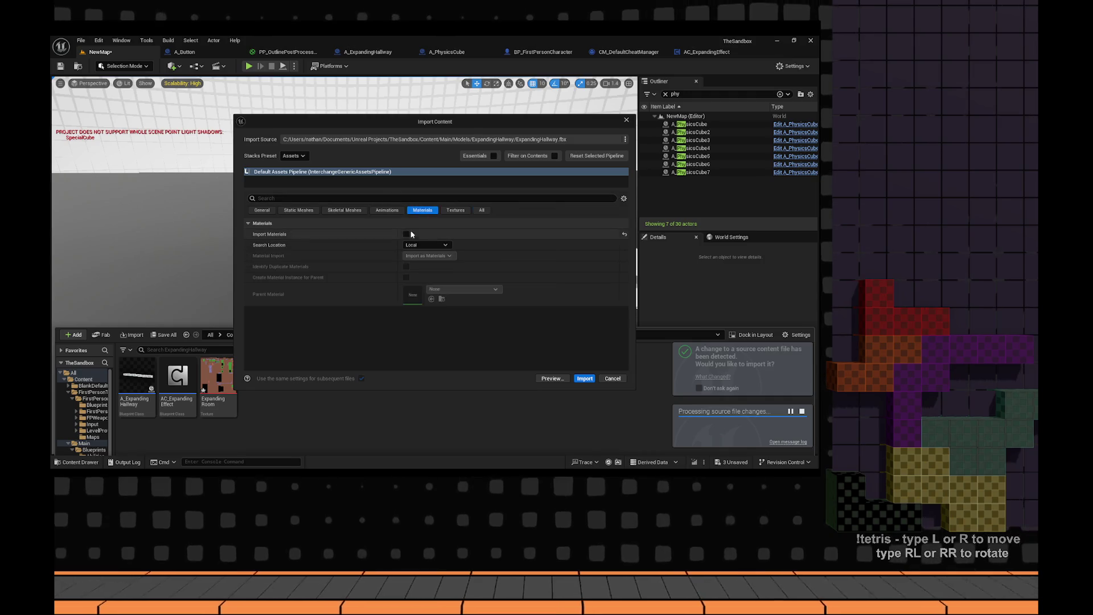
pyautogui.click(584, 378)
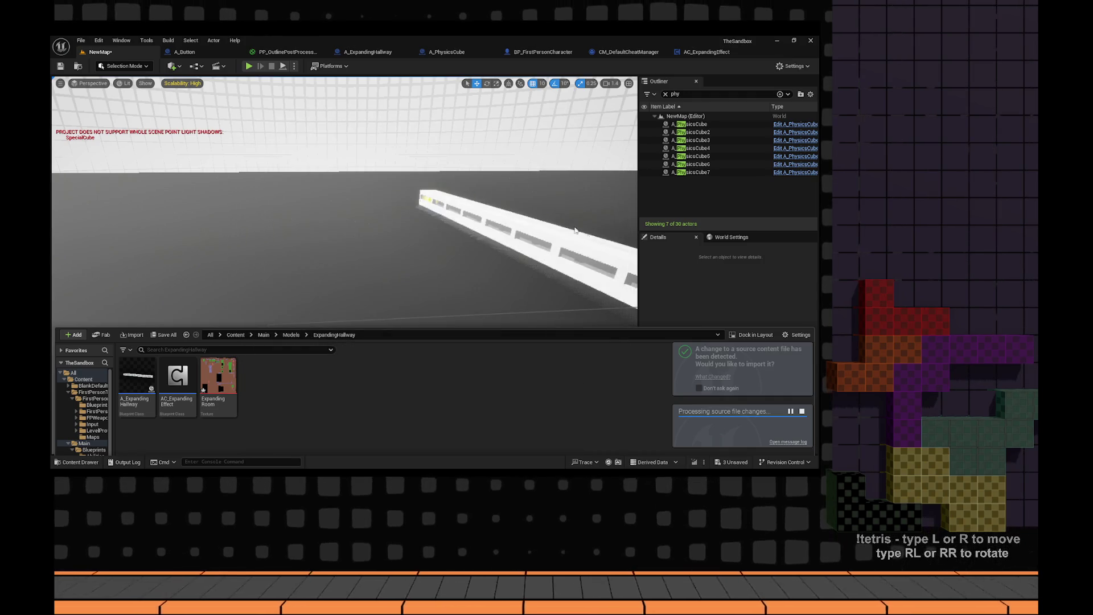
# - Place the reimported hallway mesh in the level and focus the view on it
pyautogui.click(402, 246)
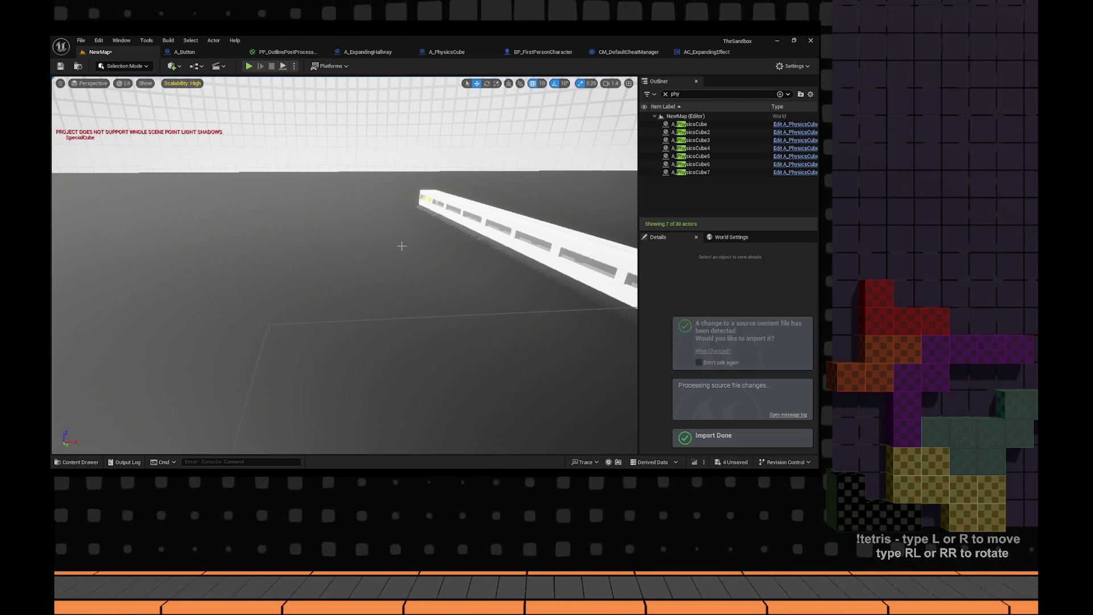
pyautogui.hotkey('ctrl', 'space')
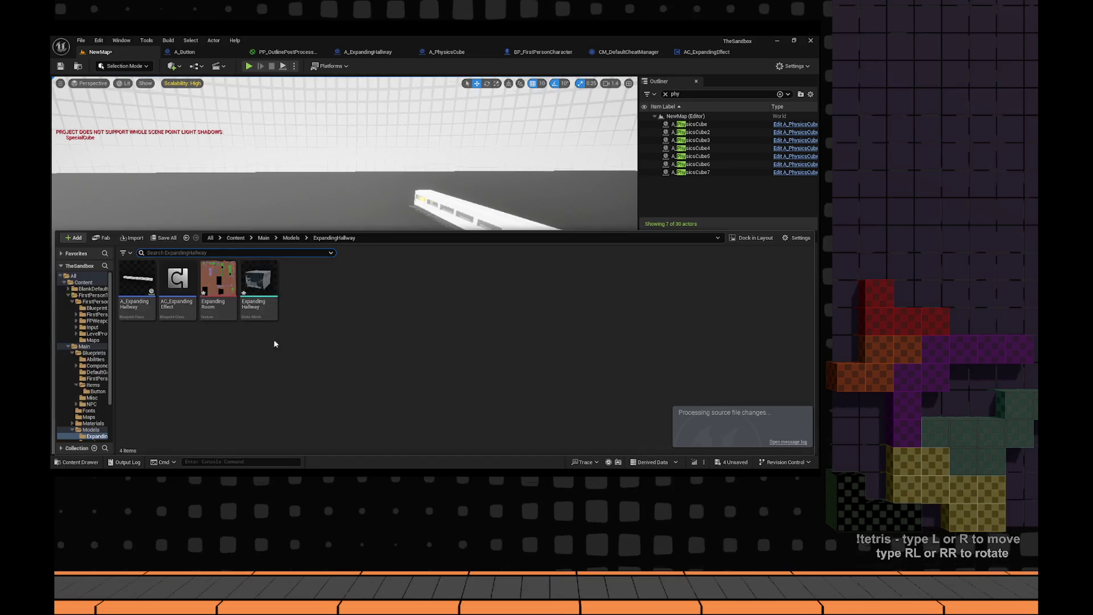
pyautogui.moveTo(261, 284); pyautogui.dragTo(410, 335)
pyautogui.press('f')
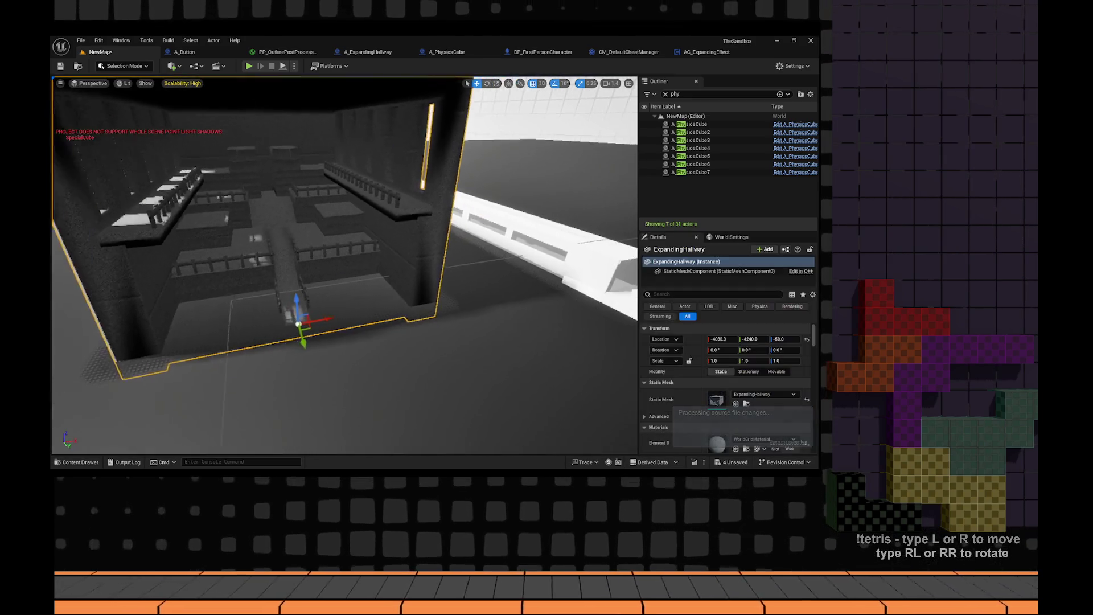
pyautogui.scroll(-5, 729, 376)
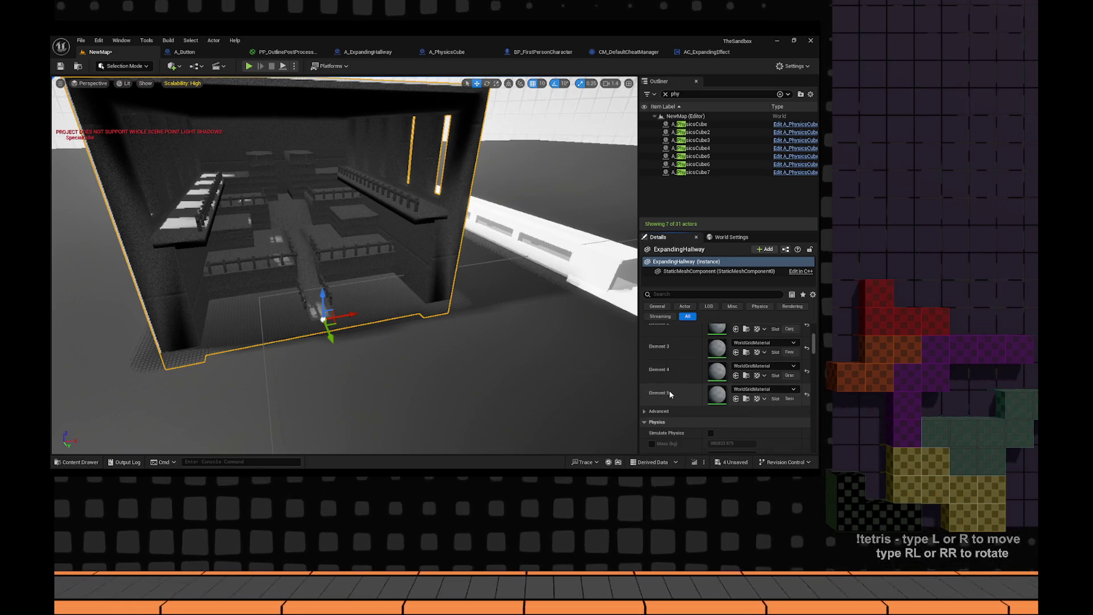
# - Delete the hallway actor from the level and the ExpandingHallway static mesh asset
pyautogui.press('Delete')
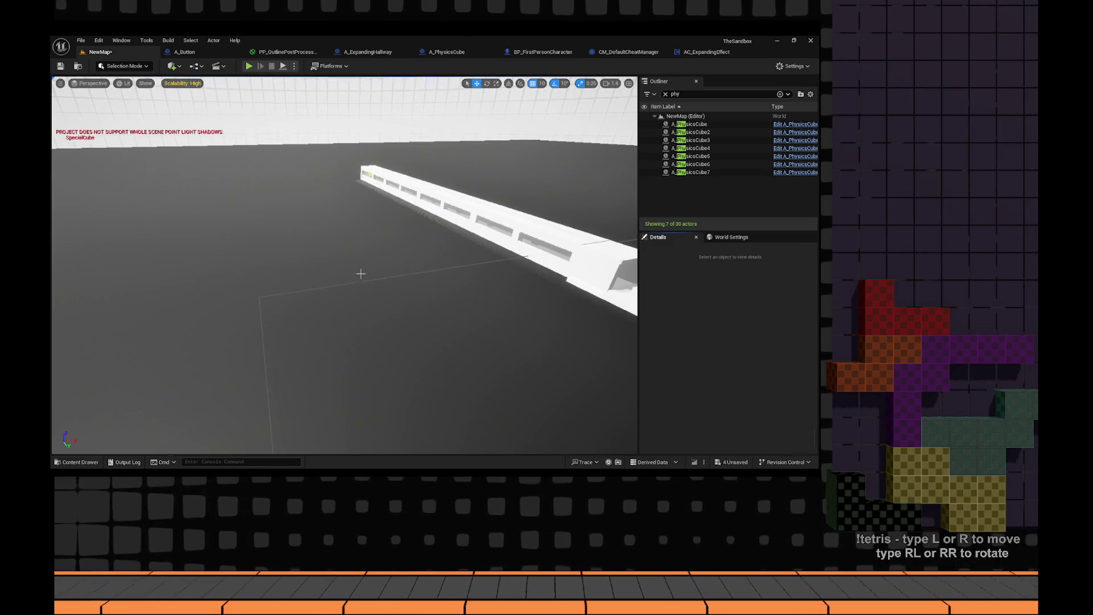
pyautogui.hotkey('ctrl', 'space')
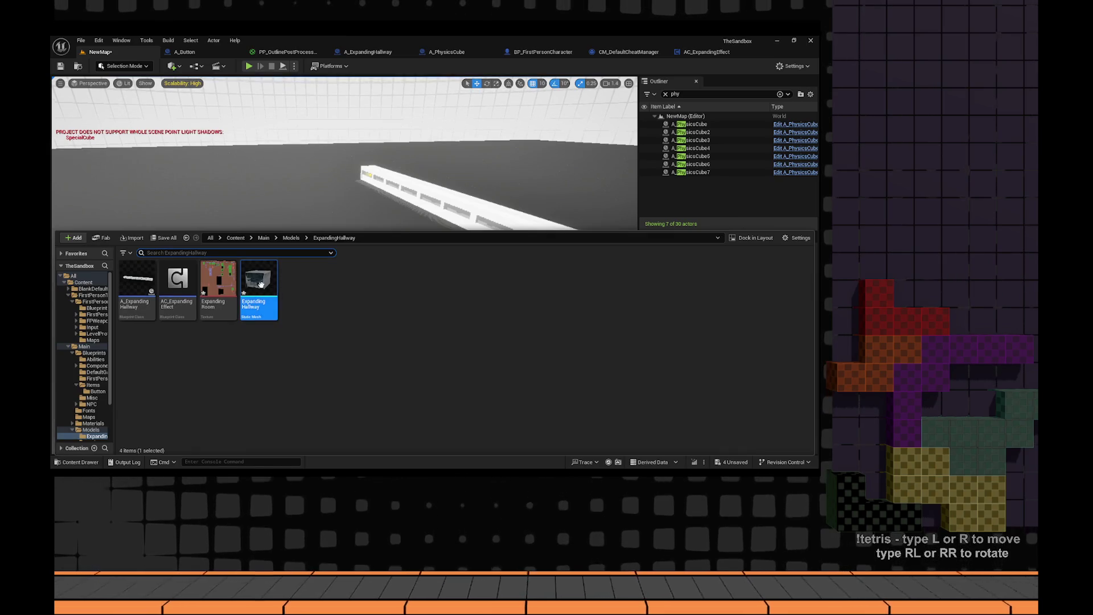
pyautogui.click(252, 306)
pyautogui.press('Delete')
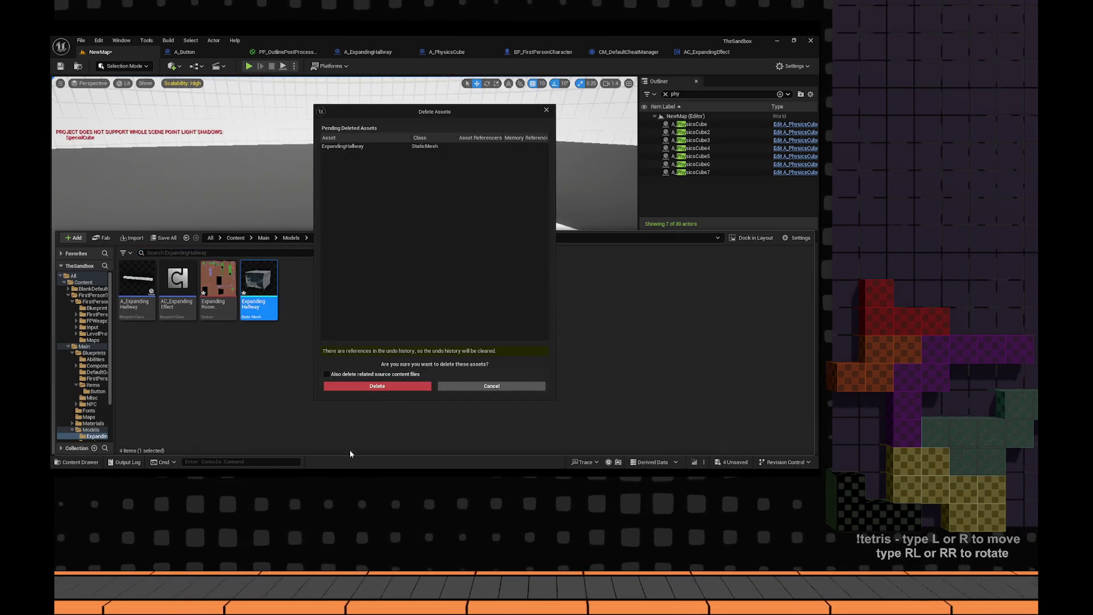
pyautogui.click(370, 386)
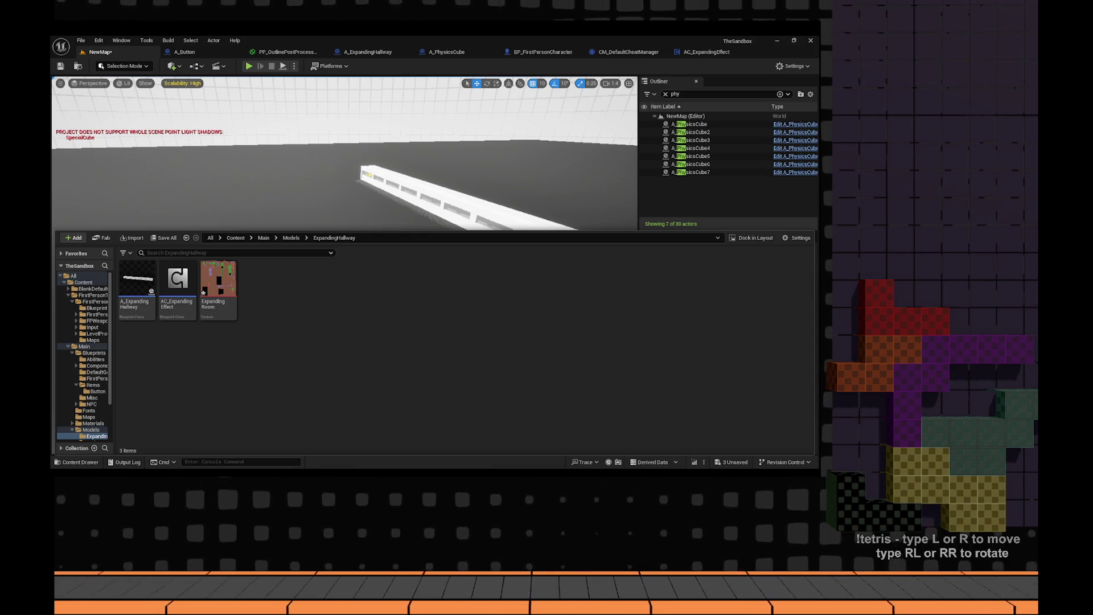
pyautogui.hotkey('alt', 'Tab')
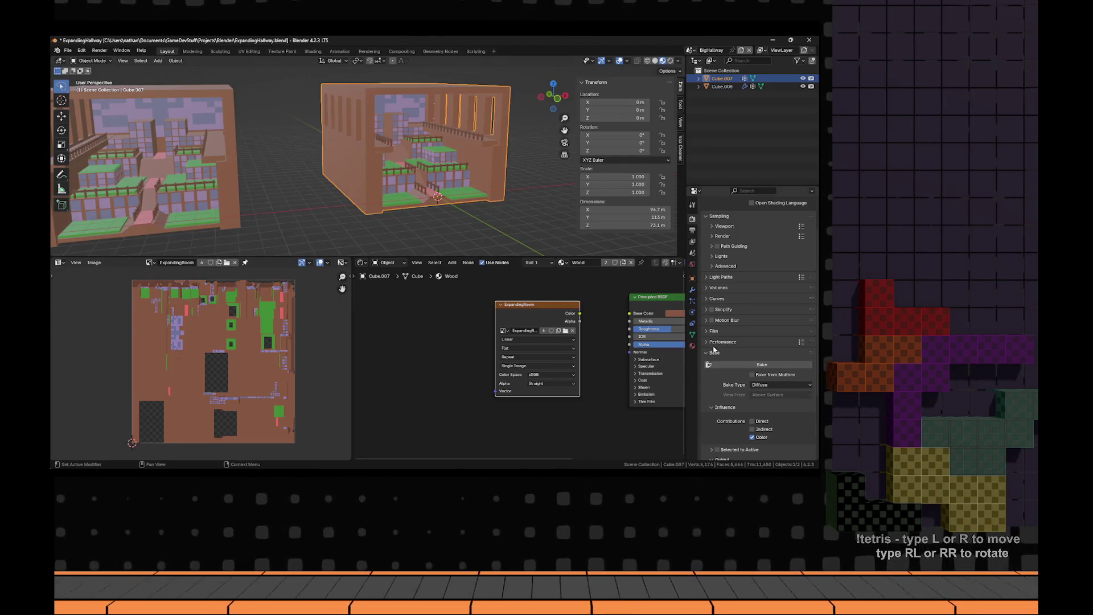
# - Remove the Wood, Primary, Carpet, Fence and Grass material slots from the room mesh
pyautogui.click(693, 346)
pyautogui.click(813, 214)
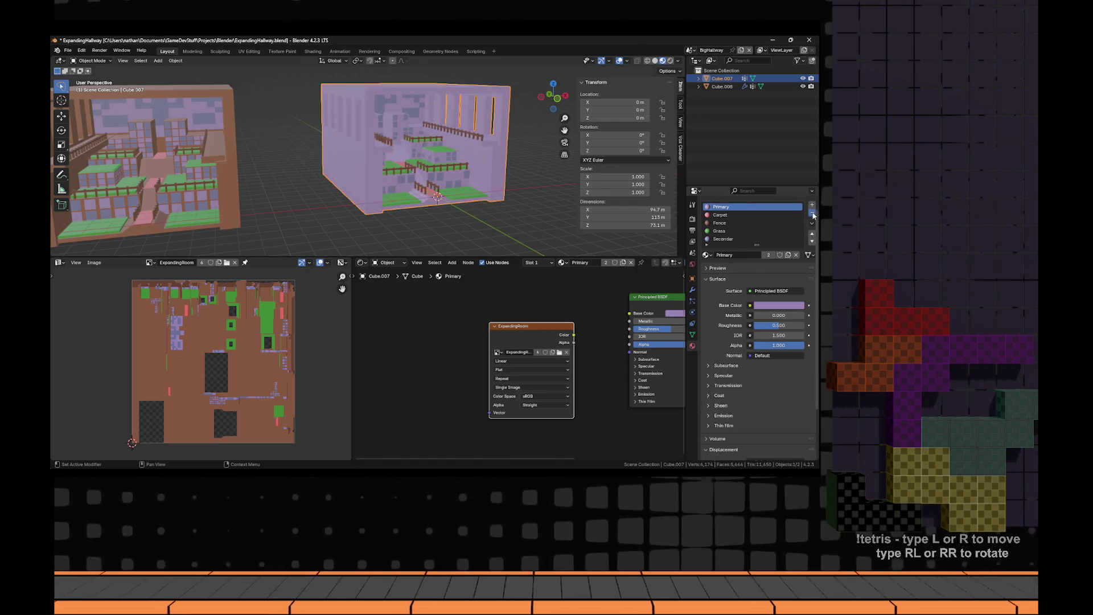
pyautogui.click(813, 214)
pyautogui.click(813, 214)
pyautogui.click(813, 214)
pyautogui.click(813, 214)
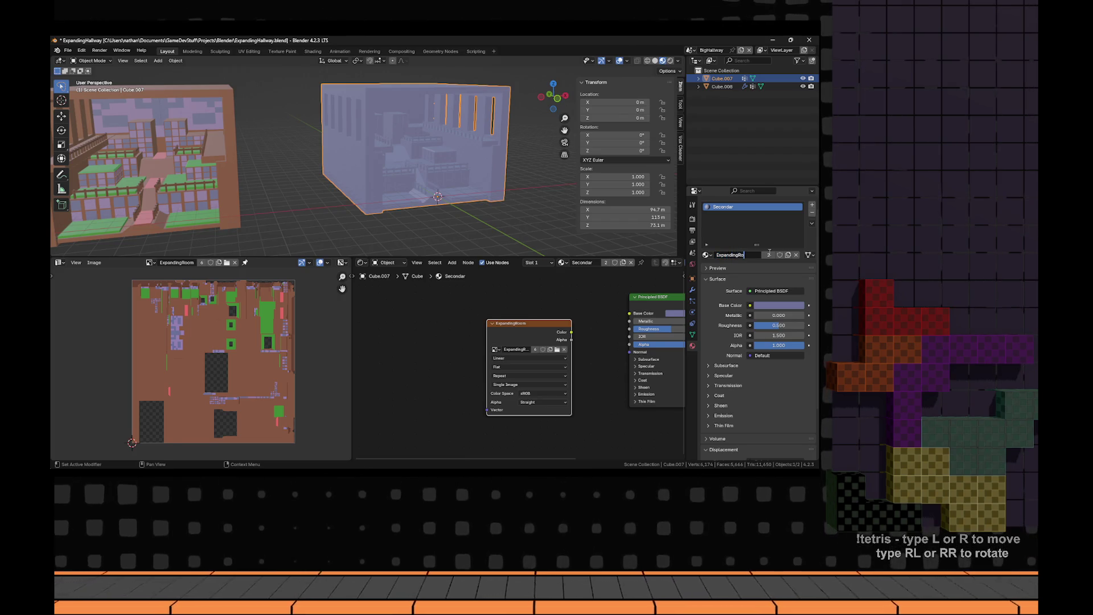
pyautogui.click(812, 213)
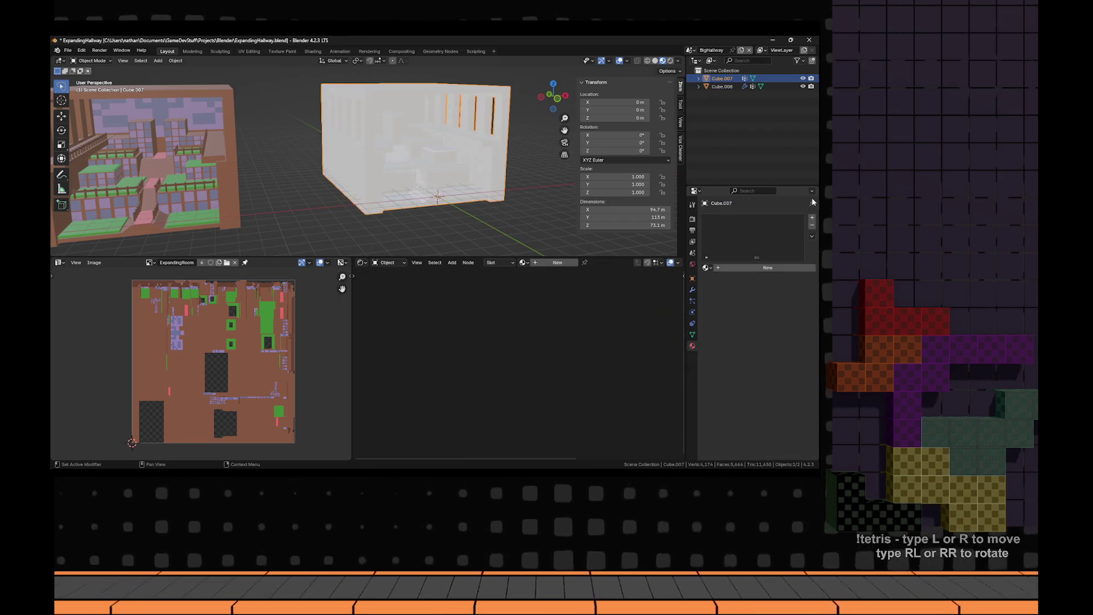
# - Create a new material named ExpandingRoomTex for the room mesh
pyautogui.click(772, 267)
pyautogui.press('F2')
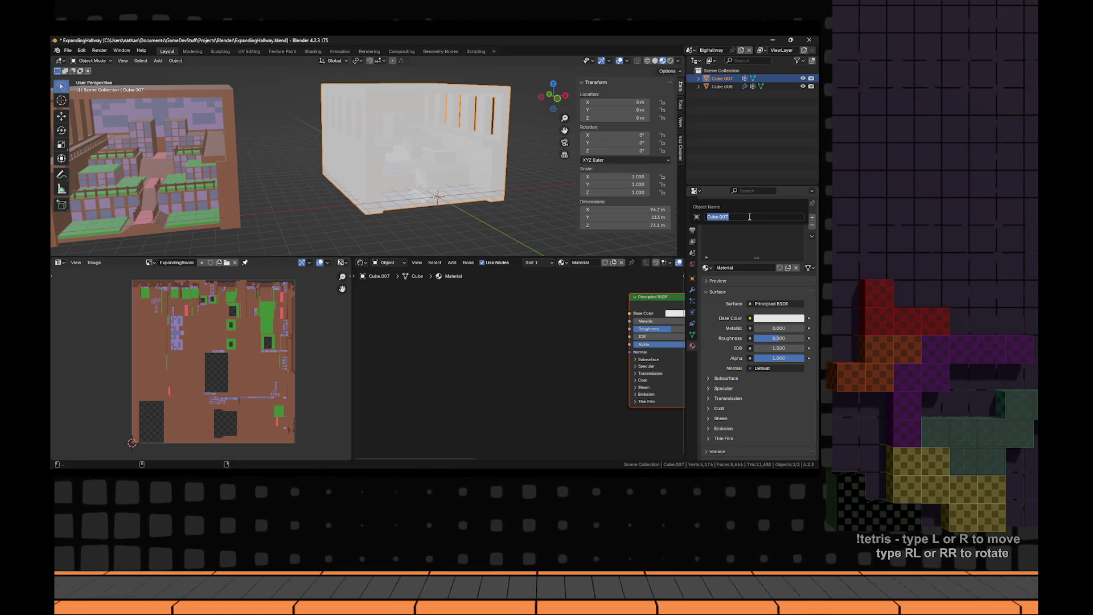
pyautogui.press('Escape')
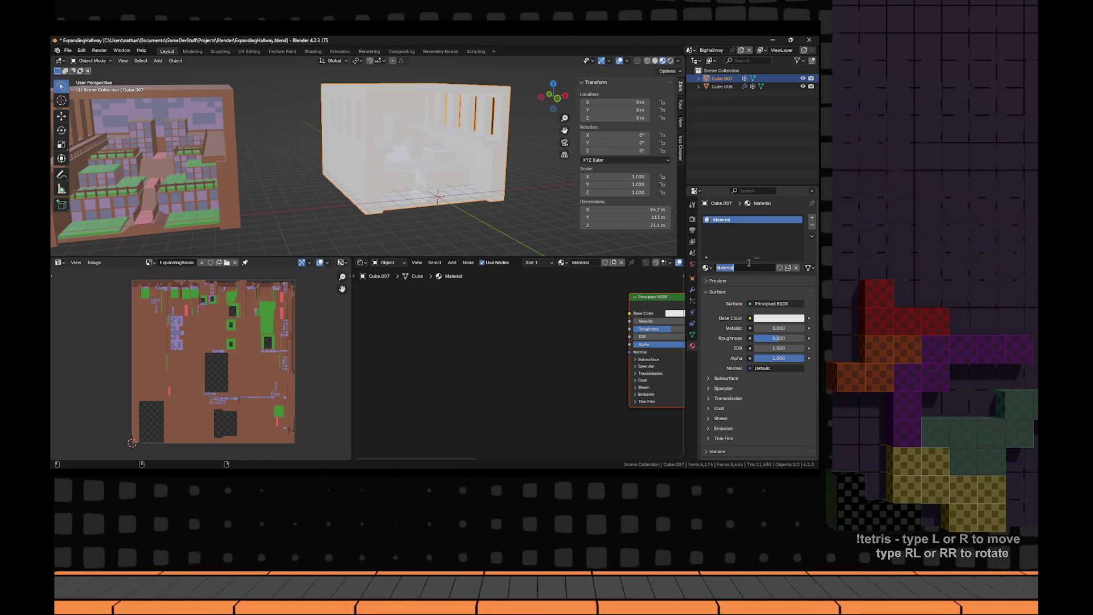
pyautogui.write('ExpandingRoom')
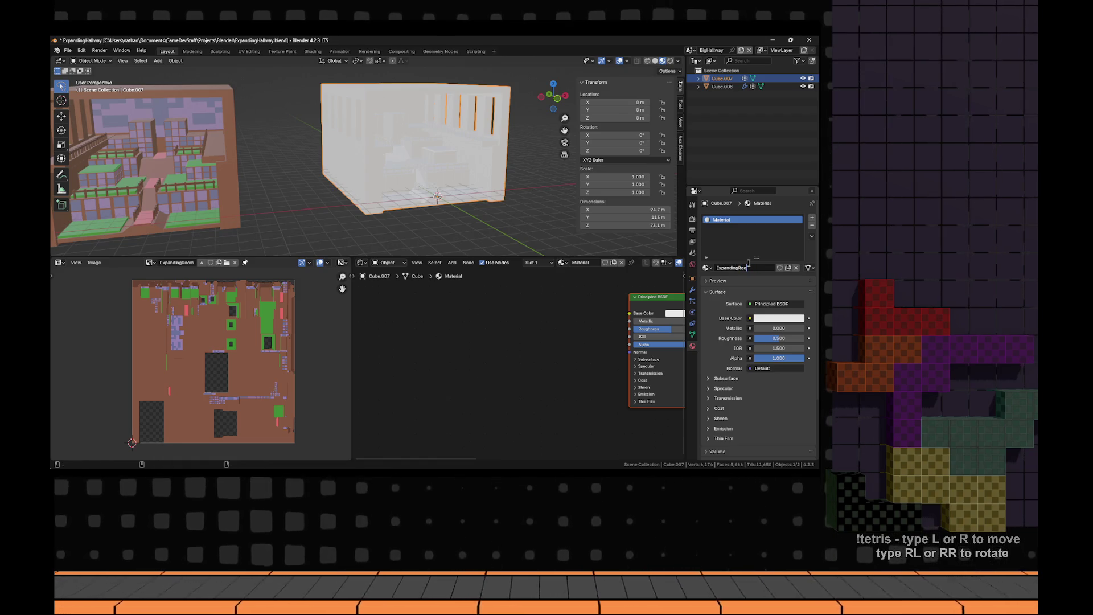
pyautogui.write('Tex')
pyautogui.press('Return')
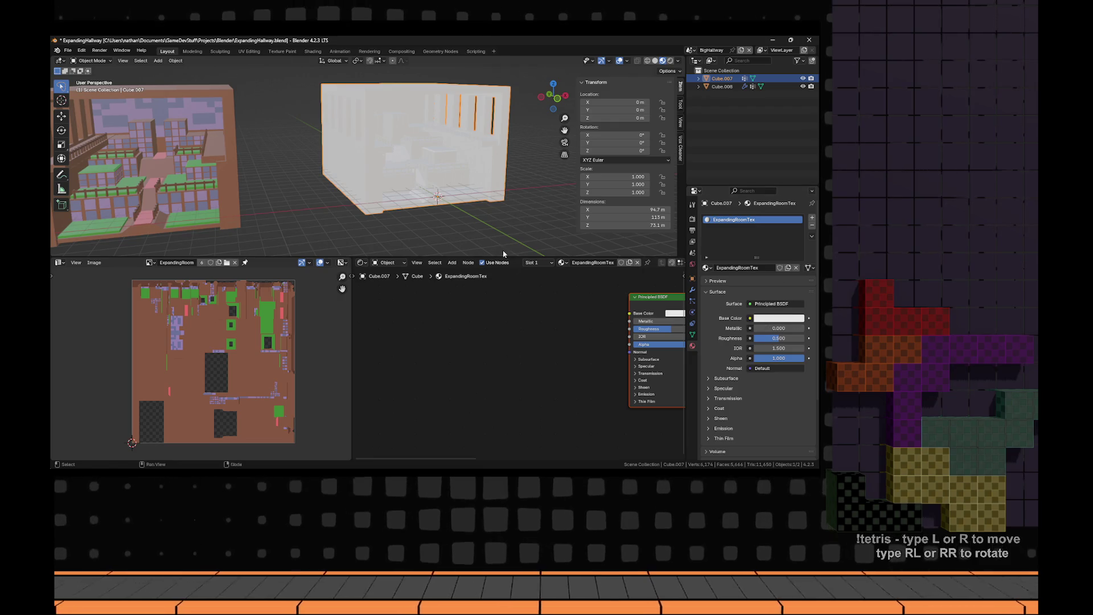
pyautogui.press('Home')
# - Add an Image Texture node loading ExpandingRoom and connect it to Base Color
pyautogui.hotkey('shift', 'a')
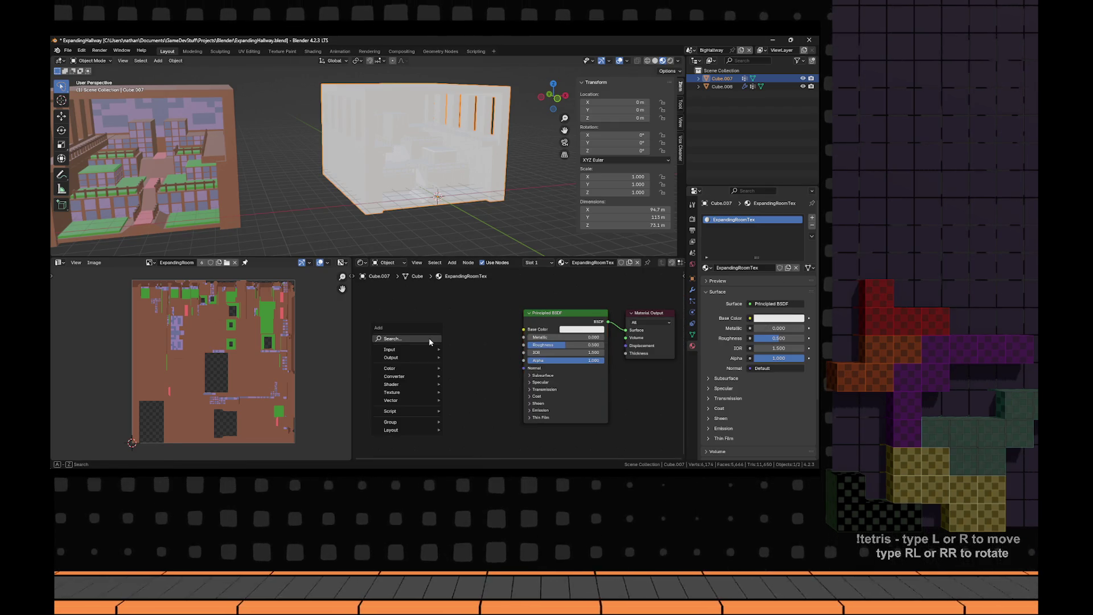
pyautogui.click(429, 337)
pyautogui.write('image')
pyautogui.press('Return')
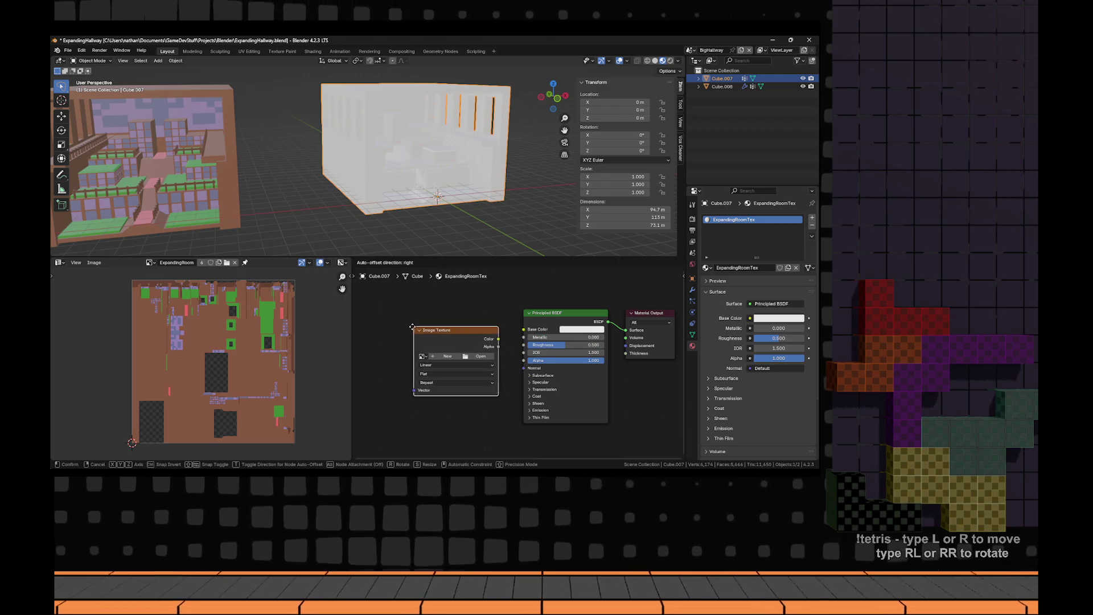
pyautogui.click(459, 338)
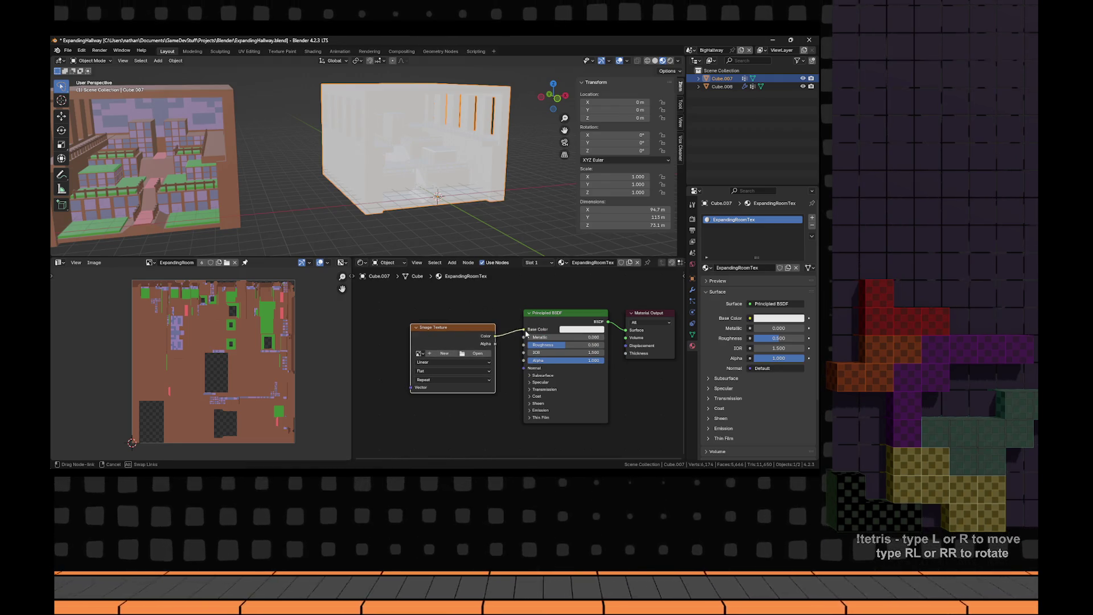
pyautogui.moveTo(526, 334); pyautogui.dragTo(524, 330)
pyautogui.click(404, 351)
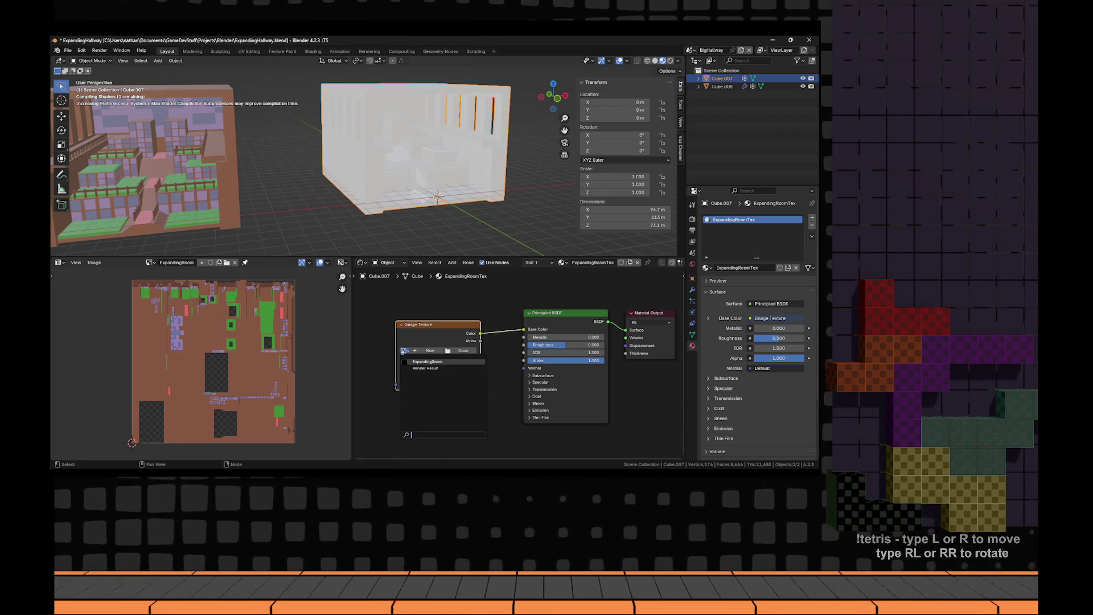
pyautogui.click(443, 362)
# - Reselect room Cube.007 and export it as ExpandingHallway.fbx
pyautogui.moveTo(296, 131)
pyautogui.mouseDown()
pyautogui.moveTo(247, 128)
pyautogui.moveTo(462, 164)
pyautogui.mouseUp()
pyautogui.click(259, 190)
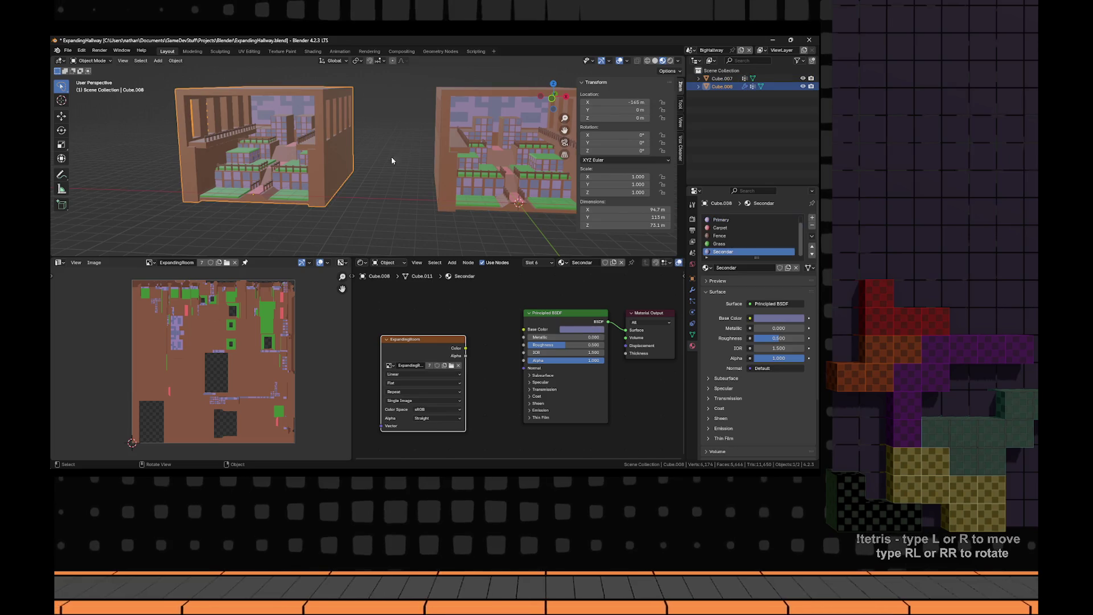
pyautogui.click(495, 172)
pyautogui.press('KP_Decimal')
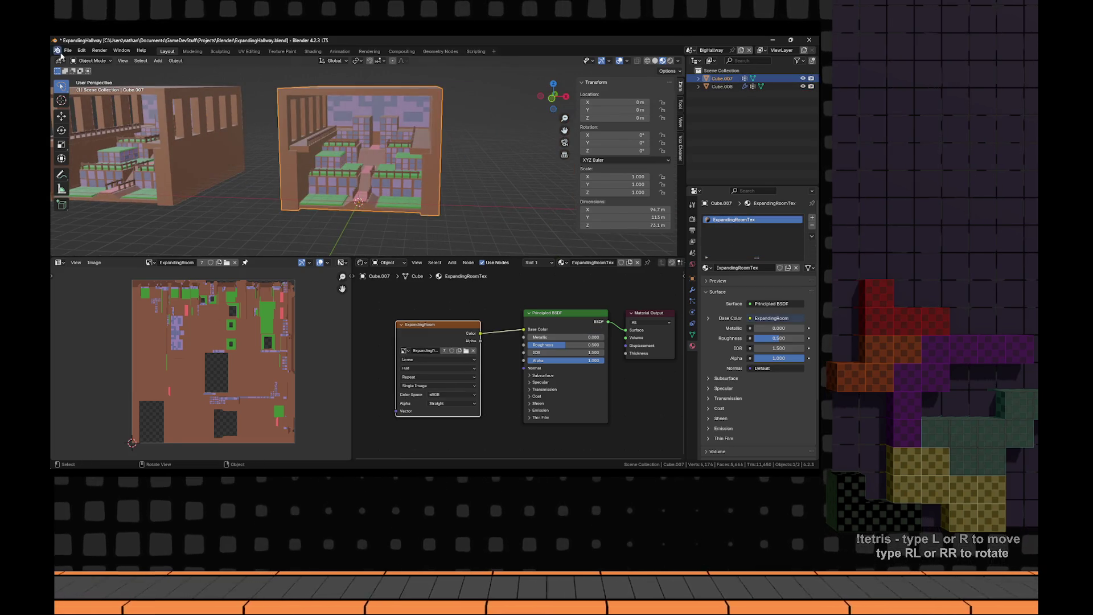
pyautogui.click(67, 50)
pyautogui.click(169, 244)
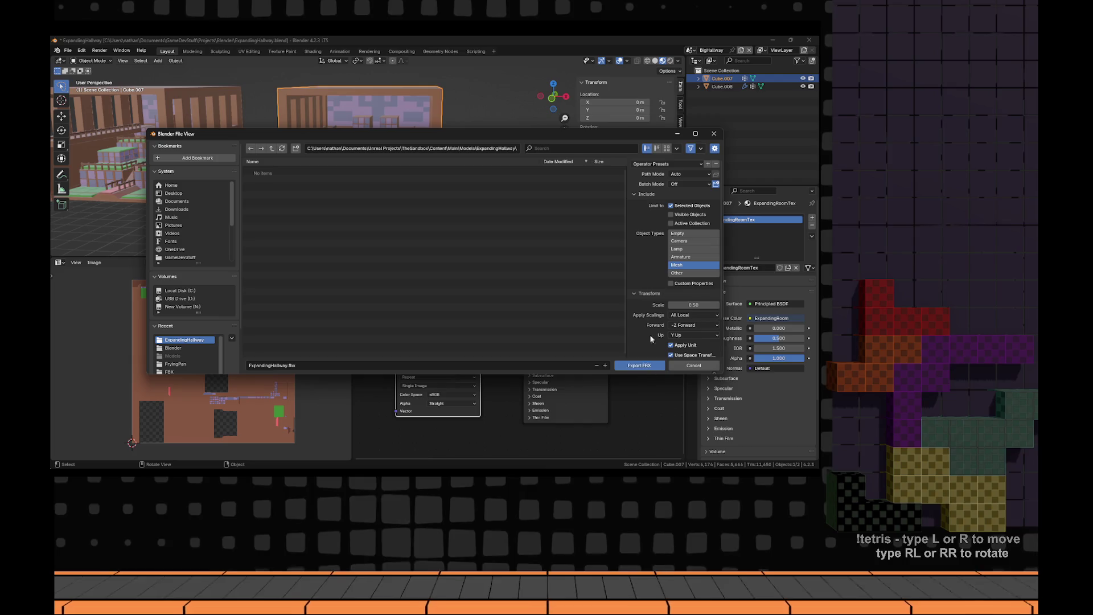
pyautogui.click(639, 365)
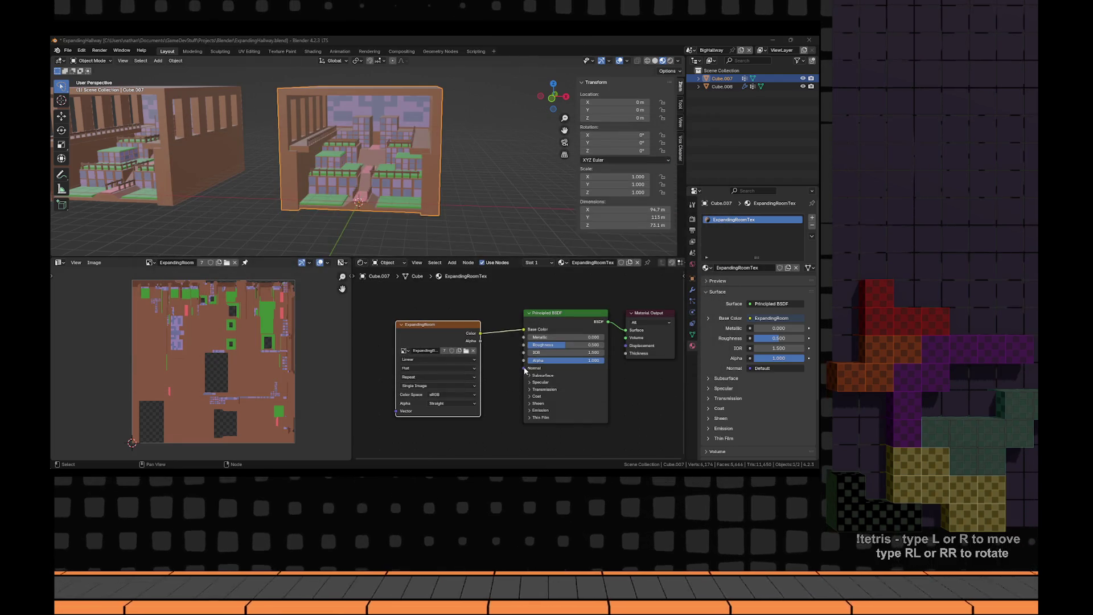
pyautogui.hotkey('alt', 'Tab')
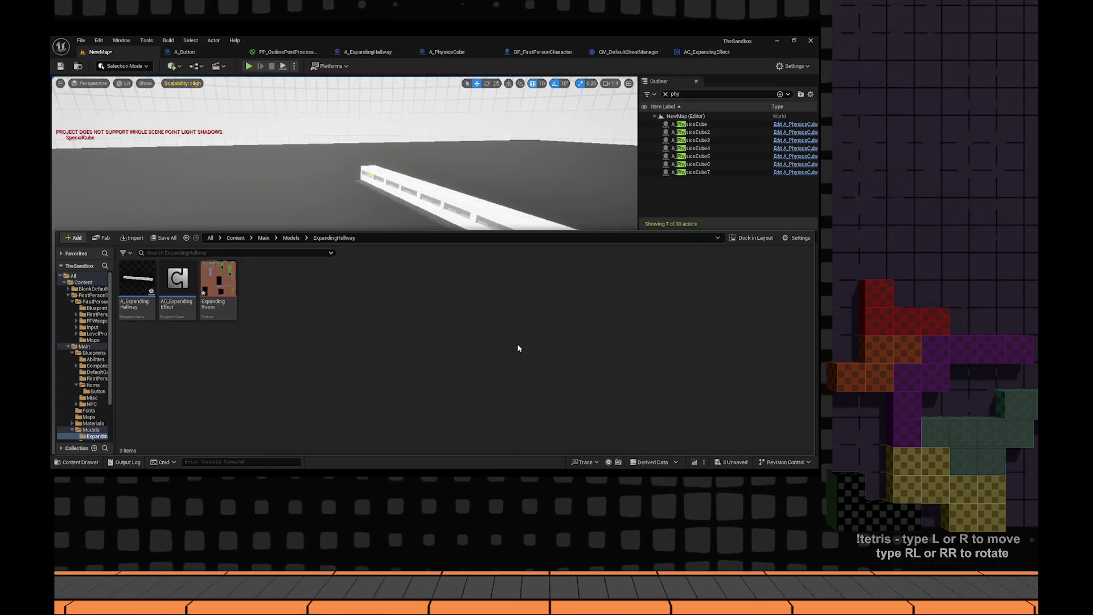
# - Import the re-exported FBX with Import Materials enabled, overriding the existing ExpandingRoom texture
pyautogui.hotkey('ctrl', 'space')
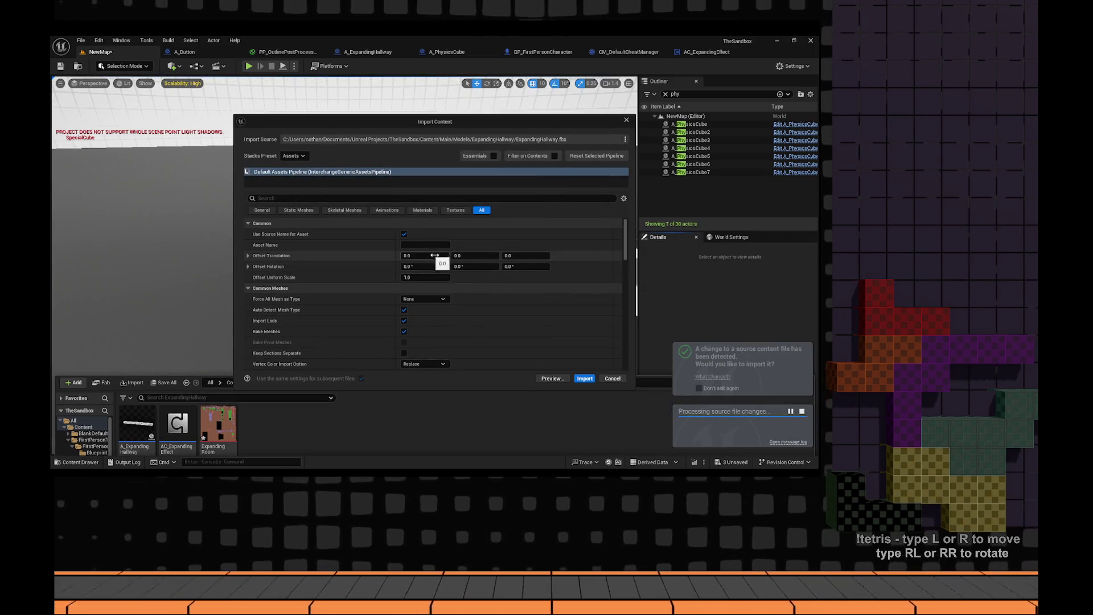
pyautogui.click(426, 211)
pyautogui.click(406, 234)
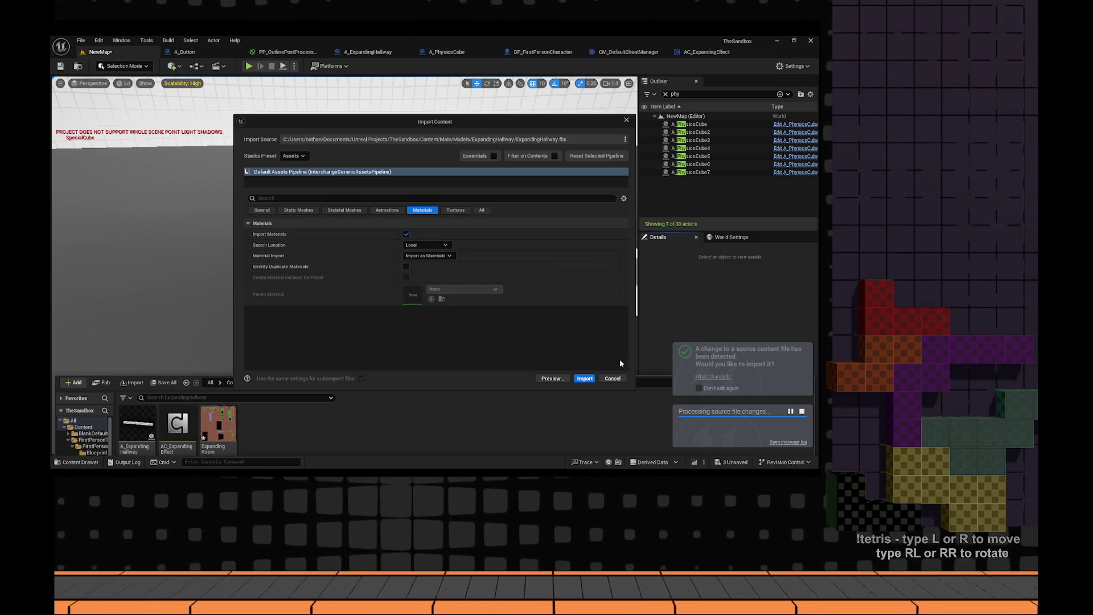
pyautogui.click(585, 379)
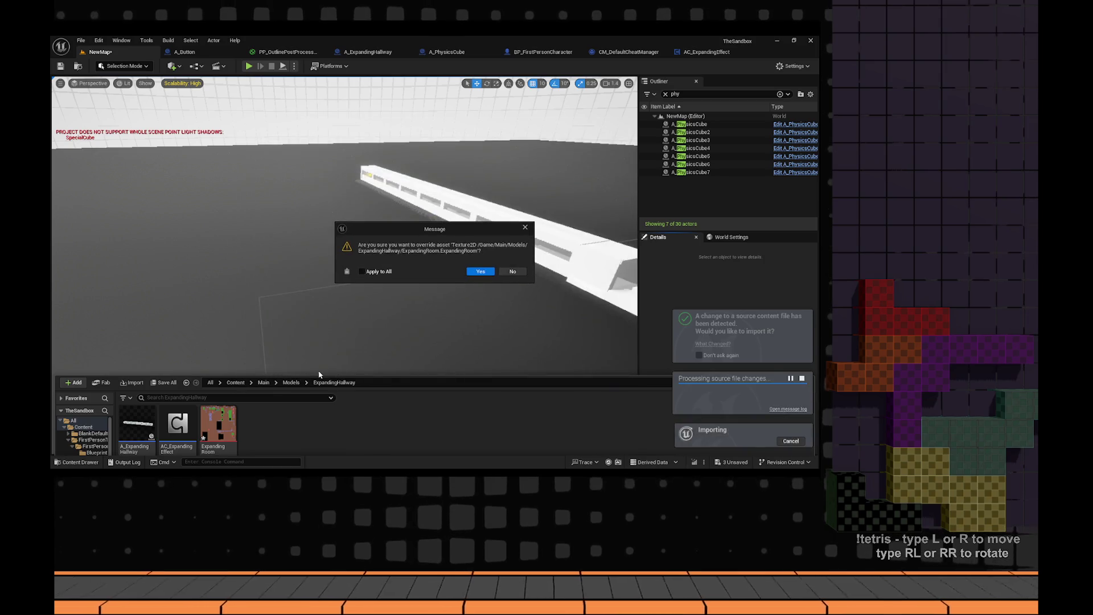
pyautogui.click(480, 272)
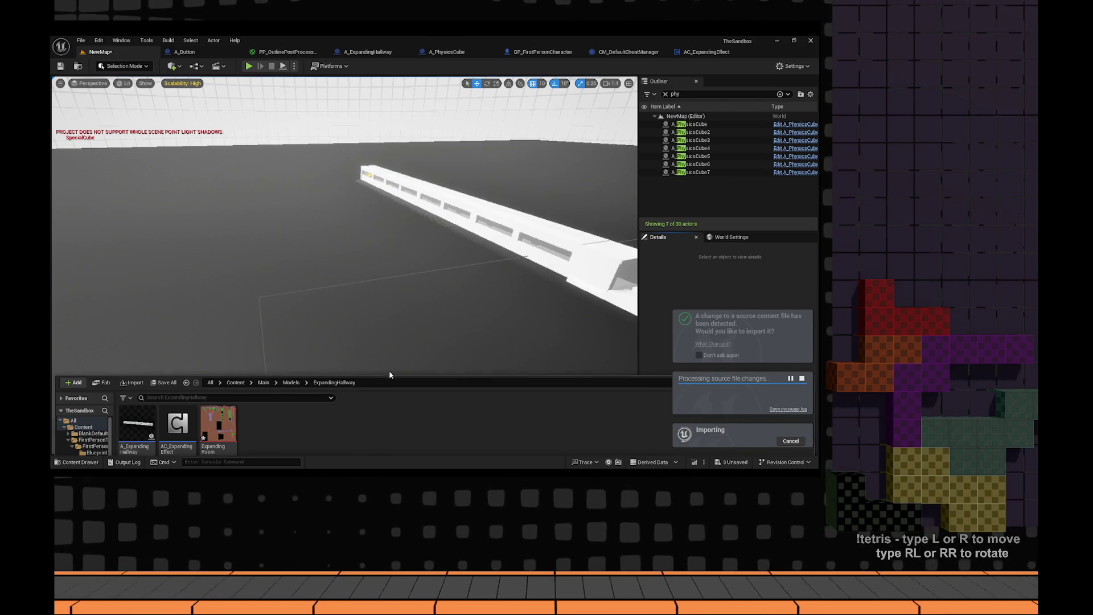
# - Open the ExpandingHallway static mesh from the Content Drawer to view it textured
pyautogui.click(387, 376)
pyautogui.hotkey('ctrl', 'space')
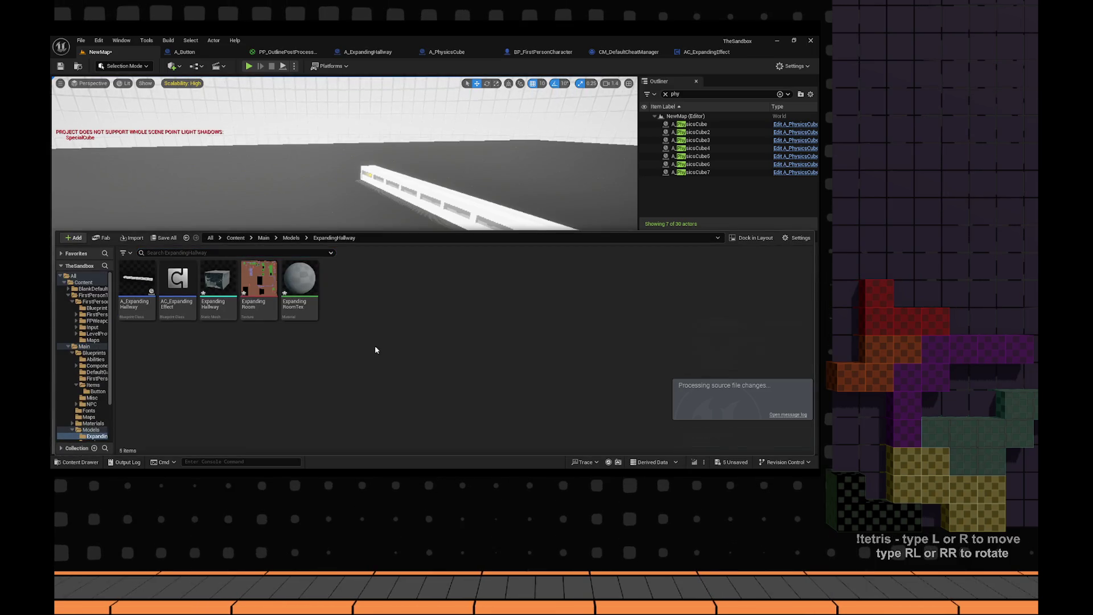
pyautogui.doubleClick(239, 288)
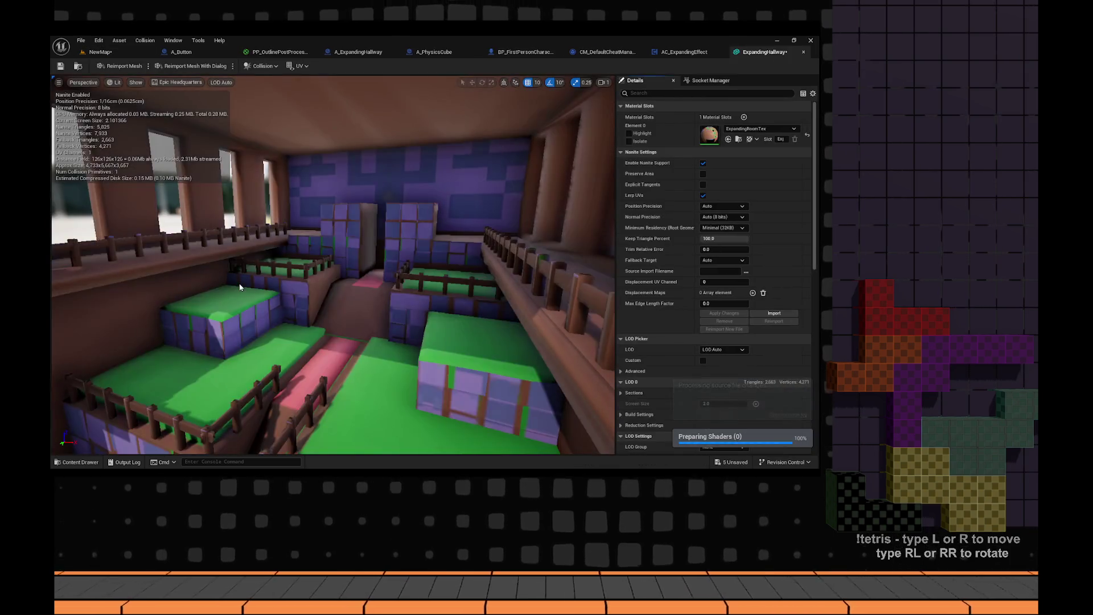